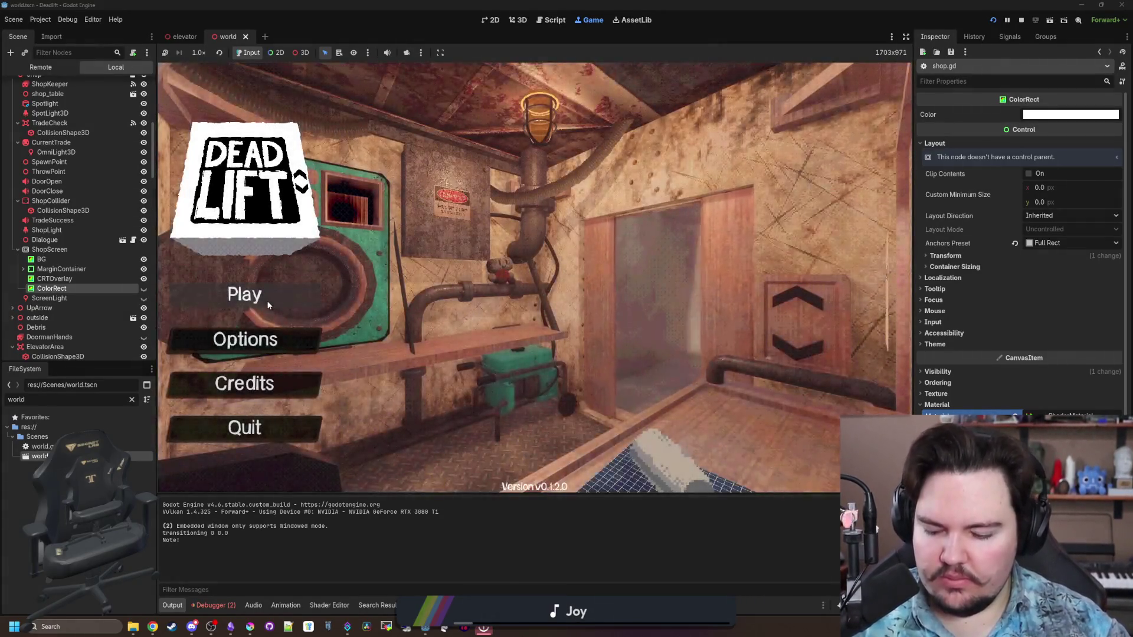
- Start a game with default settings, ride the elevator down a level, then stop the run
{"action": "left_click", "coordinate": [267, 299]}
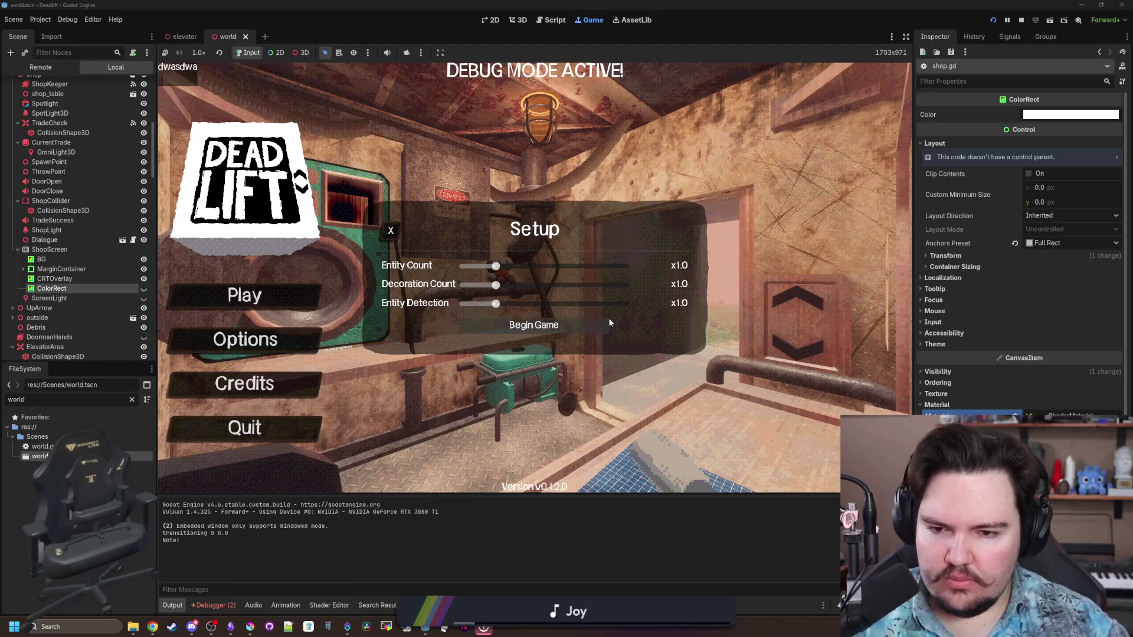
{"action": "left_click", "coordinate": [520, 323]}
{"action": "key", "text": "w"}
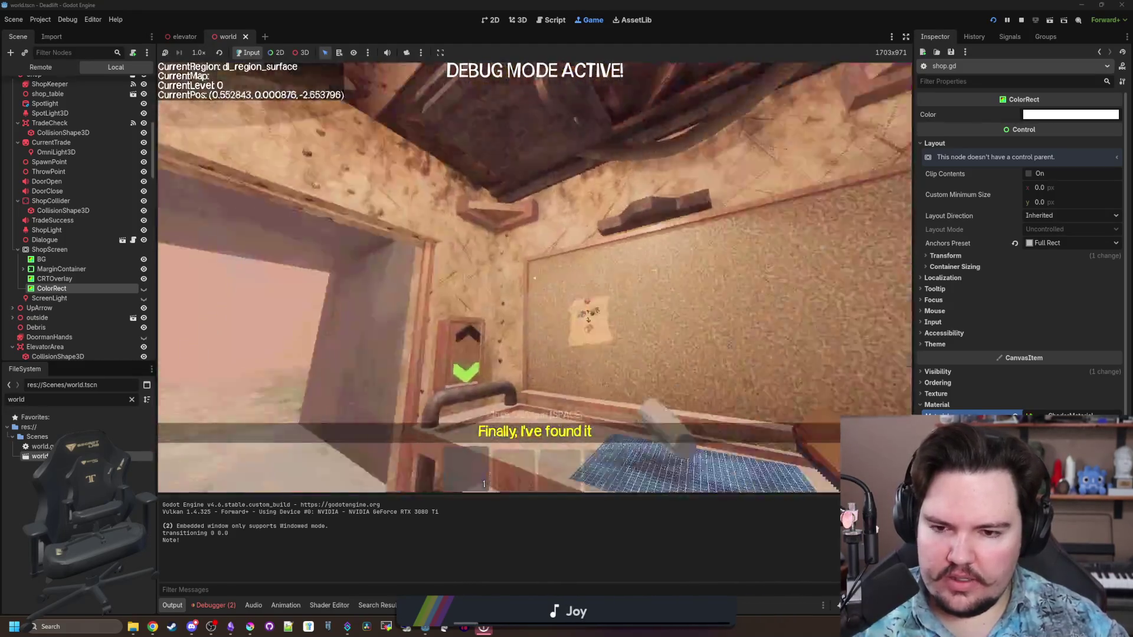
{"action": "key", "text": "e"}
{"action": "key", "text": "Escape"}
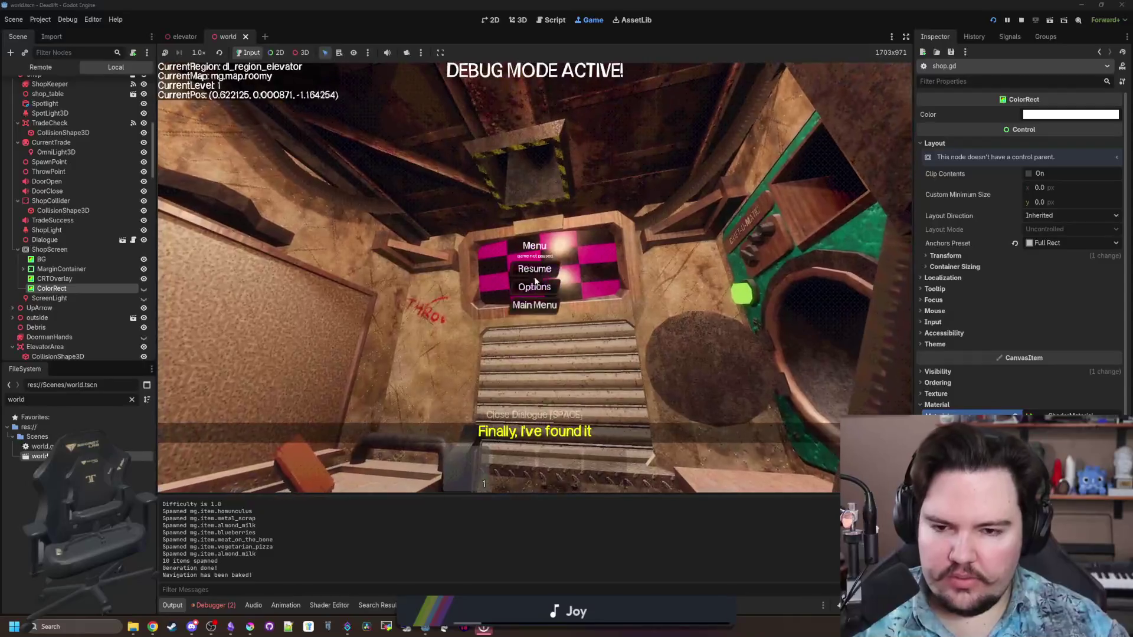
{"action": "left_click", "coordinate": [1024, 17]}
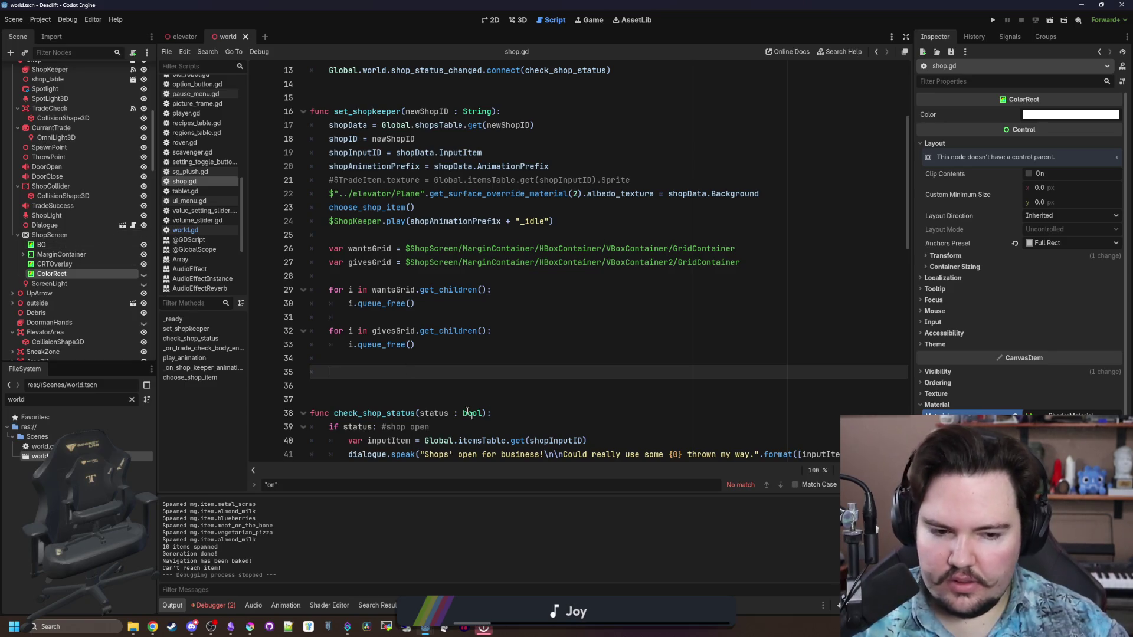
- On Plane_003's material, clear the Screen Texture and uncheck the shader's On parameter
{"action": "scroll", "coordinate": [21, 288], "scroll_direction": "down", "scroll_amount": 10}
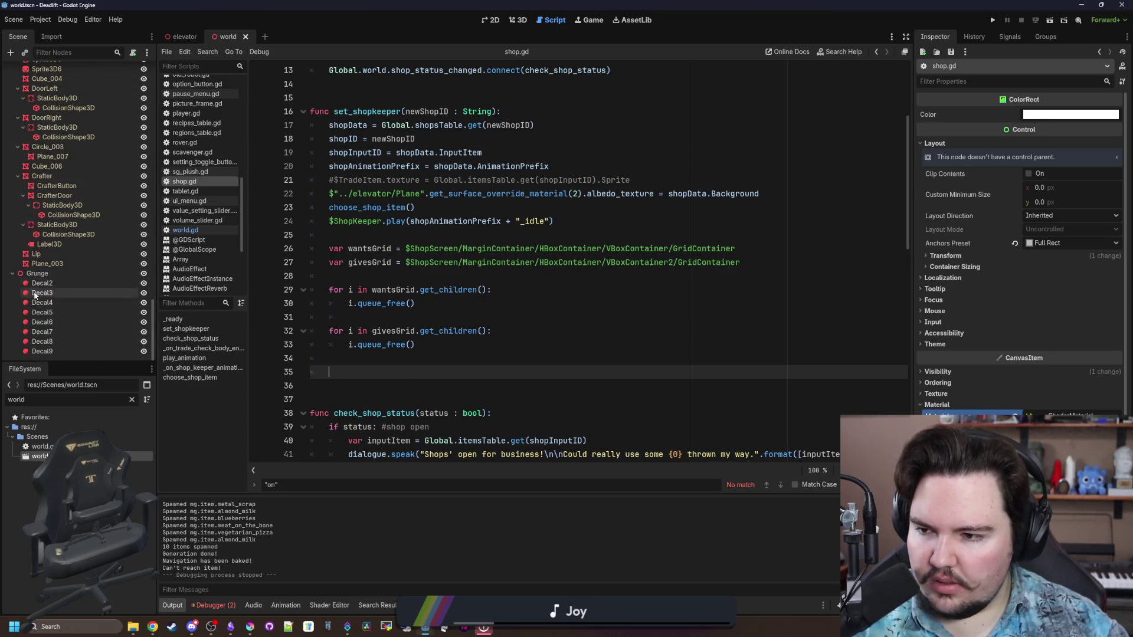
{"action": "left_click", "coordinate": [80, 264]}
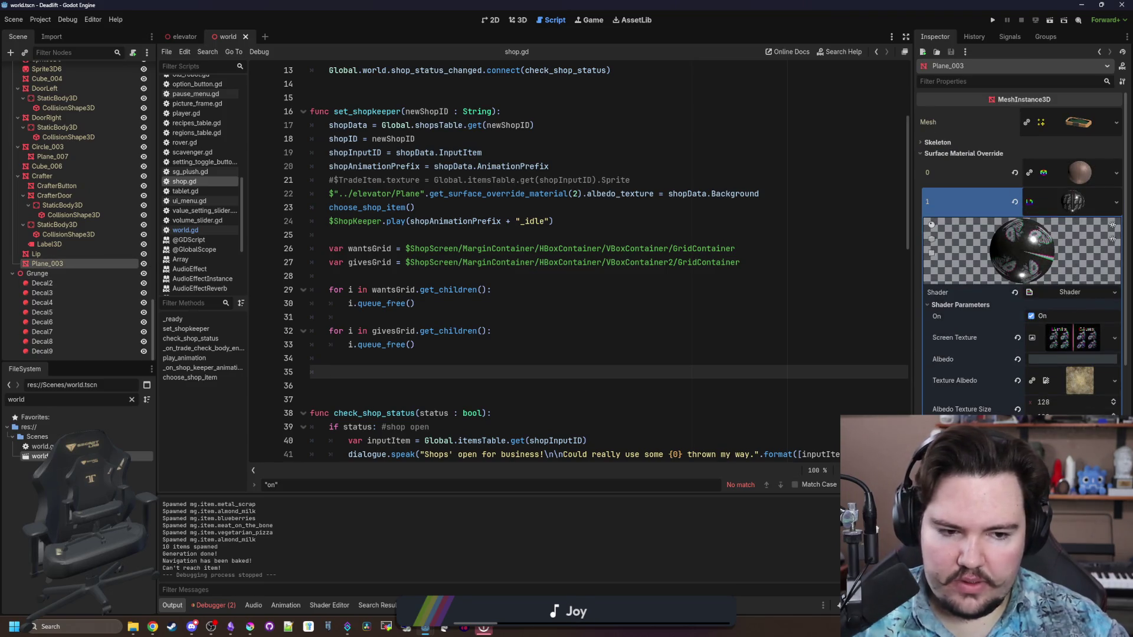
{"action": "left_click", "coordinate": [1042, 340]}
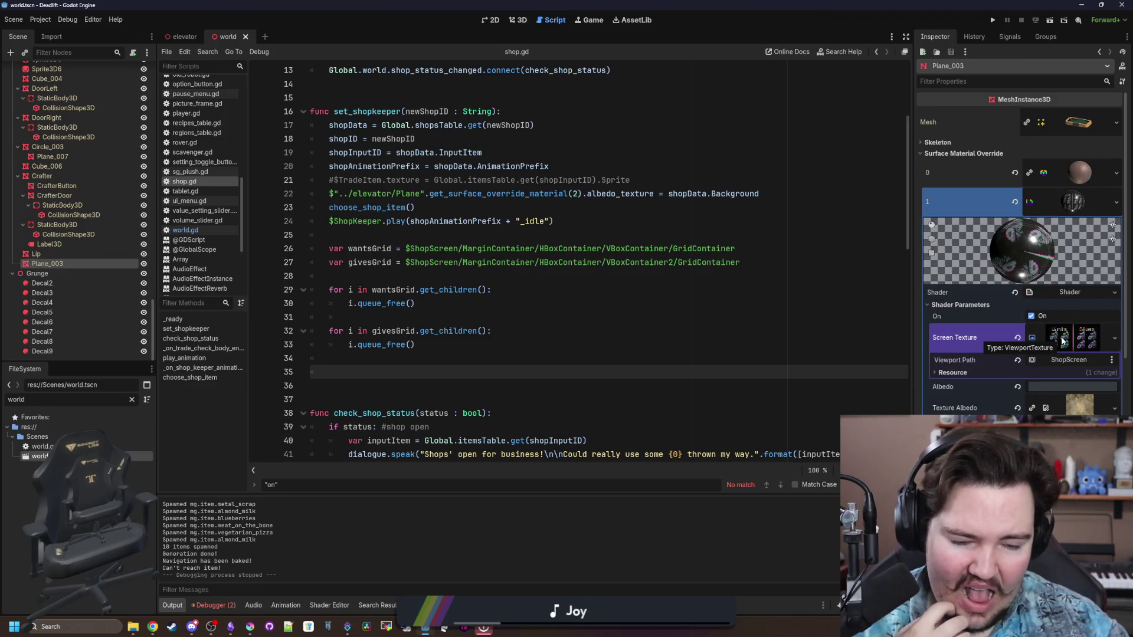
{"action": "left_click", "coordinate": [1017, 338]}
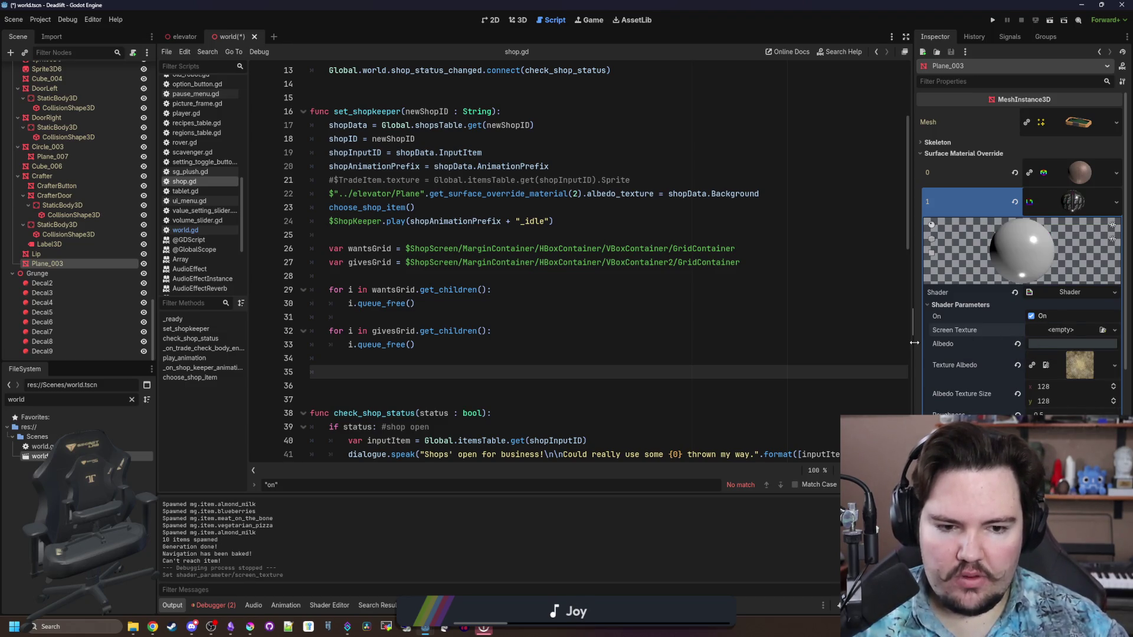
{"action": "left_click_drag", "start_coordinate": [911, 341], "coordinate": [816, 340]}
{"action": "left_click", "coordinate": [978, 317]}
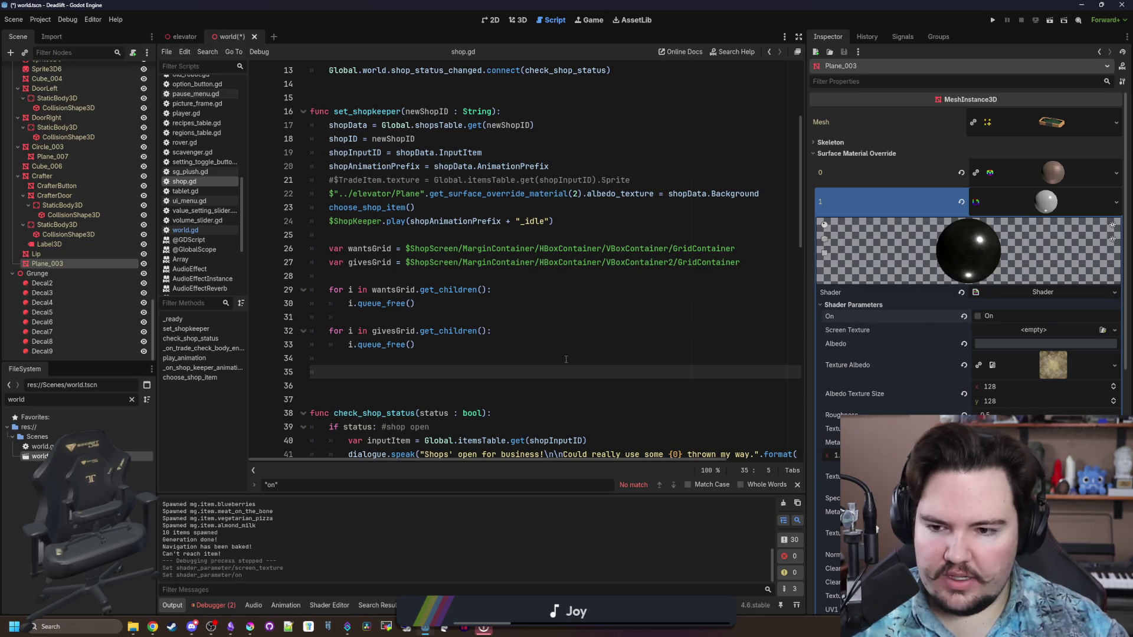
- Save the scene and assign the dragged Plane_003 node path to var screen inside set_shopkeeper
{"action": "key", "text": "ctrl+s"}
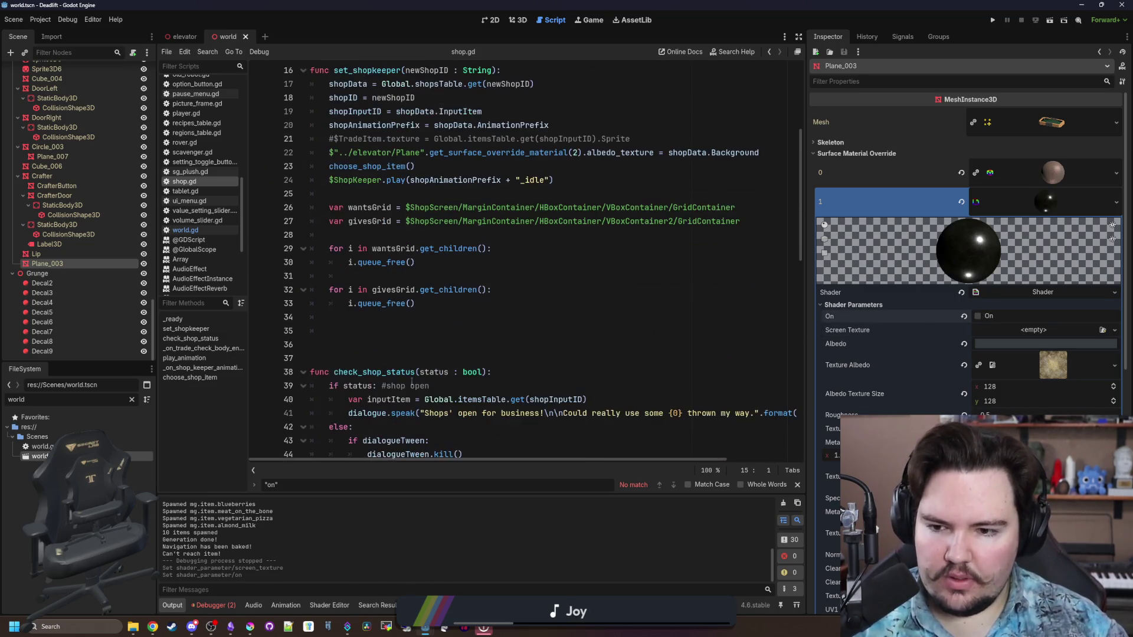
{"action": "left_click", "coordinate": [400, 325]}
{"action": "key", "text": "Tab"}
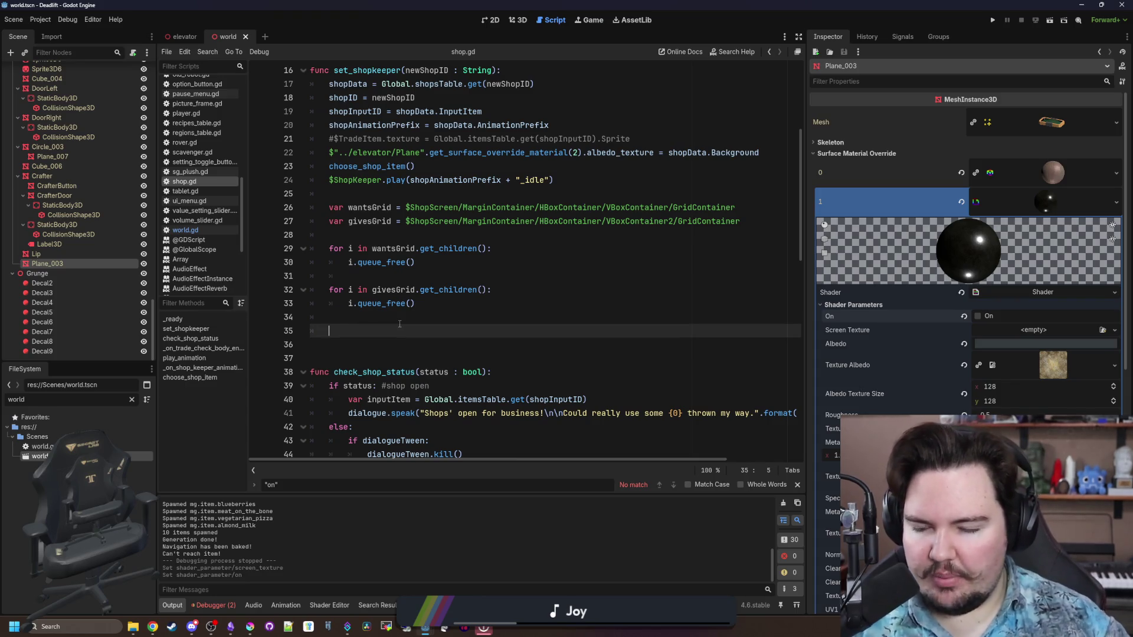
{"action": "mouse_move", "coordinate": [47, 263]}
{"action": "left_mouse_down"}
{"action": "mouse_move", "coordinate": [313, 332]}
{"action": "mouse_move", "coordinate": [435, 331]}
{"action": "left_mouse_up"}
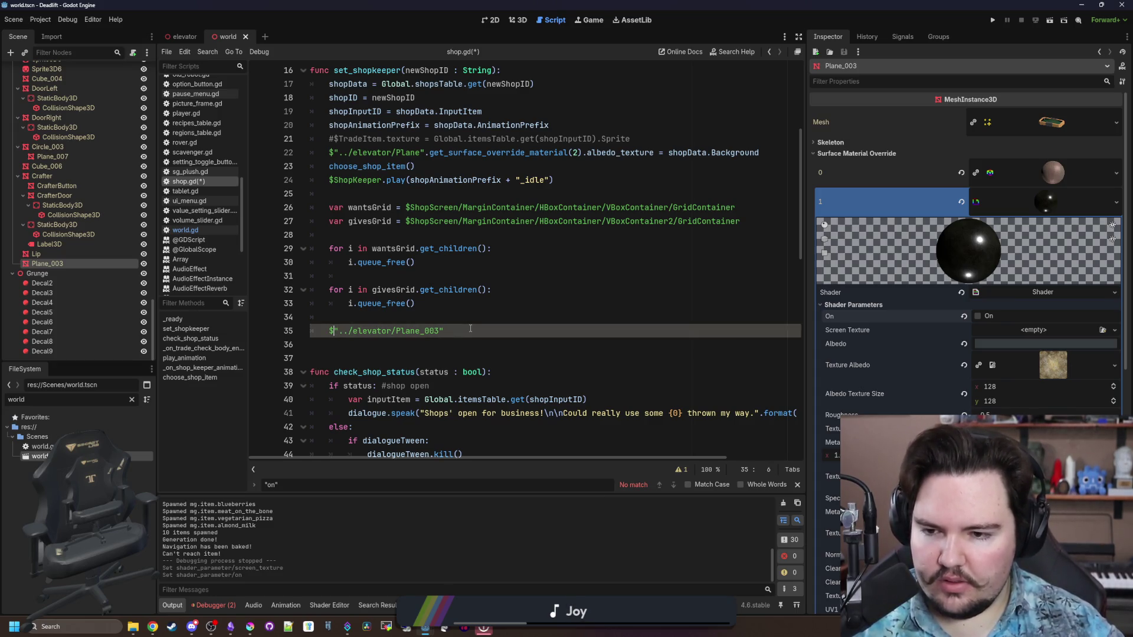
{"action": "key", "text": "Left"}
{"action": "type", "text": "var screne ="}
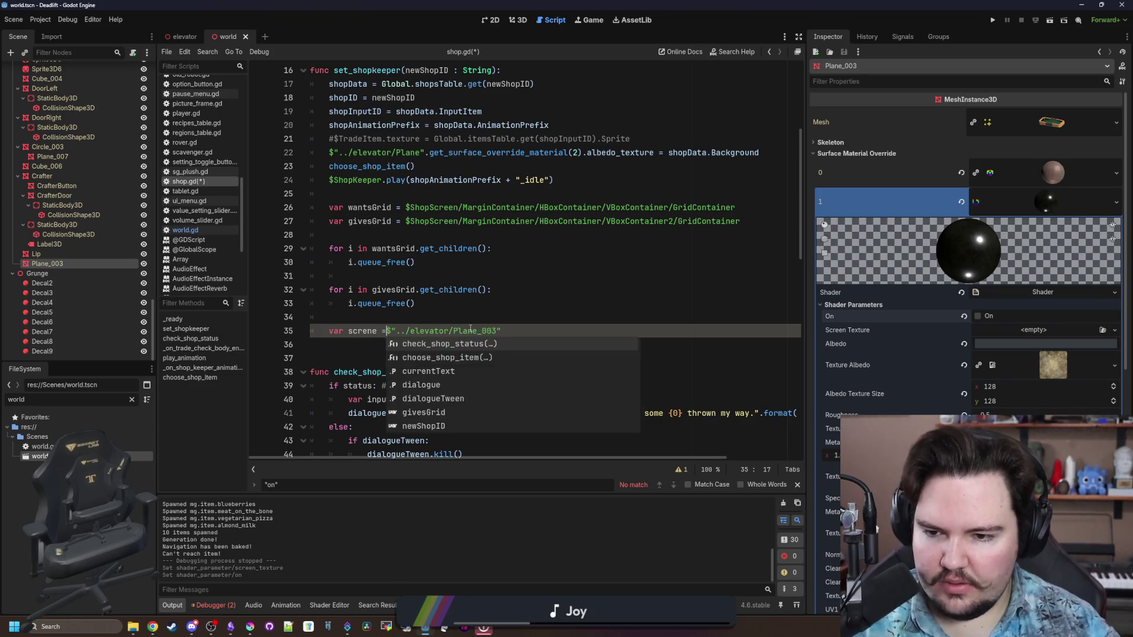
{"action": "key", "text": "BackSpace"}
{"action": "key", "text": "BackSpace"}
{"action": "key", "text": "BackSpace"}
{"action": "type", "text": "en ="}
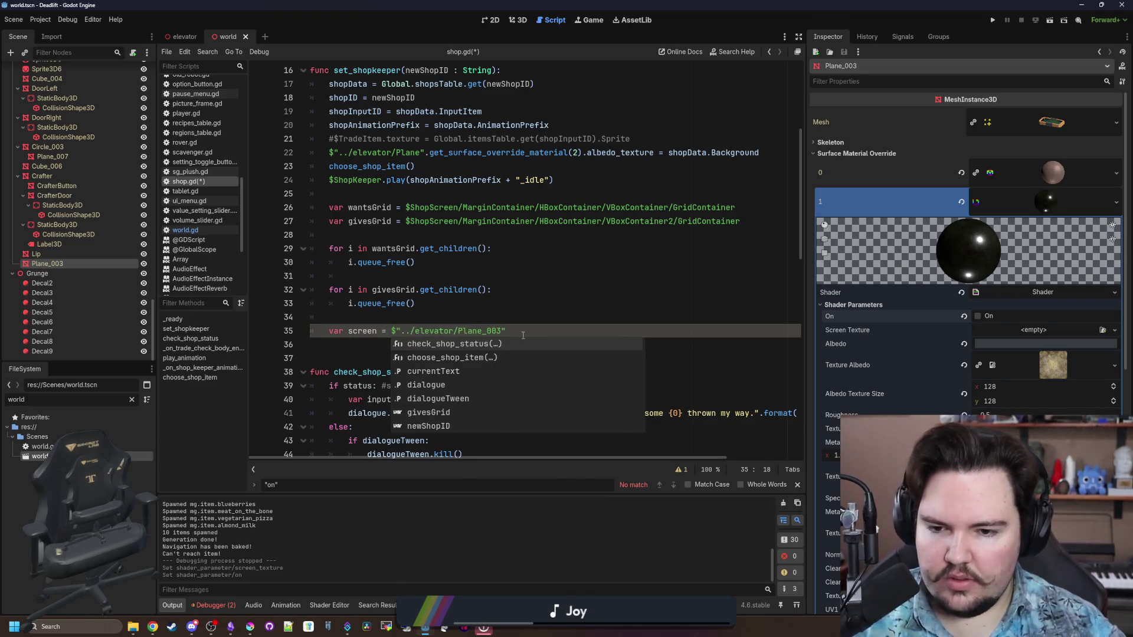
{"action": "key", "text": "End"}
{"action": "key", "text": "Return"}
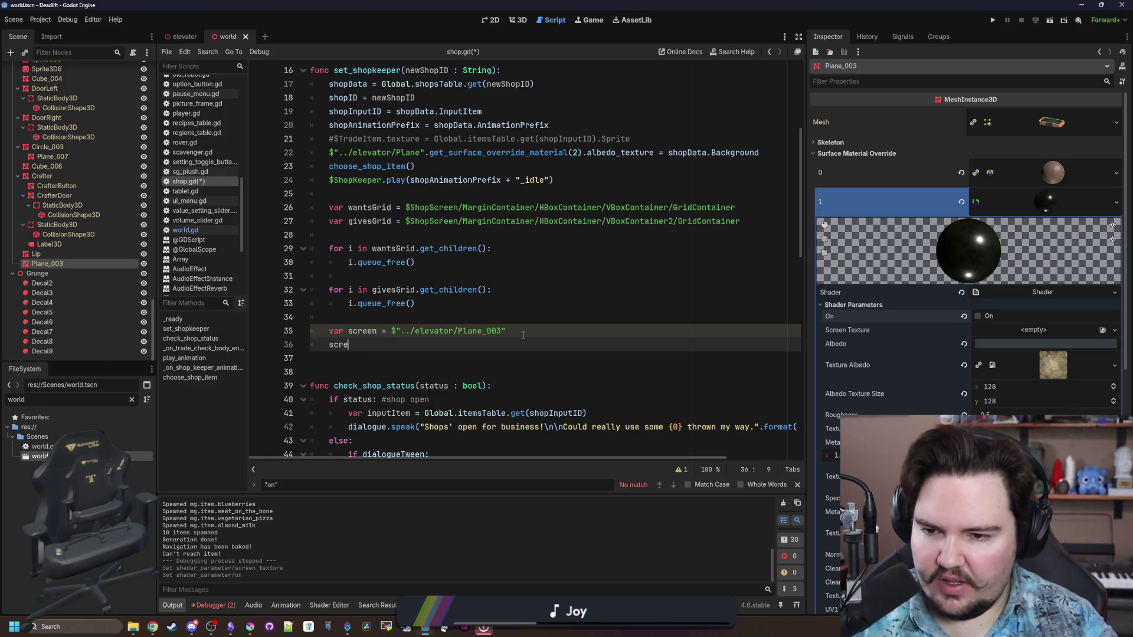
- Add a screen.get_surface_override_material call that sets the shader parameter "on"
{"action": "type", "text": "screen_"}
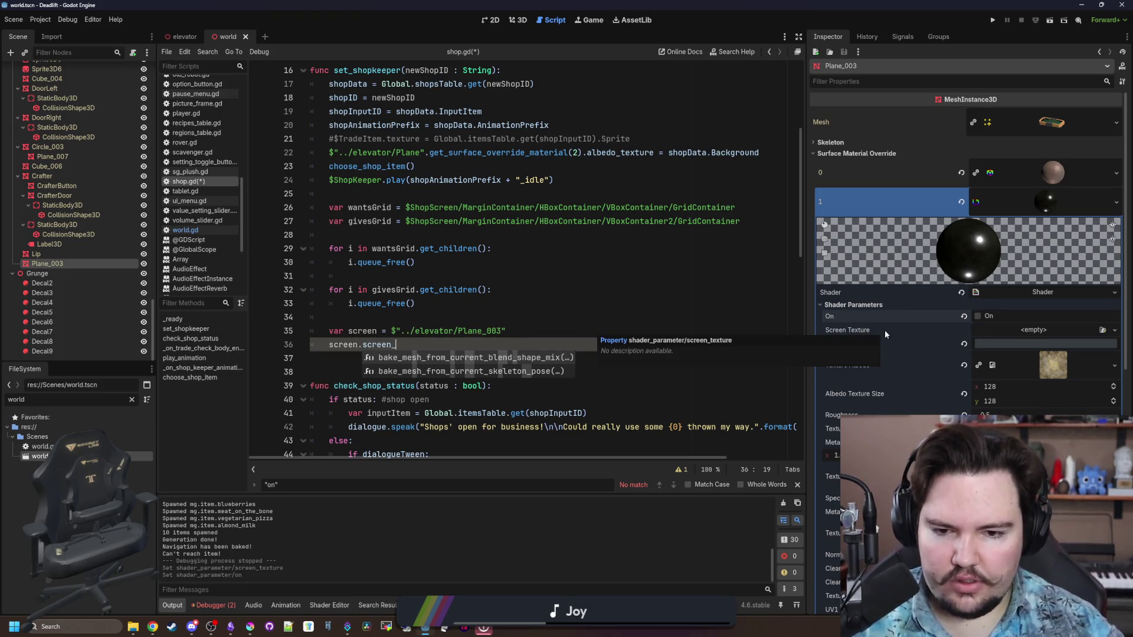
{"action": "key", "text": "BackSpace"}
{"action": "key", "text": "BackSpace"}
{"action": "key", "text": "BackSpace"}
{"action": "type", "text": "et_ov"}
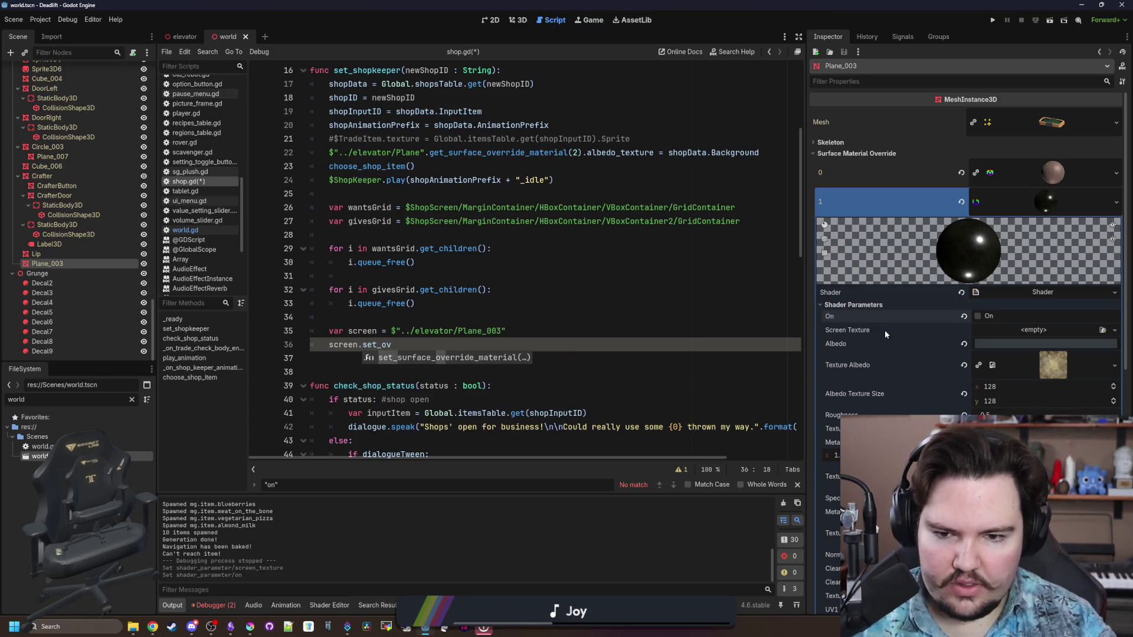
{"action": "key", "text": "Return"}
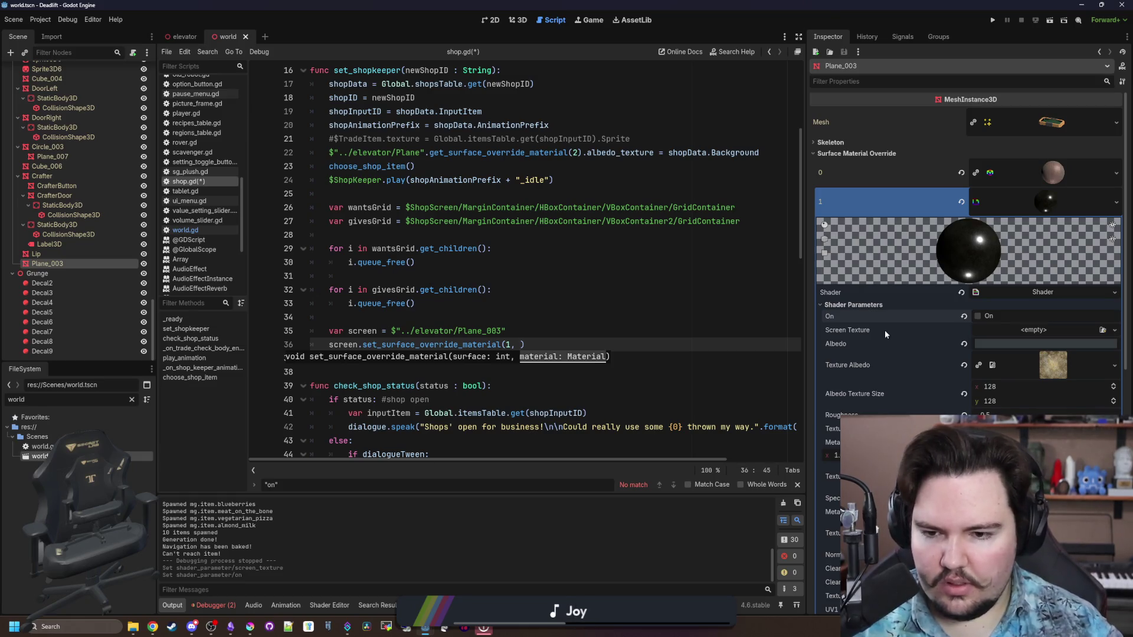
{"action": "left_click_drag", "start_coordinate": [381, 348], "coordinate": [362, 347]}
{"action": "type", "text": "get"}
{"action": "left_click", "coordinate": [520, 345]}
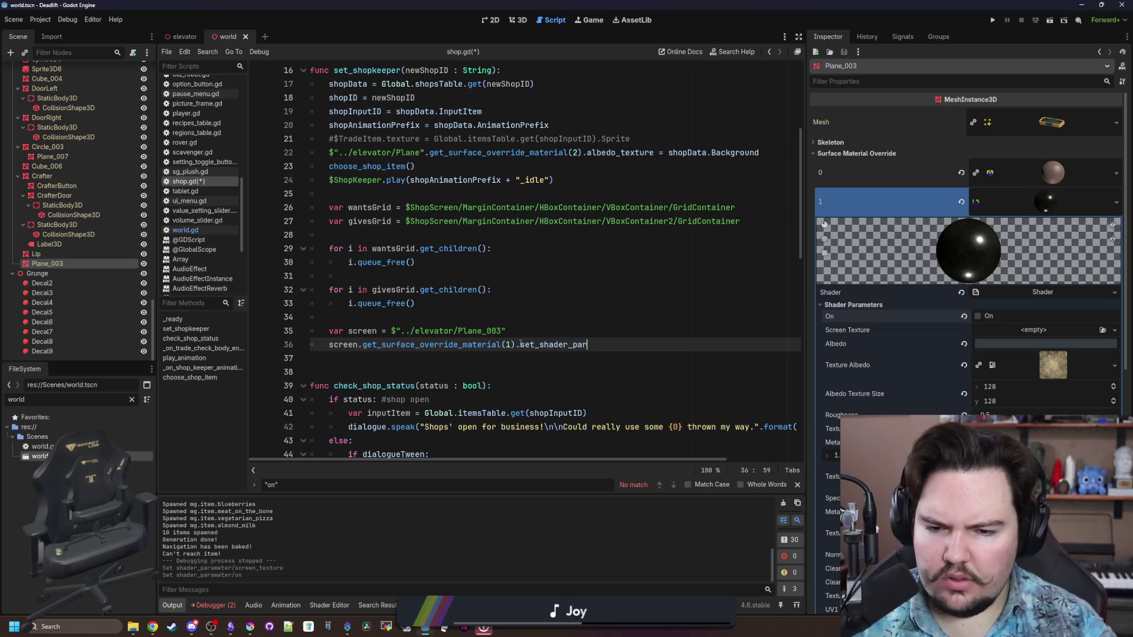
{"action": "type", "text": "er()"}
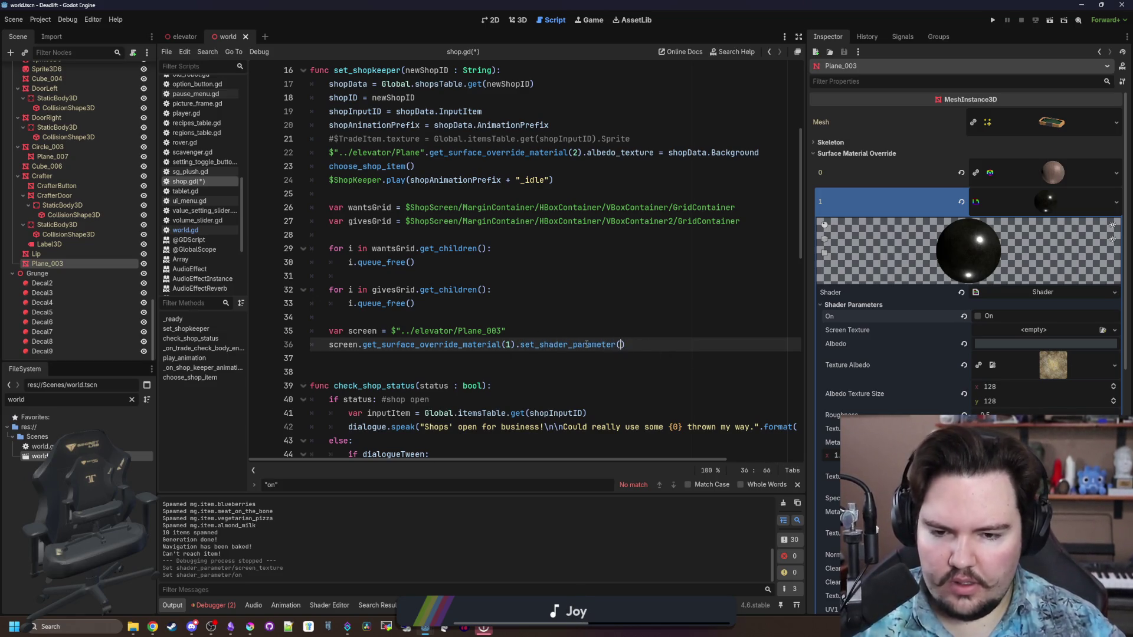
{"action": "type", "text": "on\", true"}
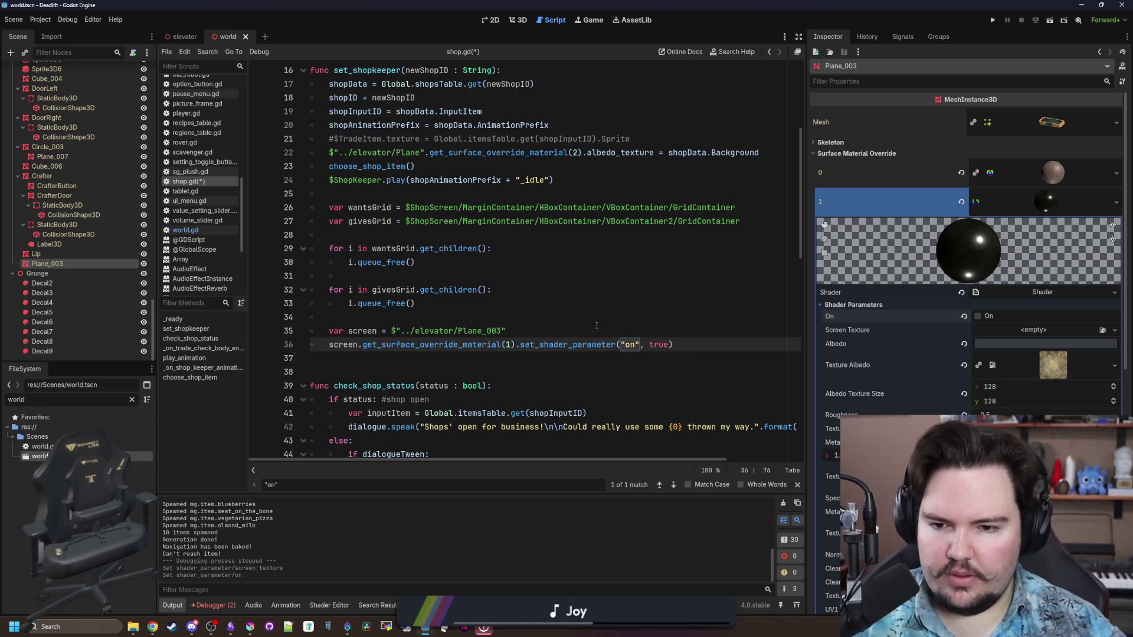
- Save the script and scene, then run the game to test the change
{"action": "left_click", "coordinate": [597, 318]}
{"action": "key", "text": "ctrl+s"}
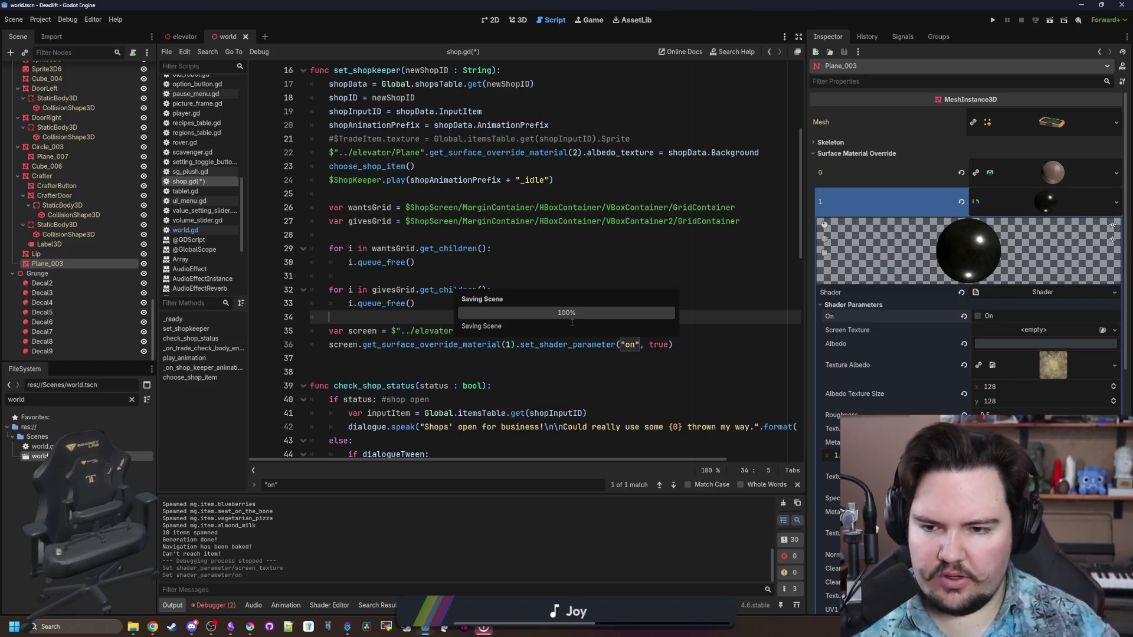
{"action": "key", "text": "ctrl+s"}
{"action": "left_click", "coordinate": [992, 21]}
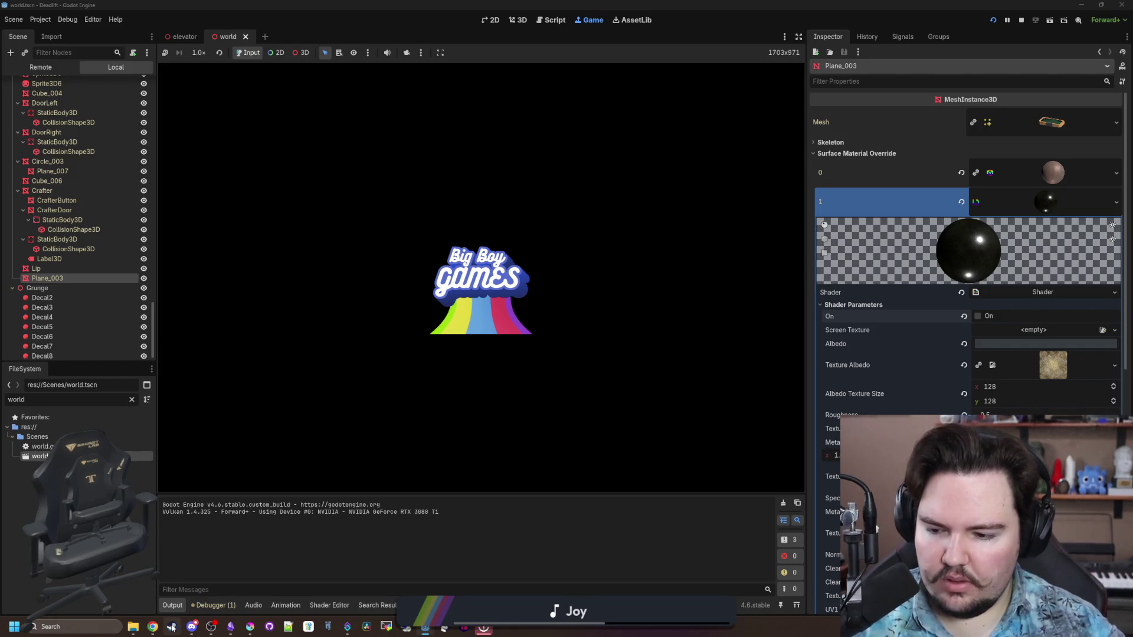
{"action": "mouse_move", "coordinate": [133, 627]}
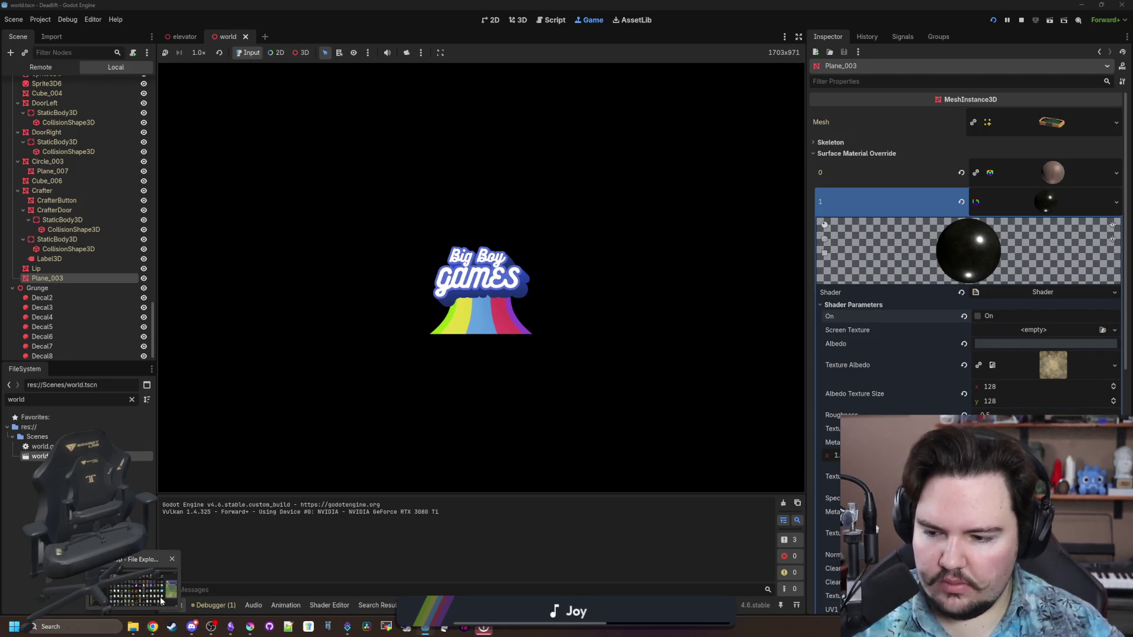
{"action": "left_click", "coordinate": [172, 558]}
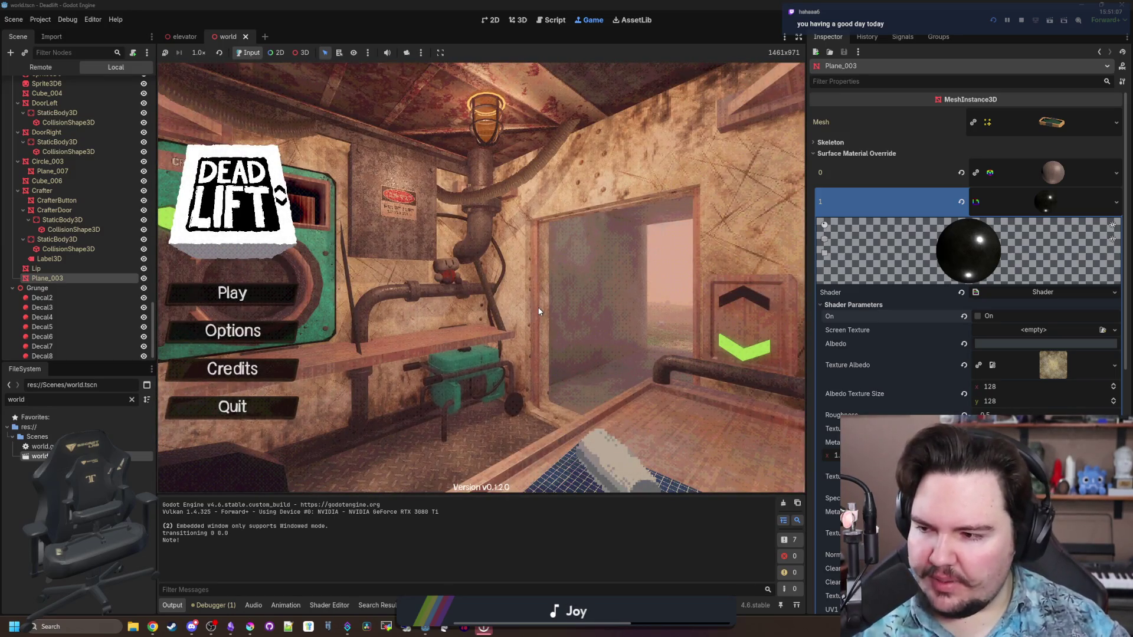
{"action": "type", "text": "dwasdwa"}
{"action": "left_click", "coordinate": [232, 293]}
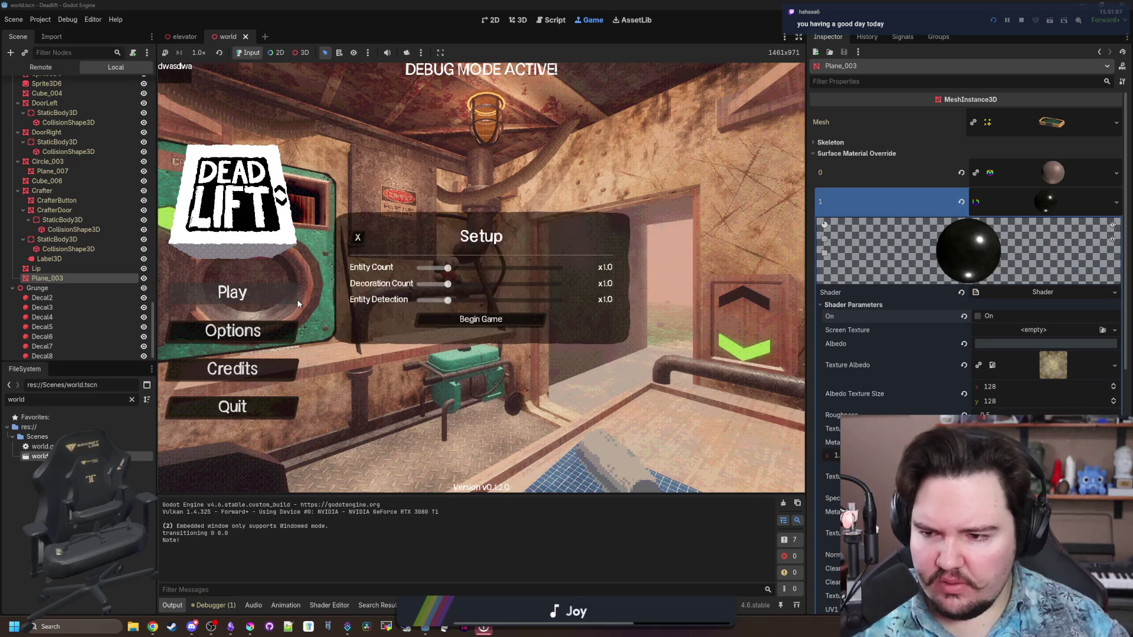
{"action": "left_click", "coordinate": [511, 323]}
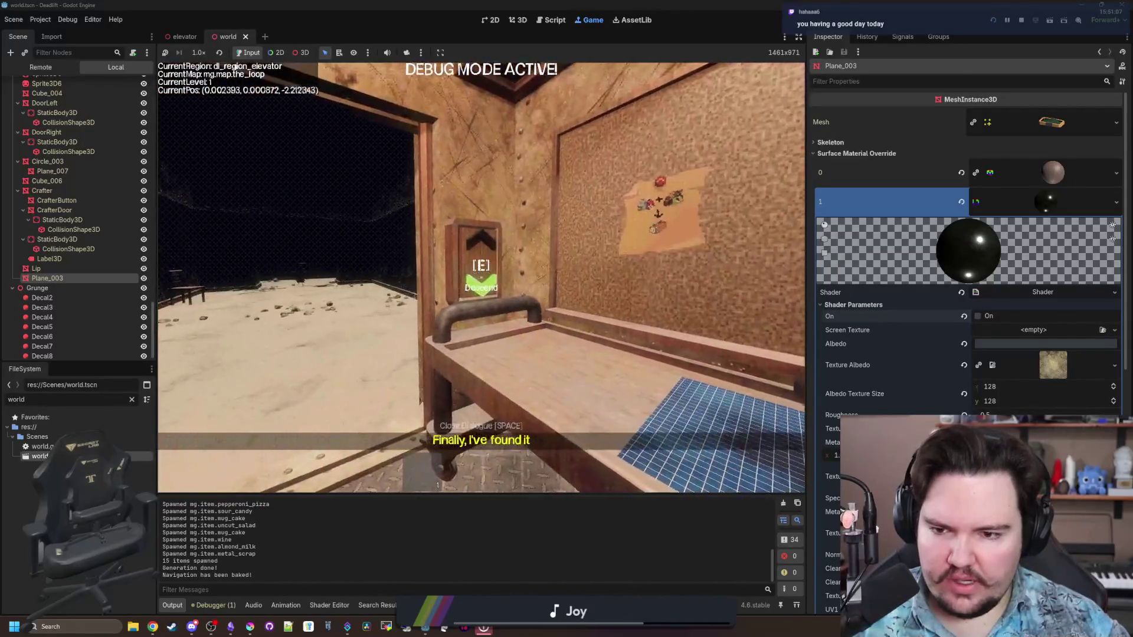
{"action": "left_click", "coordinate": [480, 278]}
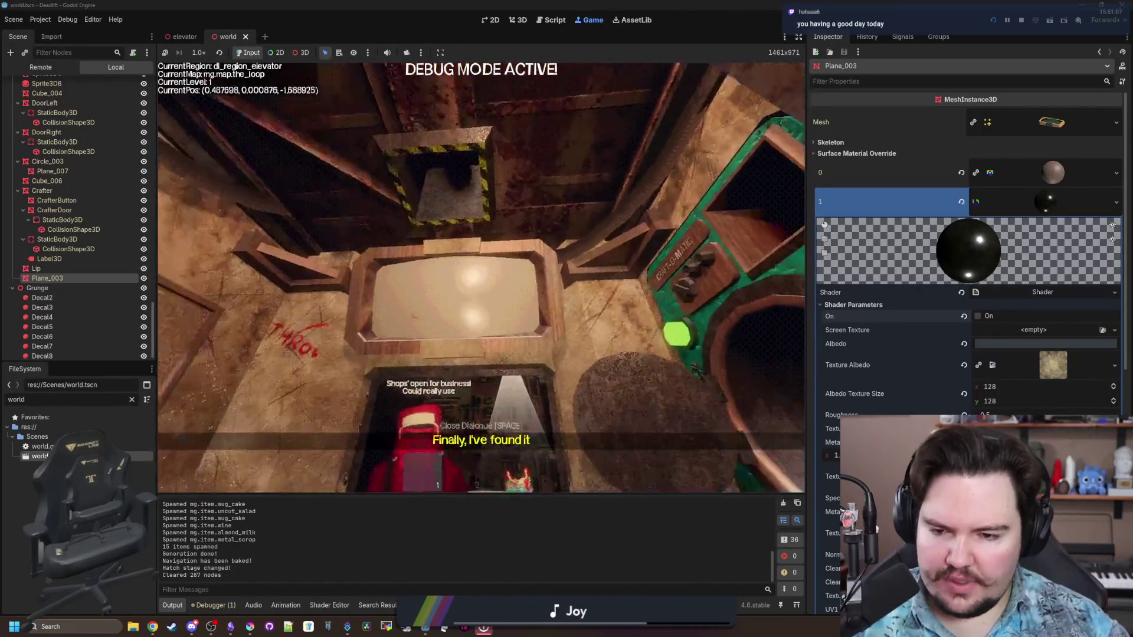
{"action": "key", "text": "Escape"}
{"action": "key", "text": "F8"}
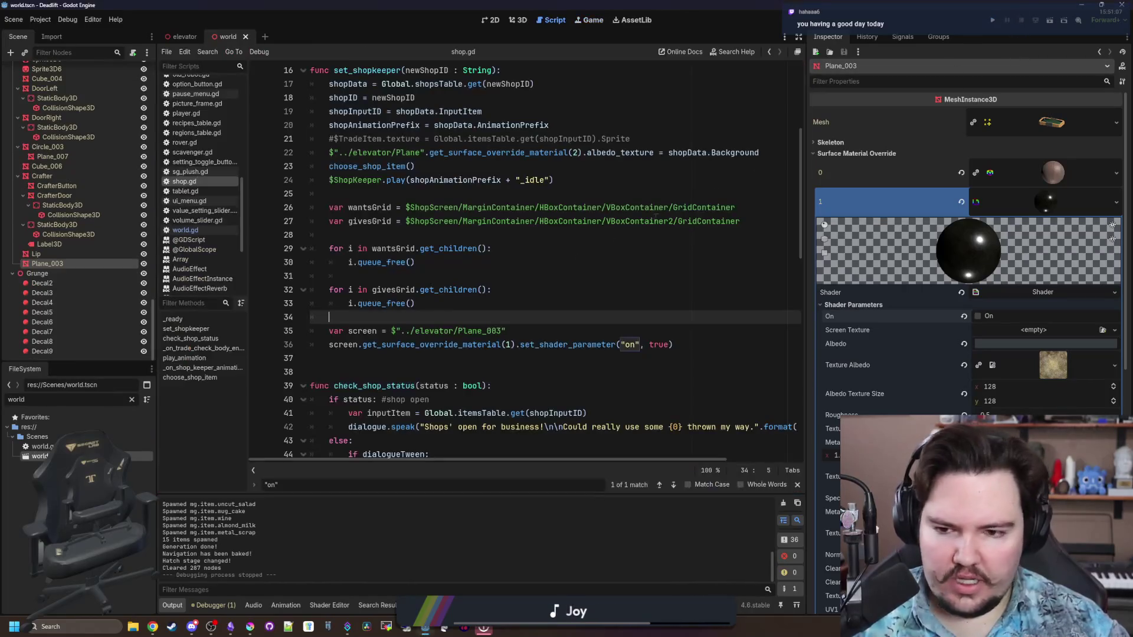
- Store the surface override material in var mat and start a new mat line below
{"action": "key", "text": "ctrl+s"}
{"action": "left_click", "coordinate": [695, 350]}
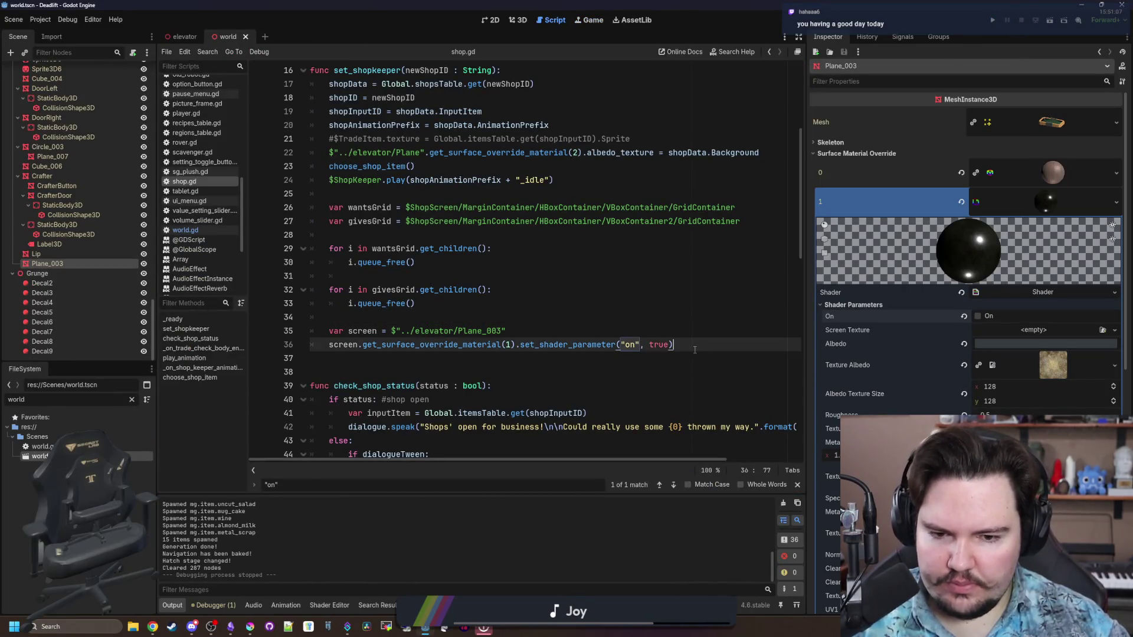
{"action": "key", "text": "Return"}
{"action": "key", "text": "Return"}
{"action": "left_click_drag", "start_coordinate": [694, 344], "coordinate": [328, 345]}
{"action": "key", "text": "Home"}
{"action": "type", "text": "var mat ="}
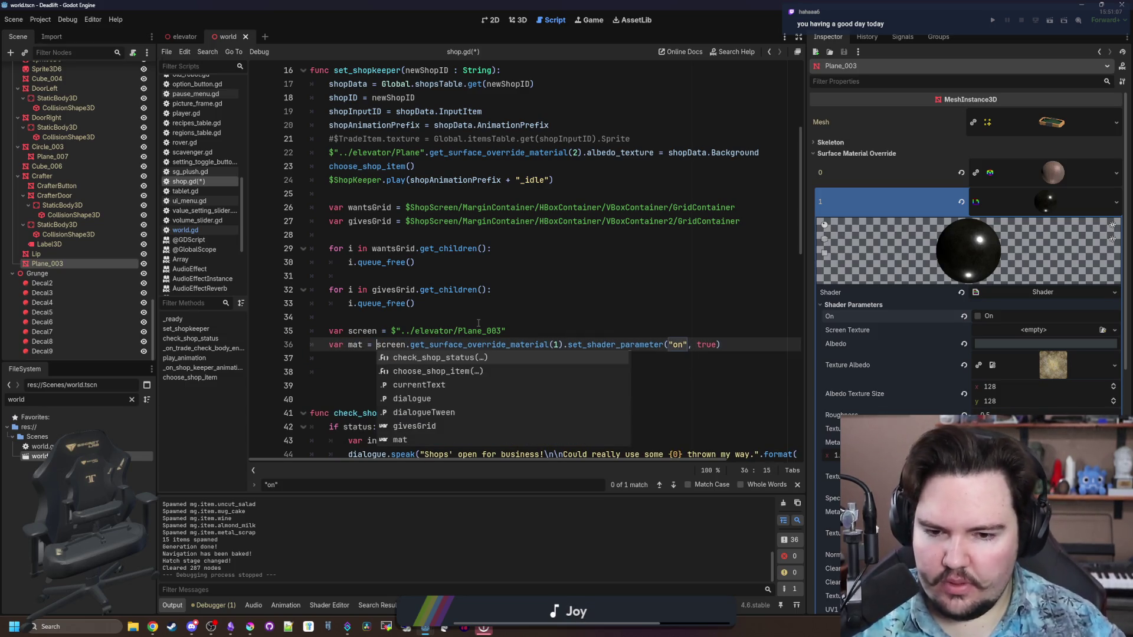
{"action": "key", "text": "Escape"}
{"action": "key", "text": "Down"}
{"action": "type", "text": "mat"}
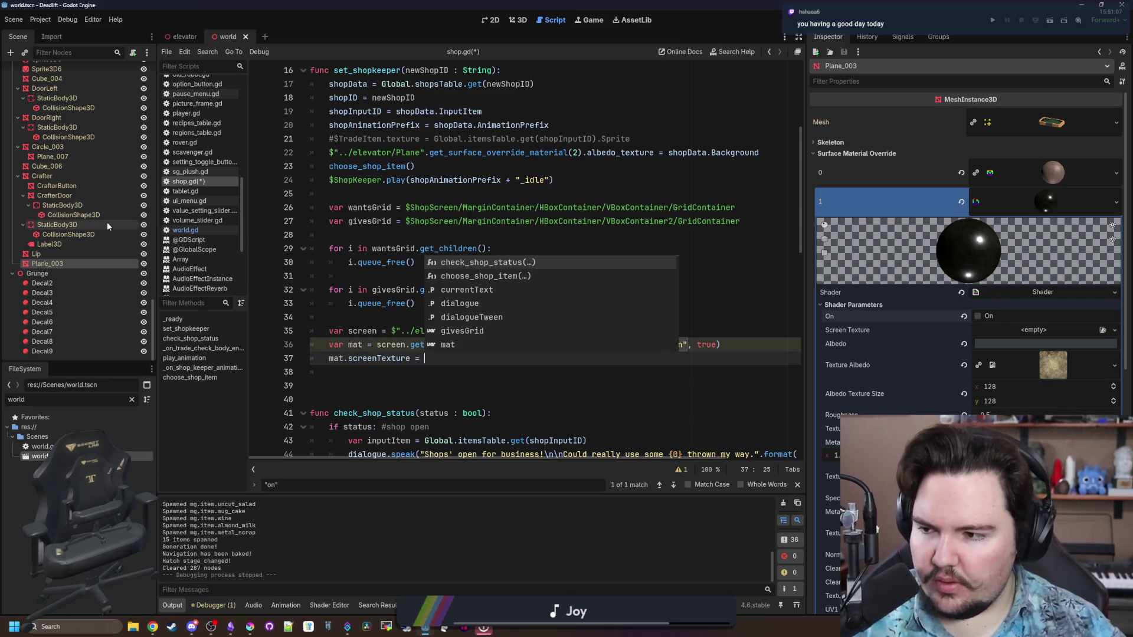
- Assign $ShopScreen.get_viewport_texture() to mat.screenTexture on line 37
{"action": "double_click", "coordinate": [433, 222]}
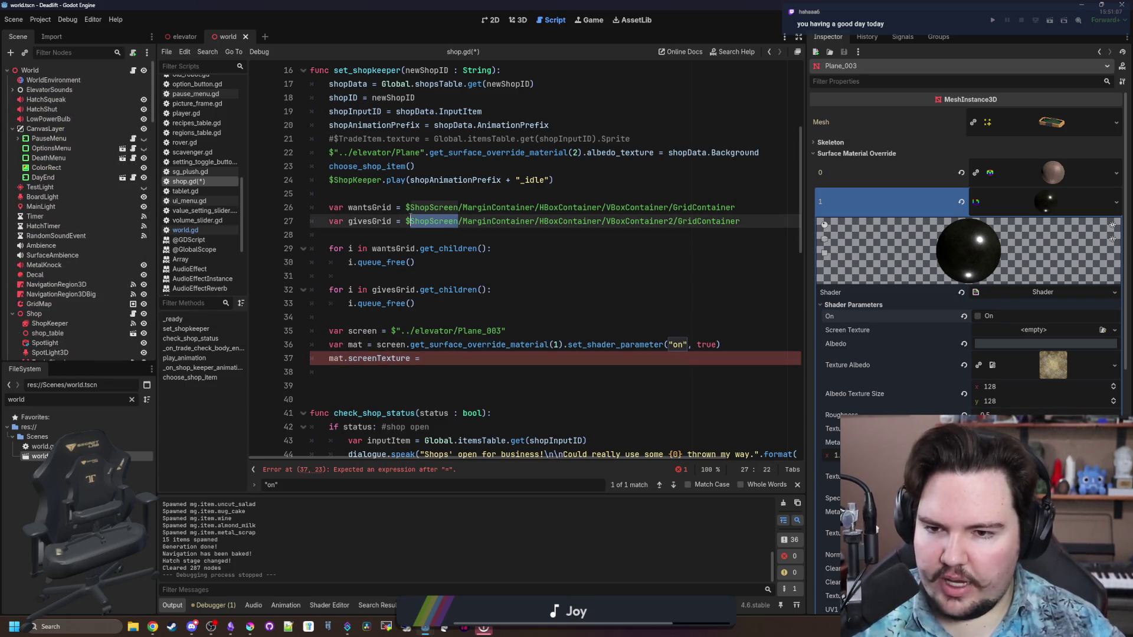
{"action": "key", "text": "ctrl+c"}
{"action": "left_click", "coordinate": [431, 359]}
{"action": "key", "text": "ctrl+v"}
{"action": "scroll", "coordinate": [111, 273], "scroll_direction": "down", "scroll_amount": 5}
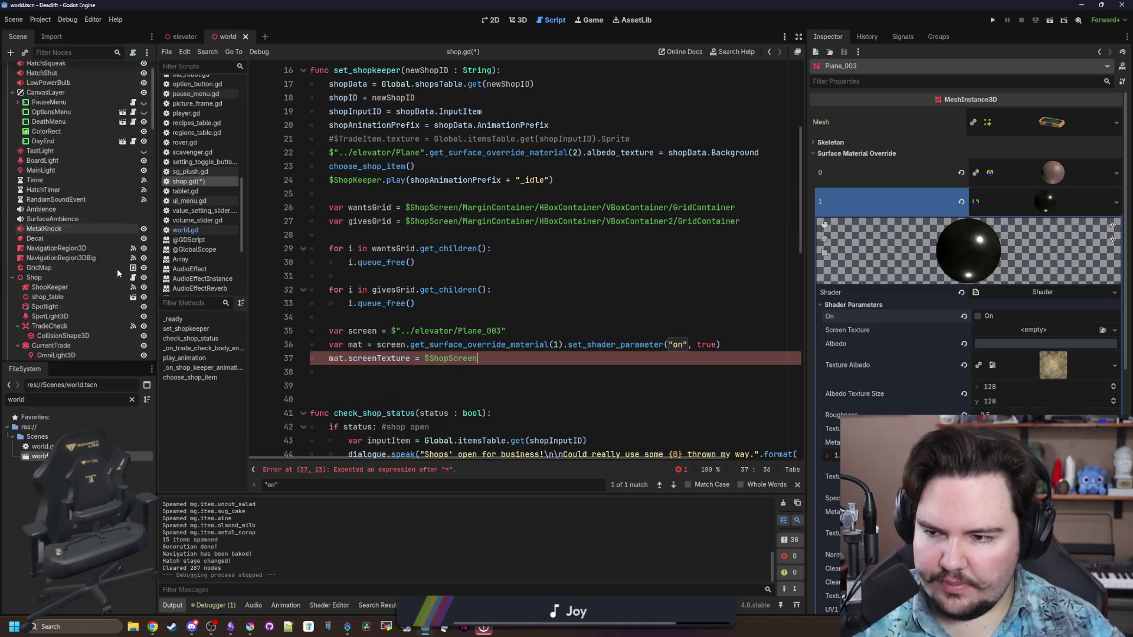
{"action": "scroll", "coordinate": [111, 273], "scroll_direction": "down", "scroll_amount": 3}
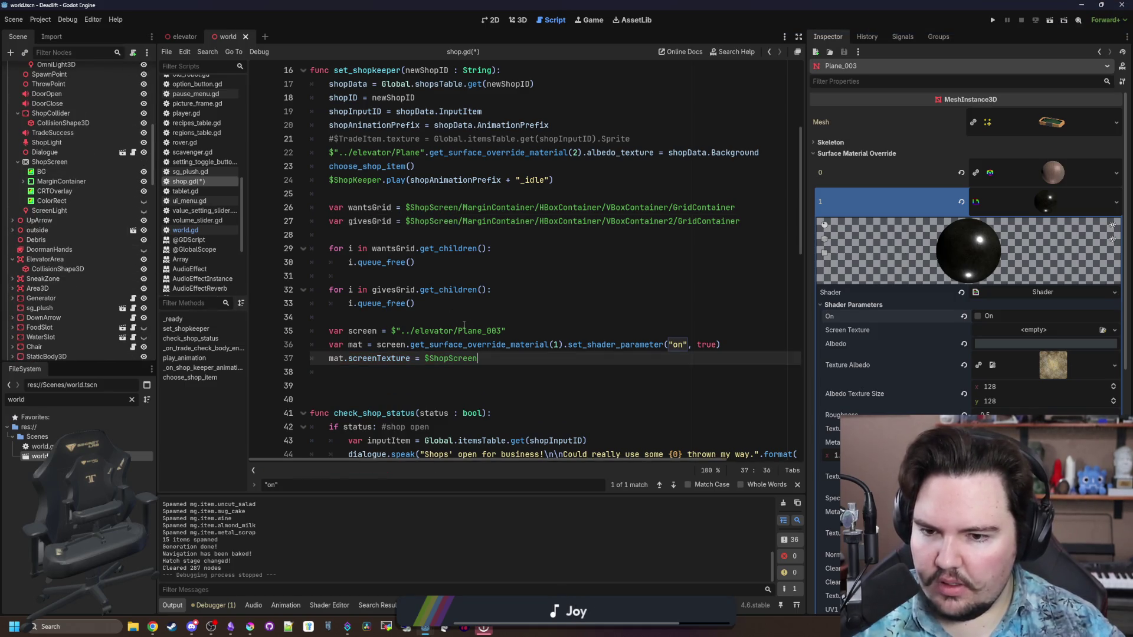
{"action": "type", "text": "_view"}
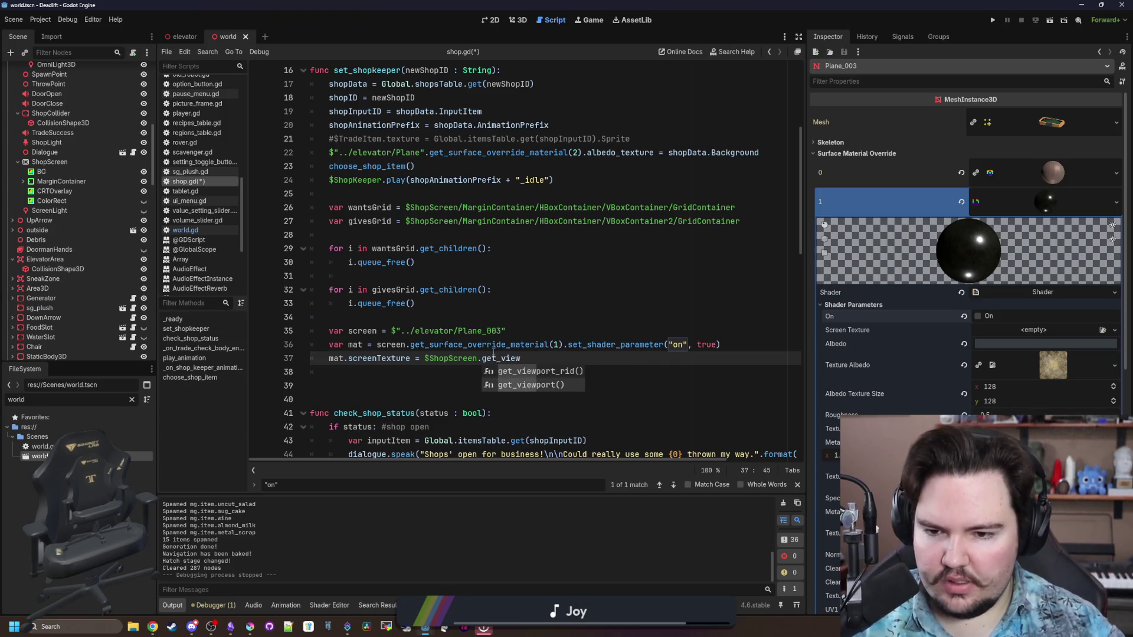
{"action": "type", "text": "port_te"}
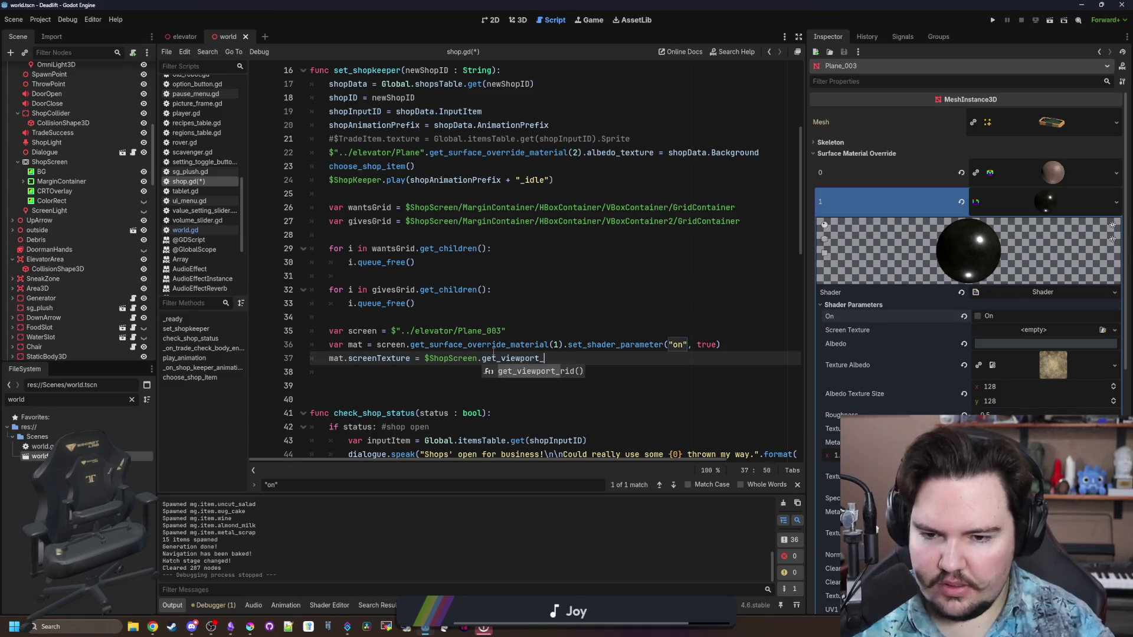
{"action": "type", "text": "()"}
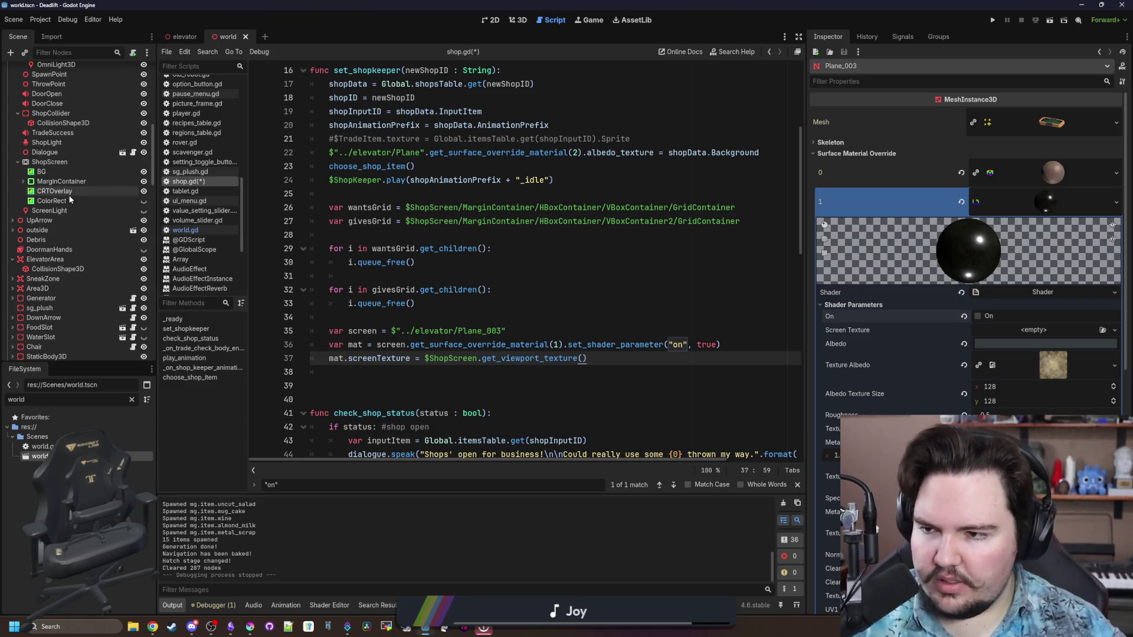
{"action": "left_click", "coordinate": [68, 201]}
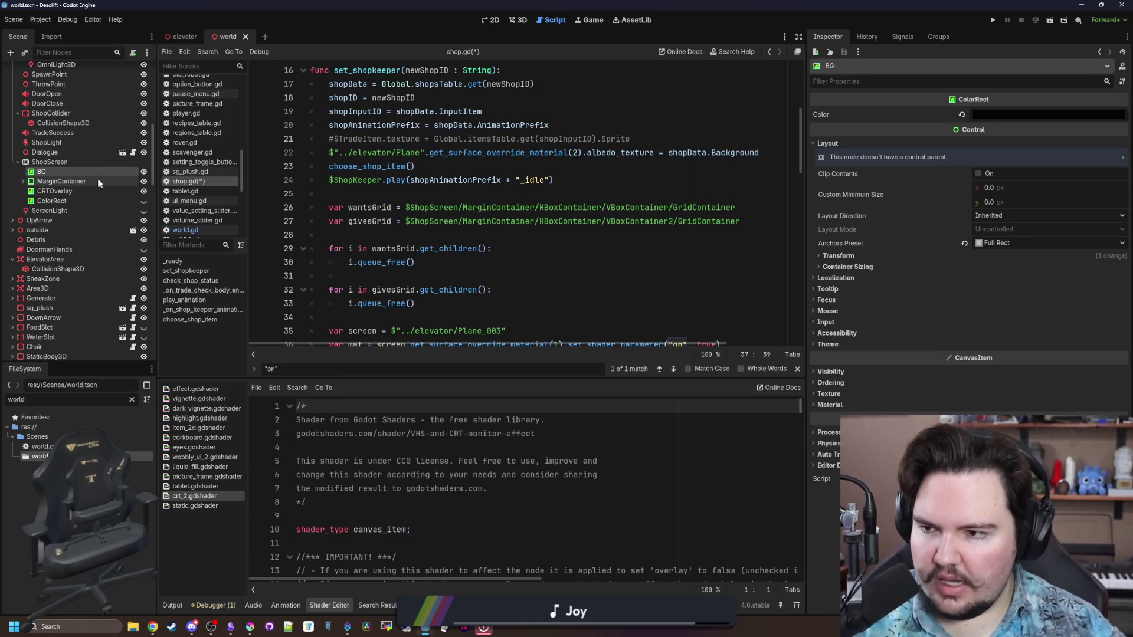
- Read the SubViewport and Viewport class docs for a texture getter, then return to shop.gd
{"action": "left_click", "coordinate": [56, 162]}
{"action": "left_click", "coordinate": [1122, 65]}
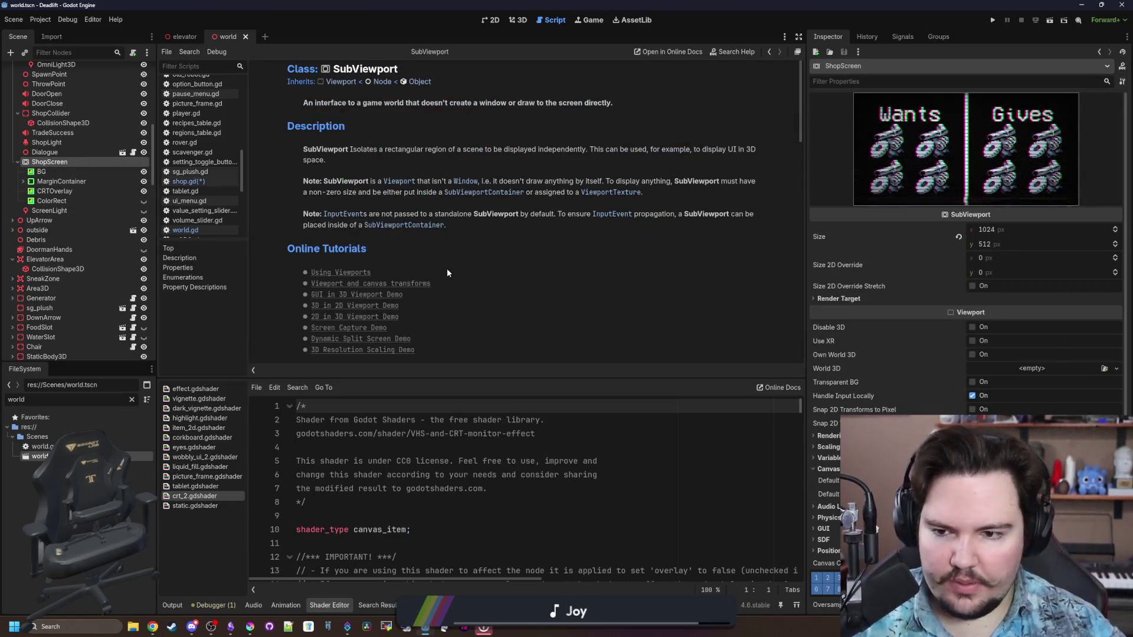
{"action": "scroll", "coordinate": [442, 268], "scroll_direction": "down", "scroll_amount": 15}
{"action": "scroll", "coordinate": [441, 273], "scroll_direction": "up", "scroll_amount": 12}
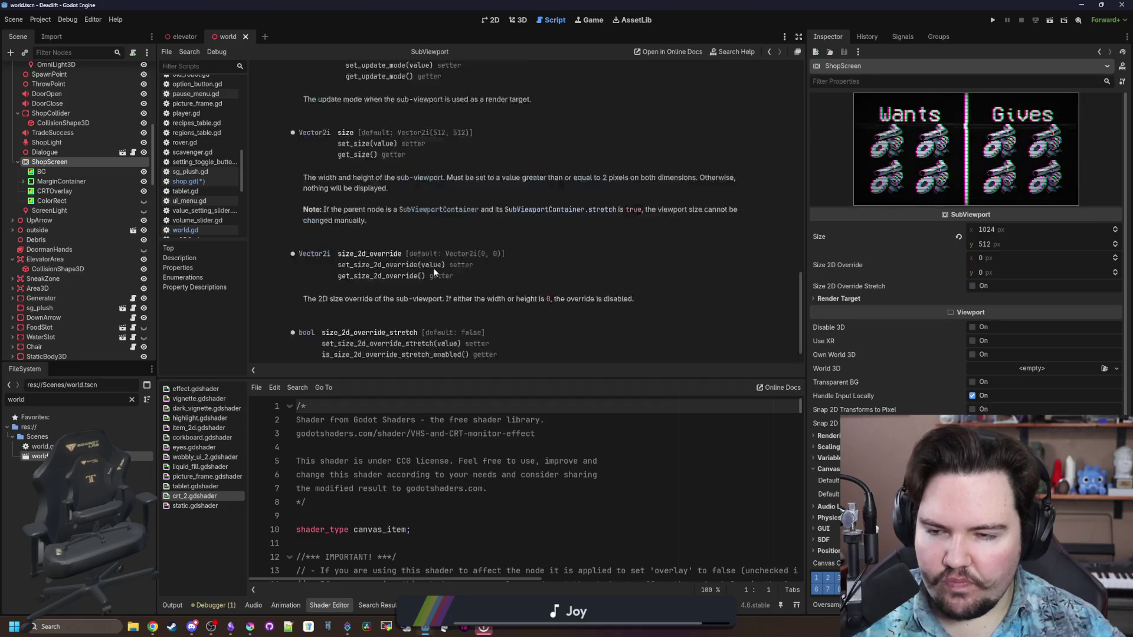
{"action": "scroll", "coordinate": [416, 252], "scroll_direction": "up", "scroll_amount": 5}
{"action": "left_click", "coordinate": [337, 90]}
{"action": "scroll", "coordinate": [424, 251], "scroll_direction": "down", "scroll_amount": 15}
{"action": "scroll", "coordinate": [423, 251], "scroll_direction": "up", "scroll_amount": 3}
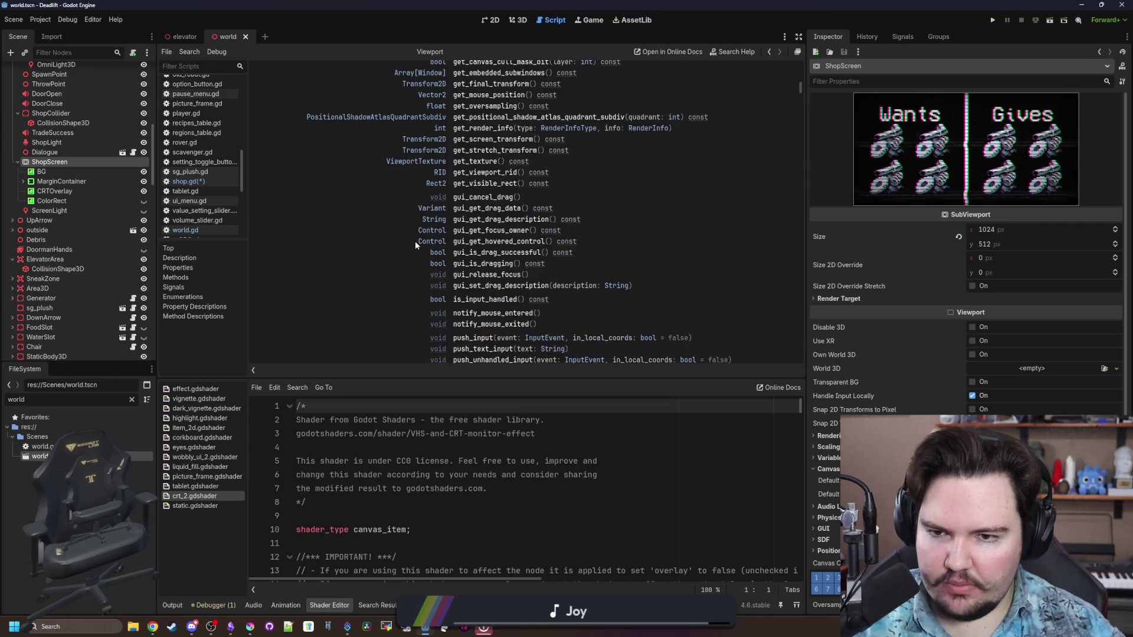
{"action": "key", "text": "alt+Left"}
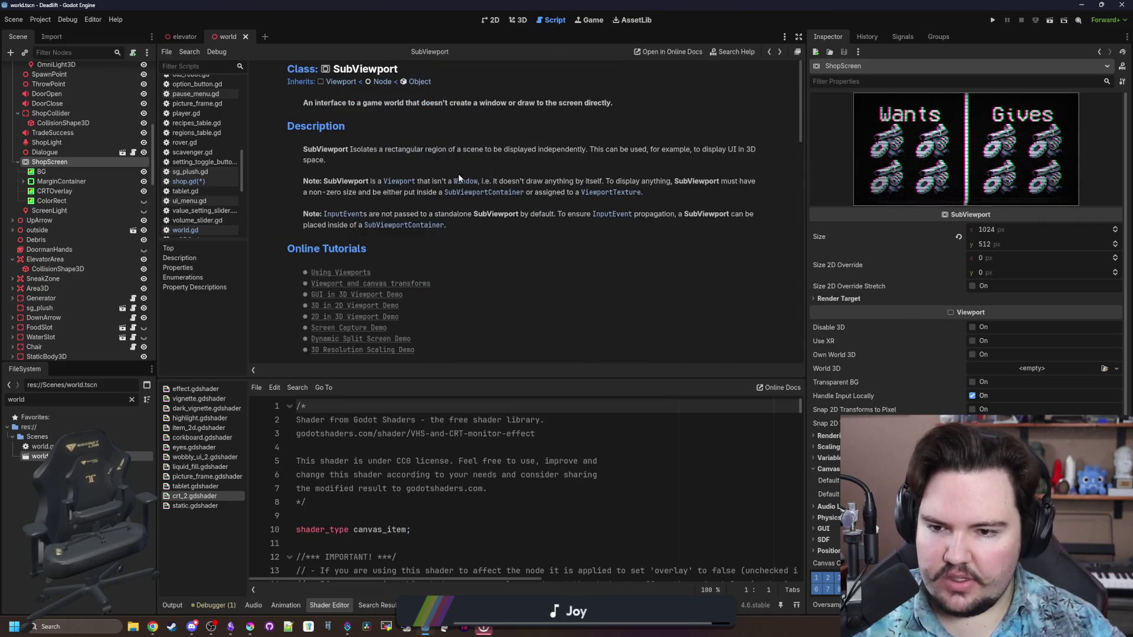
{"action": "key", "text": "alt+Left"}
- Replace the method on line 37 with get_texture() and relaunch the game with F5
{"action": "left_click_drag", "start_coordinate": [588, 317], "coordinate": [500, 317]}
{"action": "type", "text": "tex"}
{"action": "key", "text": "Return"}
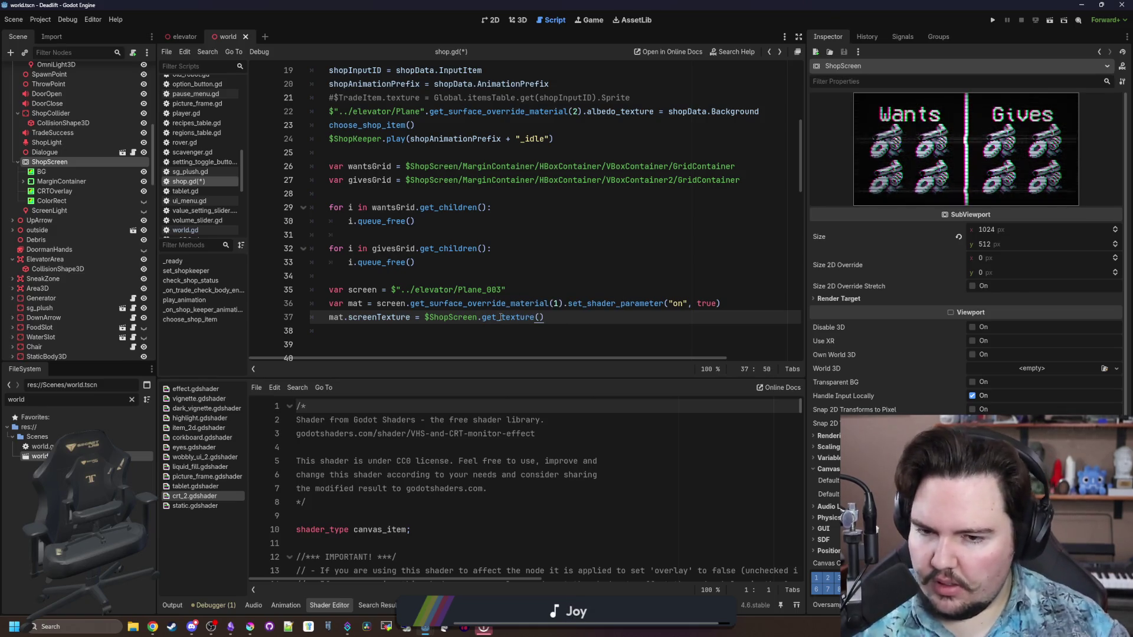
{"action": "left_click", "coordinate": [504, 319], "text": "ctrl"}
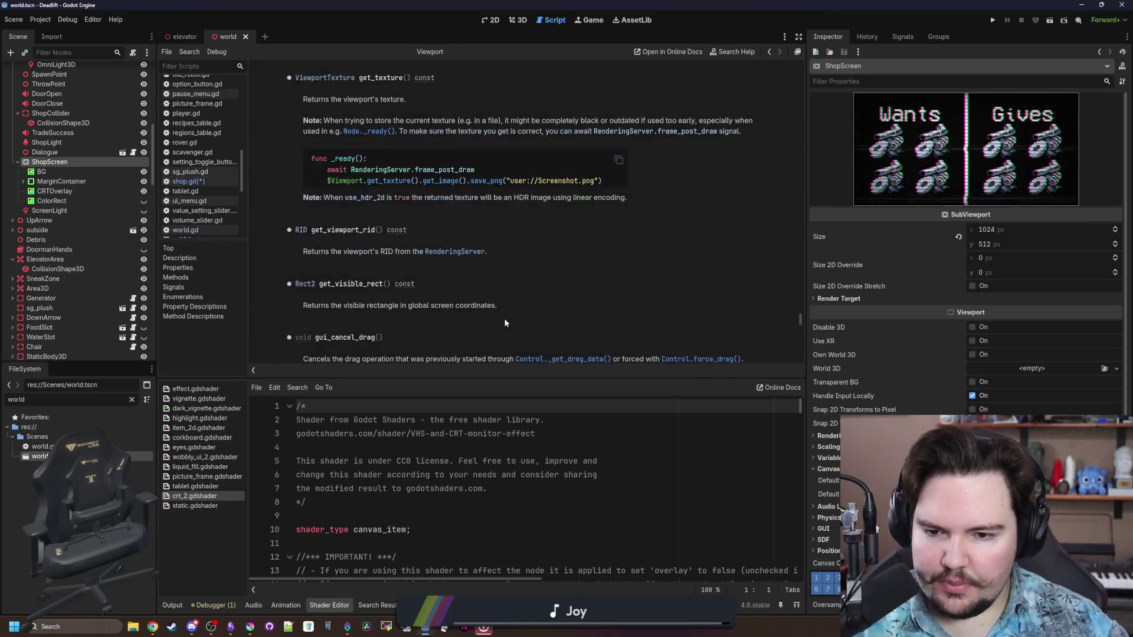
{"action": "key", "text": "alt+Left"}
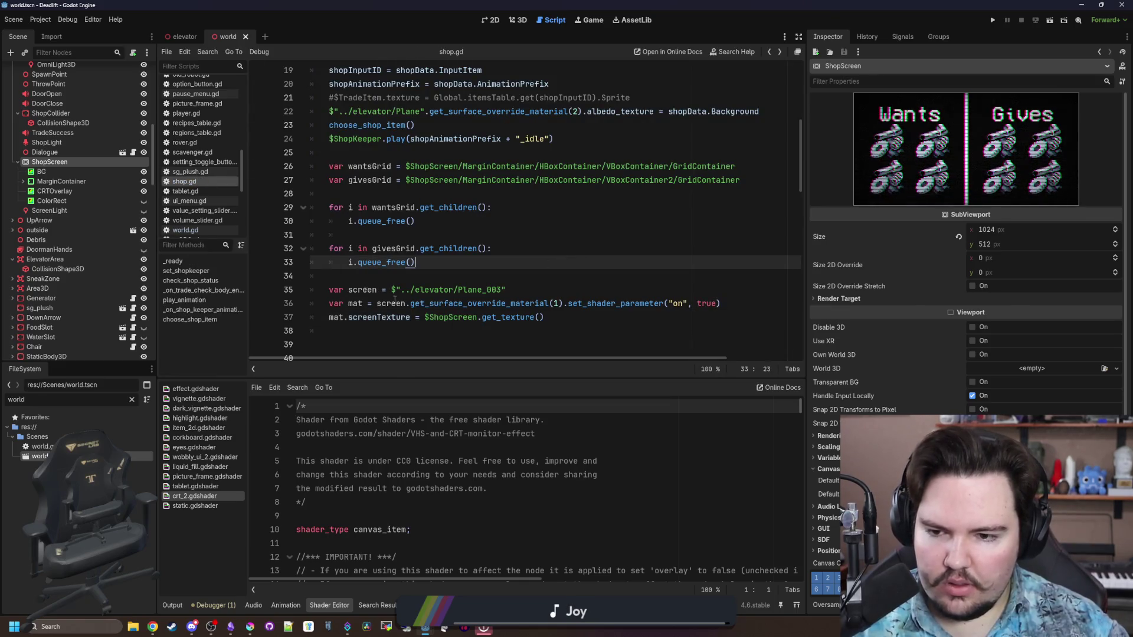
{"action": "left_click", "coordinate": [361, 289]}
{"action": "key", "text": "F5"}
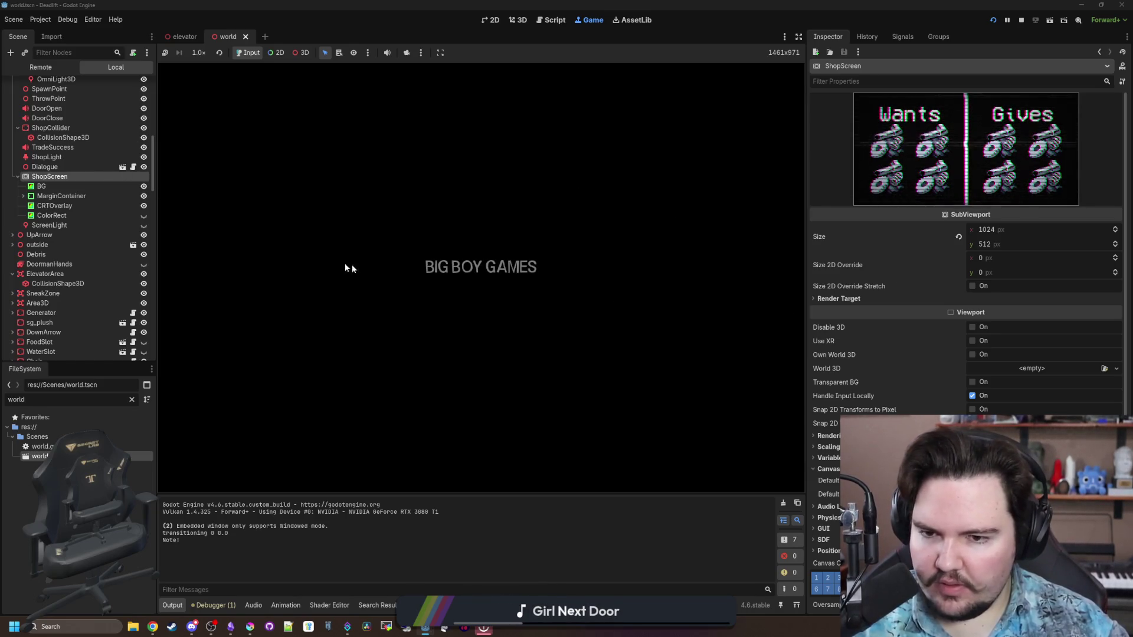
- Enter the dwasdwa debug code, then start a new game with the default setup
{"action": "type", "text": "dwasdwa"}
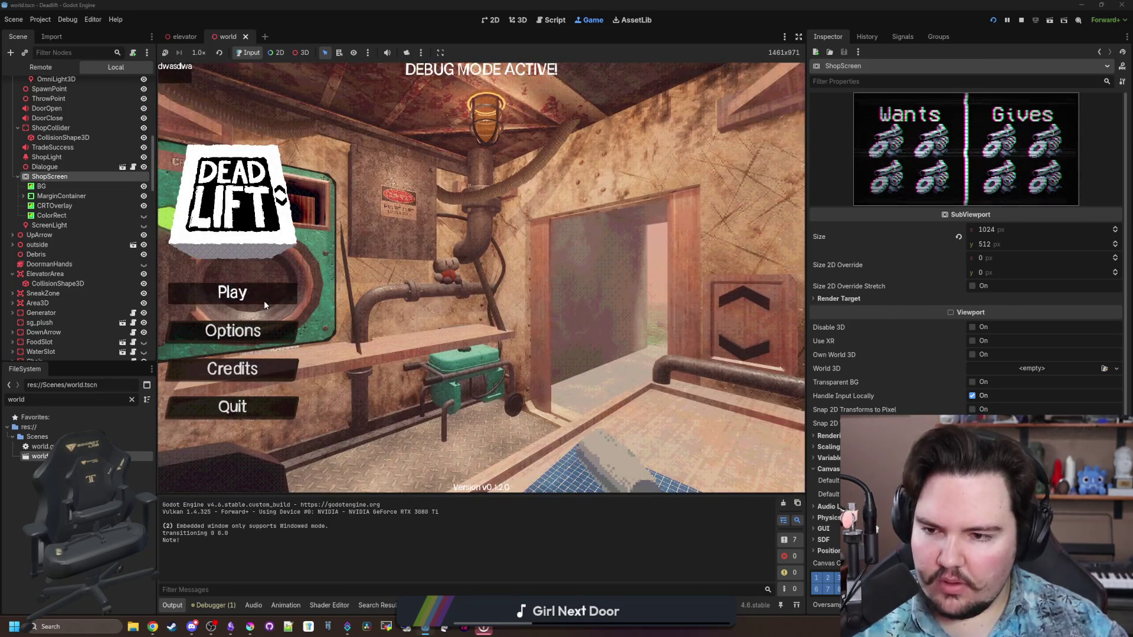
{"action": "left_click", "coordinate": [264, 300]}
{"action": "left_click", "coordinate": [514, 316]}
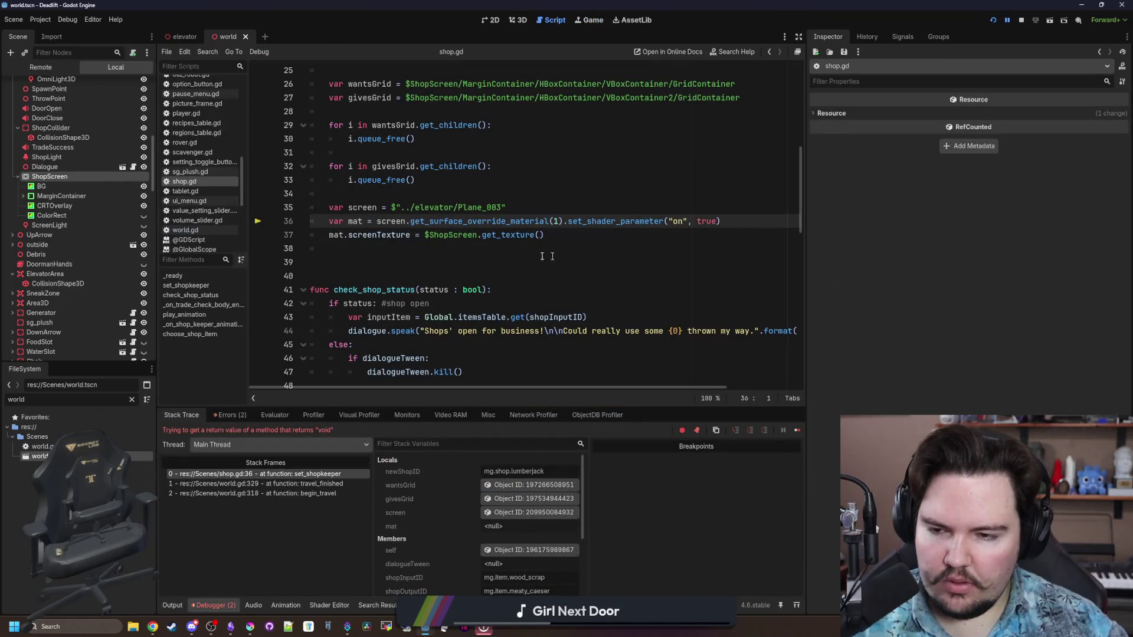
- Split the code into var mat plus set_shader_parameter calls for "on" and "screenTexture"
{"action": "scroll", "coordinate": [540, 256], "scroll_direction": "up", "scroll_amount": 1}
{"action": "left_click", "coordinate": [536, 289]}
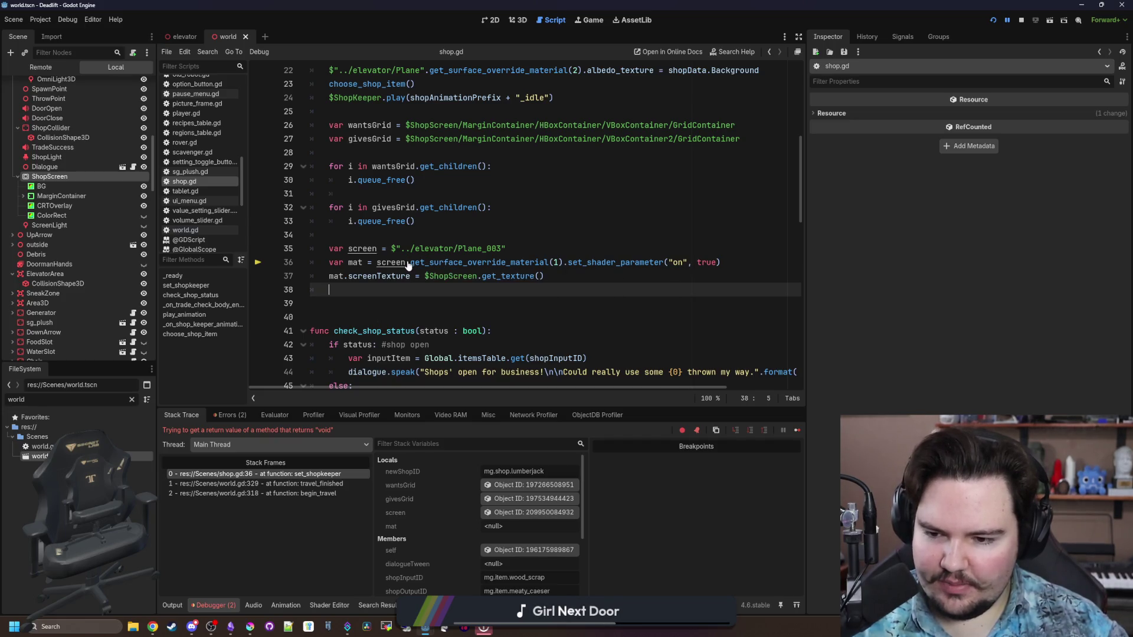
{"action": "left_click", "coordinate": [443, 262], "text": "ctrl"}
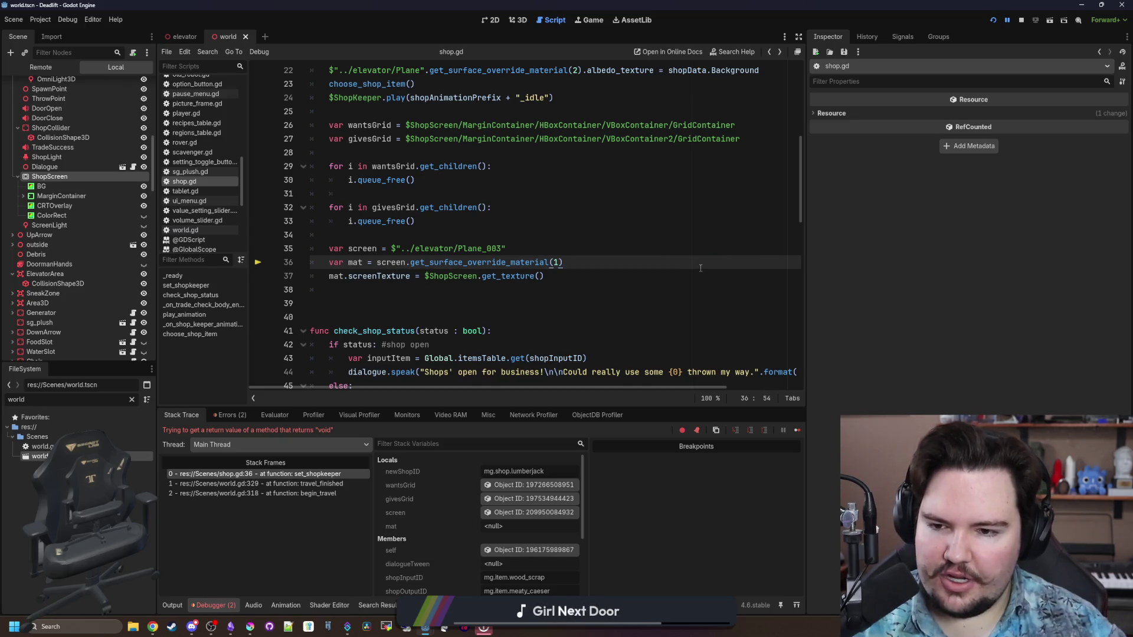
{"action": "key", "text": "Return"}
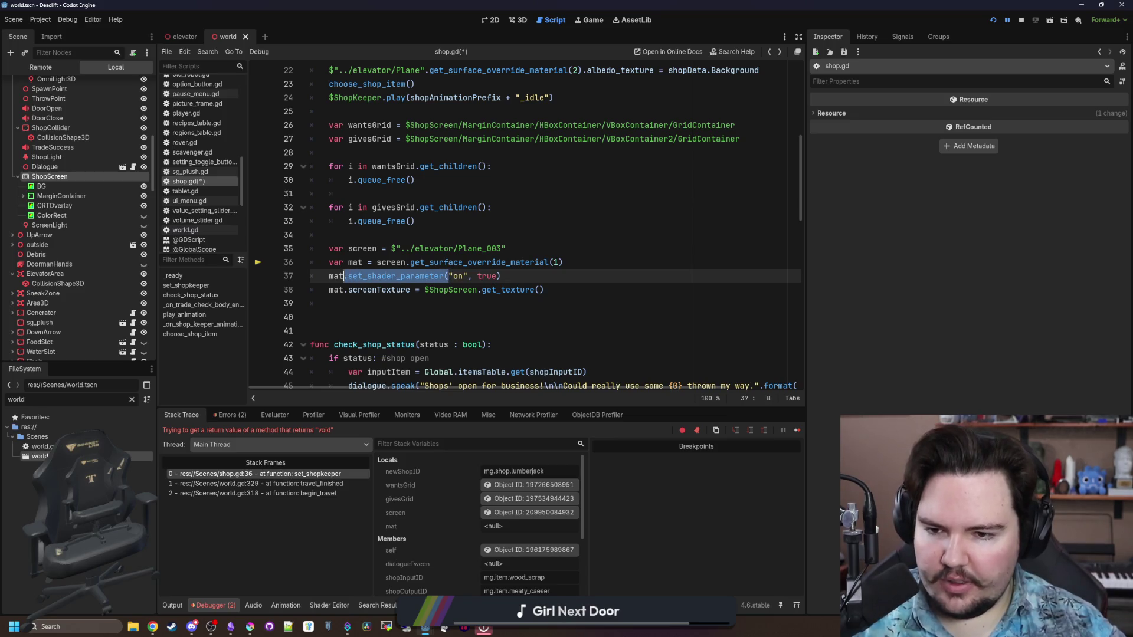
{"action": "left_click", "coordinate": [411, 290]}
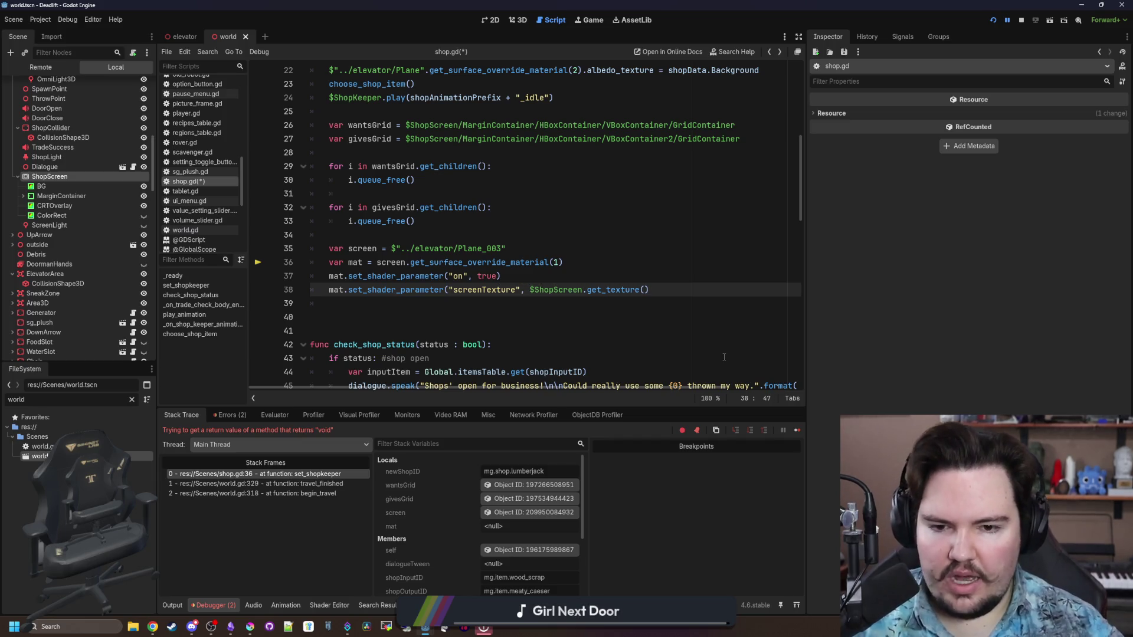
{"action": "type", "text": ")"}
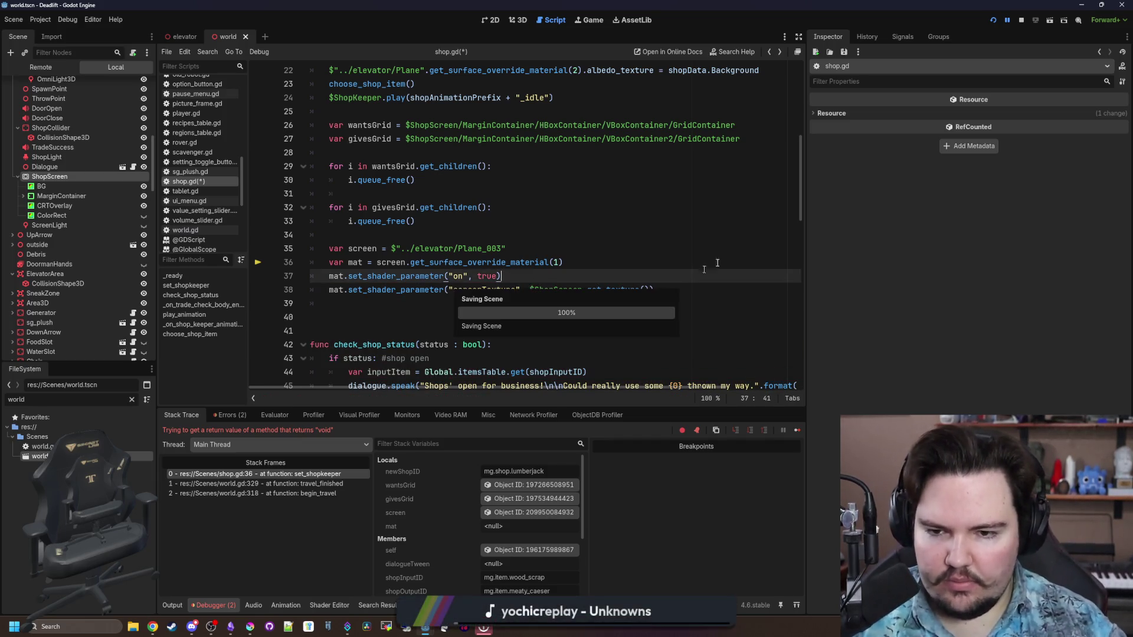
- Save shop.gd and relaunch the game
{"action": "key", "text": "Up"}
{"action": "key", "text": "ctrl+s"}
{"action": "left_click", "coordinate": [1015, 20]}
{"action": "key", "text": "F5"}
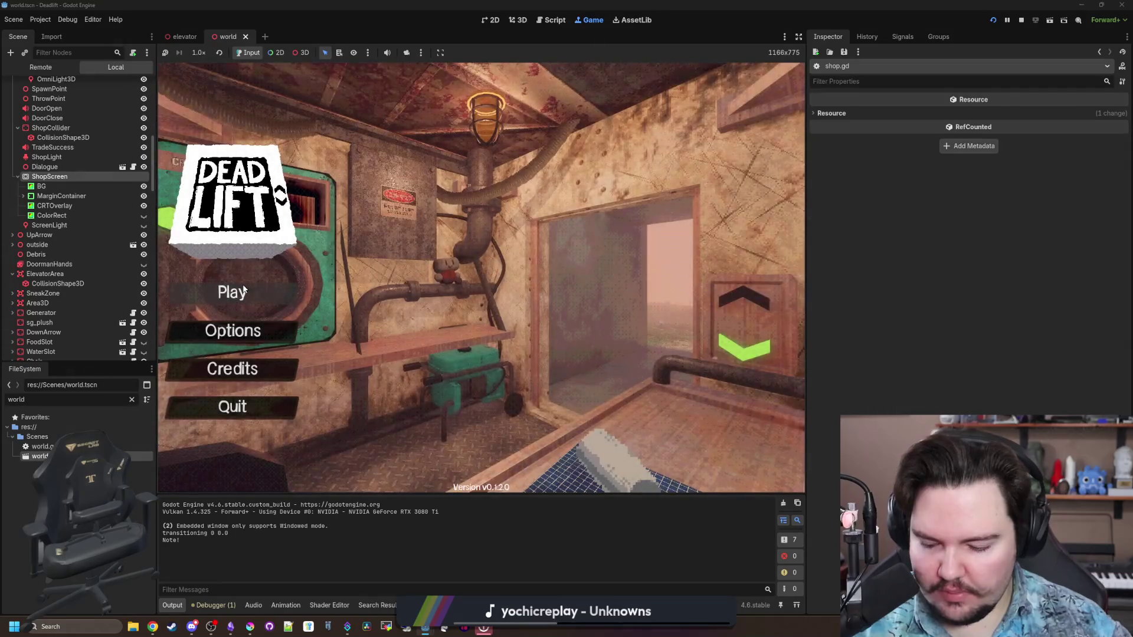
- Enter the dwasdwa debug code and begin a new game with the default setup
{"action": "type", "text": "dwasdwa"}
{"action": "left_click", "coordinate": [243, 289]}
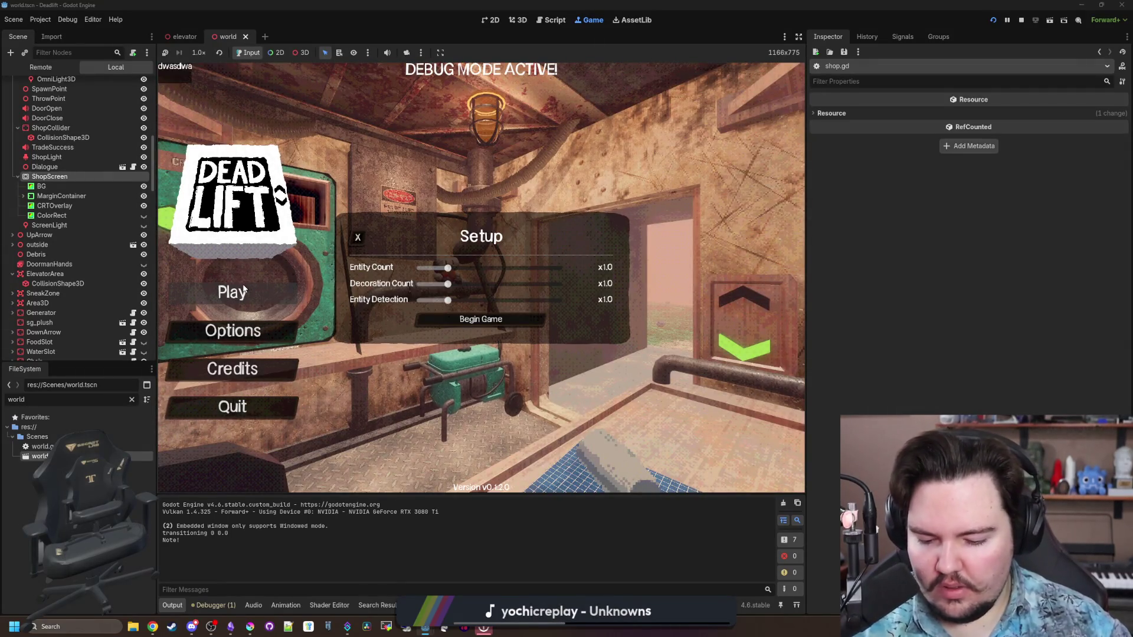
{"action": "left_click", "coordinate": [465, 323]}
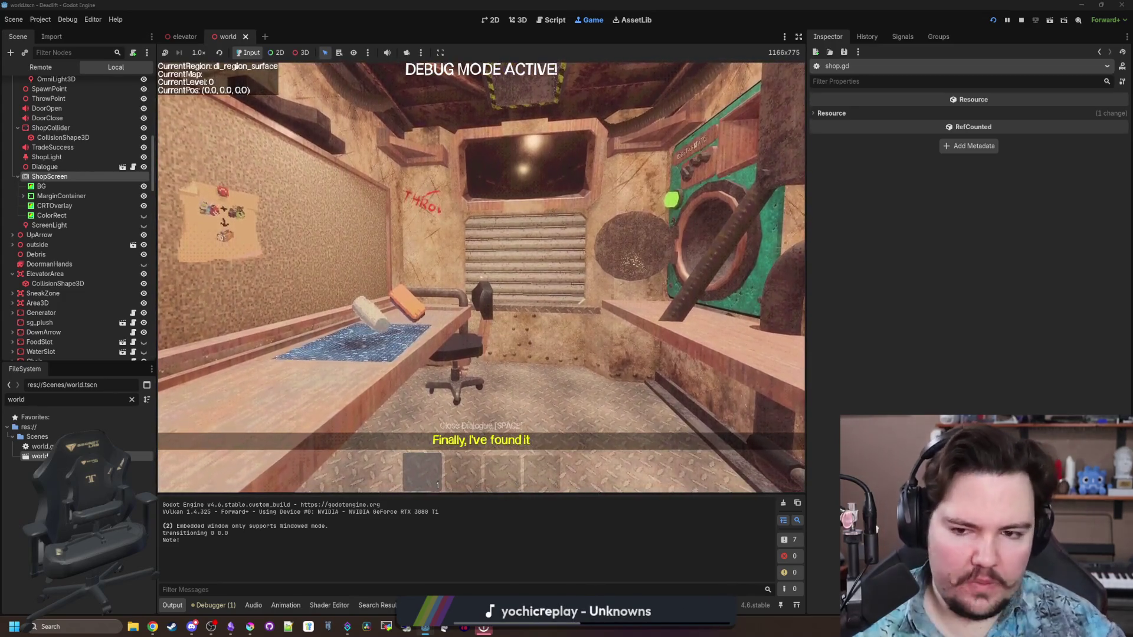
- Walk up to the open shop window, step back, pause, and inspect the BG node
{"action": "key", "text": "w"}
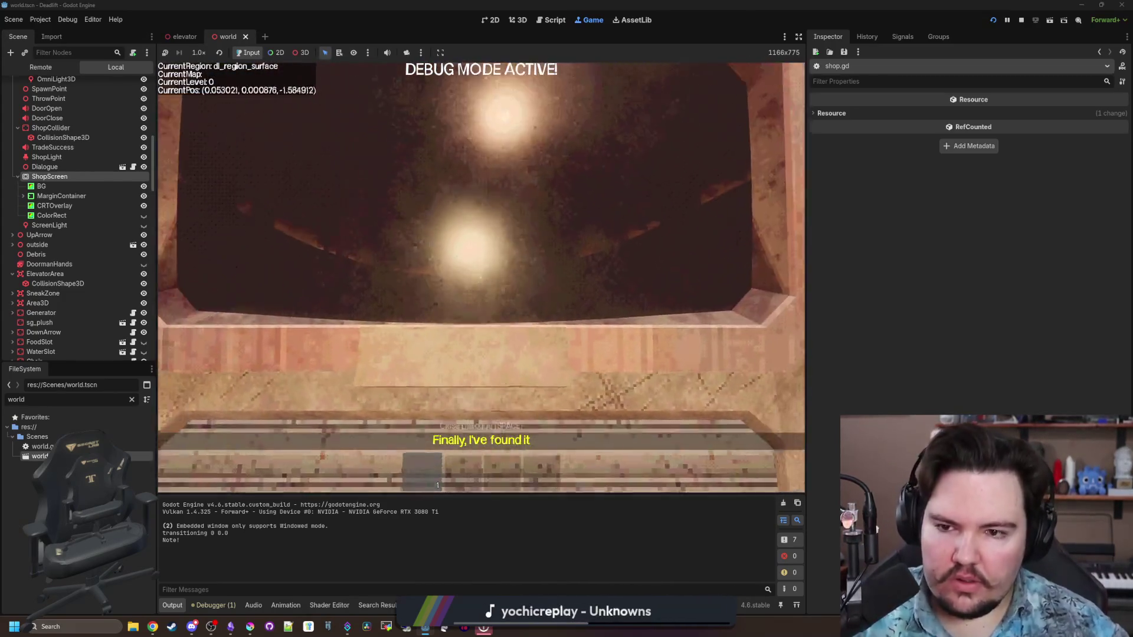
{"action": "key", "text": "w"}
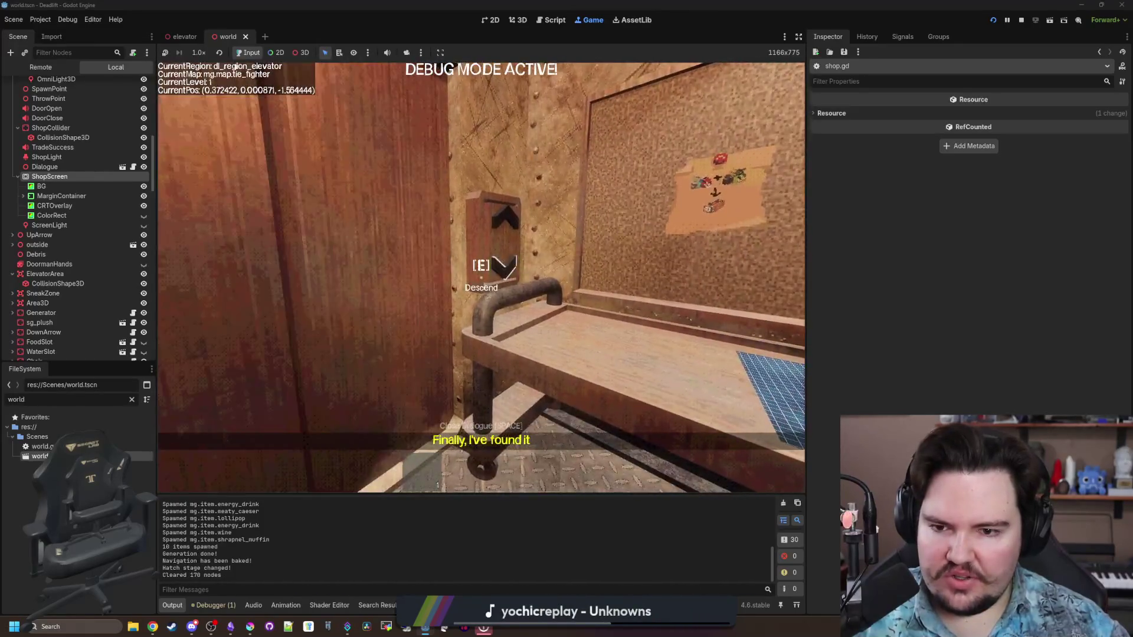
{"action": "key", "text": "w"}
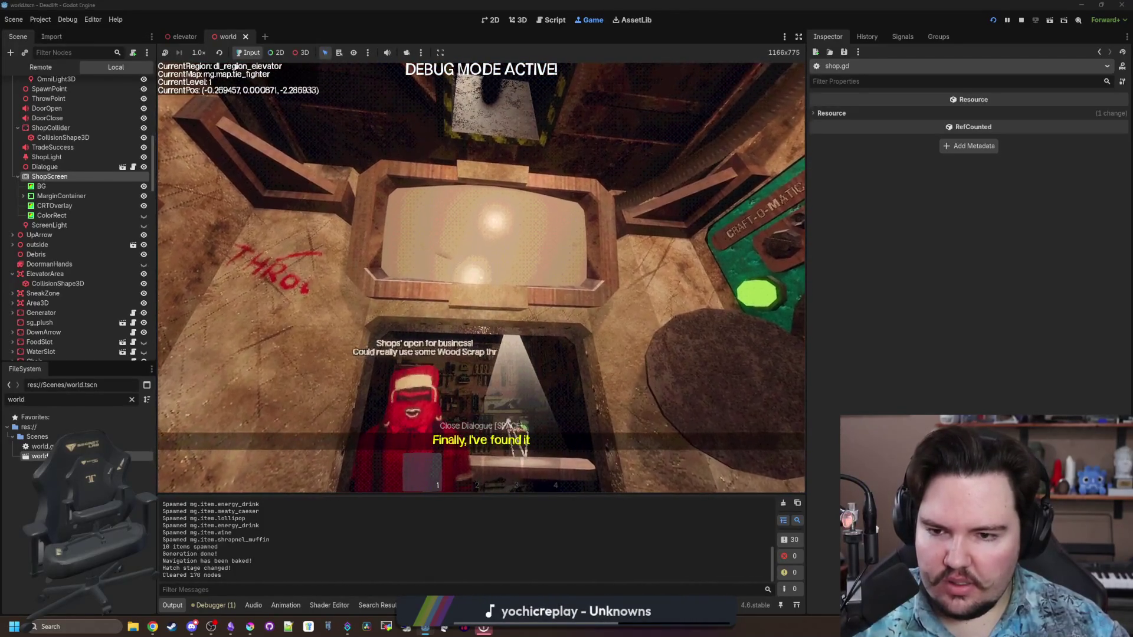
{"action": "key", "text": "s"}
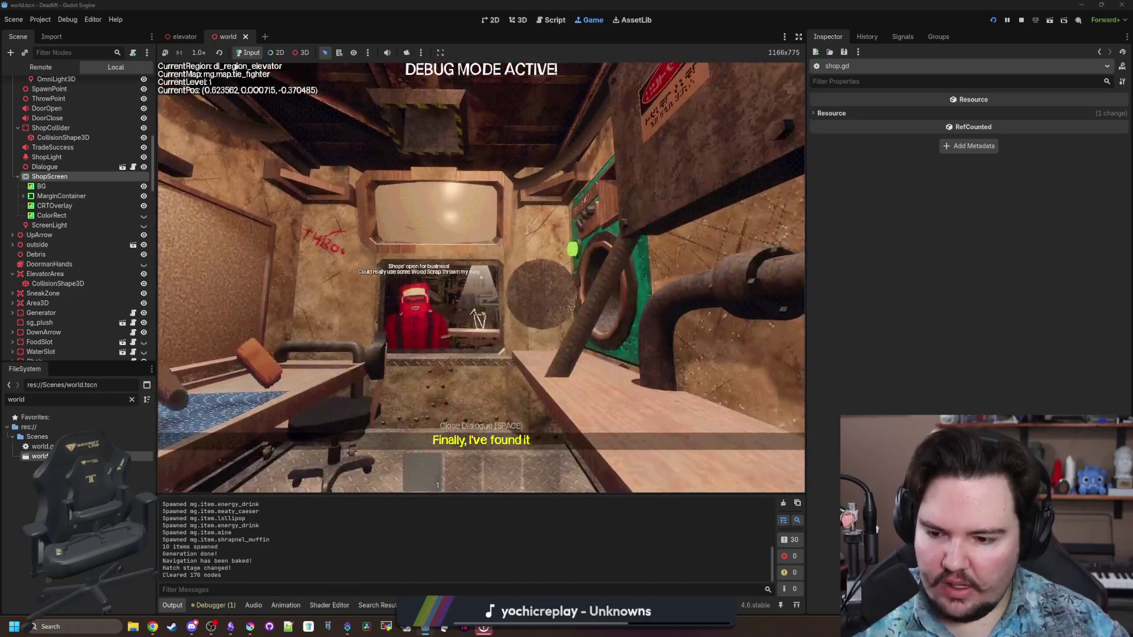
{"action": "key", "text": "Escape"}
{"action": "left_click", "coordinate": [100, 185]}
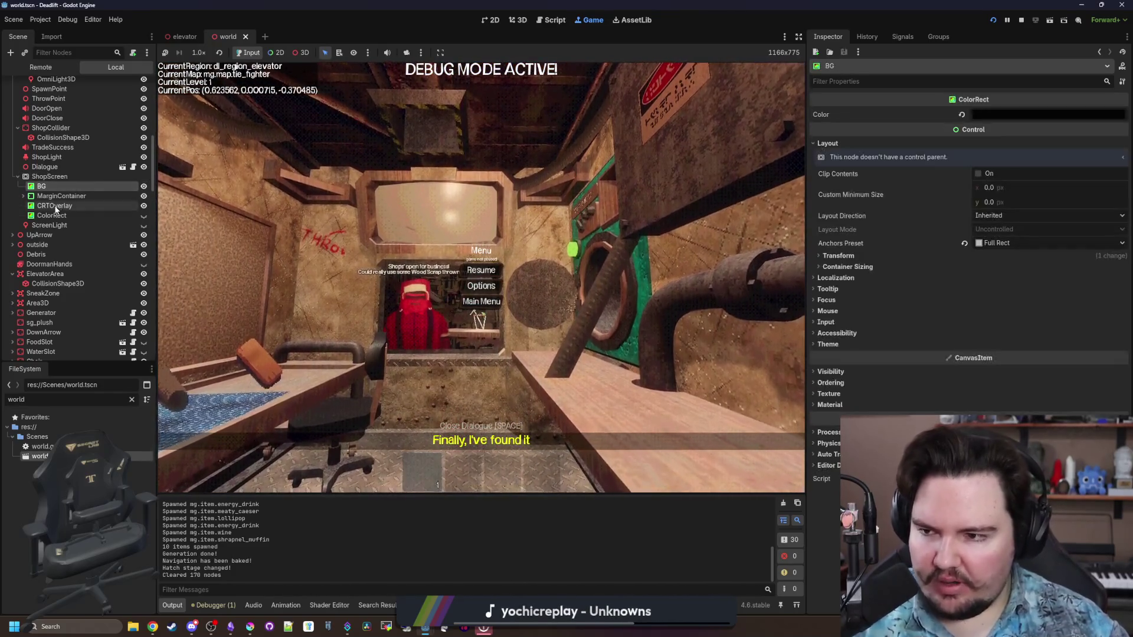
- Inspect the CRTOverlay and ShopScreen nodes, then expand the remote World node
{"action": "left_click", "coordinate": [51, 205]}
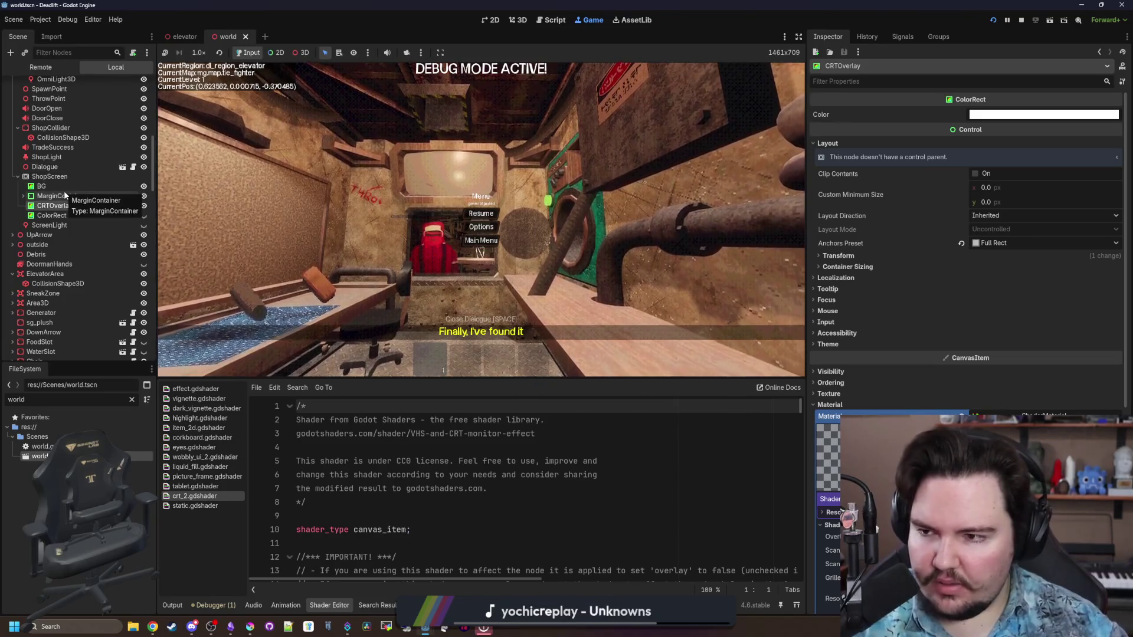
{"action": "left_click", "coordinate": [81, 178]}
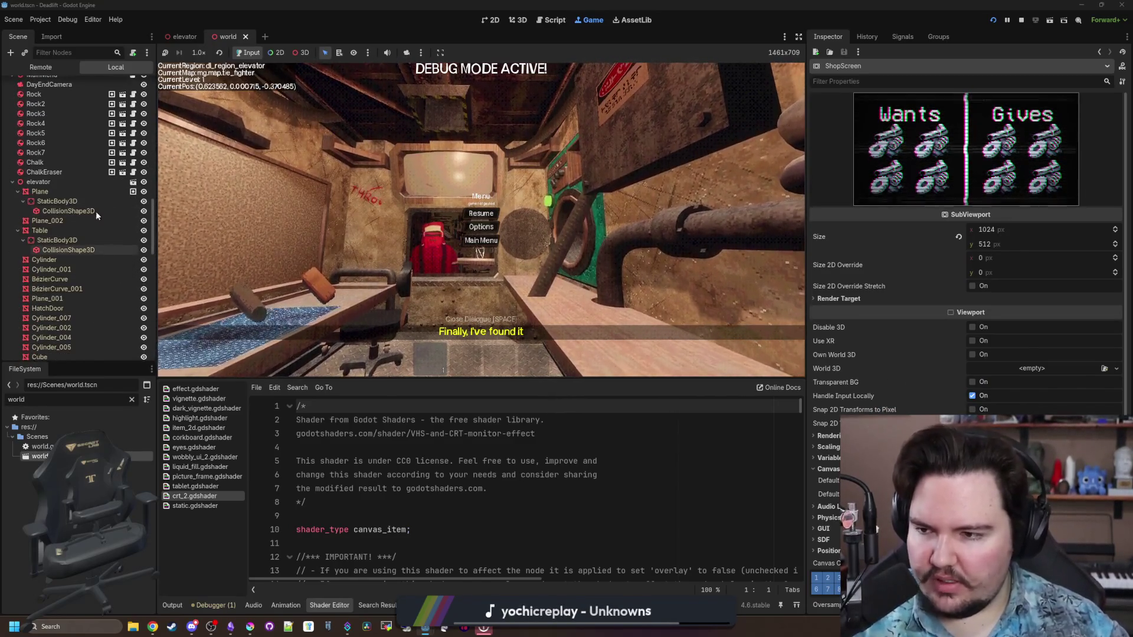
{"action": "left_click", "coordinate": [13, 105]}
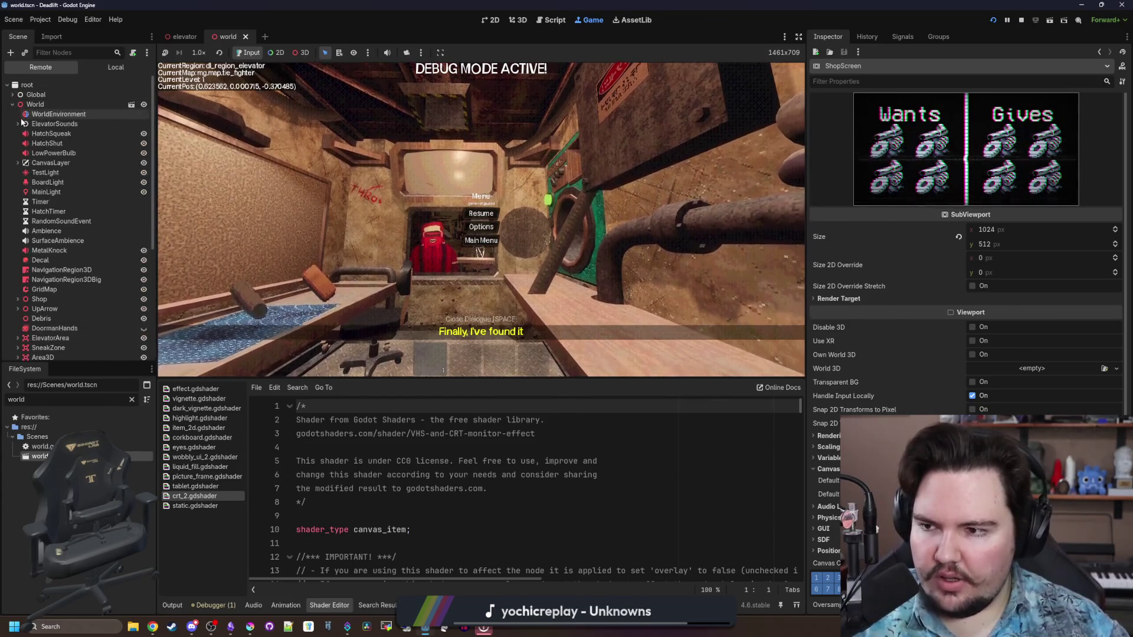
{"action": "scroll", "coordinate": [26, 229], "scroll_direction": "down", "scroll_amount": 3}
{"action": "scroll", "coordinate": [26, 230], "scroll_direction": "down", "scroll_amount": 5}
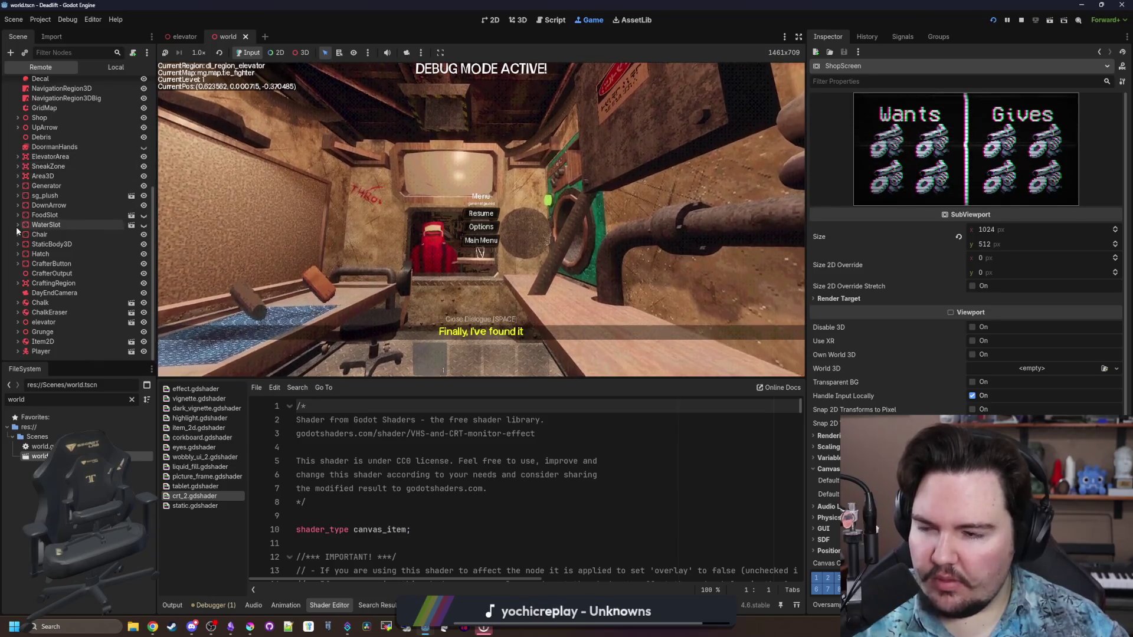
{"action": "scroll", "coordinate": [18, 176], "scroll_direction": "up", "scroll_amount": 3}
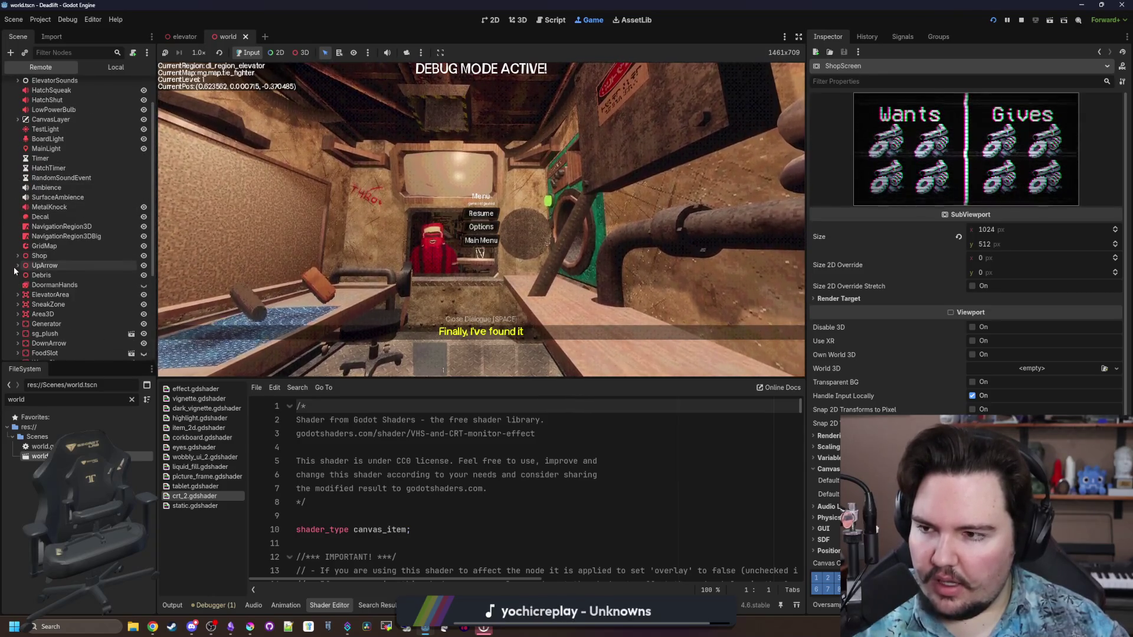
{"action": "scroll", "coordinate": [23, 218], "scroll_direction": "up", "scroll_amount": 5}
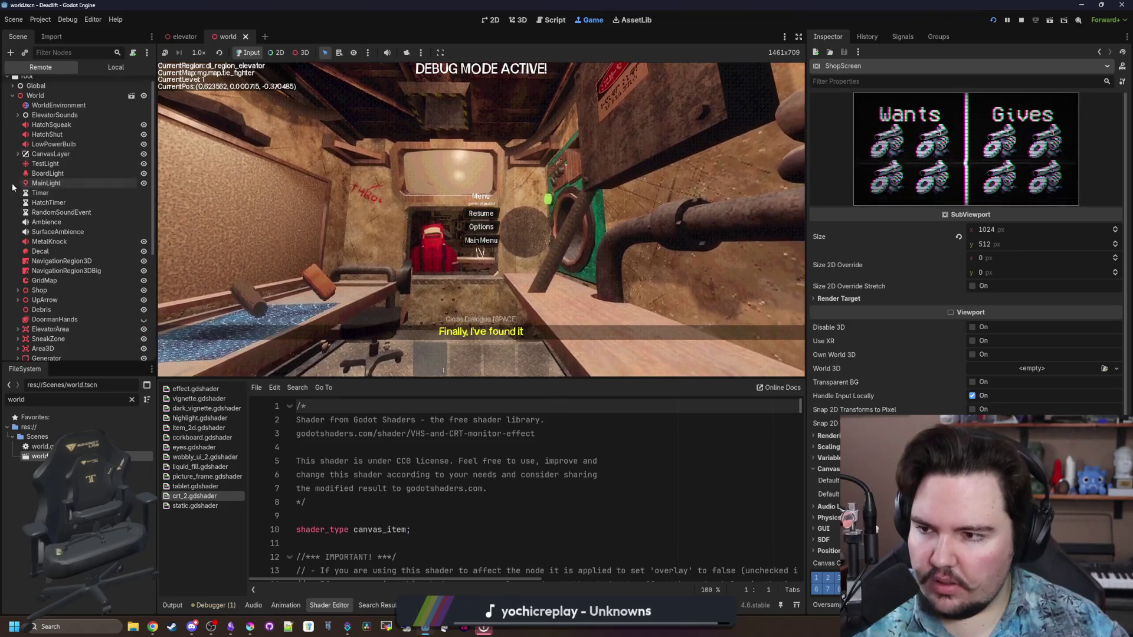
{"action": "scroll", "coordinate": [22, 248], "scroll_direction": "down", "scroll_amount": 5}
- Select the elevator's Plane_003 and open its surface 1 material
{"action": "left_click", "coordinate": [18, 322]}
{"action": "scroll", "coordinate": [34, 308], "scroll_direction": "down", "scroll_amount": 5}
{"action": "left_click", "coordinate": [53, 323]}
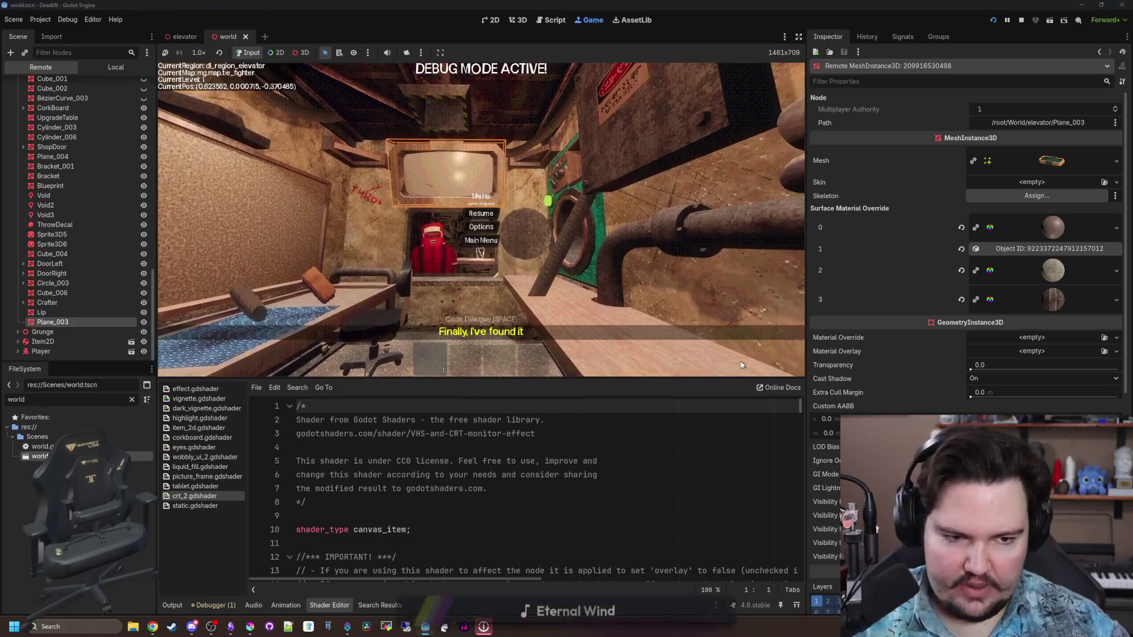
{"action": "left_click", "coordinate": [1010, 251]}
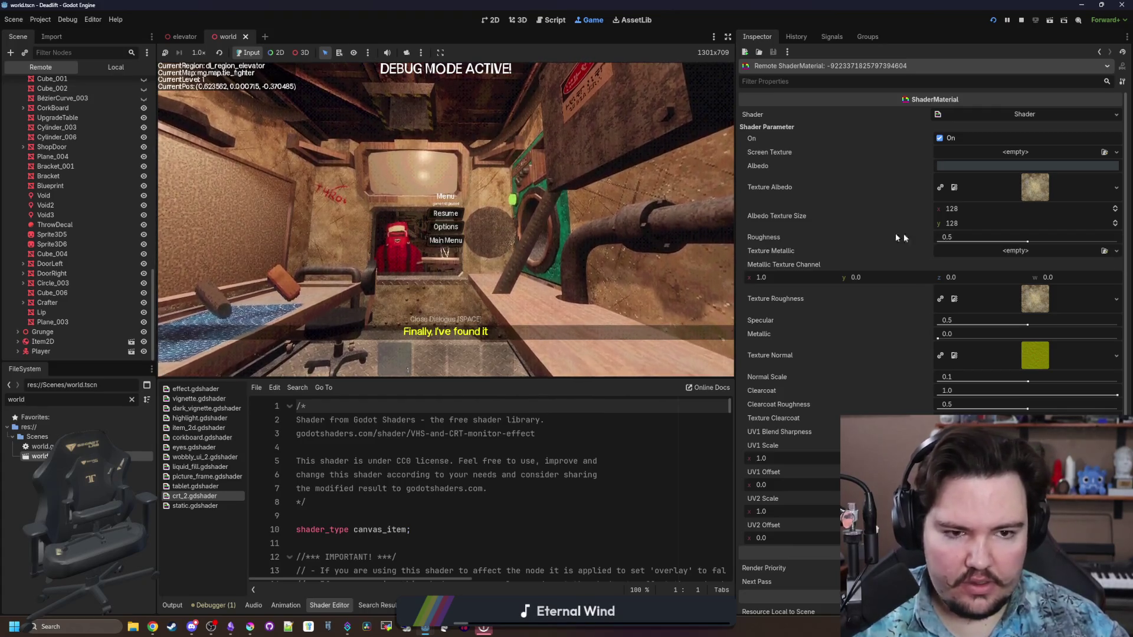
- Check the Screen Texture options and filter the FileSystem dock for "shop"
{"action": "left_click", "coordinate": [989, 152]}
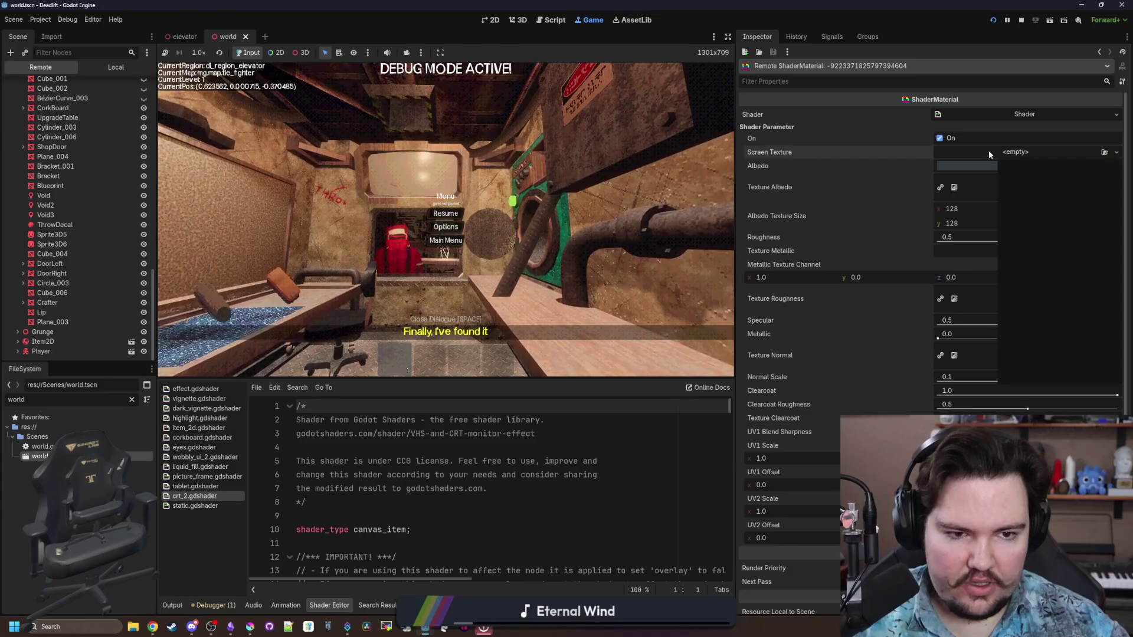
{"action": "scroll", "coordinate": [100, 136], "scroll_direction": "up", "scroll_amount": 10}
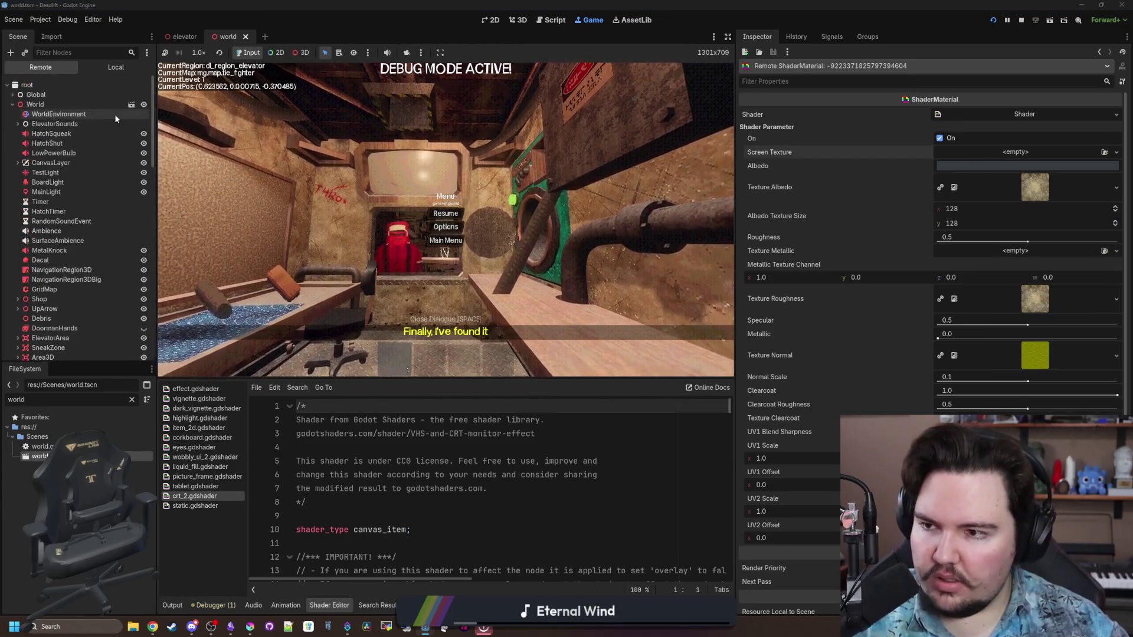
{"action": "scroll", "coordinate": [130, 222], "scroll_direction": "down", "scroll_amount": 5}
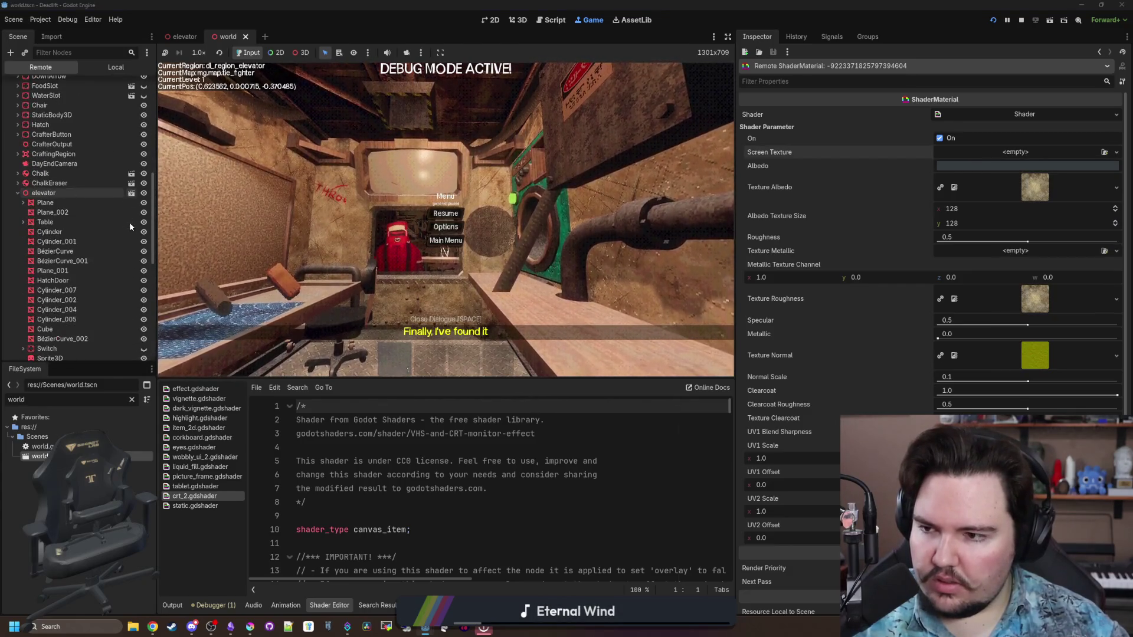
{"action": "scroll", "coordinate": [98, 236], "scroll_direction": "down", "scroll_amount": 5}
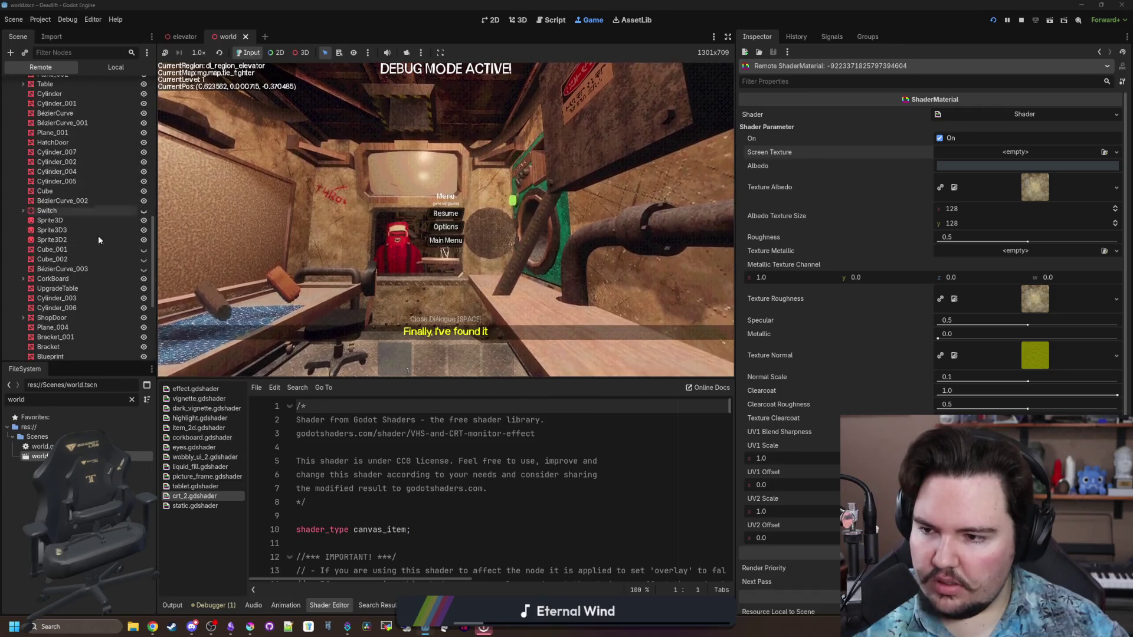
{"action": "left_click", "coordinate": [128, 399]}
{"action": "key", "text": "ctrl+a"}
{"action": "type", "text": "shop"}
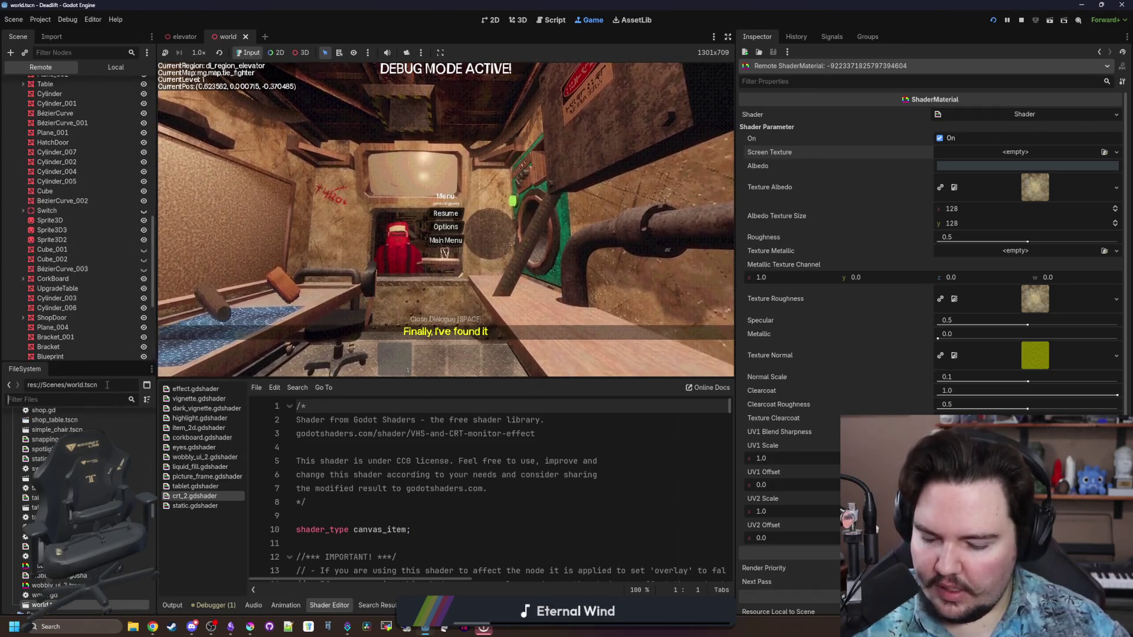
{"action": "mouse_move", "coordinate": [1008, 390]}
- Open the material's shader, copy the screen_texture uniform name, and return to shop.gd
{"action": "left_click", "coordinate": [983, 114]}
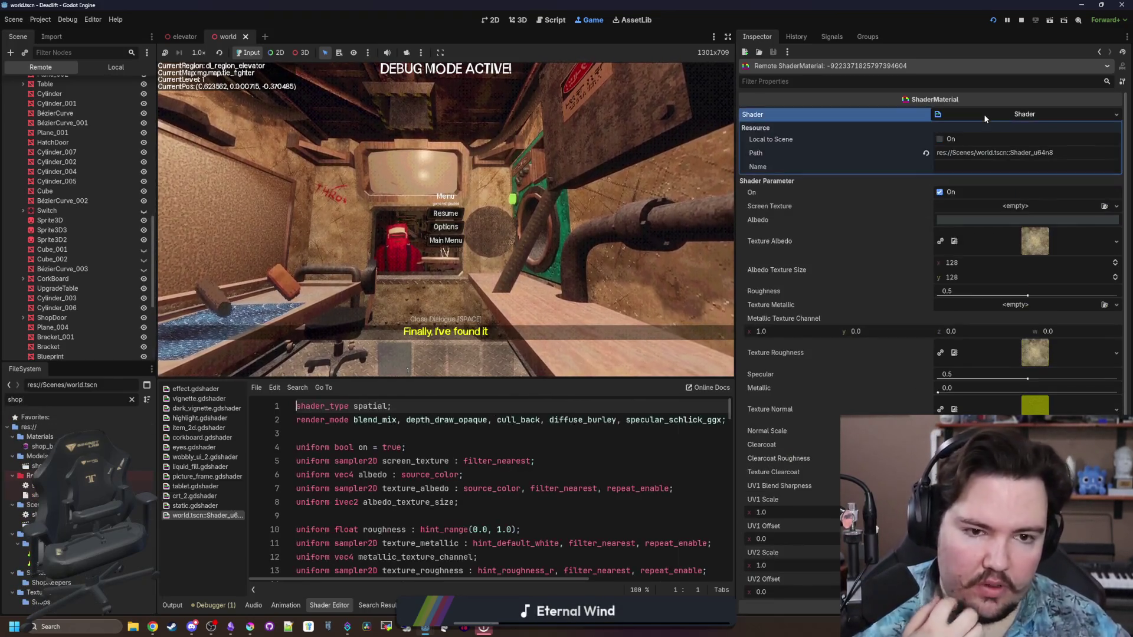
{"action": "double_click", "coordinate": [415, 461]}
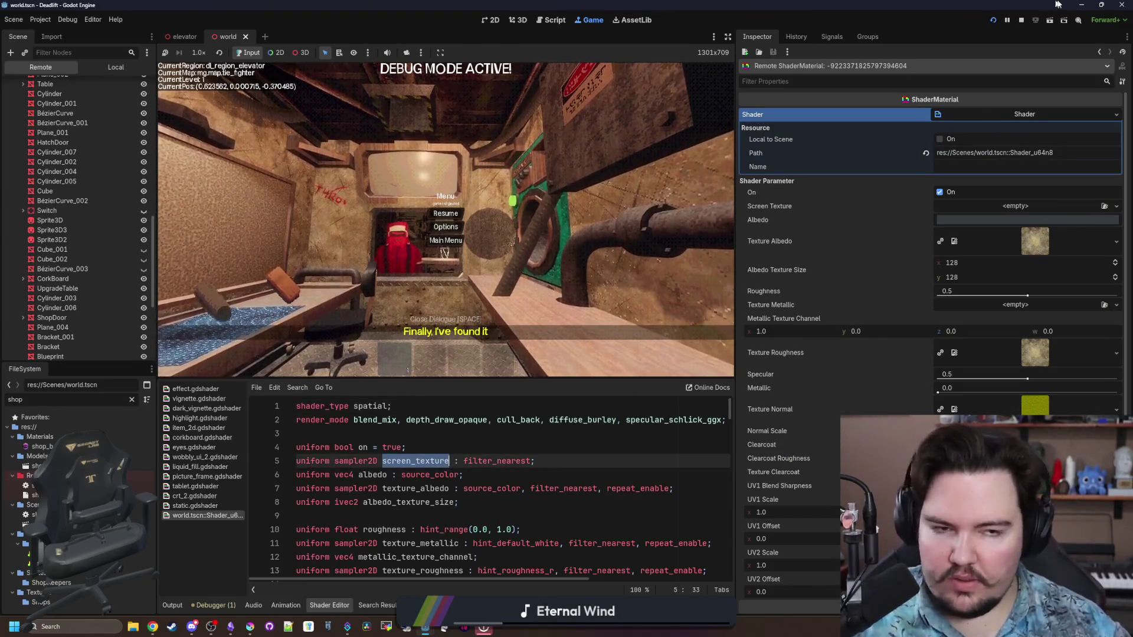
{"action": "key", "text": "ctrl+F3"}
{"action": "left_click", "coordinate": [404, 220]}
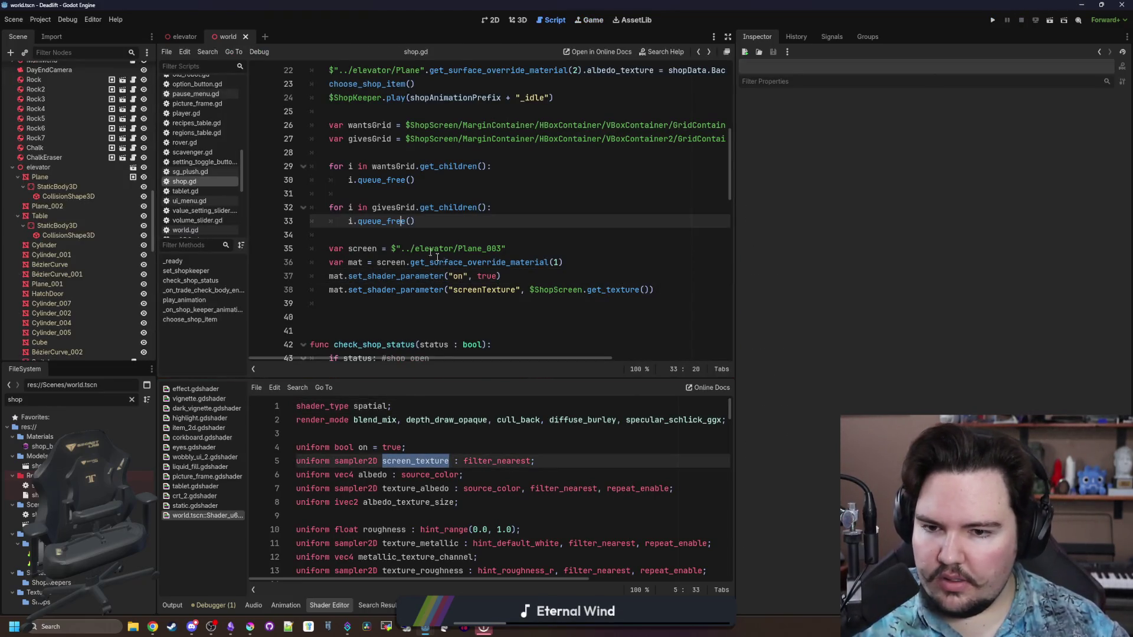
- Rename the screenTexture shader parameter on line 38 to screen_texture and run the project
{"action": "double_click", "coordinate": [488, 291]}
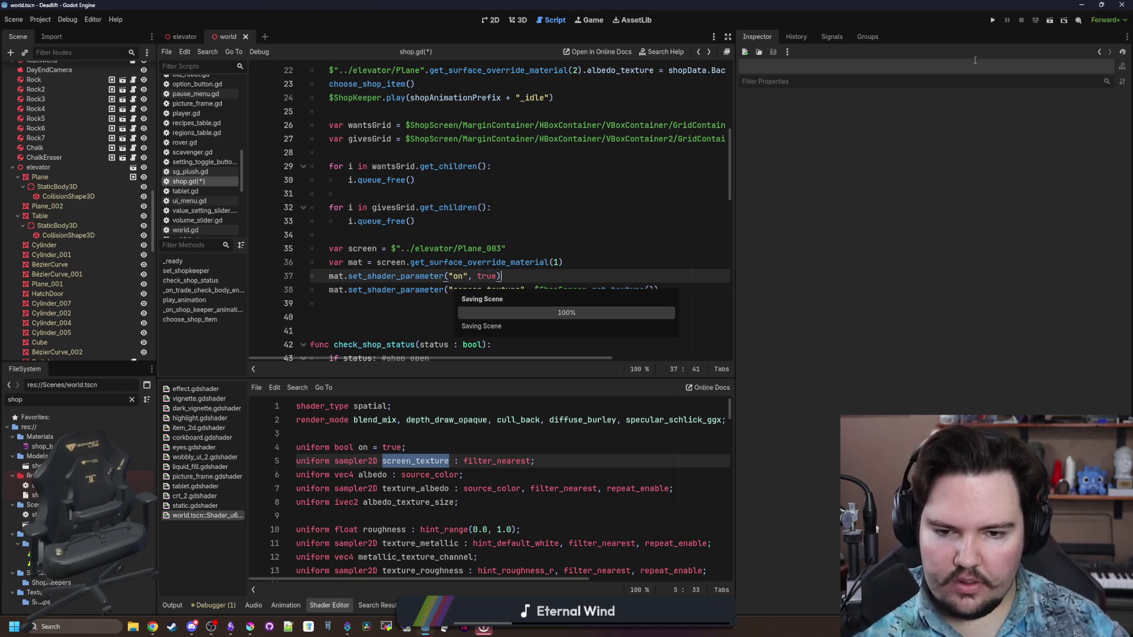
{"action": "left_click", "coordinate": [994, 20]}
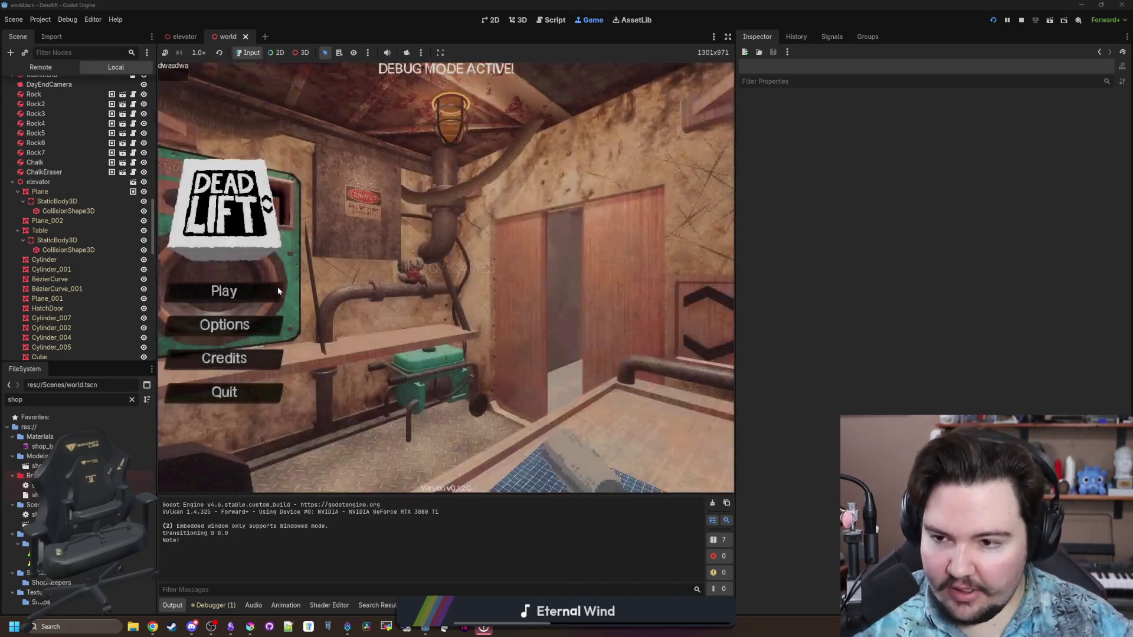
- Start a new game and walk through the elevator up to the Wants/Gives board
{"action": "left_click", "coordinate": [223, 299]}
{"action": "left_click", "coordinate": [448, 311]}
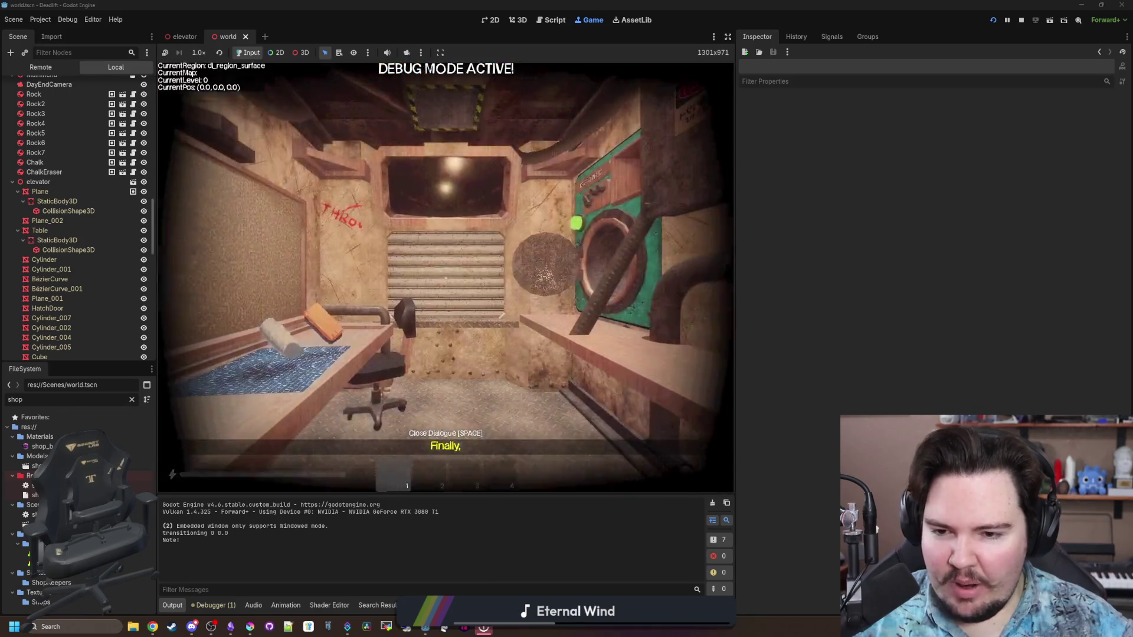
{"action": "key", "text": "w"}
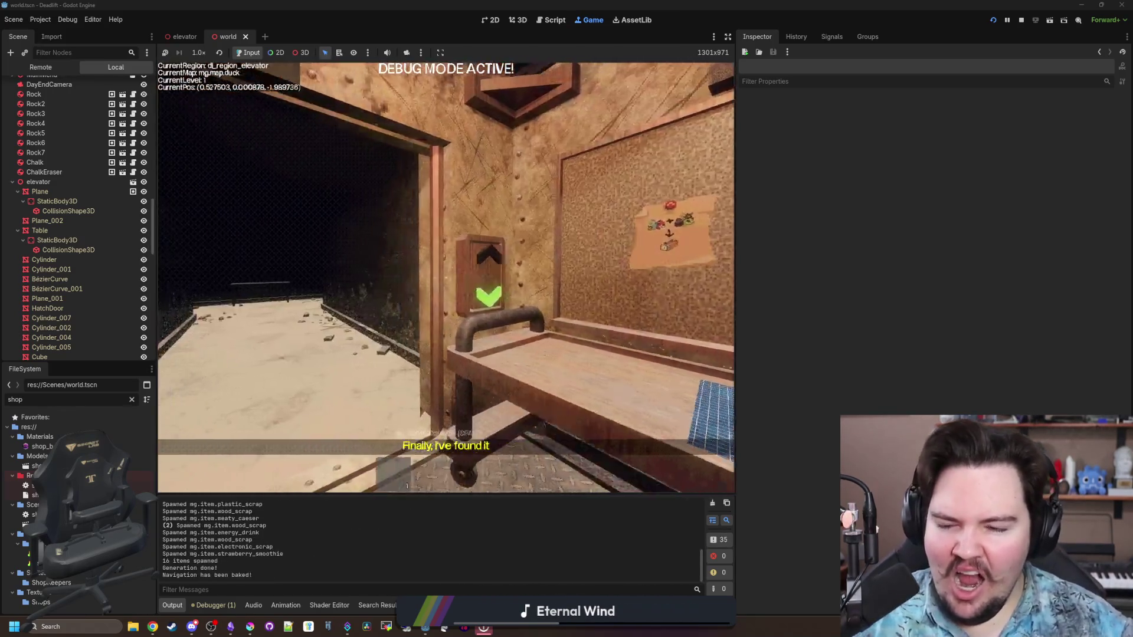
{"action": "key", "text": "w"}
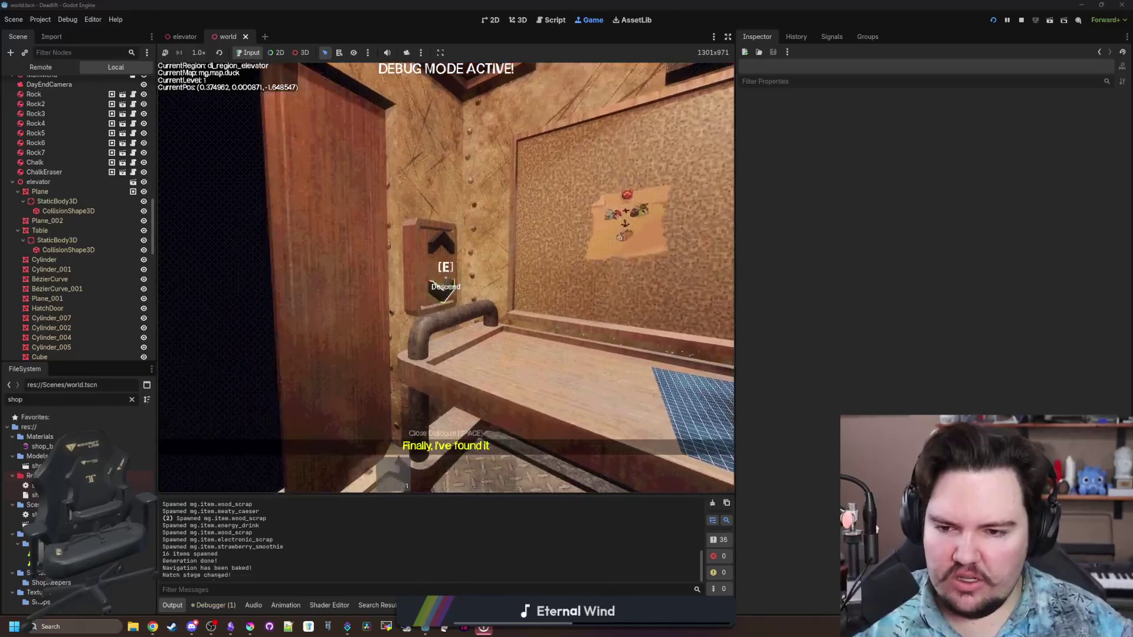
{"action": "key", "text": "w"}
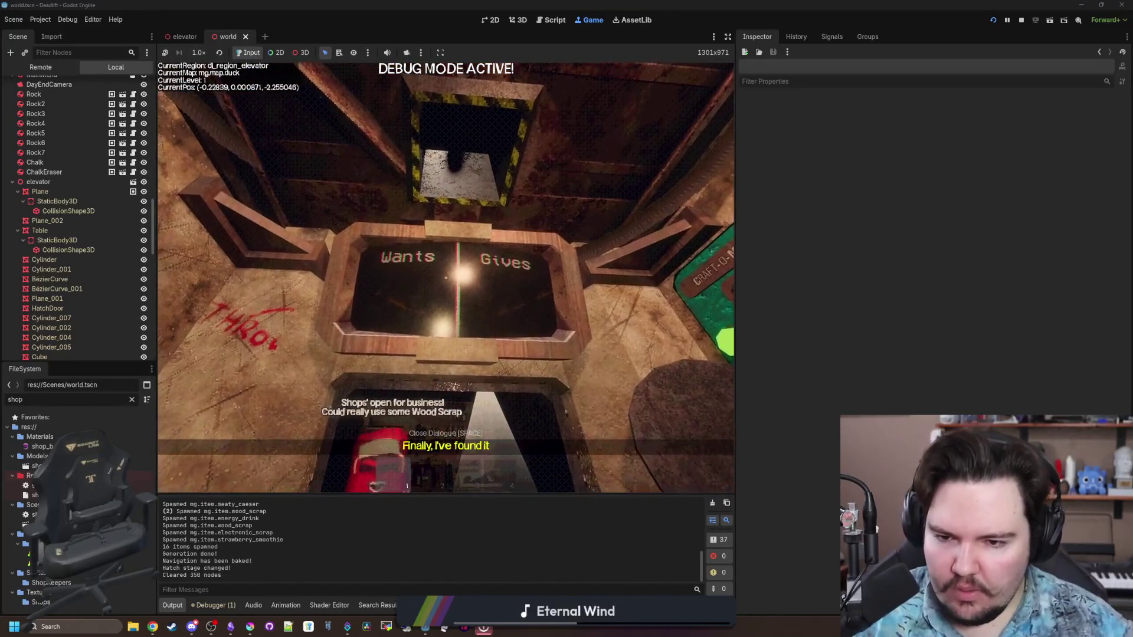
{"action": "key", "text": "w"}
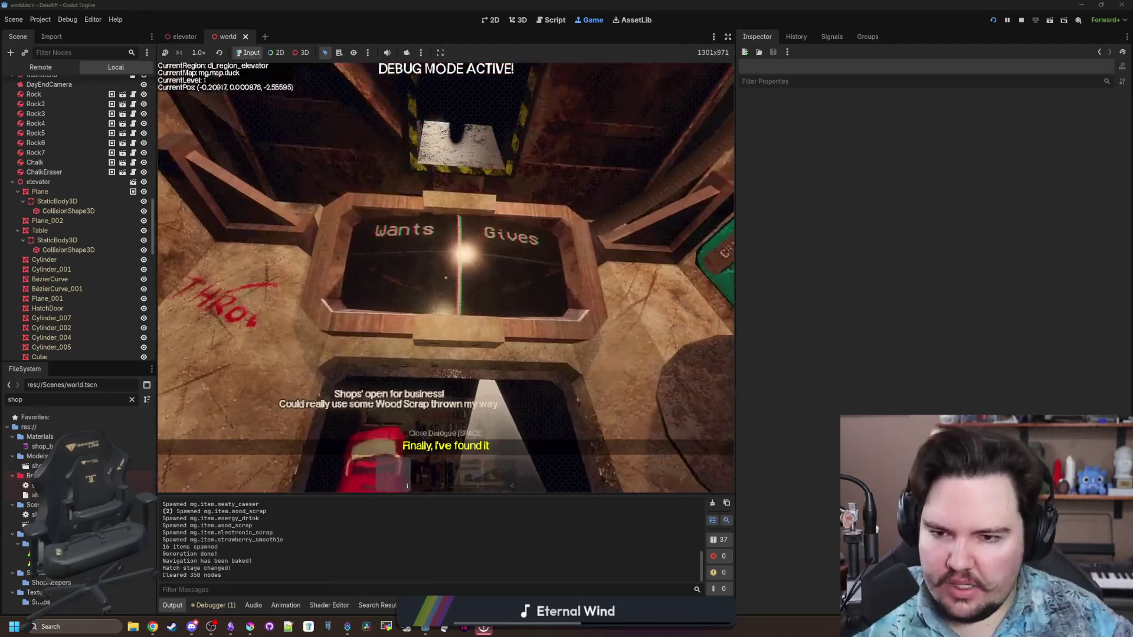
- Check the shopkeeper's window and board, then pause and stop the running game
{"action": "key", "text": "s"}
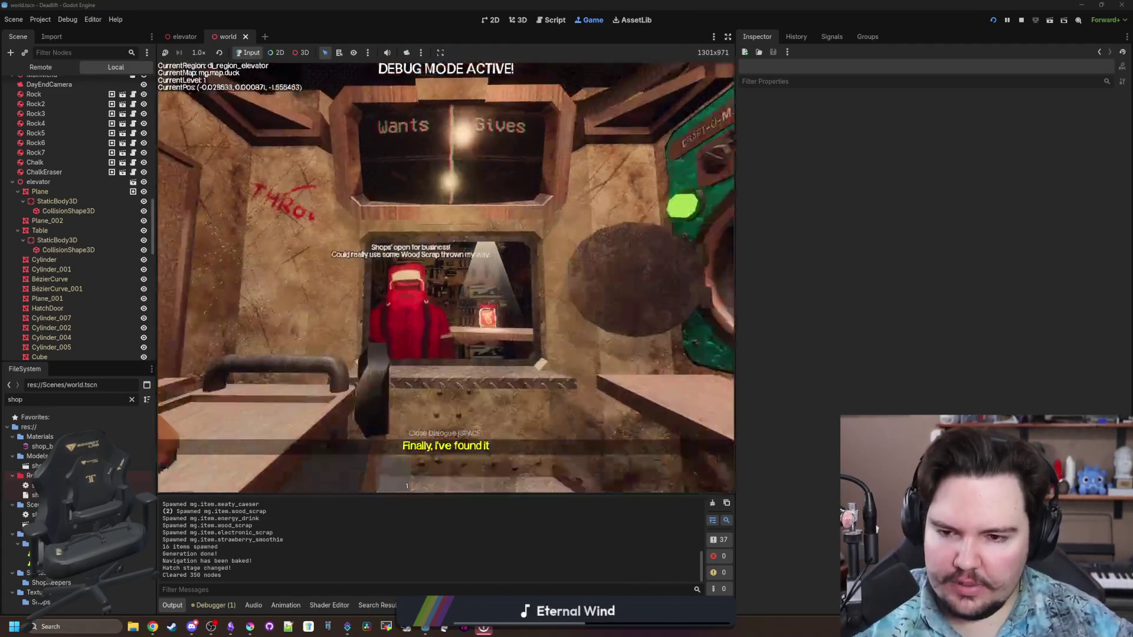
{"action": "key", "text": "w"}
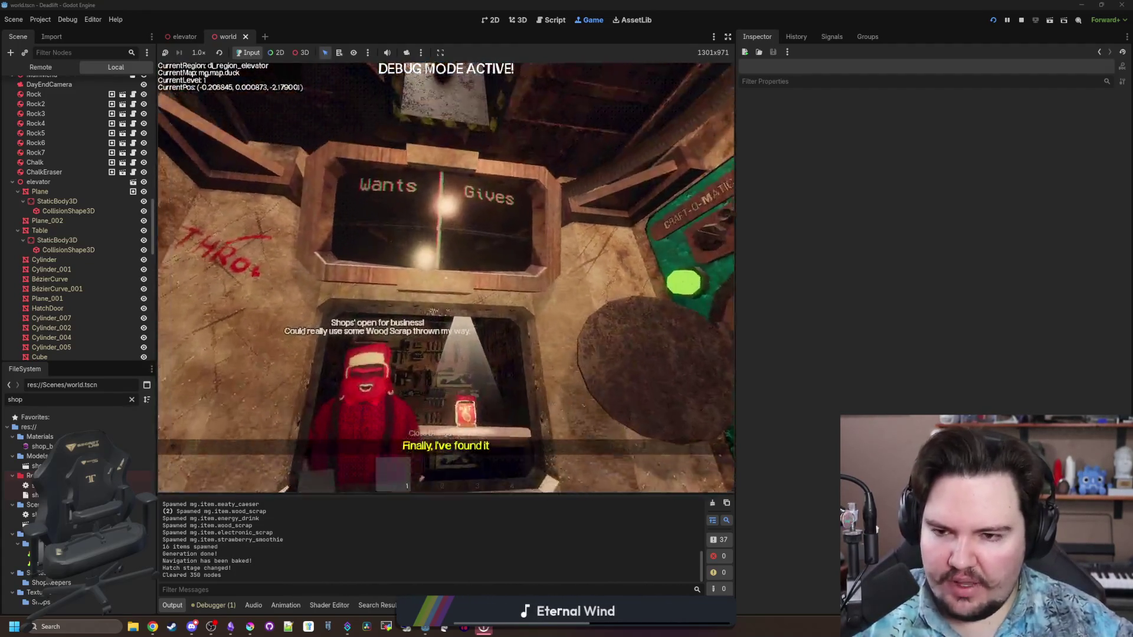
{"action": "key", "text": "w"}
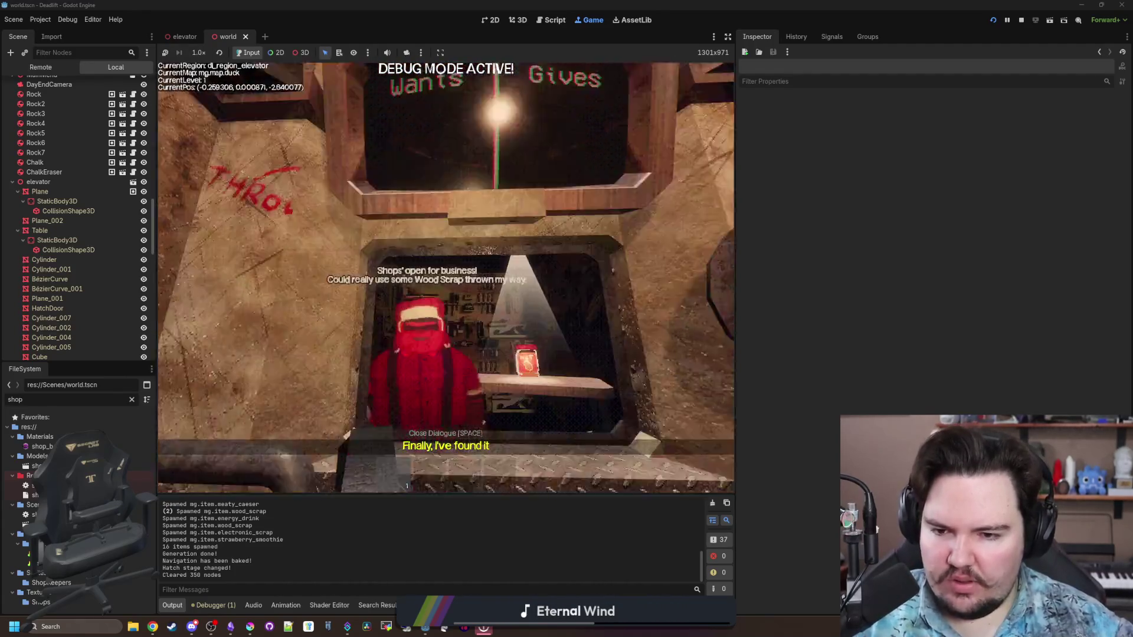
{"action": "key", "text": "s"}
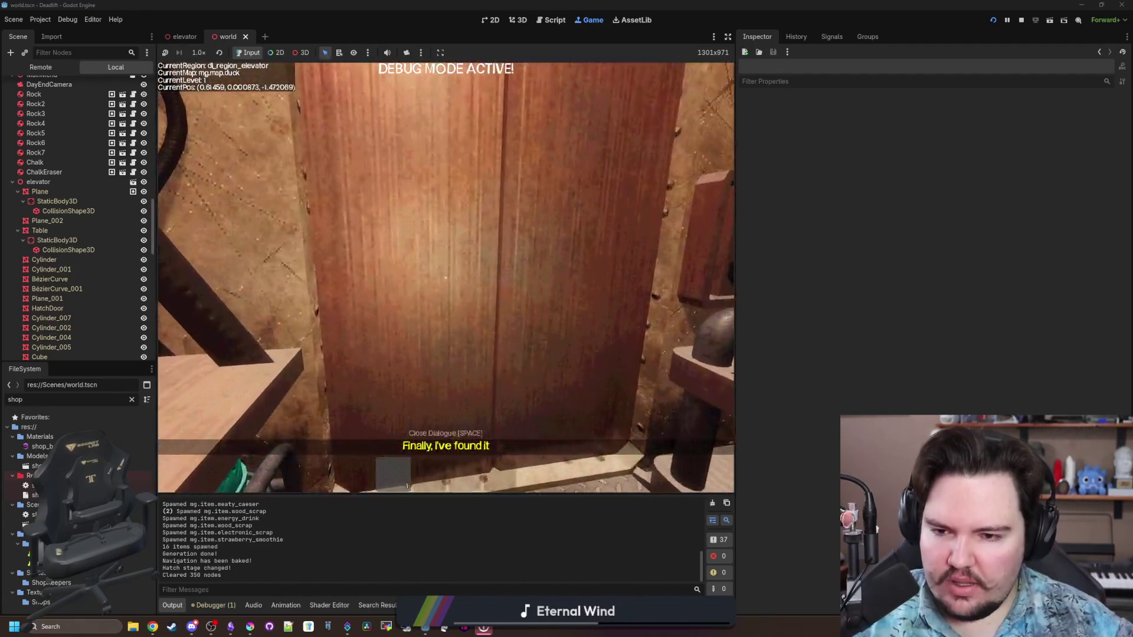
{"action": "key", "text": "Escape"}
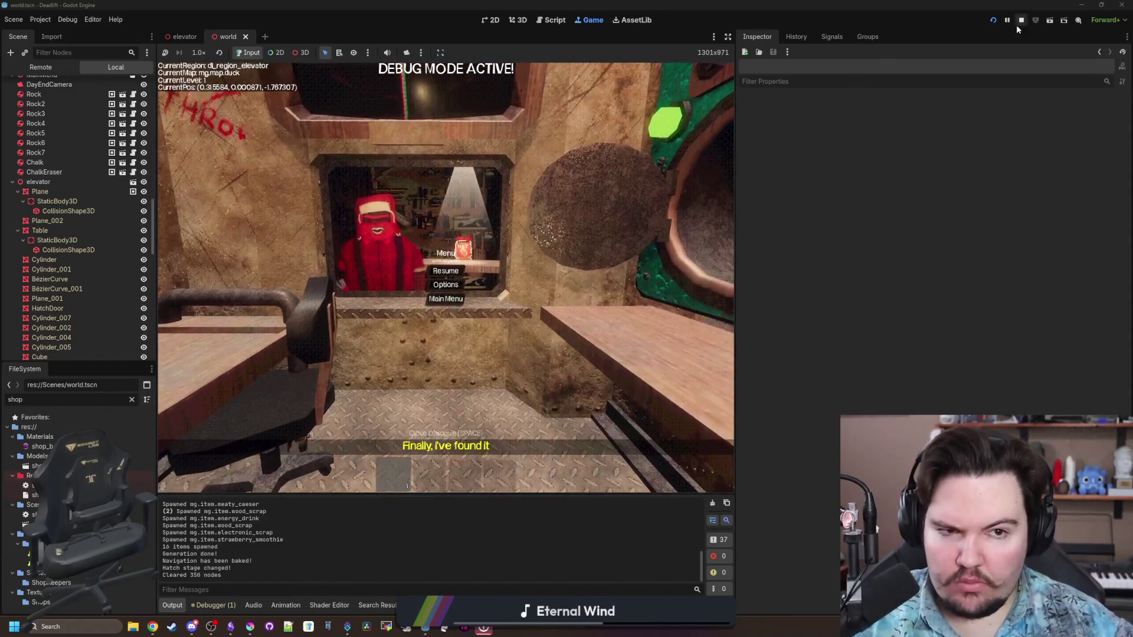
{"action": "left_click", "coordinate": [1020, 21]}
- Widen the script editor and add a blank line after set_shopkeeper's grid-clearing loops
{"action": "left_click", "coordinate": [384, 313]}
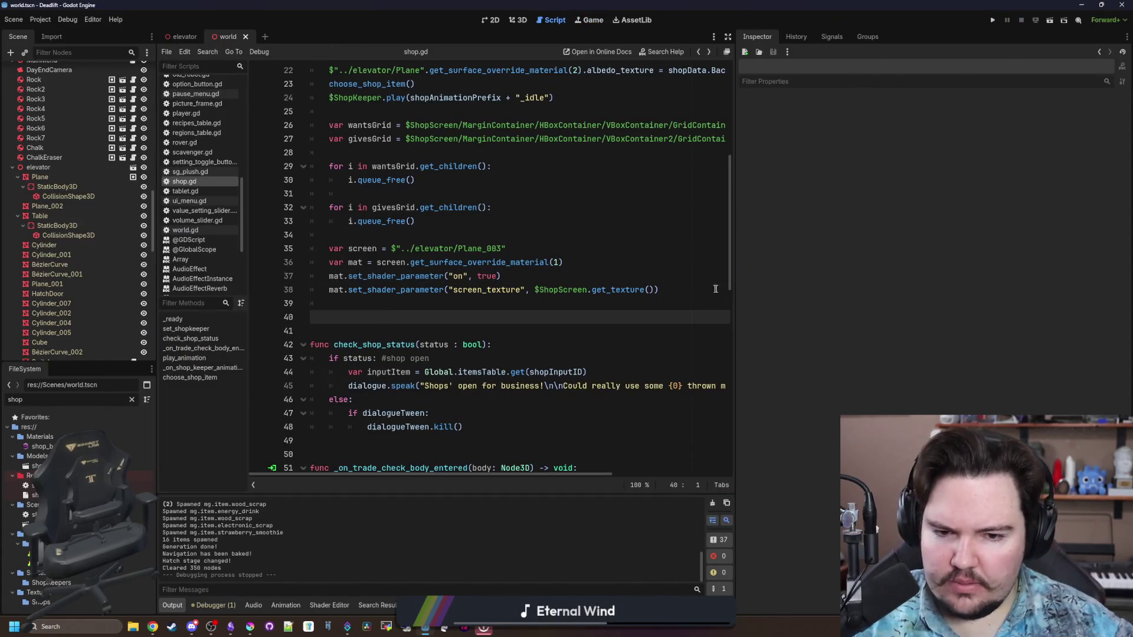
{"action": "left_click_drag", "start_coordinate": [736, 296], "coordinate": [1105, 312]}
{"action": "key", "text": "BackSpace"}
{"action": "key", "text": "BackSpace"}
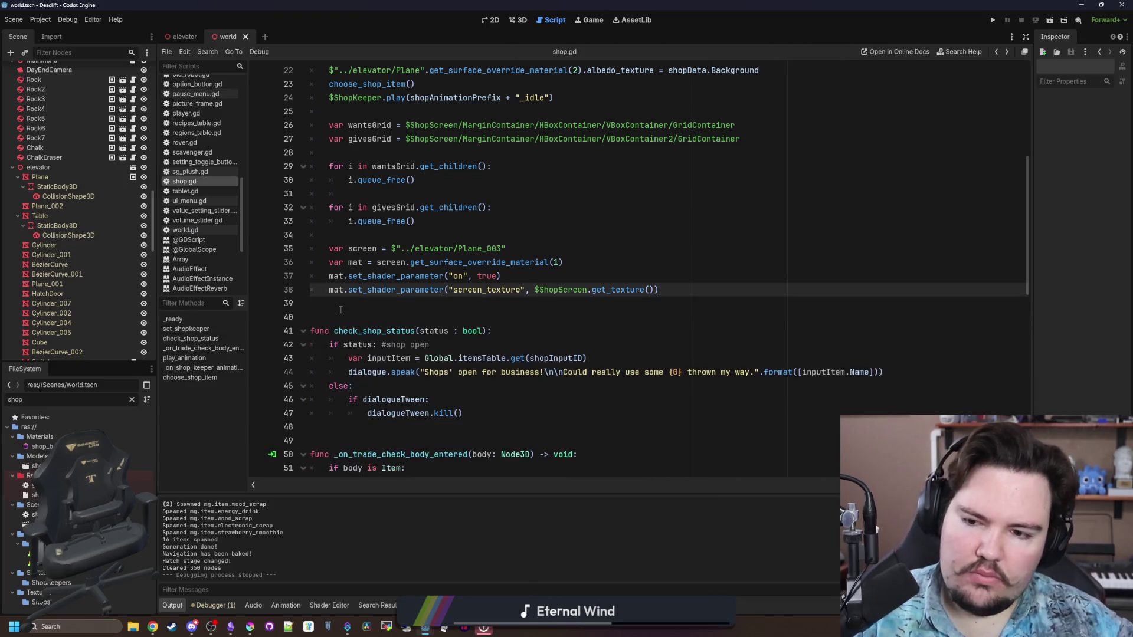
{"action": "scroll", "coordinate": [341, 309], "scroll_direction": "up", "scroll_amount": 3}
{"action": "left_click", "coordinate": [378, 330]}
{"action": "scroll", "coordinate": [372, 321], "scroll_direction": "down", "scroll_amount": 1}
{"action": "left_click", "coordinate": [366, 318]}
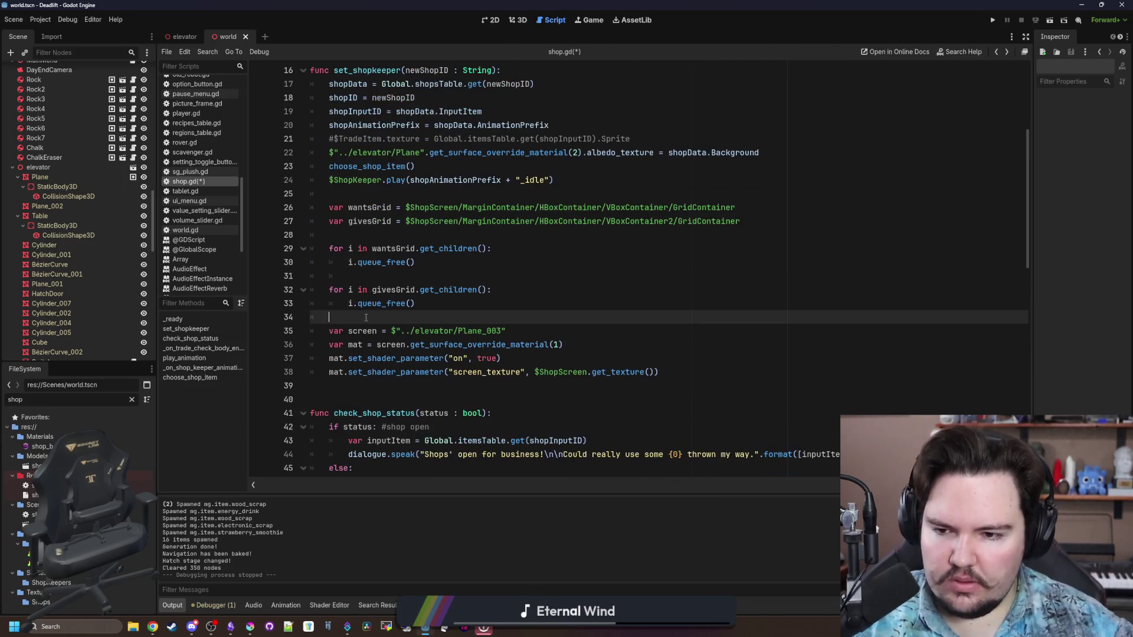
{"action": "key", "text": "Return"}
{"action": "key", "text": "Return"}
{"action": "key", "text": "Up"}
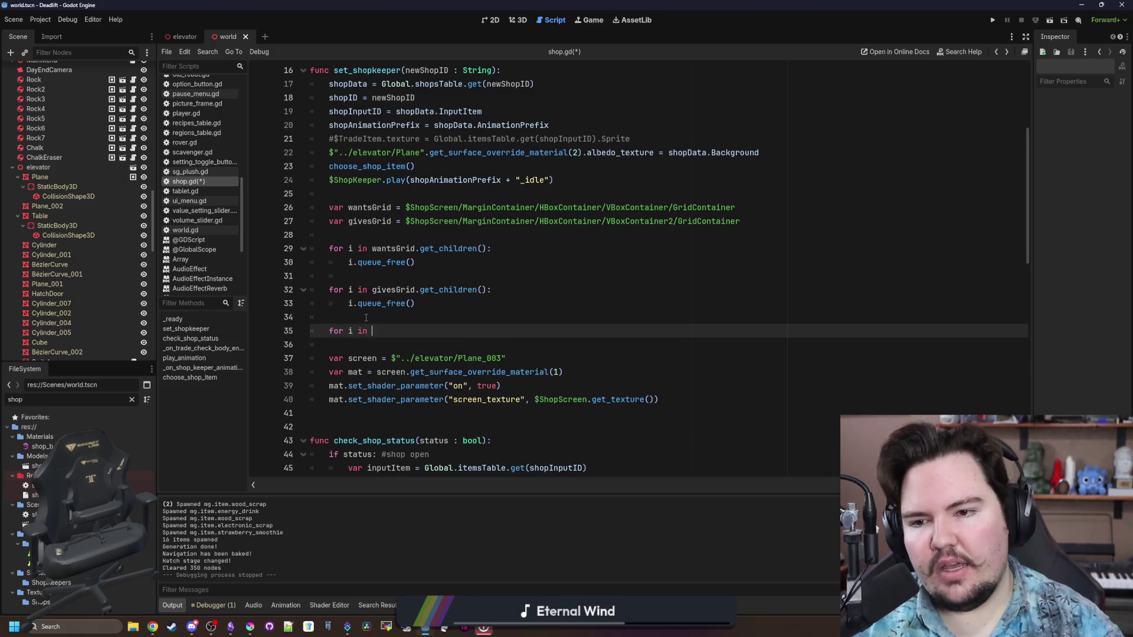
- Review the choose_shop_item definition and its weighted choice call on line 90
{"action": "left_click", "coordinate": [399, 168], "text": "ctrl"}
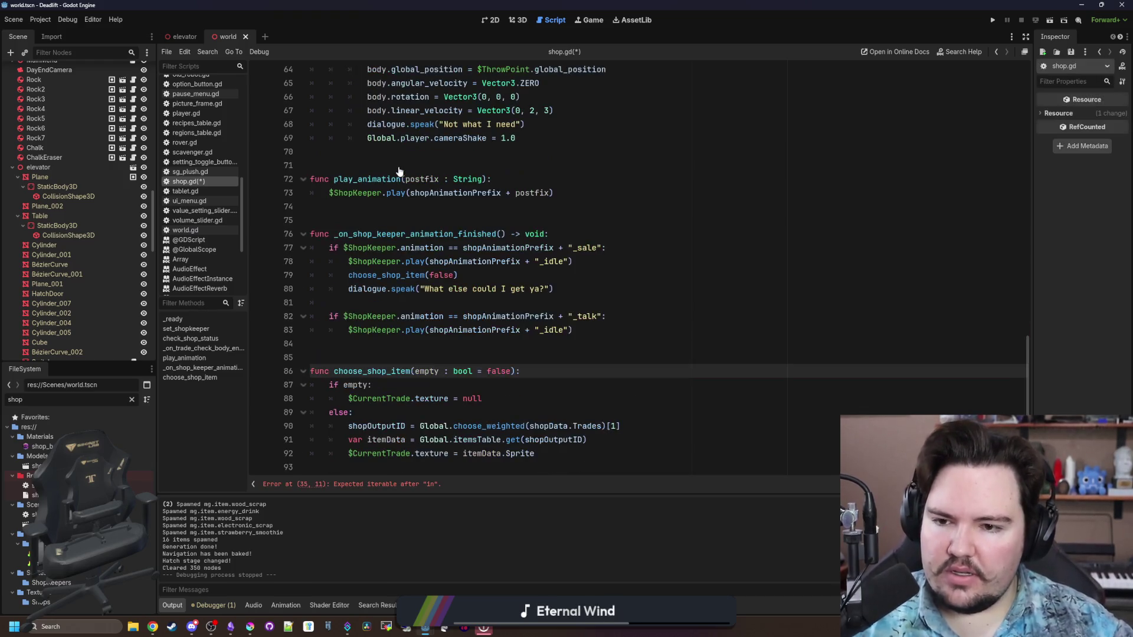
{"action": "left_click_drag", "start_coordinate": [549, 459], "coordinate": [330, 381]}
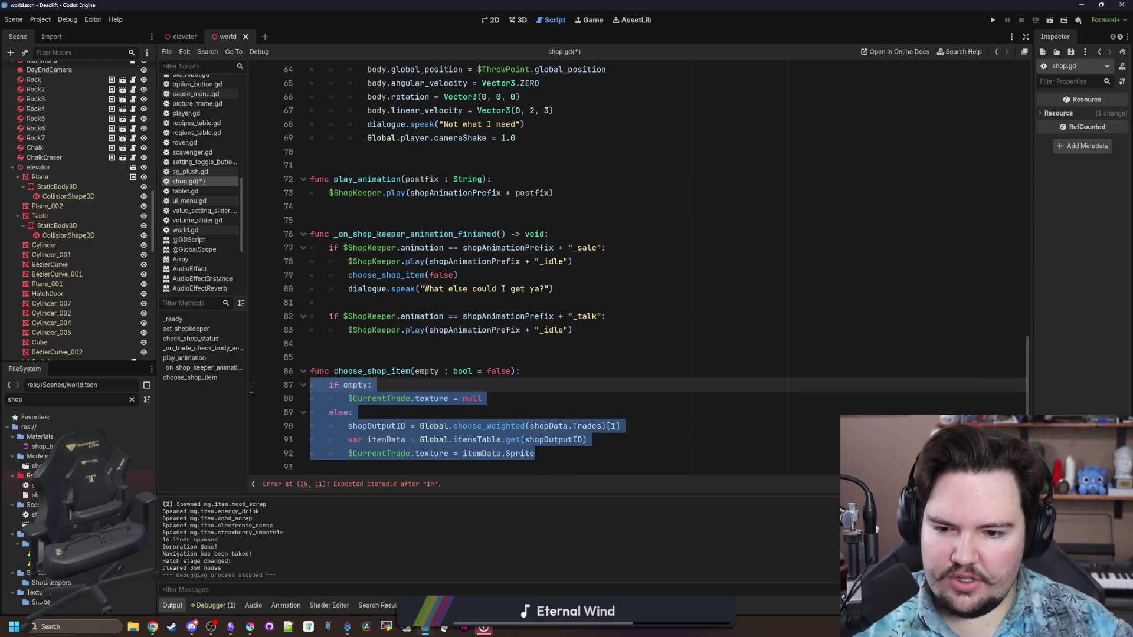
{"action": "left_click", "coordinate": [571, 470]}
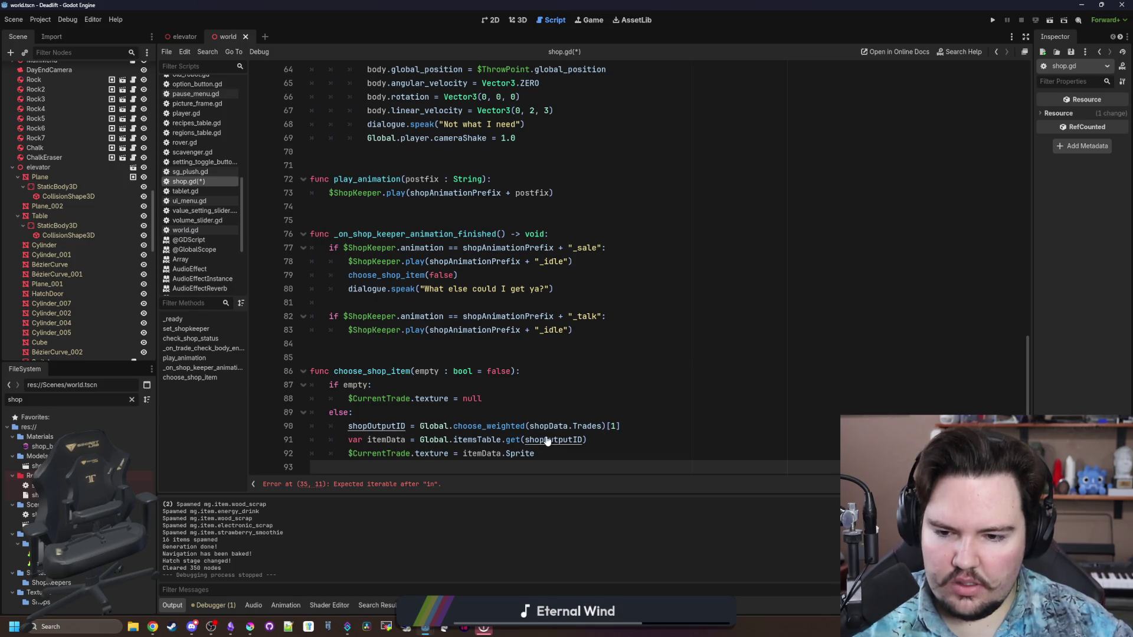
{"action": "left_click_drag", "start_coordinate": [634, 426], "coordinate": [441, 425]}
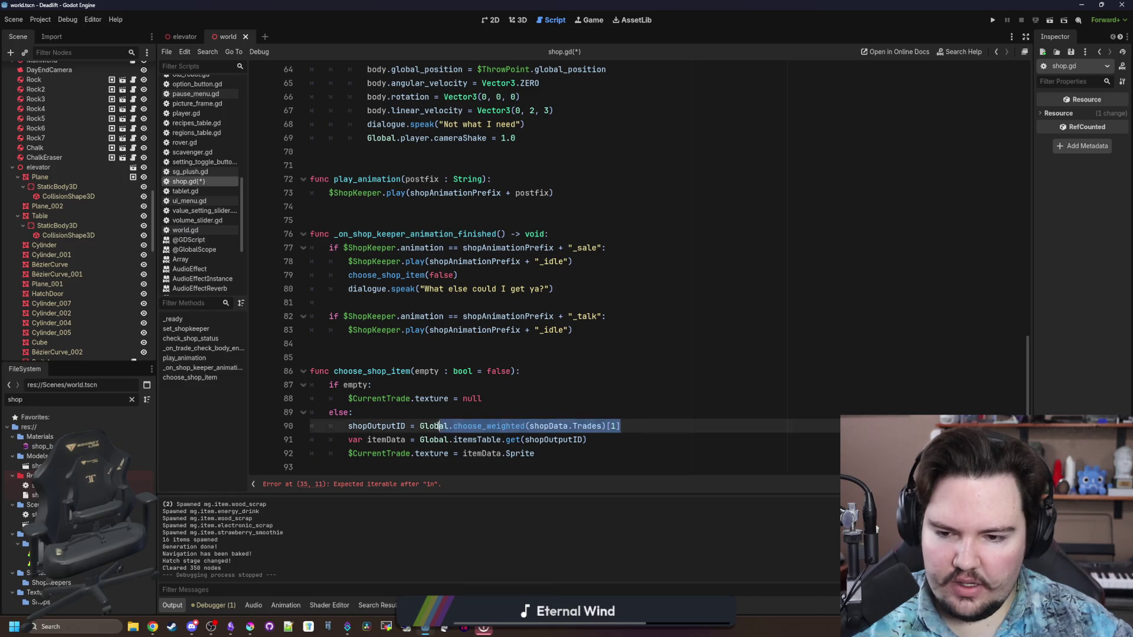
{"action": "left_click", "coordinate": [530, 426]}
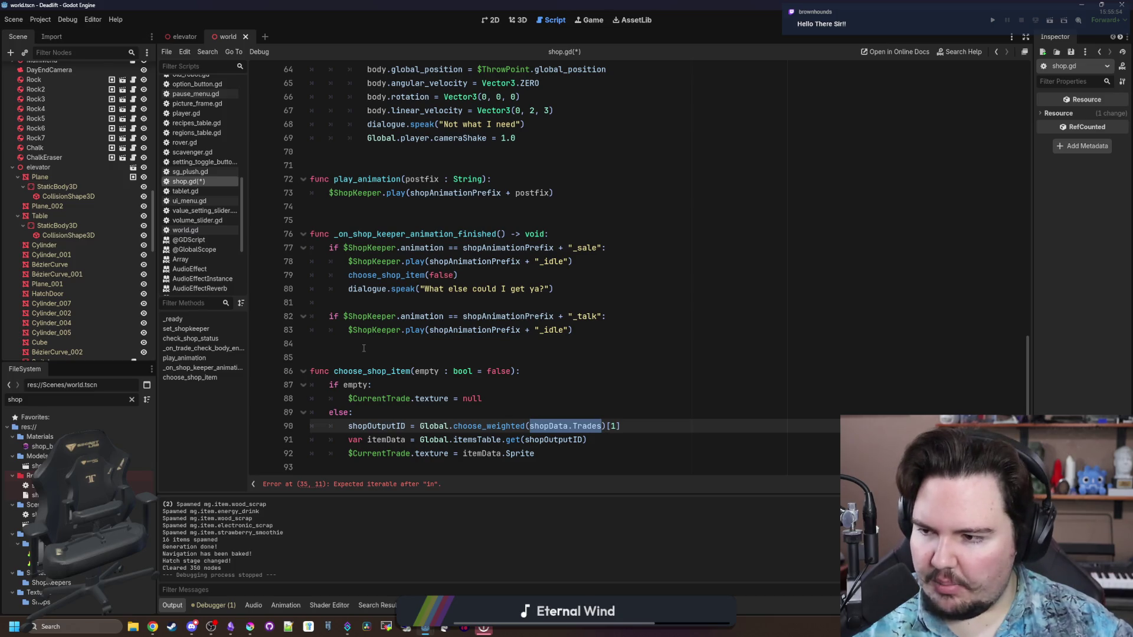
{"action": "scroll", "coordinate": [363, 348], "scroll_direction": "up", "scroll_amount": 20}
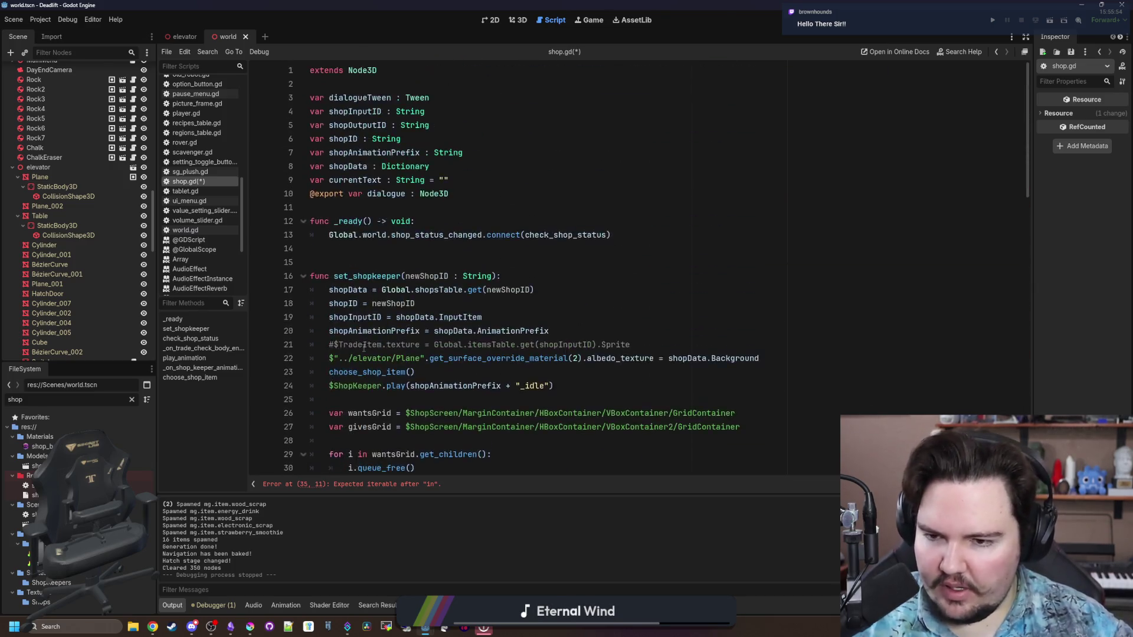
{"action": "scroll", "coordinate": [363, 349], "scroll_direction": "down", "scroll_amount": 6}
- Write 'for trade in shopData.Trades:' on line 35 and start the indented loop body
{"action": "left_click", "coordinate": [426, 288]}
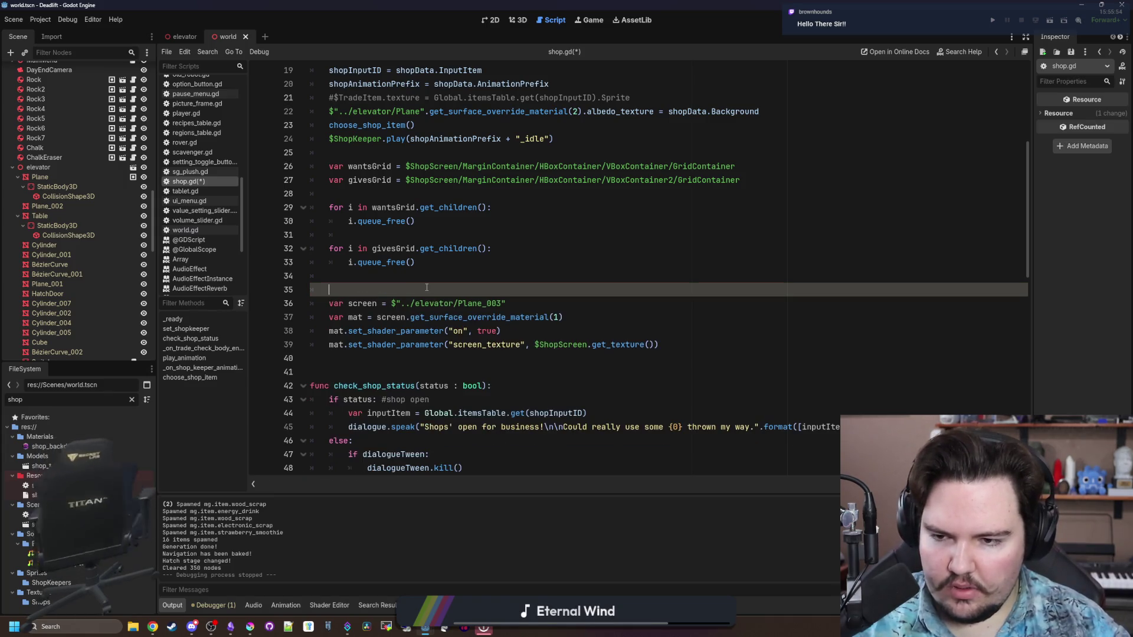
{"action": "key", "text": "Down"}
{"action": "key", "text": "ctrl+z"}
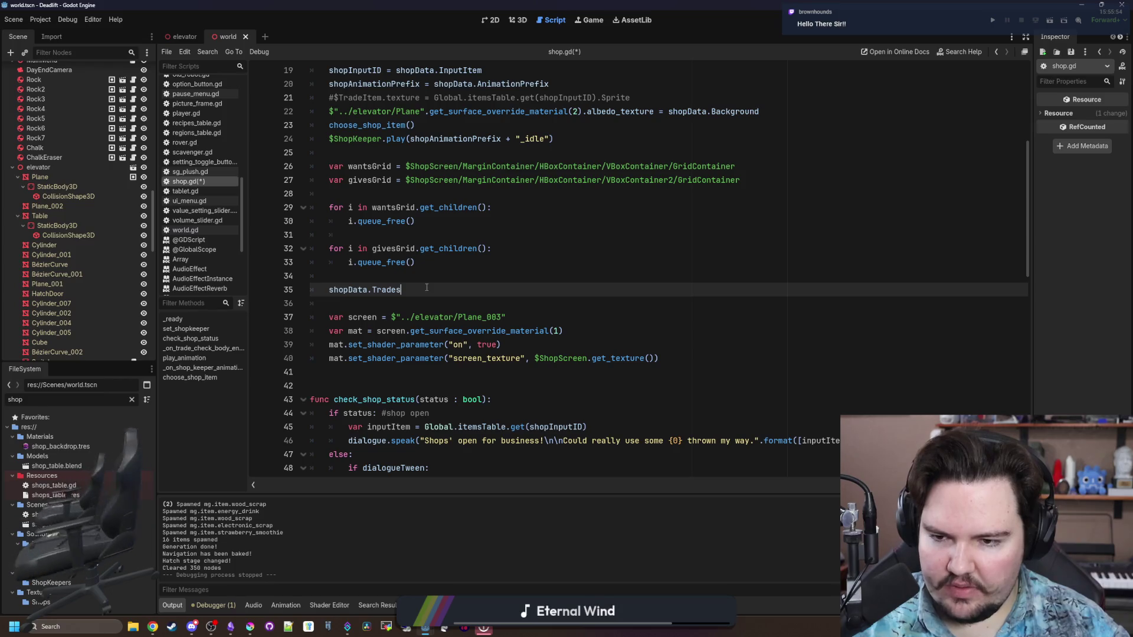
{"action": "type", "text": "shopData.Trades"}
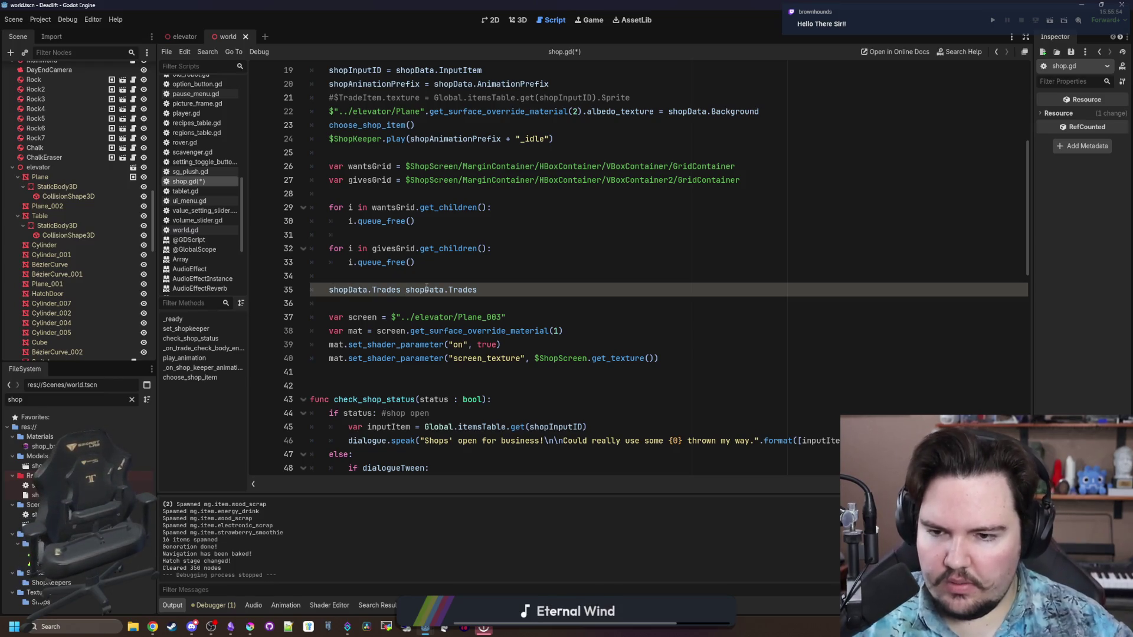
{"action": "left_click_drag", "start_coordinate": [403, 289], "coordinate": [331, 289]}
{"action": "type", "text": "FOR I"}
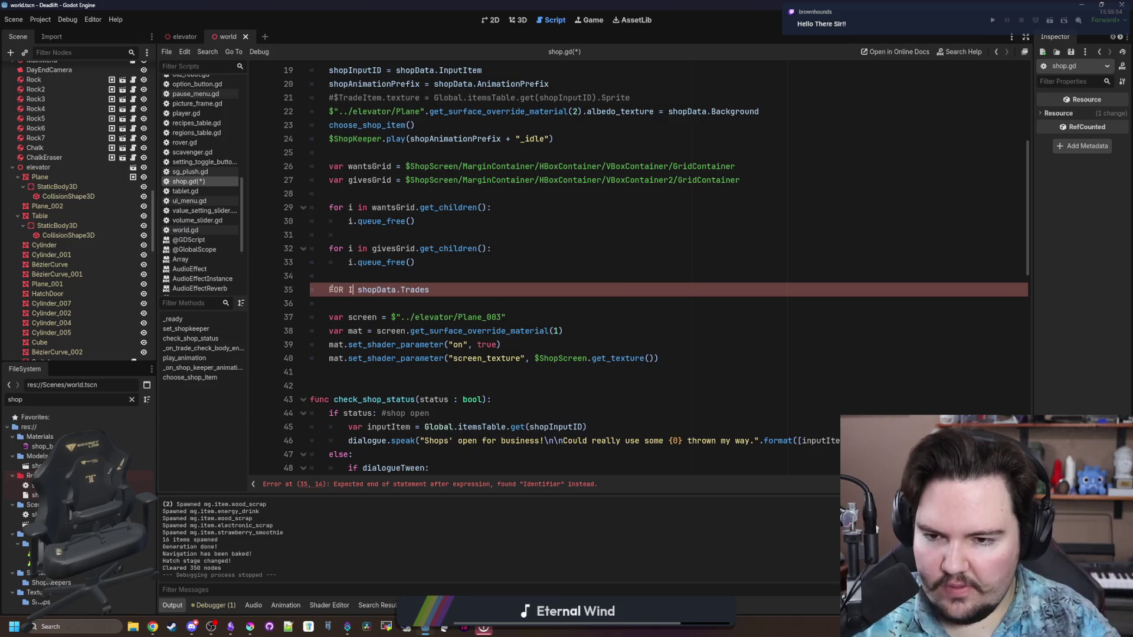
{"action": "type", "text": "trade in"}
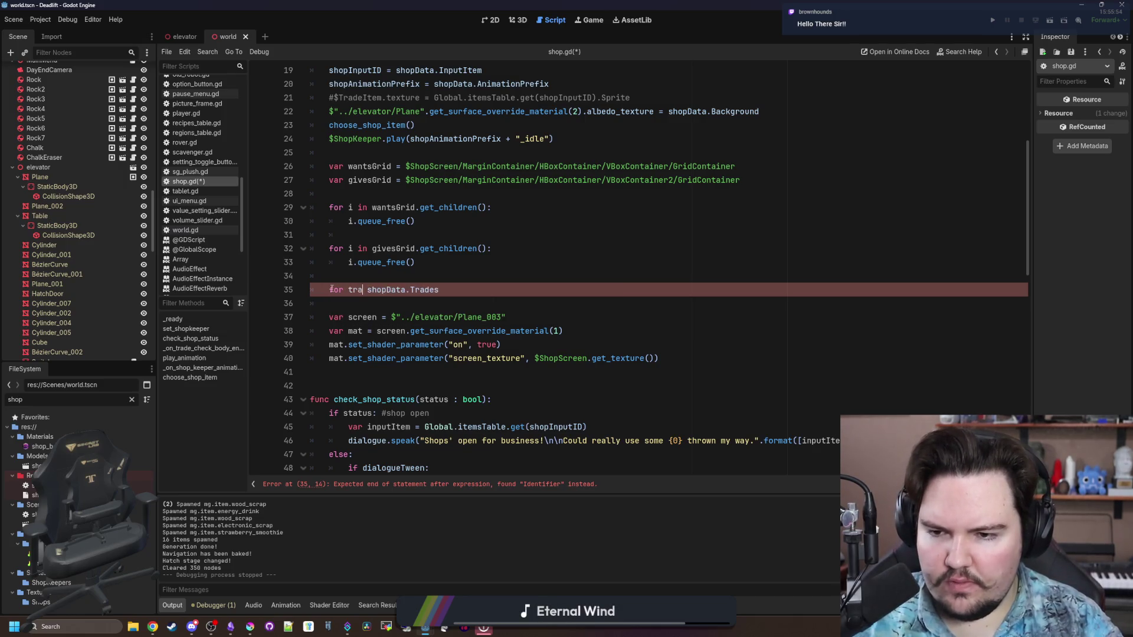
{"action": "left_click", "coordinate": [491, 289]}
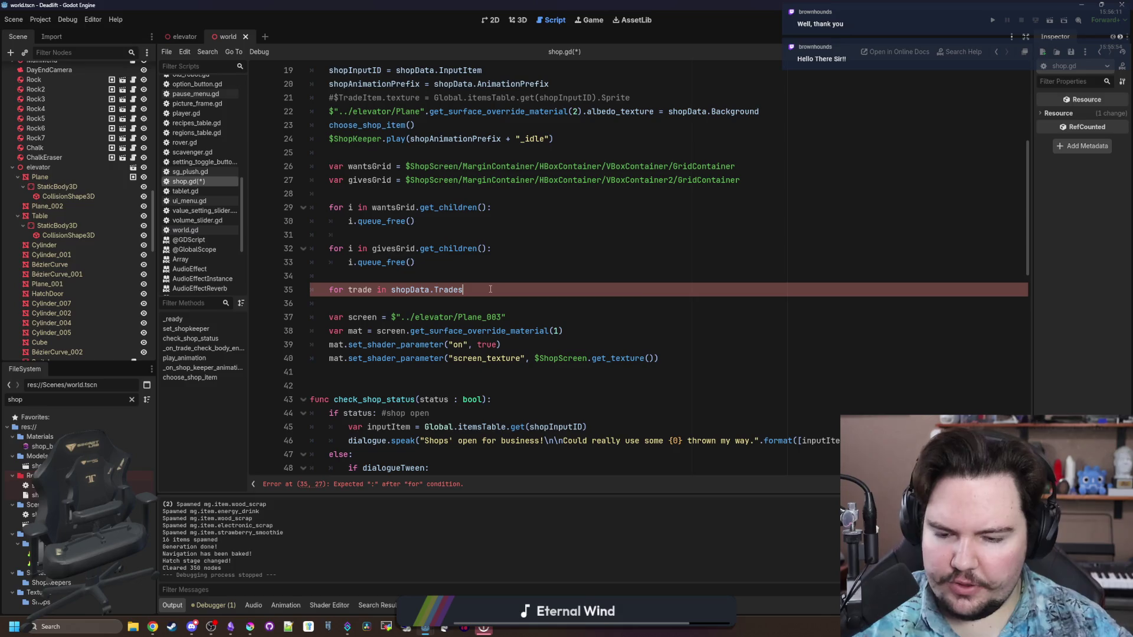
{"action": "type", "text": ":"}
{"action": "key", "text": "Return"}
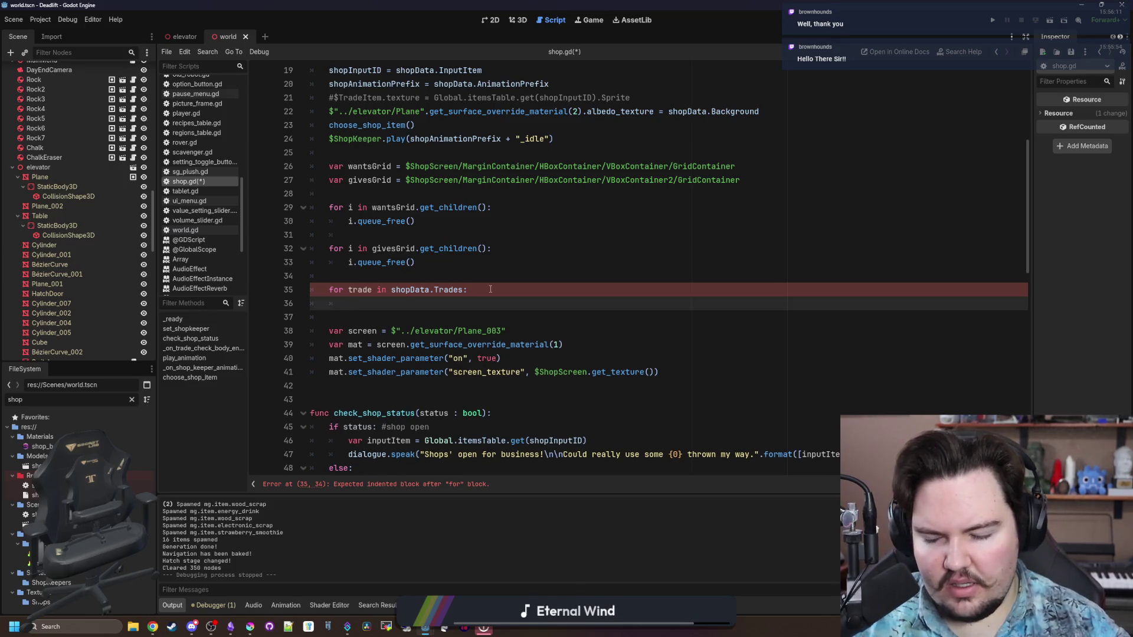
- Filter the FileSystem dock by 'shop' and open shops_table.gd
{"action": "left_click", "coordinate": [131, 400]}
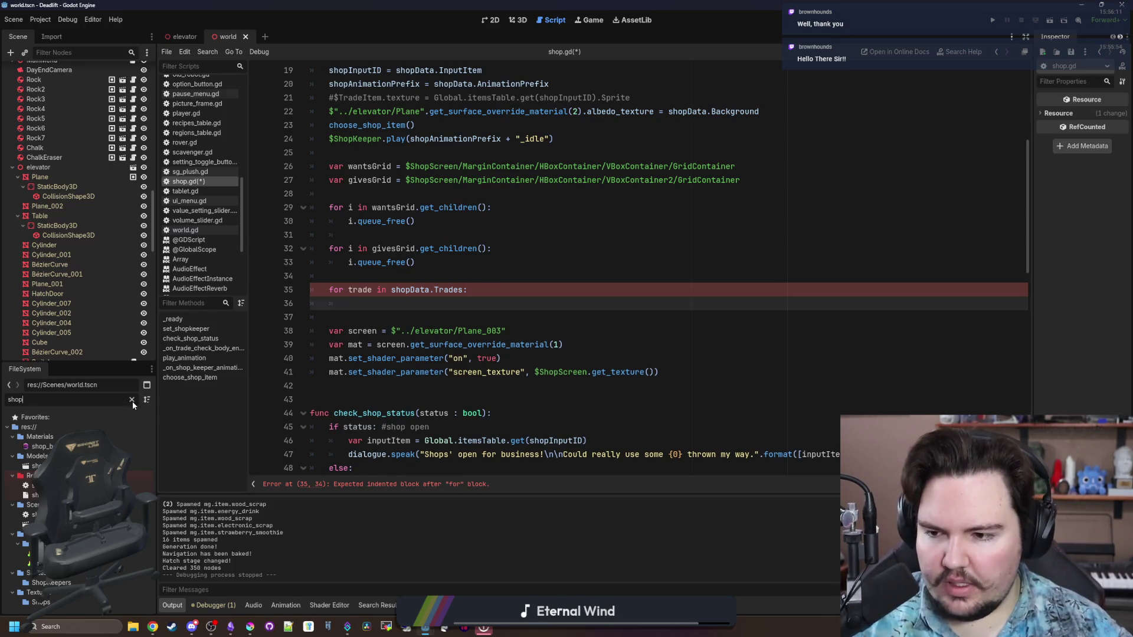
{"action": "type", "text": "shop"}
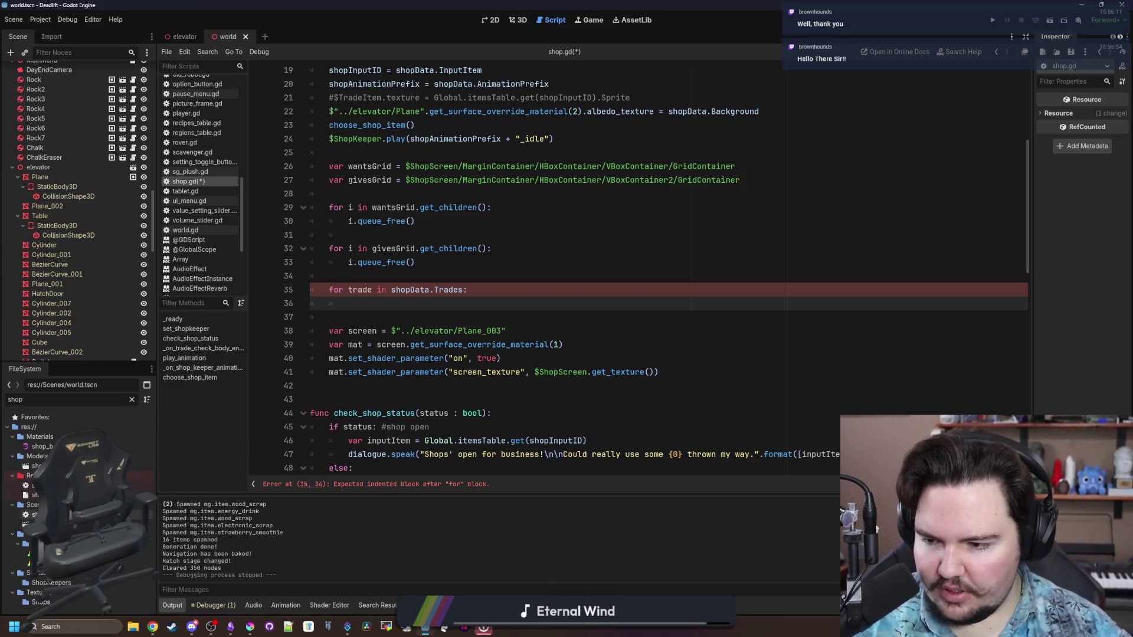
{"action": "double_click", "coordinate": [30, 485]}
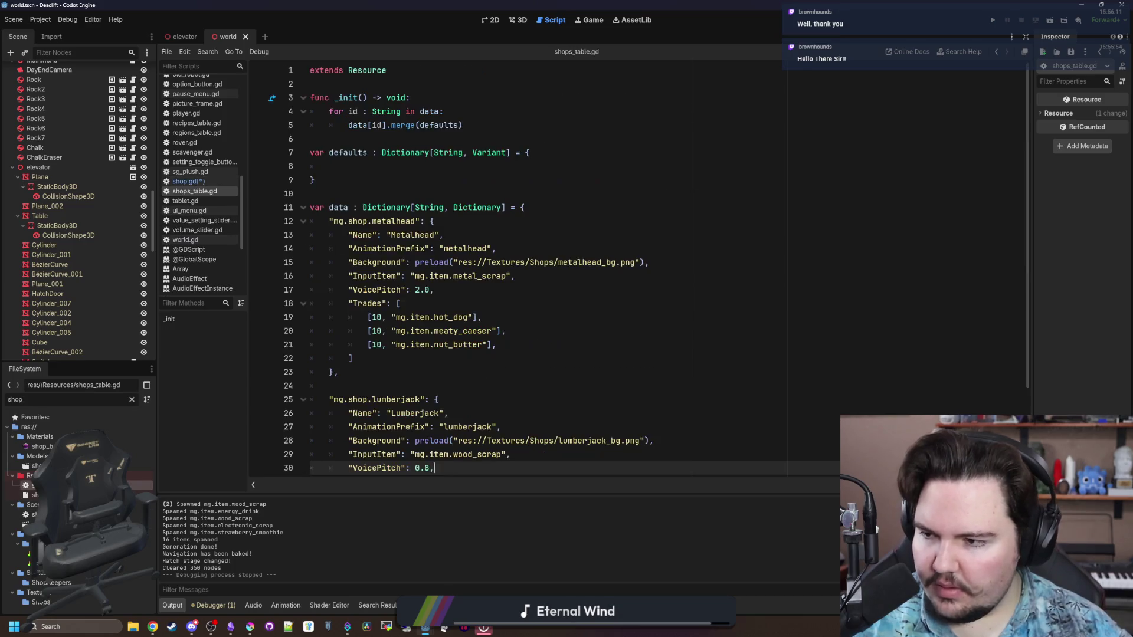
- Collapse the empty defaults dictionary onto one line as {}
{"action": "left_click", "coordinate": [397, 369]}
{"action": "left_click", "coordinate": [398, 358]}
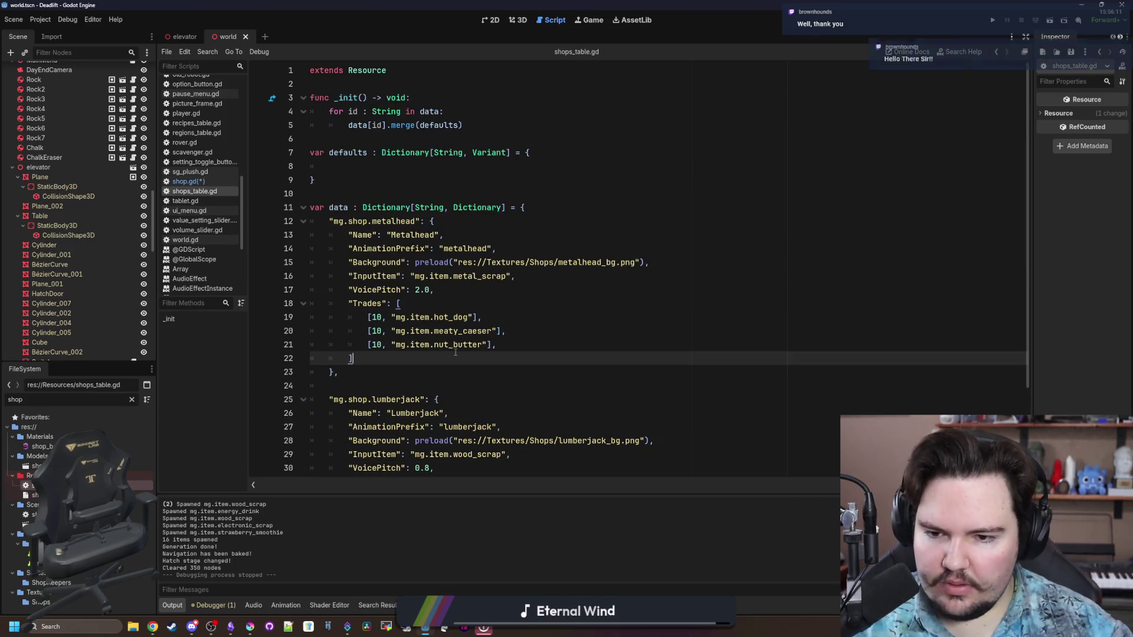
{"action": "scroll", "coordinate": [401, 304], "scroll_direction": "down", "scroll_amount": 3}
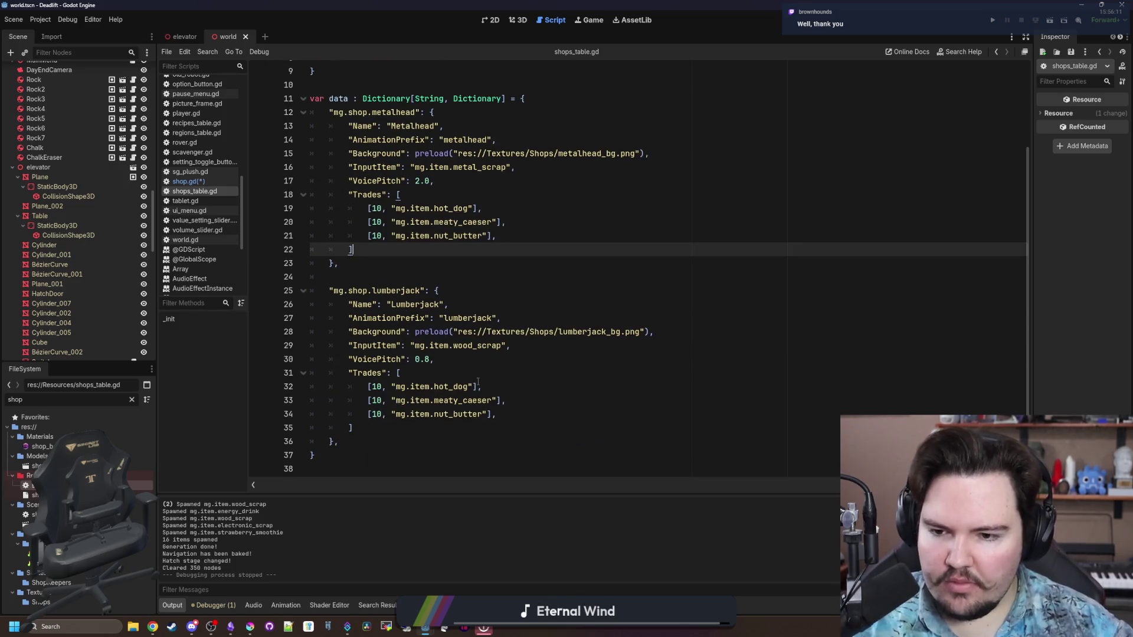
{"action": "left_click", "coordinate": [483, 362]}
{"action": "scroll", "coordinate": [509, 354], "scroll_direction": "up", "scroll_amount": 3}
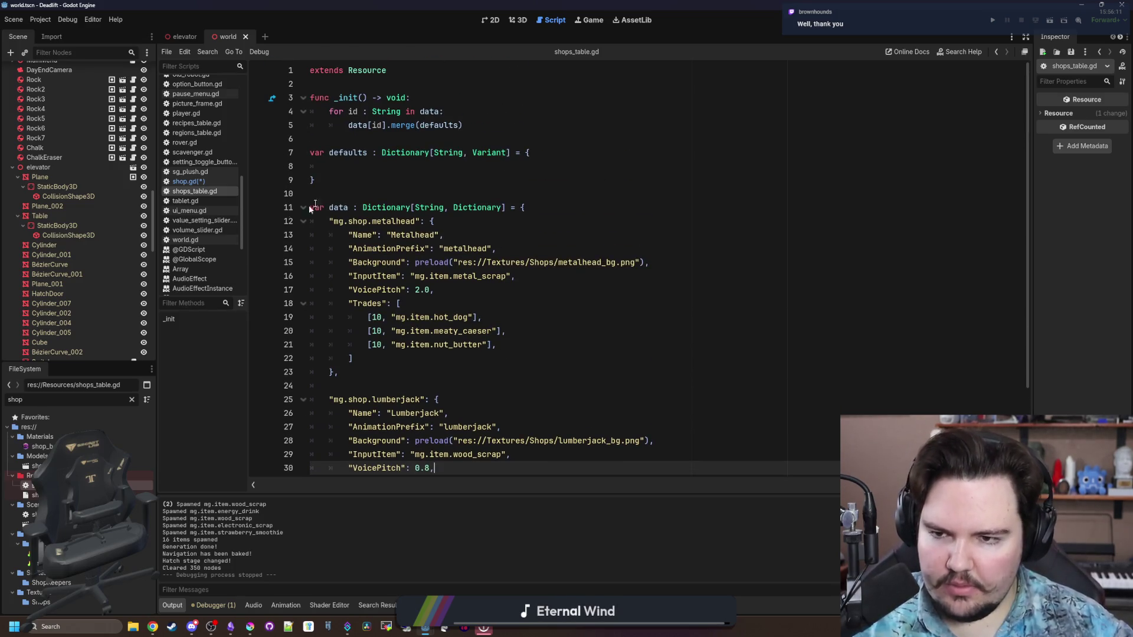
{"action": "left_click", "coordinate": [326, 197]}
{"action": "left_click", "coordinate": [321, 187]}
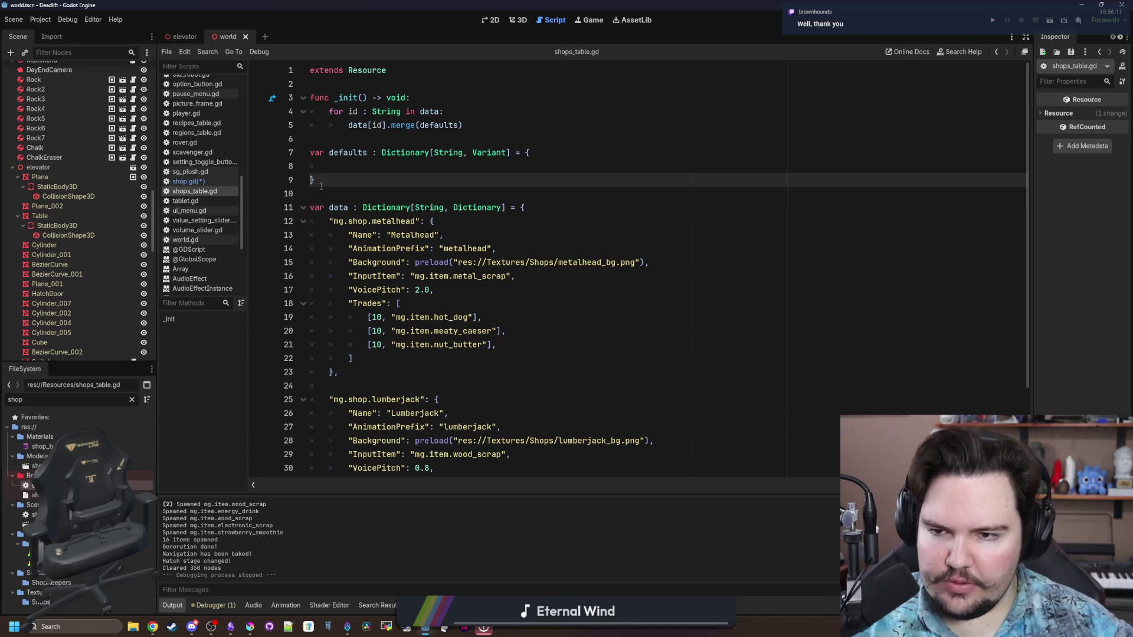
{"action": "key", "text": "BackSpace"}
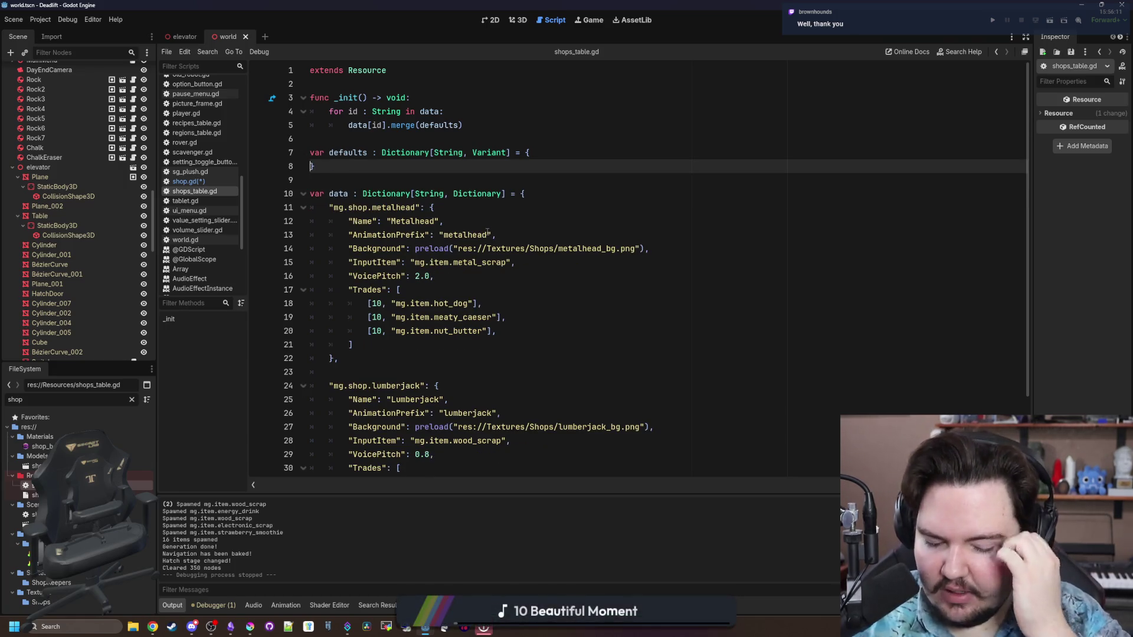
{"action": "key", "text": "BackSpace"}
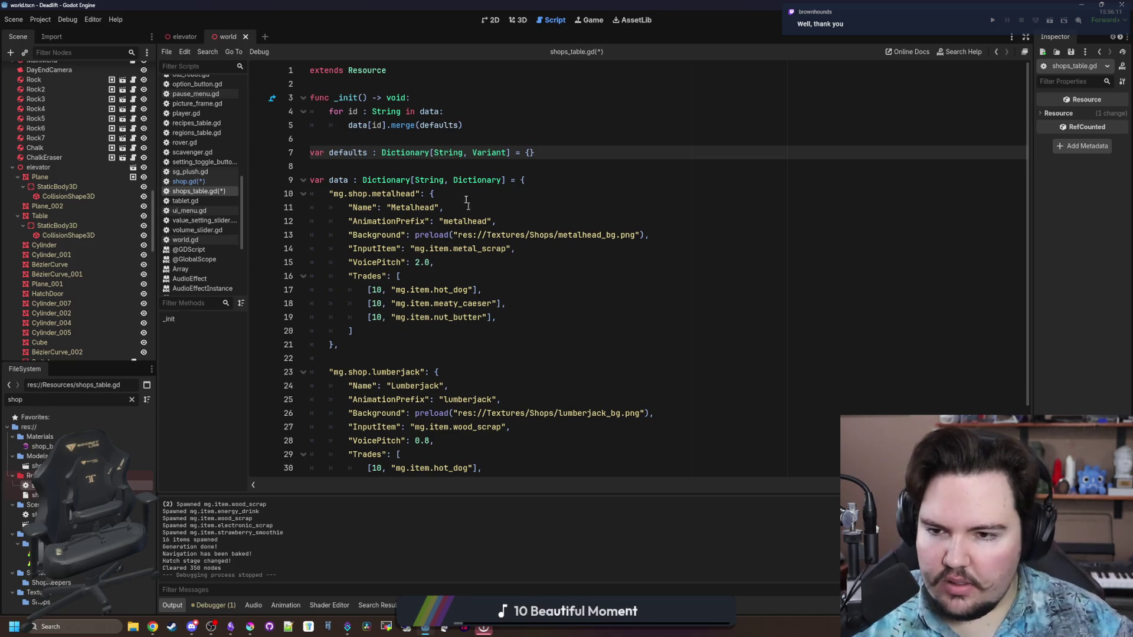
- Delete the InputItem line from the lumberjack shop's Trades entry
{"action": "left_click", "coordinate": [472, 181]}
{"action": "left_click", "coordinate": [469, 160]}
{"action": "scroll", "coordinate": [469, 160], "scroll_direction": "down", "scroll_amount": 2}
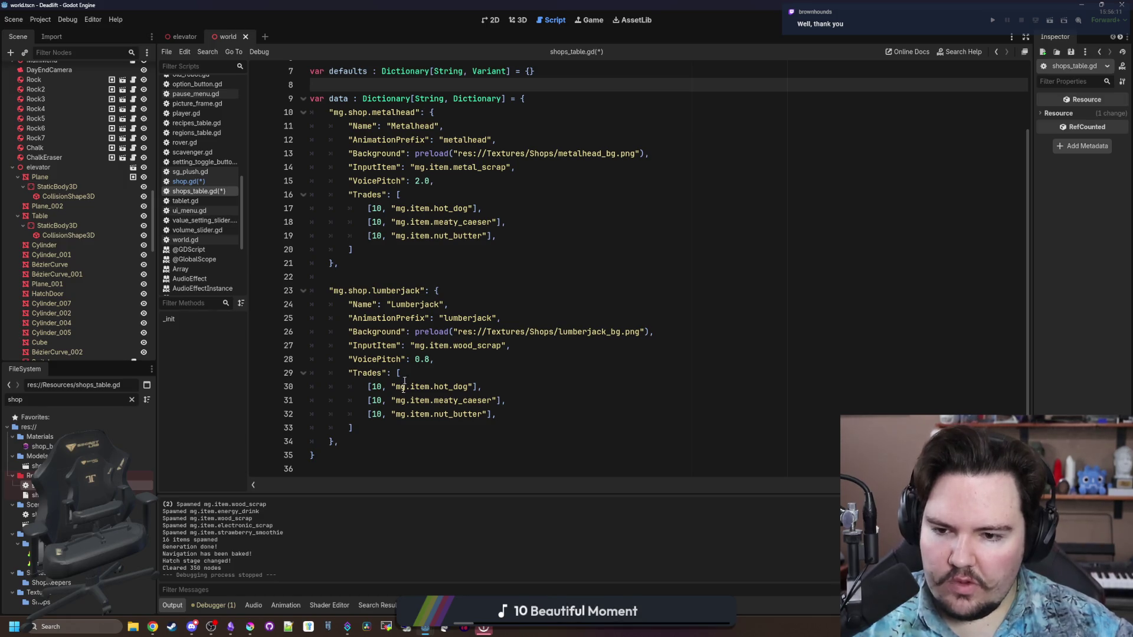
{"action": "mouse_move", "coordinate": [369, 428]}
{"action": "left_mouse_down"}
{"action": "mouse_move", "coordinate": [270, 361]}
{"action": "mouse_move", "coordinate": [267, 370]}
{"action": "left_mouse_up"}
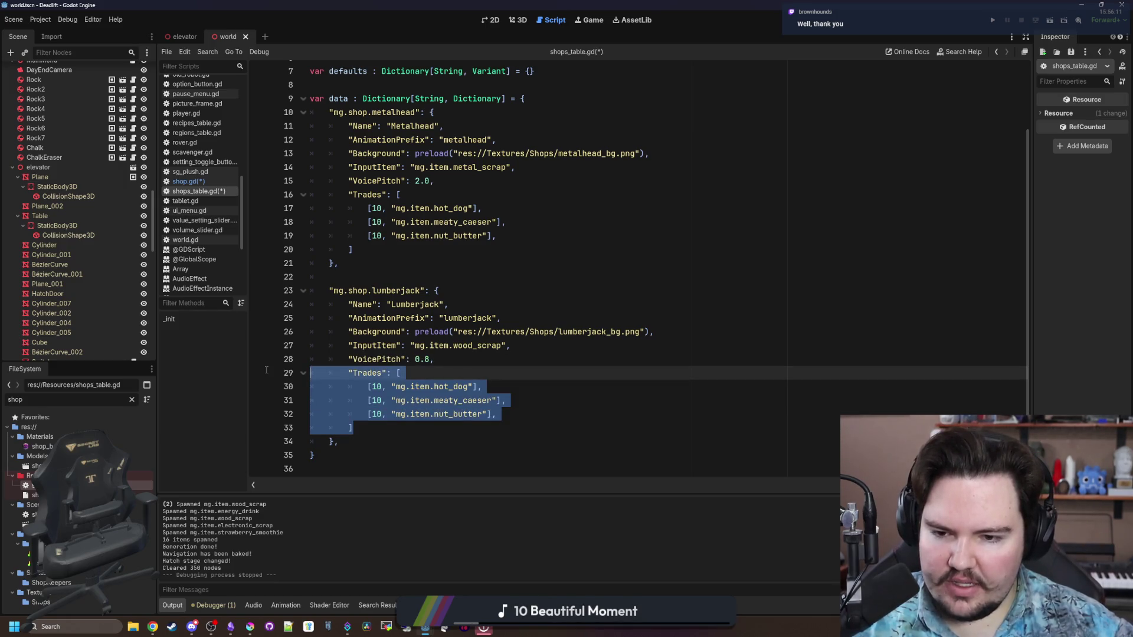
{"action": "left_click", "coordinate": [434, 400]}
{"action": "double_click", "coordinate": [367, 373]}
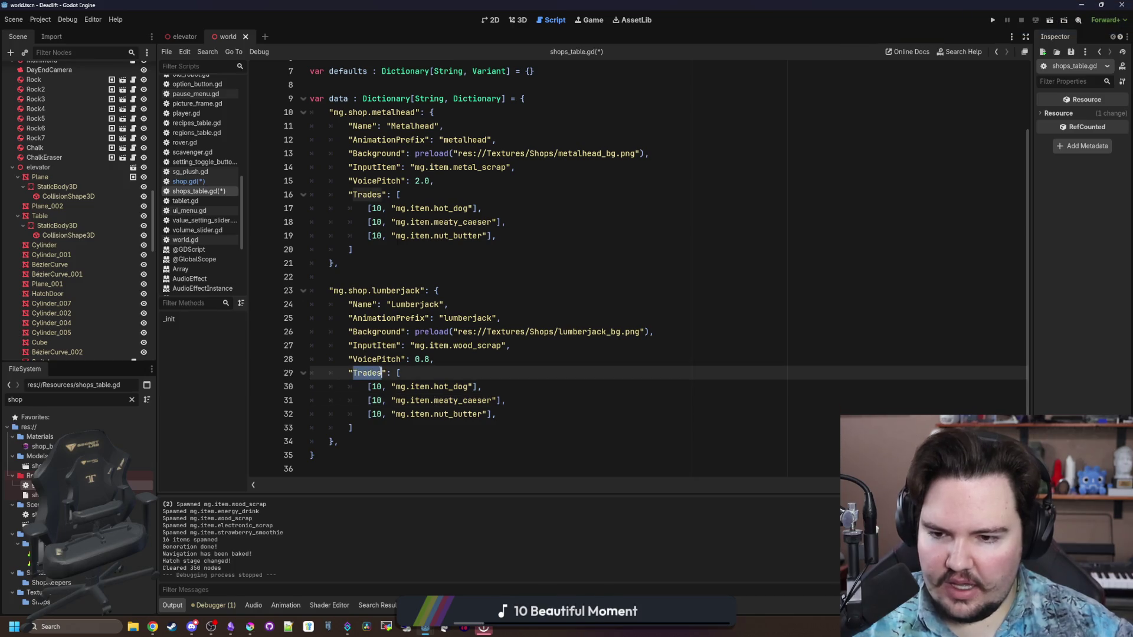
{"action": "left_click_drag", "start_coordinate": [527, 348], "coordinate": [277, 342]}
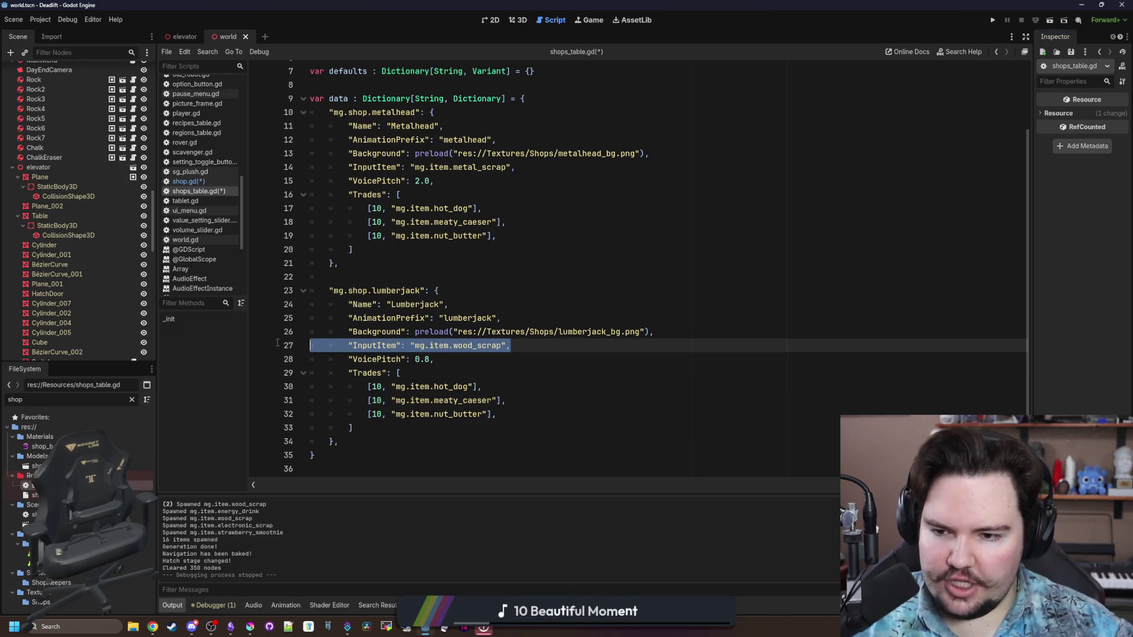
{"action": "key", "text": "BackSpace"}
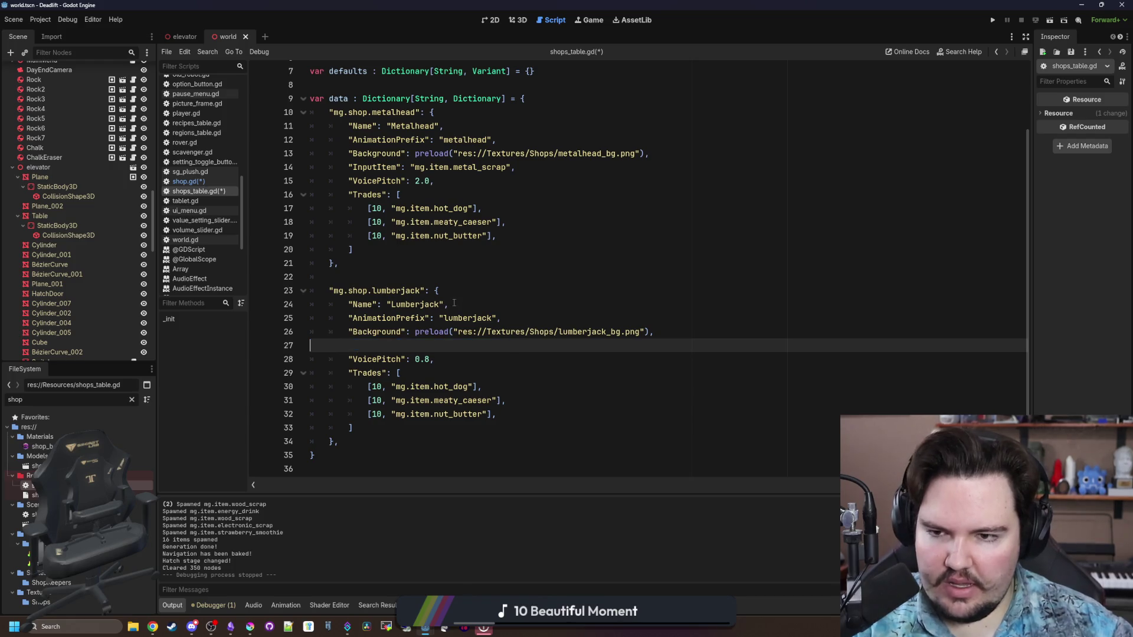
{"action": "key", "text": "BackSpace"}
- Delete the InputItem line from the metalhead shop's Trades entry
{"action": "scroll", "coordinate": [399, 248], "scroll_direction": "up", "scroll_amount": 2}
{"action": "left_click_drag", "start_coordinate": [530, 222], "coordinate": [278, 221]}
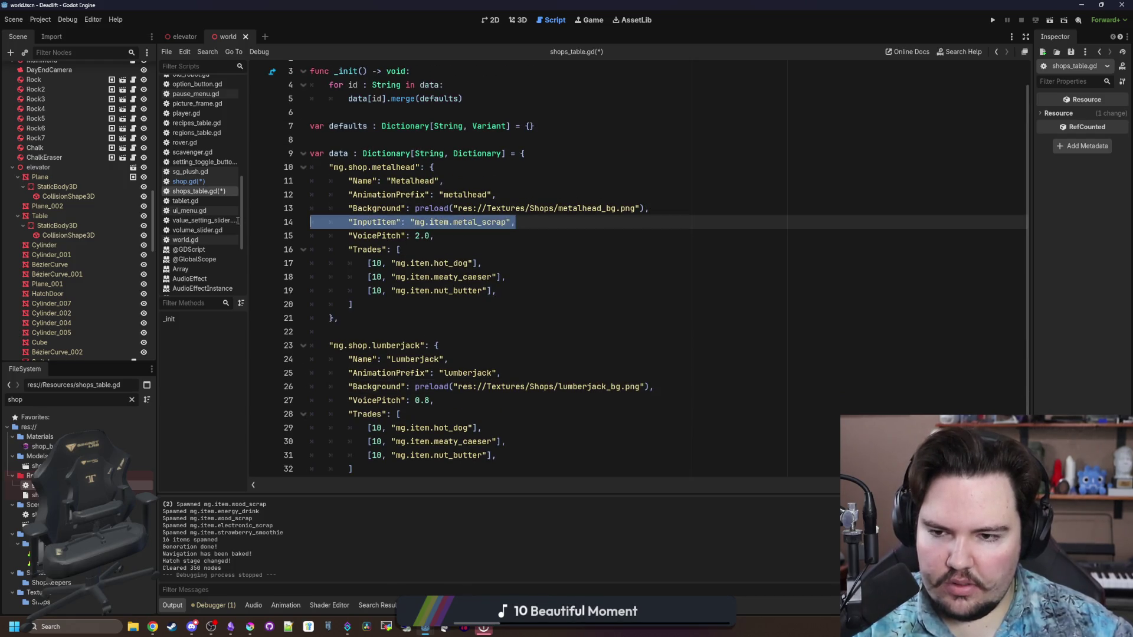
{"action": "key", "text": "BackSpace"}
{"action": "key", "text": "BackSpace"}
{"action": "left_click", "coordinate": [372, 235]}
- Rename the Trades key to Output in both the metalhead and lumberjack shops
{"action": "double_click", "coordinate": [372, 235]}
{"action": "type", "text": "Output"}
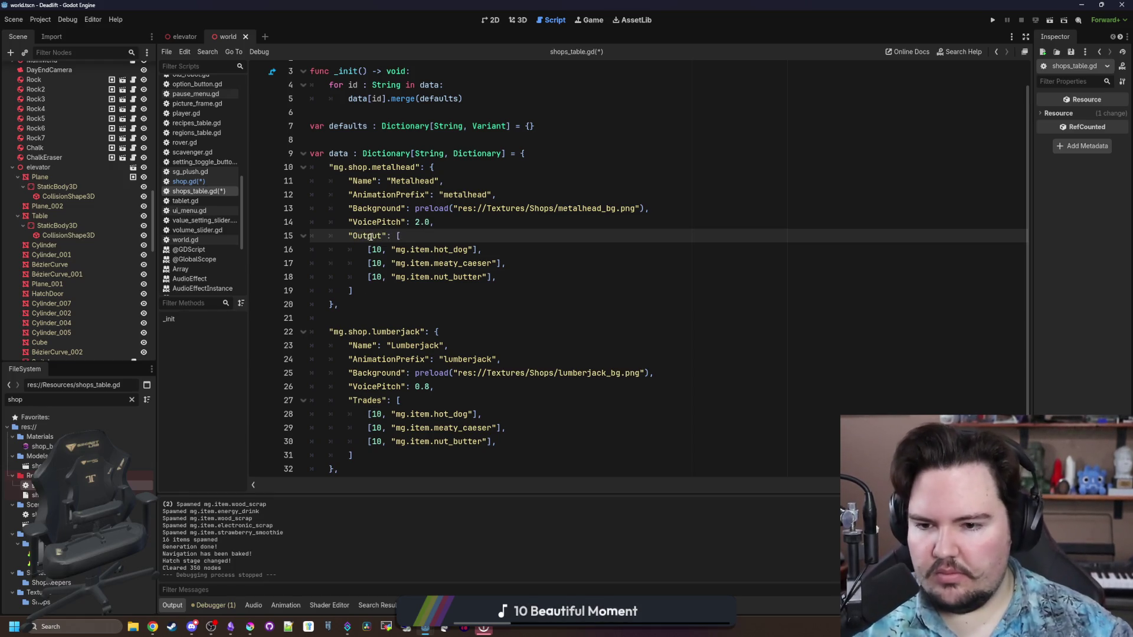
{"action": "double_click", "coordinate": [373, 400]}
{"action": "type", "text": "Output"}
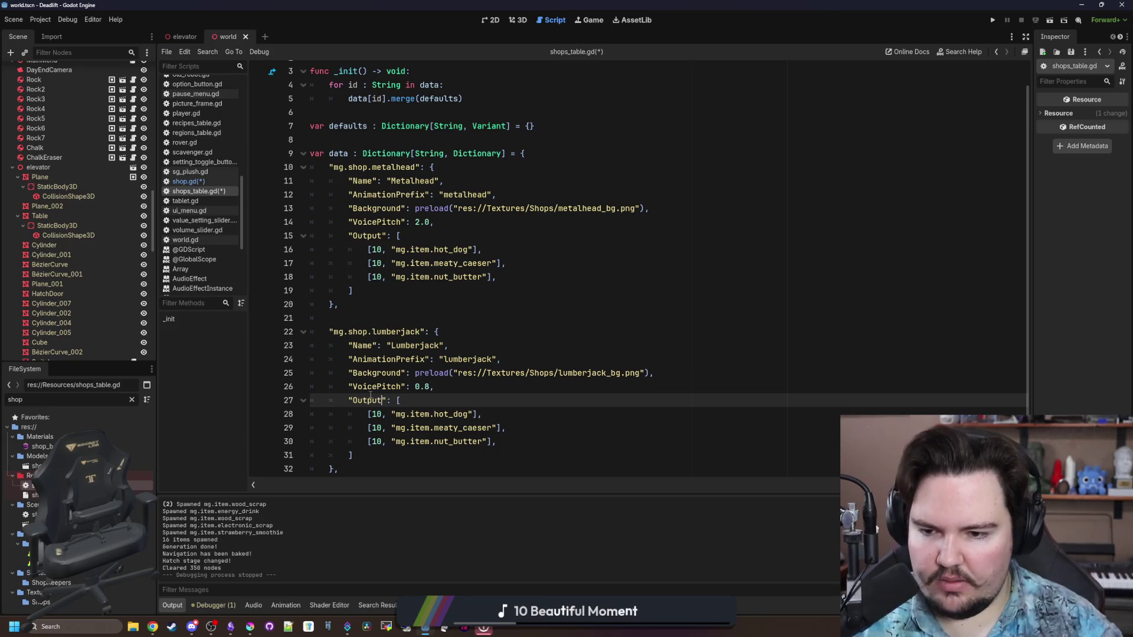
- Add an "Input" list to the metalhead shop, seeded with mg.item.hot_dog
{"action": "left_click", "coordinate": [434, 222]}
{"action": "key", "text": "Return"}
{"action": "type", "text": "\"Input"}
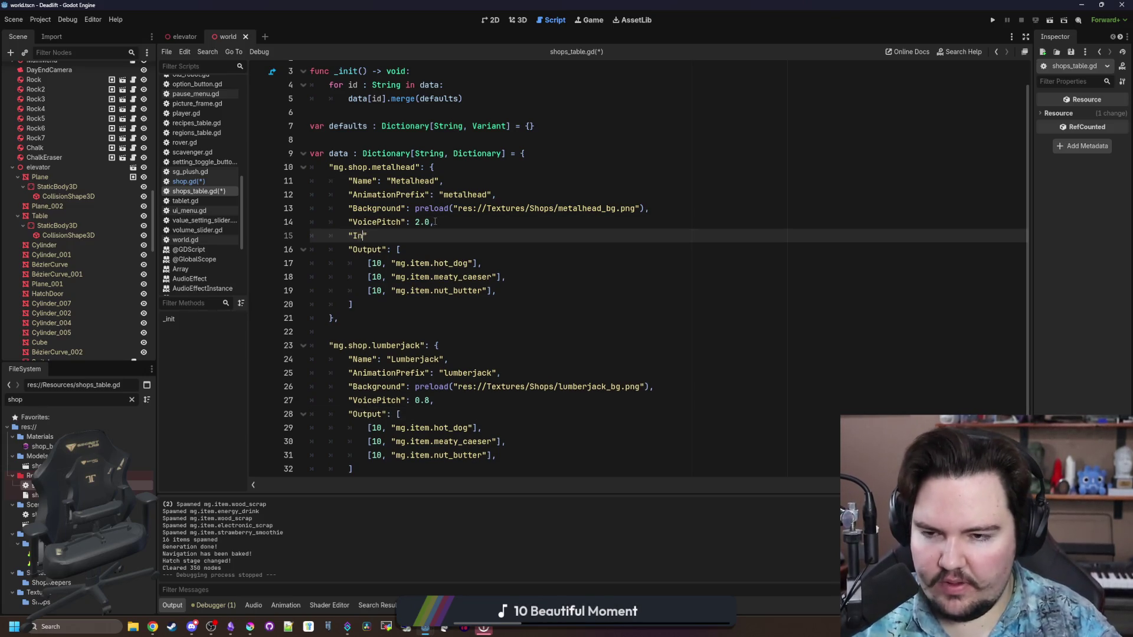
{"action": "type", "text": "\": ["}
{"action": "key", "text": "Return"}
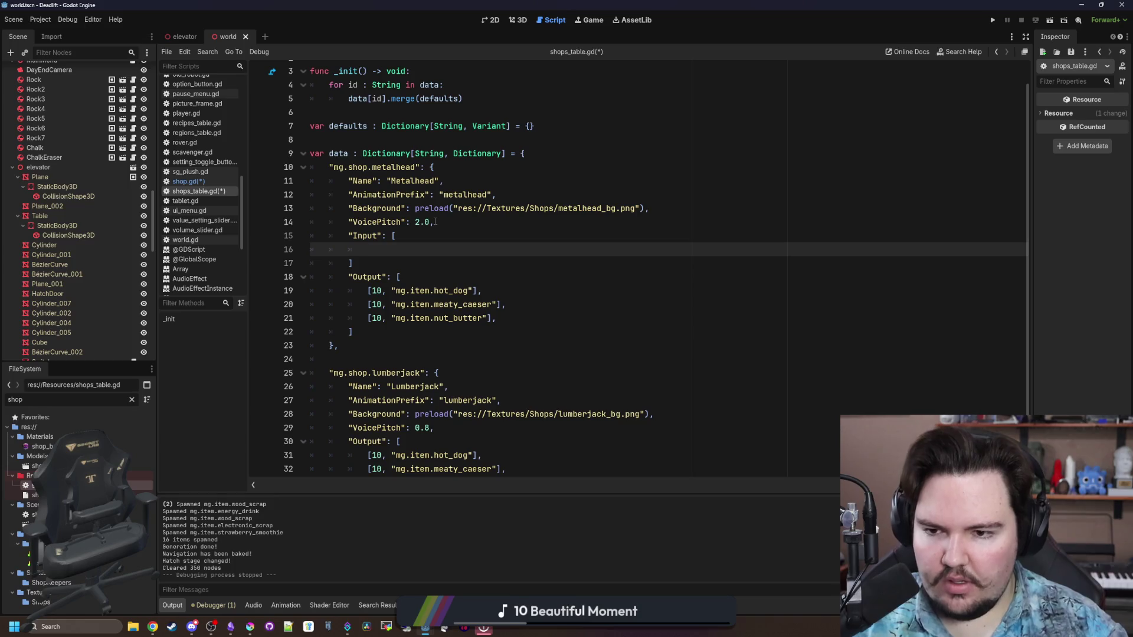
{"action": "scroll", "coordinate": [448, 309], "scroll_direction": "up", "scroll_amount": 1}
{"action": "left_click_drag", "start_coordinate": [470, 303], "coordinate": [391, 304]}
{"action": "key", "text": "ctrl+c"}
{"action": "left_click", "coordinate": [388, 262]}
{"action": "key", "text": "ctrl+v"}
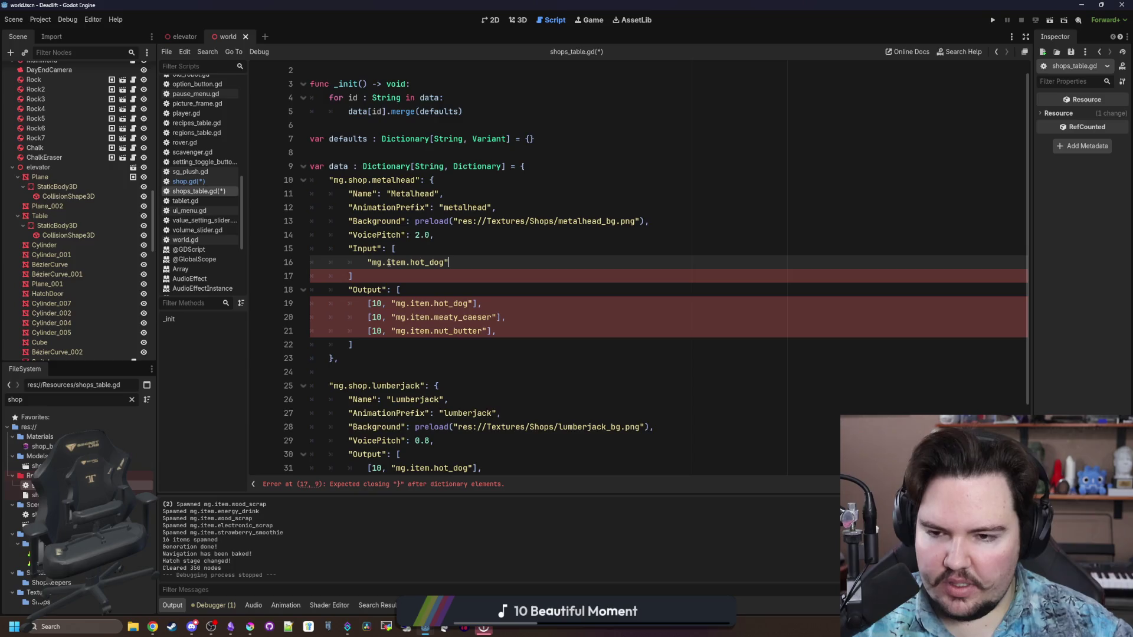
- Add a matching "Input" list with closing bracket to the lumberjack shop
{"action": "scroll", "coordinate": [388, 262], "scroll_direction": "down", "scroll_amount": 2}
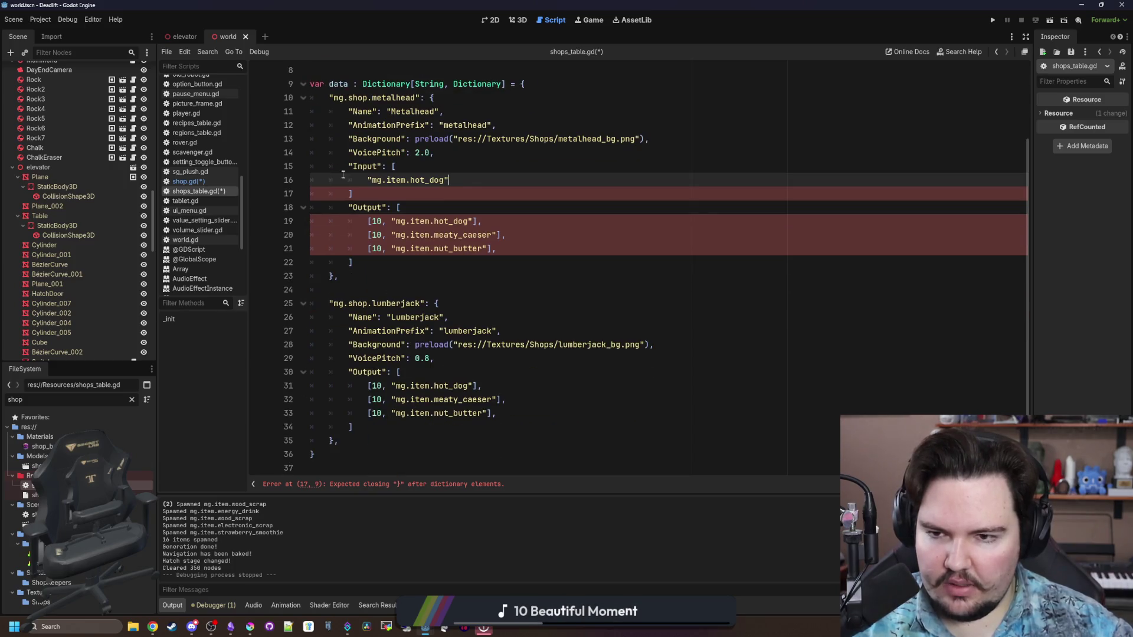
{"action": "left_click_drag", "start_coordinate": [400, 166], "coordinate": [349, 167]}
{"action": "left_click", "coordinate": [450, 356]}
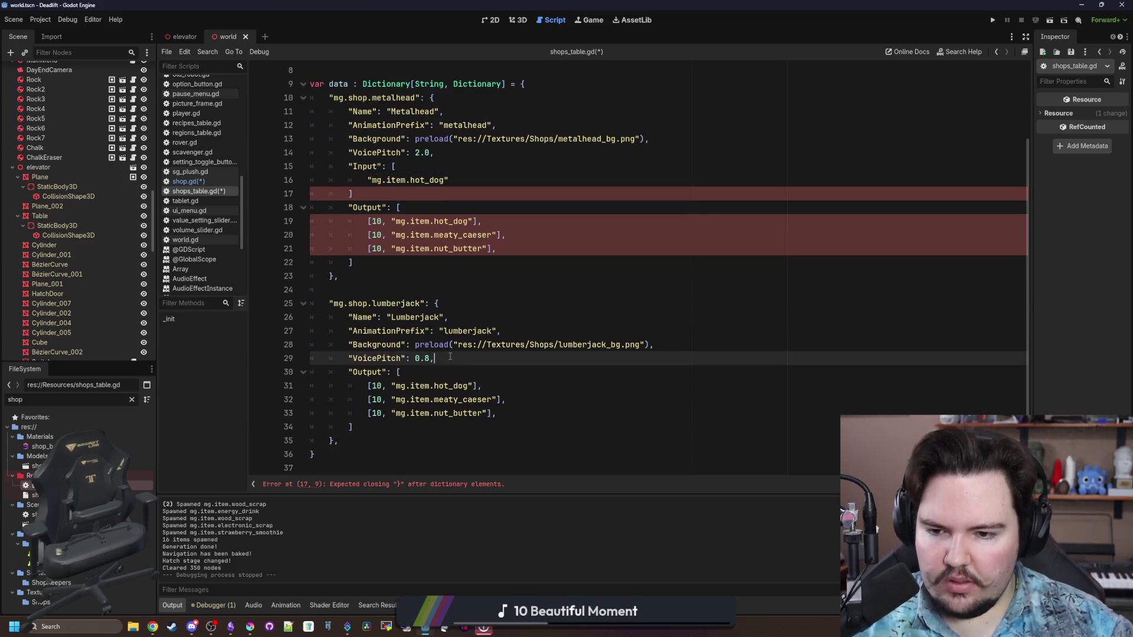
{"action": "key", "text": "Return"}
{"action": "key", "text": "ctrl+v"}
{"action": "key", "text": "Return"}
{"action": "type", "text": "]"}
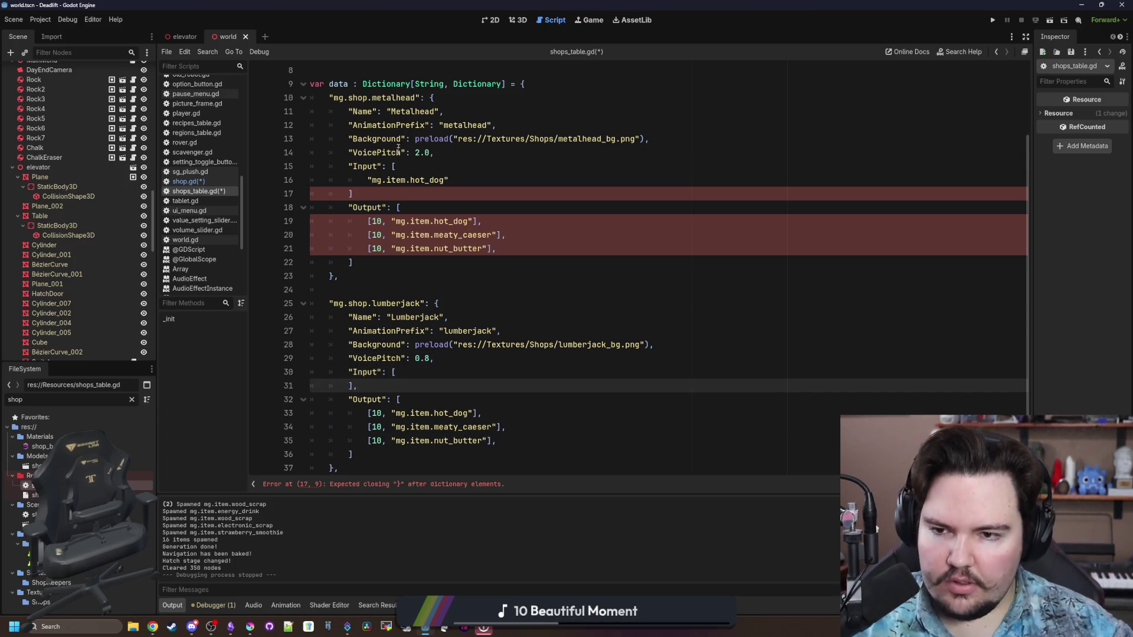
- Replace hot_dog with metal_scrap in the metalhead Input list
{"action": "left_click", "coordinate": [384, 188]}
{"action": "key", "text": "Up"}
{"action": "key", "text": "End"}
{"action": "key", "text": "Left"}
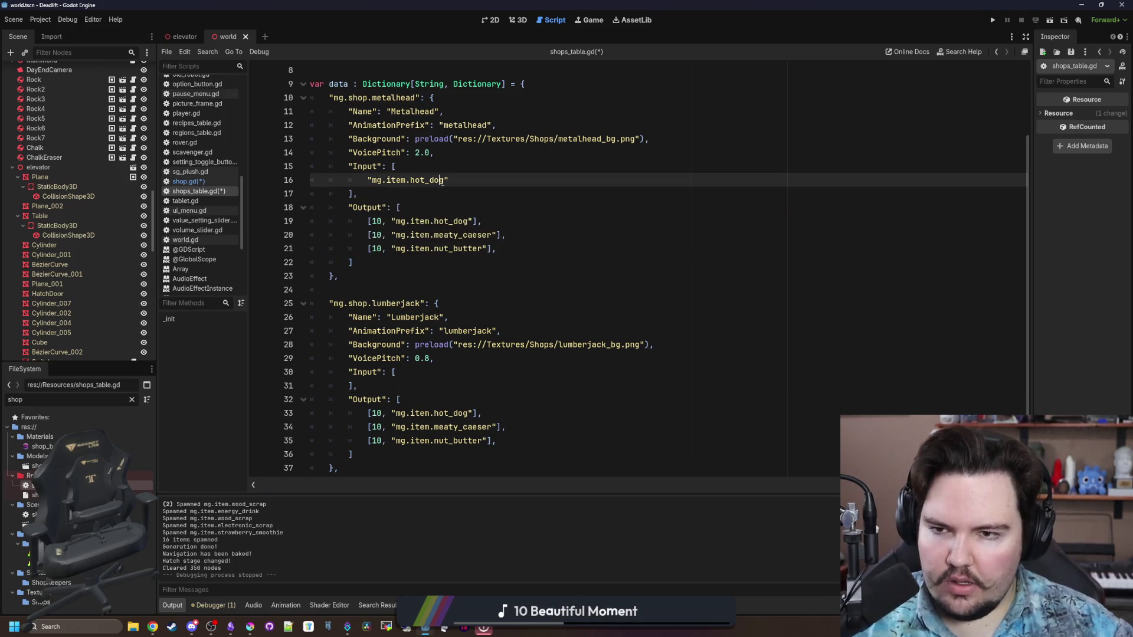
{"action": "key", "text": "BackSpace"}
{"action": "key", "text": "BackSpace"}
{"action": "key", "text": "BackSpace"}
{"action": "key", "text": "BackSpace"}
{"action": "type", "text": "metal_scrap"}
- Copy the metal_scrap entry into the lumberjack Input list
{"action": "key", "text": "End"}
{"action": "key", "text": "shift+Home"}
{"action": "key", "text": "ctrl+c"}
{"action": "left_click", "coordinate": [394, 373]}
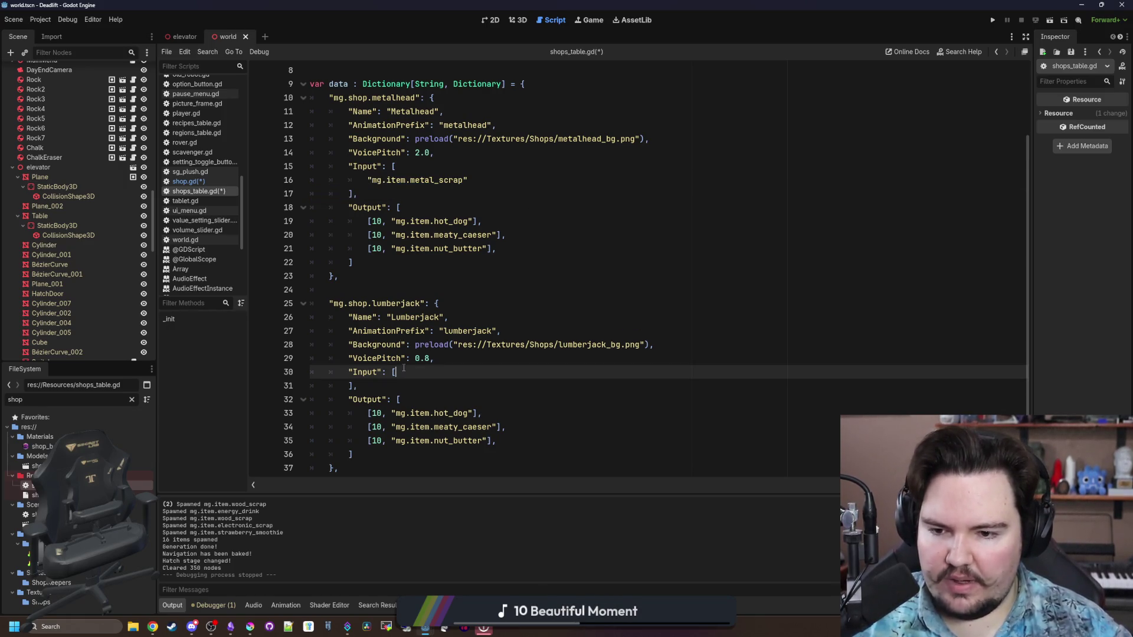
{"action": "key", "text": "Return"}
{"action": "key", "text": "ctrl+v"}
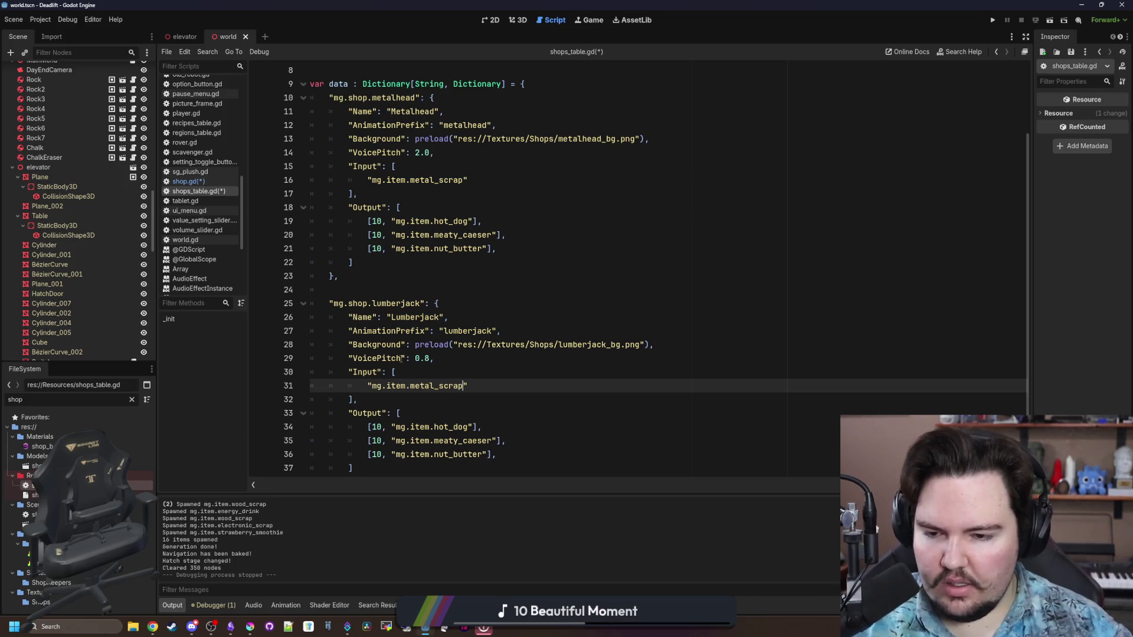
- Wrap metal_scrap as a weighted [10, item] pair and copy it to the metalhead list
{"action": "left_click", "coordinate": [406, 373]}
{"action": "key", "text": "Return"}
{"action": "type", "text": "["}
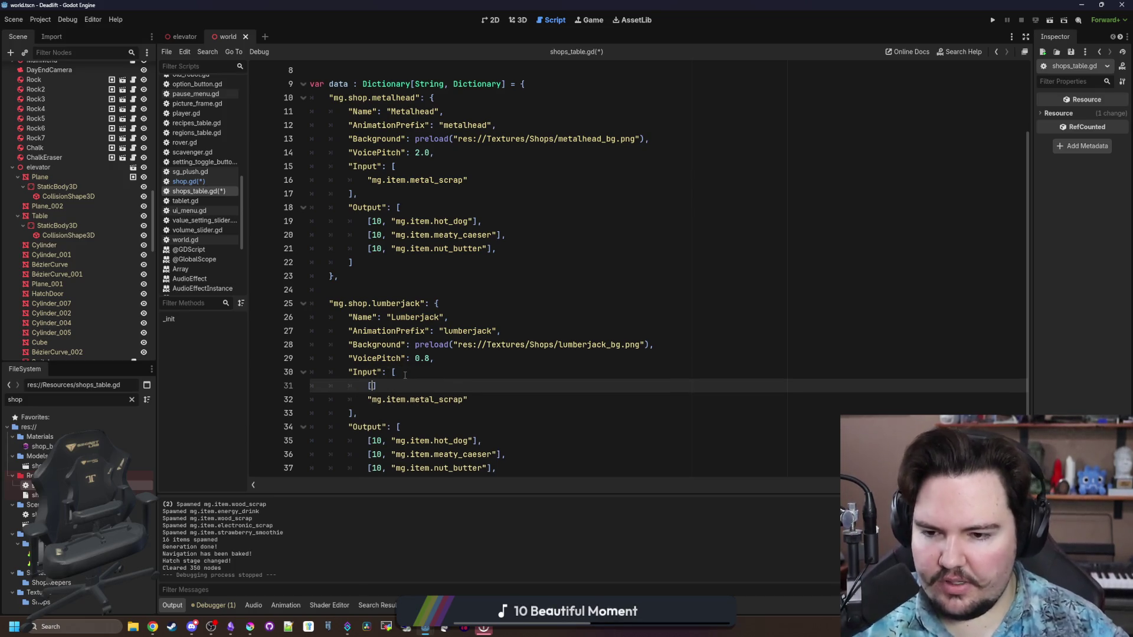
{"action": "left_click_drag", "start_coordinate": [469, 400], "coordinate": [366, 401]}
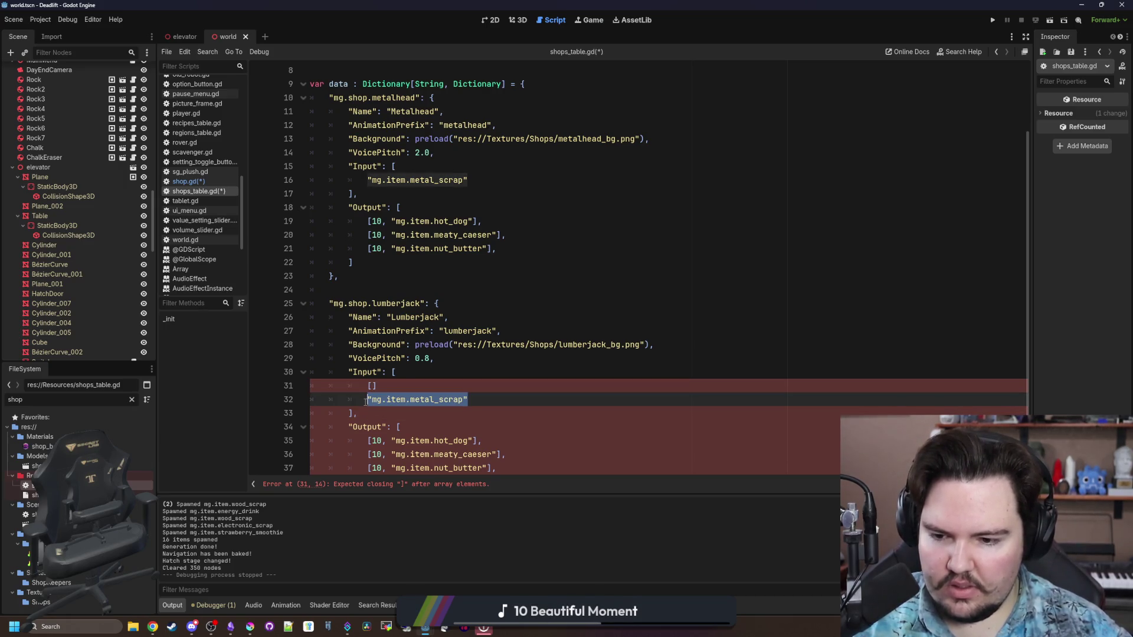
{"action": "left_click_drag", "start_coordinate": [372, 397], "coordinate": [372, 385]}
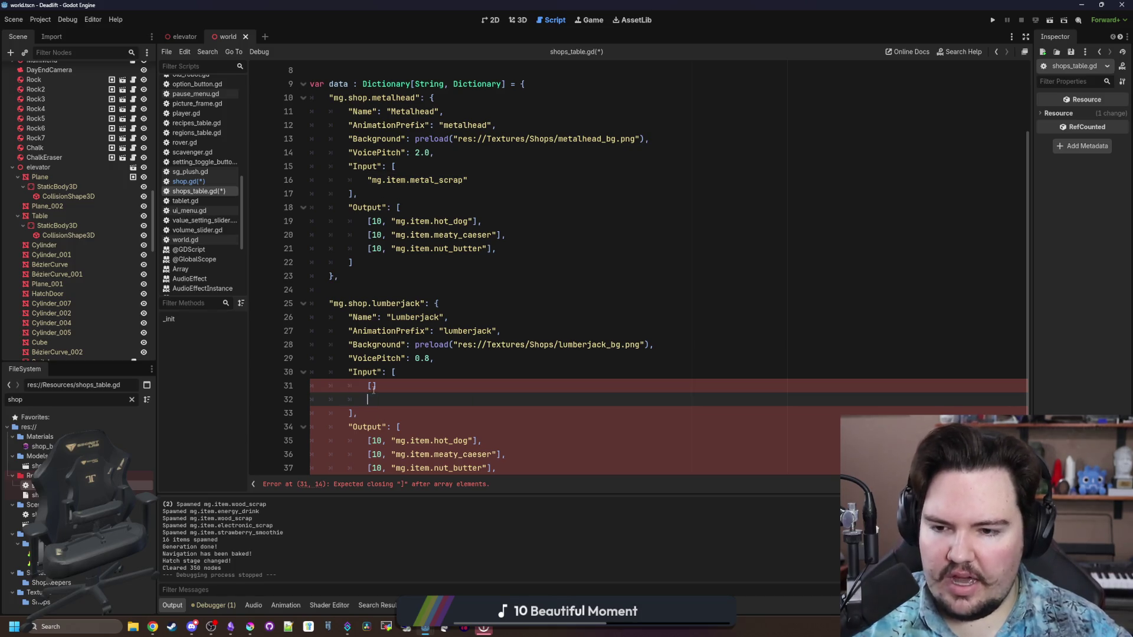
{"action": "type", "text": "10,"}
{"action": "mouse_move", "coordinate": [498, 386]}
{"action": "left_mouse_down"}
{"action": "mouse_move", "coordinate": [351, 386]}
{"action": "mouse_move", "coordinate": [367, 386]}
{"action": "left_mouse_up"}
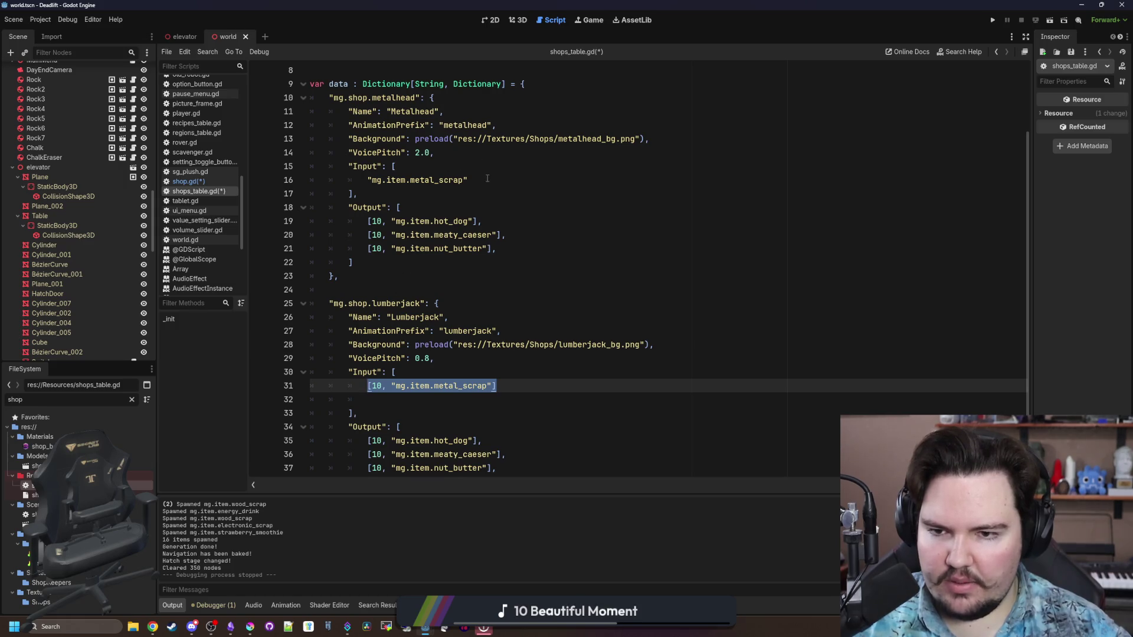
{"action": "key", "text": "ctrl+c"}
{"action": "left_click_drag", "start_coordinate": [468, 180], "coordinate": [367, 180]}
{"action": "key", "text": "ctrl+v"}
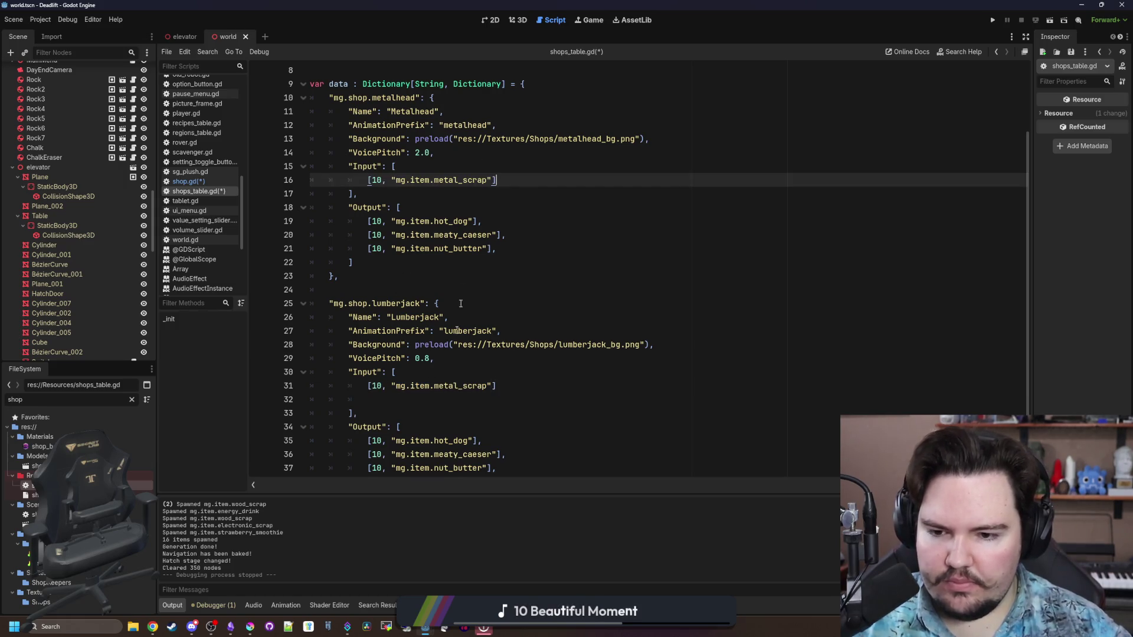
- Raise the metal_scrap weight to 100 in both Input lists
{"action": "left_click", "coordinate": [383, 387]}
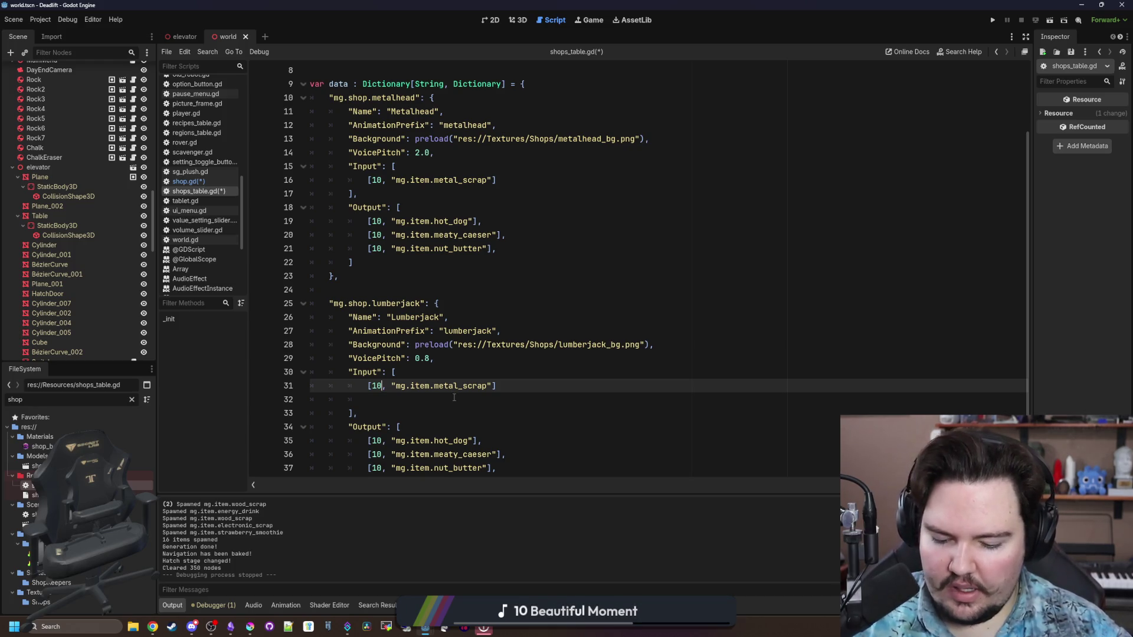
{"action": "type", "text": "0"}
{"action": "left_click", "coordinate": [385, 180]}
{"action": "type", "text": "0"}
{"action": "left_click_drag", "start_coordinate": [531, 181], "coordinate": [368, 181]}
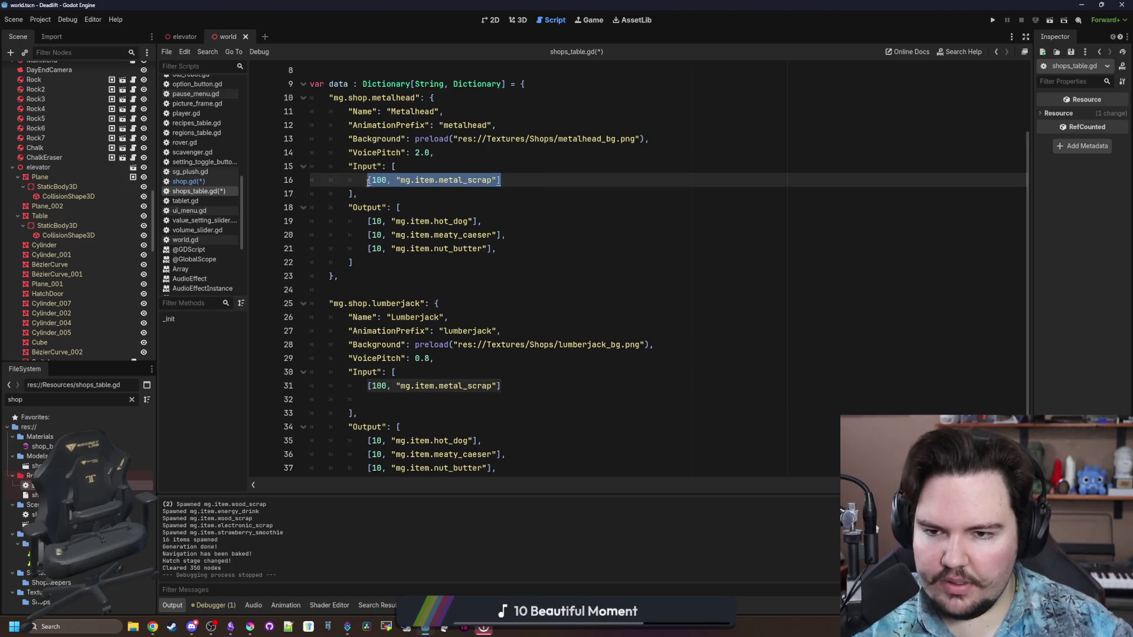
- Duplicate the metalhead metal_scrap entry at weight 10 and add trailing commas to the entries
{"action": "left_click", "coordinate": [519, 180]}
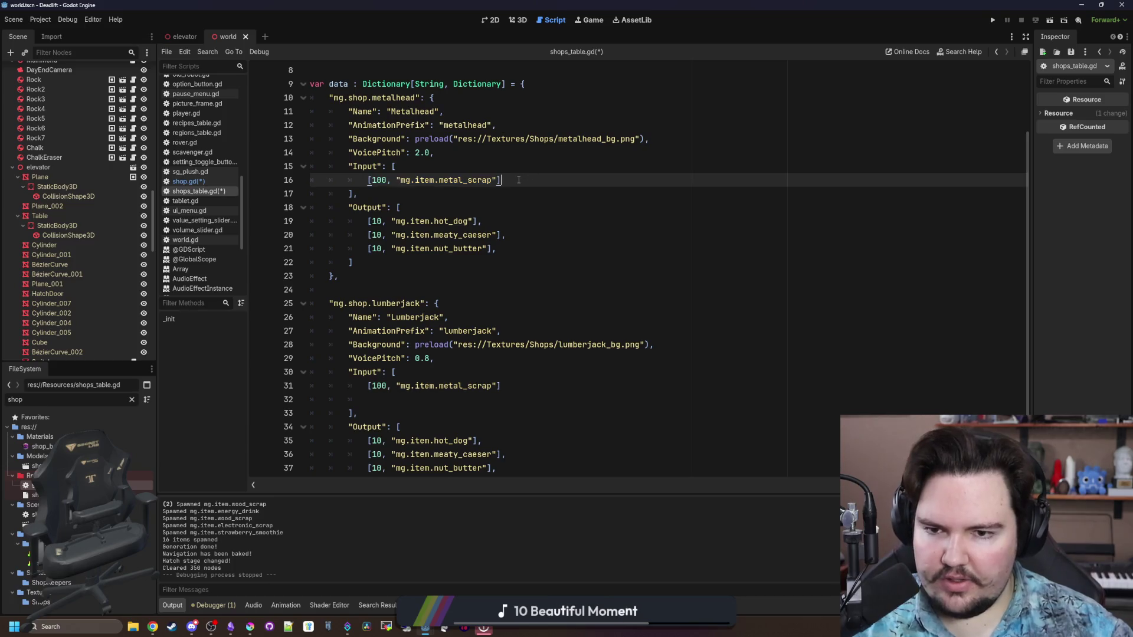
{"action": "key", "text": "Return"}
{"action": "key", "text": "ctrl+v"}
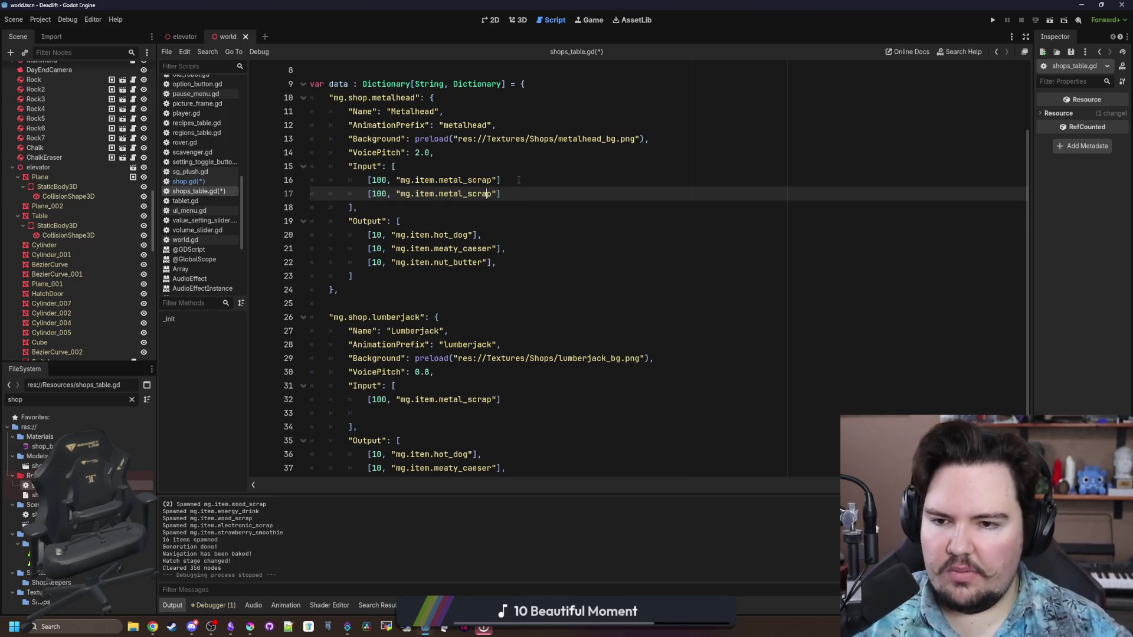
{"action": "key", "text": "BackSpace"}
{"action": "left_click", "coordinate": [520, 180]}
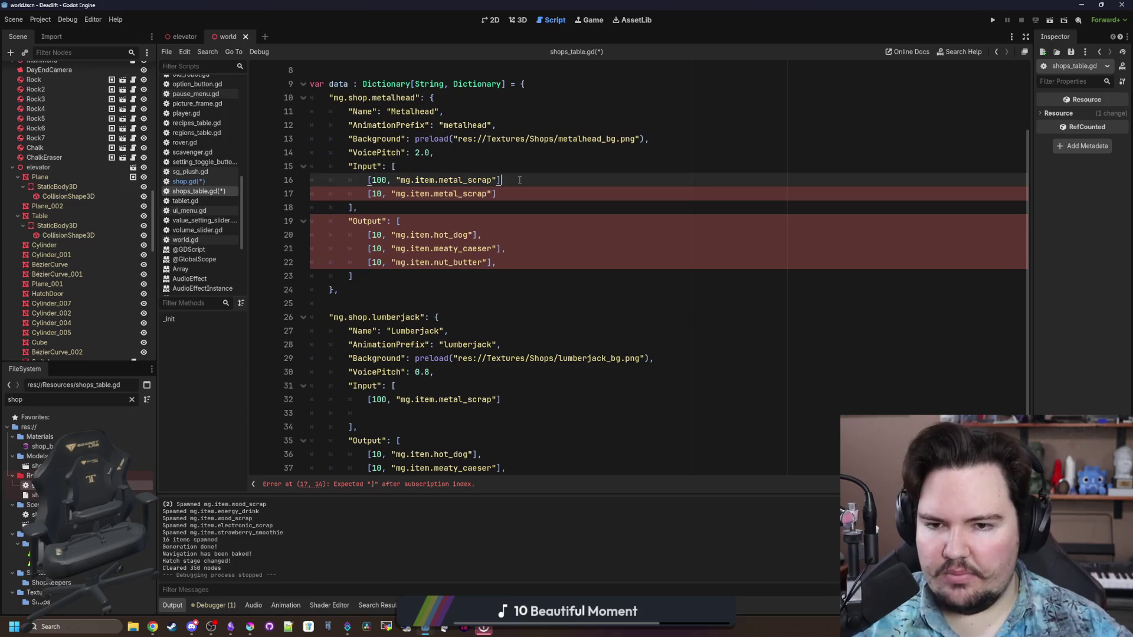
{"action": "type", "text": ","}
{"action": "left_click", "coordinate": [520, 193]}
{"action": "type", "text": ","}
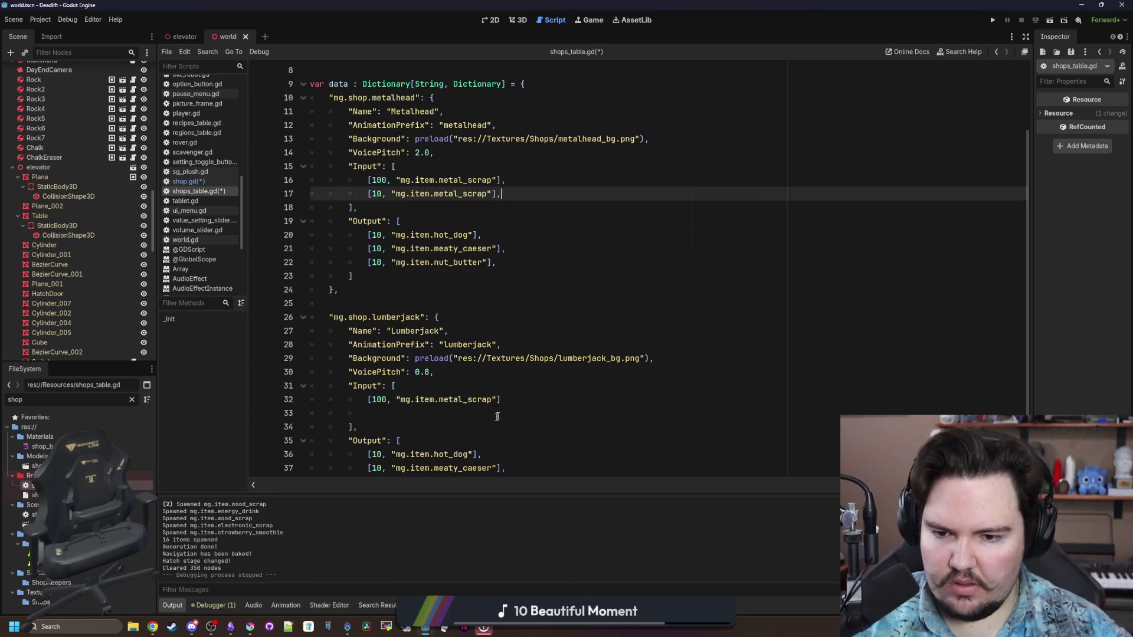
{"action": "left_click", "coordinate": [499, 400]}
{"action": "type", "text": ","}
- Change the lumberjack's first input to wood_scrap, checking the project files for wood items
{"action": "left_click_drag", "start_coordinate": [467, 400], "coordinate": [438, 395]}
{"action": "type", "text": "wood"}
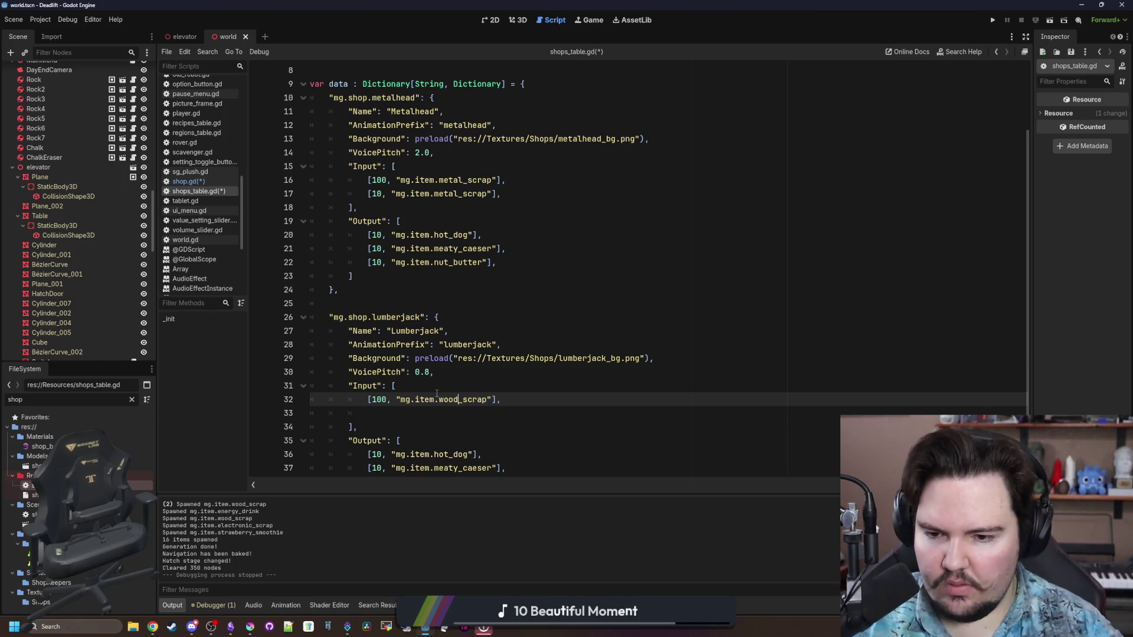
{"action": "left_click", "coordinate": [131, 400]}
{"action": "type", "text": "woo"}
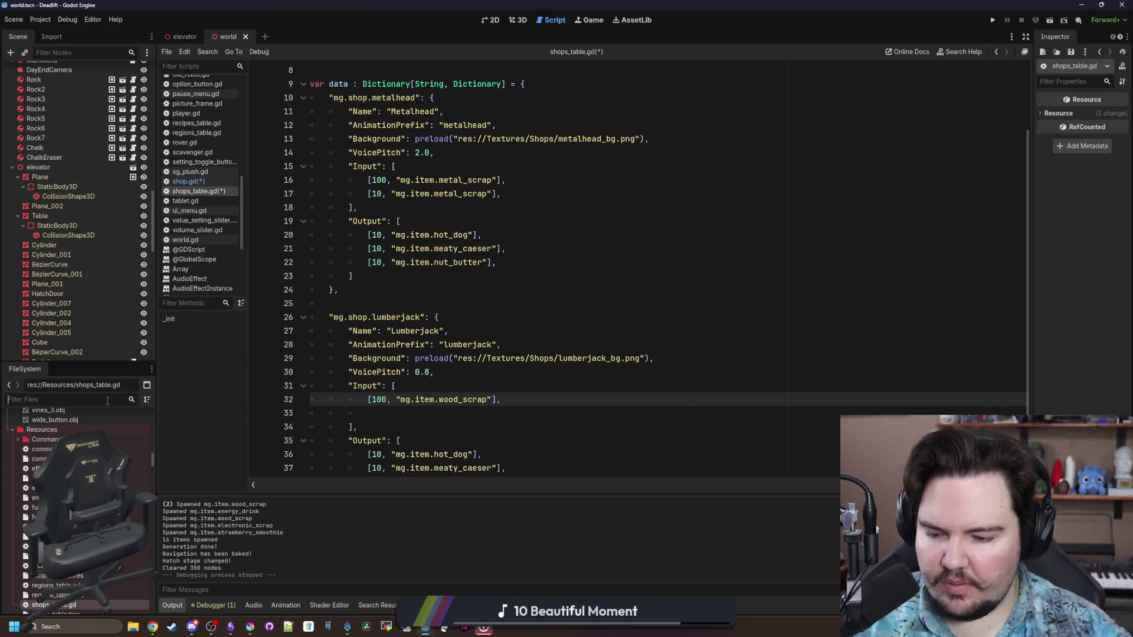
{"action": "scroll", "coordinate": [556, 372], "scroll_direction": "down", "scroll_amount": 1}
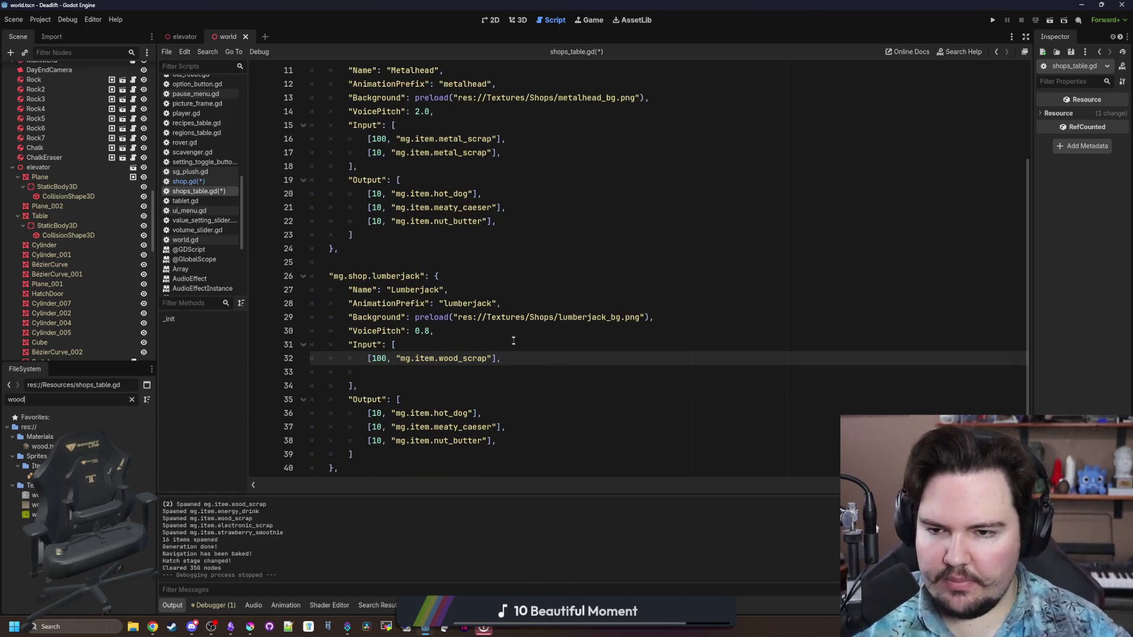
{"action": "key", "text": "Up"}
- Add a second lumberjack input, note, at weight 10
{"action": "mouse_move", "coordinate": [502, 353]}
{"action": "left_mouse_down"}
{"action": "mouse_move", "coordinate": [334, 358]}
{"action": "mouse_move", "coordinate": [361, 359]}
{"action": "left_mouse_up"}
{"action": "key", "text": "ctrl+c"}
{"action": "left_click", "coordinate": [419, 372]}
{"action": "key", "text": "ctrl+v"}
{"action": "left_click", "coordinate": [387, 372]}
{"action": "key", "text": "BackSpace"}
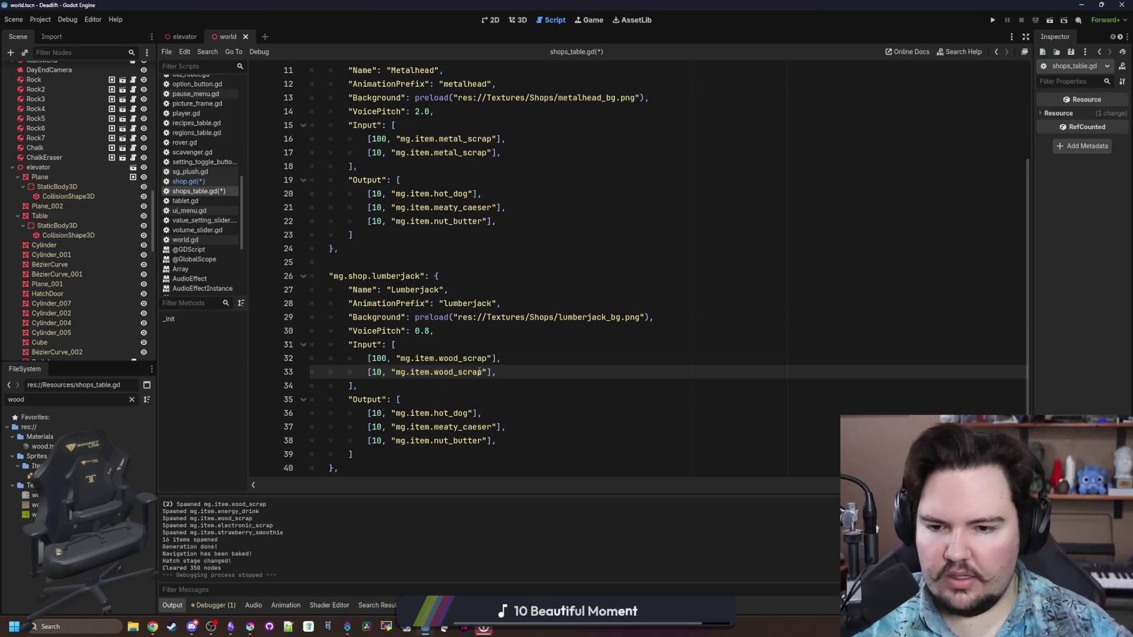
{"action": "key", "text": "ctrl+shift+Left"}
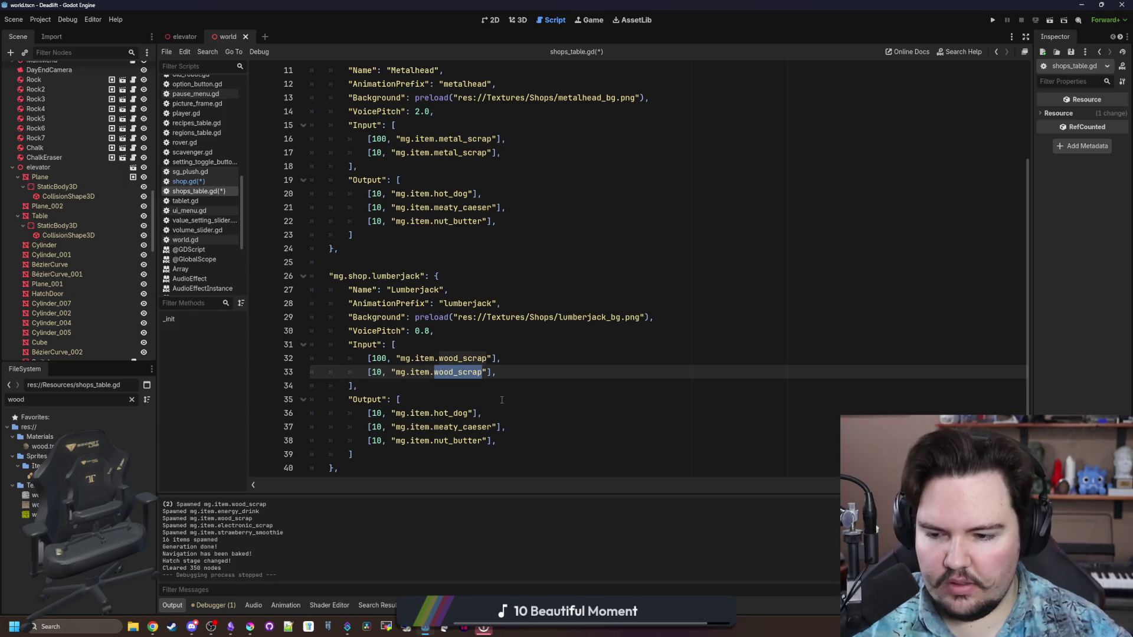
{"action": "type", "text": "note"}
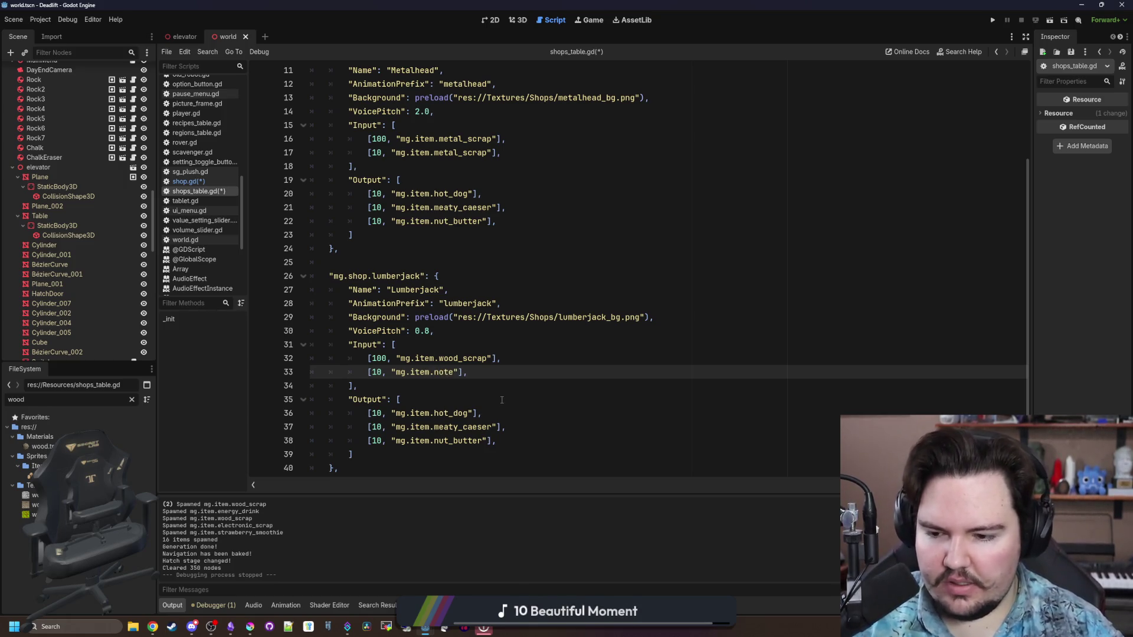
{"action": "left_click_drag", "start_coordinate": [468, 372], "coordinate": [369, 373]}
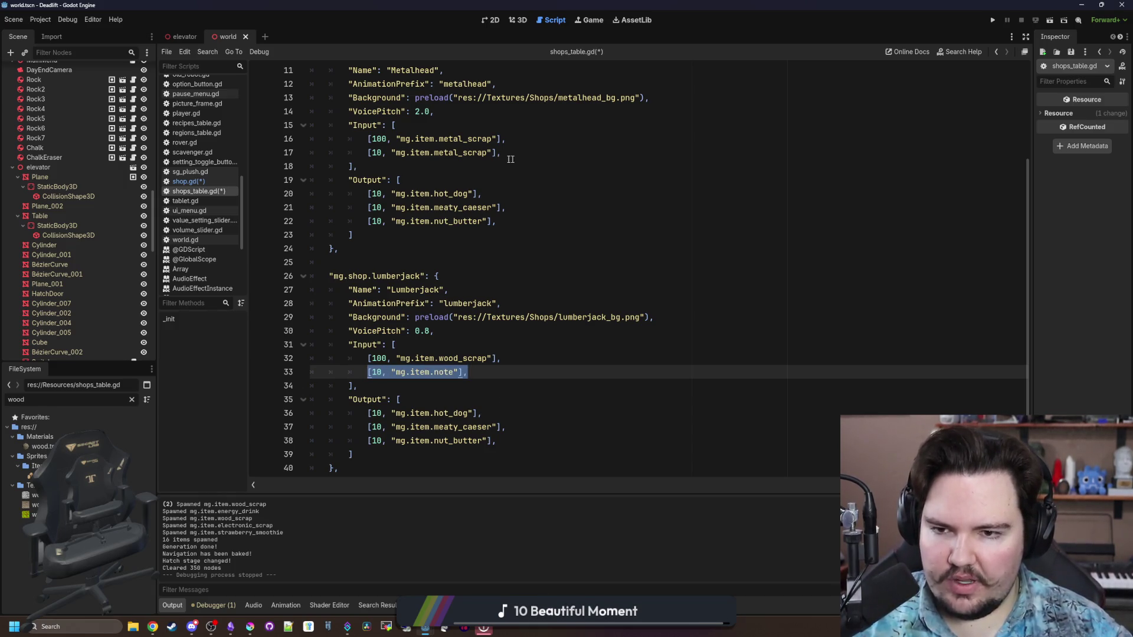
- Change the metalhead's weight-10 entry to note and duplicate it onto a new line
{"action": "left_click", "coordinate": [483, 152]}
{"action": "double_click", "coordinate": [484, 153]}
{"action": "key", "text": "BackSpace"}
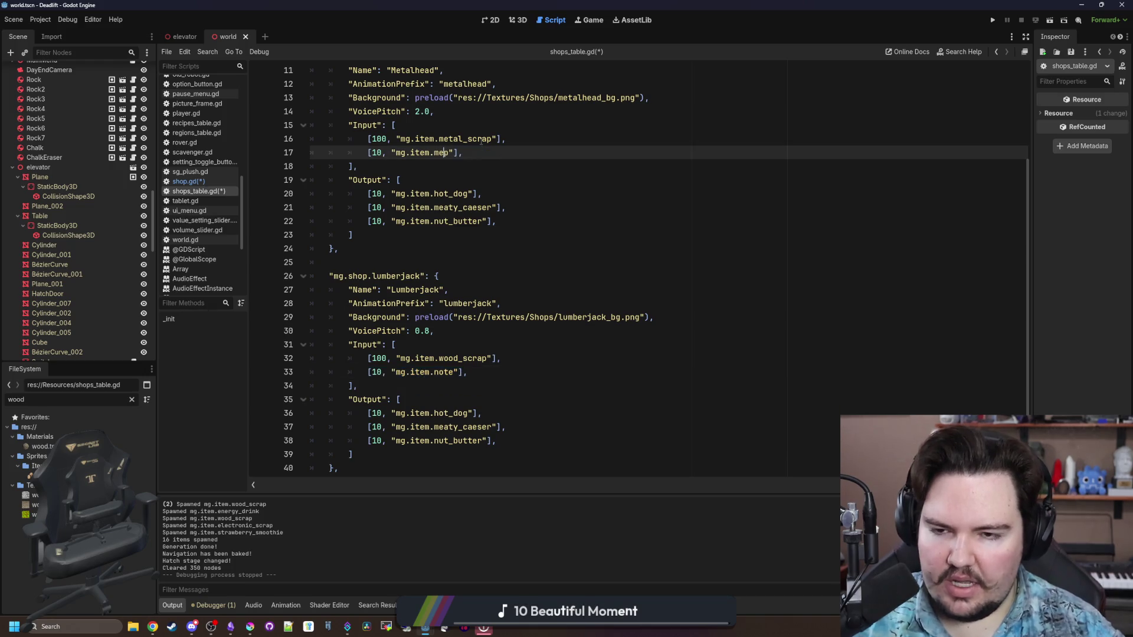
{"action": "type", "text": "note"}
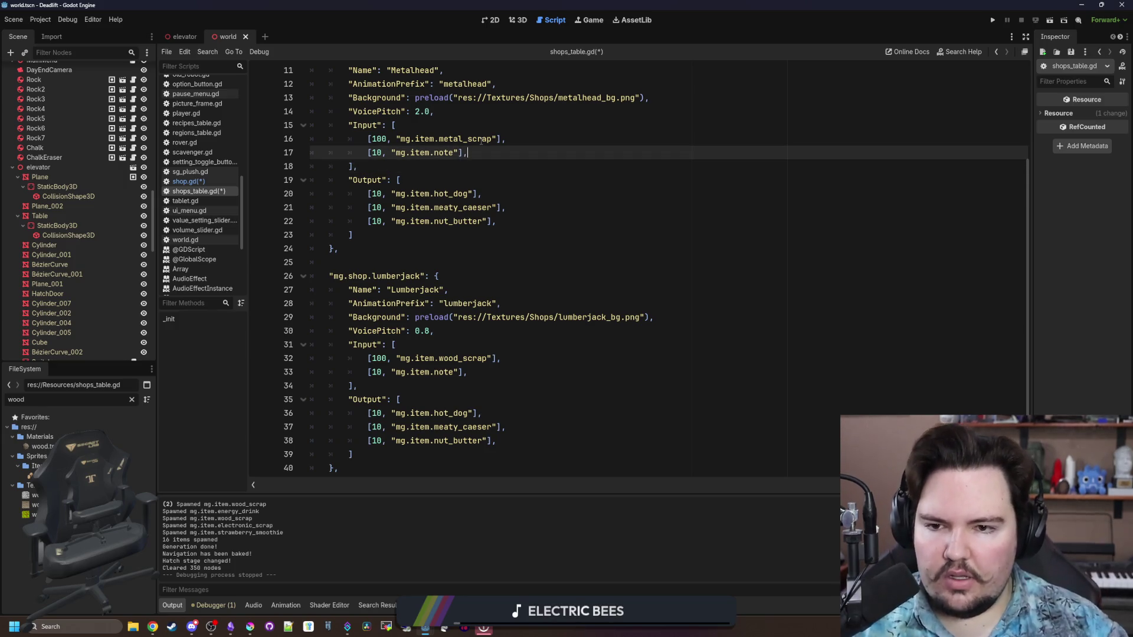
{"action": "key", "text": "shift+Home"}
{"action": "key", "text": "ctrl+c"}
{"action": "key", "text": "End"}
{"action": "key", "text": "Return"}
{"action": "key", "text": "ctrl+v"}
- Turn the duplicated metalhead entry into water at weight 10
{"action": "key", "text": "Down"}
{"action": "key", "text": "Down"}
{"action": "key", "text": "Up"}
{"action": "key", "text": "Up"}
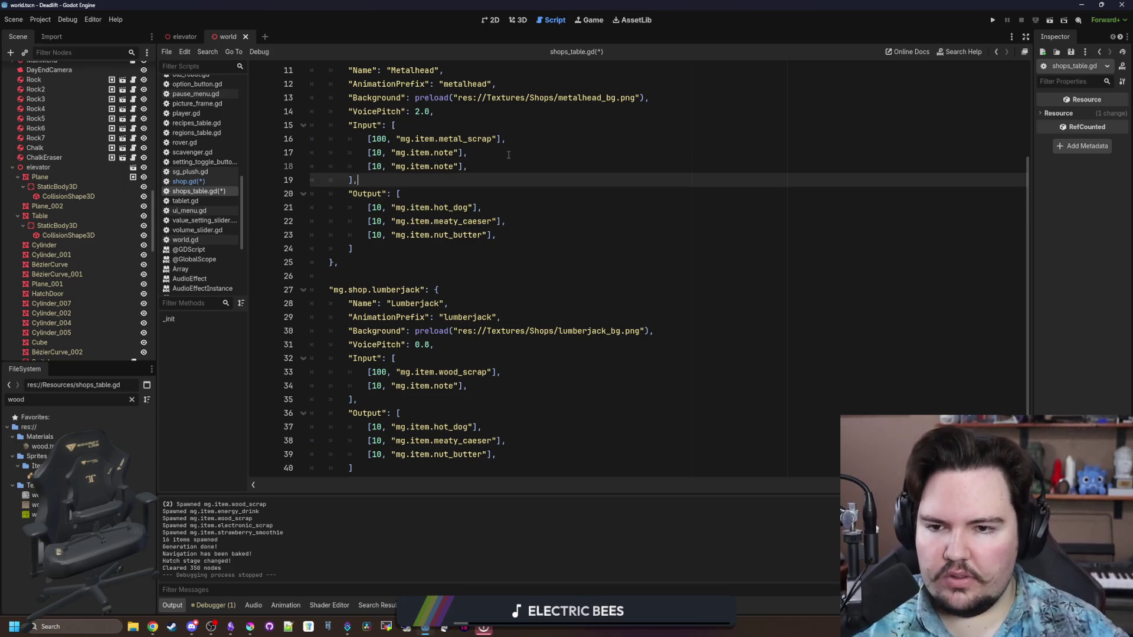
{"action": "key", "text": "Left"}
{"action": "key", "text": "Left"}
{"action": "key", "text": "Left"}
{"action": "key", "text": "BackSpace"}
{"action": "key", "text": "BackSpace"}
{"action": "key", "text": "BackSpace"}
{"action": "type", "text": "water"}
- Add a water entry and a blank fourth entry to the lumberjack Input list
{"action": "key", "text": "End"}
{"action": "key", "text": "shift+Home"}
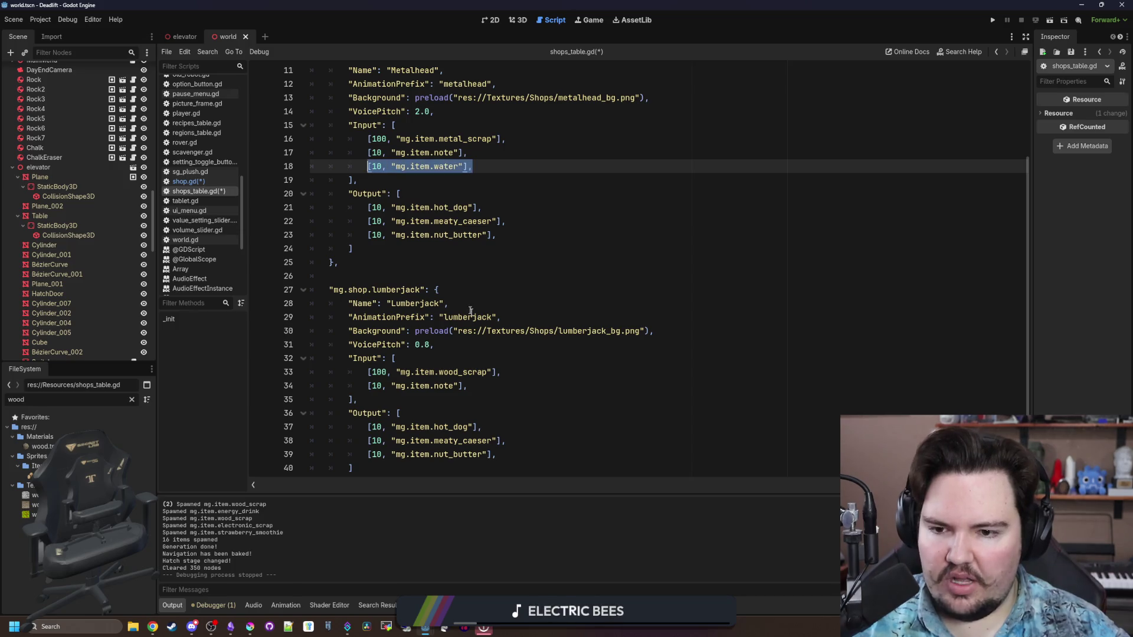
{"action": "key", "text": "ctrl+c"}
{"action": "left_click", "coordinate": [488, 387]}
{"action": "key", "text": "Return"}
{"action": "key", "text": "ctrl+v"}
{"action": "key", "text": "Return"}
{"action": "key", "text": "ctrl+v"}
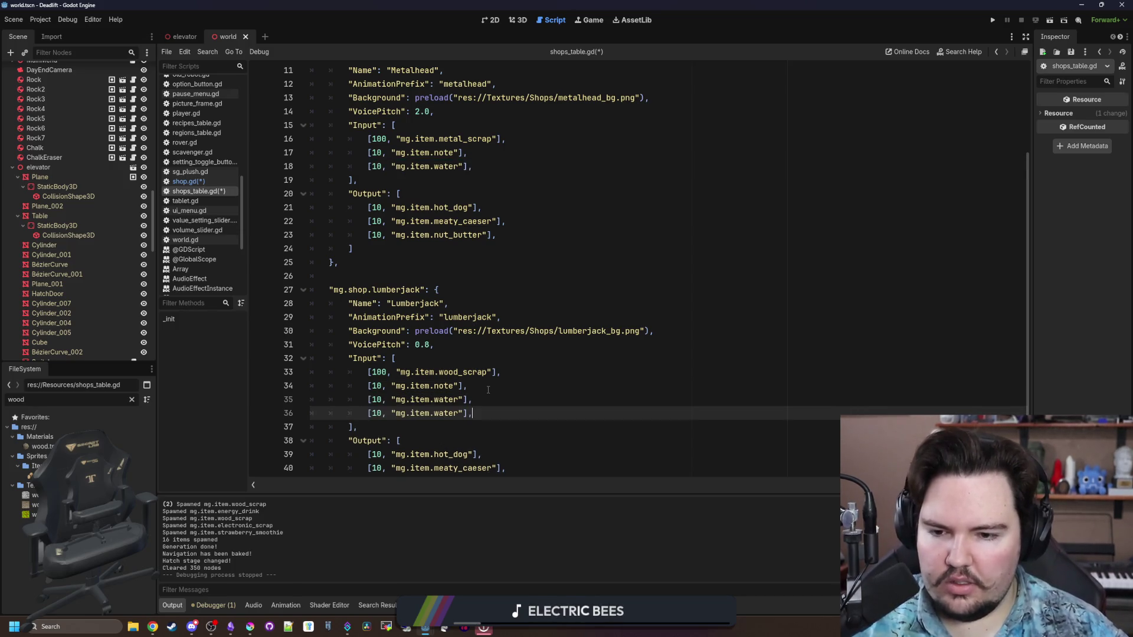
{"action": "key", "text": "BackSpace"}
{"action": "key", "text": "BackSpace"}
{"action": "key", "text": "BackSpace"}
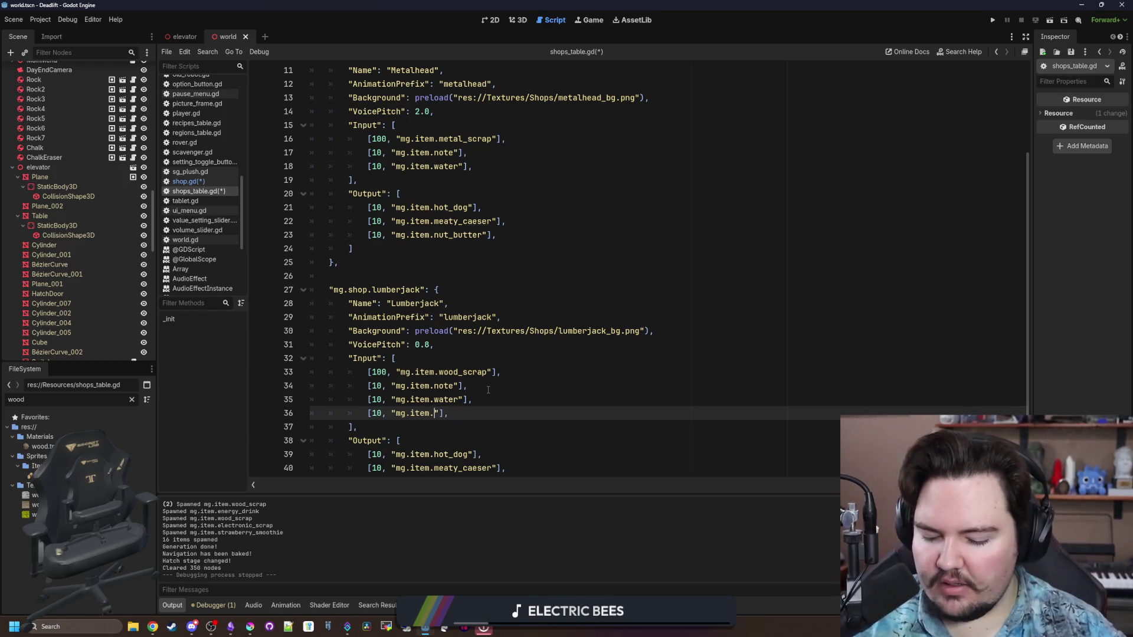
{"action": "scroll", "coordinate": [441, 196], "scroll_direction": "up", "scroll_amount": 1}
- Change metalhead line 18 to sour_candy and add an energy_drink entry below it
{"action": "double_click", "coordinate": [445, 209]}
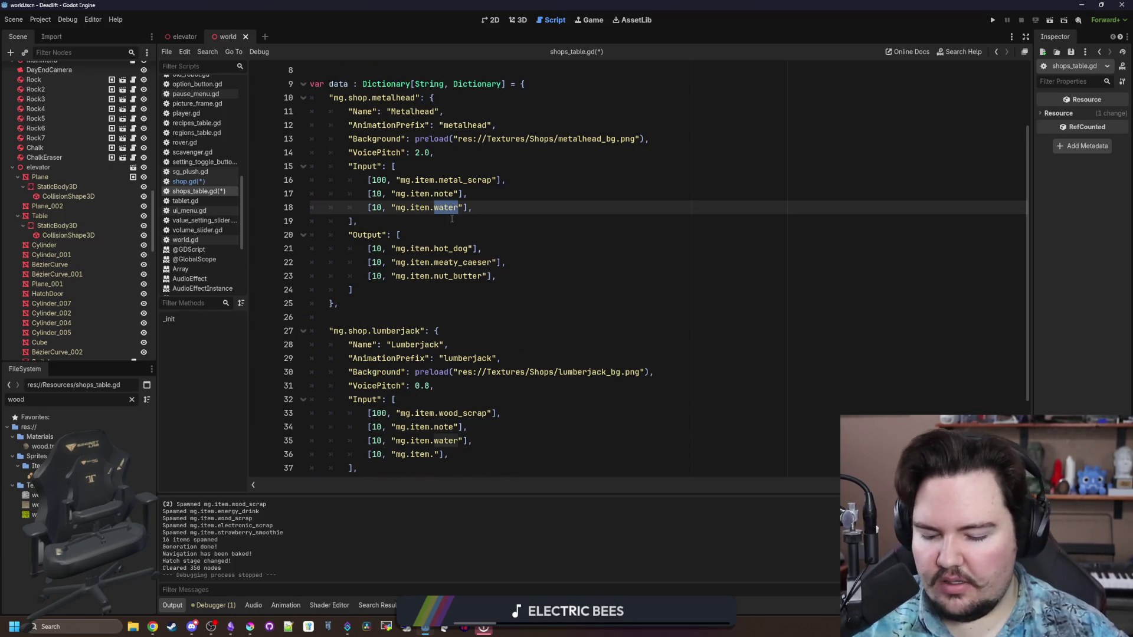
{"action": "type", "text": "sour_candy"}
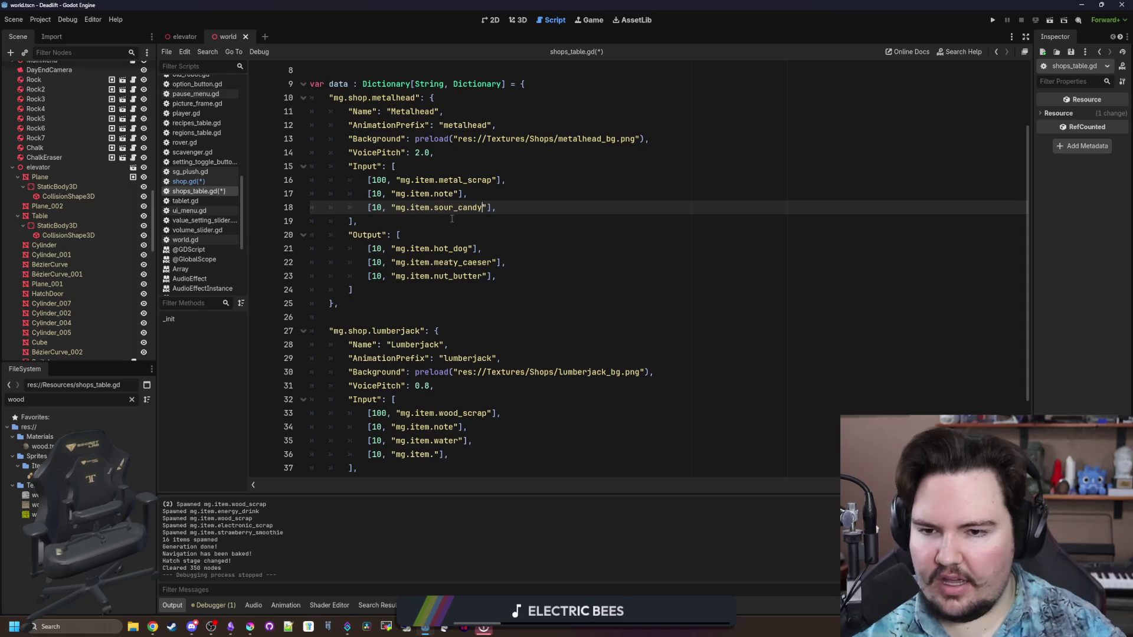
{"action": "triple_click", "coordinate": [524, 207]}
{"action": "left_click", "coordinate": [539, 211]}
{"action": "key", "text": "ctrl+shift+d"}
{"action": "key", "text": "BackSpace"}
{"action": "key", "text": "BackSpace"}
{"action": "key", "text": "BackSpace"}
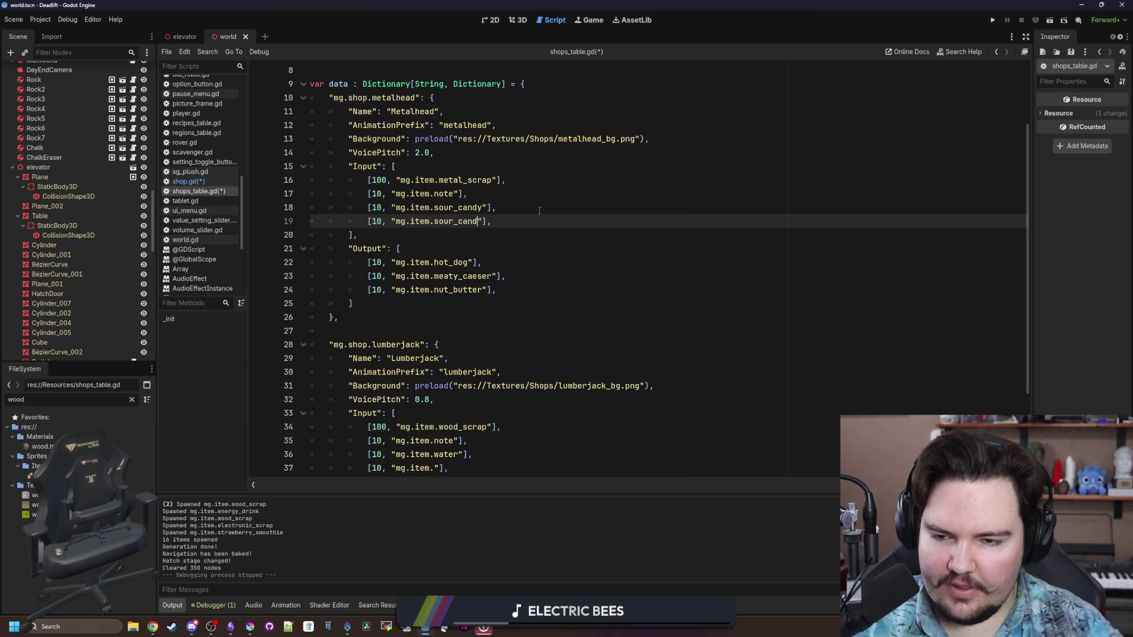
{"action": "key", "text": "BackSpace"}
{"action": "type", "text": "energy_drink"}
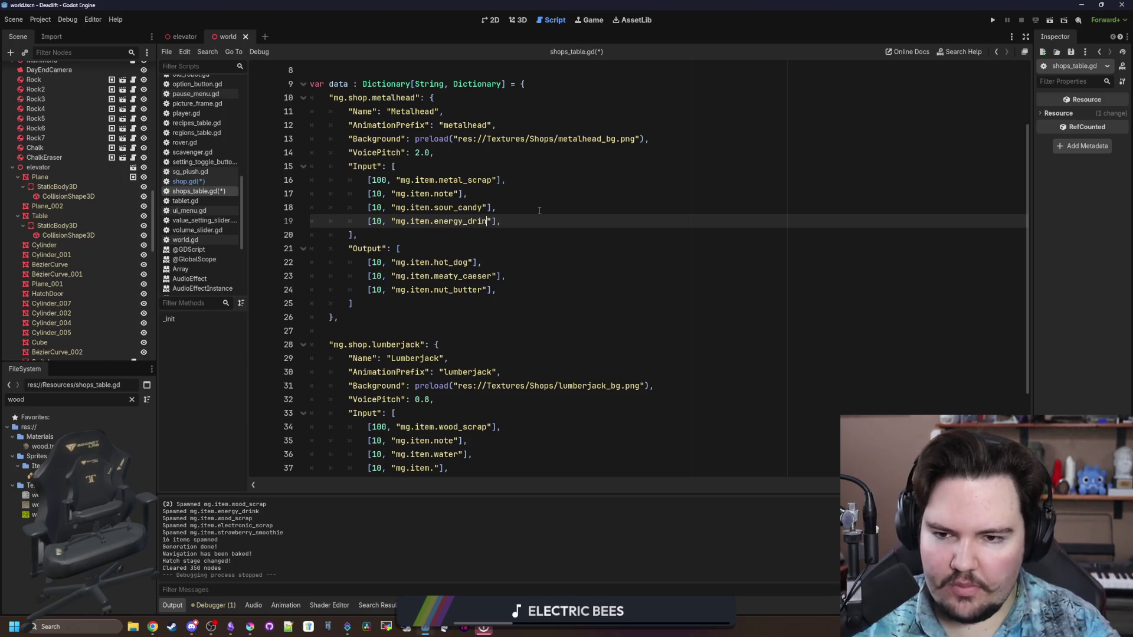
- Set the unfinished lumberjack input on line 37 to almond_milk and duplicate it on line 38
{"action": "scroll", "coordinate": [431, 364], "scroll_direction": "down", "scroll_amount": 3}
{"action": "left_click", "coordinate": [436, 346]}
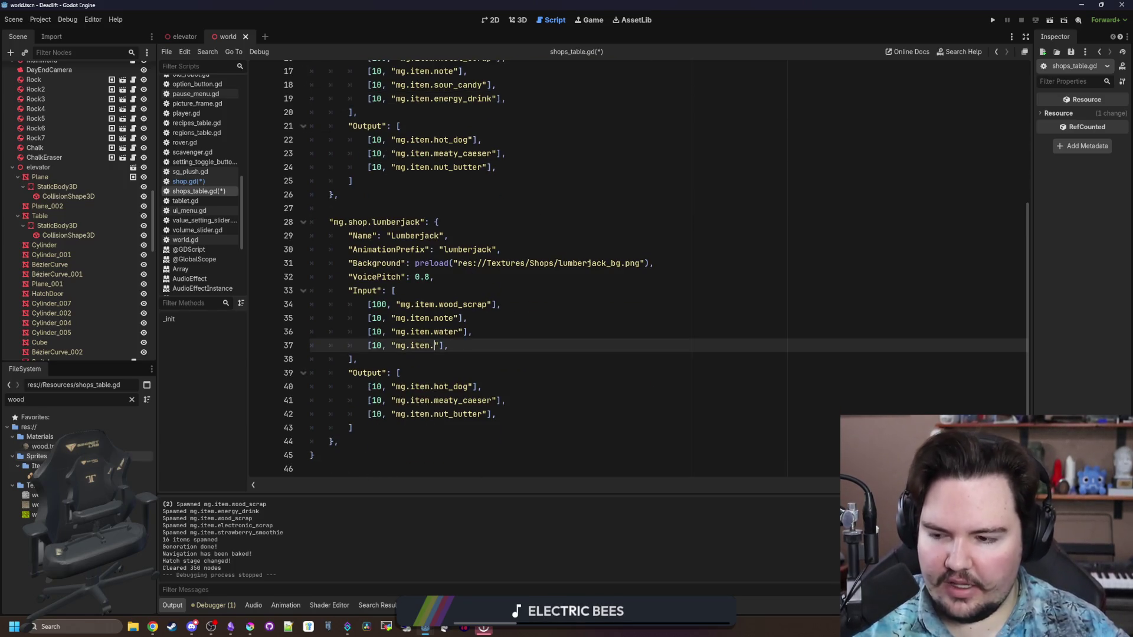
{"action": "left_click", "coordinate": [131, 399]}
{"action": "type", "text": "map"}
{"action": "key", "text": "BackSpace"}
{"action": "key", "text": "BackSpace"}
{"action": "key", "text": "BackSpace"}
{"action": "type", "text": "alm"}
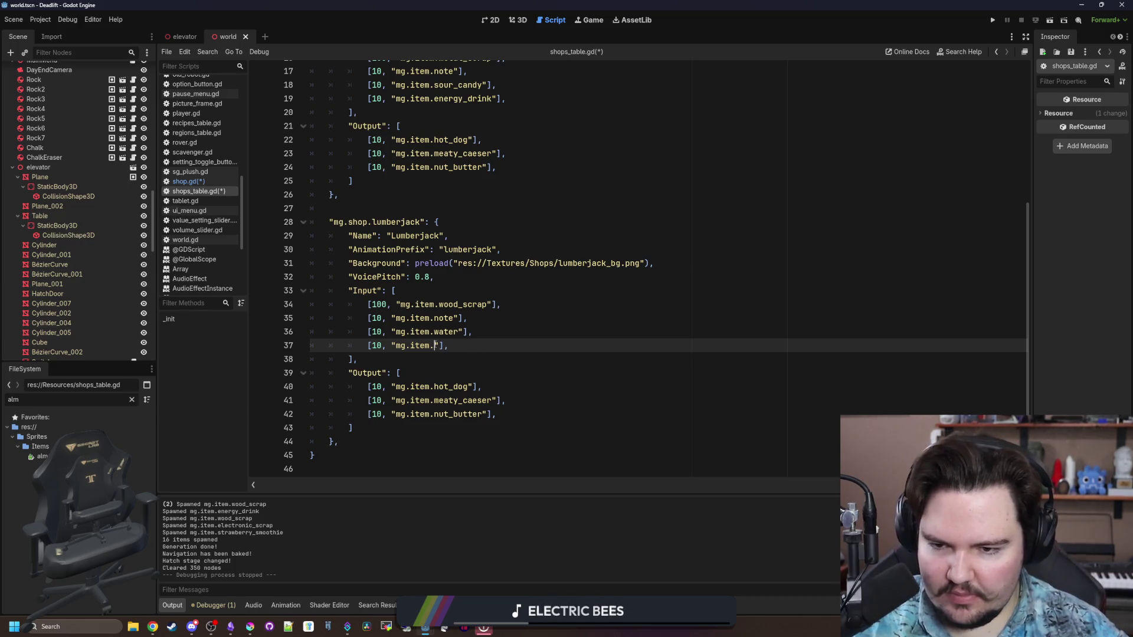
{"action": "type", "text": "almond_milk"}
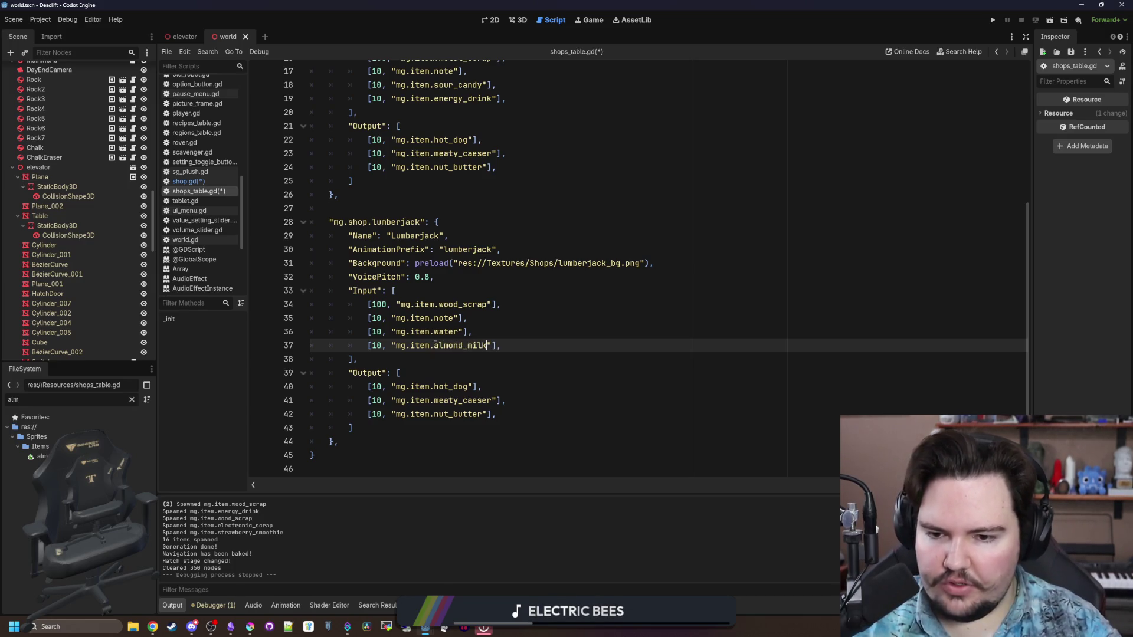
{"action": "left_click_drag", "start_coordinate": [501, 345], "coordinate": [366, 345]}
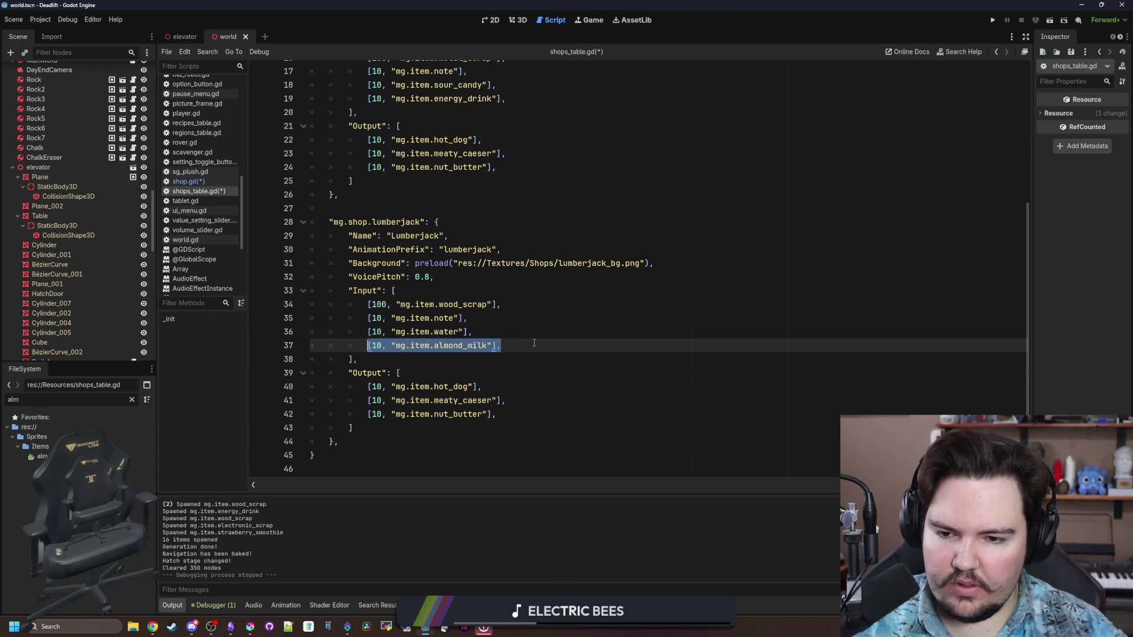
{"action": "left_click", "coordinate": [534, 343]}
{"action": "key", "text": "Return"}
{"action": "key", "text": "ctrl+v"}
- Search the project files for 'items' and pick items_table.gd
{"action": "left_click", "coordinate": [131, 399]}
{"action": "type", "text": "items"}
{"action": "left_click", "coordinate": [47, 449]}
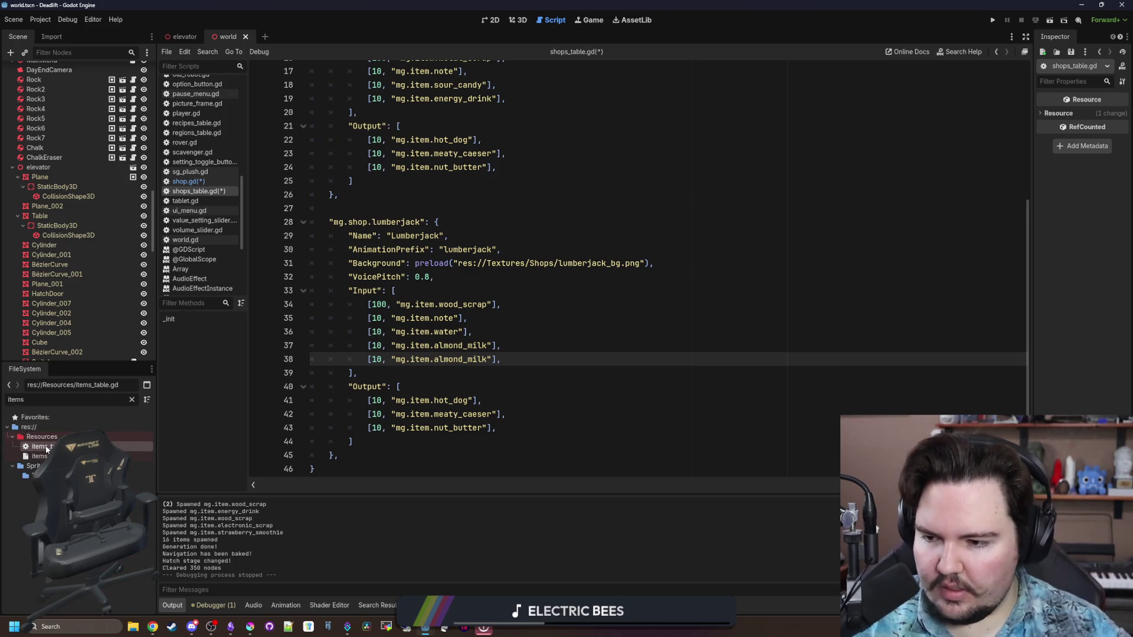
- Open items_table.gd, scroll to the meat region and select mg.item.meat_on_the_bone on line 150
{"action": "double_click", "coordinate": [46, 448]}
{"action": "scroll", "coordinate": [467, 254], "scroll_direction": "down", "scroll_amount": 10}
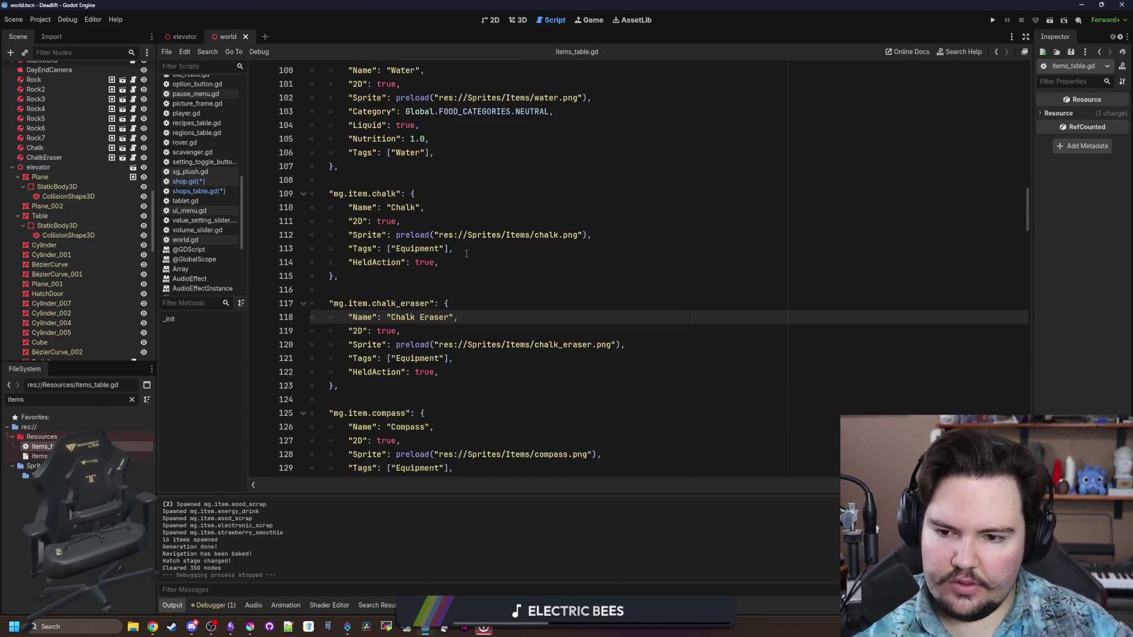
{"action": "scroll", "coordinate": [466, 254], "scroll_direction": "down", "scroll_amount": 7}
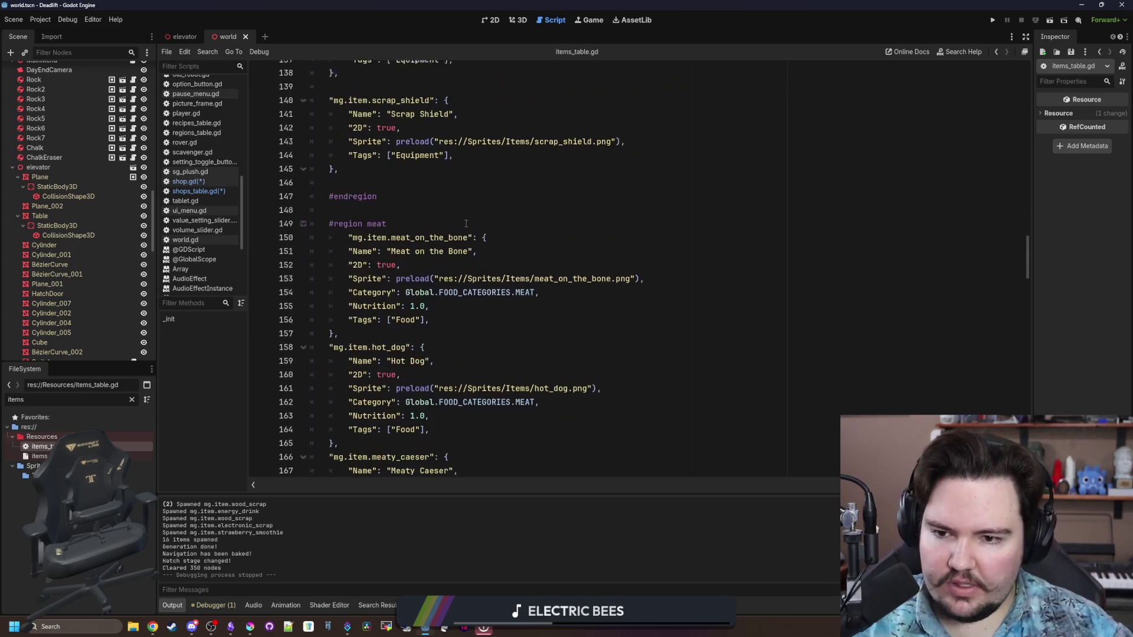
{"action": "scroll", "coordinate": [466, 223], "scroll_direction": "down", "scroll_amount": 2}
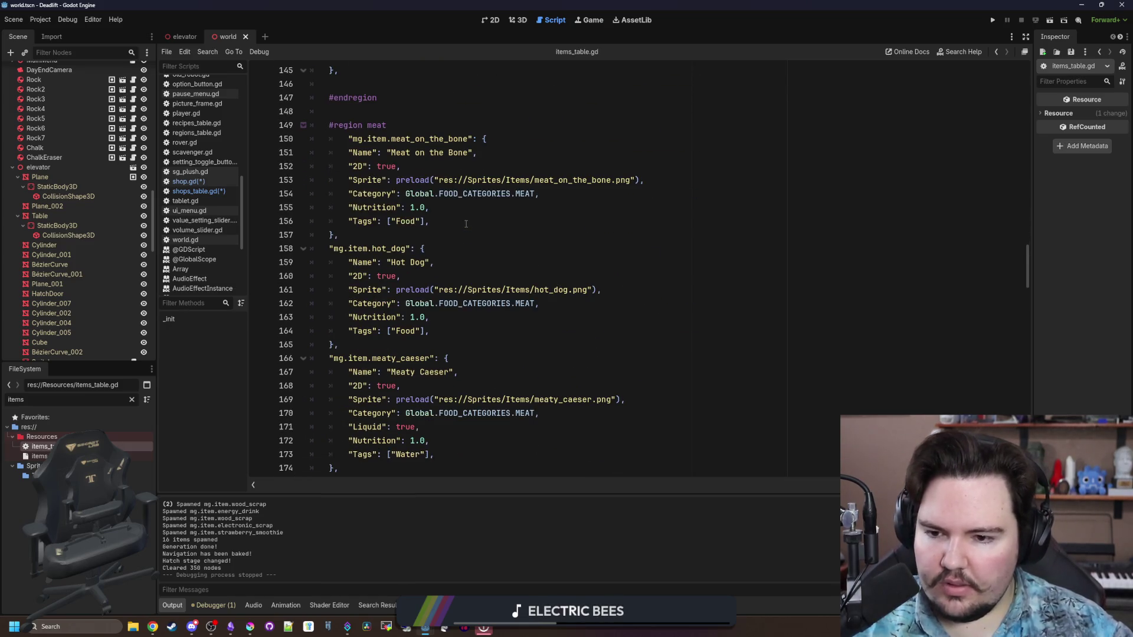
{"action": "scroll", "coordinate": [466, 223], "scroll_direction": "down", "scroll_amount": 8}
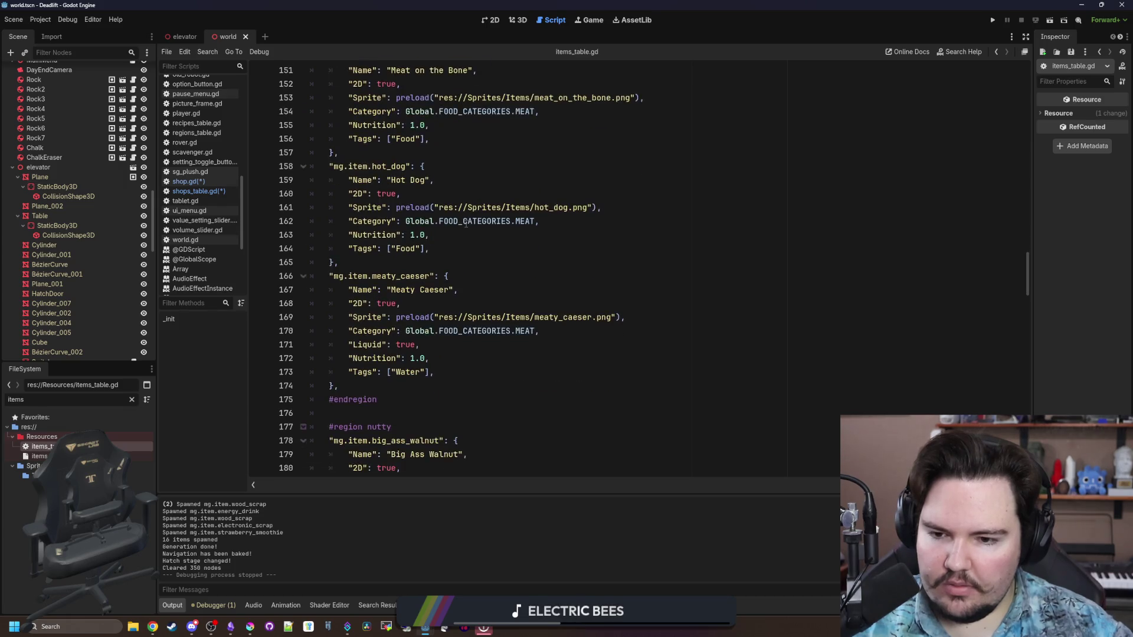
{"action": "scroll", "coordinate": [466, 224], "scroll_direction": "down", "scroll_amount": 8}
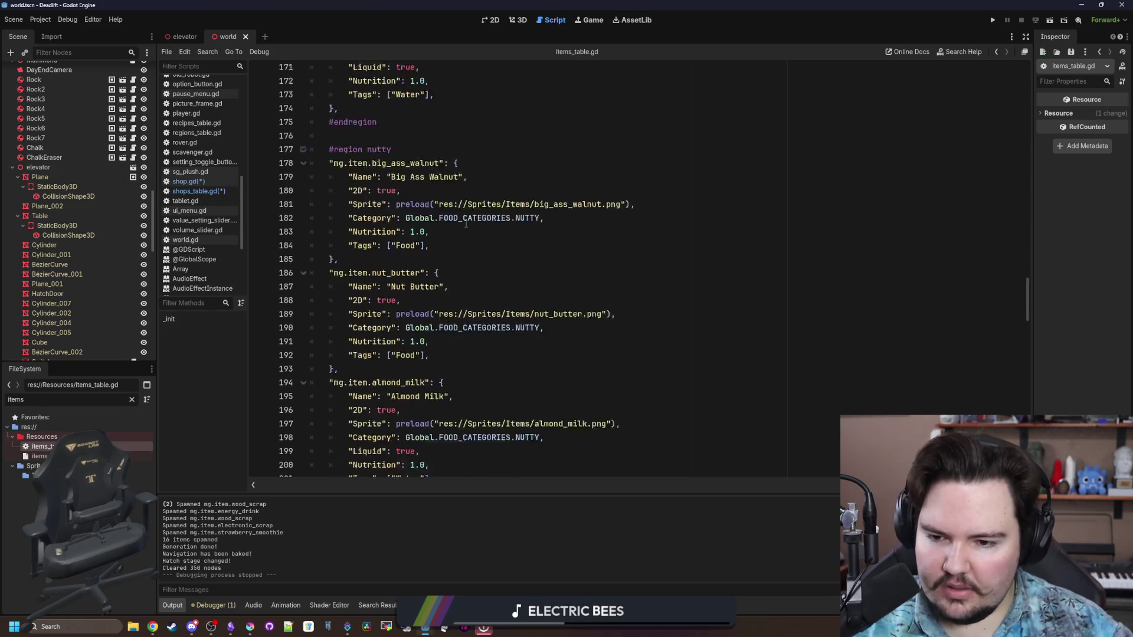
{"action": "scroll", "coordinate": [466, 225], "scroll_direction": "down", "scroll_amount": 8}
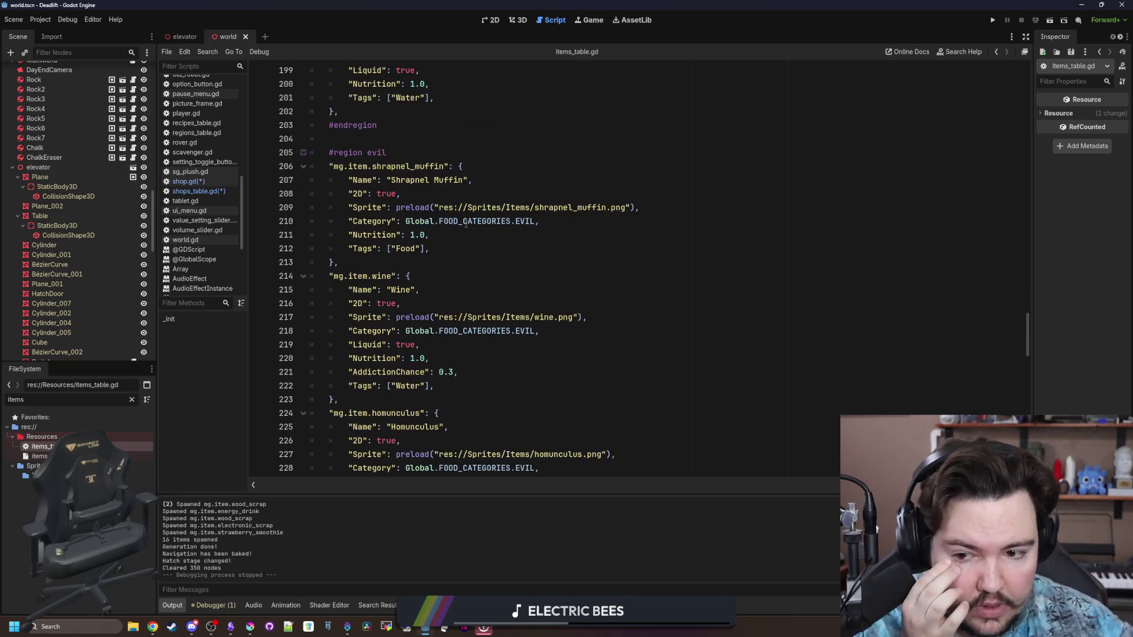
{"action": "scroll", "coordinate": [466, 224], "scroll_direction": "down", "scroll_amount": 10}
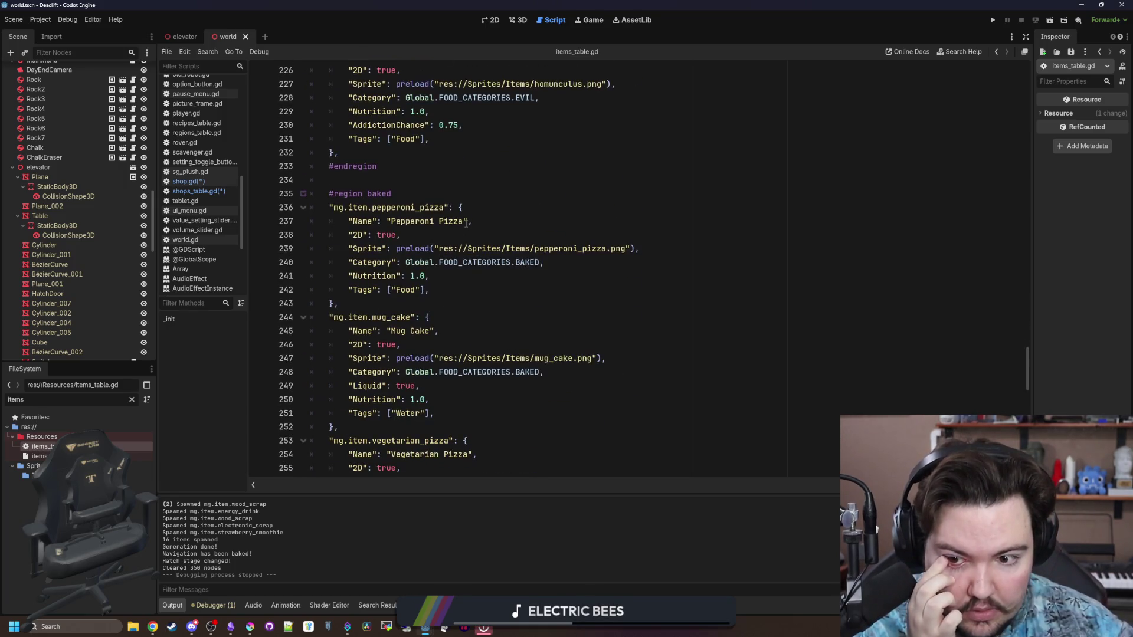
{"action": "scroll", "coordinate": [467, 224], "scroll_direction": "down", "scroll_amount": 4}
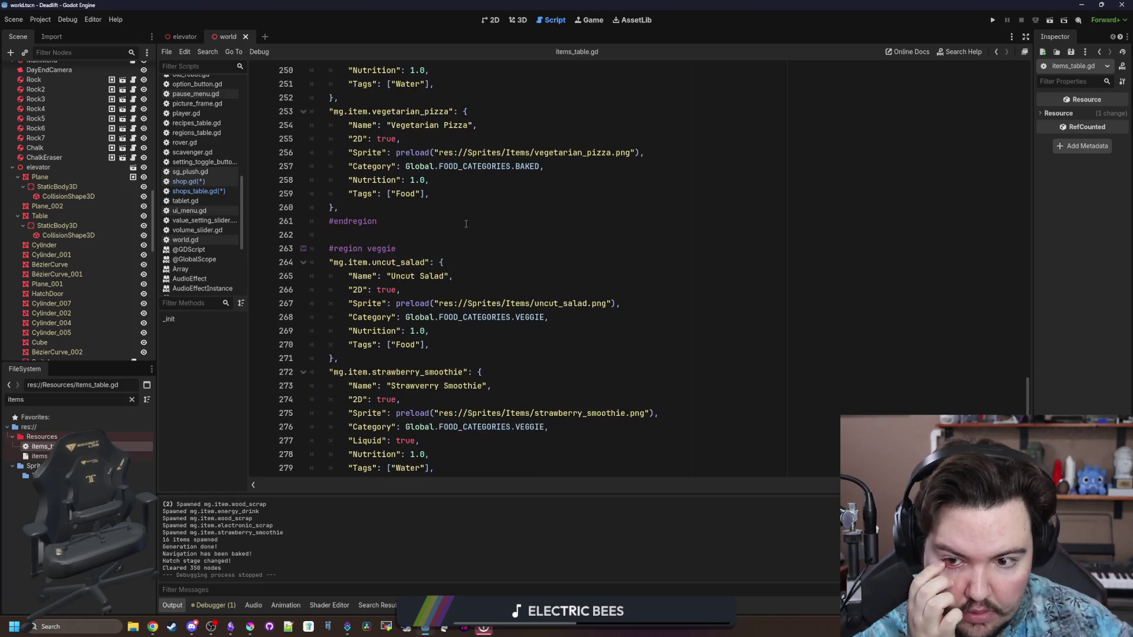
{"action": "scroll", "coordinate": [466, 224], "scroll_direction": "down", "scroll_amount": 8}
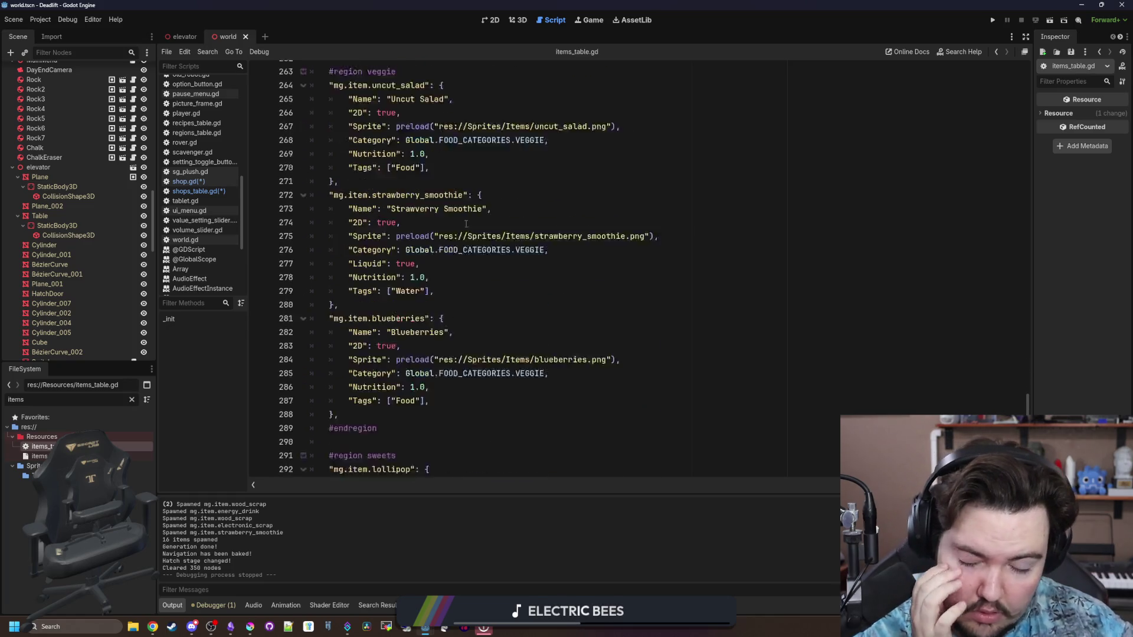
{"action": "scroll", "coordinate": [471, 240], "scroll_direction": "up", "scroll_amount": 20}
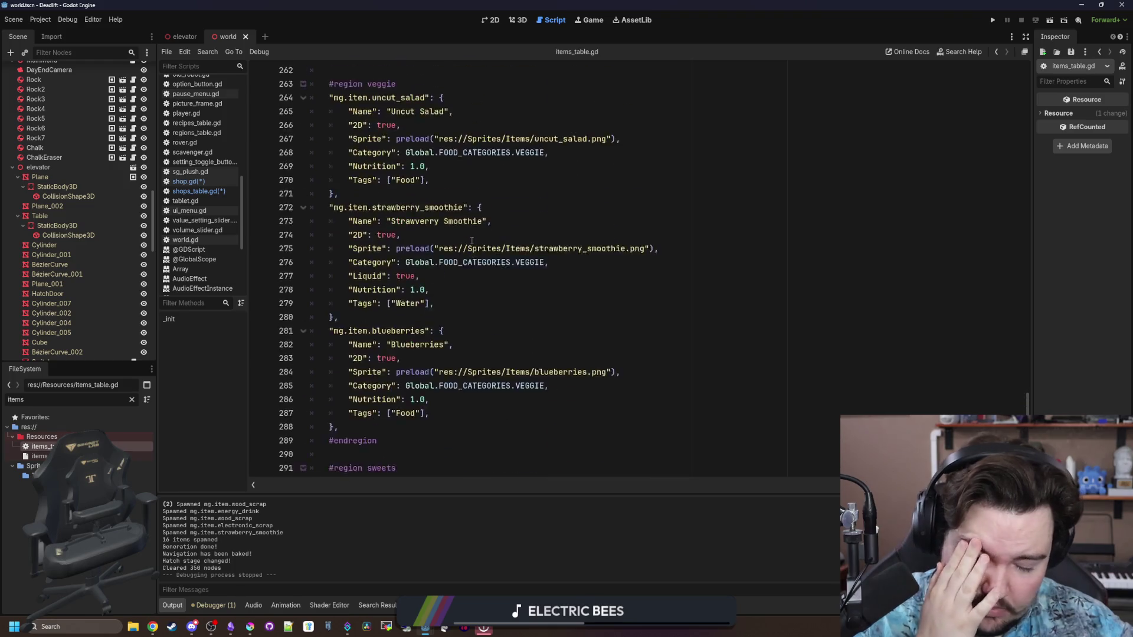
{"action": "scroll", "coordinate": [475, 230], "scroll_direction": "up", "scroll_amount": 11}
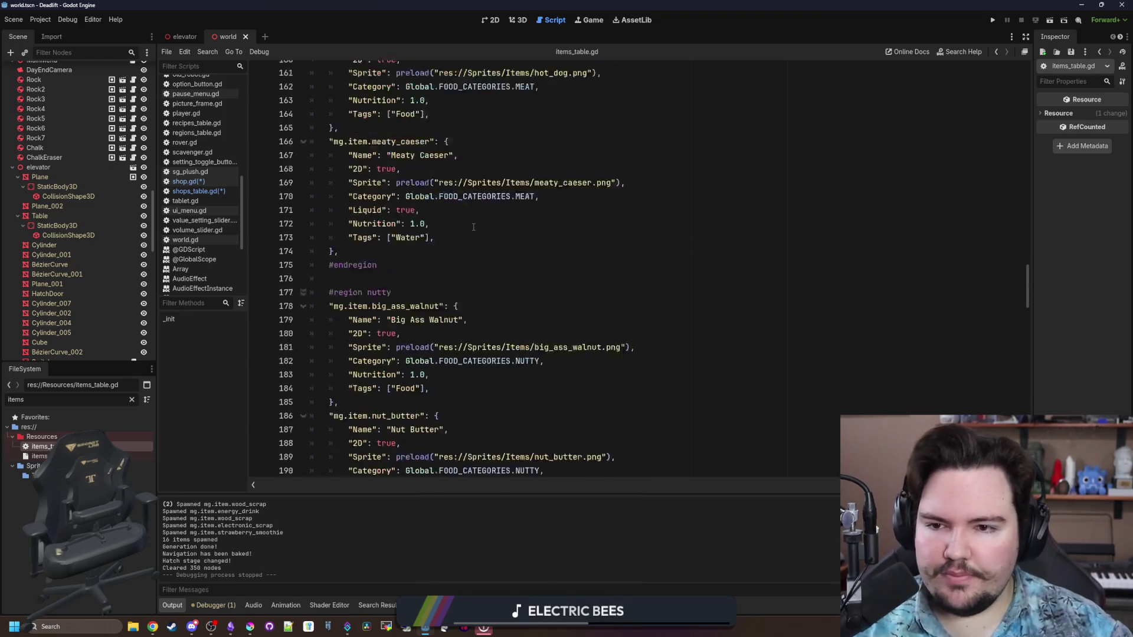
{"action": "left_click_drag", "start_coordinate": [469, 180], "coordinate": [347, 180]}
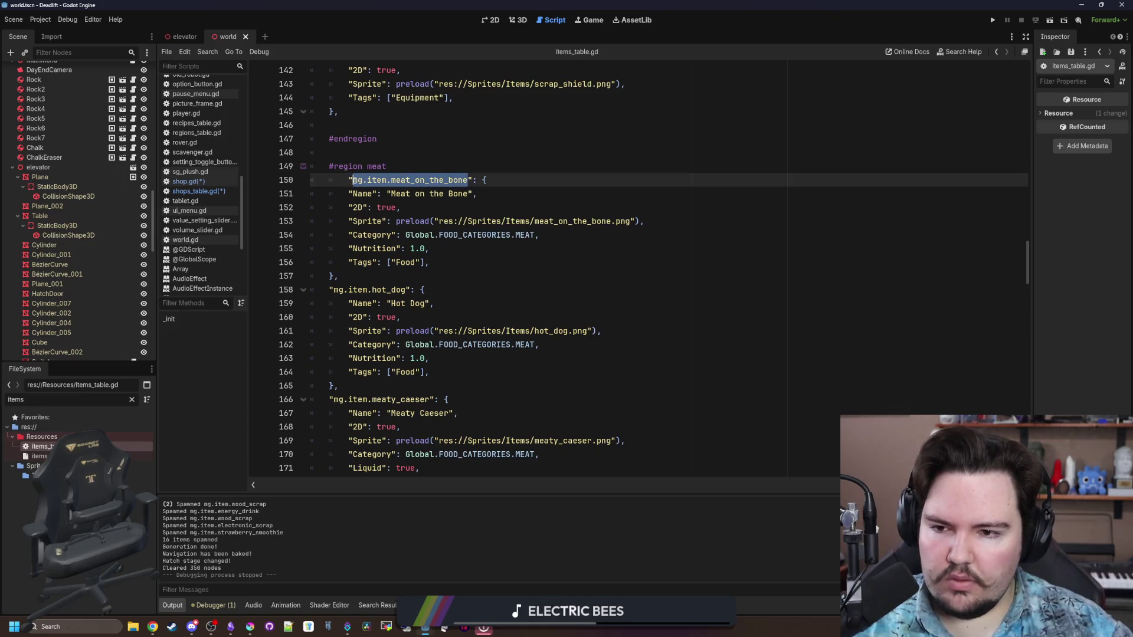
- In shops_table.gd, replace almond_milk on line 38 with meat_on_the_bone
{"action": "left_click", "coordinate": [196, 191]}
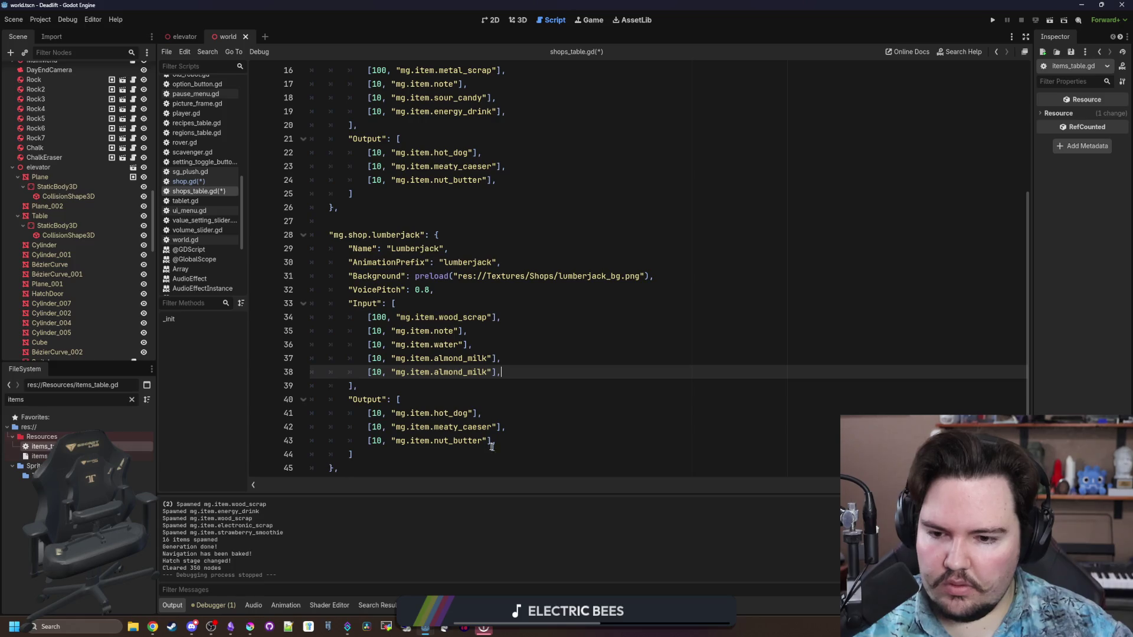
{"action": "double_click", "coordinate": [467, 373]}
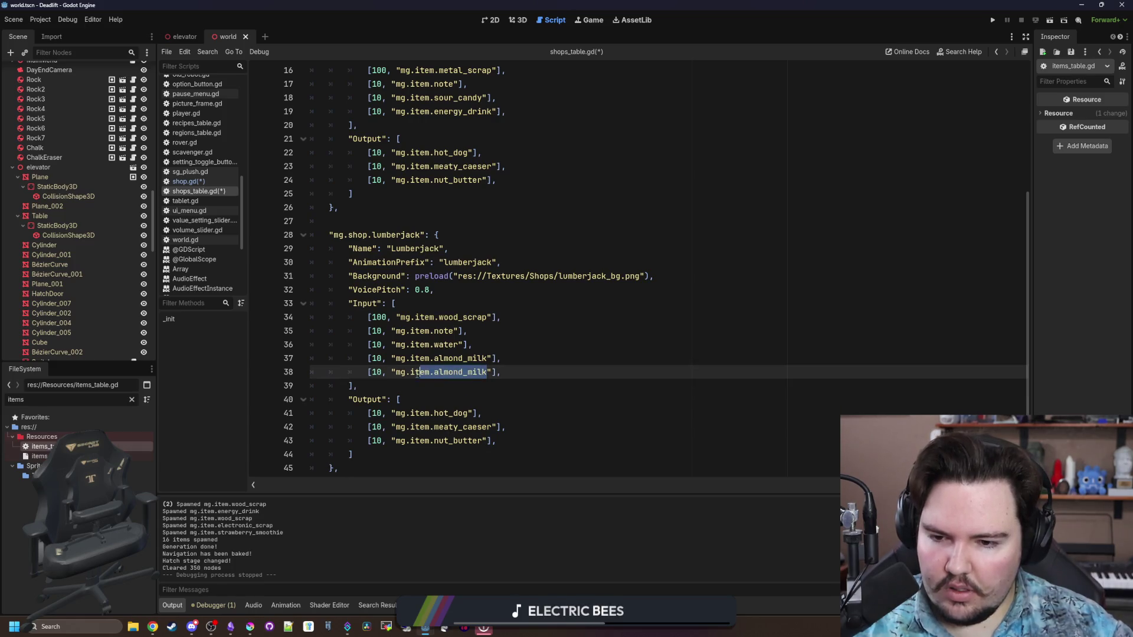
{"action": "type", "text": "meat_on_the_bone"}
{"action": "left_click", "coordinate": [421, 387]}
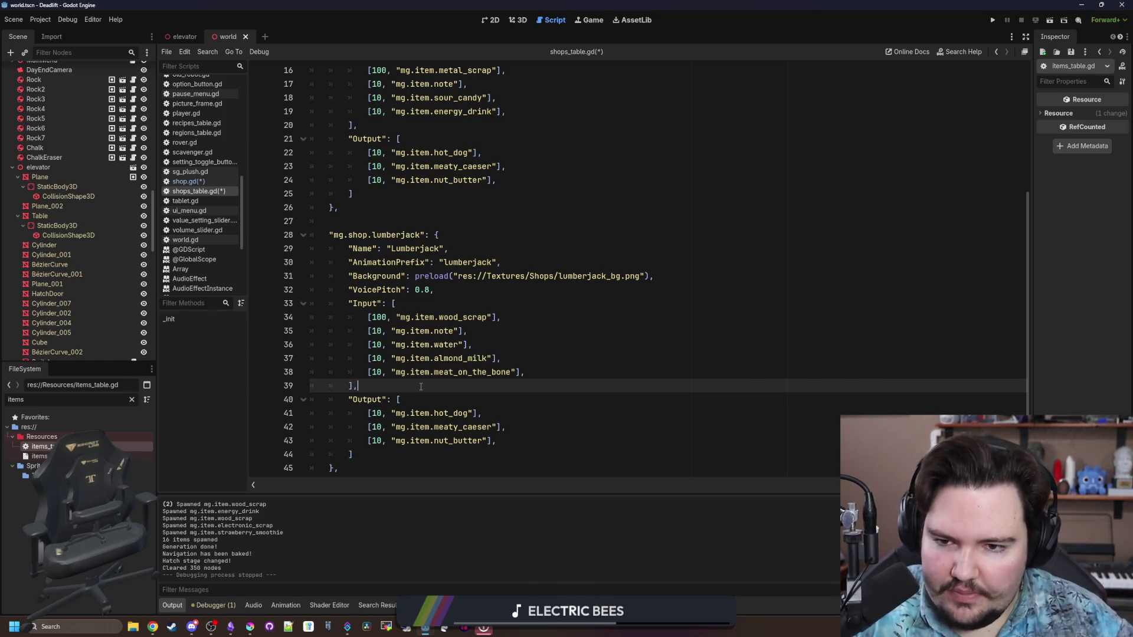
{"action": "scroll", "coordinate": [442, 328], "scroll_direction": "down", "scroll_amount": 1}
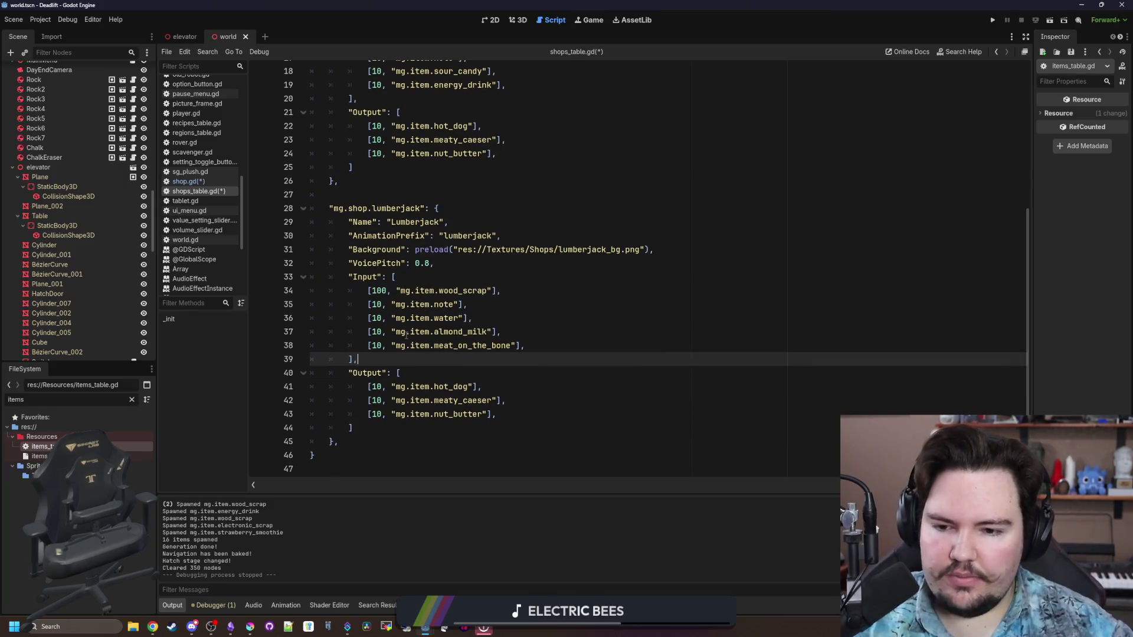
{"action": "left_click", "coordinate": [506, 416]}
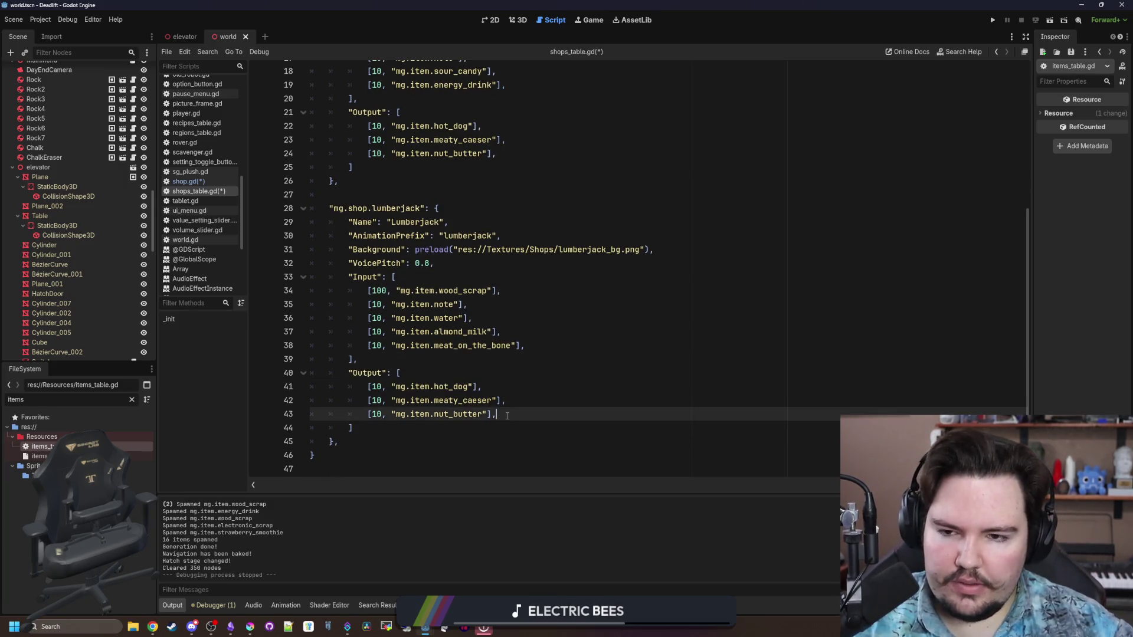
{"action": "scroll", "coordinate": [507, 414], "scroll_direction": "up", "scroll_amount": 4}
{"action": "scroll", "coordinate": [495, 363], "scroll_direction": "up", "scroll_amount": 2}
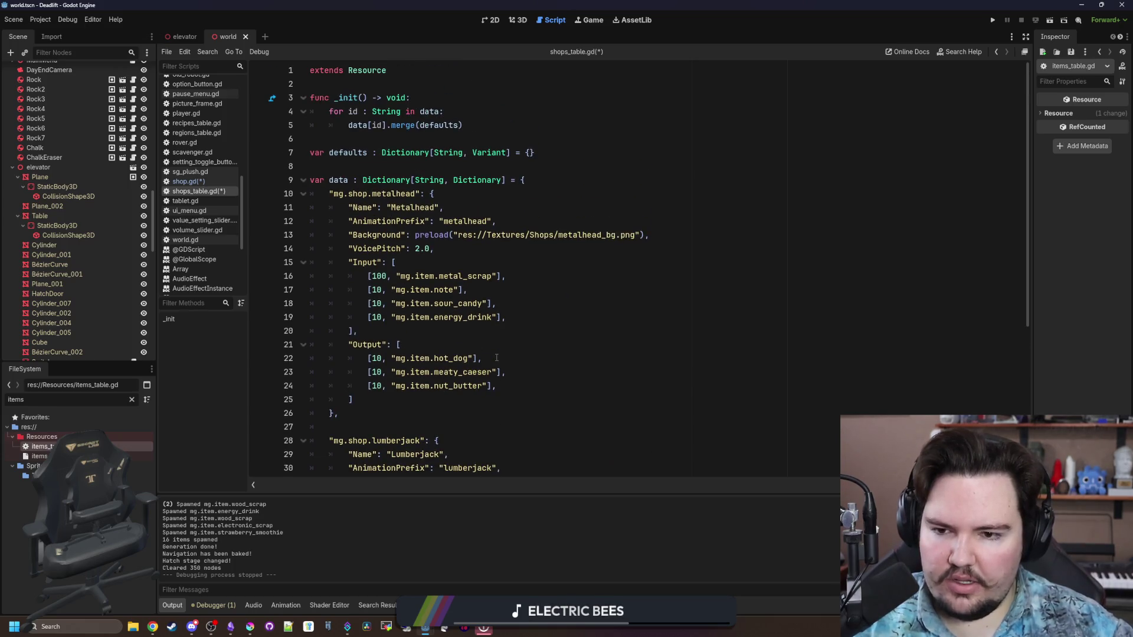
- Rename metalhead's first output to scrap_shield and the lumberjack's first output to chalk
{"action": "mouse_move", "coordinate": [499, 386]}
{"action": "left_mouse_down"}
{"action": "mouse_move", "coordinate": [380, 387]}
{"action": "mouse_move", "coordinate": [231, 355]}
{"action": "left_mouse_up"}
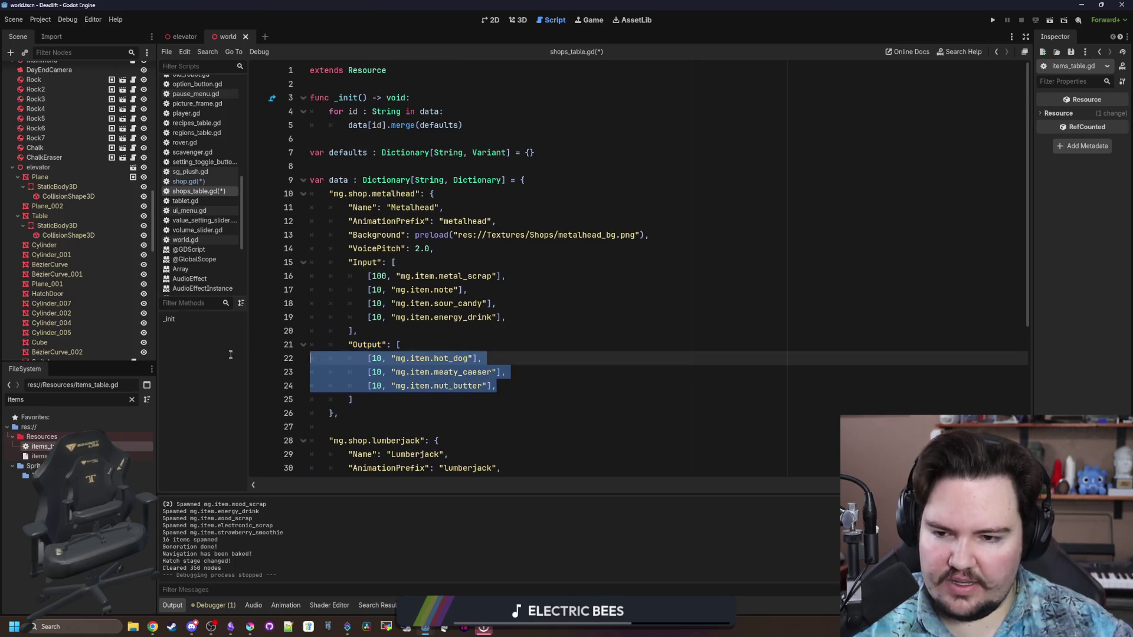
{"action": "left_click", "coordinate": [435, 372]}
{"action": "mouse_move", "coordinate": [469, 359]}
{"action": "left_mouse_down"}
{"action": "mouse_move", "coordinate": [419, 361]}
{"action": "mouse_move", "coordinate": [434, 364]}
{"action": "left_mouse_up"}
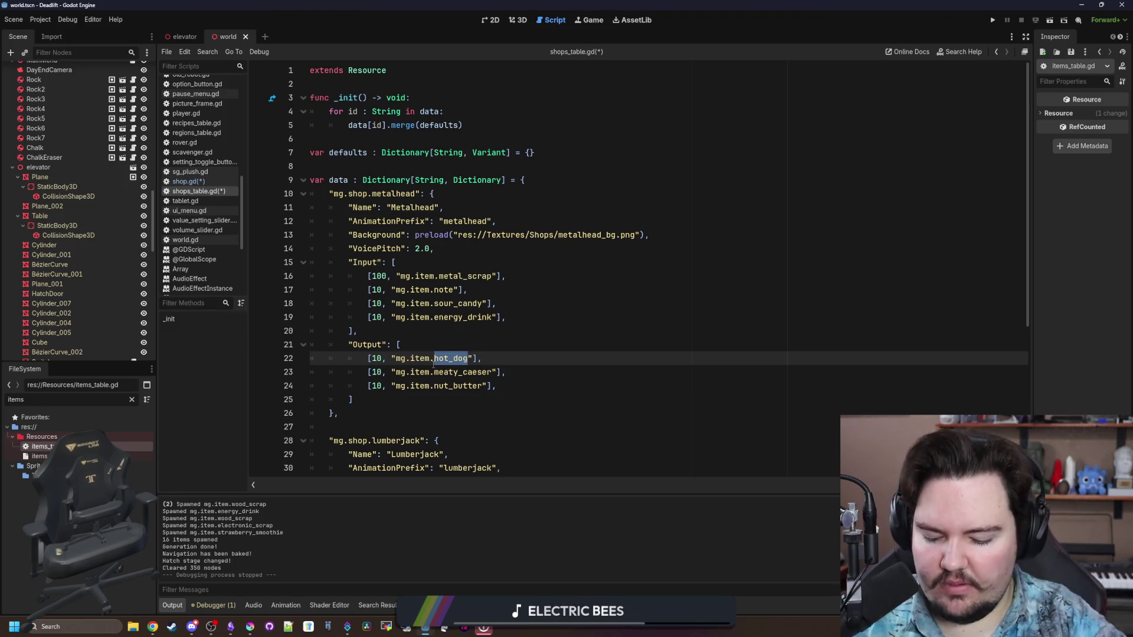
{"action": "type", "text": "scrap_shield"}
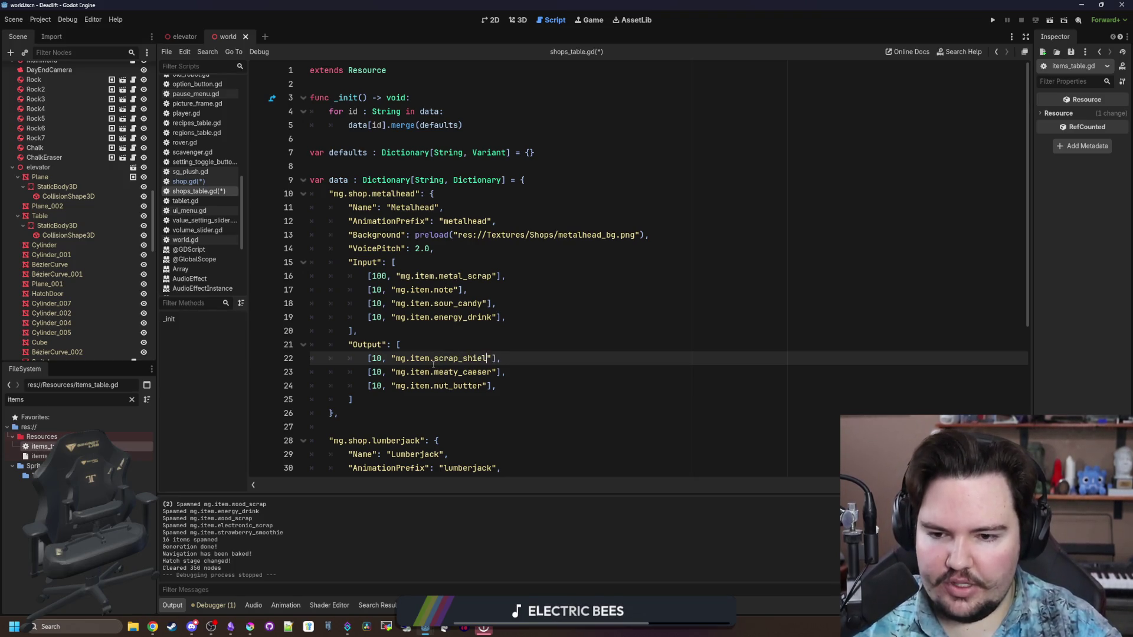
{"action": "scroll", "coordinate": [434, 364], "scroll_direction": "down", "scroll_amount": 5}
{"action": "left_click_drag", "start_coordinate": [469, 413], "coordinate": [440, 414]}
{"action": "key", "text": "BackSpace"}
{"action": "key", "text": "BackSpace"}
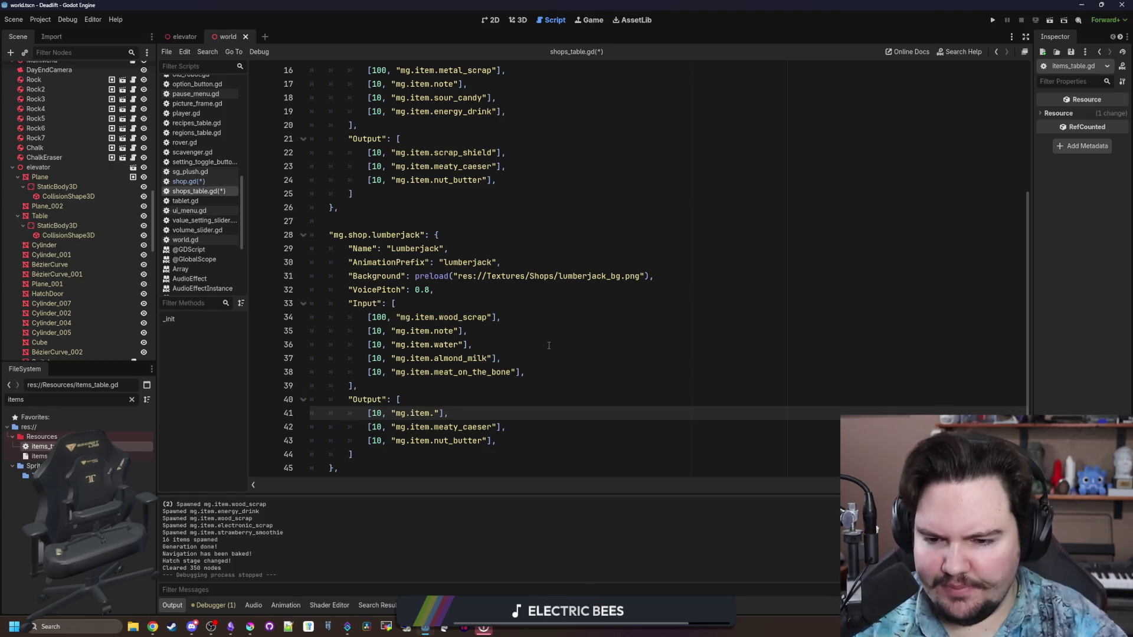
{"action": "type", "text": "d"}
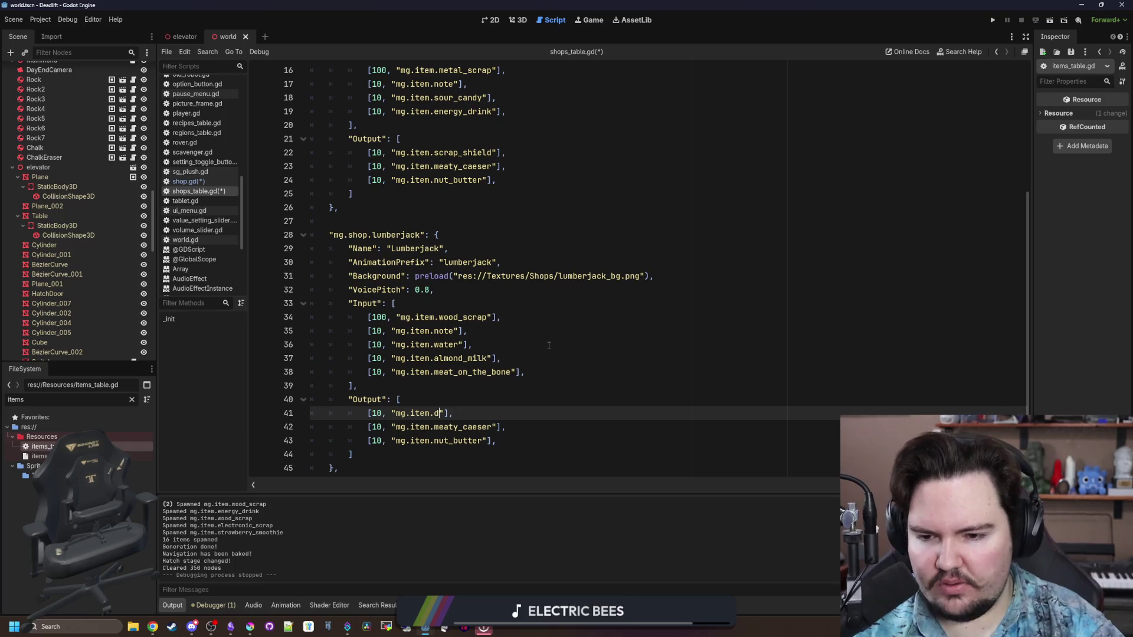
{"action": "key", "text": "BackSpace"}
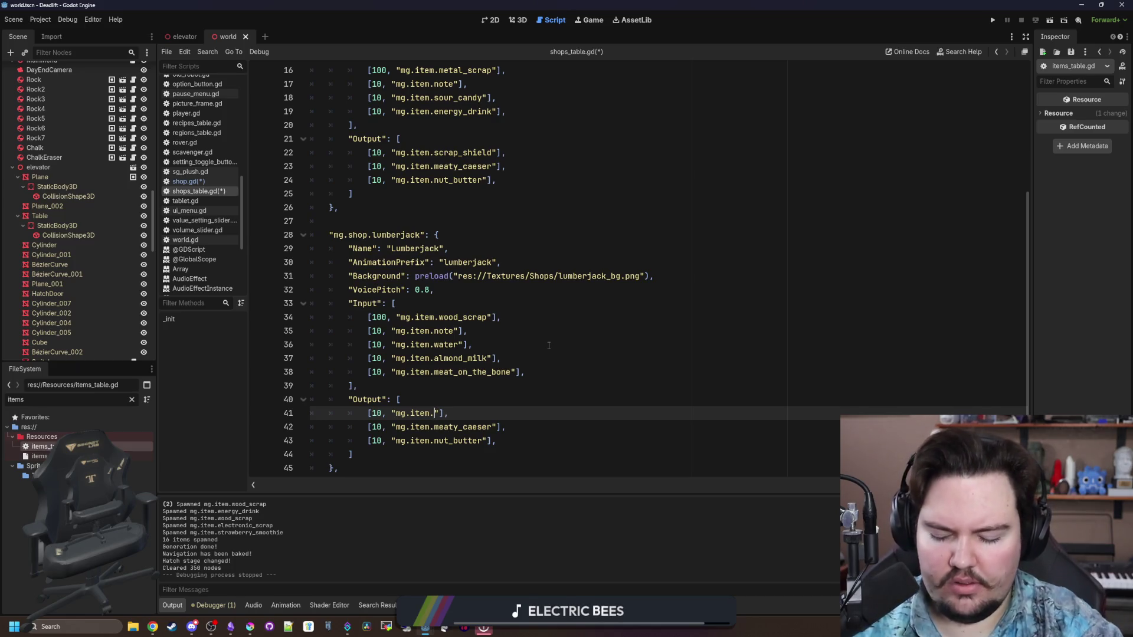
{"action": "type", "text": "chalk"}
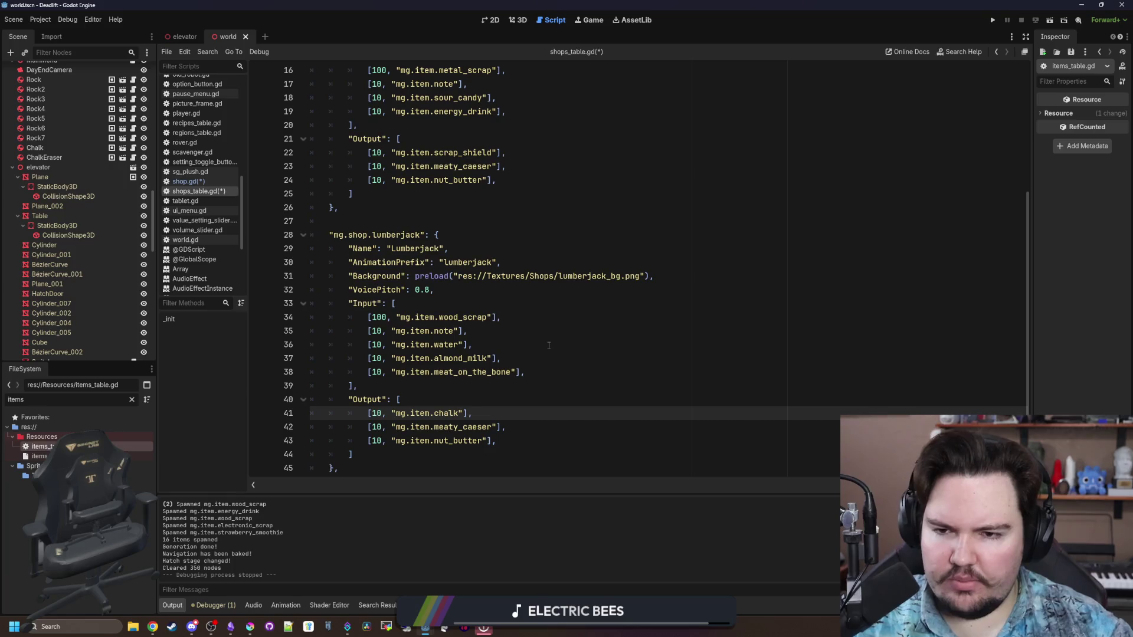
{"action": "key", "text": "Return"}
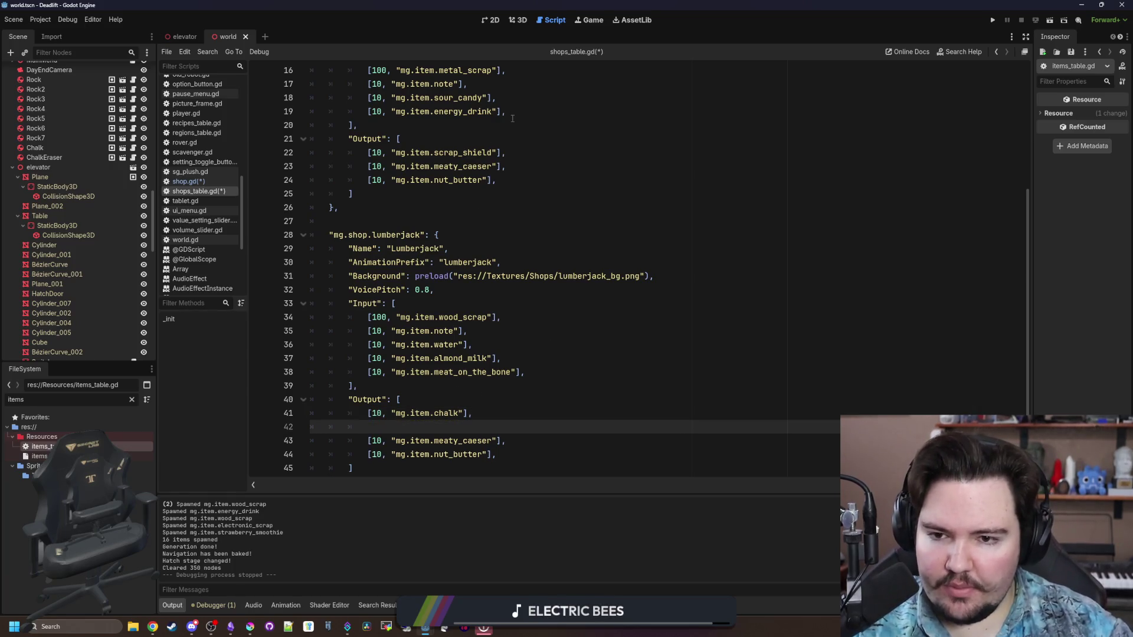
- Duplicate the lumberjack's nut_butter output entry and rename the copy to bandage
{"action": "left_click", "coordinate": [512, 152]}
{"action": "key", "text": "Return"}
{"action": "scroll", "coordinate": [416, 394], "scroll_direction": "down", "scroll_amount": 2}
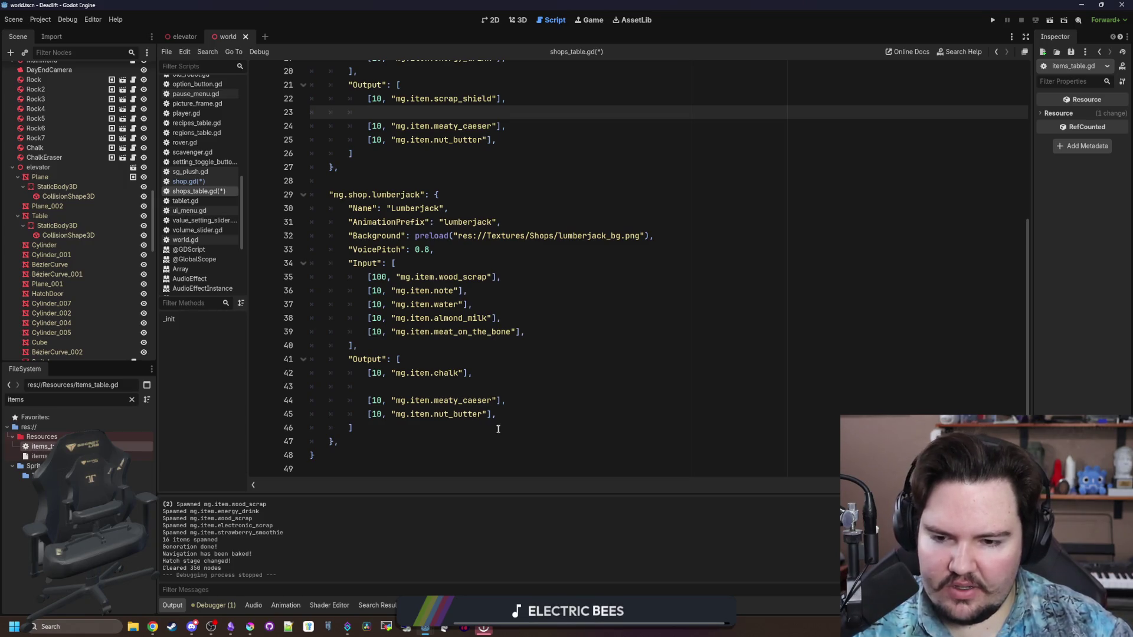
{"action": "left_click_drag", "start_coordinate": [499, 415], "coordinate": [367, 414]}
{"action": "key", "text": "ctrl+c"}
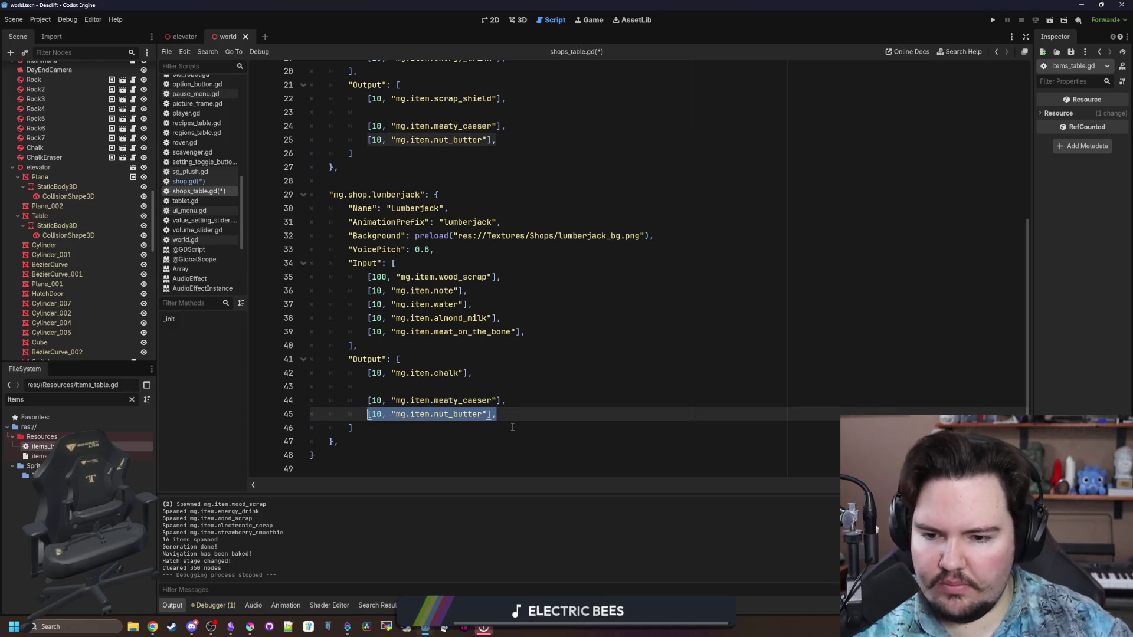
{"action": "left_click", "coordinate": [521, 416]}
{"action": "key", "text": "Return"}
{"action": "key", "text": "ctrl+v"}
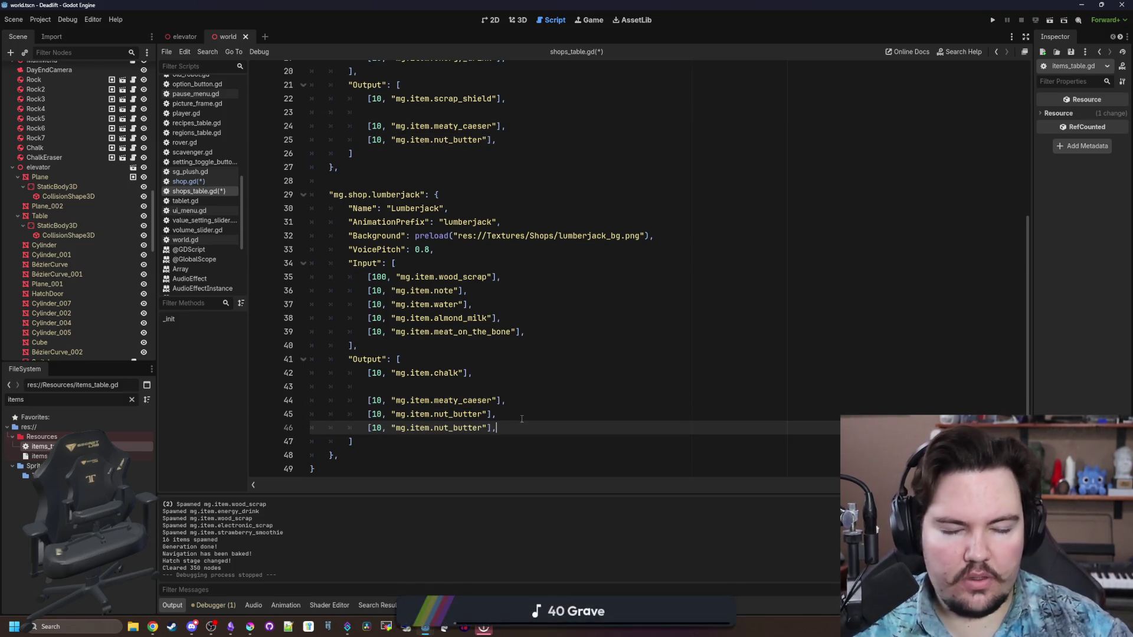
{"action": "left_click_drag", "start_coordinate": [483, 428], "coordinate": [439, 428]}
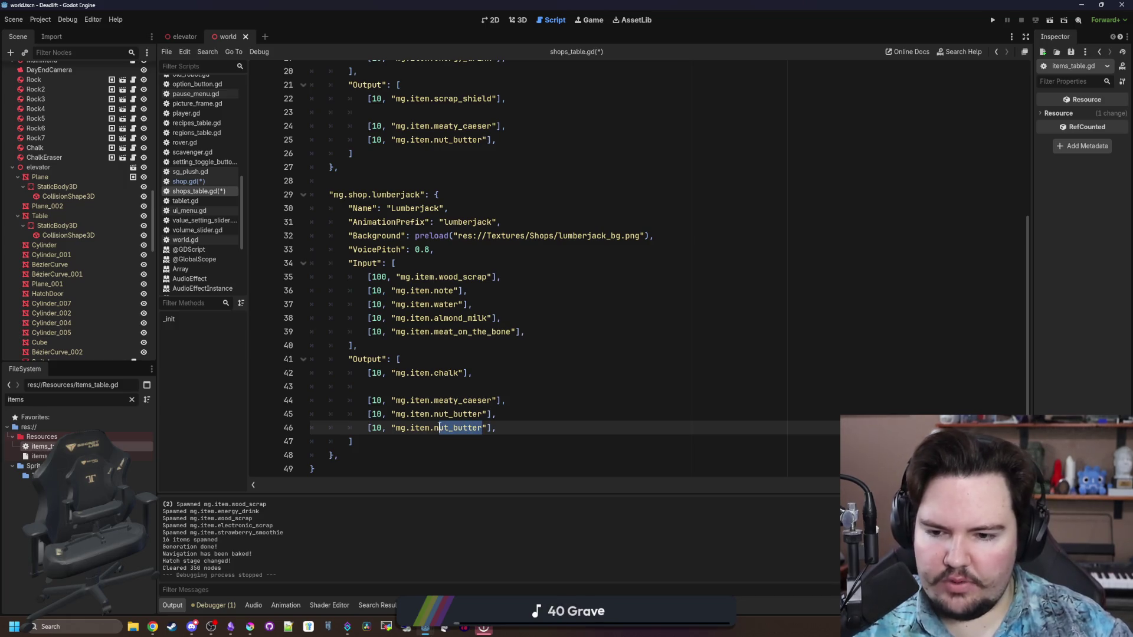
{"action": "double_click", "coordinate": [440, 428]}
{"action": "type", "text": "bandage"}
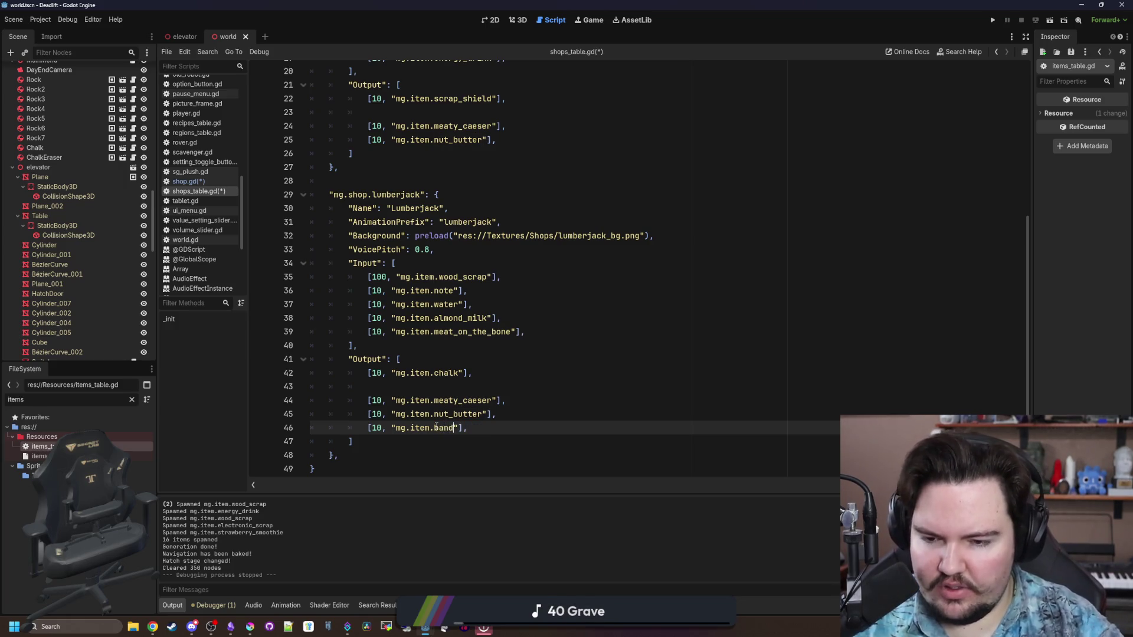
{"action": "left_click_drag", "start_coordinate": [482, 428], "coordinate": [367, 428]}
{"action": "key", "text": "ctrl+c"}
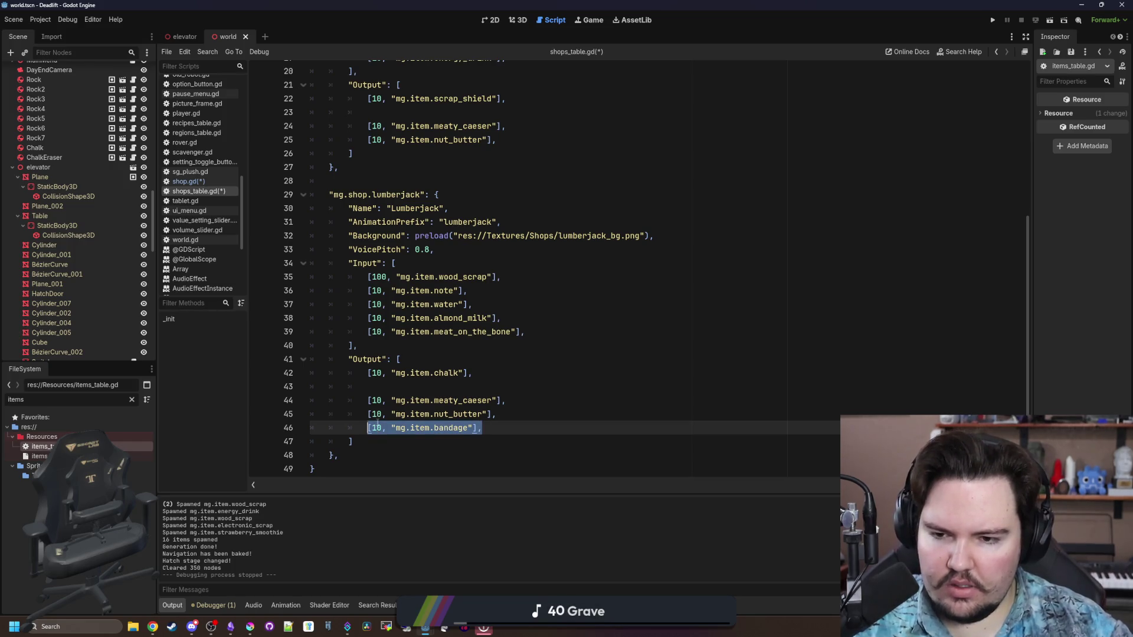
- Add bandage to metalhead's outputs, replacing meaty_caeser with homonculus and nut_butter with metal_scrap
{"action": "scroll", "coordinate": [507, 265], "scroll_direction": "up", "scroll_amount": 1}
{"action": "left_click", "coordinate": [519, 180]}
{"action": "key", "text": "Return"}
{"action": "key", "text": "ctrl+v"}
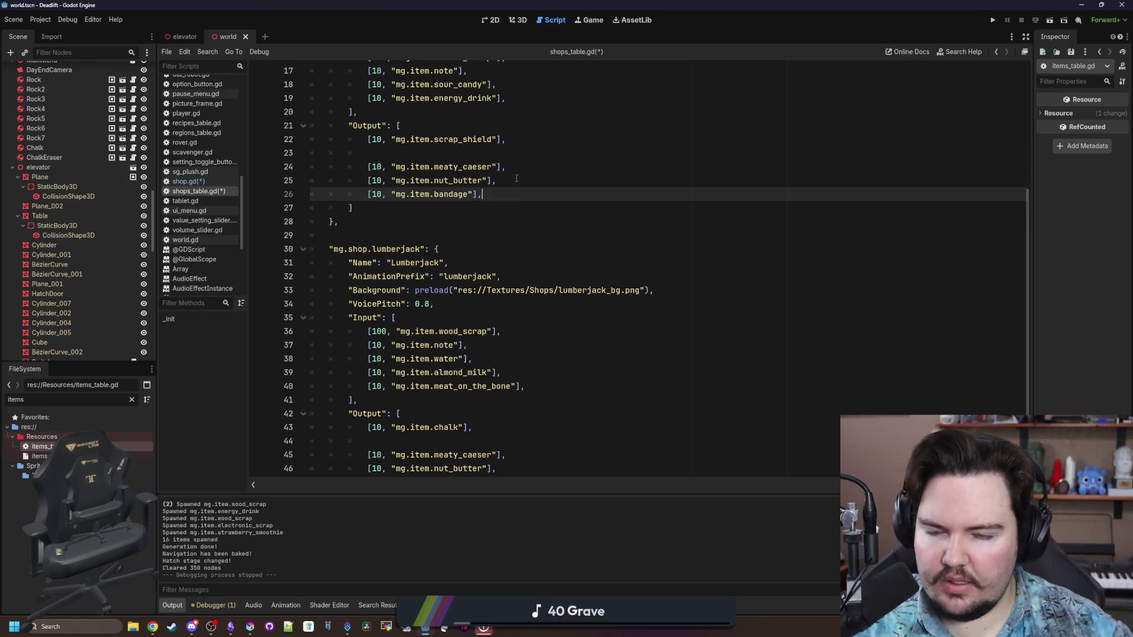
{"action": "double_click", "coordinate": [461, 167]}
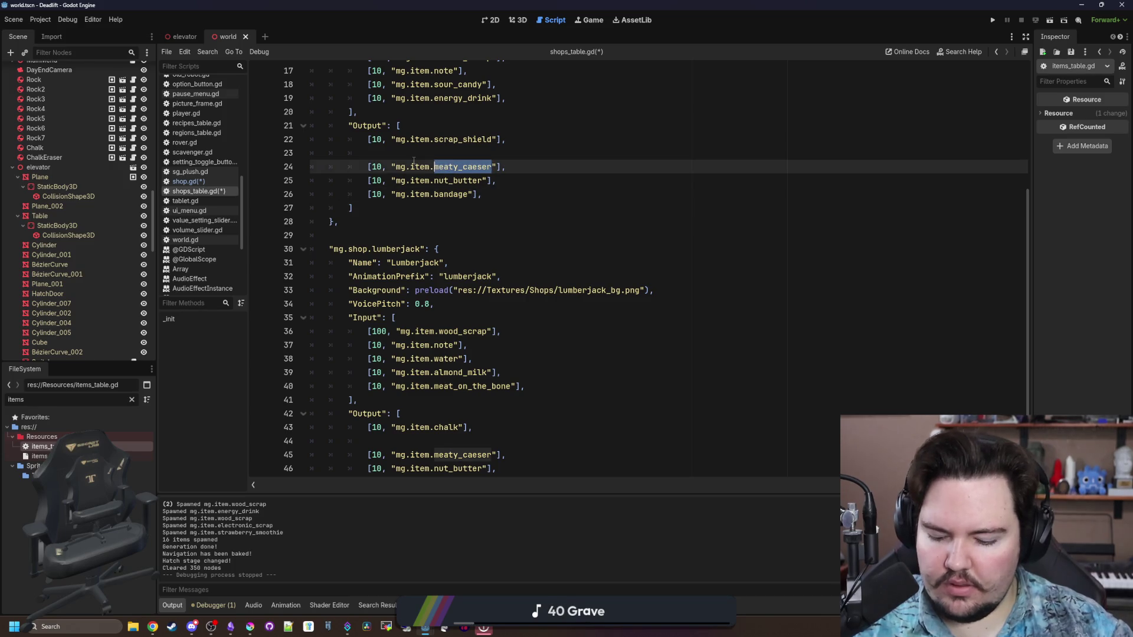
{"action": "type", "text": "homonculus"}
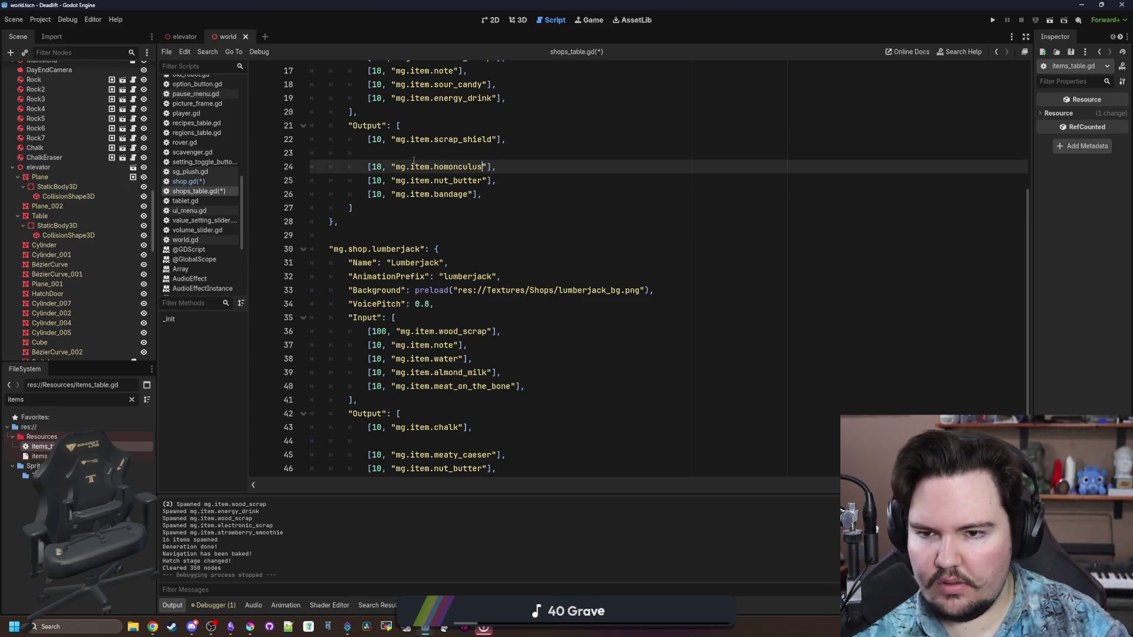
{"action": "left_click_drag", "start_coordinate": [483, 180], "coordinate": [439, 180]}
{"action": "key", "text": "BackSpace"}
{"action": "key", "text": "BackSpace"}
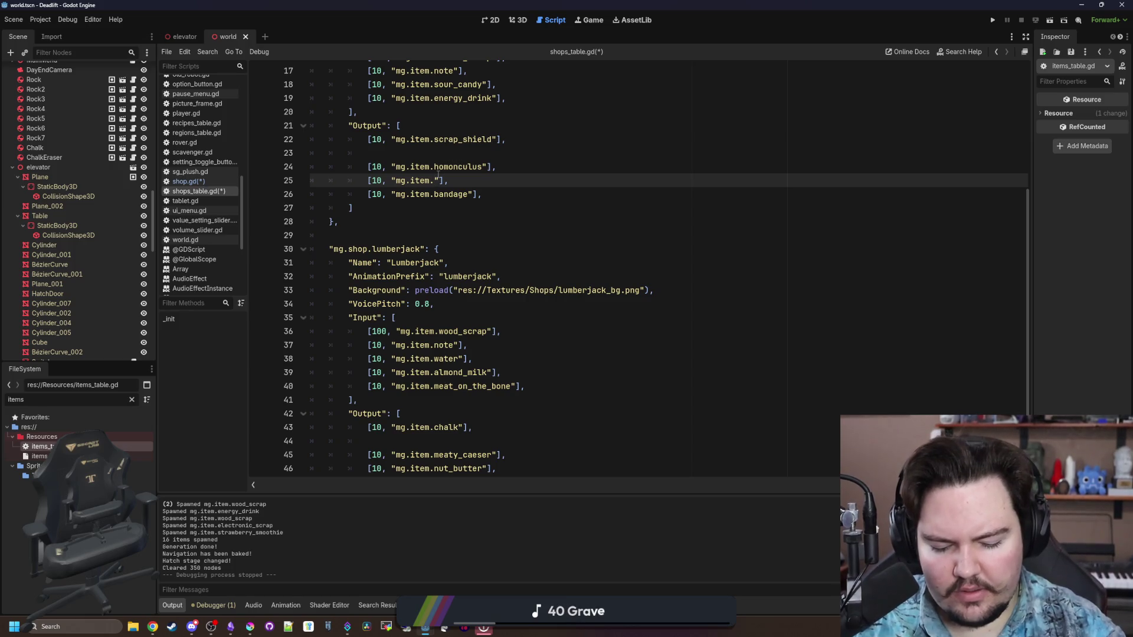
{"action": "type", "text": "metal_scrap"}
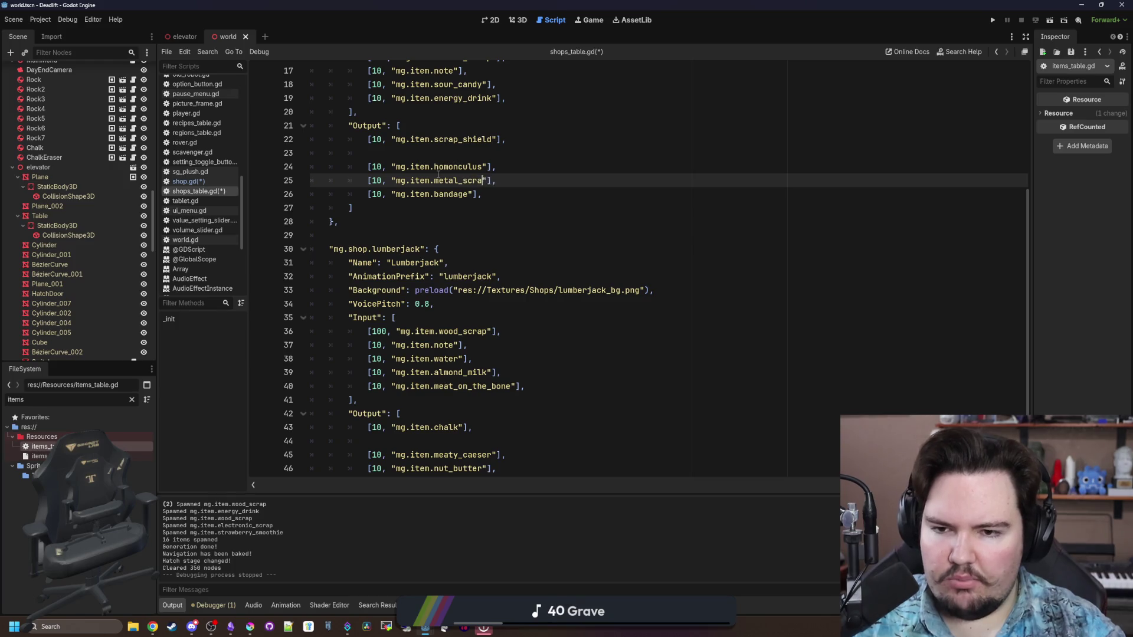
- Copy the lumberjack's wood_scrap input entry for reuse in its Output list
{"action": "scroll", "coordinate": [484, 391], "scroll_direction": "down", "scroll_amount": 2}
{"action": "left_click_drag", "start_coordinate": [483, 413], "coordinate": [368, 413]}
{"action": "left_click", "coordinate": [474, 335]}
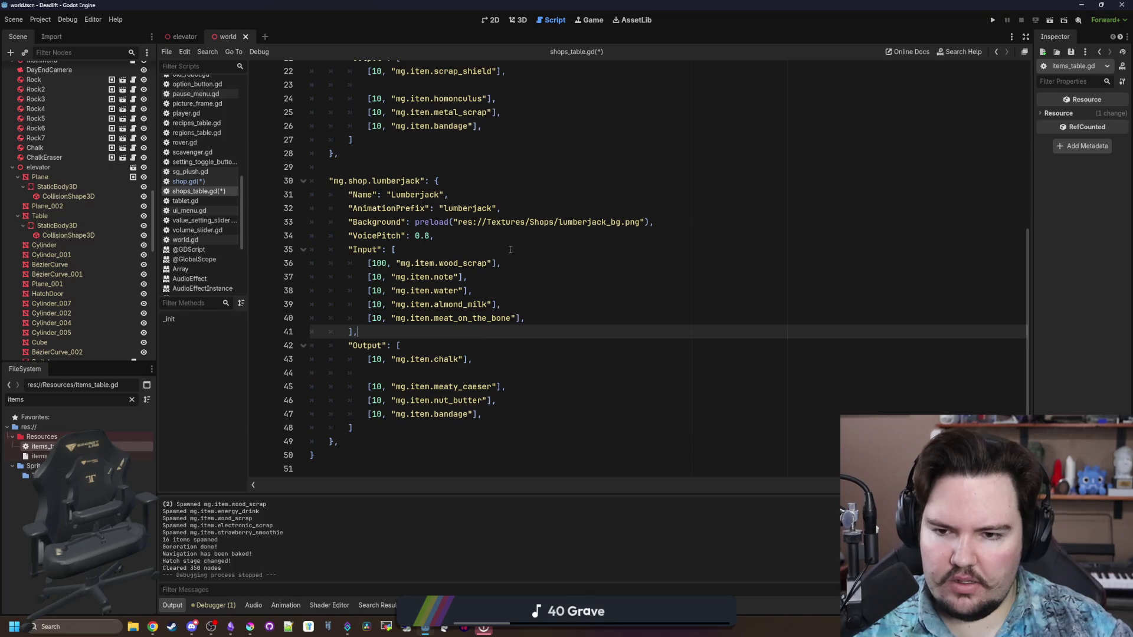
{"action": "left_click_drag", "start_coordinate": [501, 264], "coordinate": [367, 263]}
{"action": "key", "text": "ctrl+c"}
{"action": "left_click", "coordinate": [502, 415]}
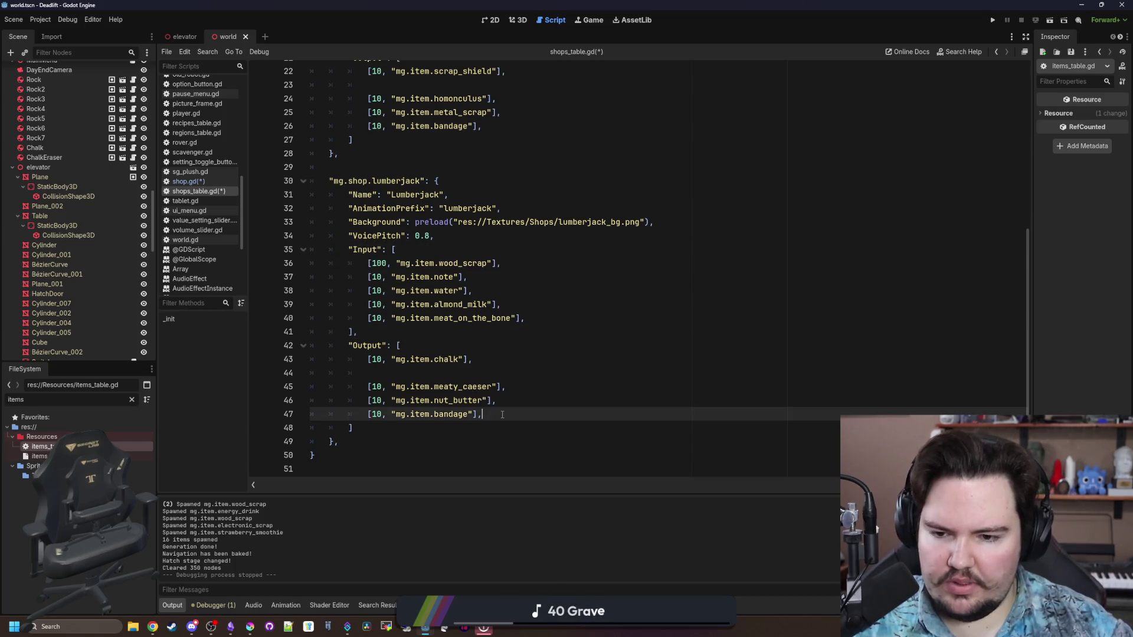
{"action": "left_click", "coordinate": [416, 347]}
- Add [10, "mg.item.wood_scrap"] atop the lumberjack's Output list and remove the blank lines
{"action": "key", "text": "Return"}
{"action": "key", "text": "ctrl+v"}
{"action": "key", "text": "Return"}
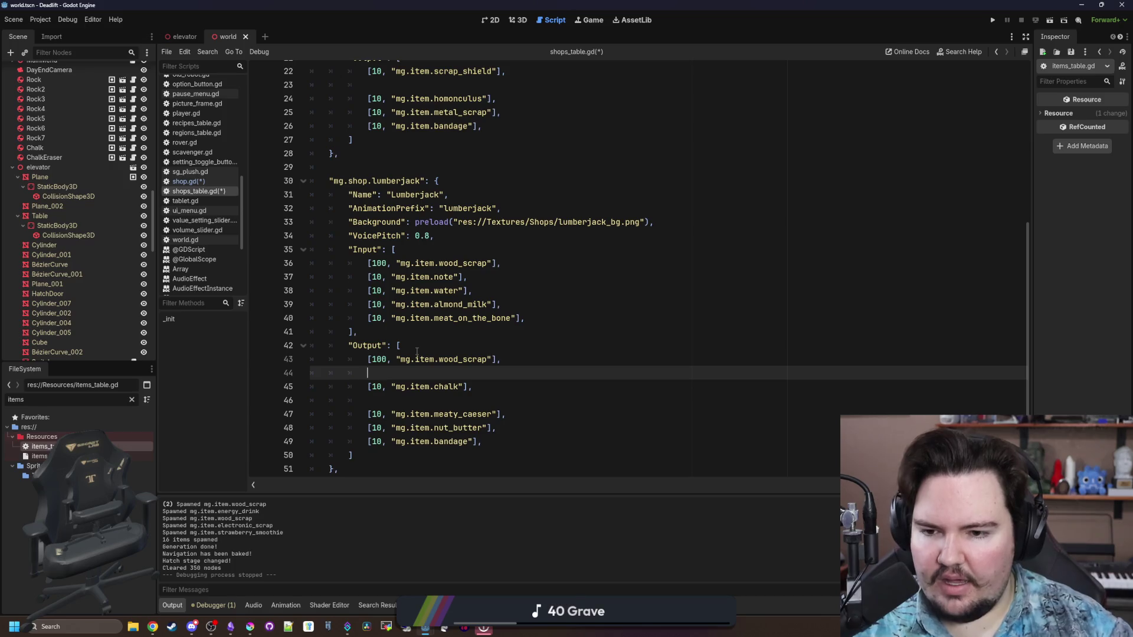
{"action": "key", "text": "BackSpace"}
{"action": "key", "text": "BackSpace"}
{"action": "key", "text": "BackSpace"}
{"action": "key", "text": "Down"}
{"action": "key", "text": "Down"}
{"action": "key", "text": "BackSpace"}
{"action": "key", "text": "BackSpace"}
{"action": "key", "text": "BackSpace"}
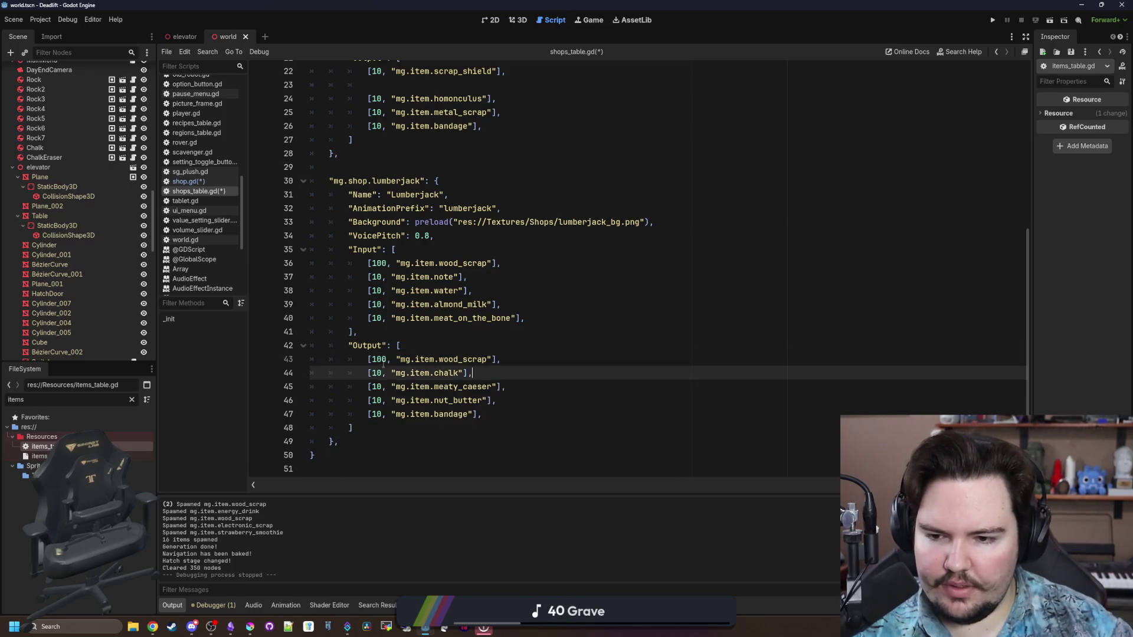
{"action": "left_click", "coordinate": [388, 359]}
{"action": "key", "text": "BackSpace"}
{"action": "mouse_move", "coordinate": [504, 359]}
{"action": "left_mouse_down"}
{"action": "mouse_move", "coordinate": [347, 360]}
{"action": "mouse_move", "coordinate": [367, 360]}
{"action": "left_mouse_up"}
{"action": "key", "text": "ctrl+c"}
- Add [10, "mg.item.metal_scrap"] atop metalhead's Output list
{"action": "scroll", "coordinate": [411, 283], "scroll_direction": "up", "scroll_amount": 5}
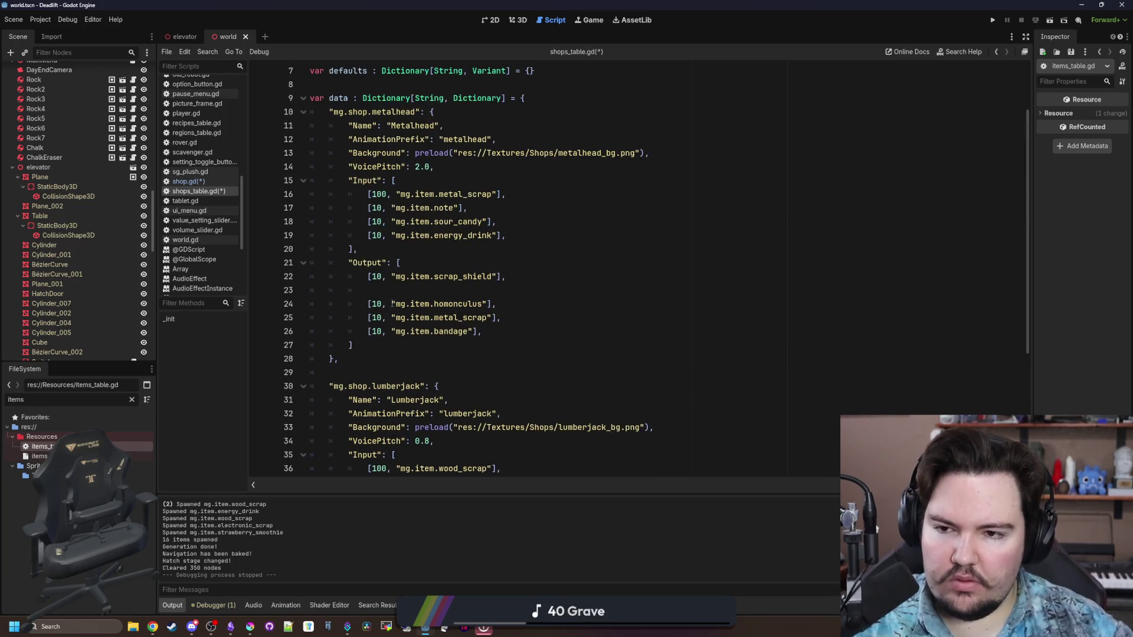
{"action": "left_click", "coordinate": [410, 277]}
{"action": "left_click", "coordinate": [427, 261]}
{"action": "key", "text": "Return"}
{"action": "key", "text": "ctrl+v"}
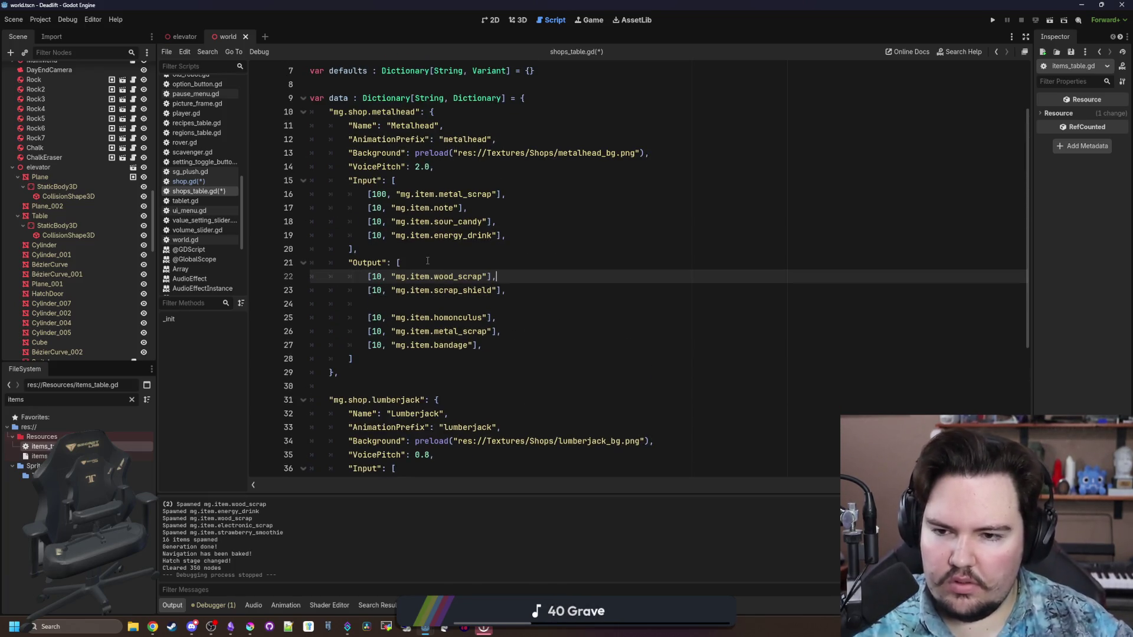
{"action": "left_click", "coordinate": [395, 307]}
{"action": "key", "text": "BackSpace"}
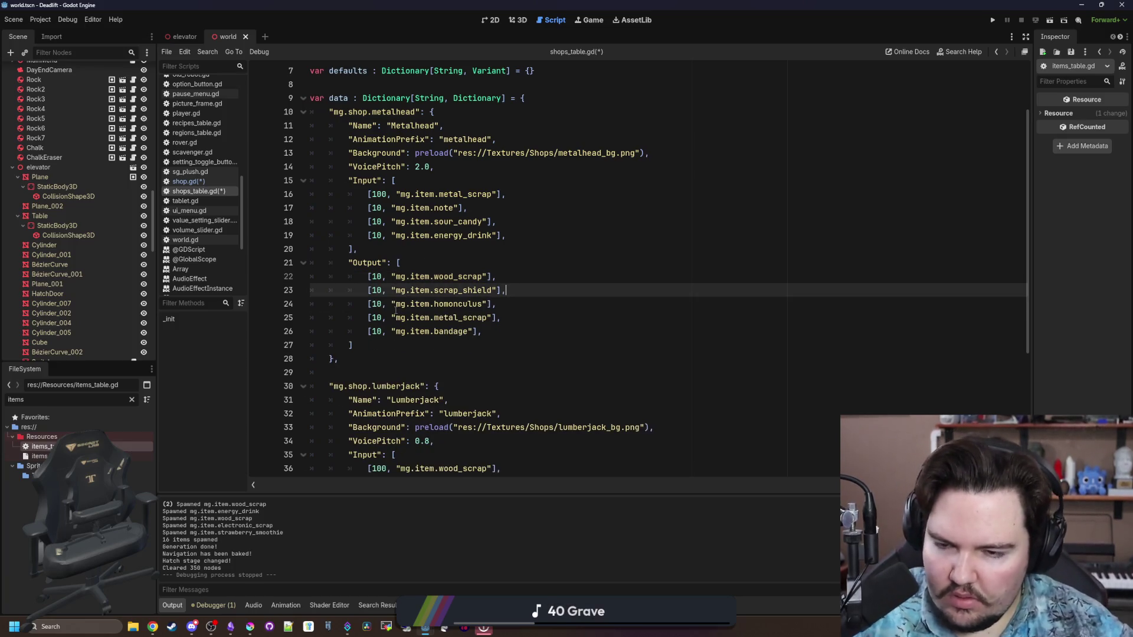
{"action": "double_click", "coordinate": [443, 276]}
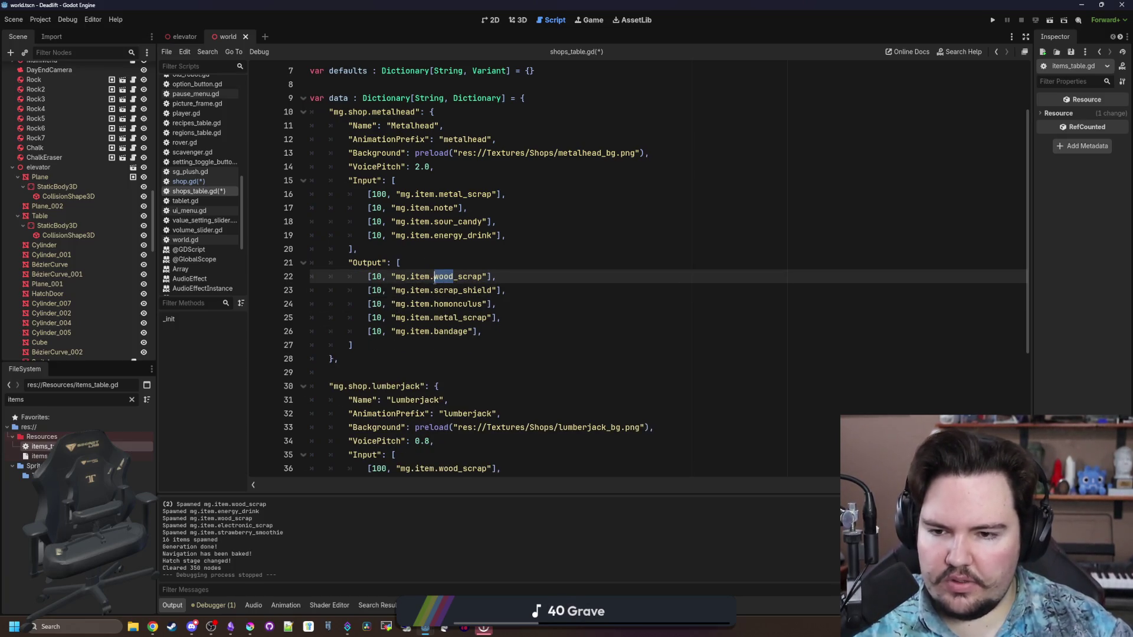
{"action": "type", "text": "metal"}
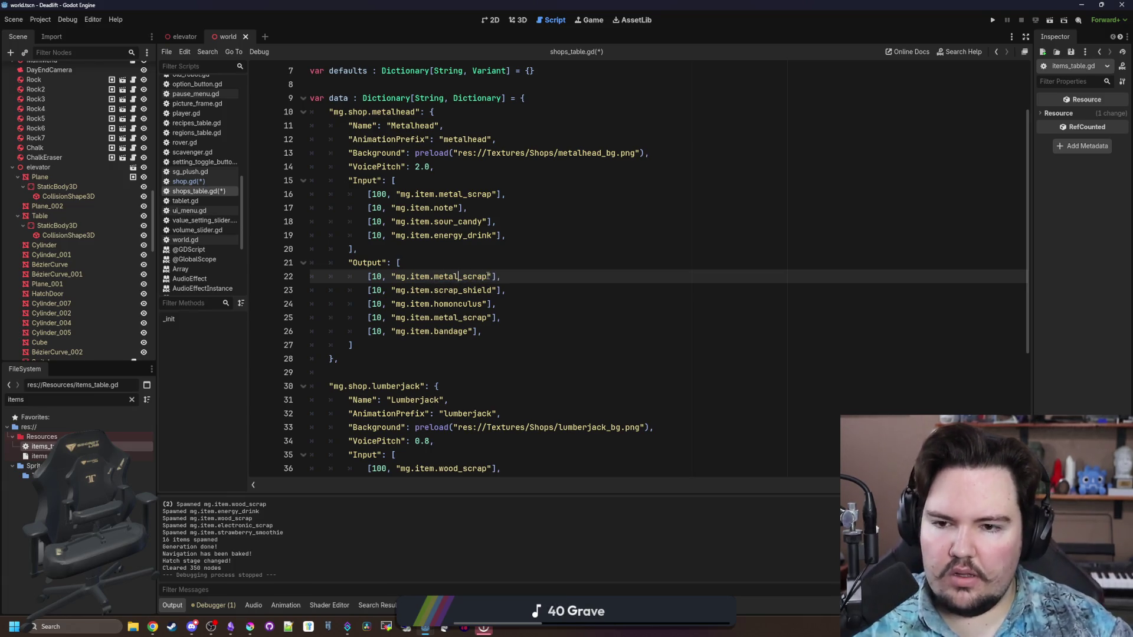
- Save shops_table.gd and switch to shop.gd
{"action": "left_click", "coordinate": [524, 267]}
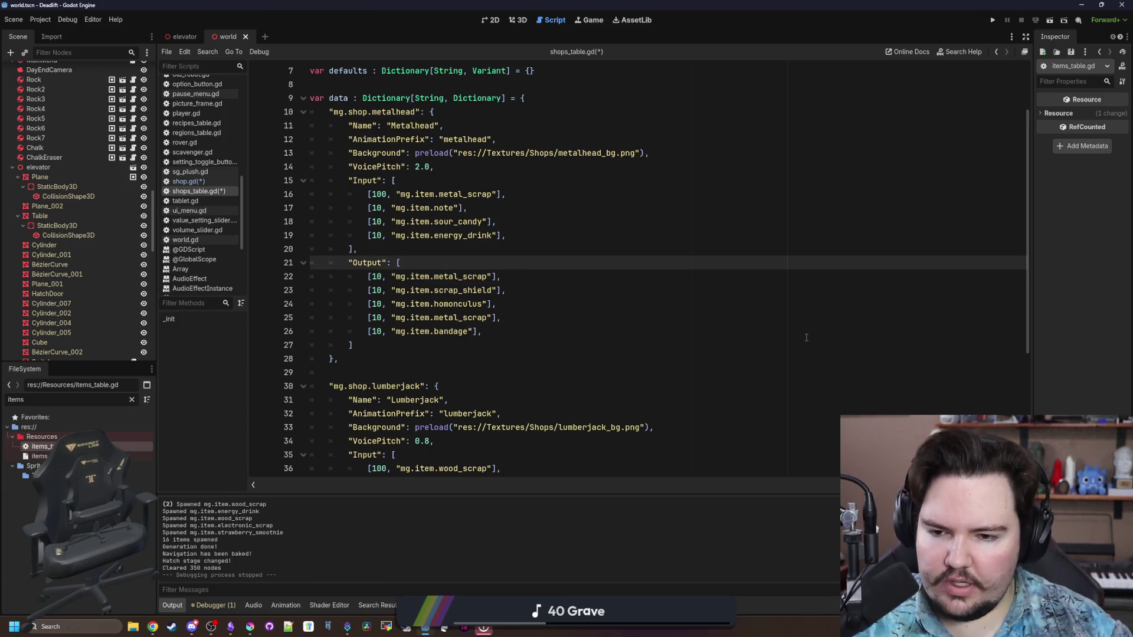
{"action": "left_click", "coordinate": [472, 359]}
{"action": "key", "text": "ctrl+s"}
{"action": "scroll", "coordinate": [472, 360], "scroll_direction": "down", "scroll_amount": 2}
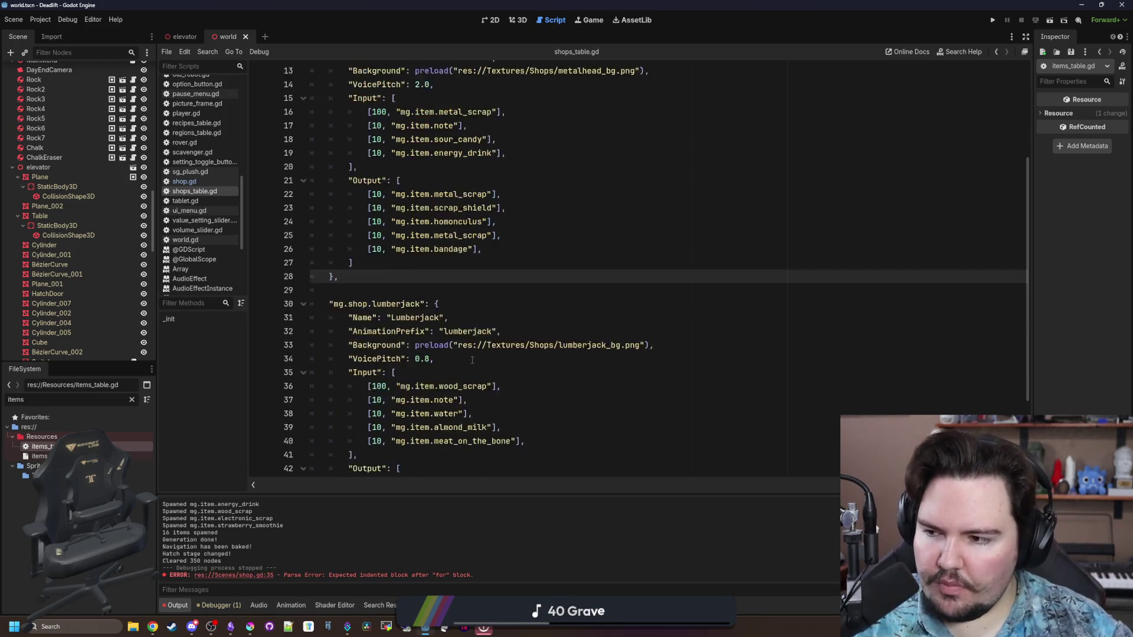
{"action": "scroll", "coordinate": [472, 360], "scroll_direction": "down", "scroll_amount": 3}
{"action": "scroll", "coordinate": [451, 333], "scroll_direction": "up", "scroll_amount": 3}
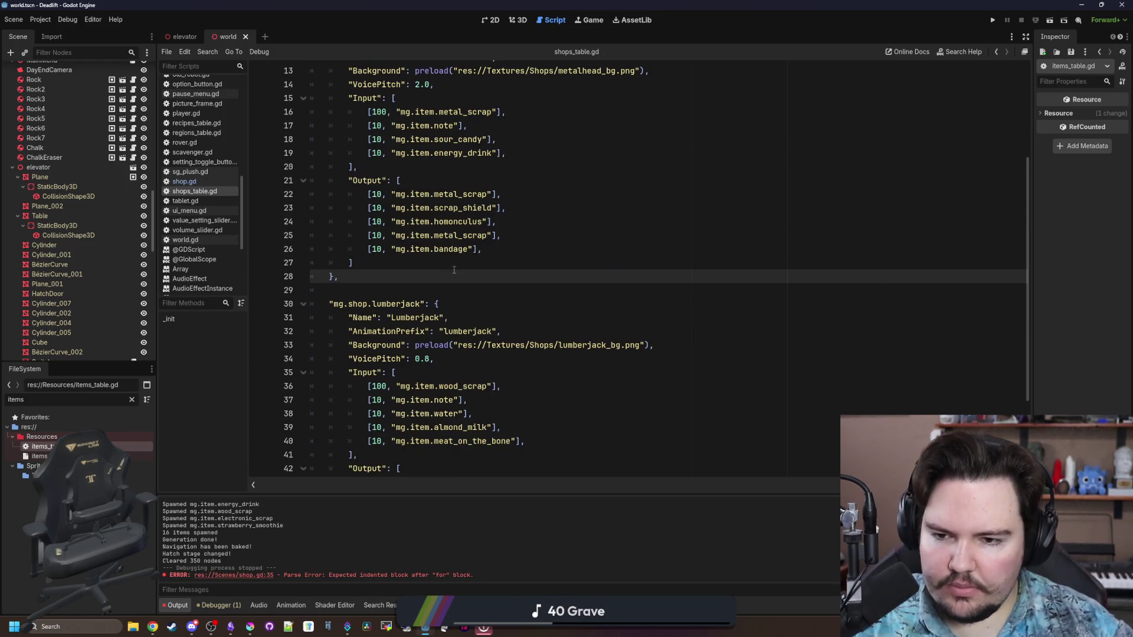
{"action": "left_click", "coordinate": [184, 181]}
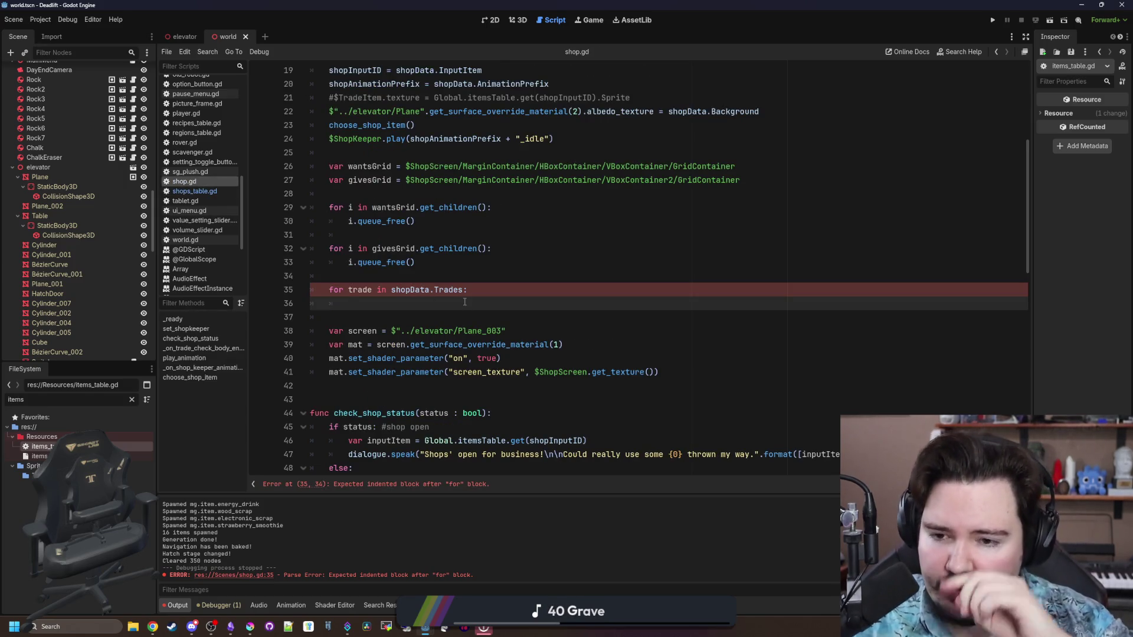
- Change the loop to iterate shopData.Input and give it a wantsGrid.add_child() body
{"action": "double_click", "coordinate": [450, 292]}
{"action": "type", "text": "Input"}
{"action": "left_click", "coordinate": [432, 300]}
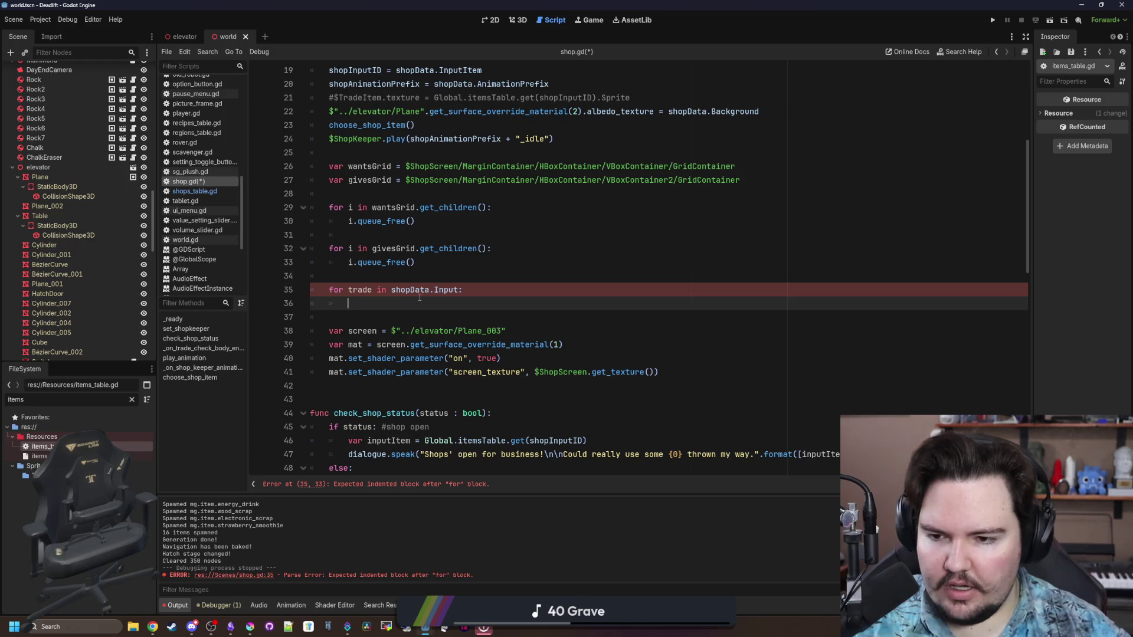
{"action": "type", "text": "wantsGrid.p"}
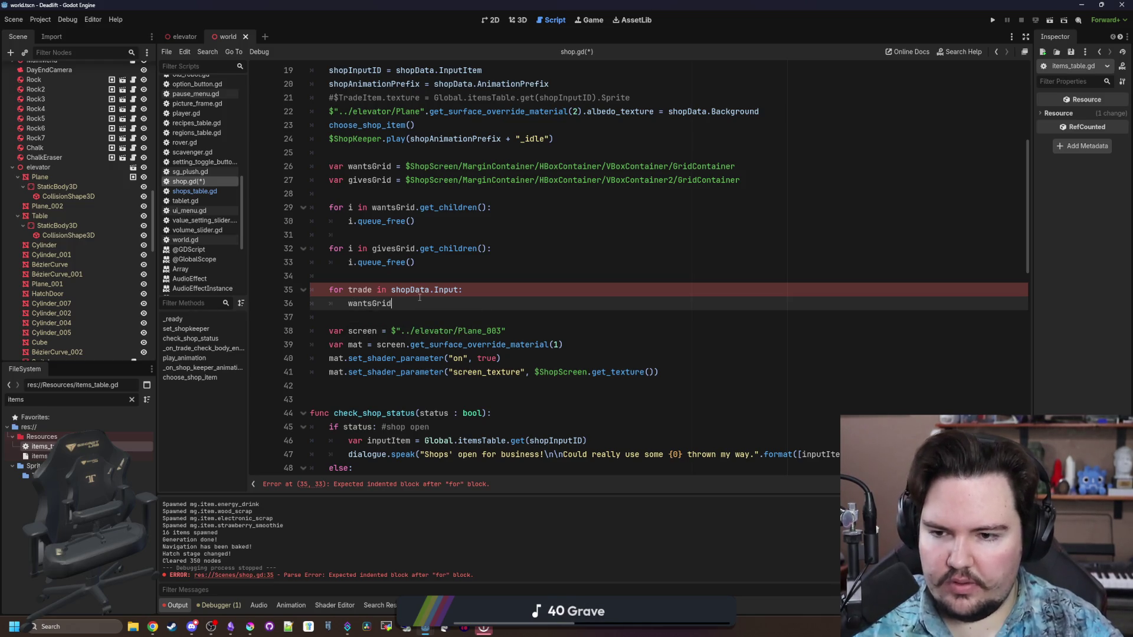
{"action": "type", "text": "ush_back("}
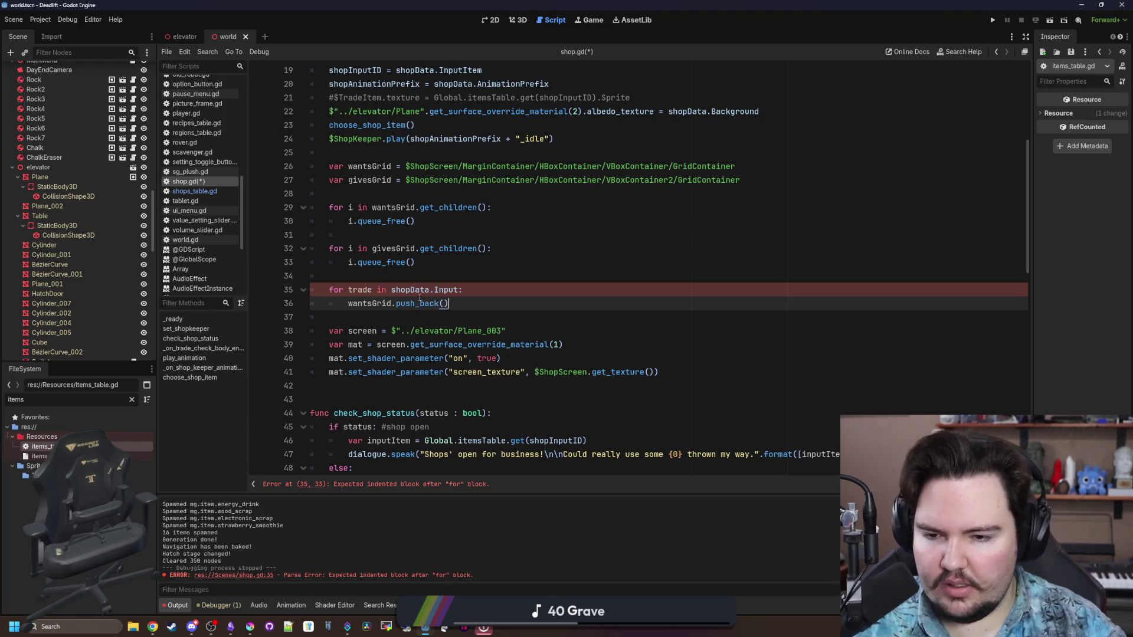
{"action": "double_click", "coordinate": [420, 303]}
{"action": "type", "text": "add-"}
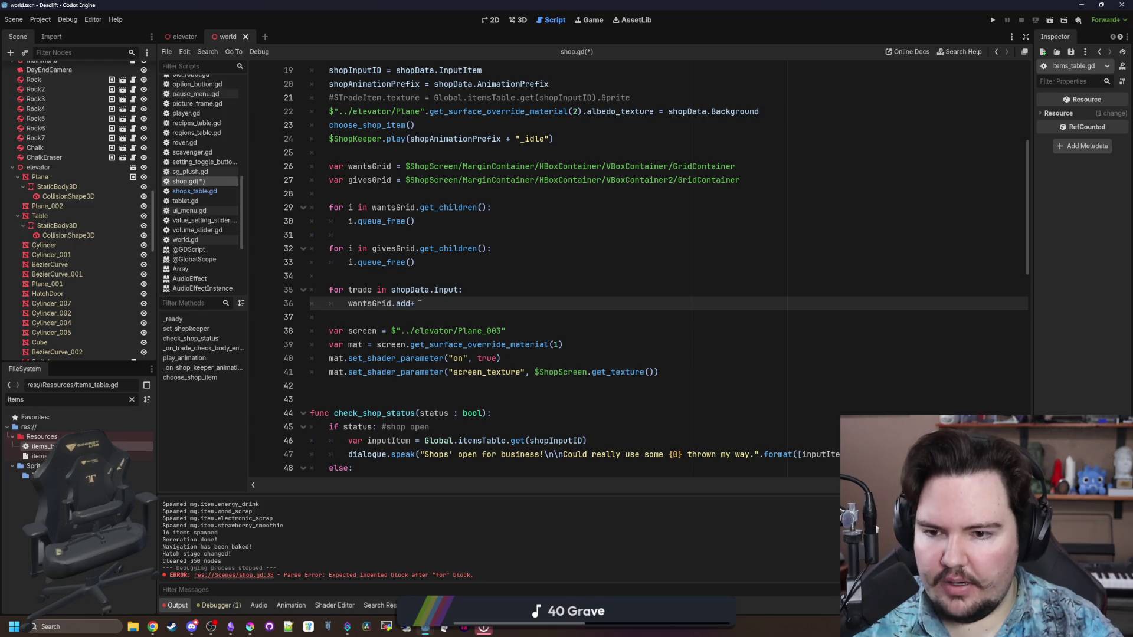
{"action": "type", "text": "_child()"}
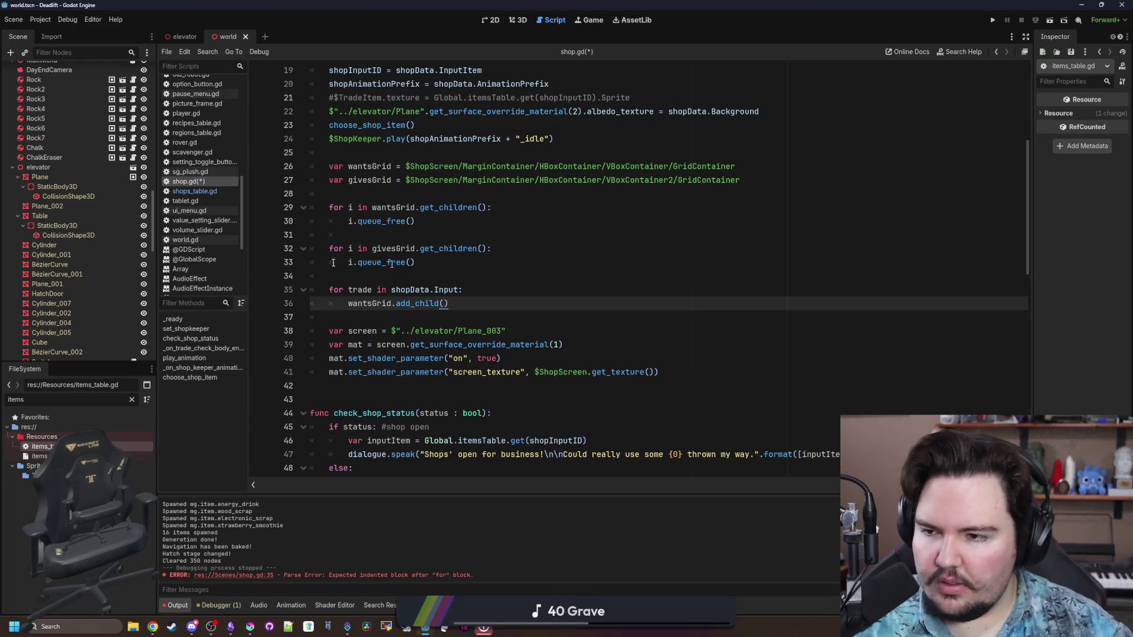
{"action": "scroll", "coordinate": [60, 254], "scroll_direction": "down", "scroll_amount": 15}
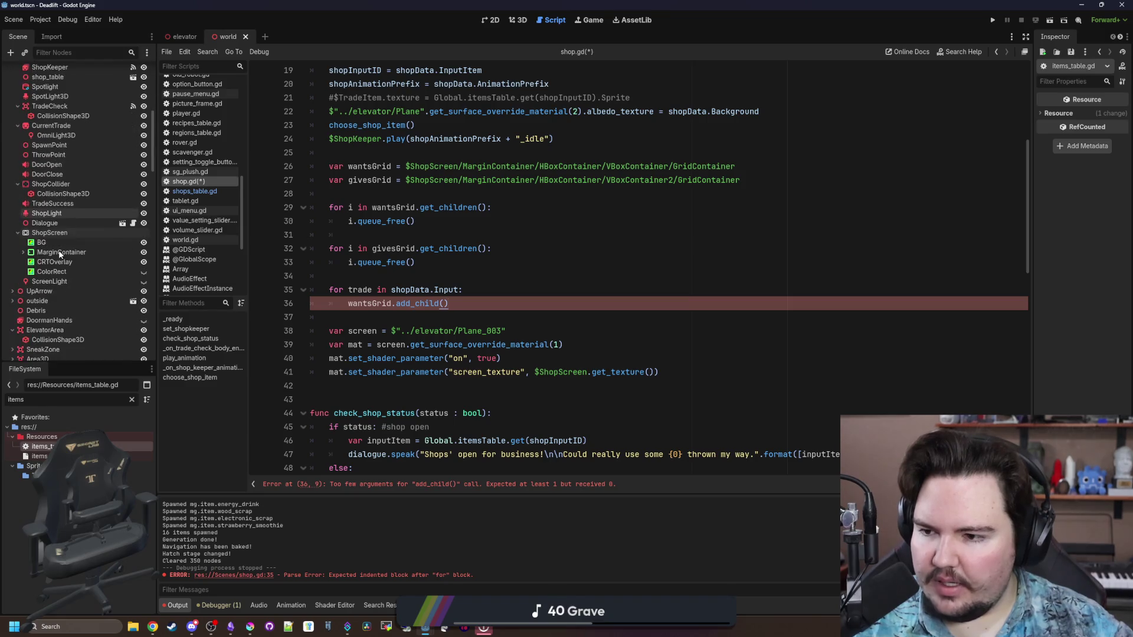
- Save the wants grid's first TextureRect branch as grid_texture_rect.tscn in res://Scenes
{"action": "left_click", "coordinate": [23, 253]}
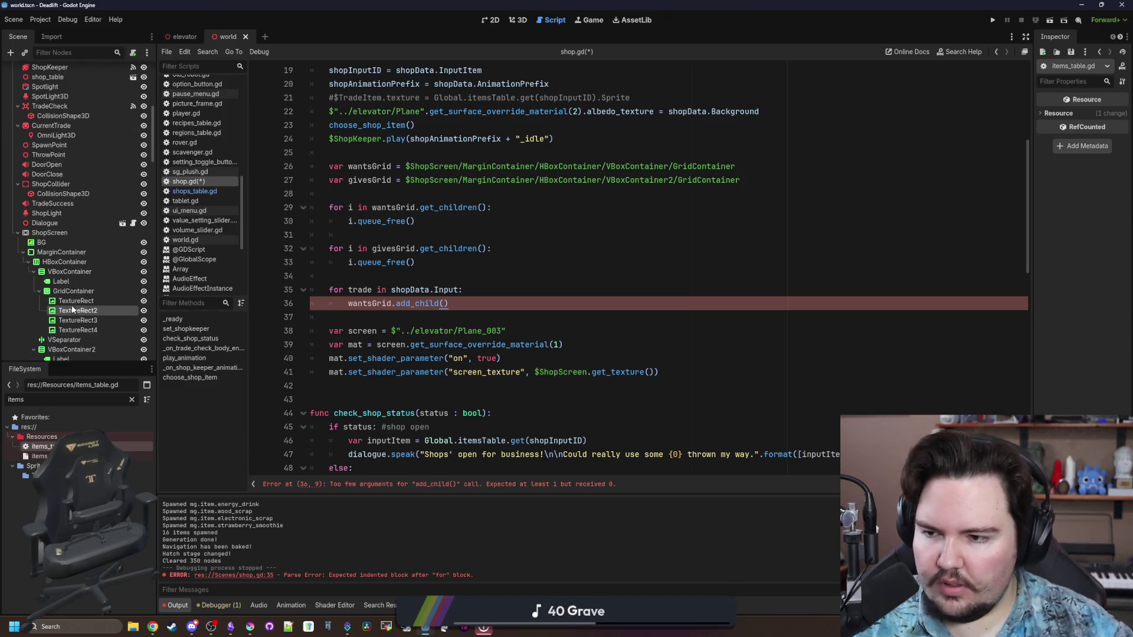
{"action": "left_click", "coordinate": [74, 302]}
{"action": "left_click_drag", "start_coordinate": [1035, 213], "coordinate": [856, 210]}
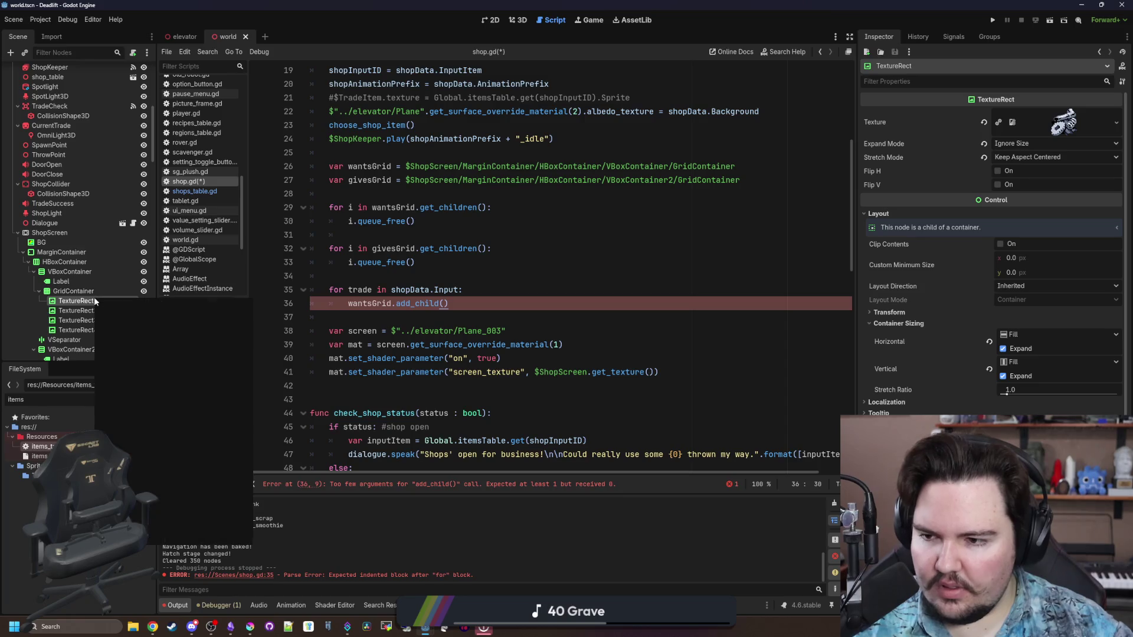
{"action": "left_click", "coordinate": [165, 484]}
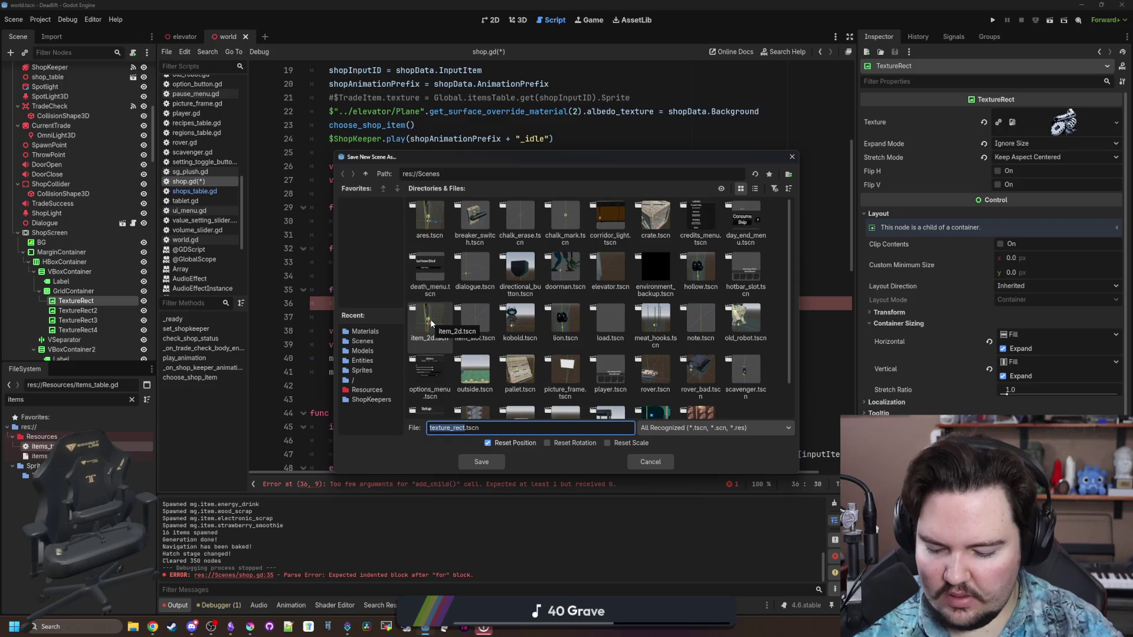
{"action": "type", "text": "grid_texture_"}
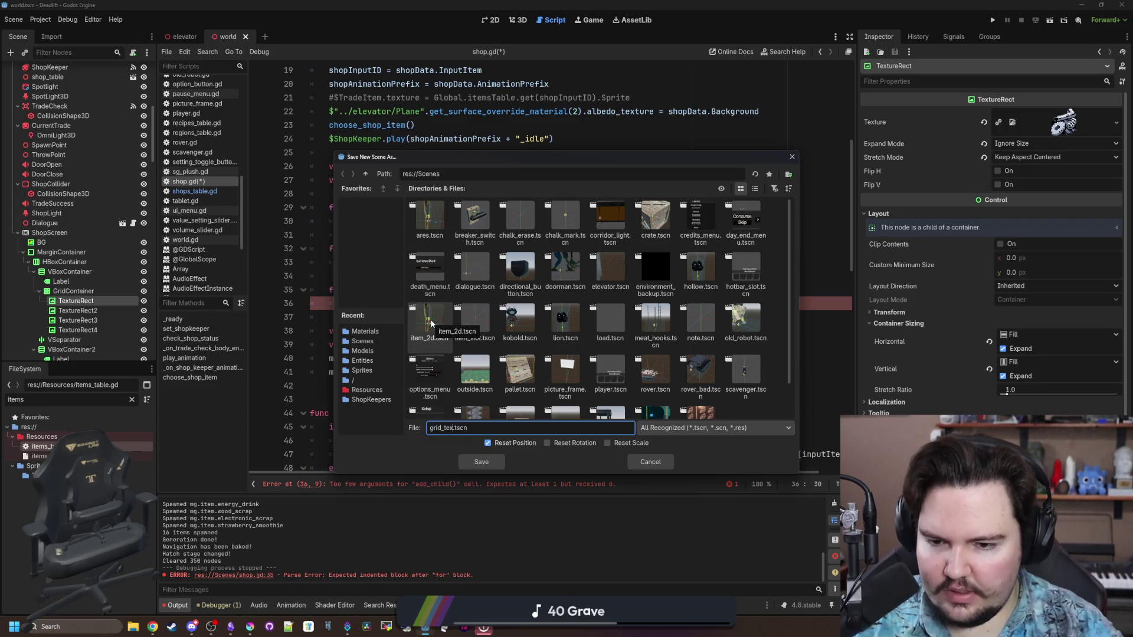
{"action": "type", "text": "rect"}
{"action": "key", "text": "Return"}
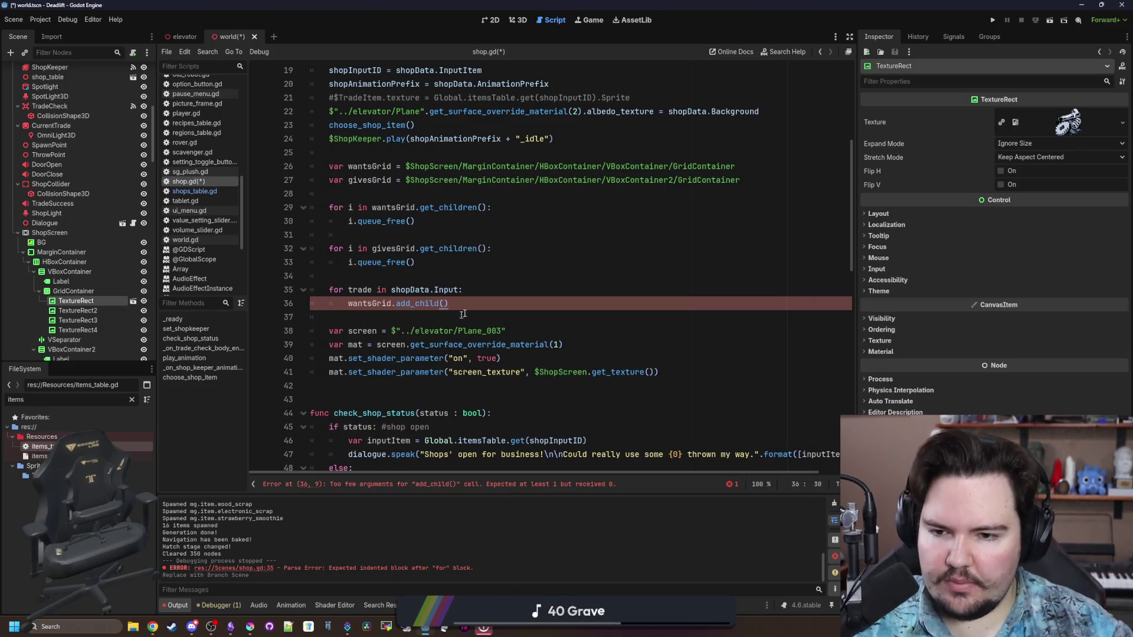
- Add var tex = preload("grid_texture_rect.tscn").instantiate() and a tex.texture = line in the loop
{"action": "key", "text": "Return"}
{"action": "type", "text": "var tex = p"}
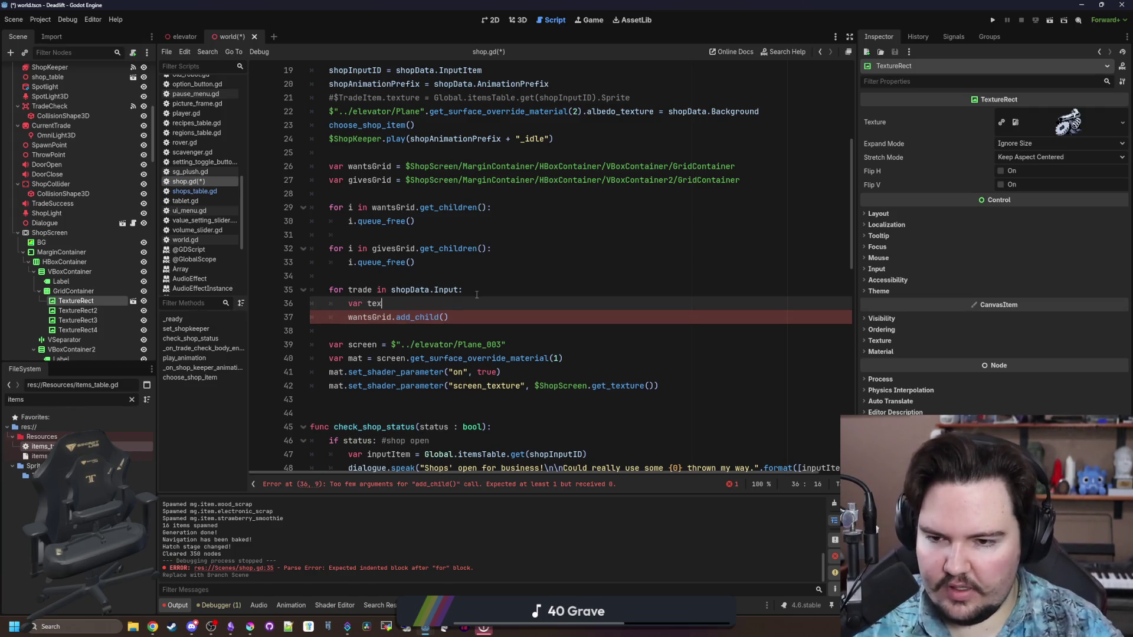
{"action": "type", "text": "reload(\"grid"}
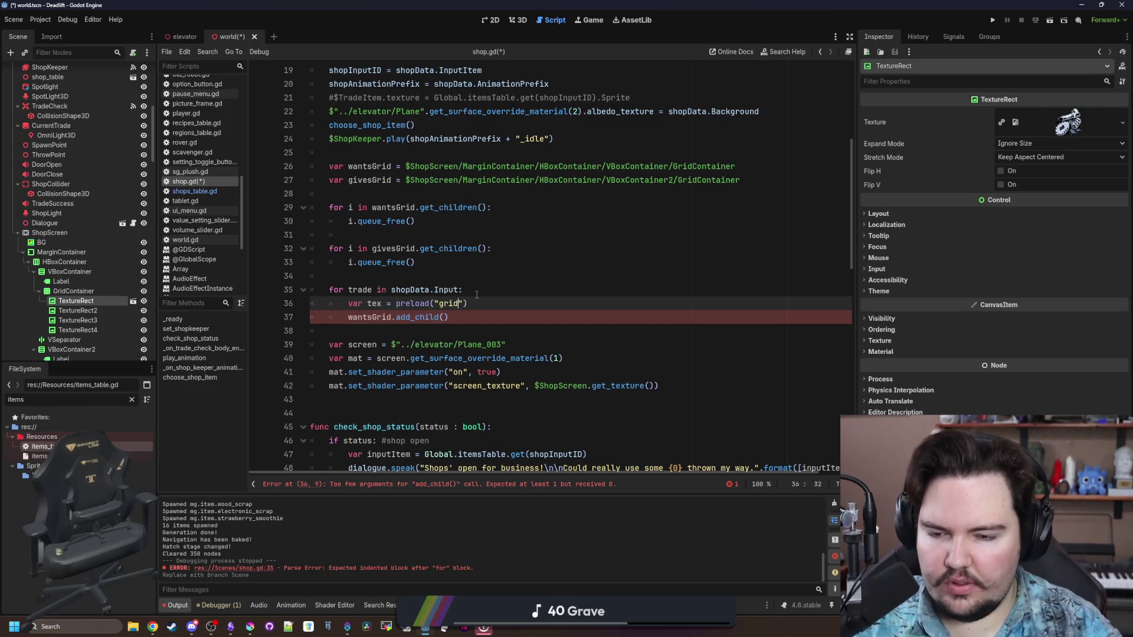
{"action": "key", "text": "Return"}
{"action": "type", "text": ").instantiat"}
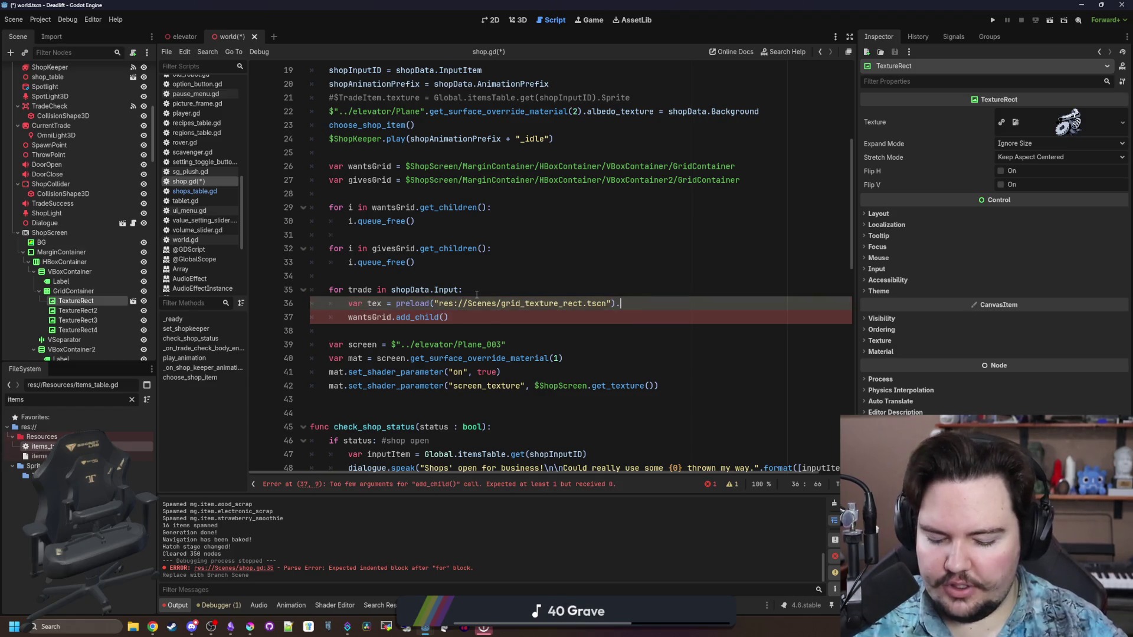
{"action": "type", "text": "e()"}
{"action": "key", "text": "Return"}
{"action": "type", "text": "tex.tex"}
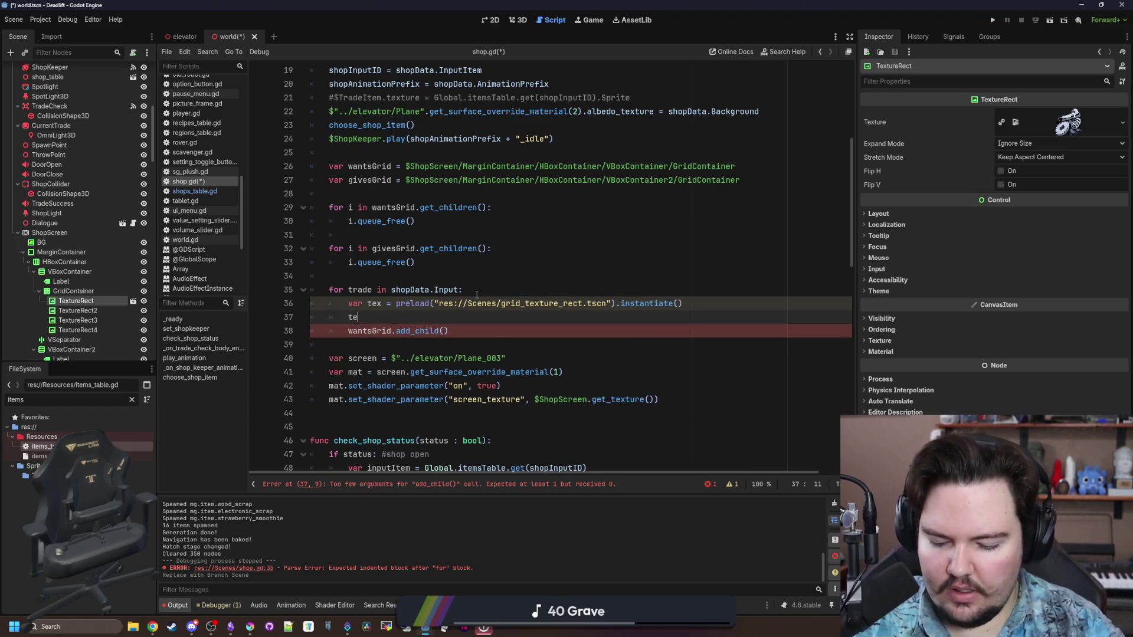
{"action": "type", "text": "tru"}
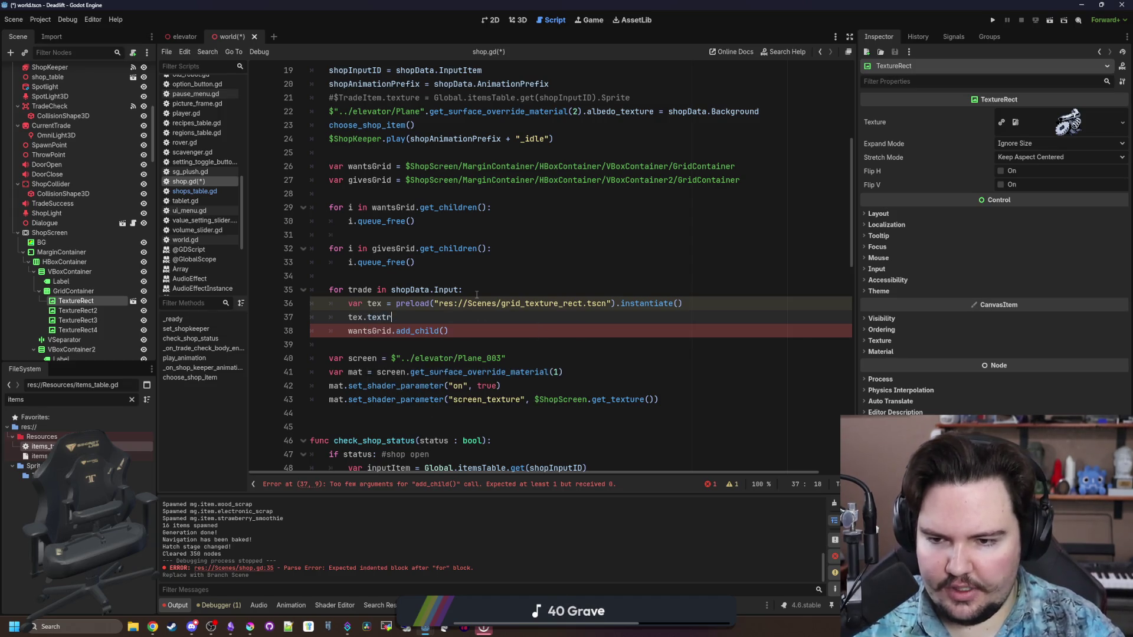
{"action": "key", "text": "BackSpace"}
{"action": "key", "text": "BackSpace"}
{"action": "type", "text": "ure ="}
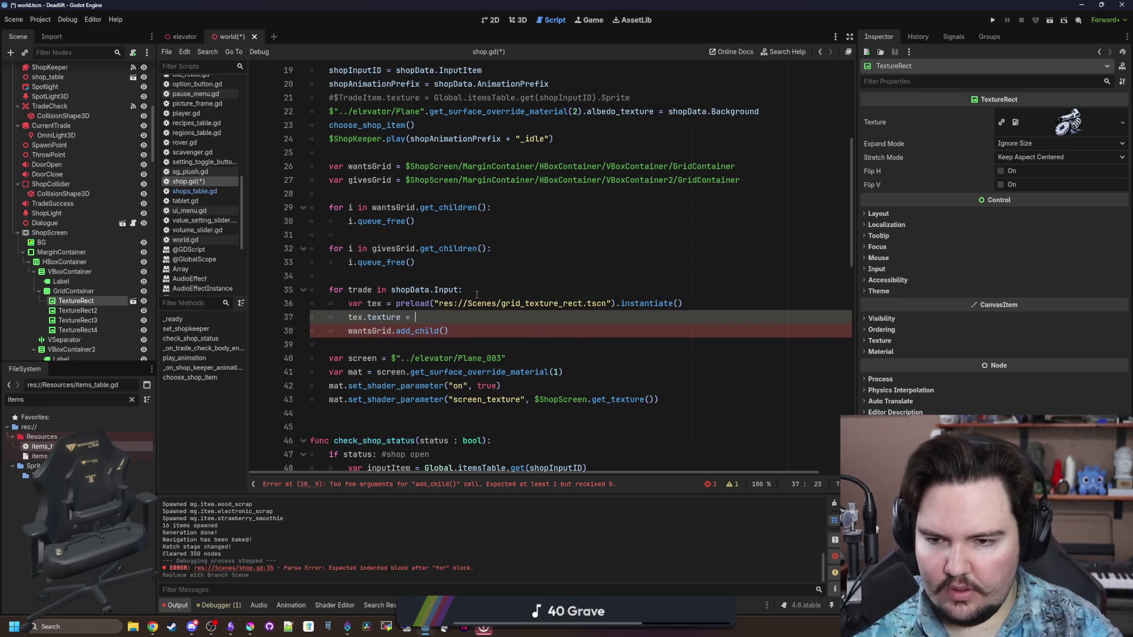
- Add var itemData = Global.itemsTable.get(trade[0]) under the loop header
{"action": "left_click", "coordinate": [676, 294]}
{"action": "key", "text": "Return"}
{"action": "type", "text": "var itemData = Global."}
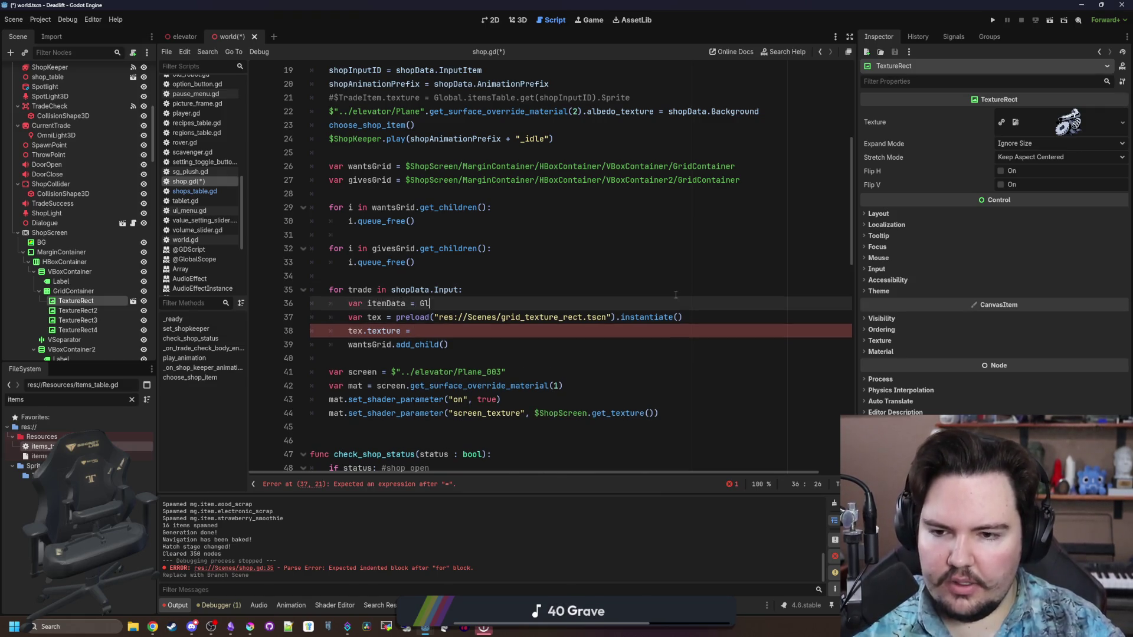
{"action": "type", "text": "items"}
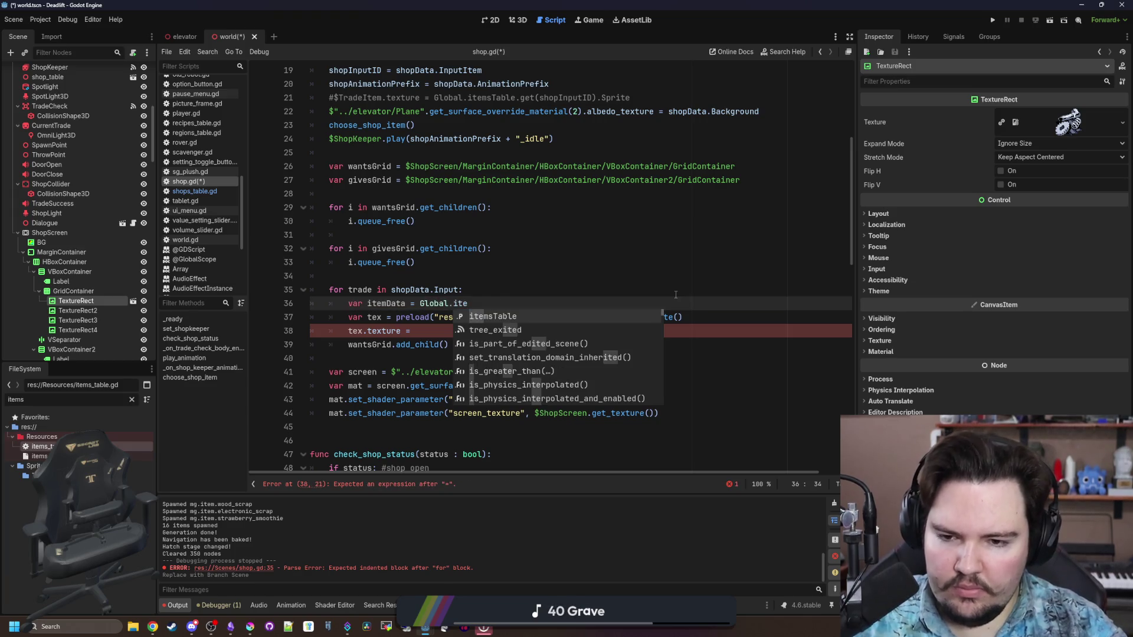
{"action": "key", "text": "Return"}
{"action": "type", "text": ".get("}
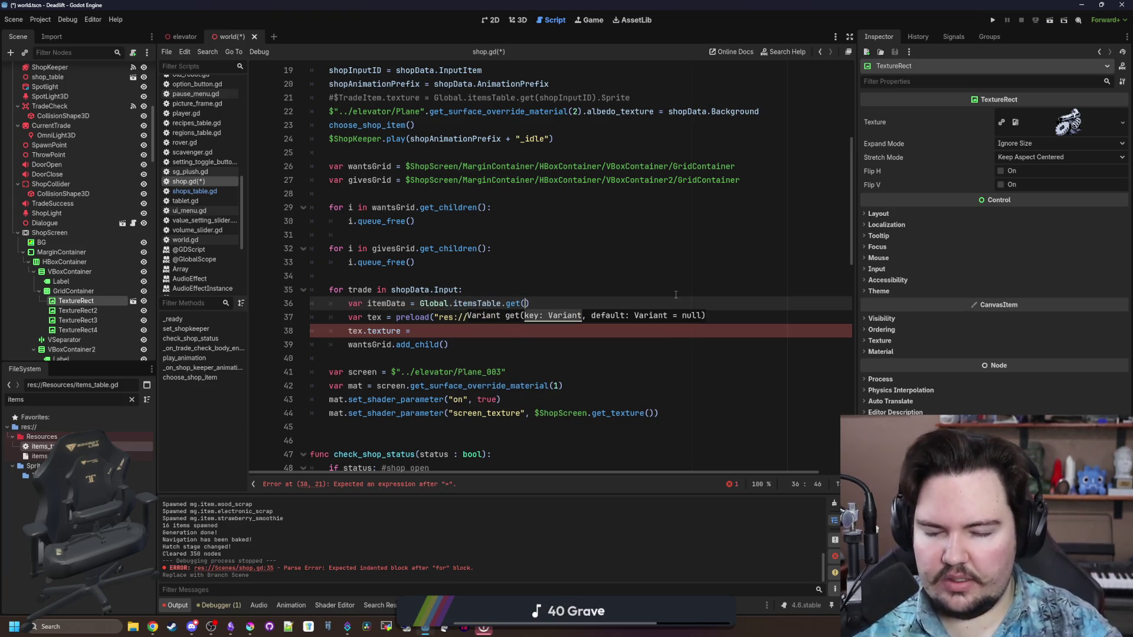
{"action": "type", "text": "trade."}
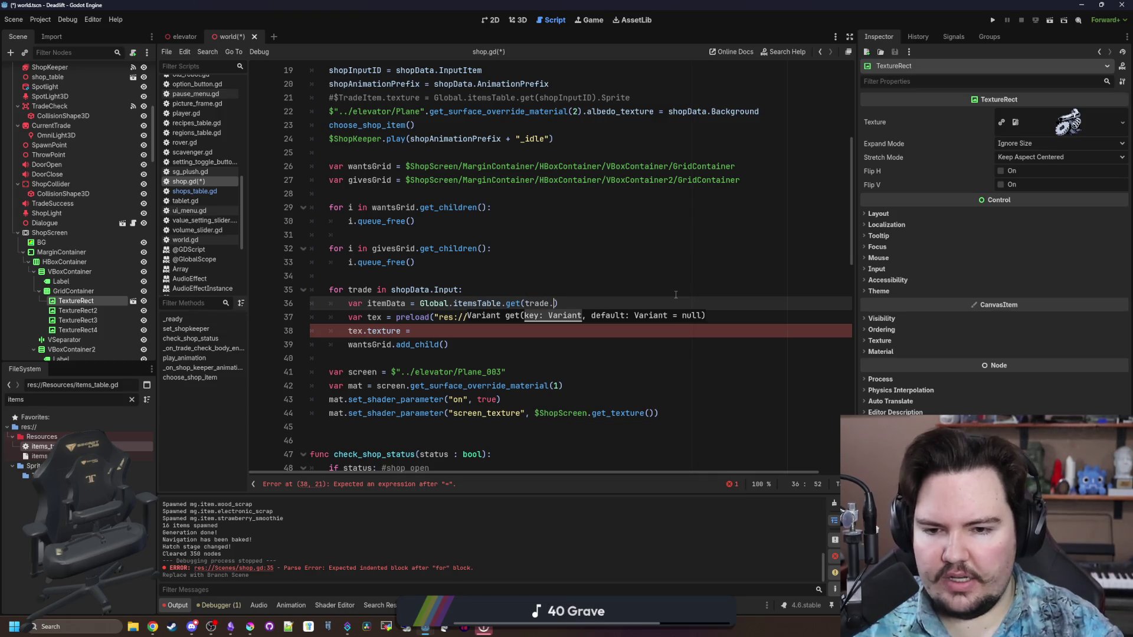
{"action": "key", "text": "BackSpace"}
{"action": "type", "text": "[0"}
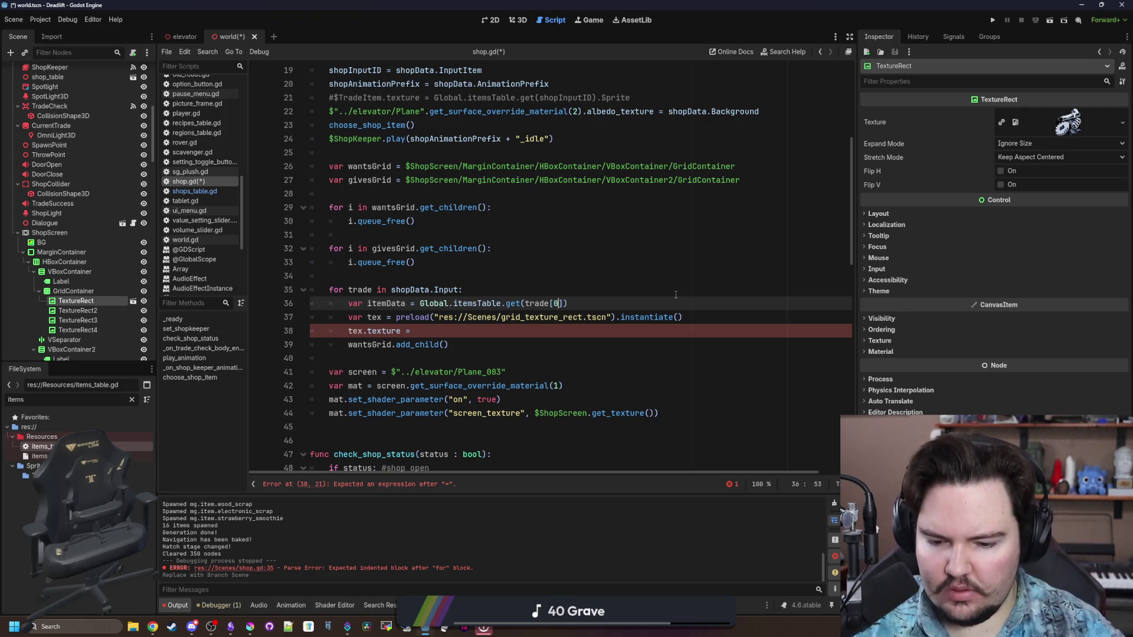
- Declare var input = [] and var output = [] above the loop
{"action": "key", "text": "Up"}
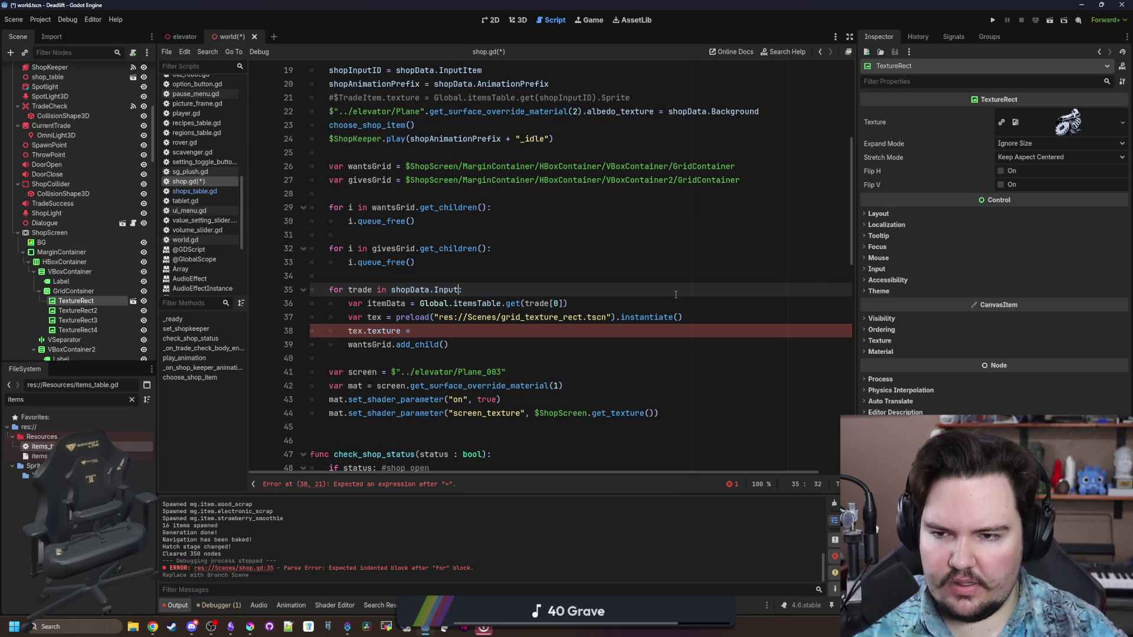
{"action": "key", "text": "Up"}
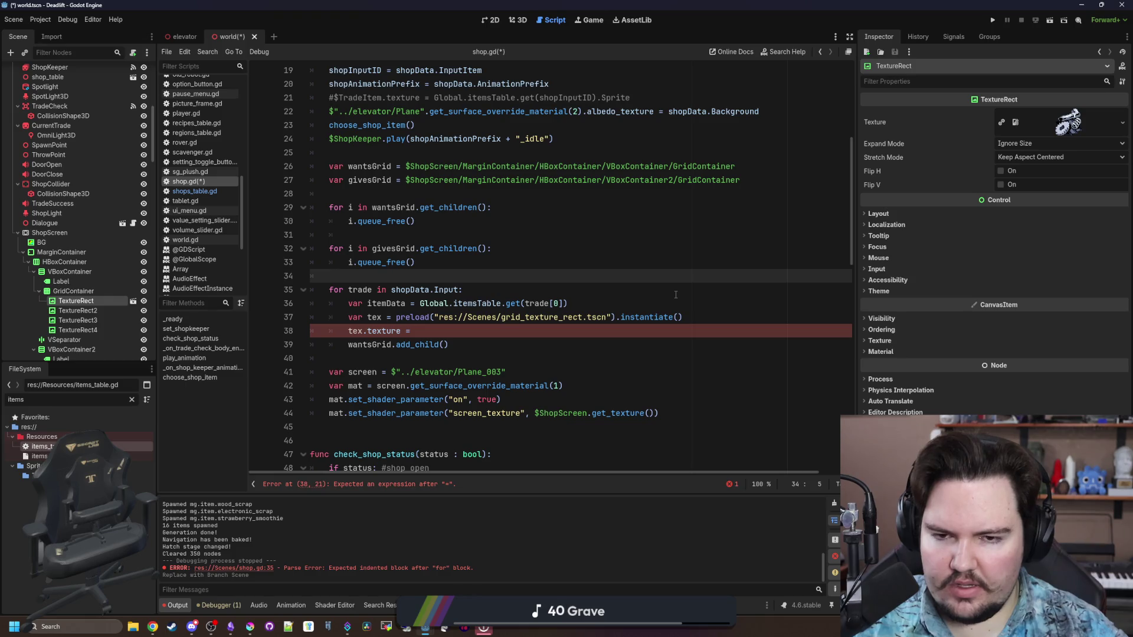
{"action": "key", "text": "Return"}
{"action": "key", "text": "Return"}
{"action": "key", "text": "Up"}
{"action": "type", "text": "var input ="}
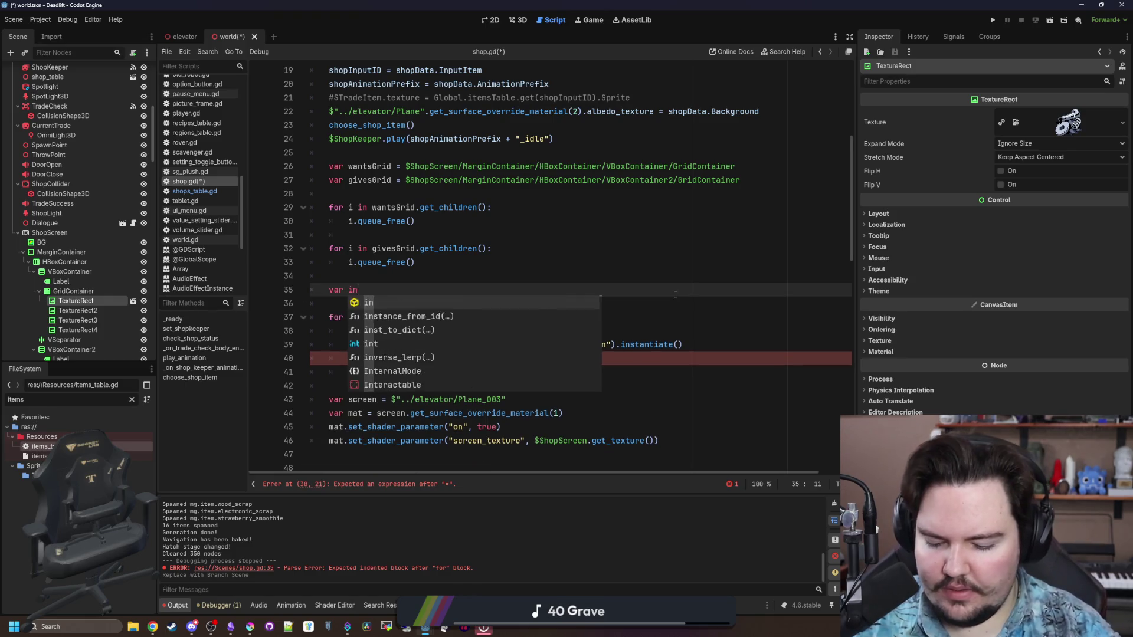
{"action": "type", "text": " []"}
{"action": "key", "text": "Return"}
{"action": "type", "text": "var output = "}
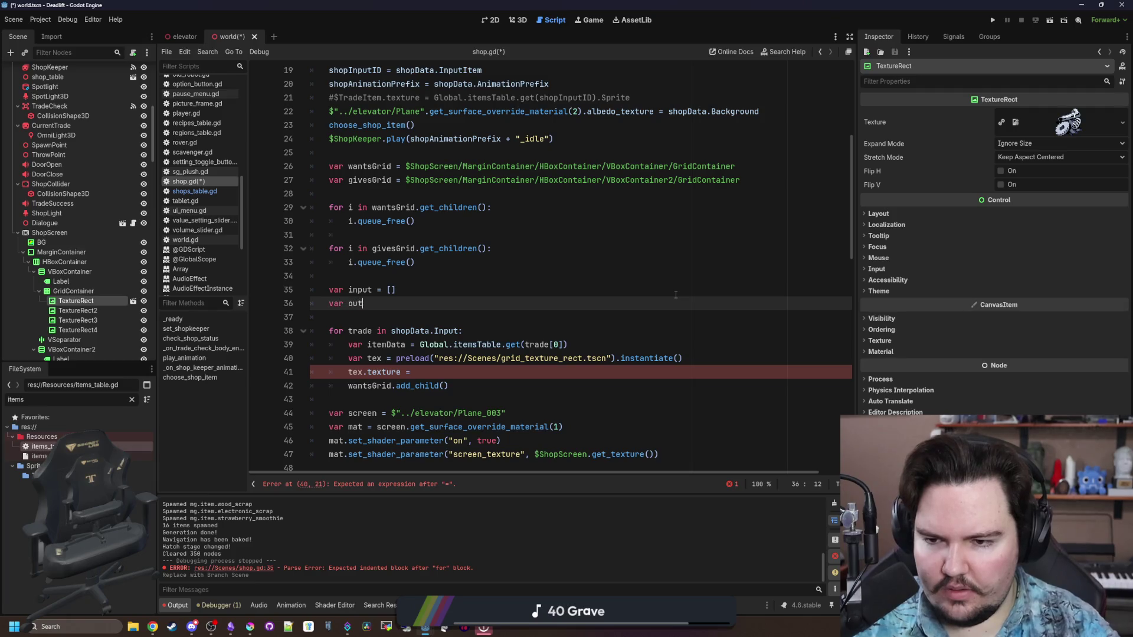
{"action": "type", "text": "[]"}
- Change the loop header to for i in range(4)
{"action": "scroll", "coordinate": [445, 287], "scroll_direction": "down", "scroll_amount": 1}
{"action": "mouse_move", "coordinate": [461, 289]}
{"action": "left_mouse_down"}
{"action": "mouse_move", "coordinate": [312, 289]}
{"action": "mouse_move", "coordinate": [325, 288]}
{"action": "left_mouse_up"}
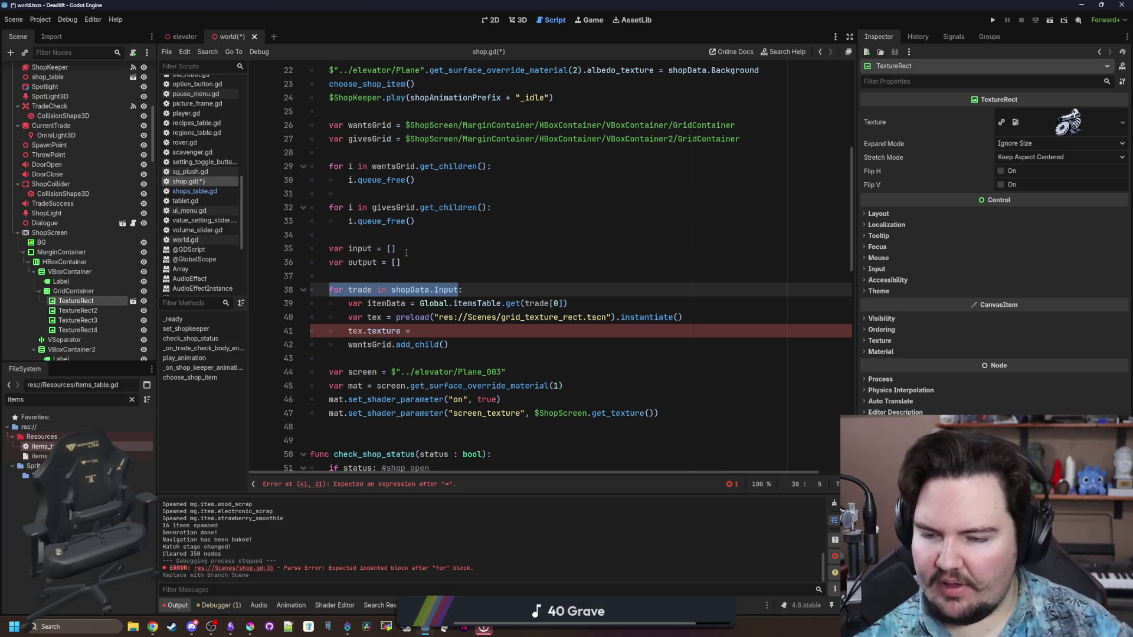
{"action": "type", "text": "for i"}
{"action": "type", "text": "in range("}
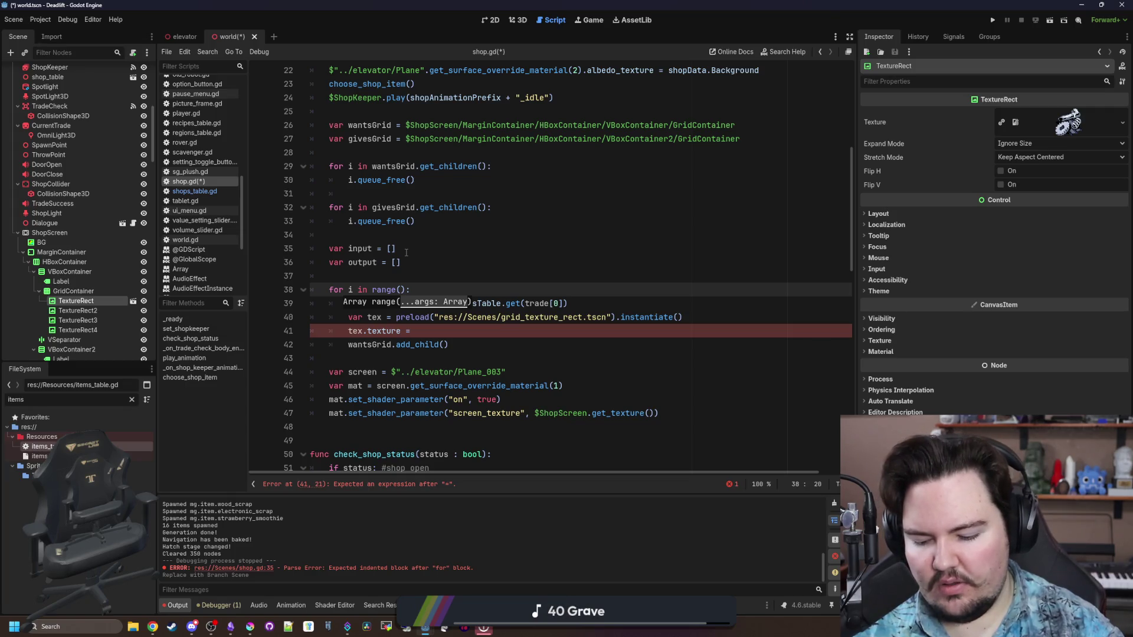
{"action": "type", "text": "4"}
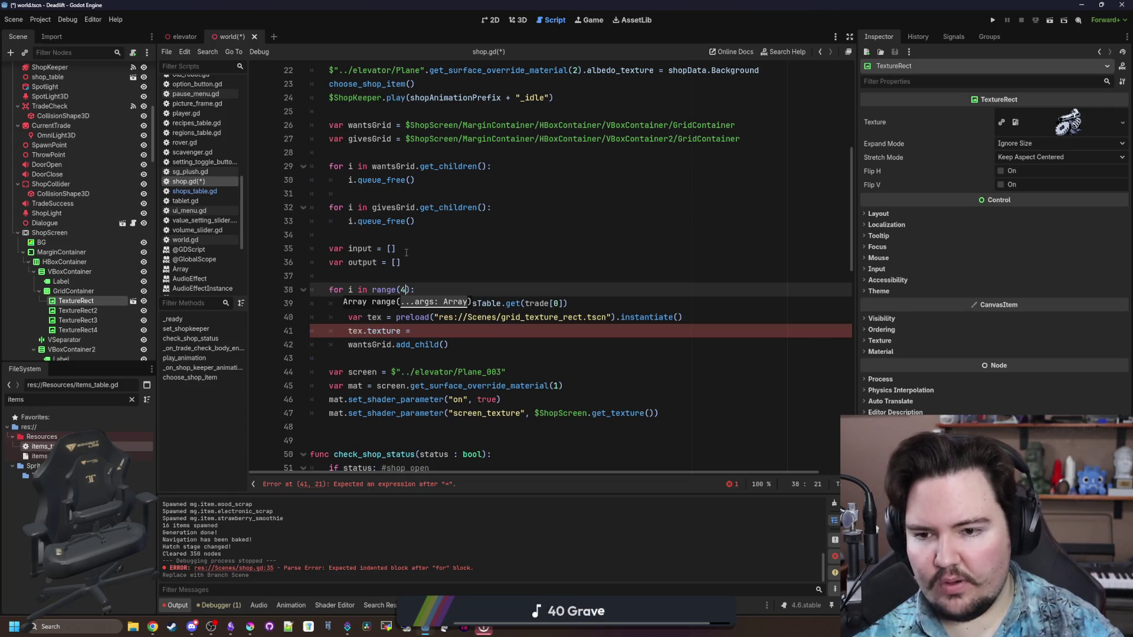
{"action": "left_click", "coordinate": [406, 253]}
{"action": "left_click", "coordinate": [444, 276]}
{"action": "scroll", "coordinate": [500, 285], "scroll_direction": "down", "scroll_amount": 1}
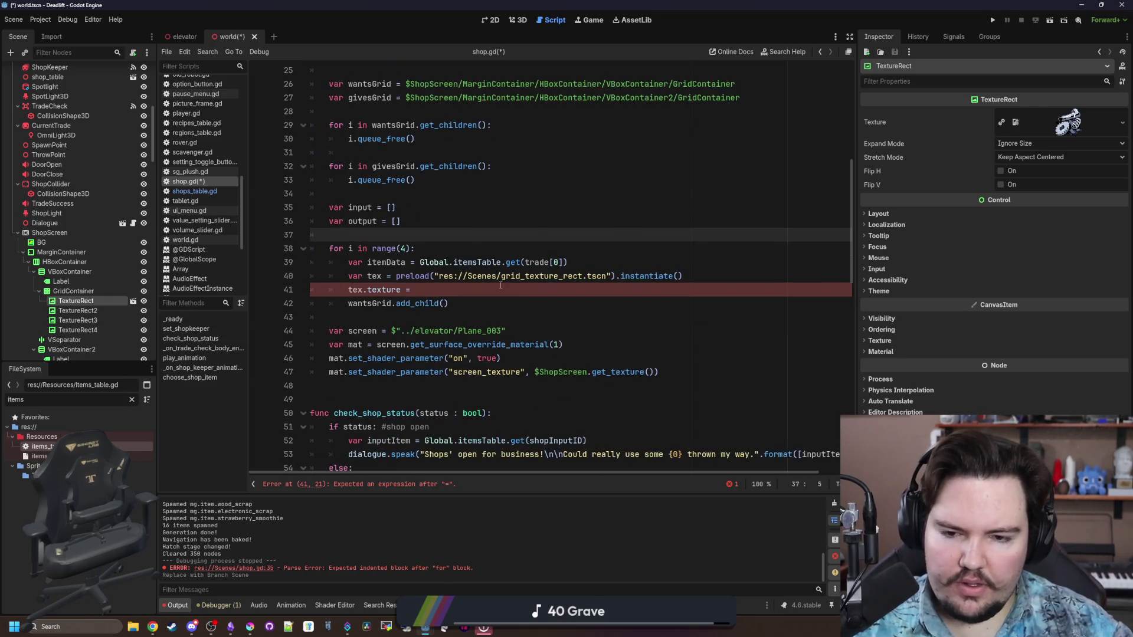
- Add a var item = shopData.Input line at the top of the four-pass loop
{"action": "left_click", "coordinate": [538, 249]}
{"action": "key", "text": "Return"}
{"action": "key", "text": "Return"}
{"action": "key", "text": "Up"}
{"action": "type", "text": "var item "}
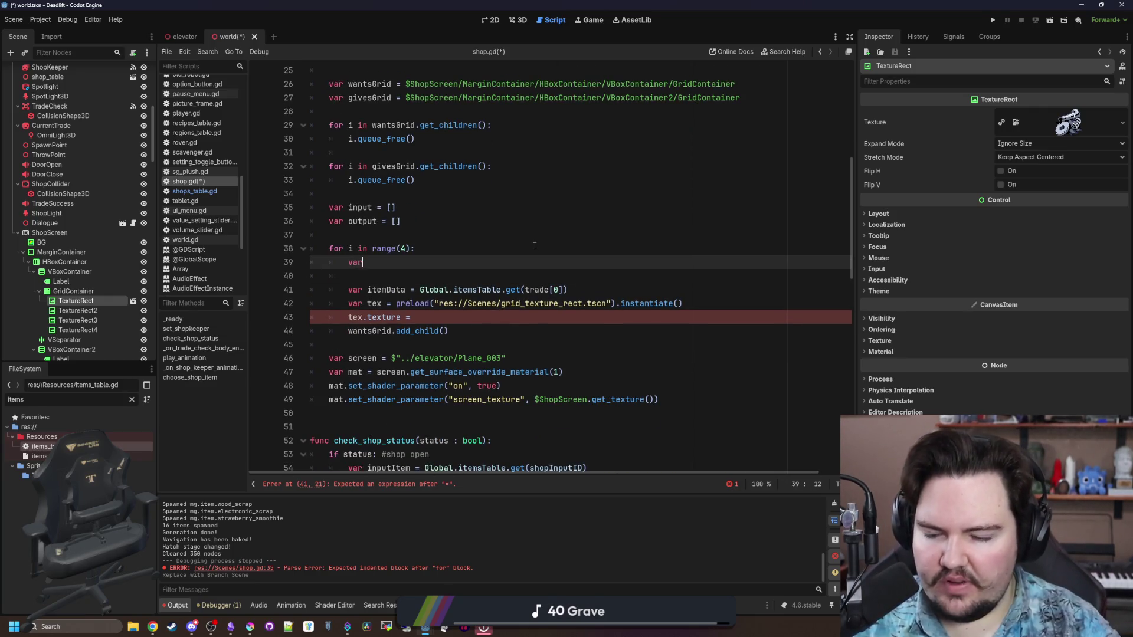
{"action": "type", "text": "="}
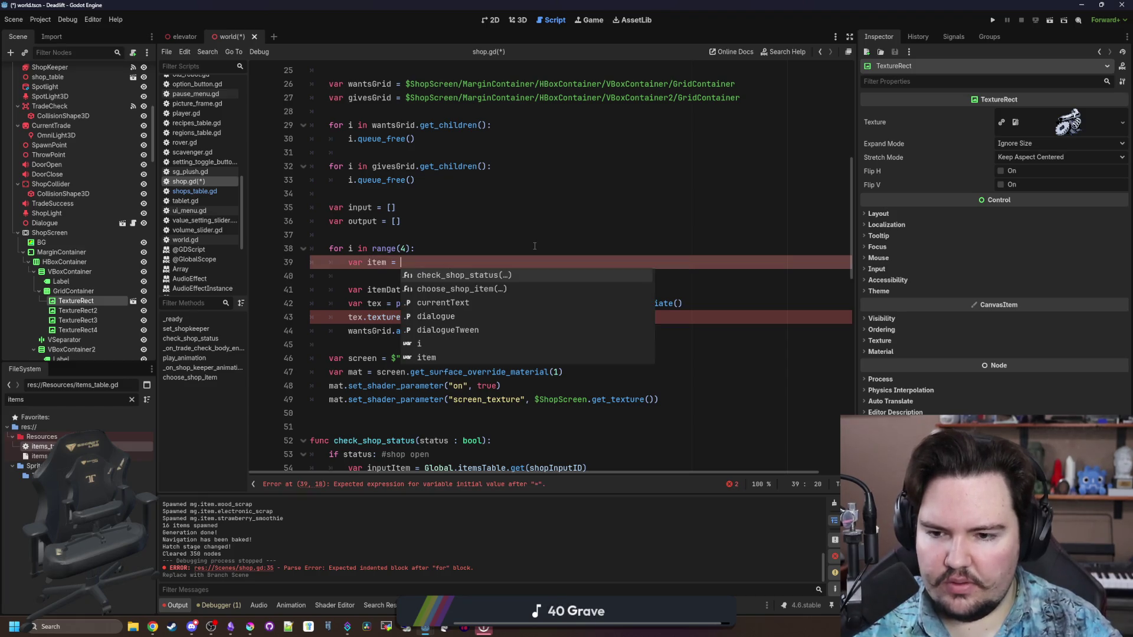
{"action": "scroll", "coordinate": [526, 244], "scroll_direction": "down", "scroll_amount": 5}
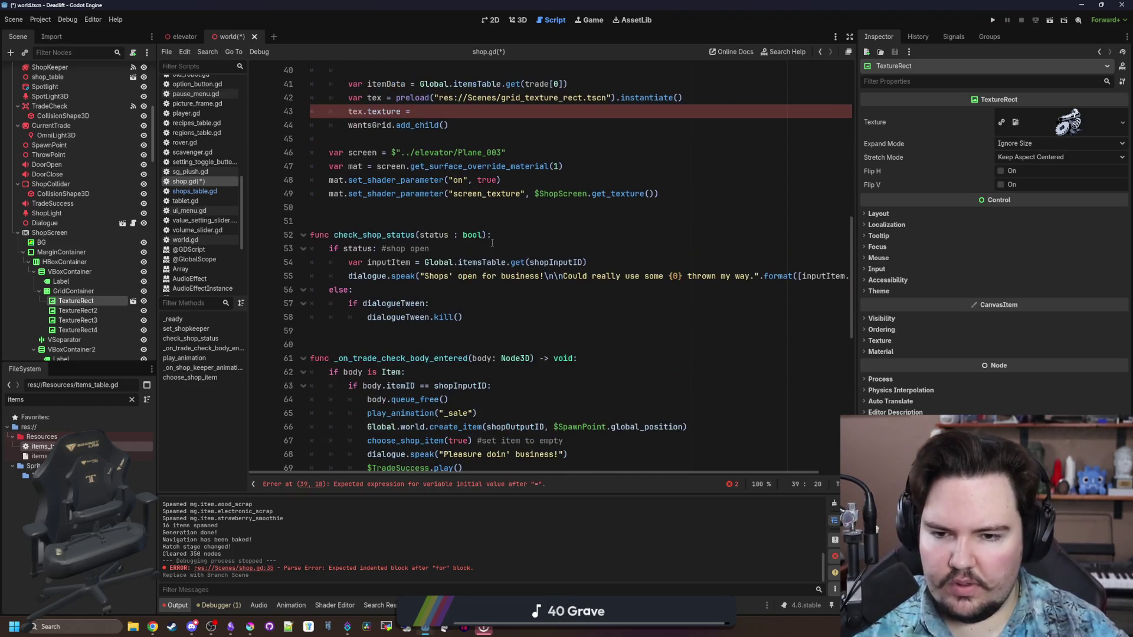
{"action": "scroll", "coordinate": [492, 243], "scroll_direction": "down", "scroll_amount": 11}
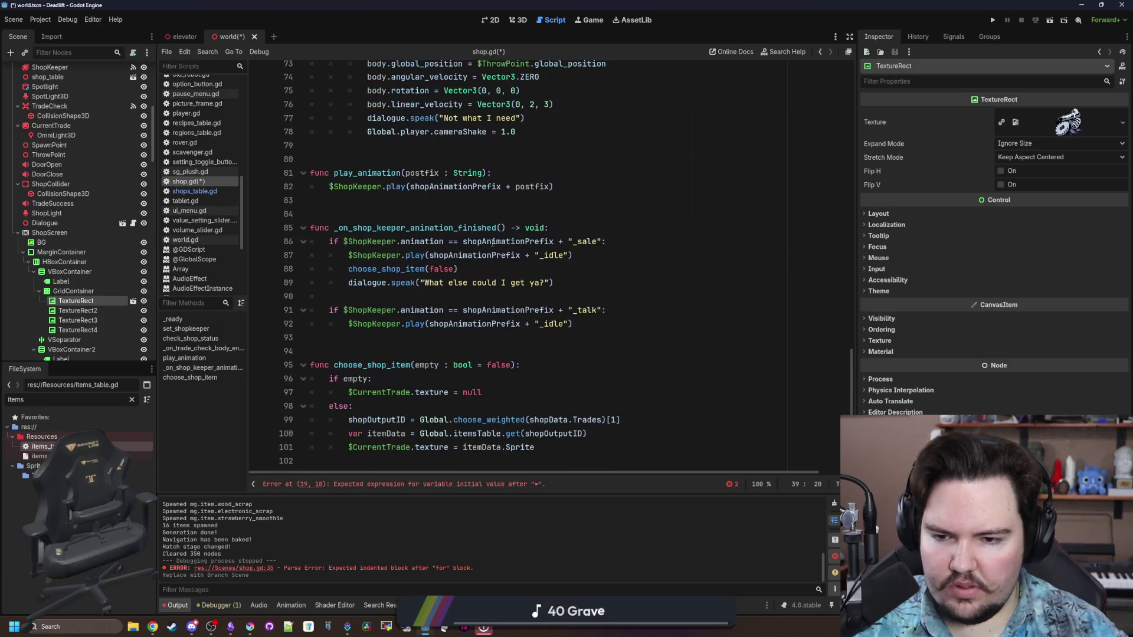
{"action": "type", "text": "shgop"}
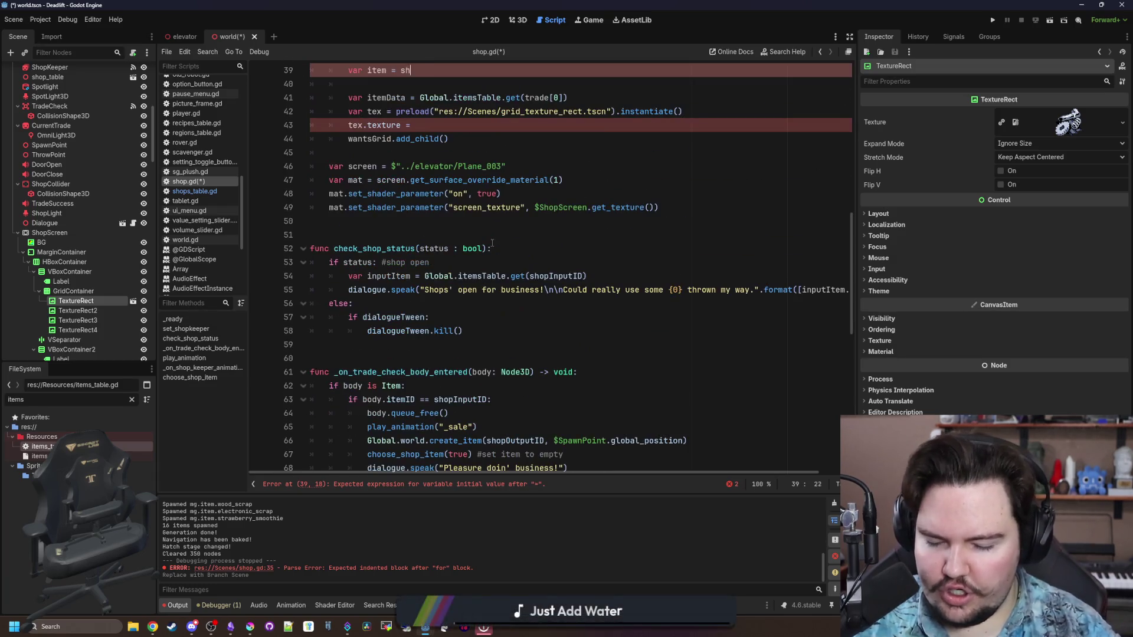
{"action": "key", "text": "BackSpace"}
{"action": "key", "text": "BackSpace"}
{"action": "key", "text": "BackSpace"}
{"action": "type", "text": "opData."}
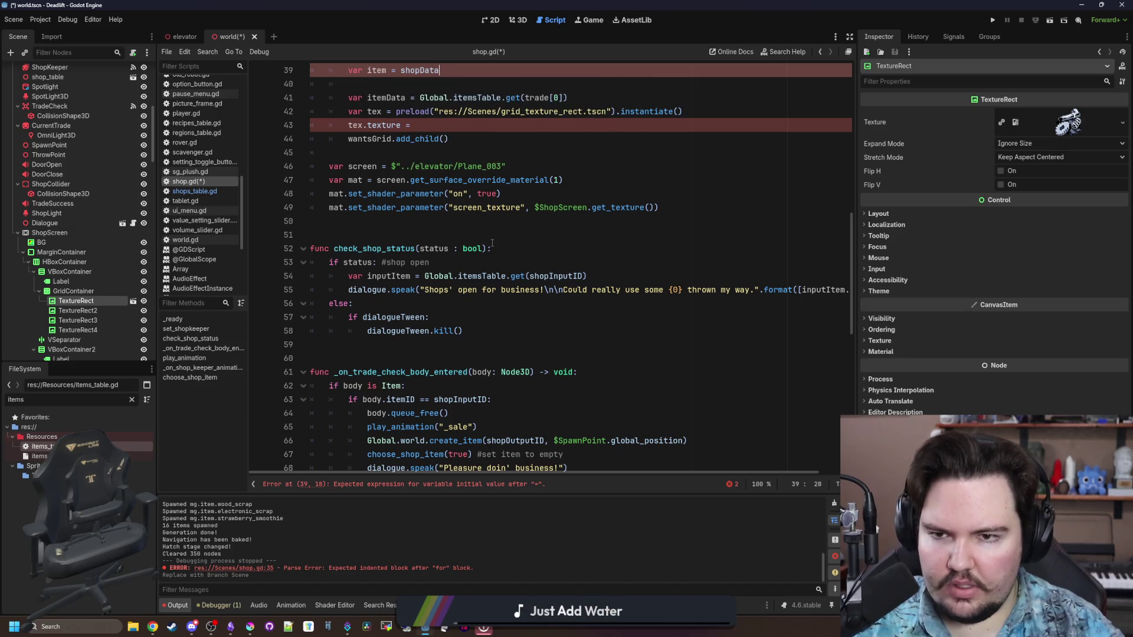
{"action": "type", "text": "Input"}
- Wrap it as Global.choose_weighted(shopData.Input) so the item is picked by weight
{"action": "scroll", "coordinate": [474, 276], "scroll_direction": "up", "scroll_amount": 5}
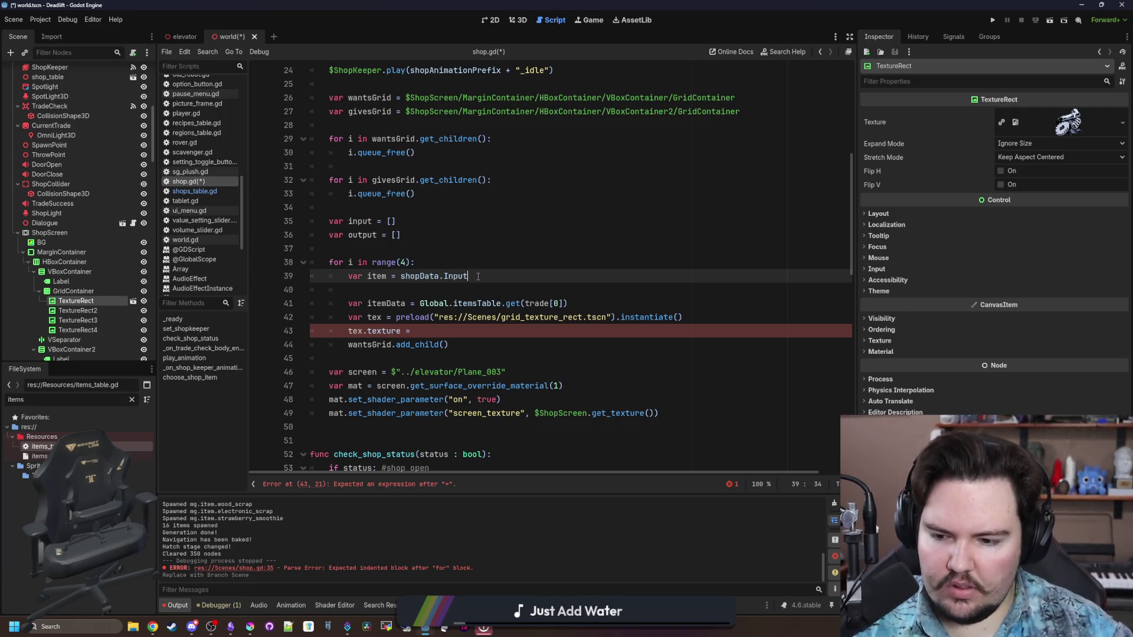
{"action": "left_click", "coordinate": [396, 275]}
{"action": "type", "text": "Global"}
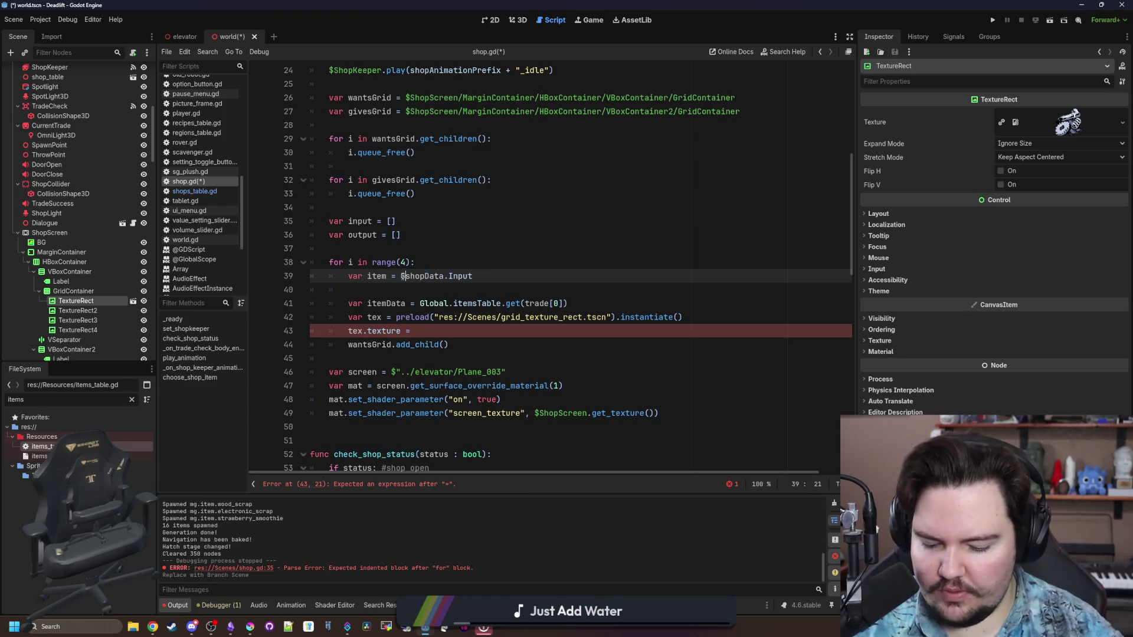
{"action": "type", "text": ".choose_"}
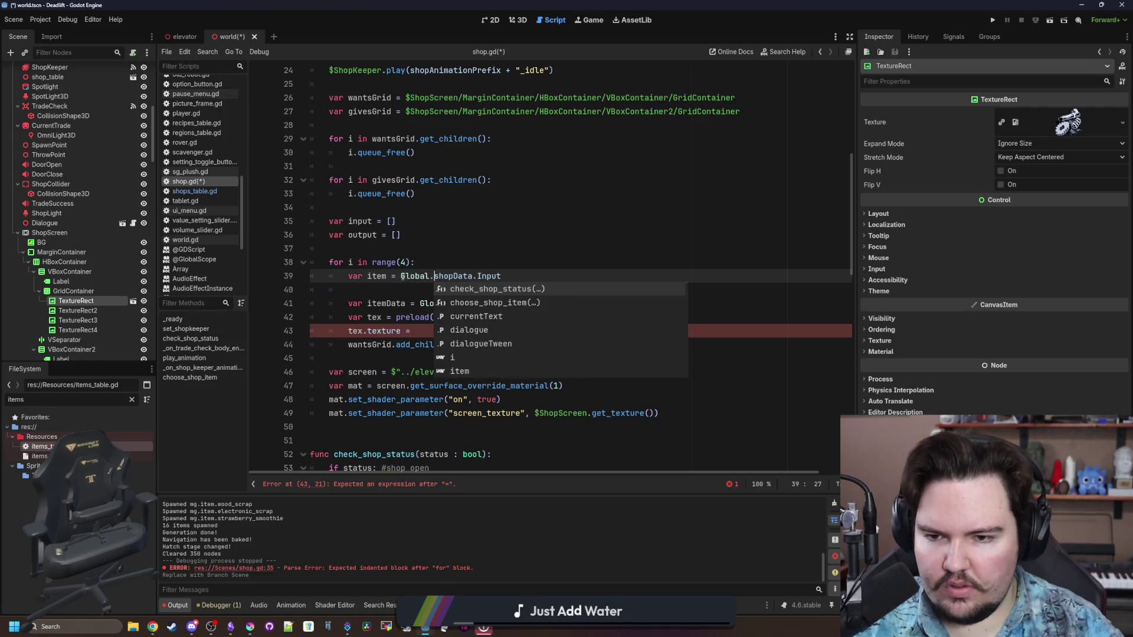
{"action": "type", "text": "w"}
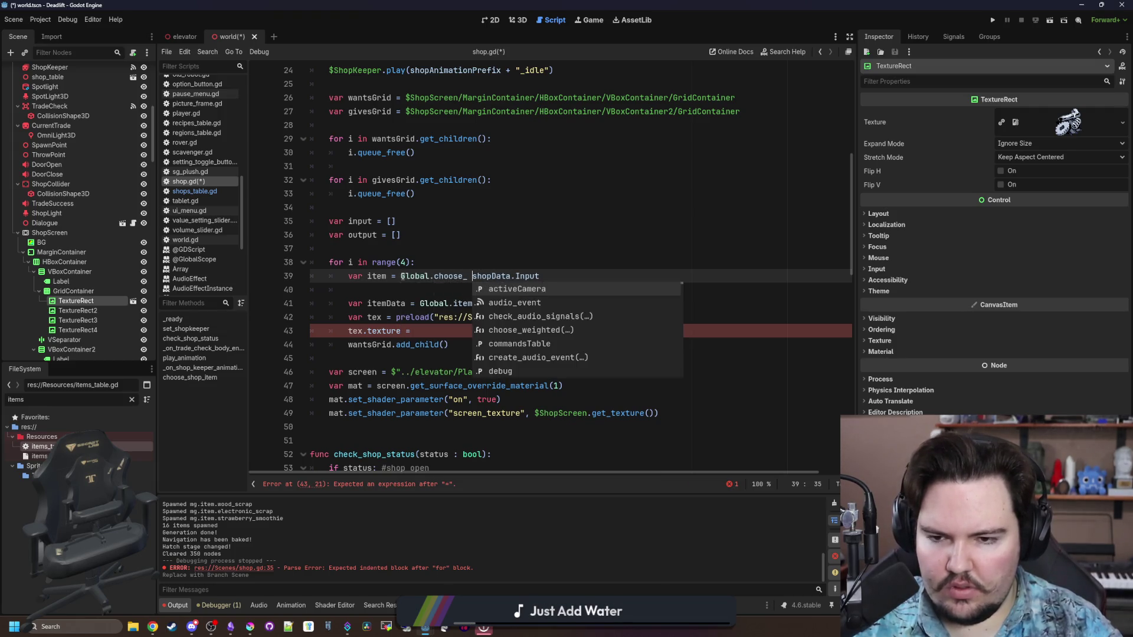
{"action": "key", "text": "Return"}
{"action": "key", "text": "Delete"}
{"action": "key", "text": "Delete"}
{"action": "key", "text": "Right"}
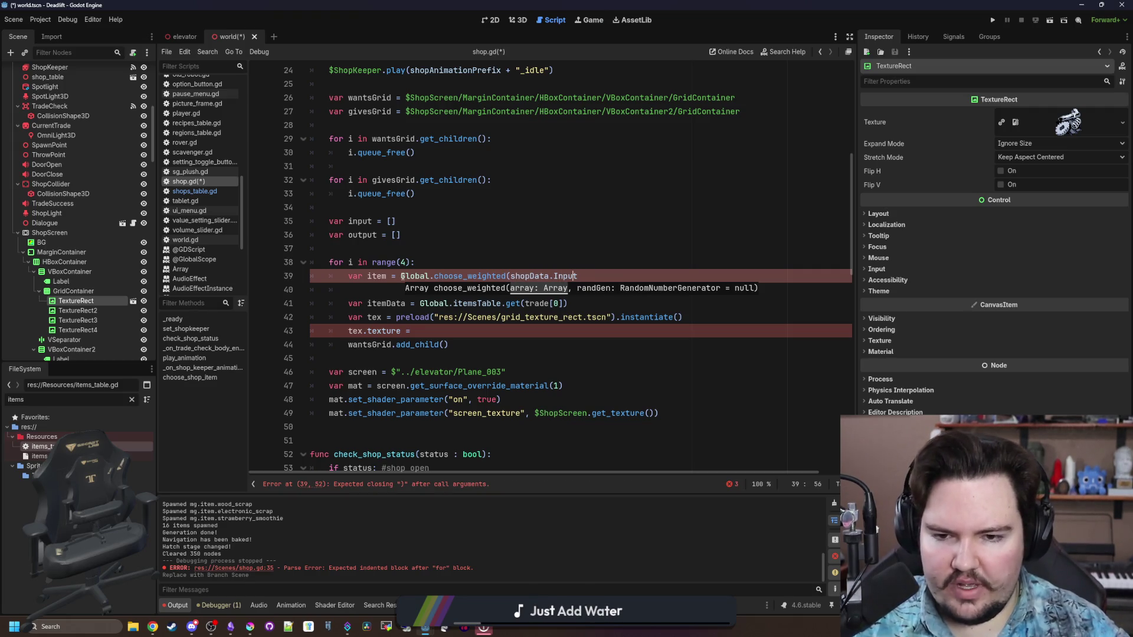
{"action": "key", "text": "Right"}
{"action": "type", "text": ")"}
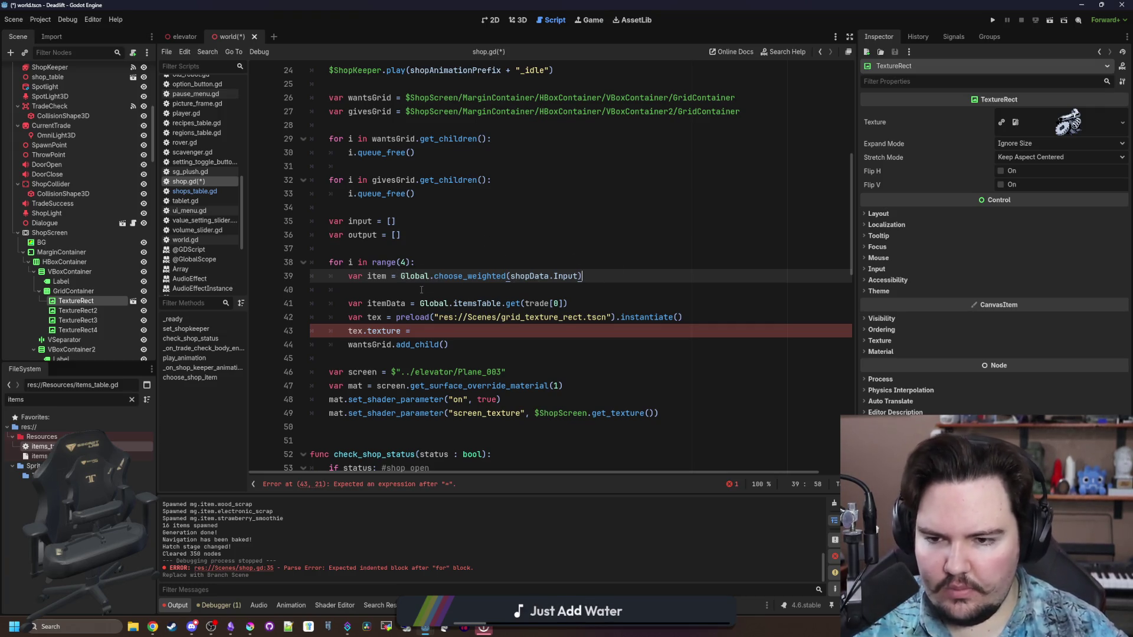
- Look up itemData with get(item[1]) and set tex.texture to itemData.Sprite
{"action": "left_click", "coordinate": [565, 303]}
{"action": "key", "text": "BackSpace"}
{"action": "key", "text": "BackSpace"}
{"action": "key", "text": "BackSpace"}
{"action": "type", "text": "item"}
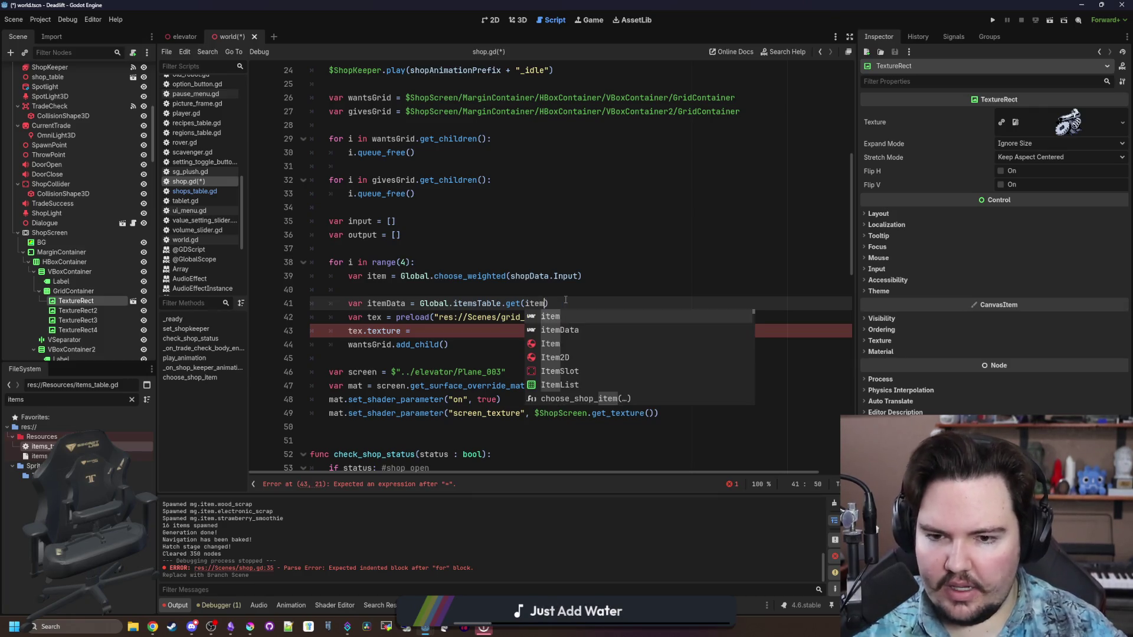
{"action": "left_click", "coordinate": [541, 290]}
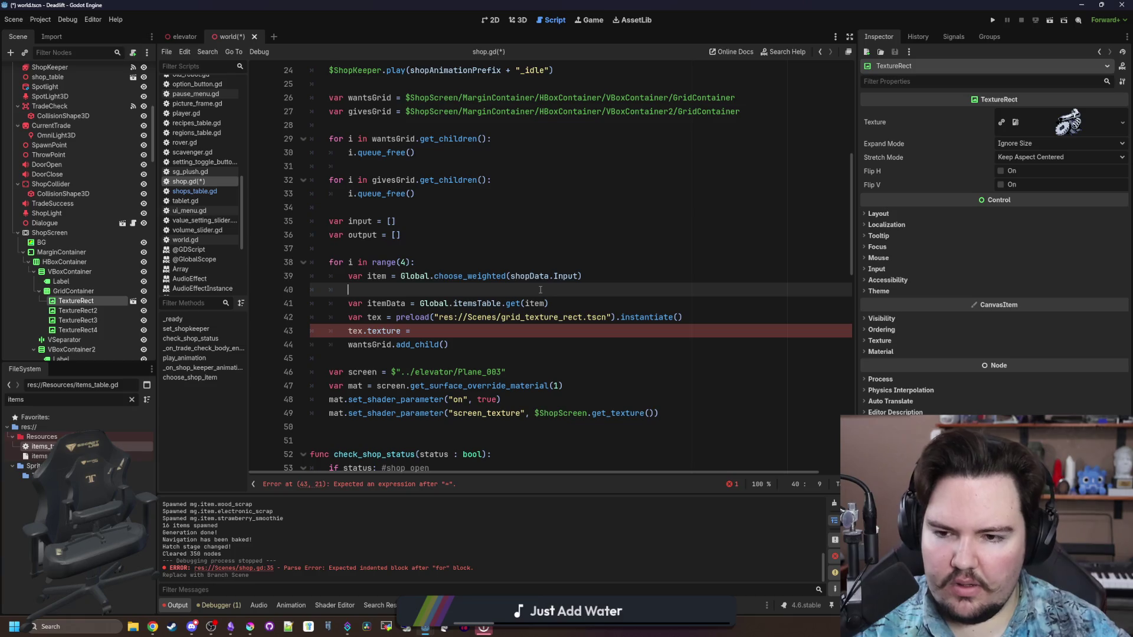
{"action": "left_click", "coordinate": [547, 304]}
{"action": "type", "text": "[1"}
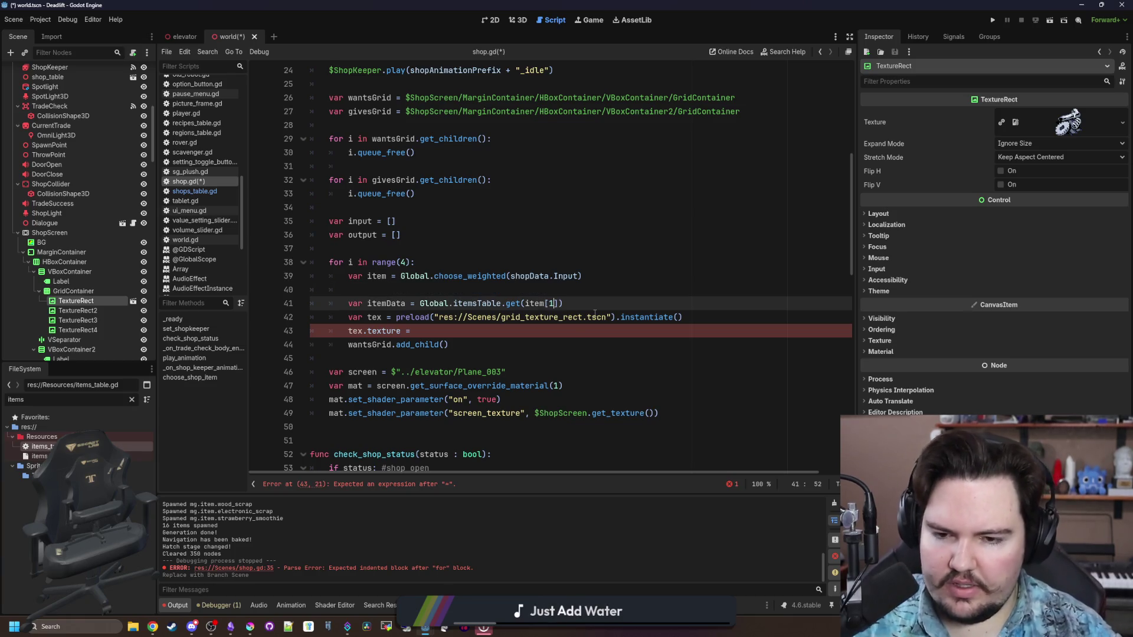
{"action": "key", "text": "Up"}
{"action": "key", "text": "ctrl+shift+k"}
{"action": "left_click", "coordinate": [575, 285]}
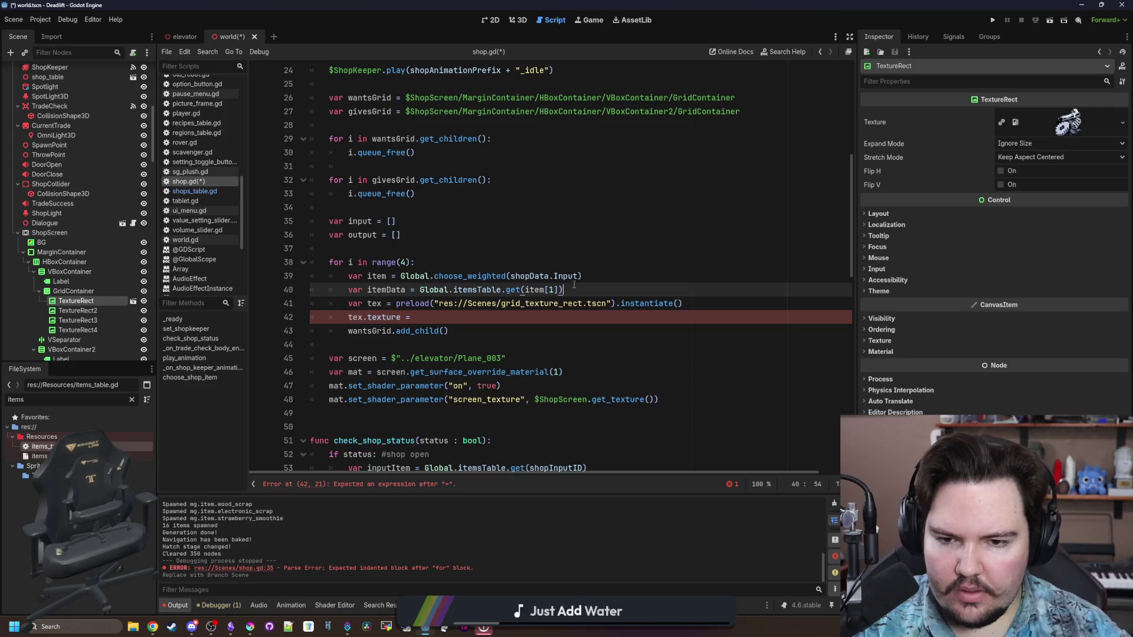
{"action": "key", "text": "Return"}
{"action": "left_click", "coordinate": [425, 329]}
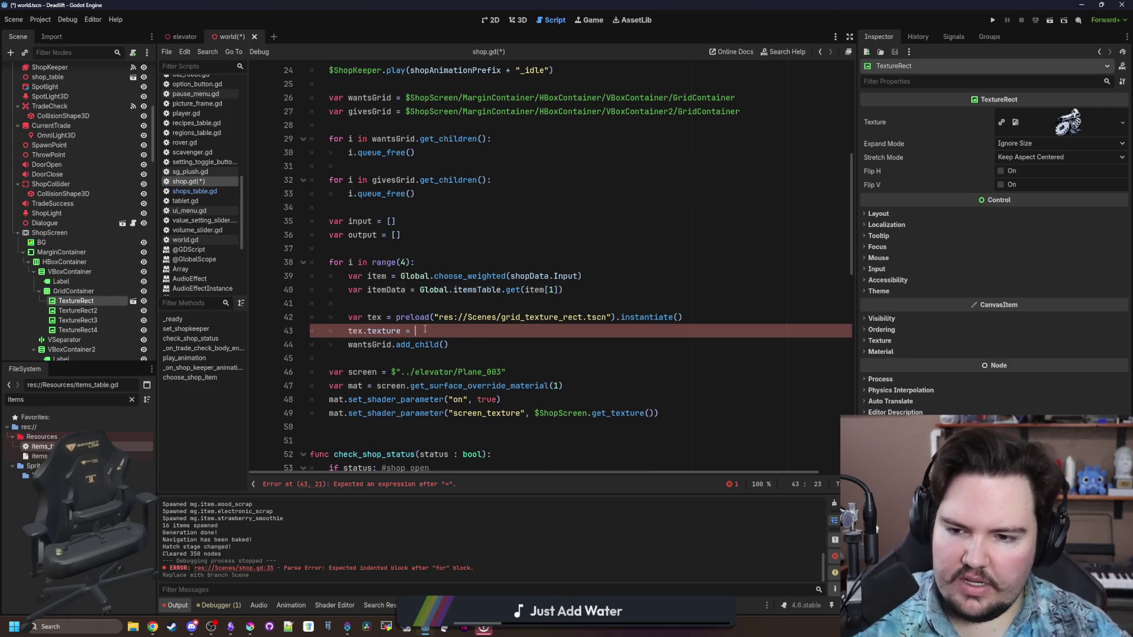
{"action": "type", "text": "itemData.Sprite"}
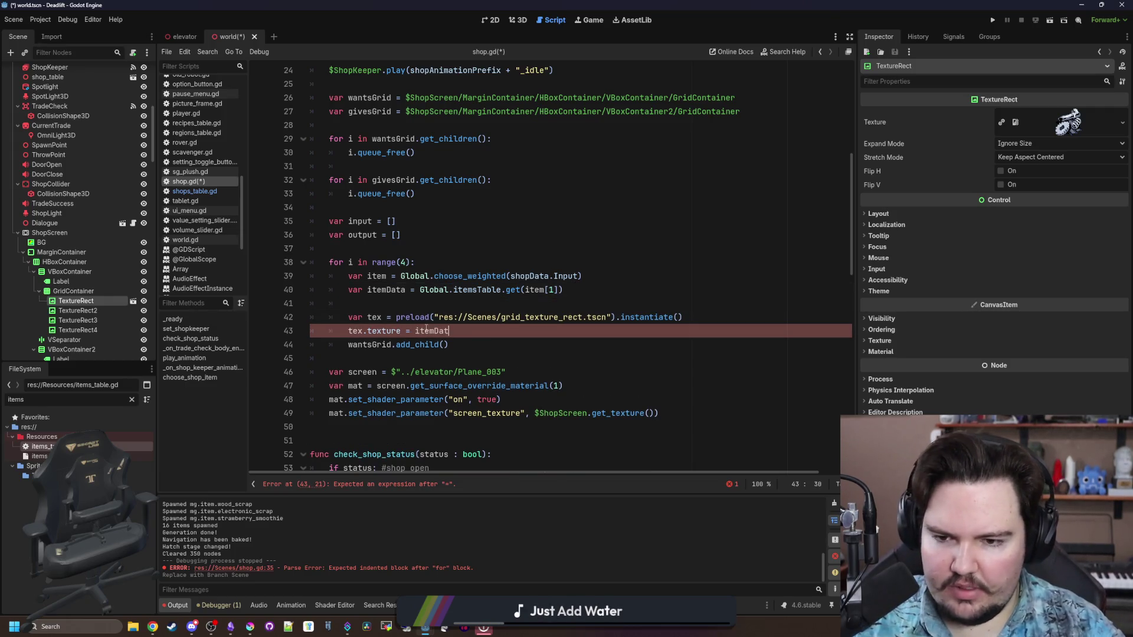
- Complete the empty add_child() call on line 44 as add_child(tex)
{"action": "left_click", "coordinate": [446, 345]}
{"action": "type", "text": "tex"}
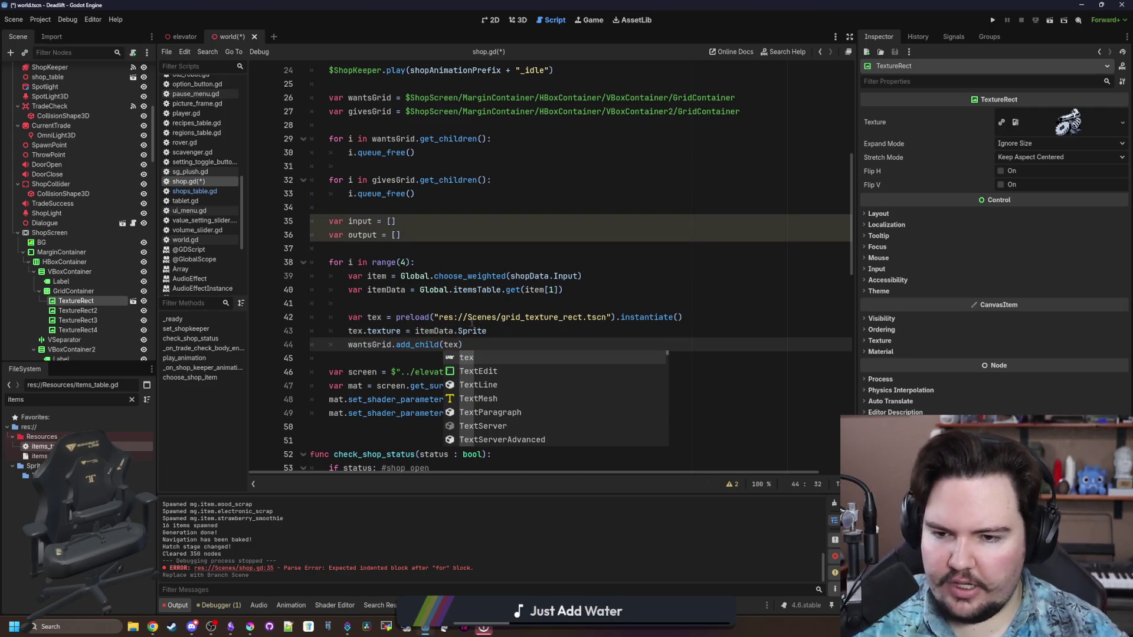
{"action": "left_click", "coordinate": [454, 307]}
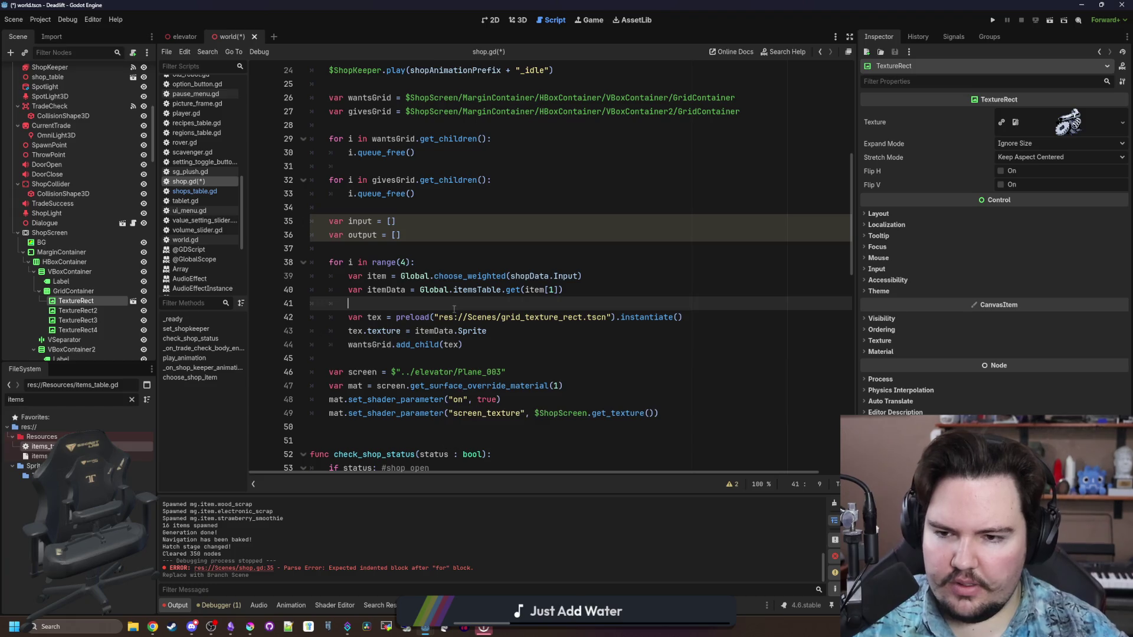
{"action": "left_click", "coordinate": [429, 264]}
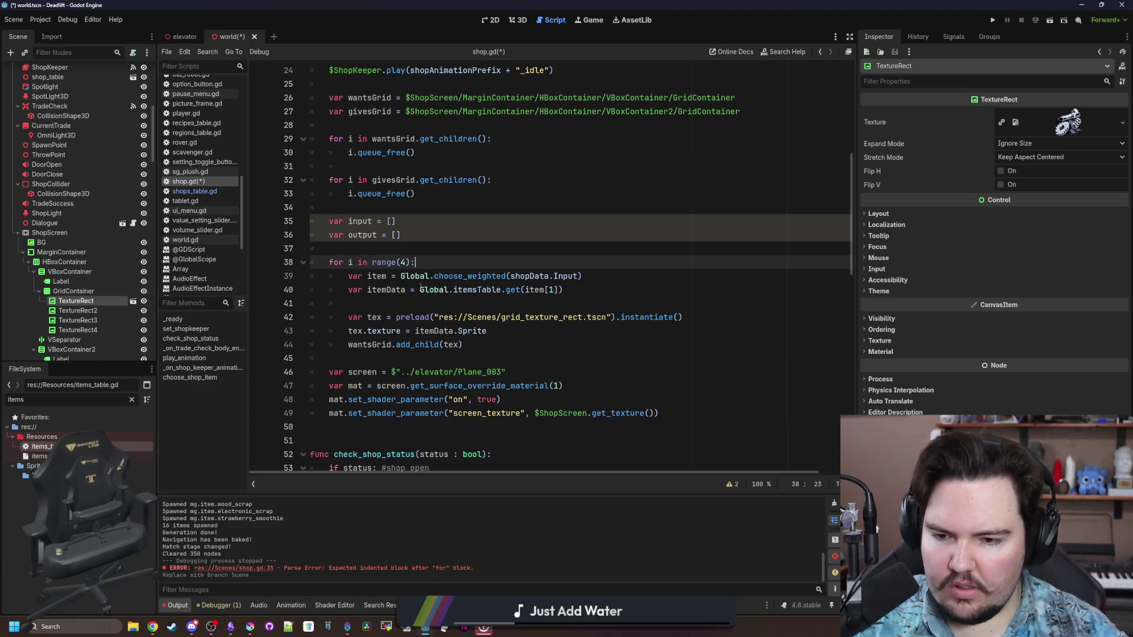
- Start a new loop line after add_child(tex) with input.append(
{"action": "left_click", "coordinate": [473, 348]}
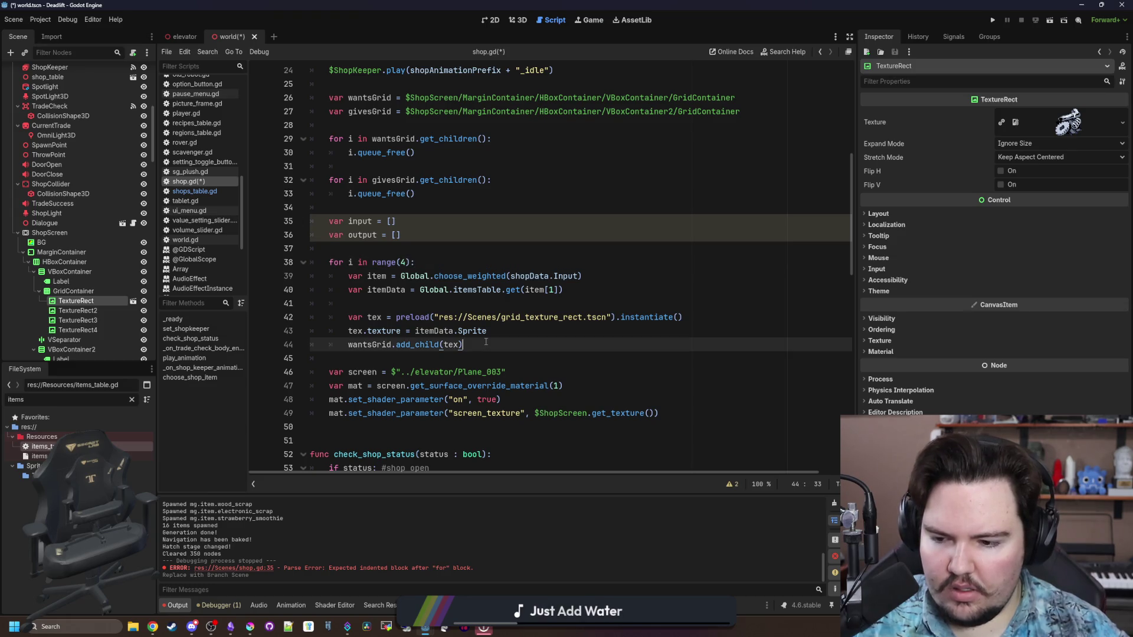
{"action": "key", "text": "Return"}
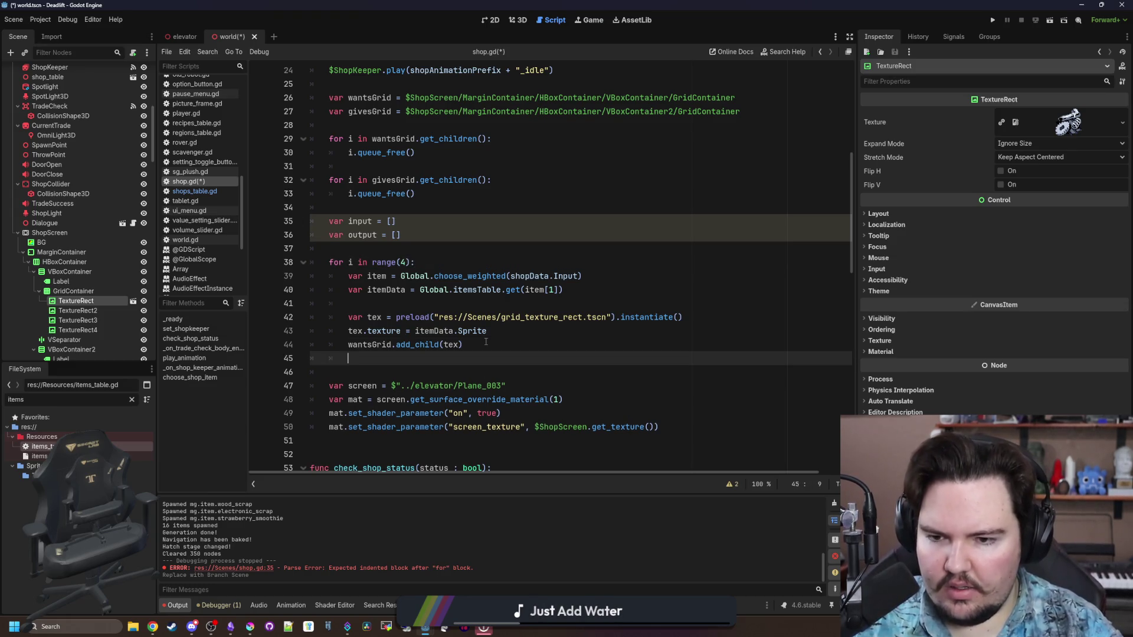
{"action": "type", "text": "input."}
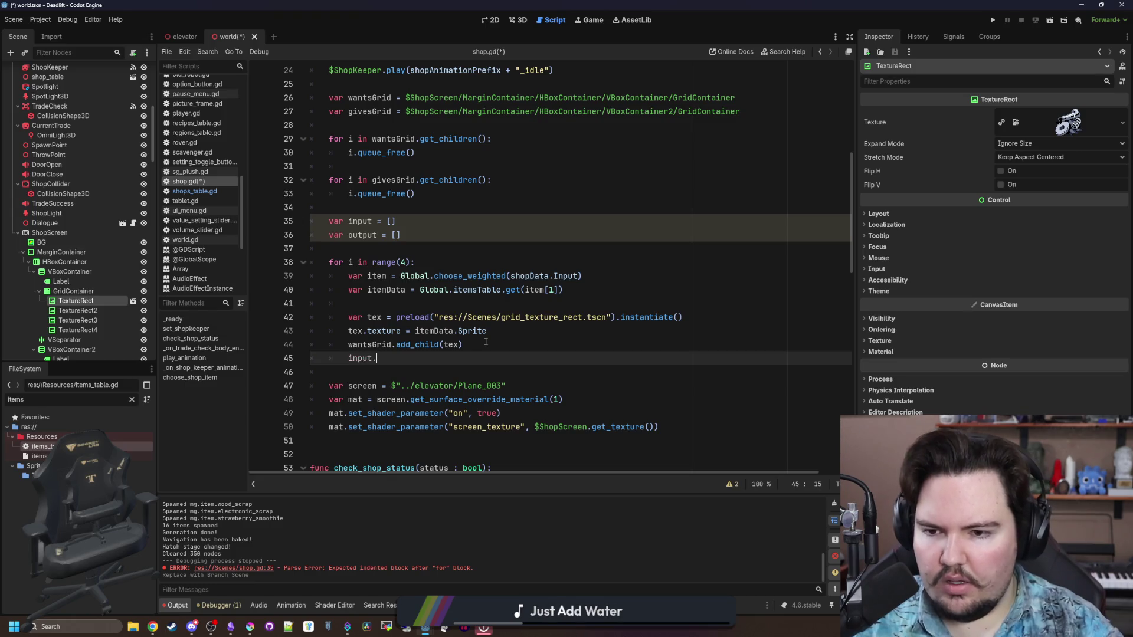
{"action": "key", "text": "BackSpace"}
{"action": "key", "text": "BackSpace"}
{"action": "key", "text": "BackSpace"}
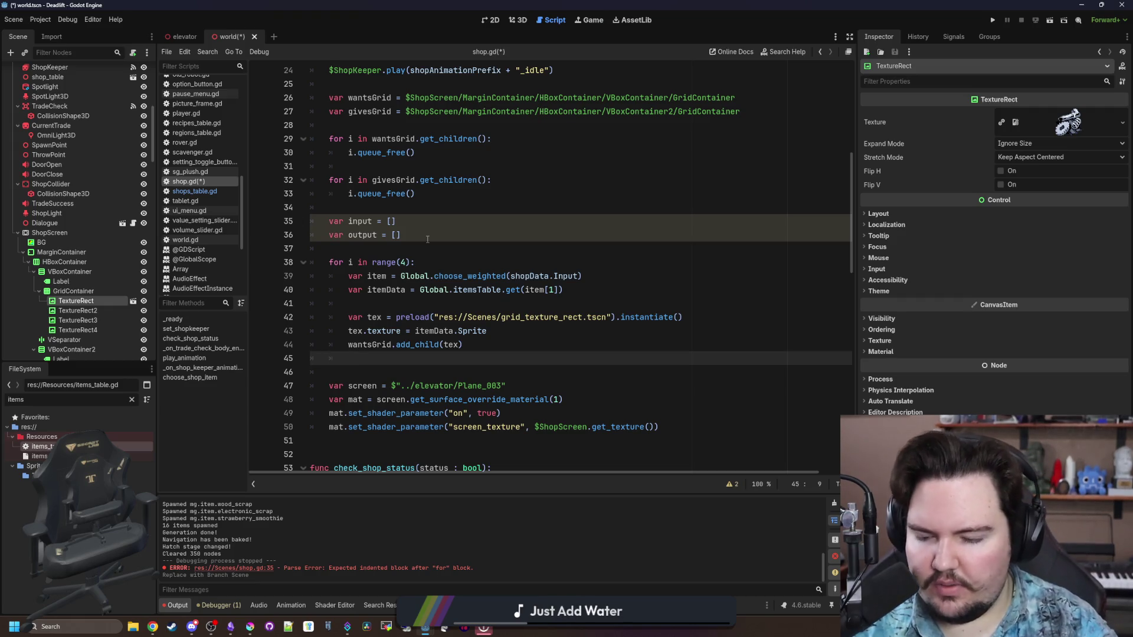
{"action": "type", "text": "input.append("}
{"action": "left_click", "coordinate": [563, 372]}
{"action": "scroll", "coordinate": [563, 373], "scroll_direction": "up", "scroll_amount": 8}
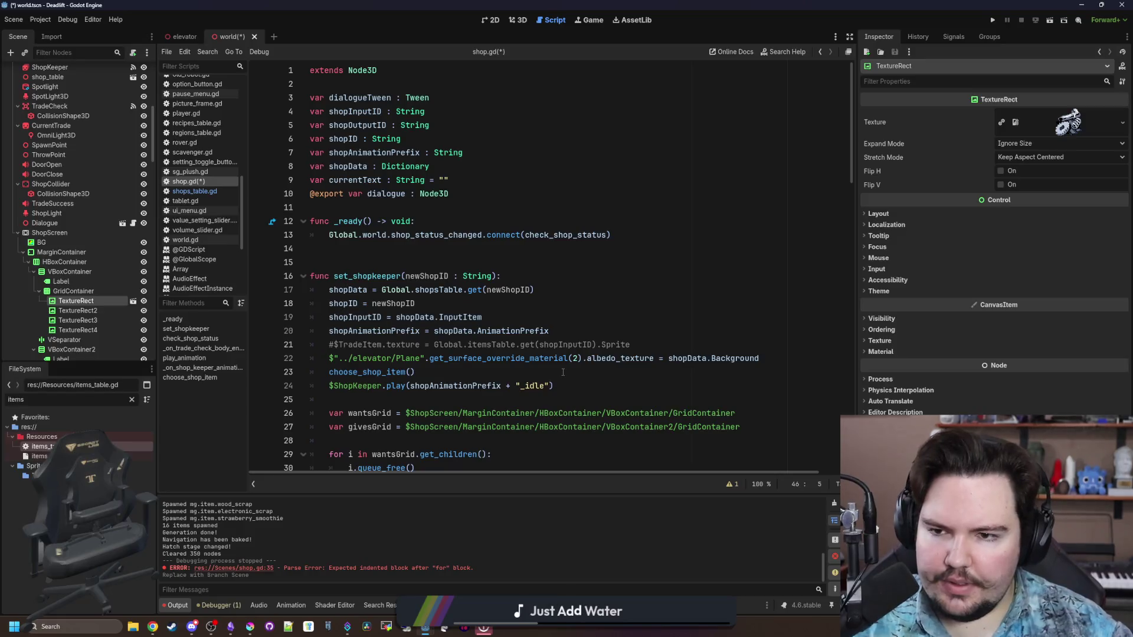
- Below _ready(), declare var inputItems : Array[String] = [] and var outputItems : Array[String] = []
{"action": "scroll", "coordinate": [490, 346], "scroll_direction": "down", "scroll_amount": 5}
{"action": "scroll", "coordinate": [408, 336], "scroll_direction": "up", "scroll_amount": 5}
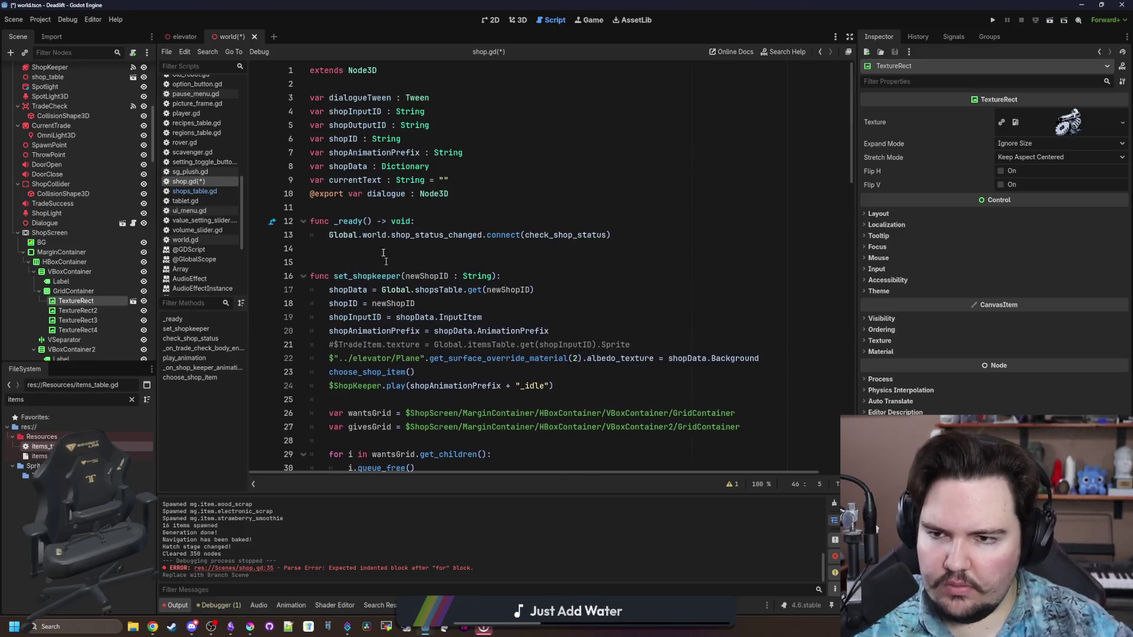
{"action": "left_click", "coordinate": [354, 250]}
{"action": "key", "text": "Return"}
{"action": "key", "text": "Return"}
{"action": "key", "text": "Return"}
{"action": "key", "text": "Up"}
{"action": "type", "text": "var inputItems : Ar"}
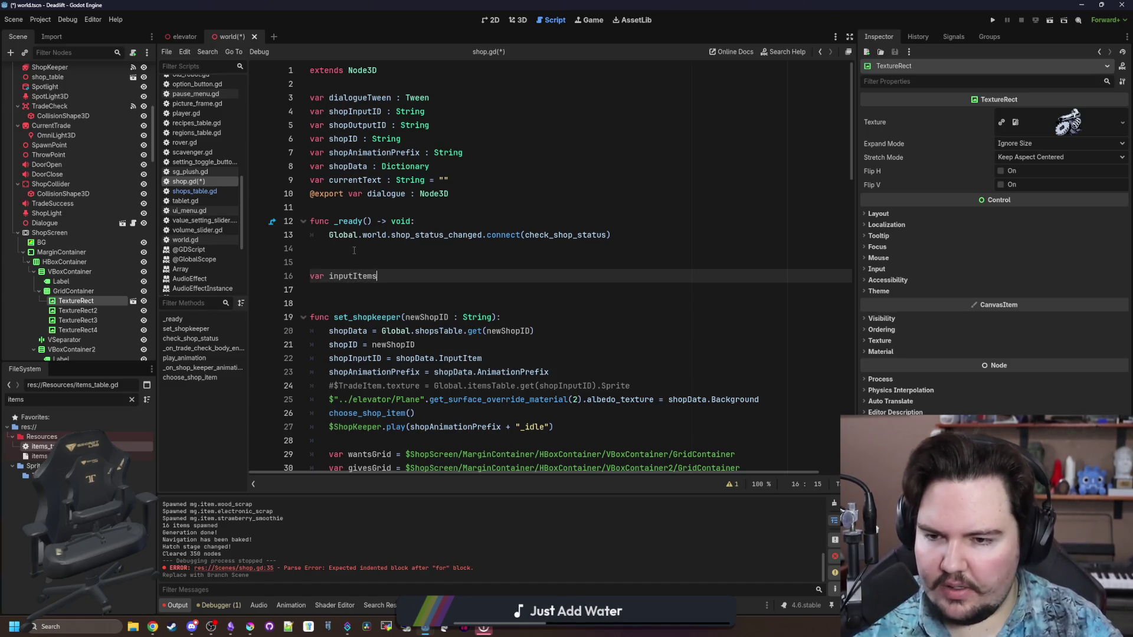
{"action": "type", "text": "ray[S"}
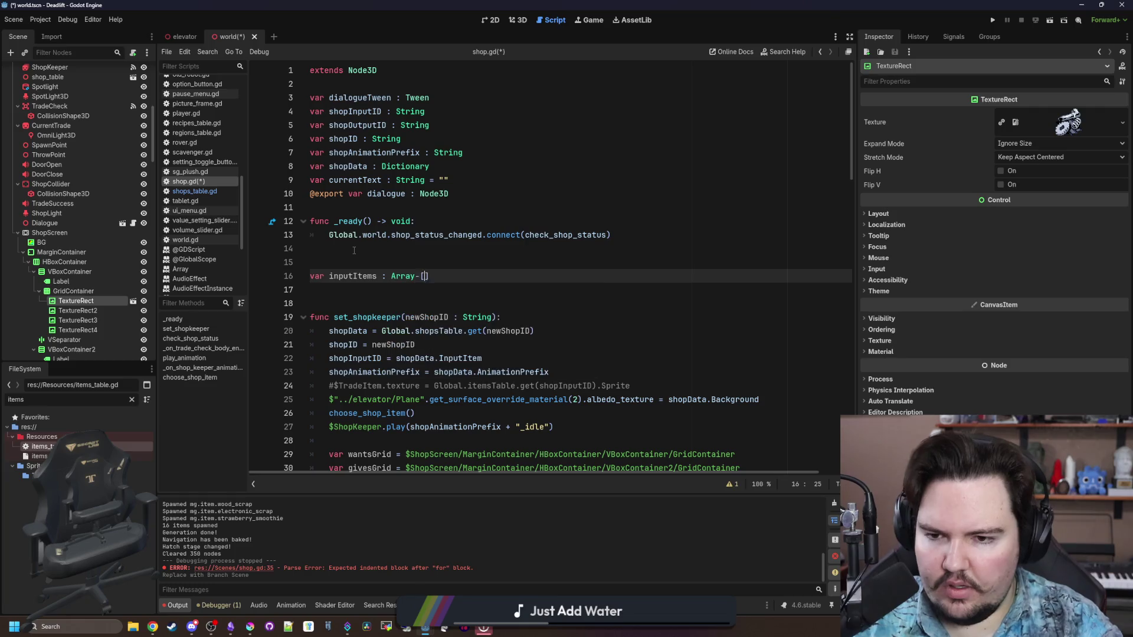
{"action": "type", "text": "tring] = []"}
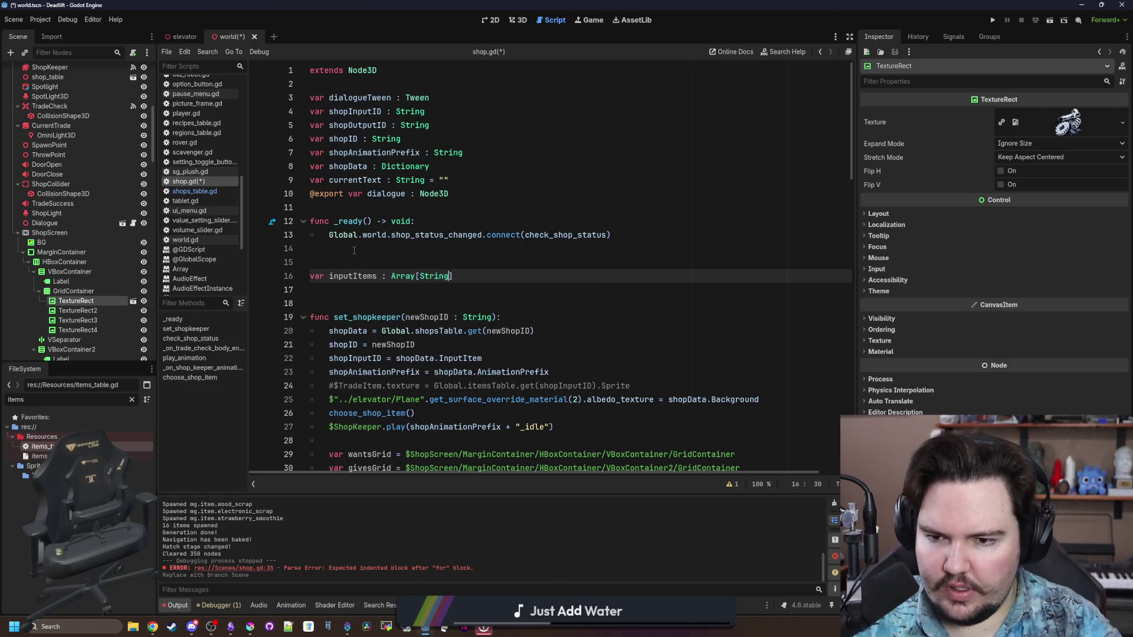
{"action": "key", "text": "Return"}
{"action": "type", "text": "var outputItems : A"}
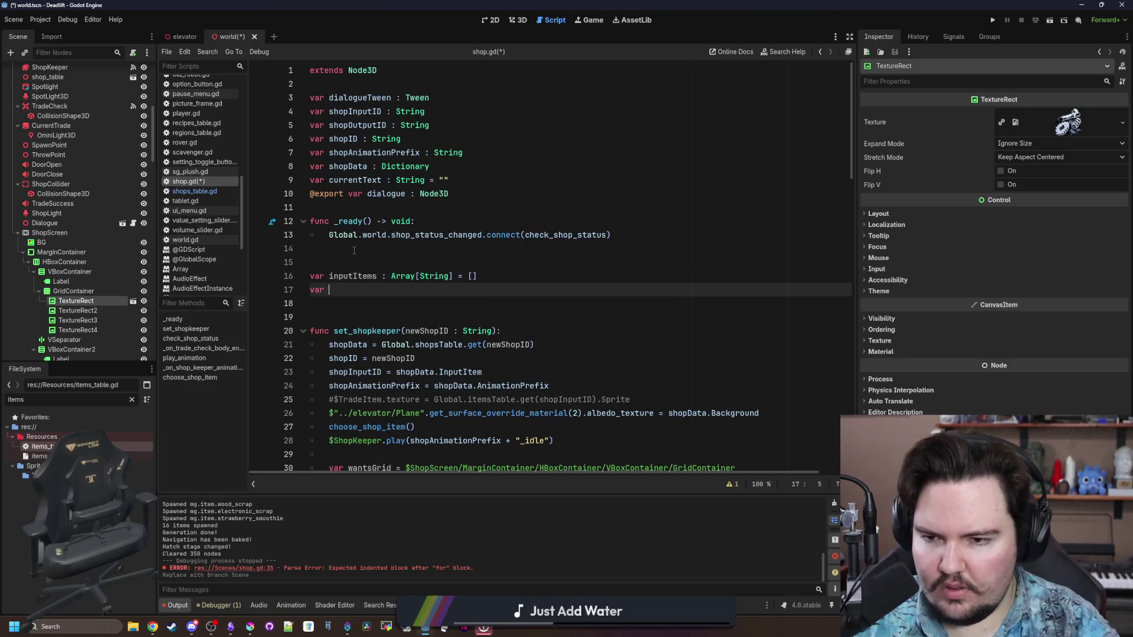
{"action": "type", "text": "rray[String"}
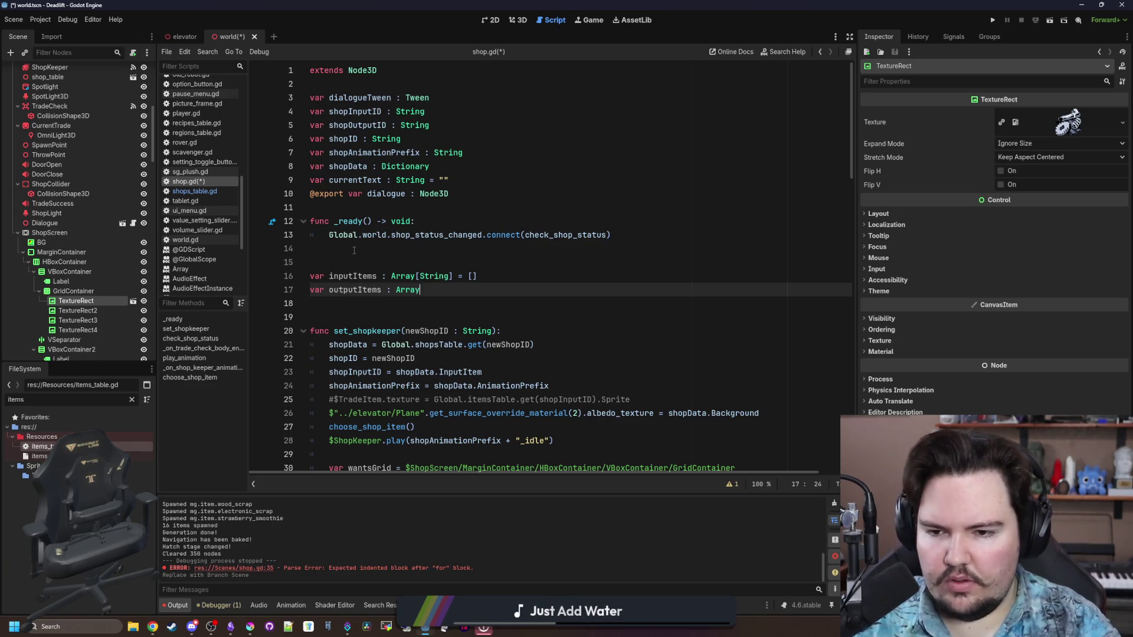
{"action": "type", "text": "] = []"}
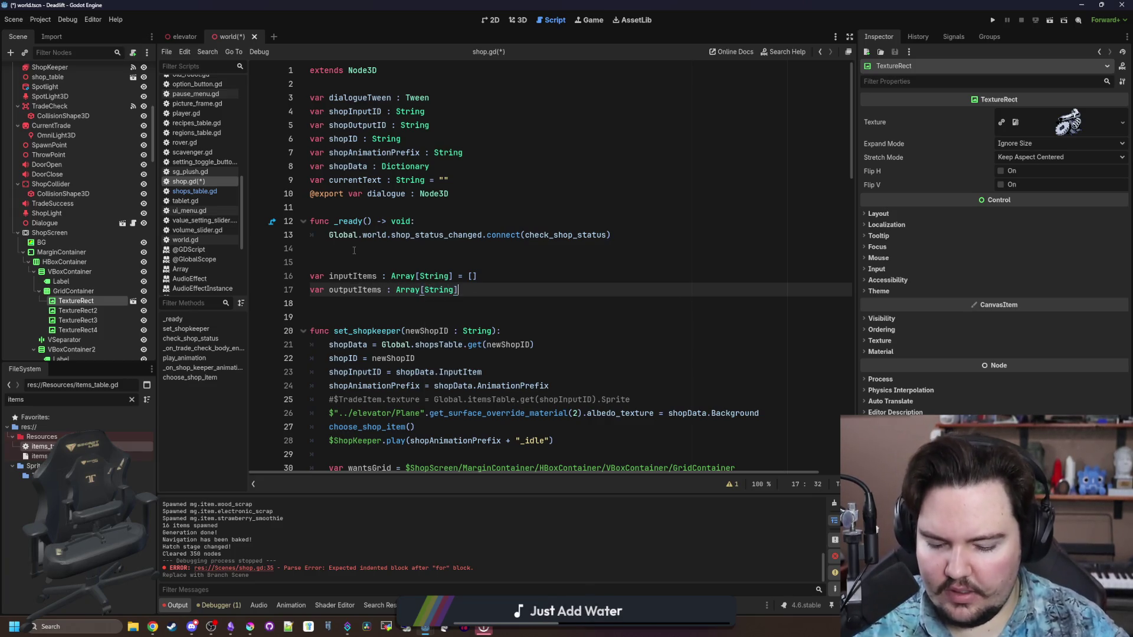
{"action": "scroll", "coordinate": [519, 317], "scroll_direction": "down", "scroll_amount": 10}
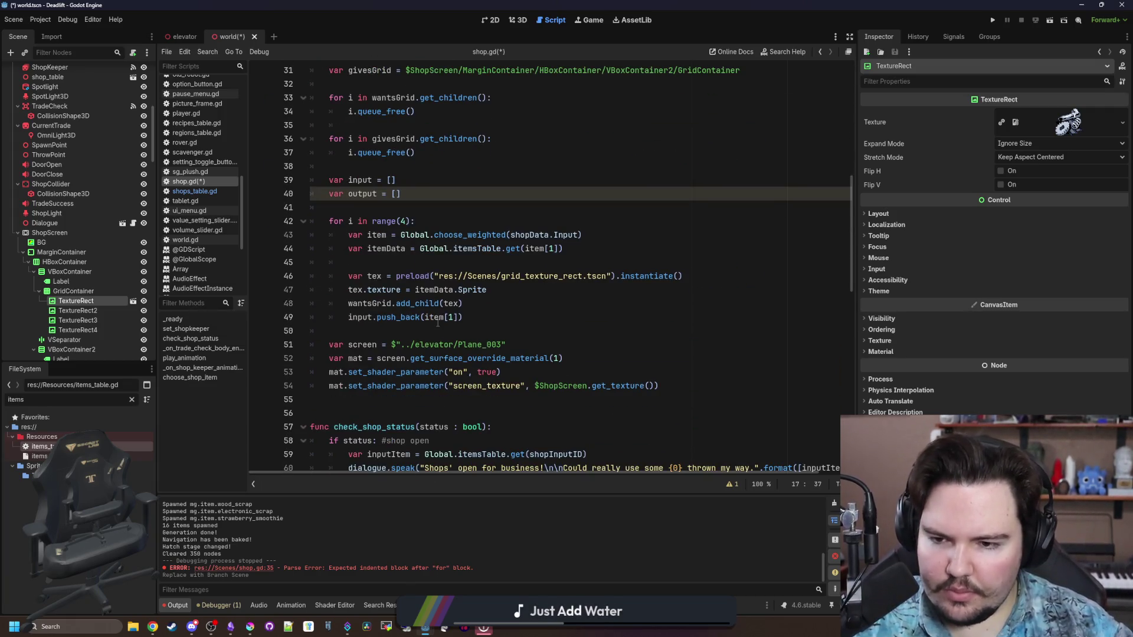
- Add a new for i in range(4): loop header after the first loop
{"action": "left_click", "coordinate": [377, 330]}
{"action": "key", "text": "Return"}
{"action": "key", "text": "Return"}
{"action": "key", "text": "Up"}
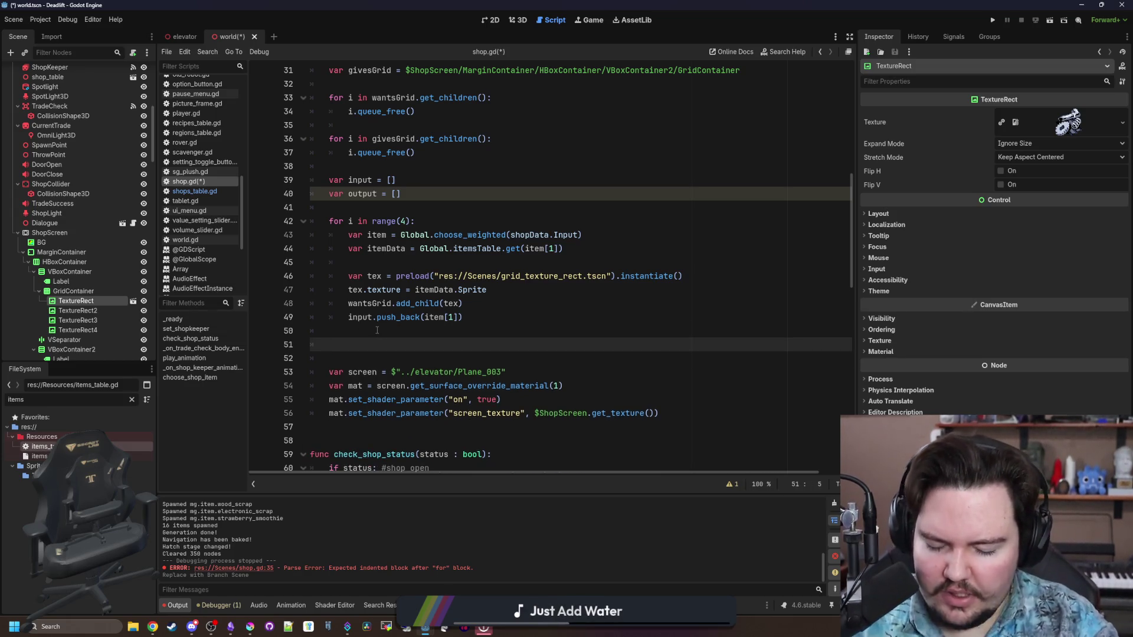
{"action": "type", "text": "for i in range(4"}
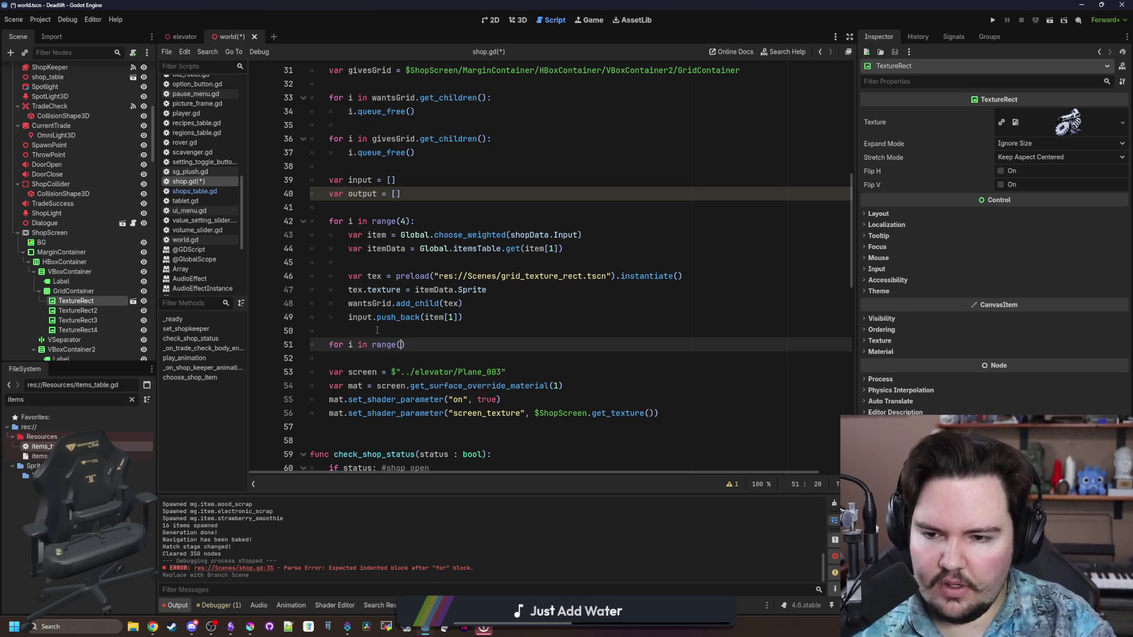
{"action": "type", "text": "):"}
{"action": "key", "text": "Return"}
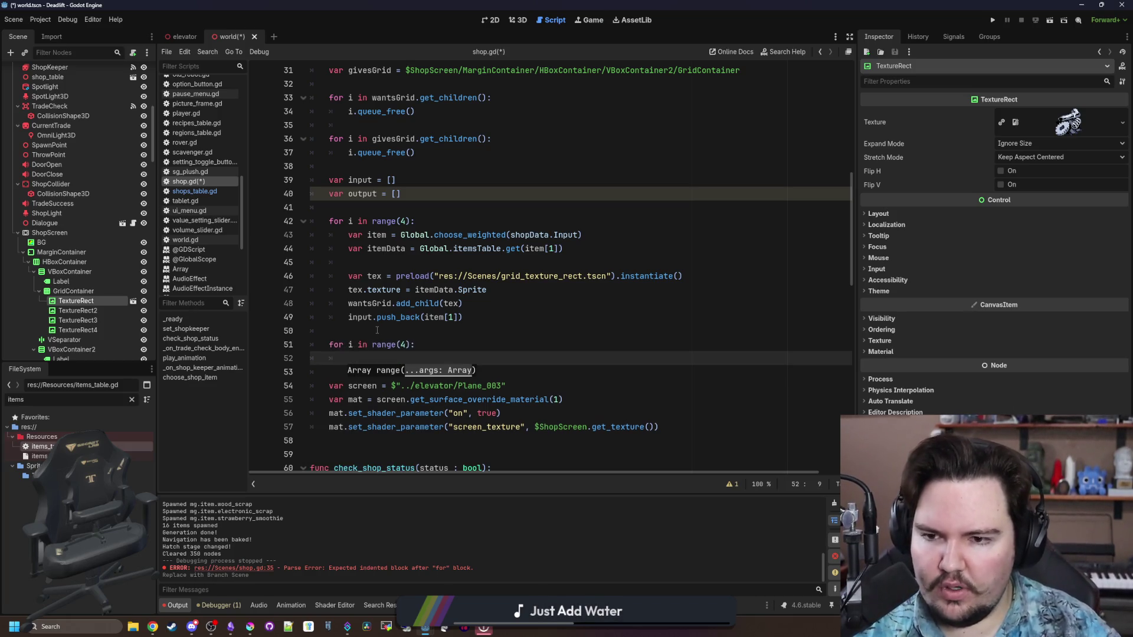
- Copy the first loop's body (lines 43–49) into the new loop, changing Input to Output
{"action": "mouse_move", "coordinate": [465, 316]}
{"action": "left_mouse_down"}
{"action": "mouse_move", "coordinate": [313, 249]}
{"action": "mouse_move", "coordinate": [250, 244]}
{"action": "left_mouse_up"}
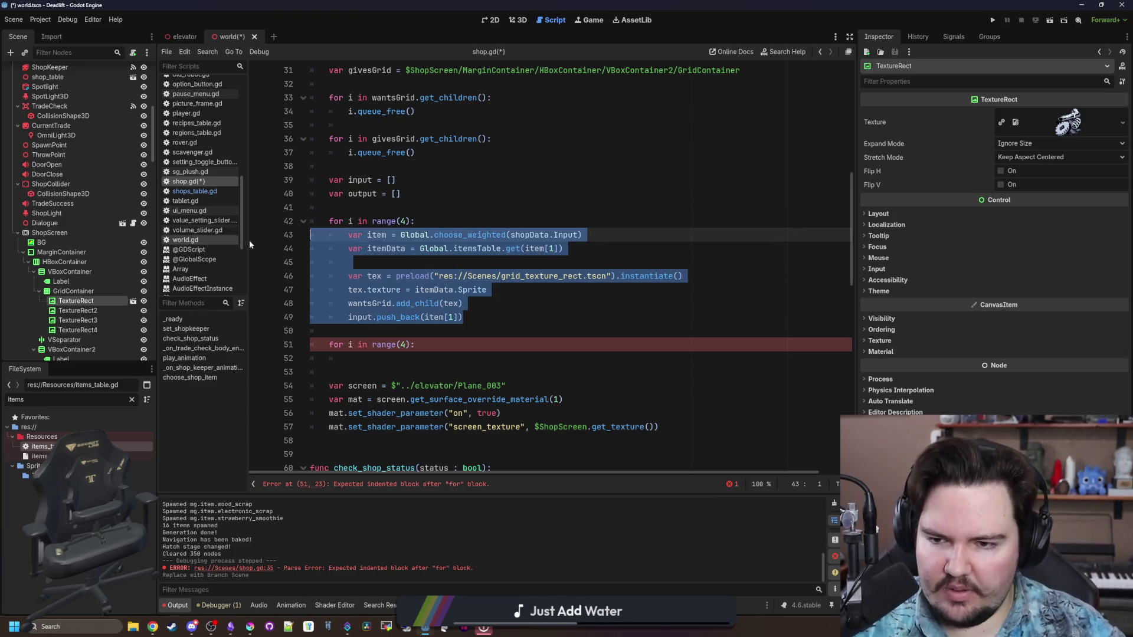
{"action": "key", "text": "ctrl+c"}
{"action": "left_click", "coordinate": [488, 358]}
{"action": "key", "text": "ctrl+v"}
{"action": "scroll", "coordinate": [489, 317], "scroll_direction": "down", "scroll_amount": 1}
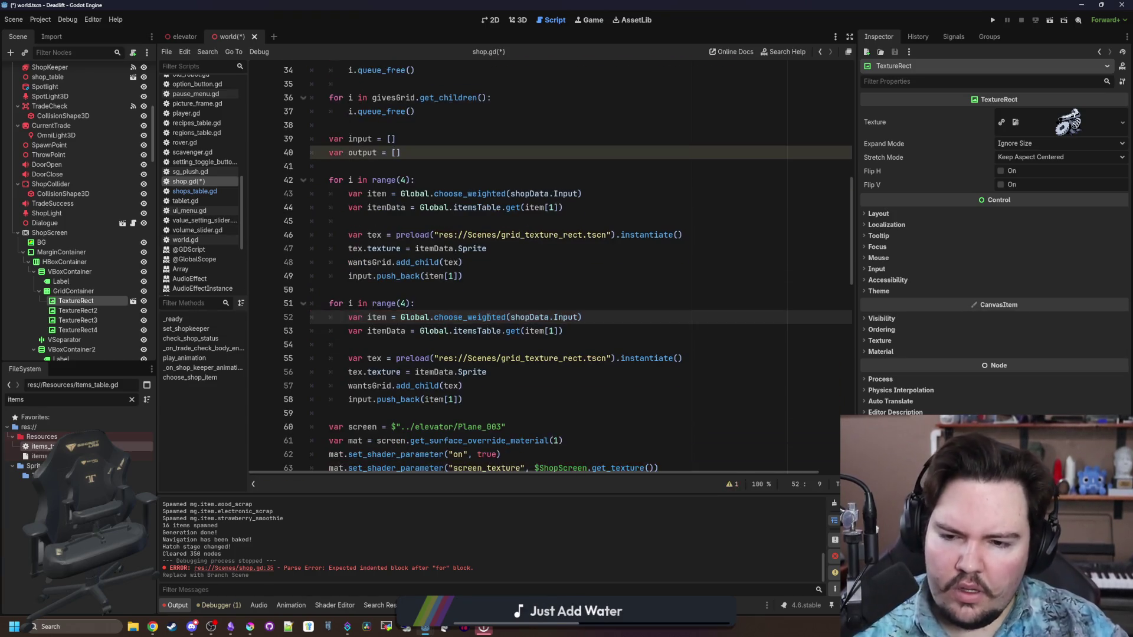
{"action": "double_click", "coordinate": [566, 317]}
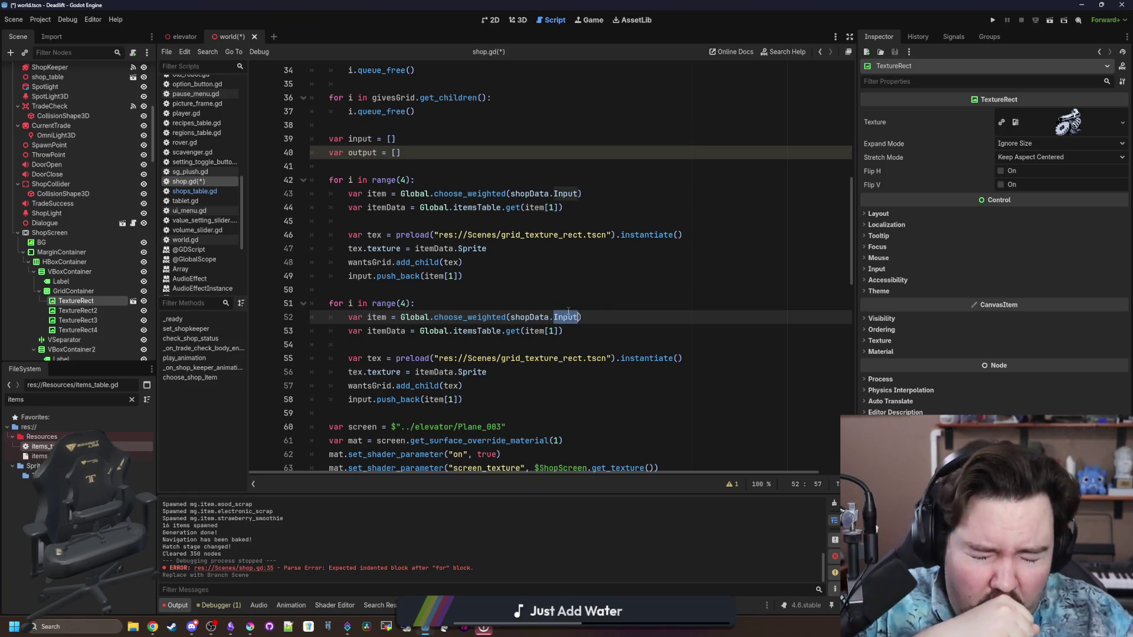
{"action": "type", "text": "Output"}
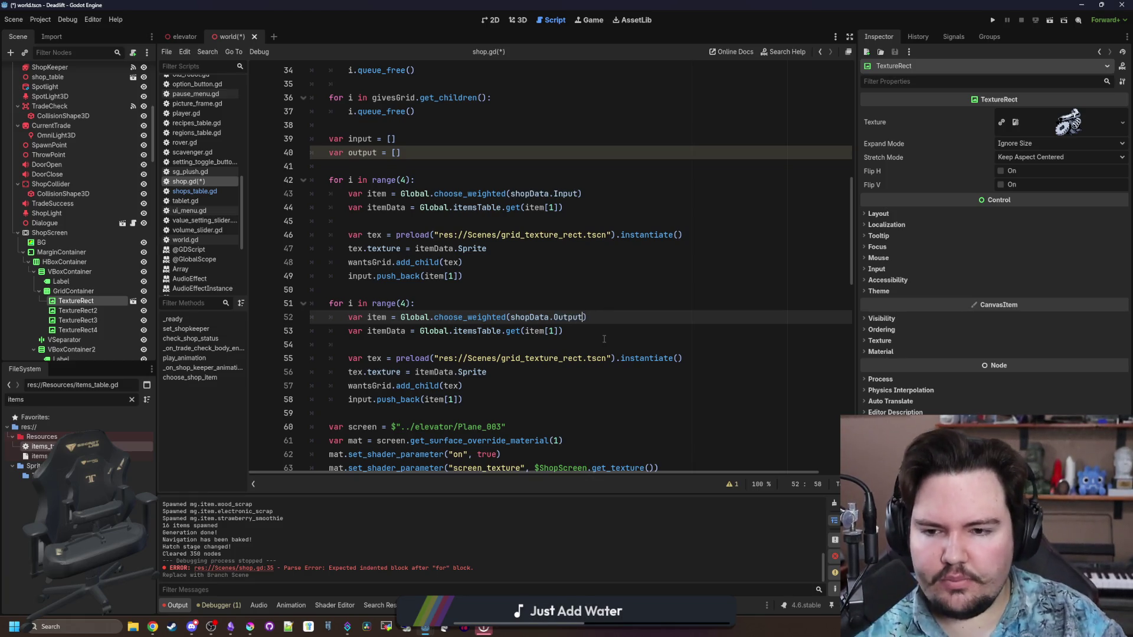
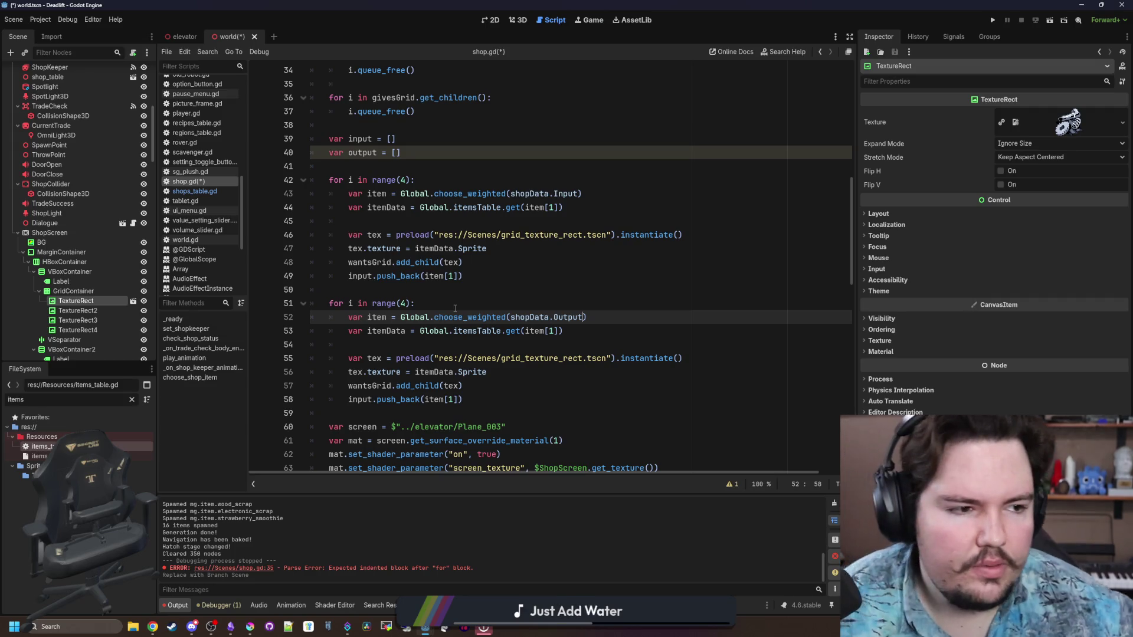
- Remove the [1] index from the first loop's push_back so whole items are stored
{"action": "left_click", "coordinate": [455, 308]}
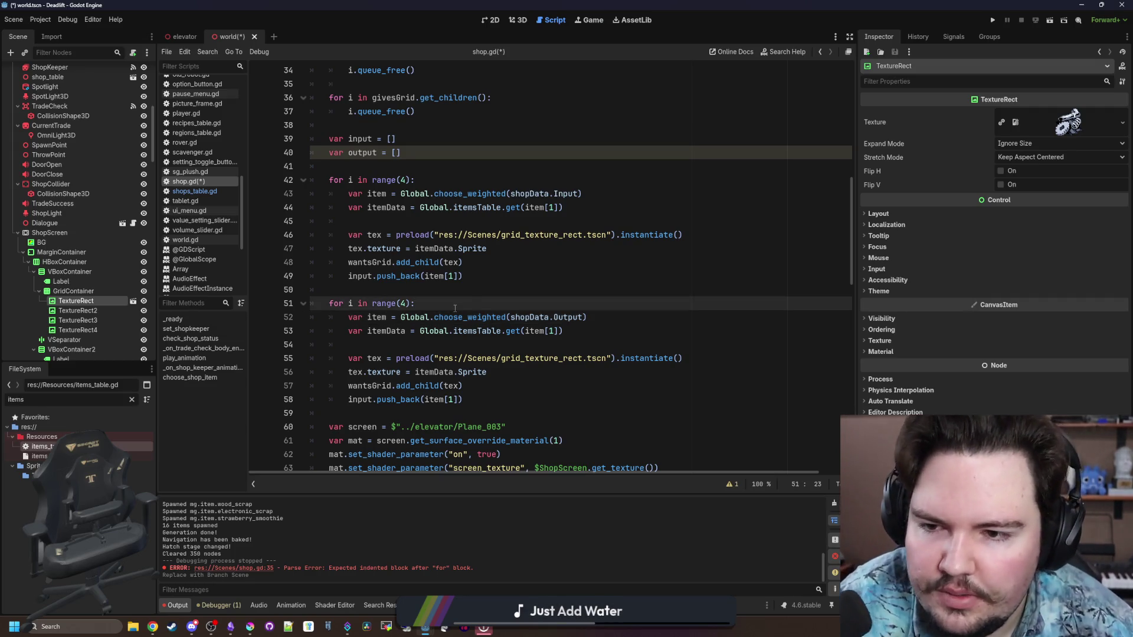
{"action": "left_click", "coordinate": [458, 276]}
{"action": "key", "text": "BackSpace"}
{"action": "key", "text": "BackSpace"}
{"action": "key", "text": "BackSpace"}
{"action": "left_click", "coordinate": [547, 290]}
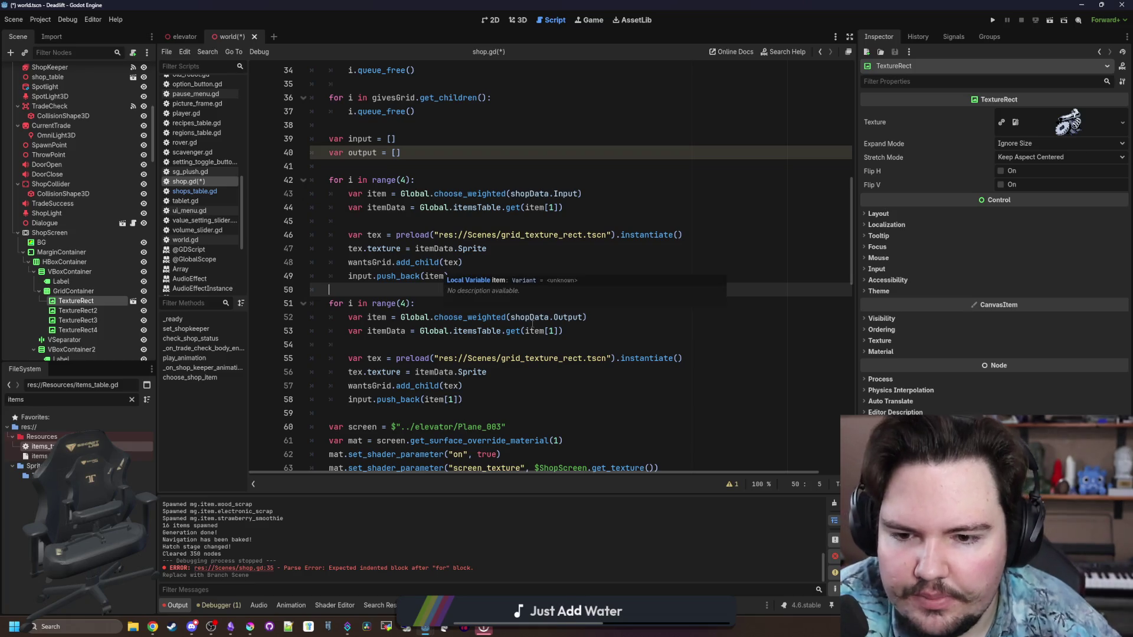
- Rename the second loop's grid from wantsGrid to givesGrid
{"action": "scroll", "coordinate": [567, 295], "scroll_direction": "down", "scroll_amount": 1}
{"action": "scroll", "coordinate": [389, 286], "scroll_direction": "down", "scroll_amount": 1}
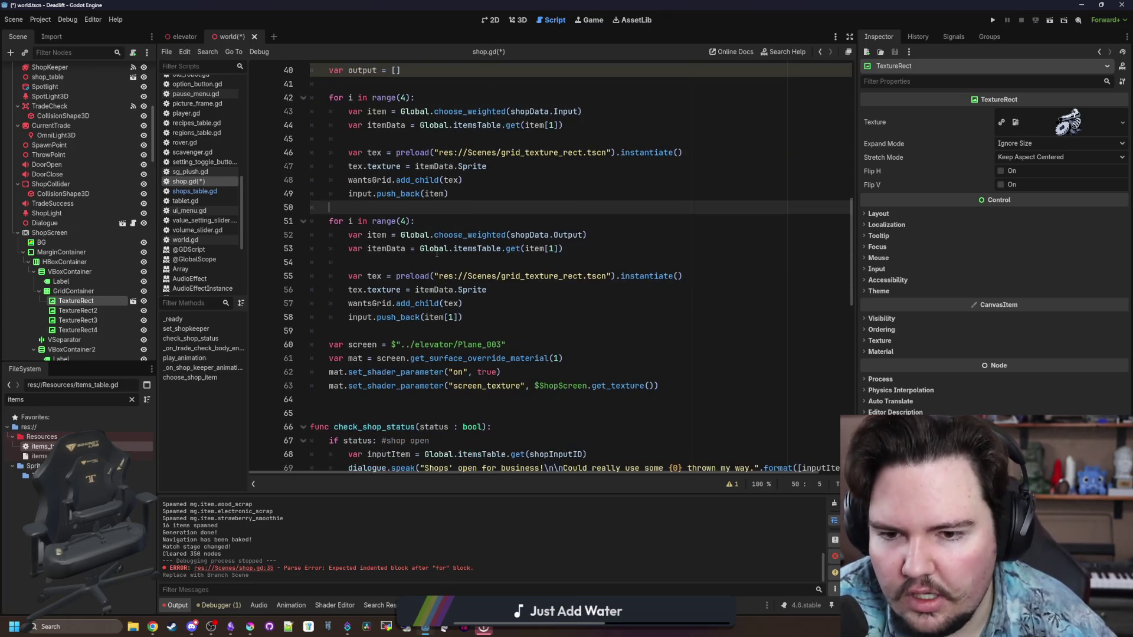
{"action": "left_click_drag", "start_coordinate": [566, 249], "coordinate": [490, 295]}
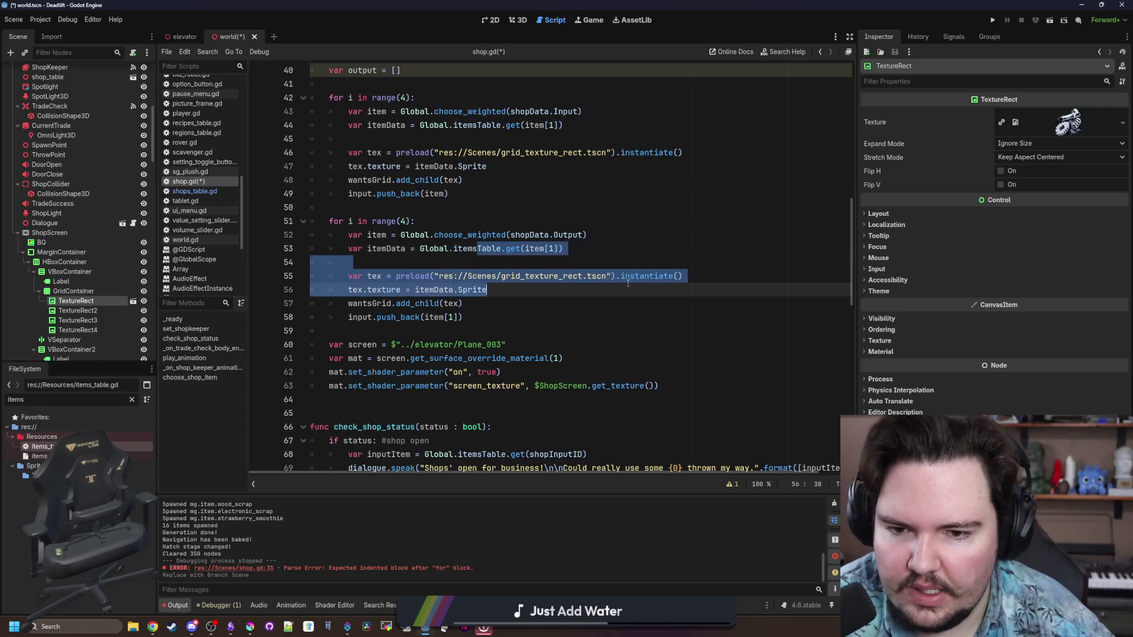
{"action": "left_click", "coordinate": [617, 276]}
{"action": "double_click", "coordinate": [366, 305]}
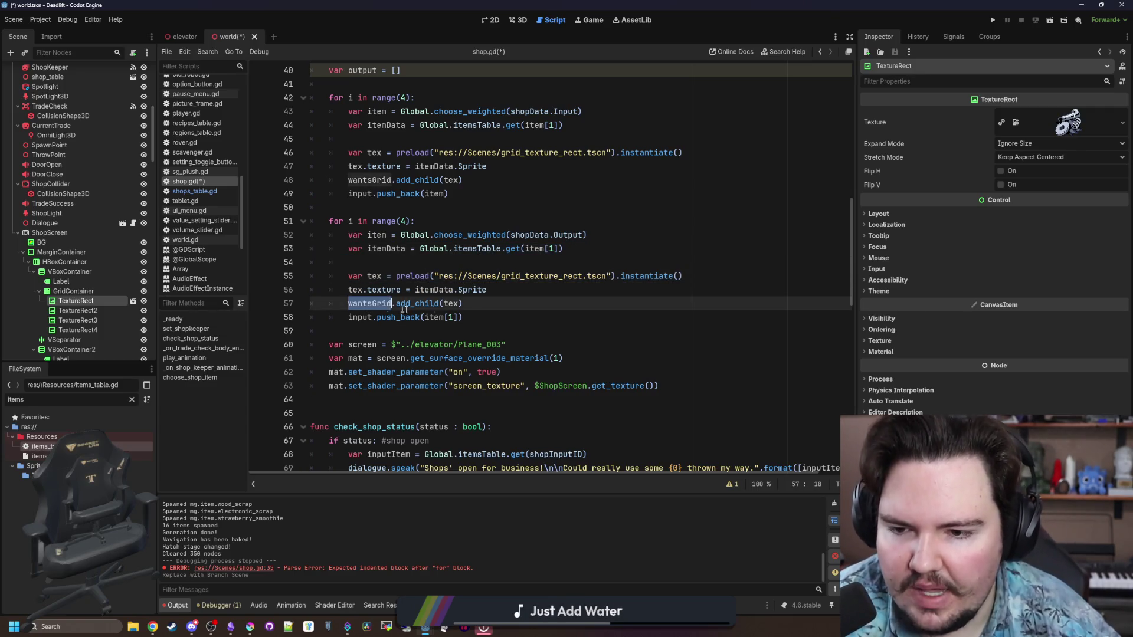
{"action": "scroll", "coordinate": [473, 310], "scroll_direction": "up", "scroll_amount": 2}
{"action": "type", "text": "gives"}
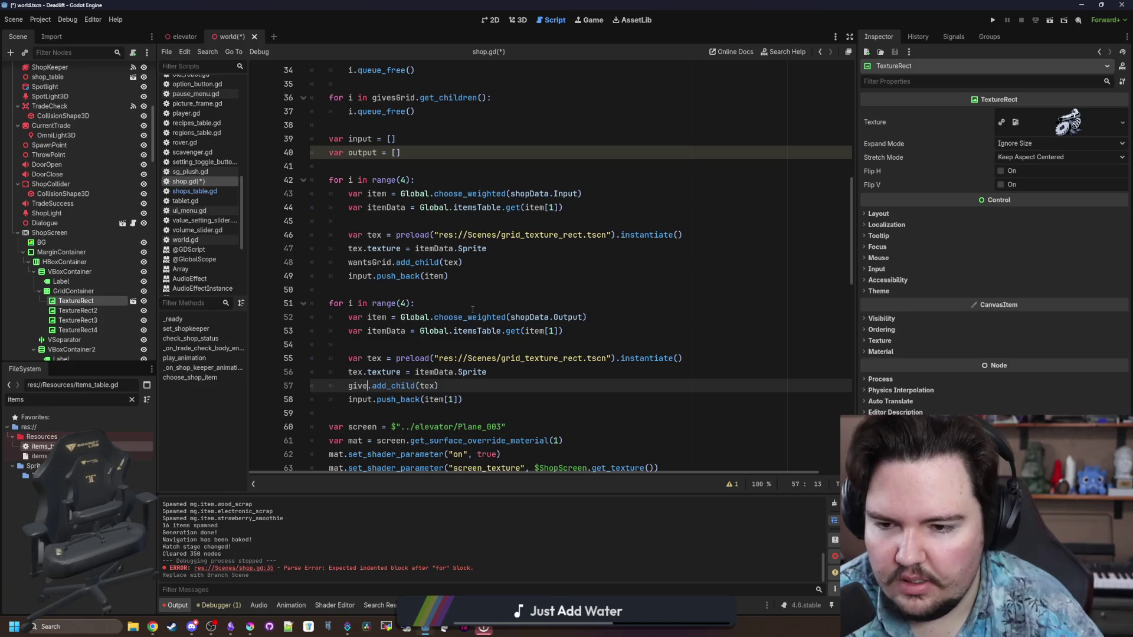
{"action": "key", "text": "Return"}
- Make the second loop push whole items into outputItems, dropping its [1] index
{"action": "scroll", "coordinate": [435, 340], "scroll_direction": "down", "scroll_amount": 1}
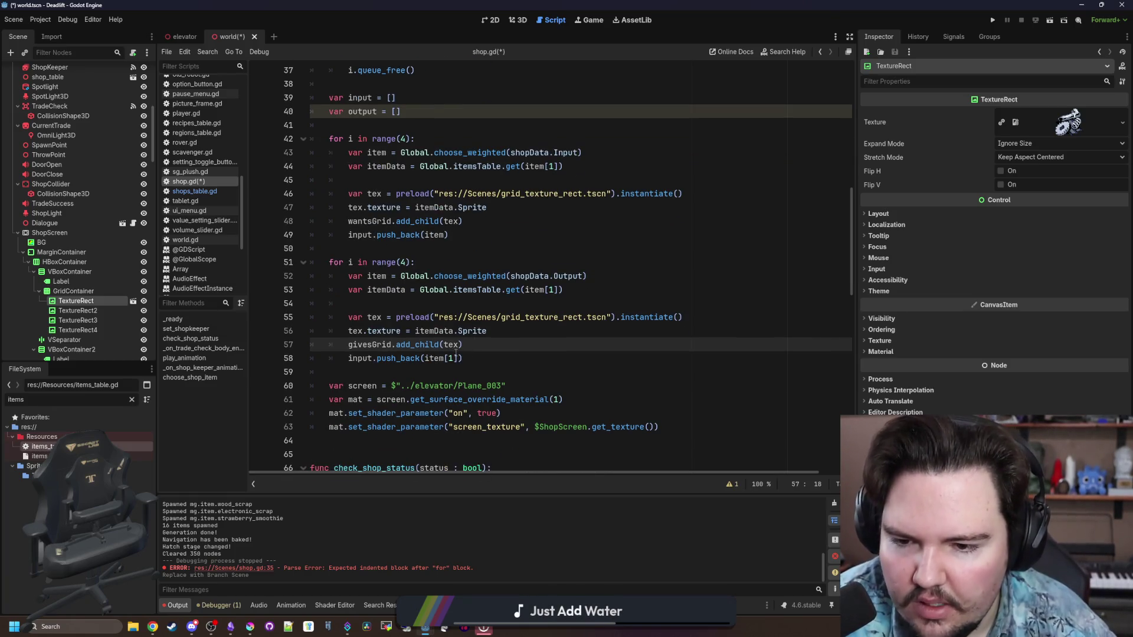
{"action": "left_click", "coordinate": [459, 358]}
{"action": "key", "text": "BackSpace"}
{"action": "key", "text": "BackSpace"}
{"action": "key", "text": "BackSpace"}
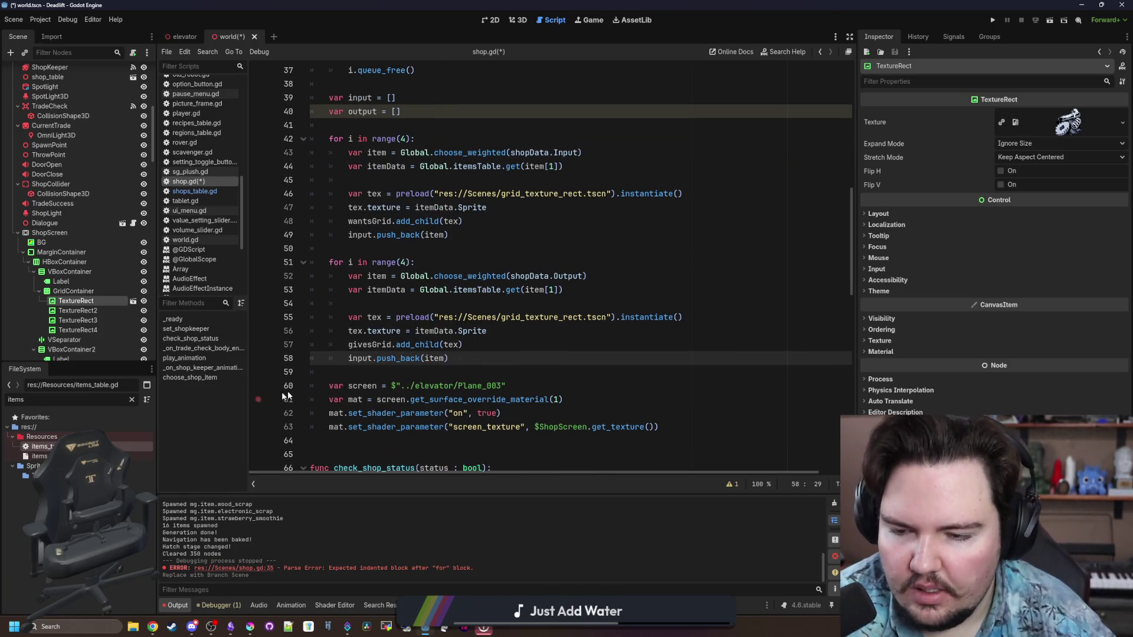
{"action": "double_click", "coordinate": [357, 358]}
{"action": "type", "text": "outputI"}
{"action": "key", "text": "Return"}
- Delete the old input and output var lines and make the first loop push into inputItems
{"action": "left_click_drag", "start_coordinate": [413, 111], "coordinate": [313, 97]}
{"action": "key", "text": "BackSpace"}
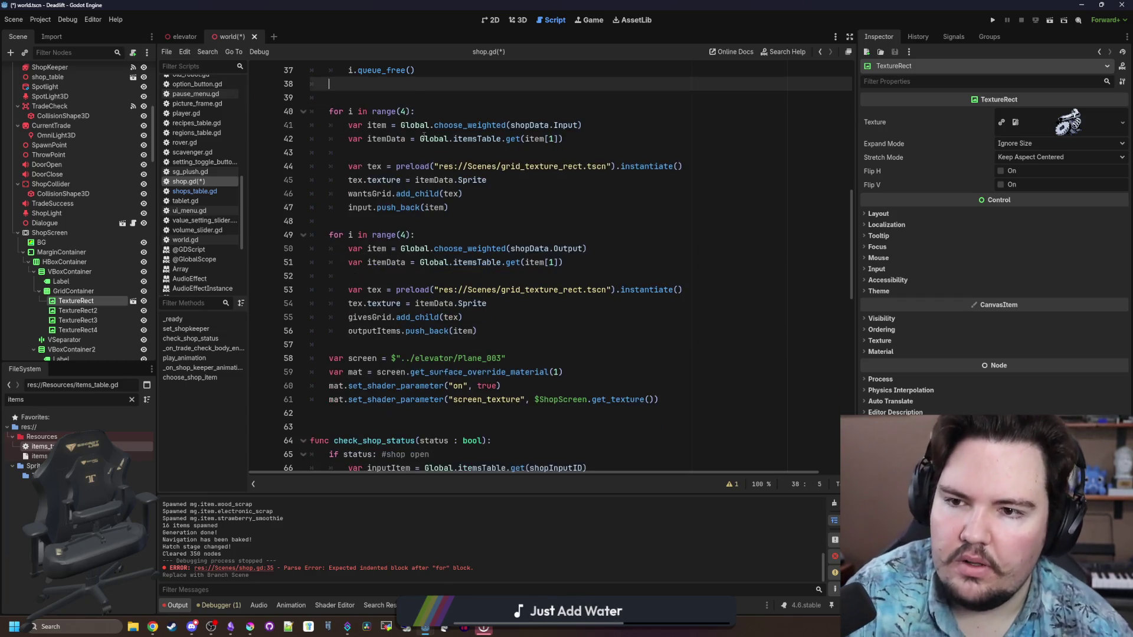
{"action": "key", "text": "BackSpace"}
{"action": "key", "text": "BackSpace"}
{"action": "double_click", "coordinate": [373, 198]}
{"action": "type", "text": "inpptIt"}
{"action": "key", "text": "Return"}
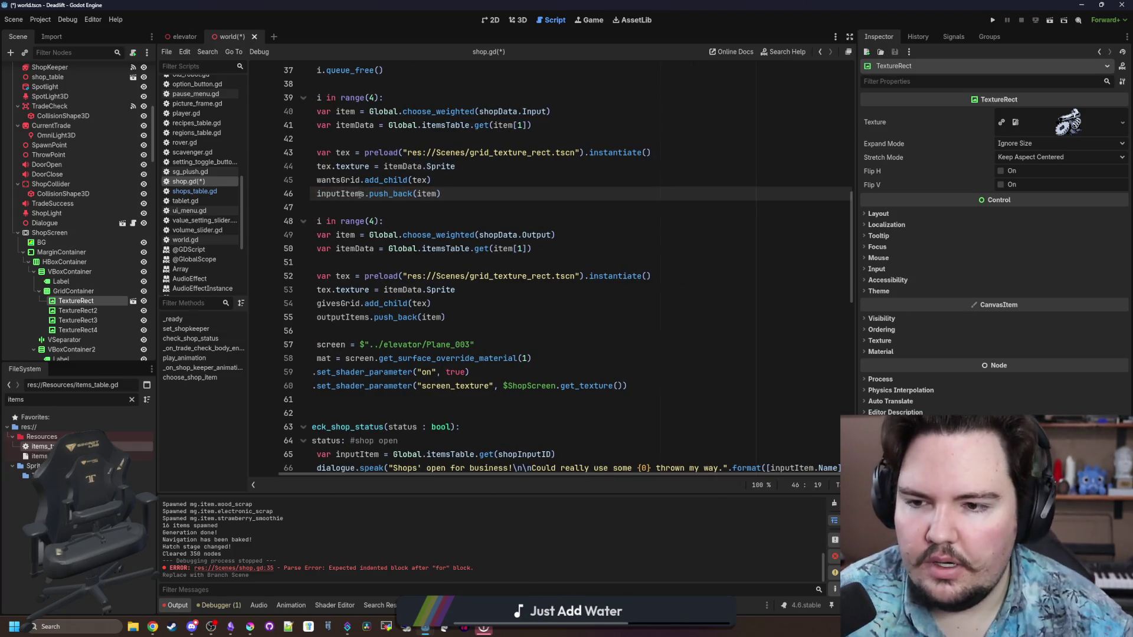
- Save shop.gd
{"action": "scroll", "coordinate": [363, 479], "scroll_direction": "left", "scroll_amount": 2}
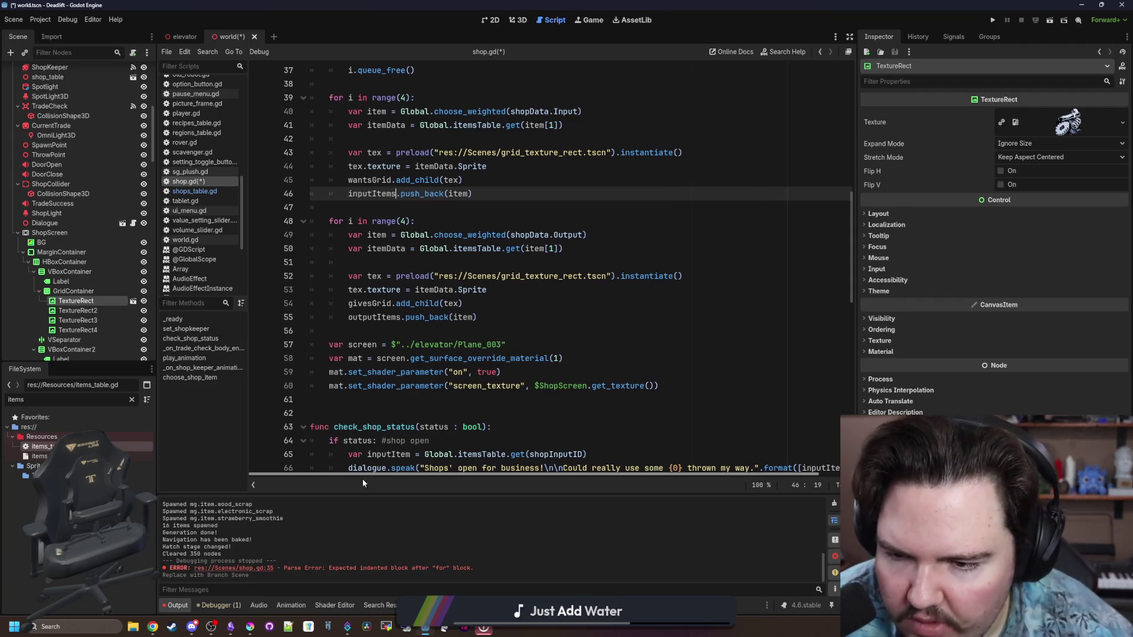
{"action": "left_click", "coordinate": [407, 331]}
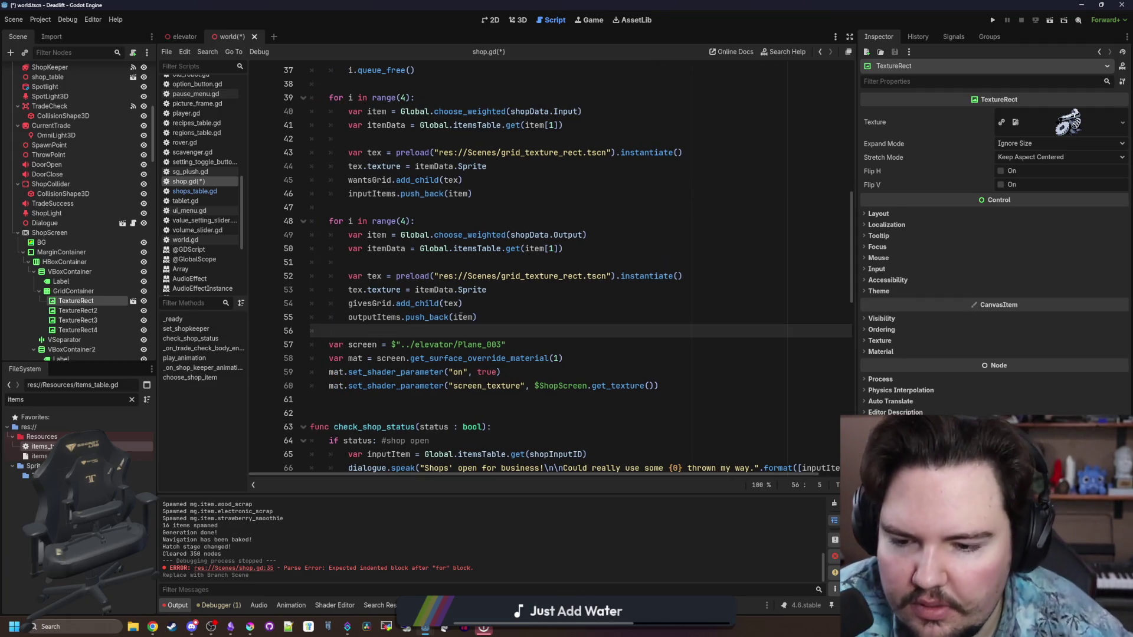
{"action": "scroll", "coordinate": [460, 316], "scroll_direction": "down", "scroll_amount": 4}
{"action": "left_click", "coordinate": [460, 319]}
{"action": "key", "text": "ctrl+s"}
{"action": "scroll", "coordinate": [448, 318], "scroll_direction": "down", "scroll_amount": 3}
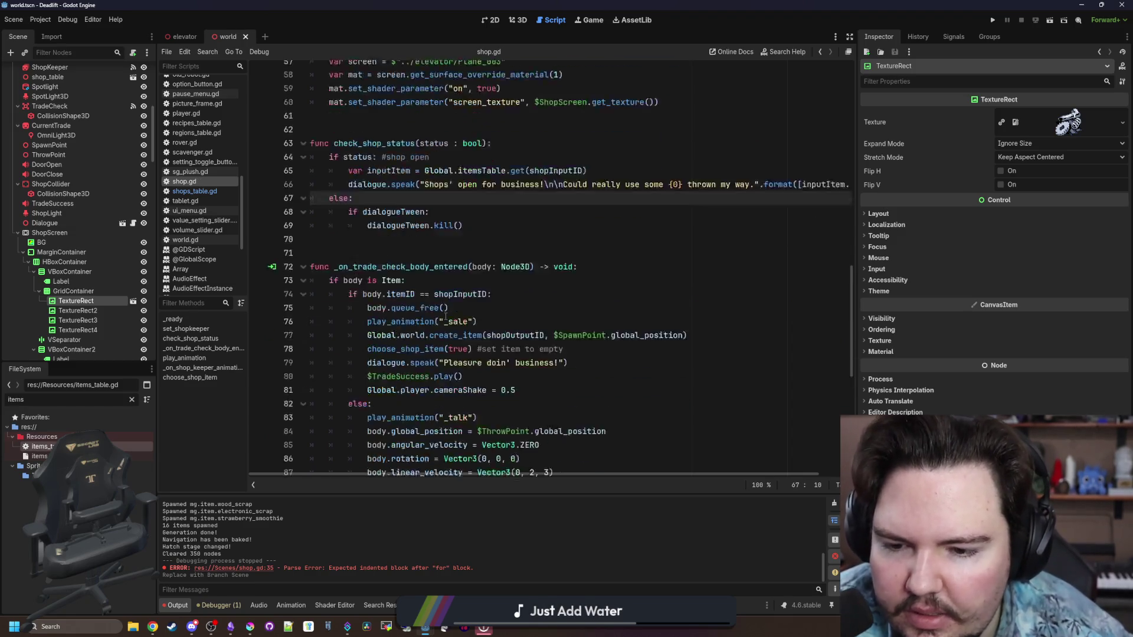
- Review the trade-check function's shopInputID comparison, leaving it unchanged for now
{"action": "scroll", "coordinate": [445, 317], "scroll_direction": "down", "scroll_amount": 2}
{"action": "scroll", "coordinate": [459, 317], "scroll_direction": "down", "scroll_amount": 1}
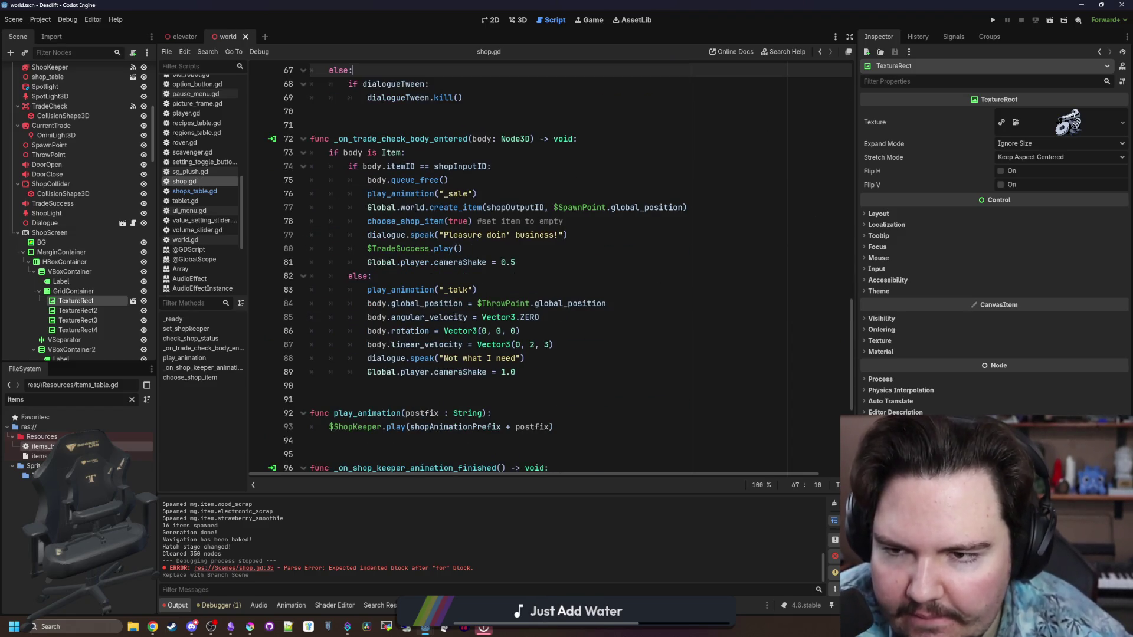
{"action": "left_click_drag", "start_coordinate": [622, 373], "coordinate": [284, 153]}
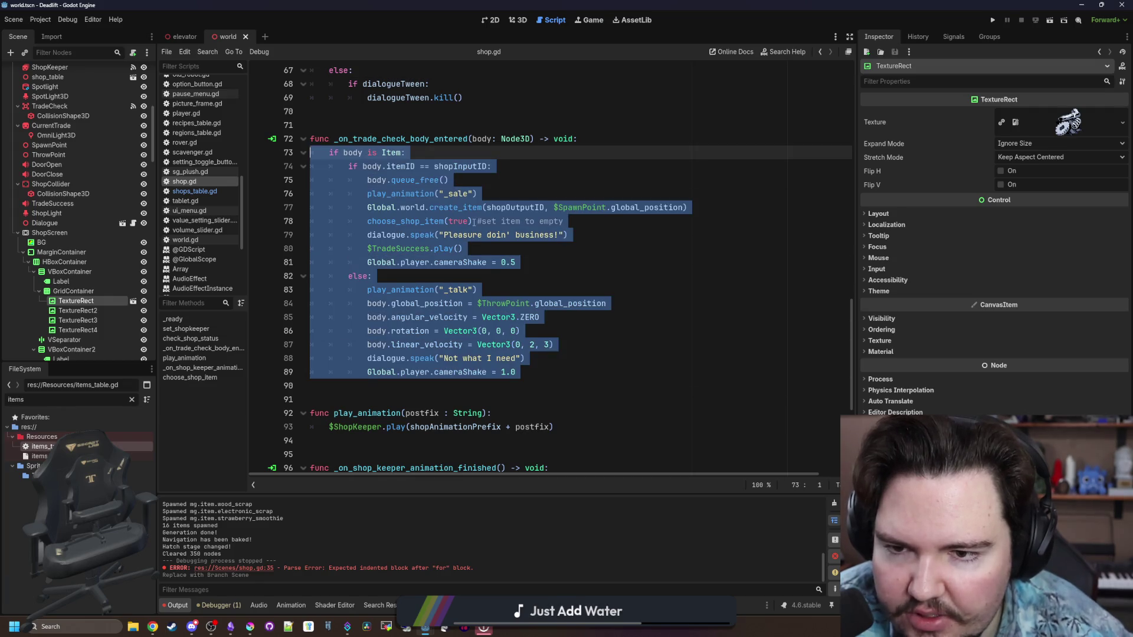
{"action": "left_click", "coordinate": [474, 221]}
{"action": "scroll", "coordinate": [489, 242], "scroll_direction": "up", "scroll_amount": 2}
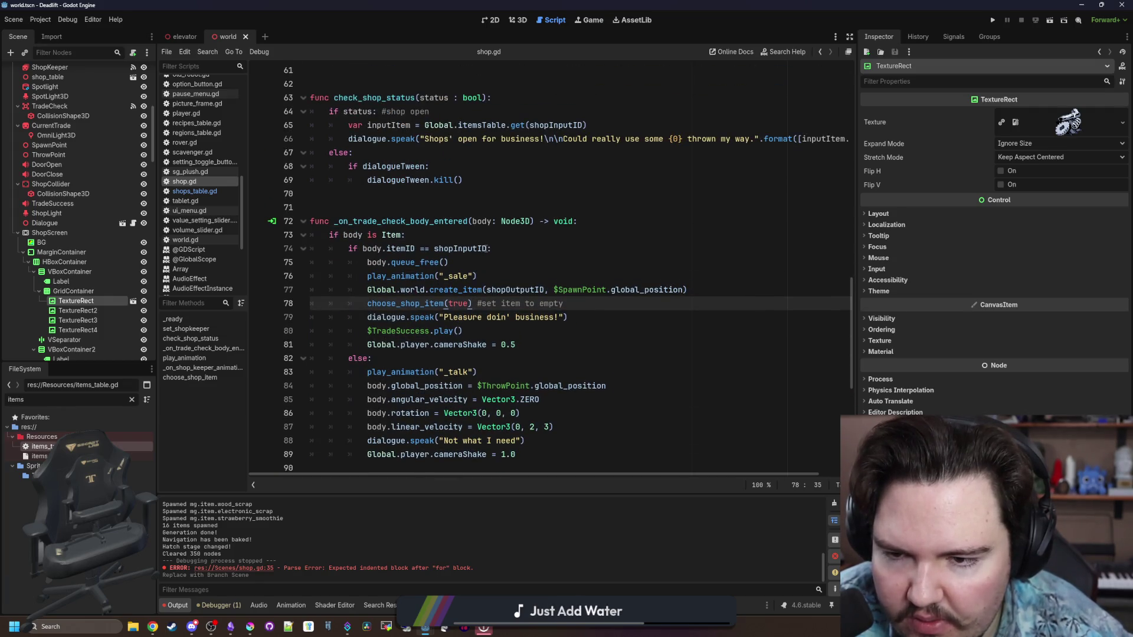
{"action": "mouse_move", "coordinate": [488, 249]}
{"action": "left_mouse_down"}
{"action": "mouse_move", "coordinate": [399, 253]}
{"action": "mouse_move", "coordinate": [416, 252]}
{"action": "left_mouse_up"}
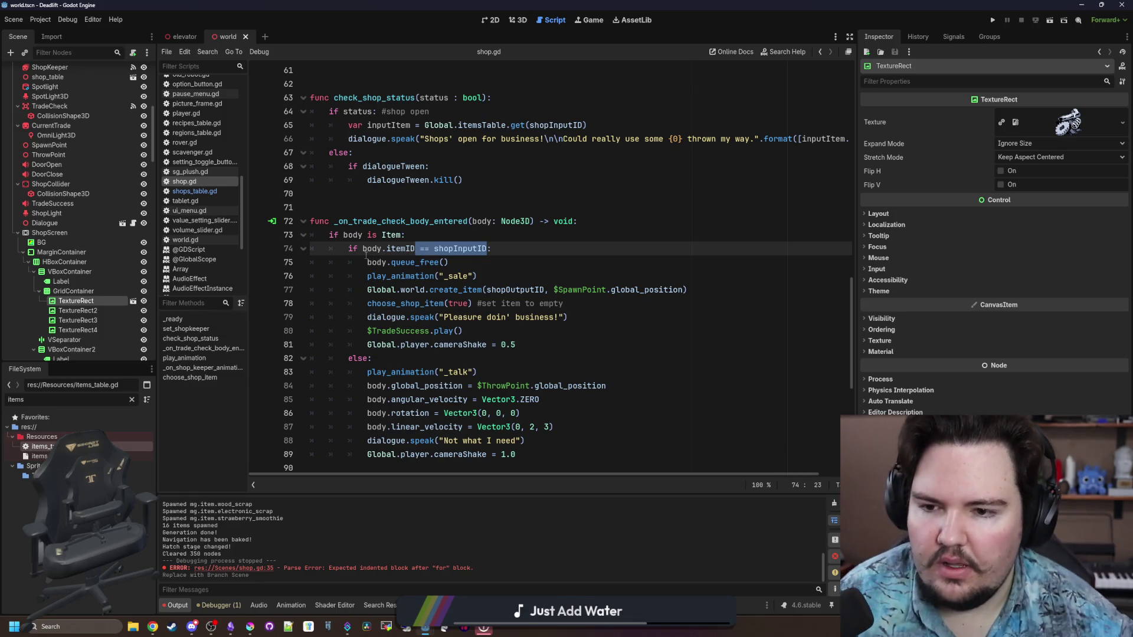
{"action": "left_click", "coordinate": [365, 255]}
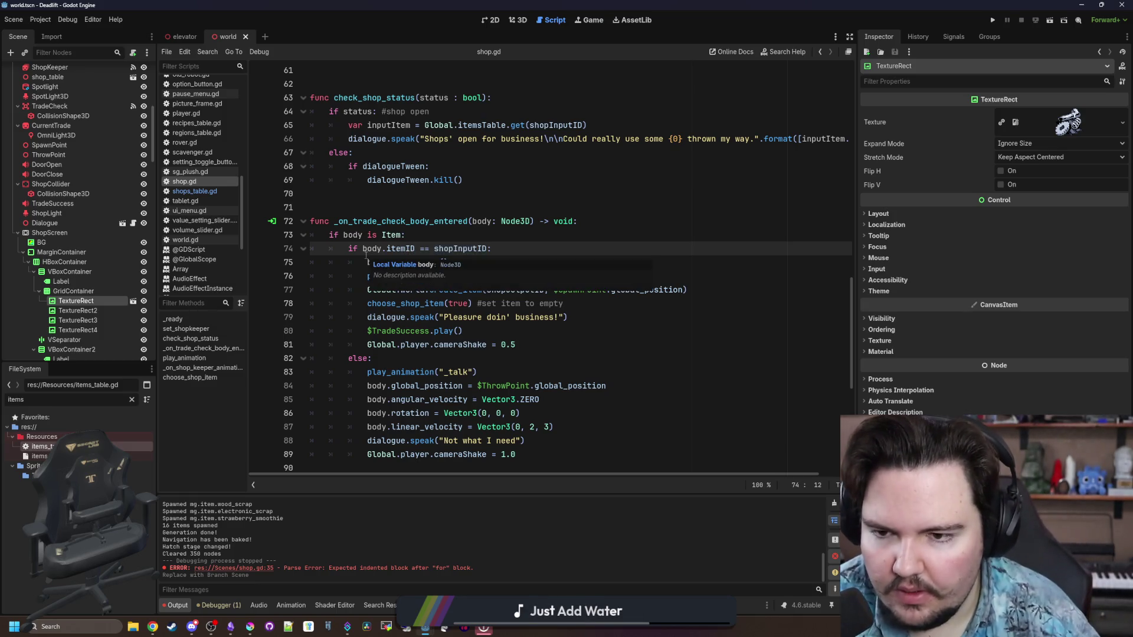
{"action": "type", "text": "inputI"}
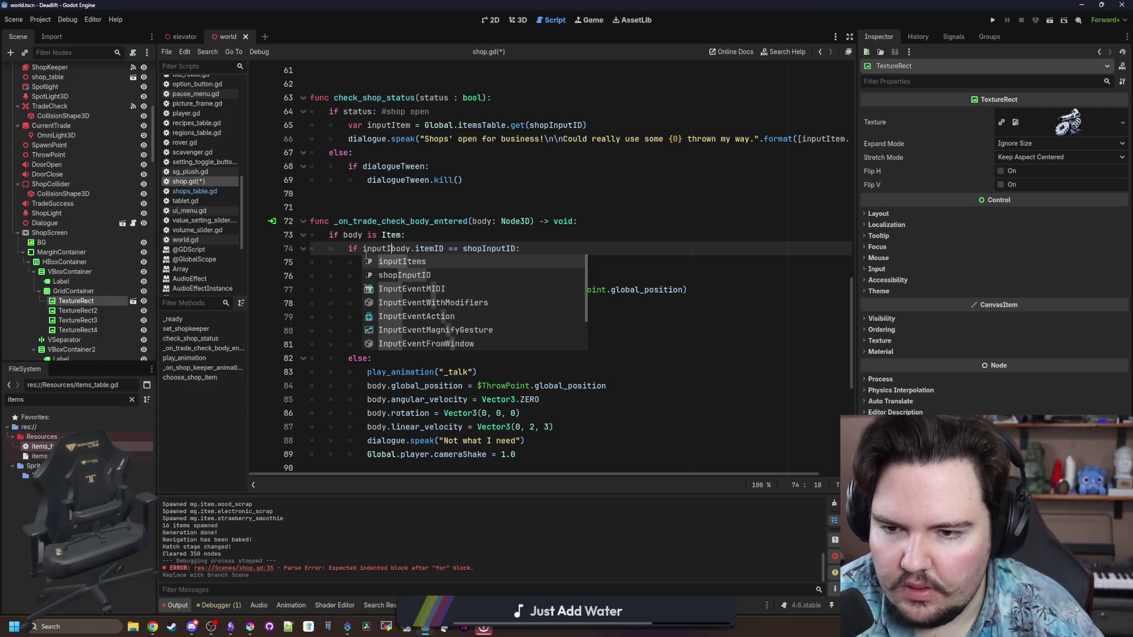
{"action": "key", "text": "BackSpace"}
{"action": "key", "text": "BackSpace"}
{"action": "key", "text": "BackSpace"}
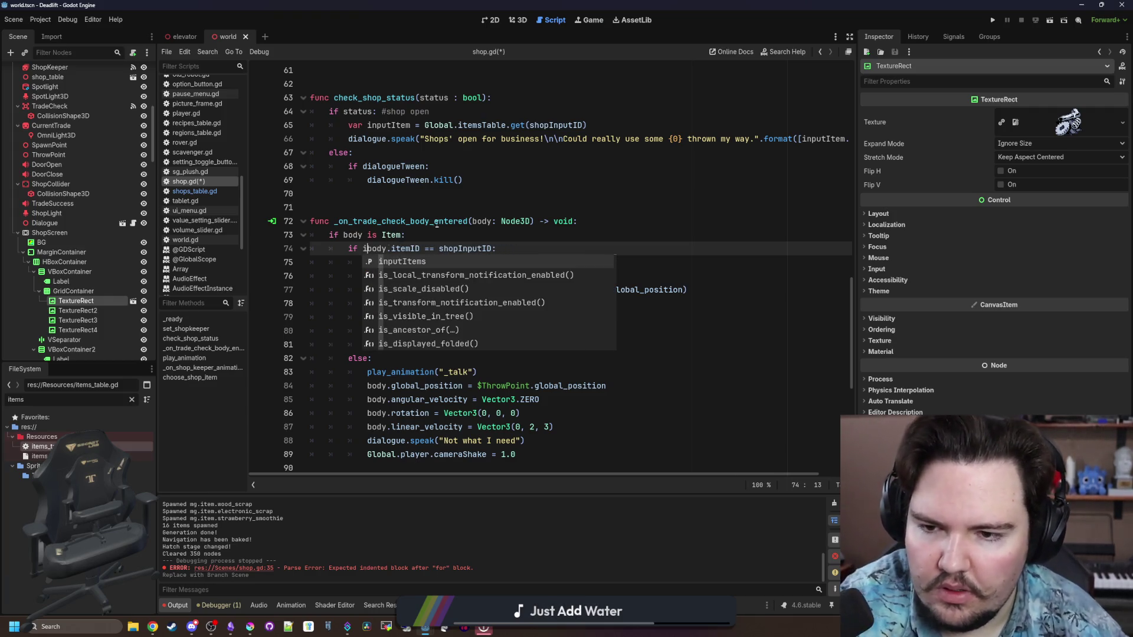
{"action": "left_click", "coordinate": [410, 235]}
- Insert blank lines just above _on_trade_check_body_entered
{"action": "left_click", "coordinate": [396, 199]}
{"action": "key", "text": "Return"}
{"action": "key", "text": "Return"}
{"action": "key", "text": "Return"}
{"action": "key", "text": "Up"}
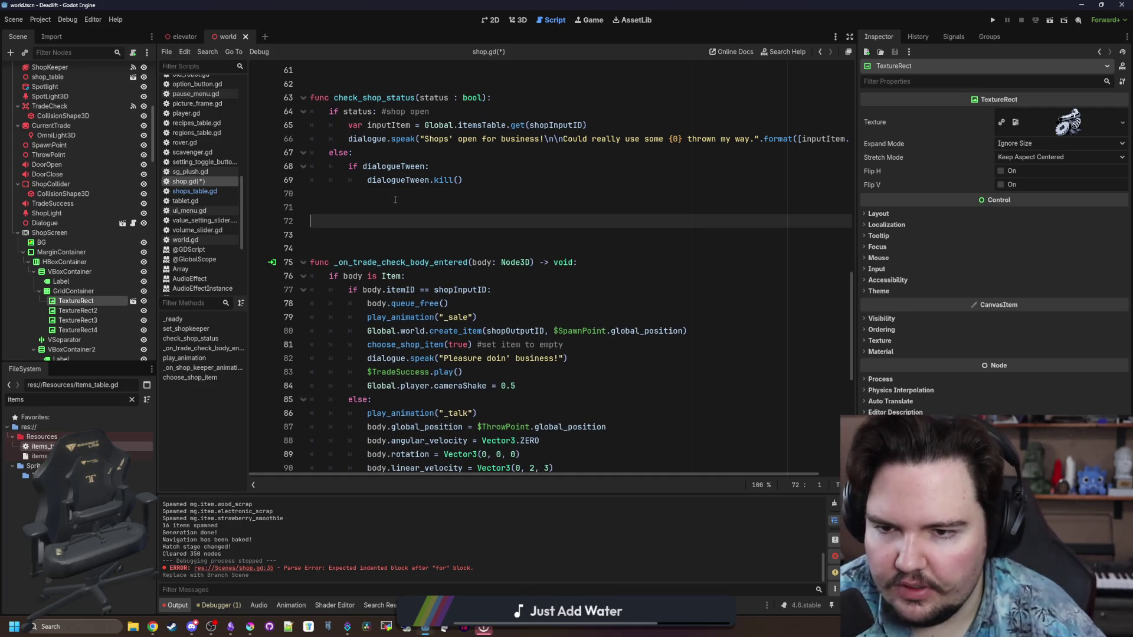
- Write func arr_contains_item(array, itemID) -> bool: loop array, return true if i[1] == itemID, else false
{"action": "type", "text": "func c"}
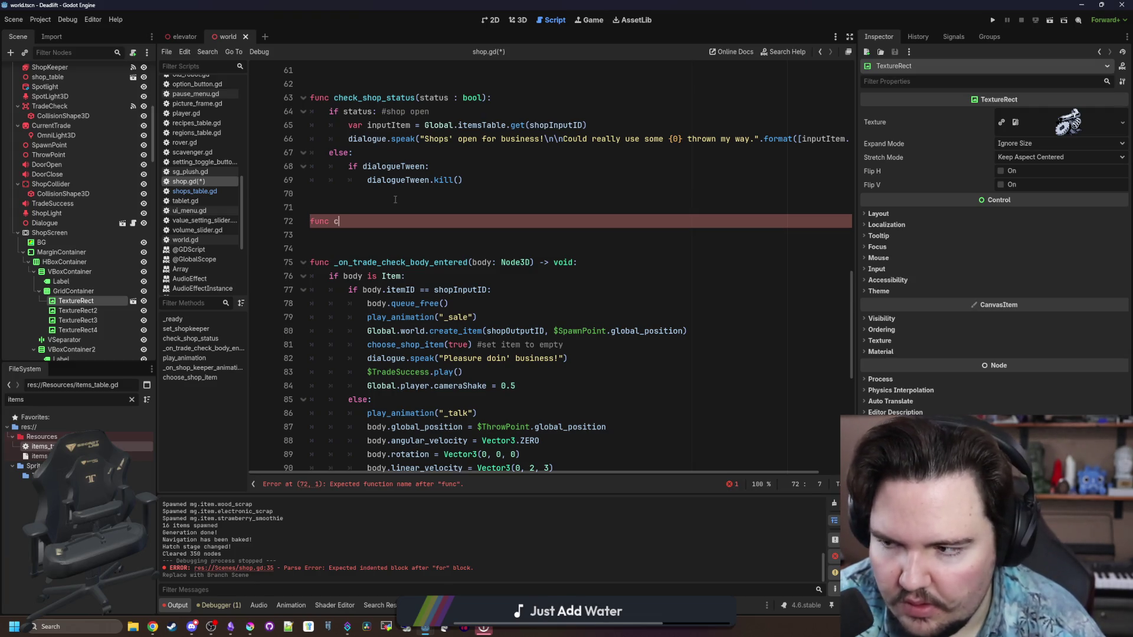
{"action": "key", "text": "BackSpace"}
{"action": "type", "text": "arr_contains"}
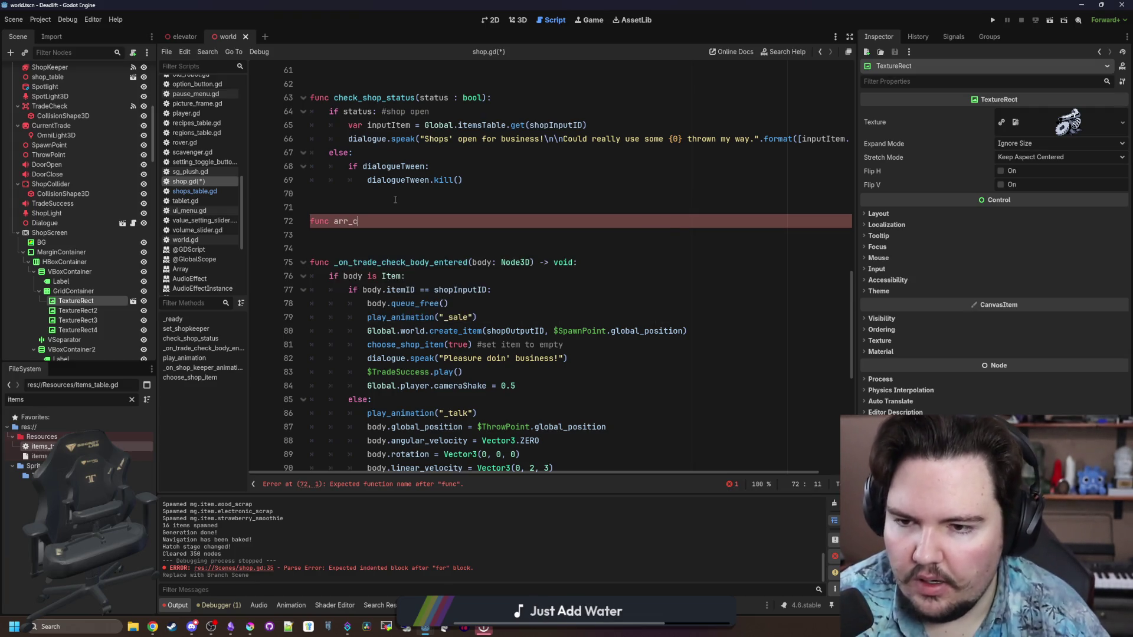
{"action": "type", "text": "_item("}
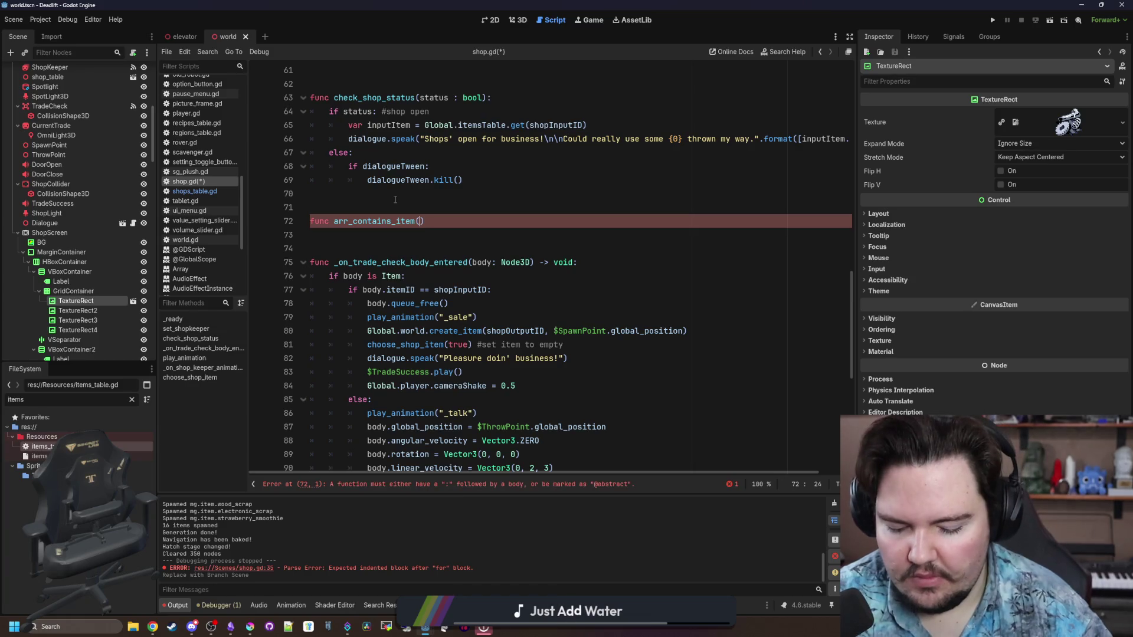
{"action": "type", "text": "array, "}
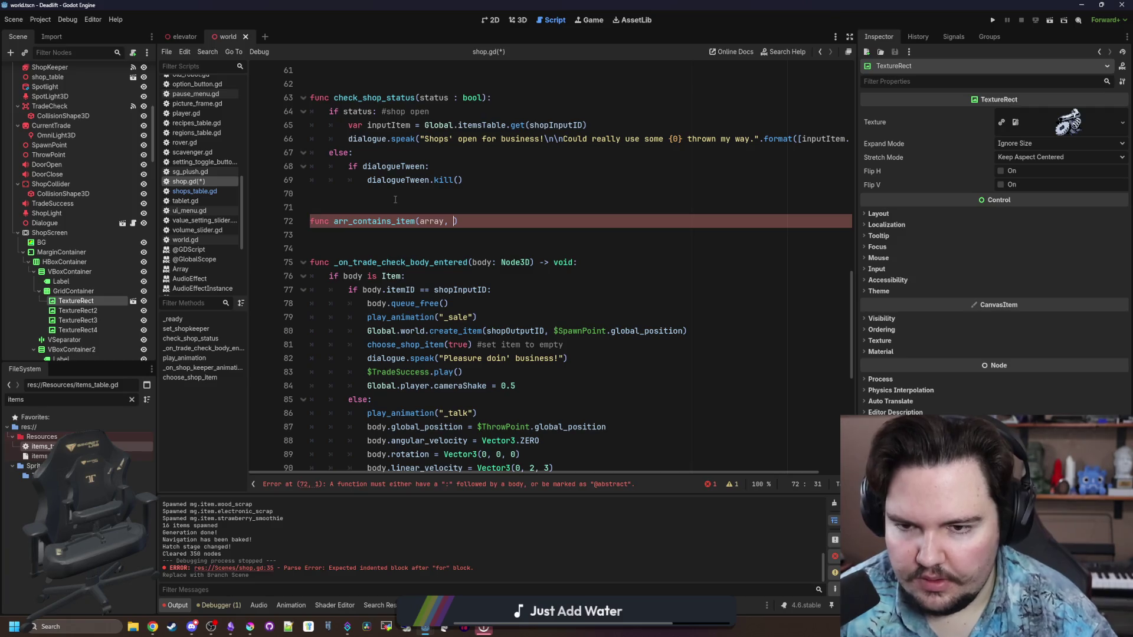
{"action": "type", "text": "itemID)"}
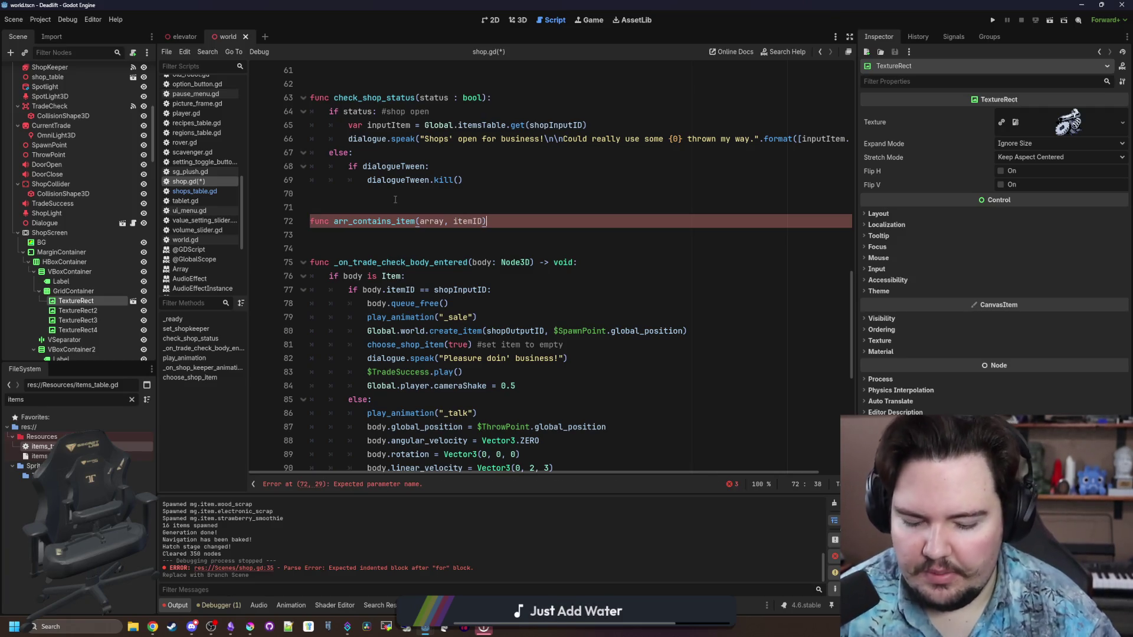
{"action": "type", "text": "_ b"}
{"action": "type", "text": "-> bool"}
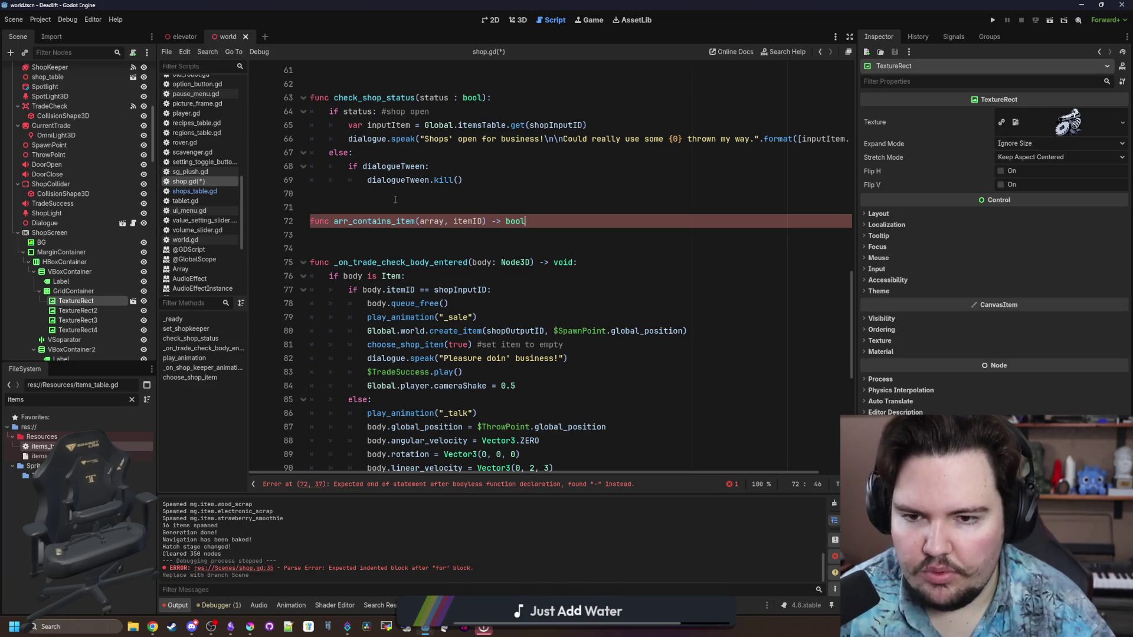
{"action": "type", "text": ":"}
{"action": "key", "text": "Return"}
{"action": "type", "text": "for i in array"}
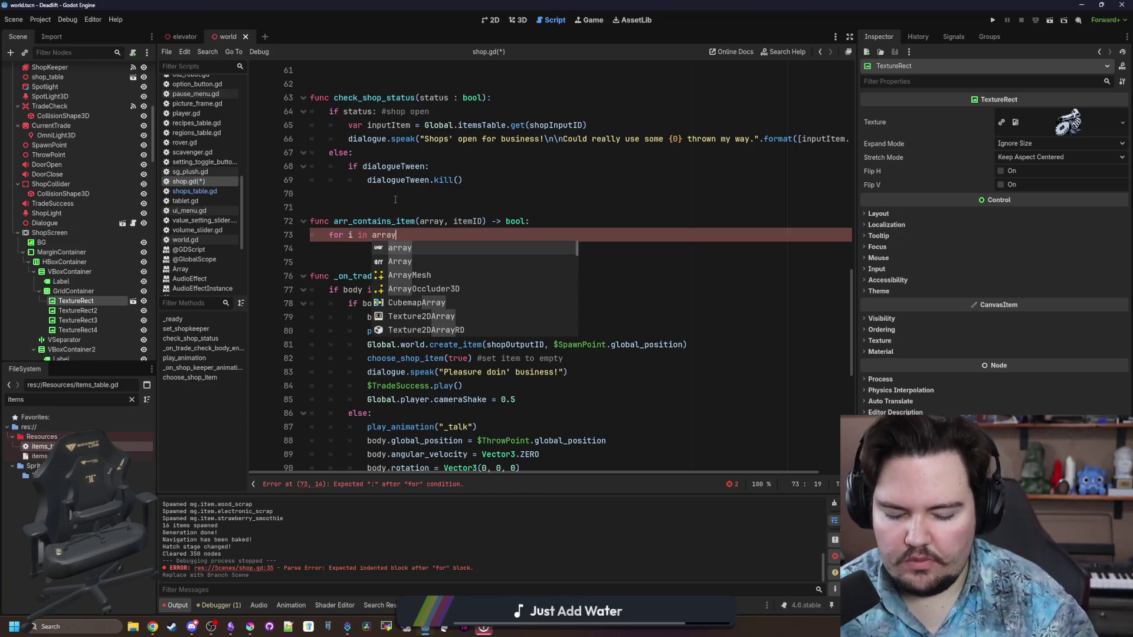
{"action": "type", "text": ":"}
{"action": "key", "text": "Return"}
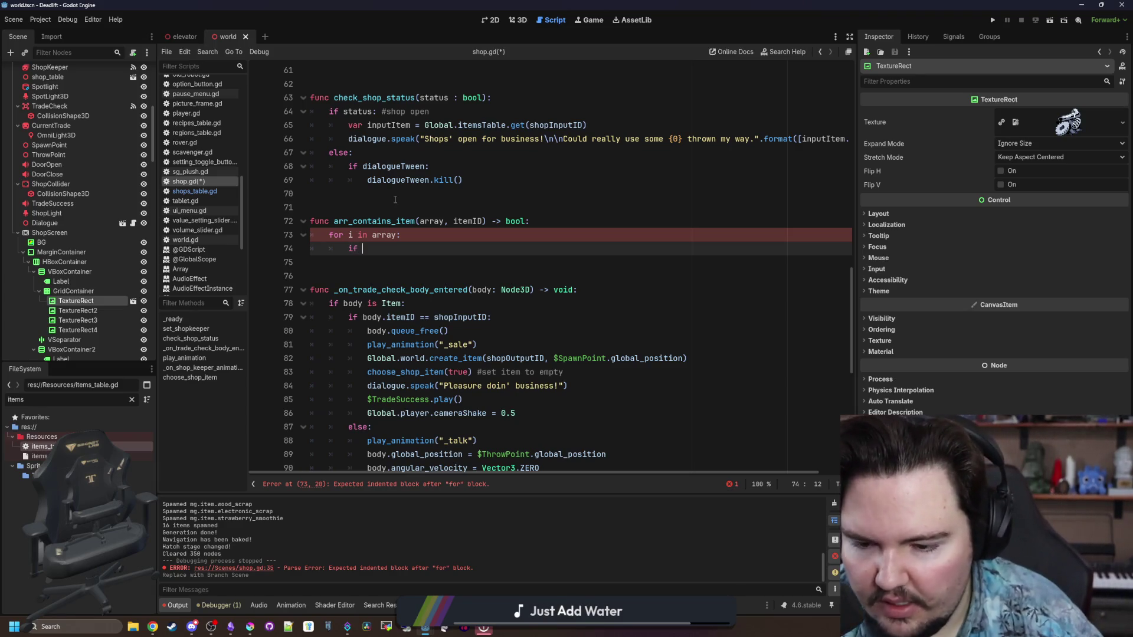
{"action": "type", "text": "if i[]1"}
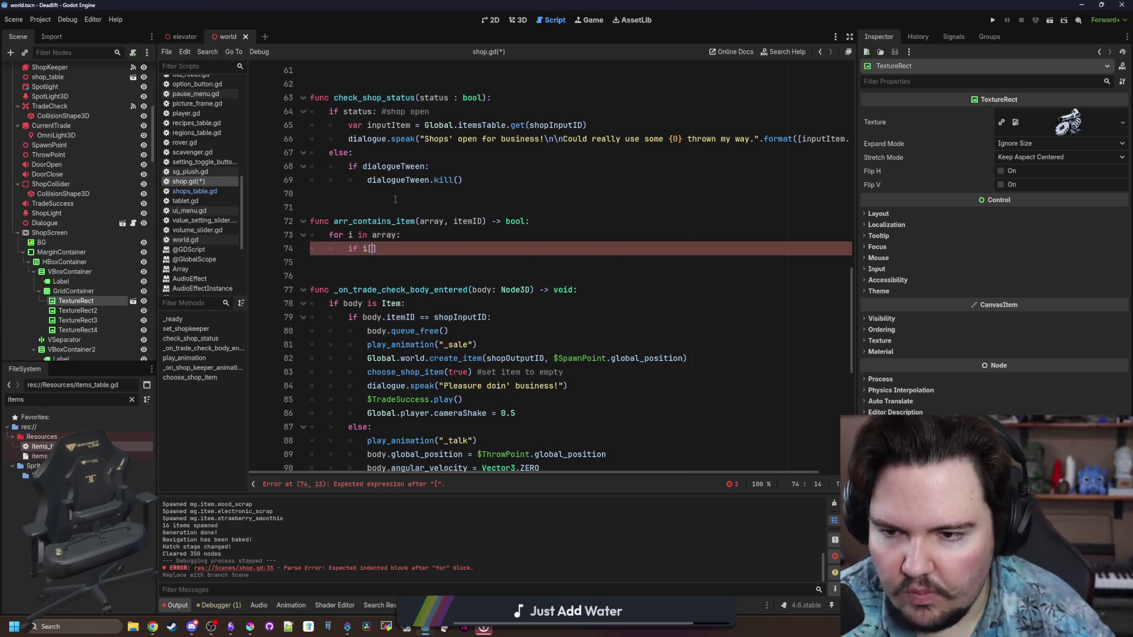
{"action": "type", "text": "itemID:"}
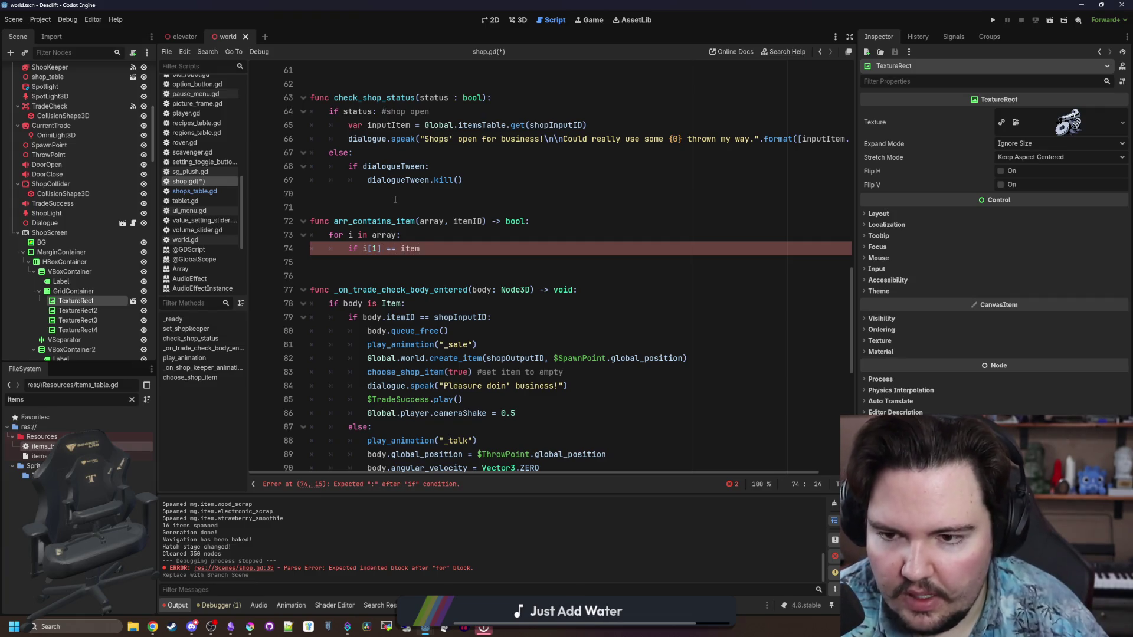
{"action": "key", "text": "Return"}
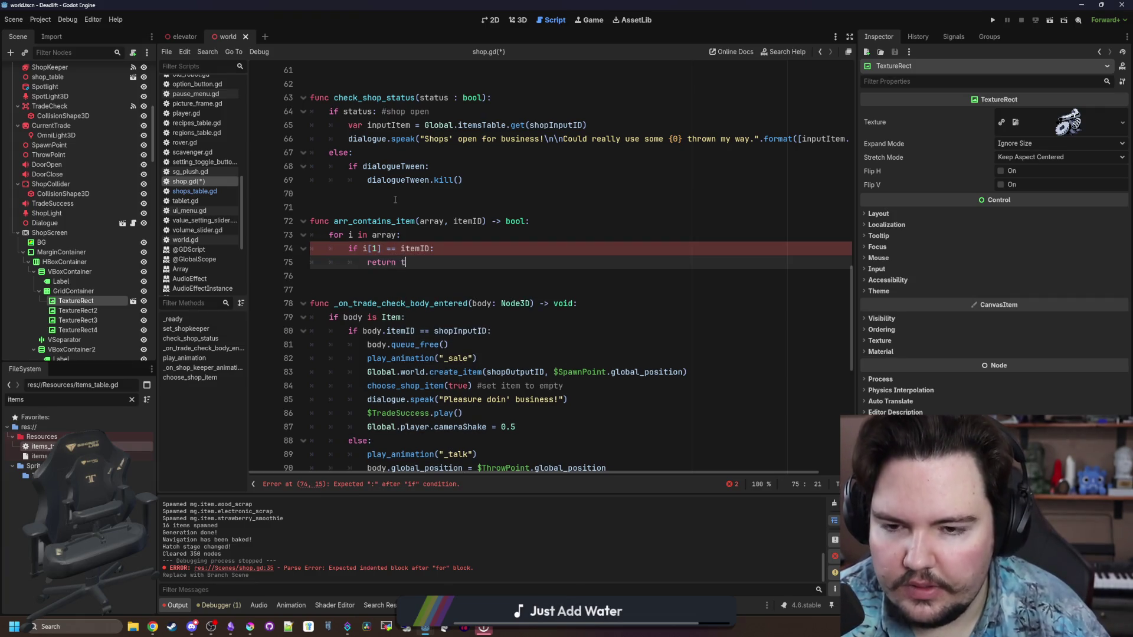
{"action": "type", "text": "rue"}
{"action": "key", "text": "Return"}
{"action": "key", "text": "Return"}
{"action": "type", "text": "return false"}
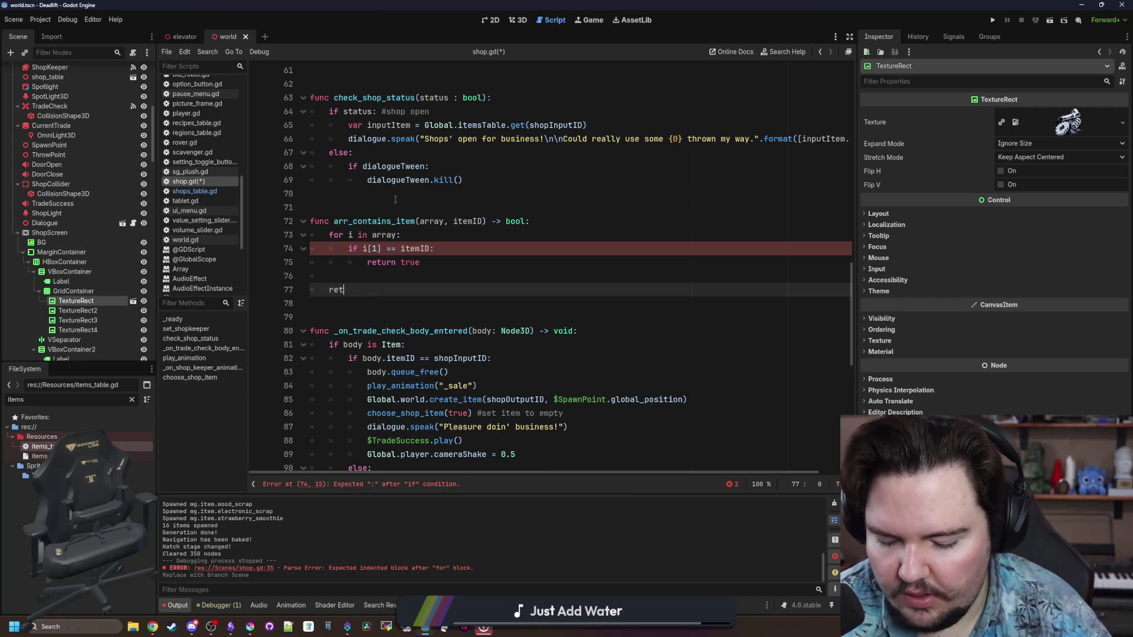
{"action": "left_click", "coordinate": [453, 222]}
{"action": "scroll", "coordinate": [398, 218], "scroll_direction": "down", "scroll_amount": 3}
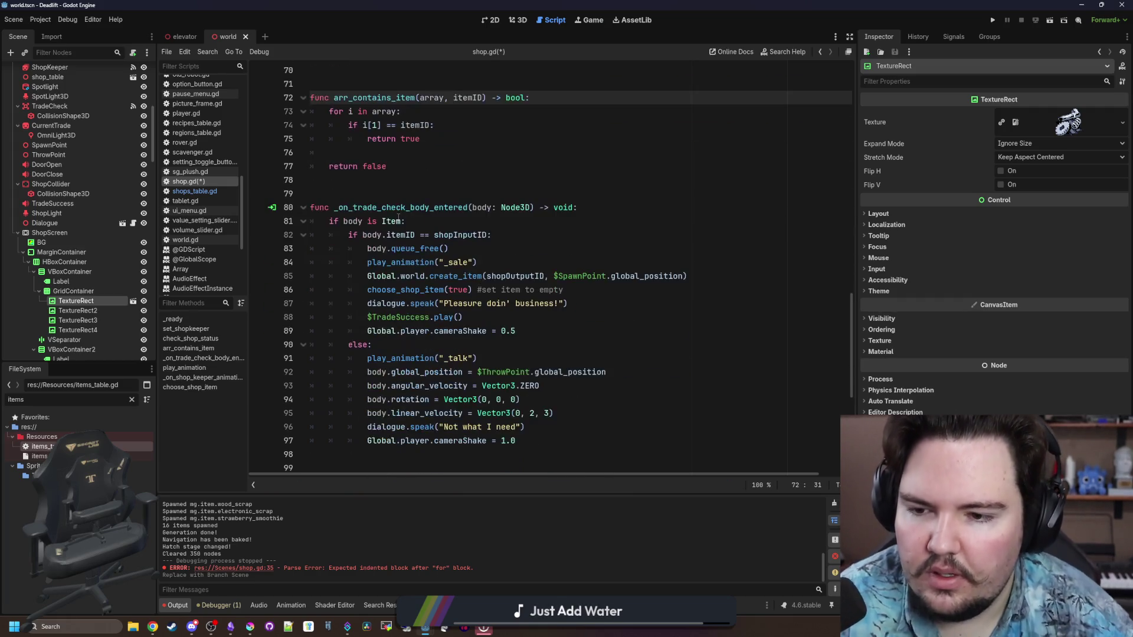
- Replace line 82's body.itemID == shopInputID with arr_contains_item(inputItems, body.itemID)
{"action": "double_click", "coordinate": [401, 97]}
{"action": "key", "text": "ctrl+c"}
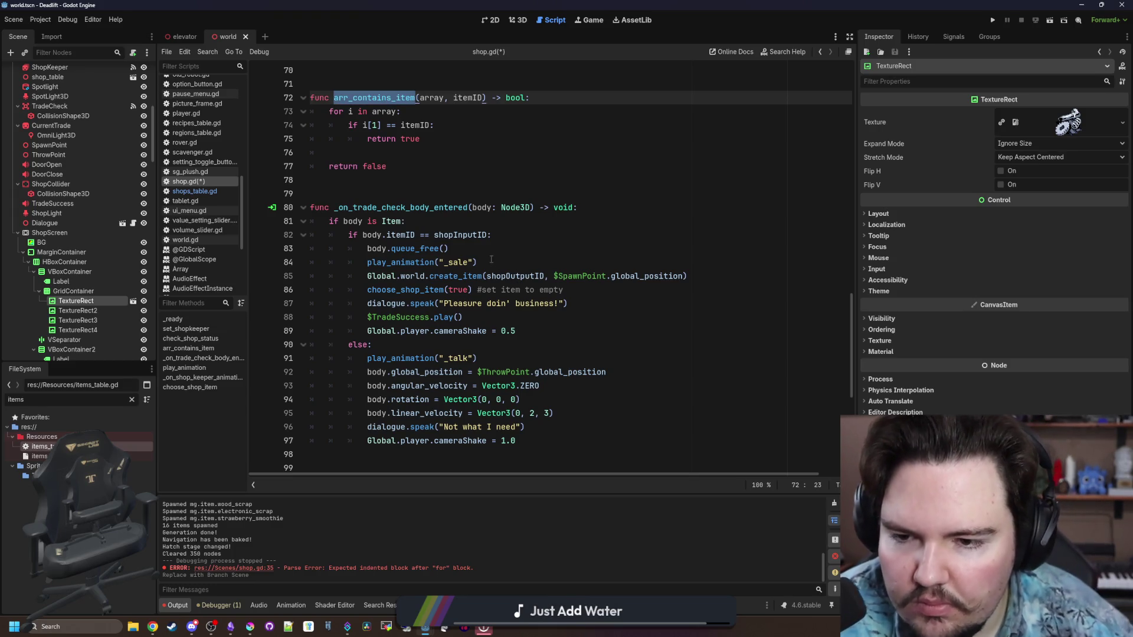
{"action": "left_click_drag", "start_coordinate": [491, 235], "coordinate": [362, 235]}
{"action": "key", "text": "ctrl+v"}
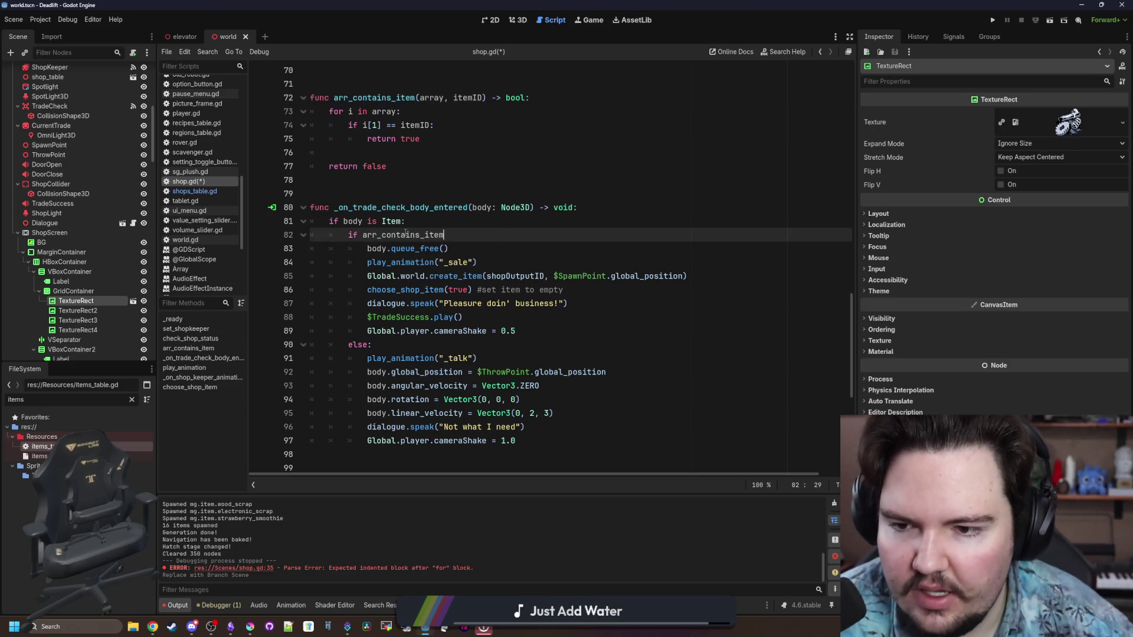
{"action": "type", "text": "(body."}
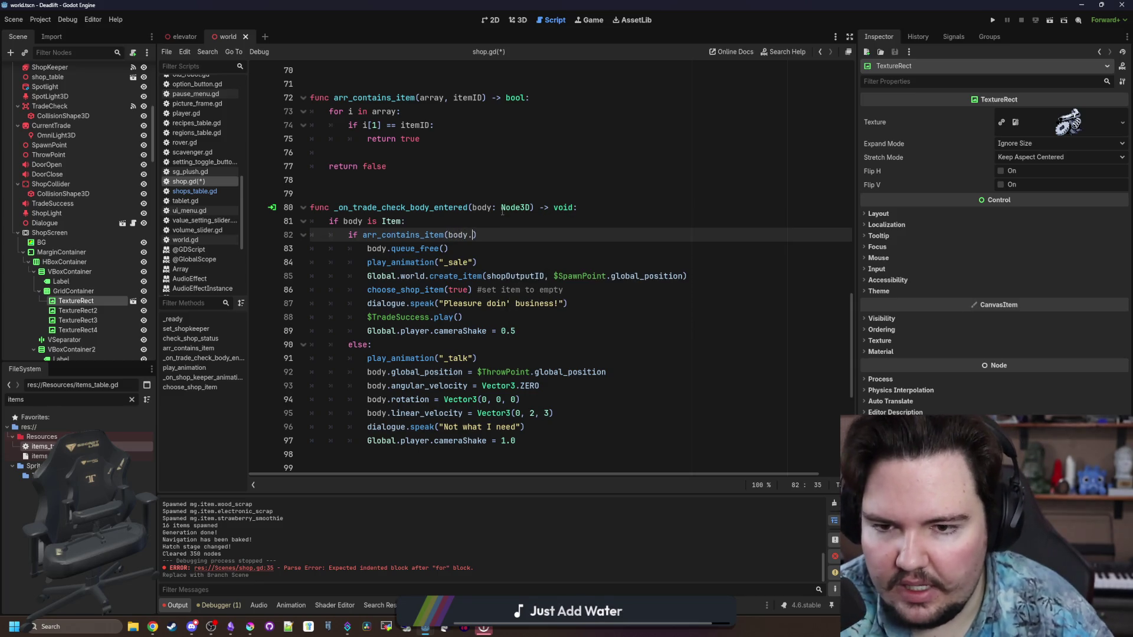
{"action": "type", "text": "itemID):"}
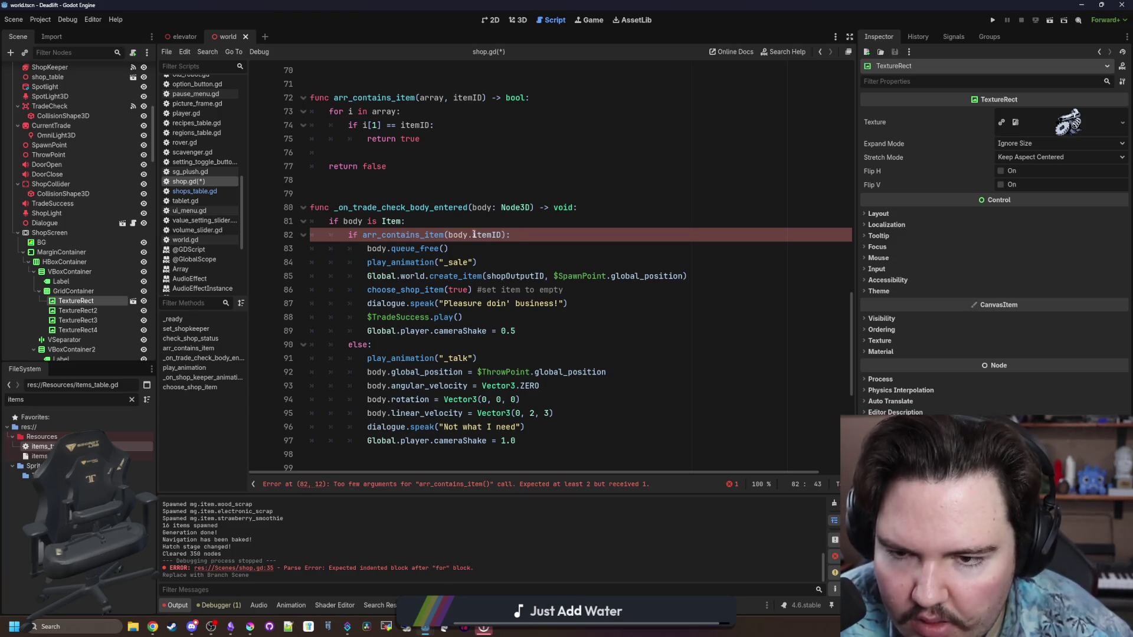
{"action": "type", "text": "inputItems"}
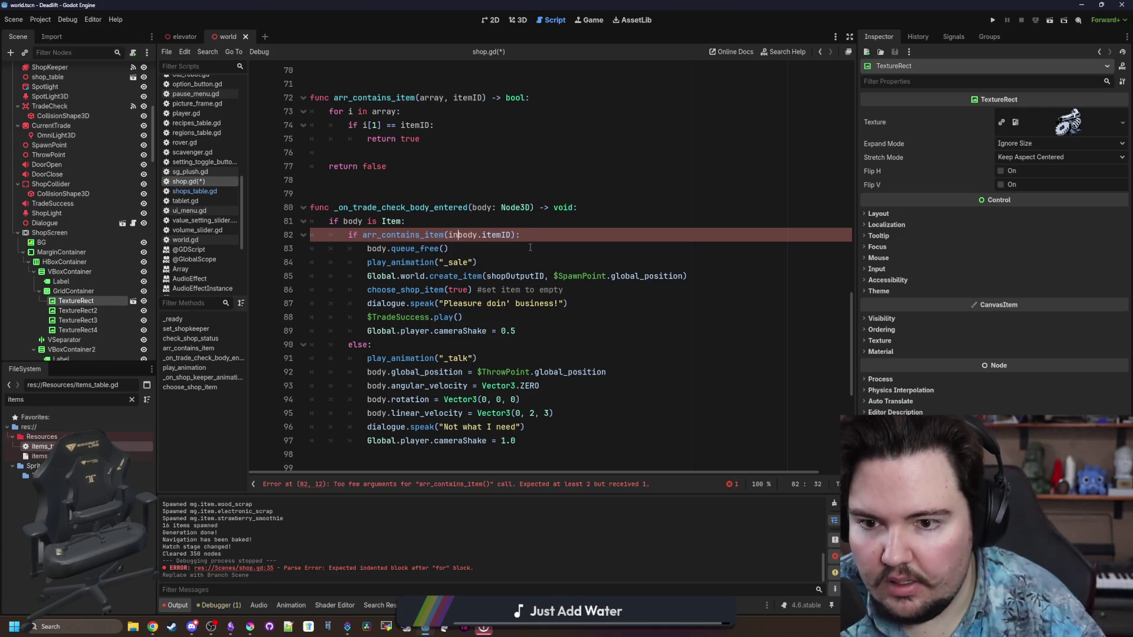
{"action": "type", "text": ","}
{"action": "left_click", "coordinate": [530, 248]}
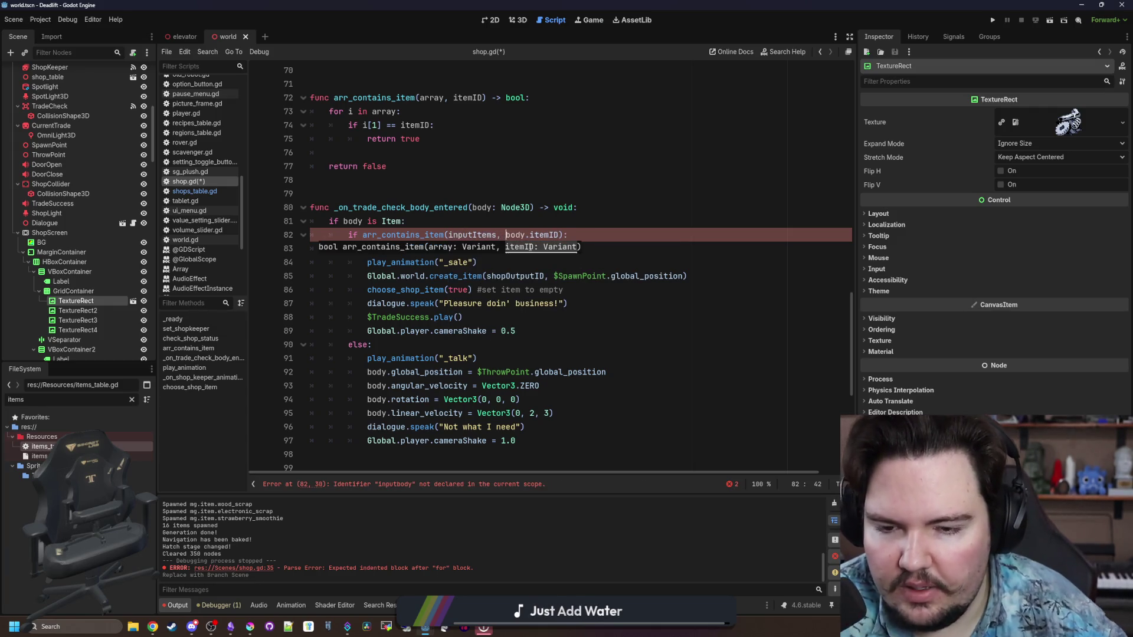
- Locate the shopOutputID usage and select the choose_shop_item function's code
{"action": "scroll", "coordinate": [434, 242], "scroll_direction": "down", "scroll_amount": 2}
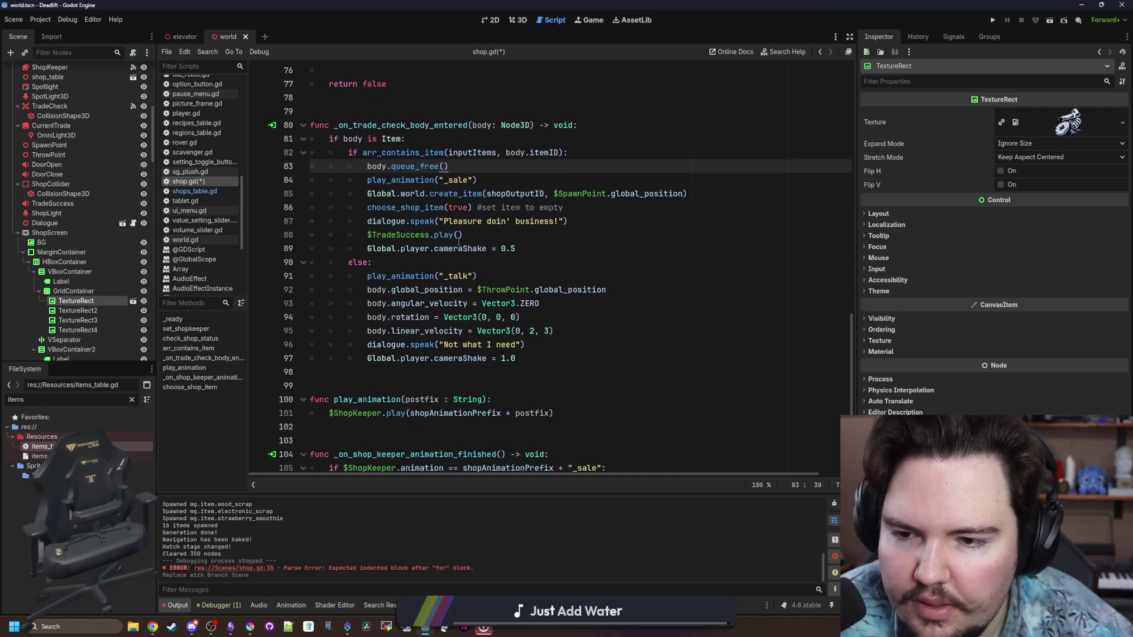
{"action": "left_click", "coordinate": [443, 248]}
{"action": "scroll", "coordinate": [443, 245], "scroll_direction": "down", "scroll_amount": 2}
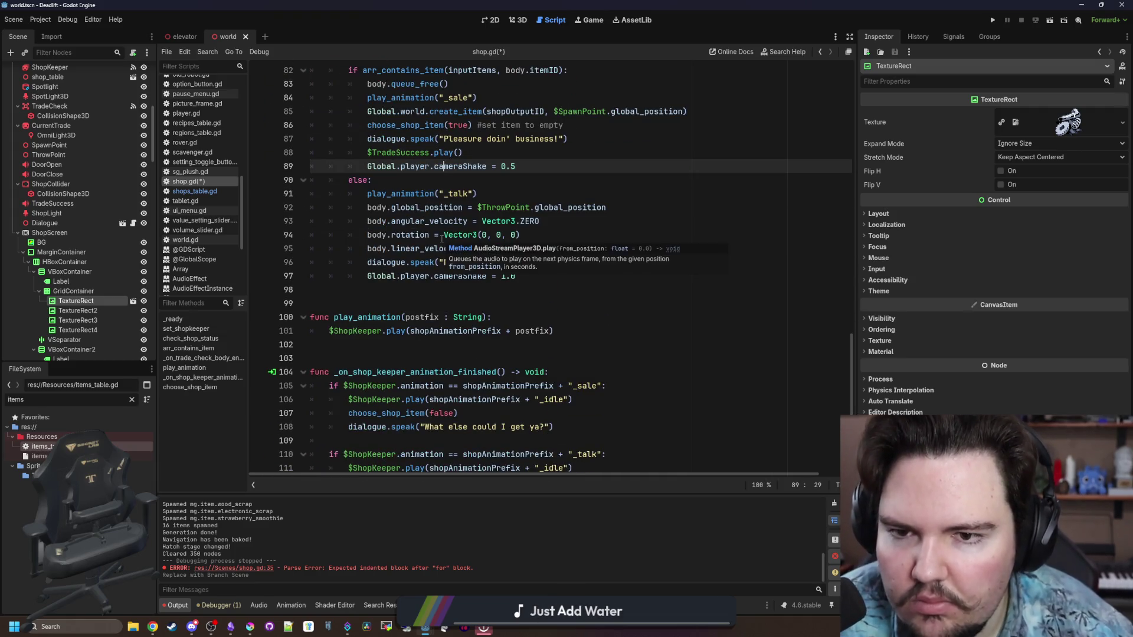
{"action": "scroll", "coordinate": [524, 177], "scroll_direction": "up", "scroll_amount": 3}
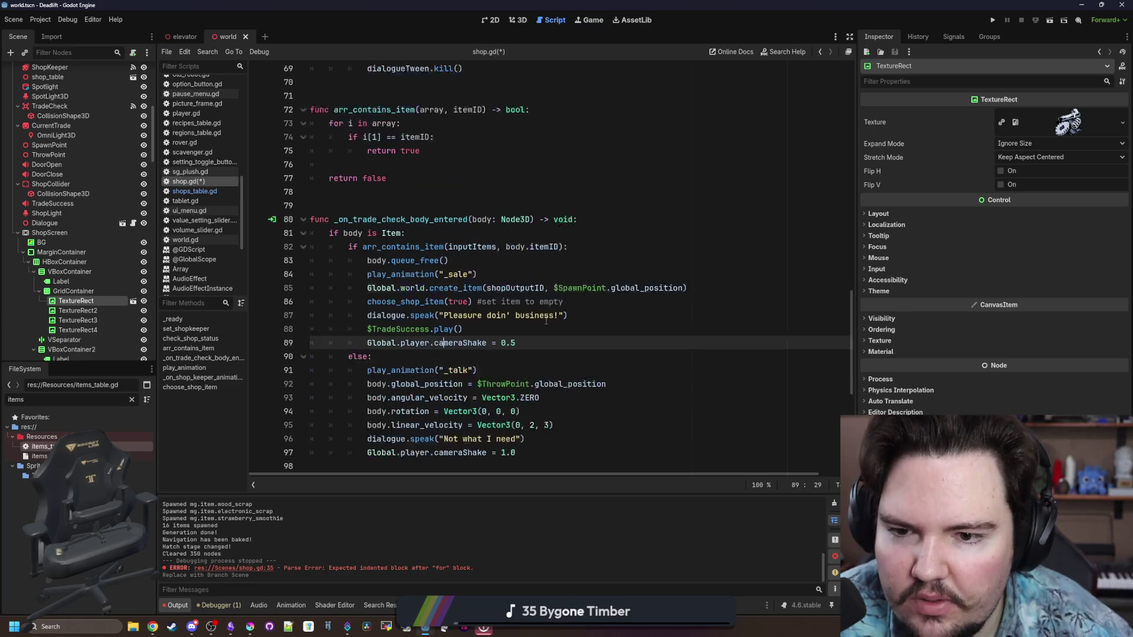
{"action": "scroll", "coordinate": [531, 265], "scroll_direction": "up", "scroll_amount": 2}
{"action": "left_click_drag", "start_coordinate": [544, 317], "coordinate": [490, 317]}
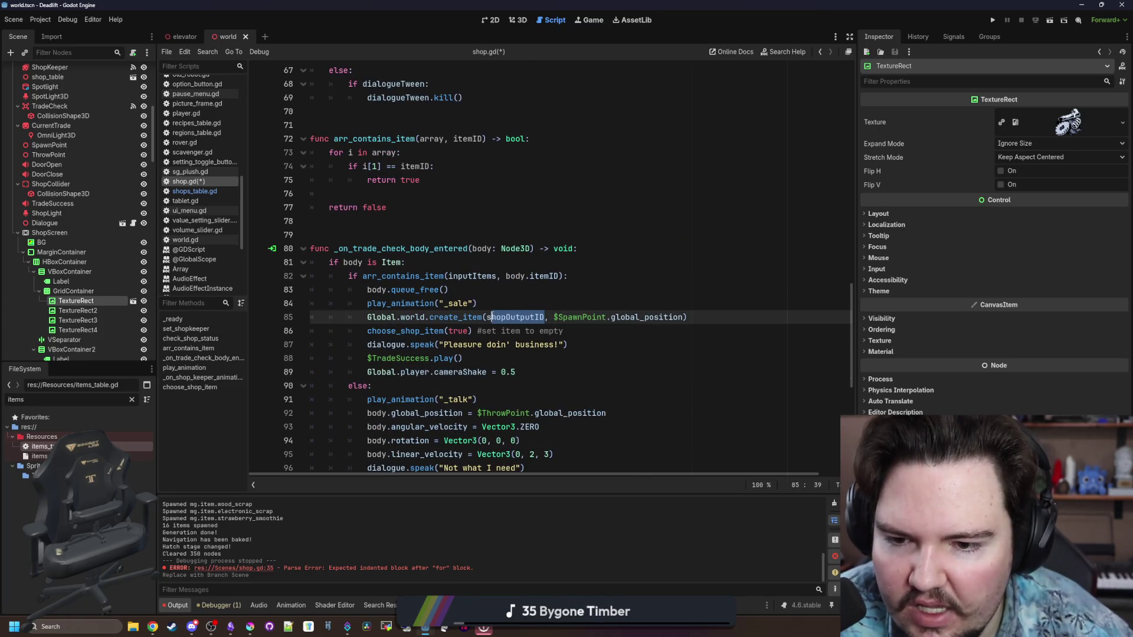
{"action": "left_click", "coordinate": [476, 303]}
{"action": "scroll", "coordinate": [474, 290], "scroll_direction": "down", "scroll_amount": 7}
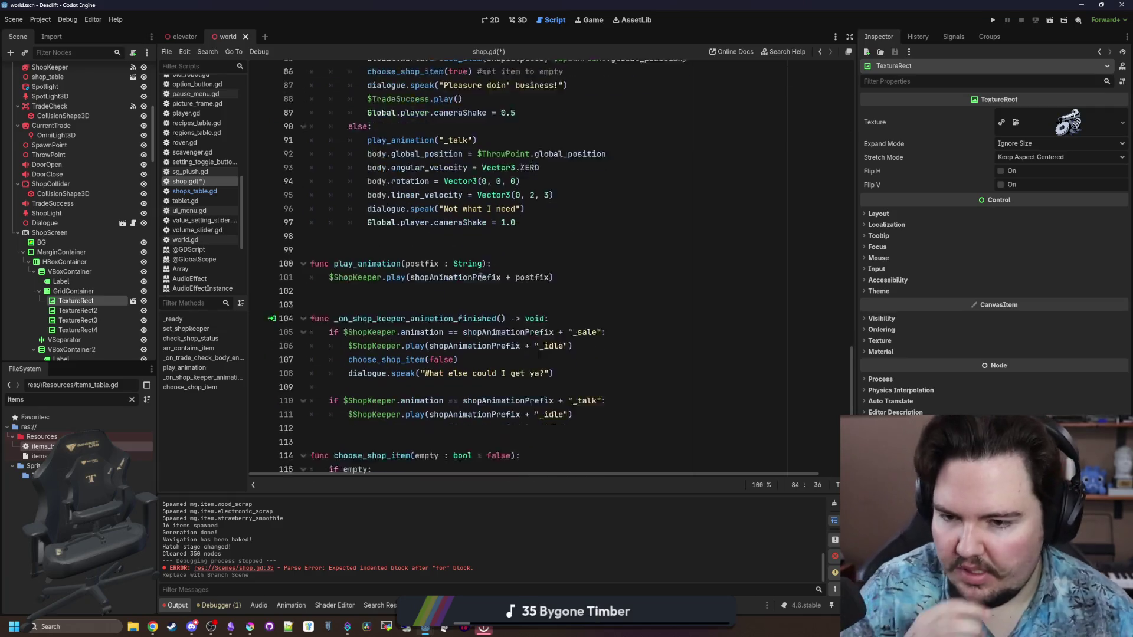
{"action": "scroll", "coordinate": [474, 290], "scroll_direction": "down", "scroll_amount": 2}
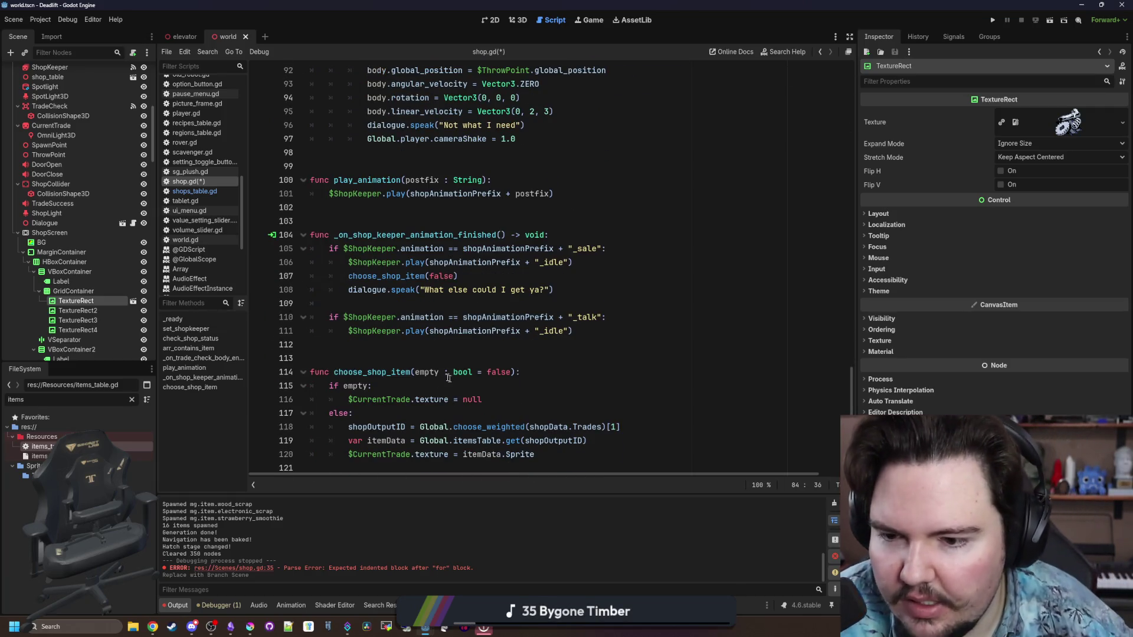
{"action": "mouse_move", "coordinate": [572, 462]}
{"action": "left_mouse_down"}
{"action": "mouse_move", "coordinate": [315, 382]}
{"action": "mouse_move", "coordinate": [312, 366]}
{"action": "left_mouse_up"}
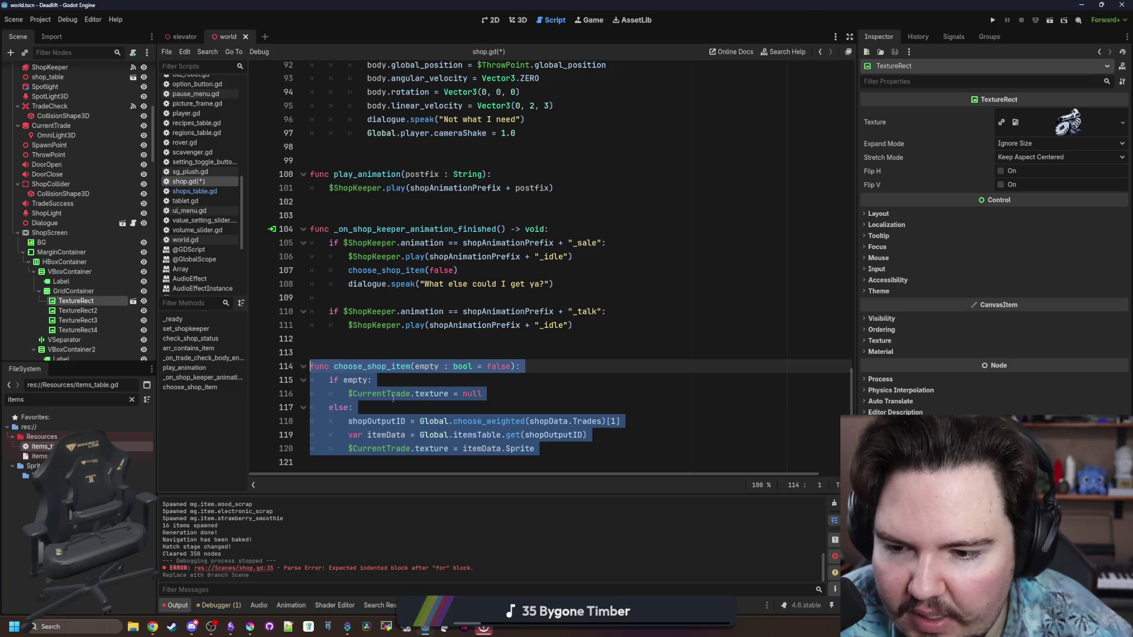
- Move the Global.choose_weighted expression under else as 'var item = Global.choose_weighted(...)'
{"action": "left_click", "coordinate": [426, 407]}
{"action": "right_click", "coordinate": [426, 405]}
{"action": "left_click", "coordinate": [374, 409]}
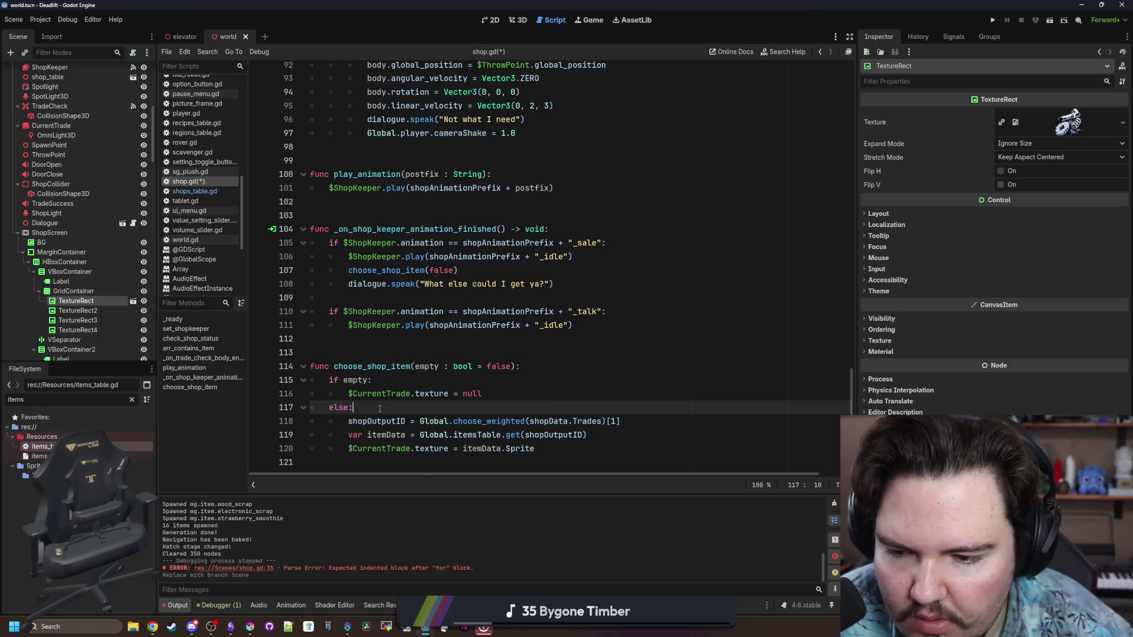
{"action": "left_click_drag", "start_coordinate": [621, 422], "coordinate": [419, 421]}
{"action": "key", "text": "ctrl+c"}
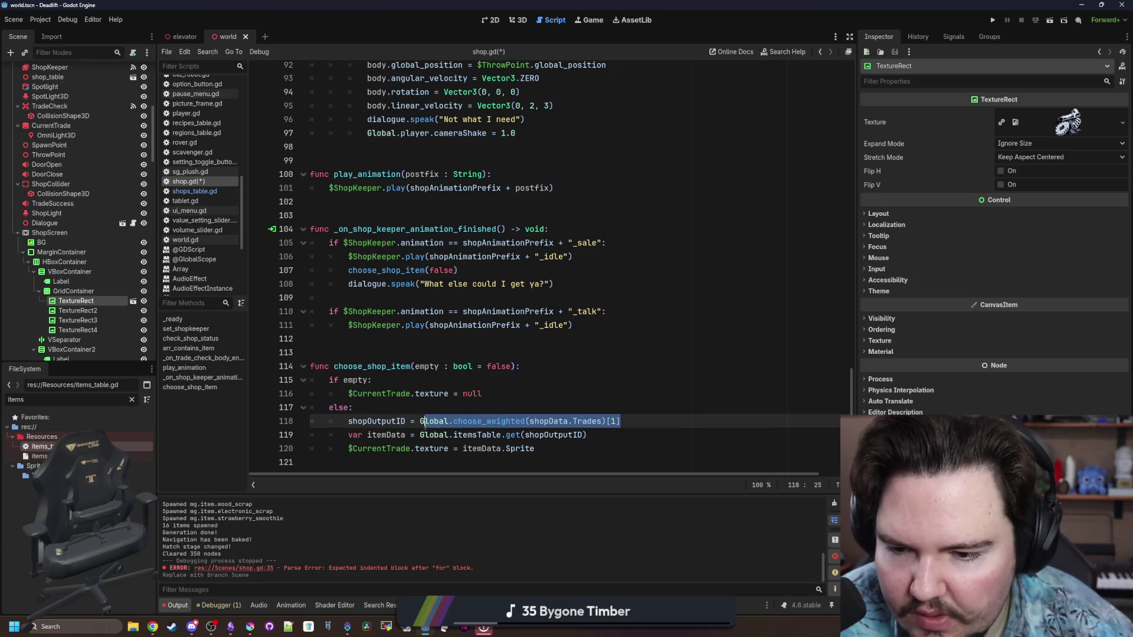
{"action": "key", "text": "BackSpace"}
{"action": "left_click", "coordinate": [419, 407]}
{"action": "key", "text": "Return"}
{"action": "key", "text": "ctrl+v"}
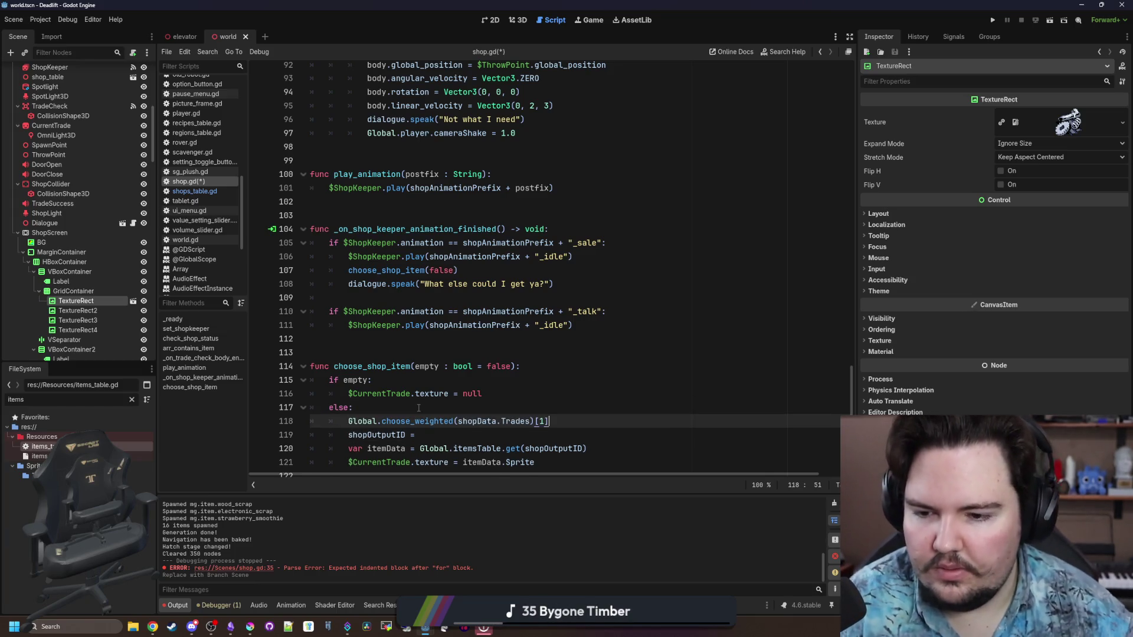
{"action": "key", "text": "Return"}
{"action": "left_click", "coordinate": [351, 422]}
{"action": "type", "text": "v"}
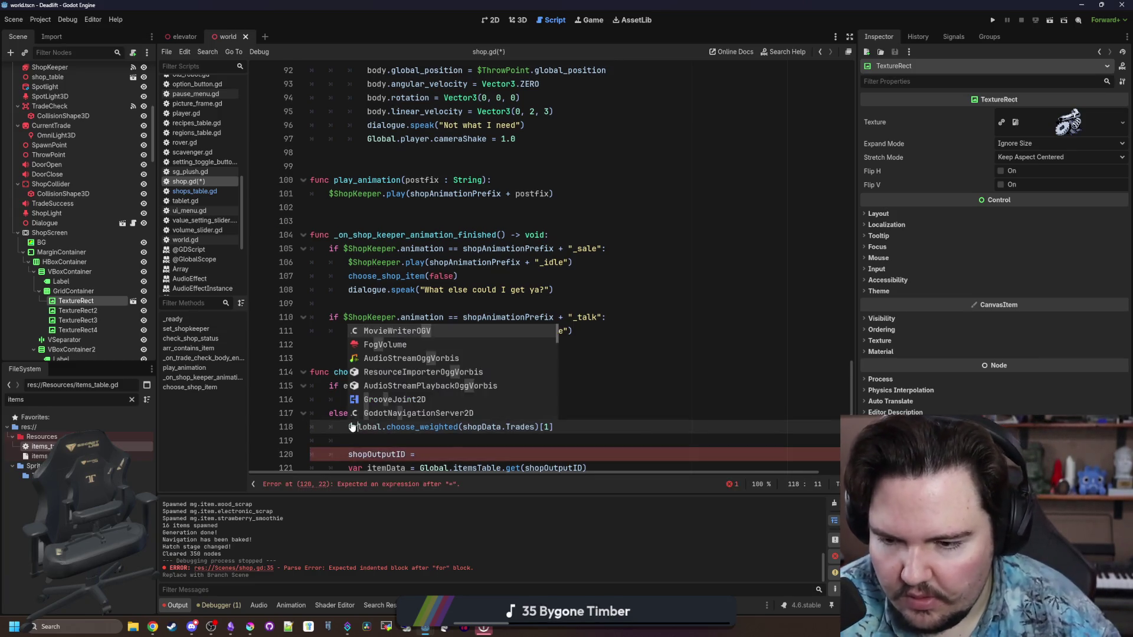
{"action": "type", "text": "ar item ="}
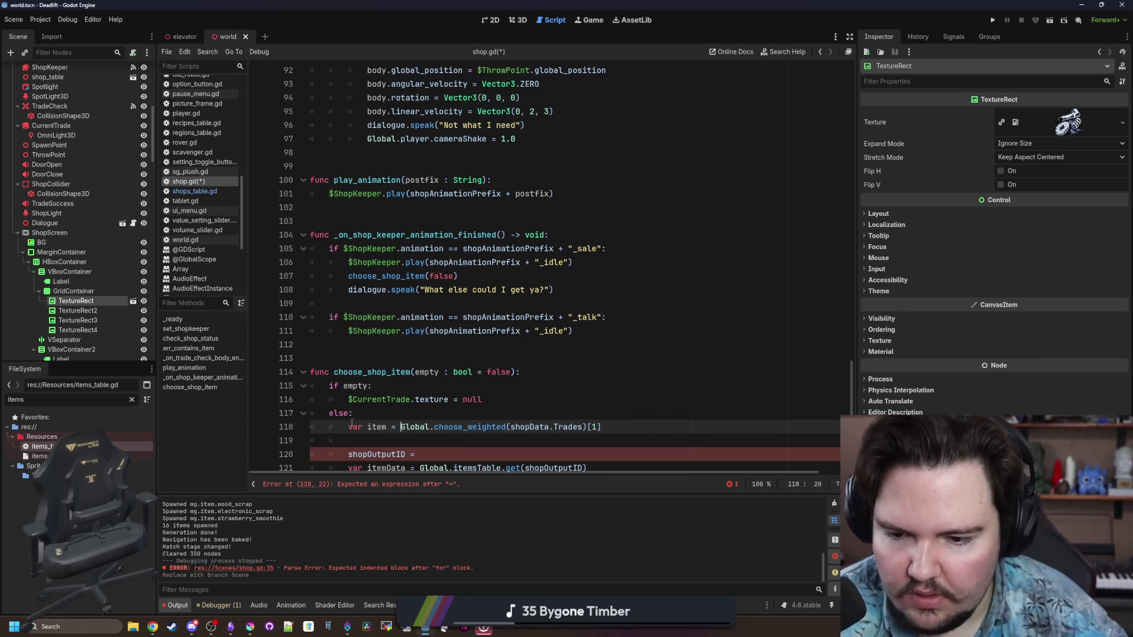
- Choose from outputItems instead of shopData.Trades and set shopOutputID = item
{"action": "scroll", "coordinate": [489, 395], "scroll_direction": "down", "scroll_amount": 1}
{"action": "left_click_drag", "start_coordinate": [552, 393], "coordinate": [478, 392]}
{"action": "type", "text": "outputItems"}
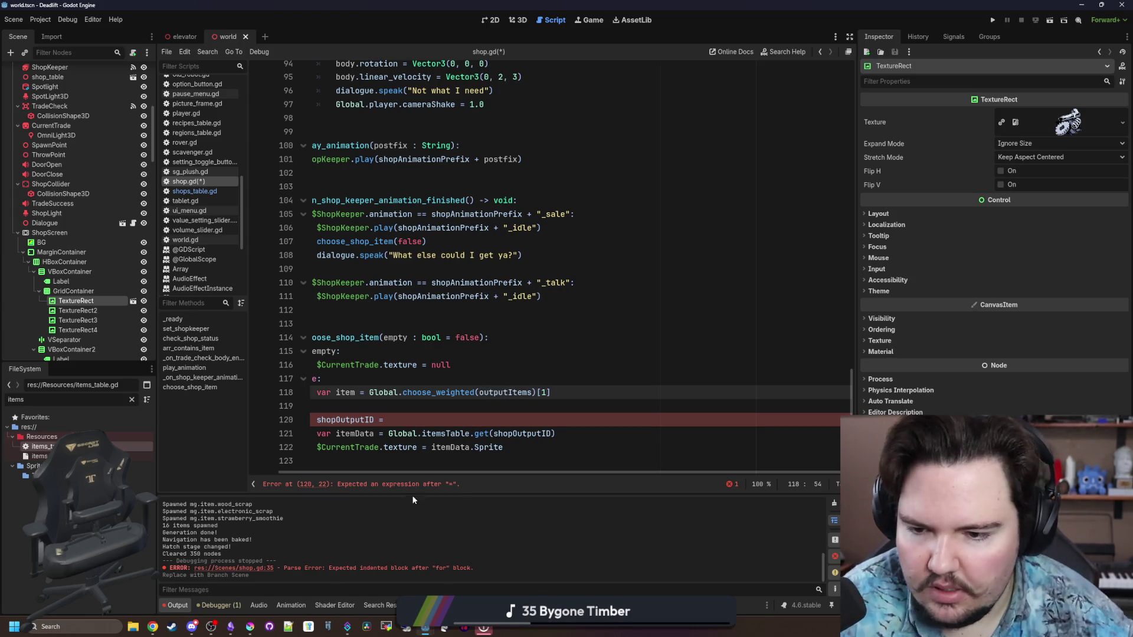
{"action": "scroll", "coordinate": [434, 473], "scroll_direction": "left", "scroll_amount": 1}
{"action": "left_click", "coordinate": [439, 418]}
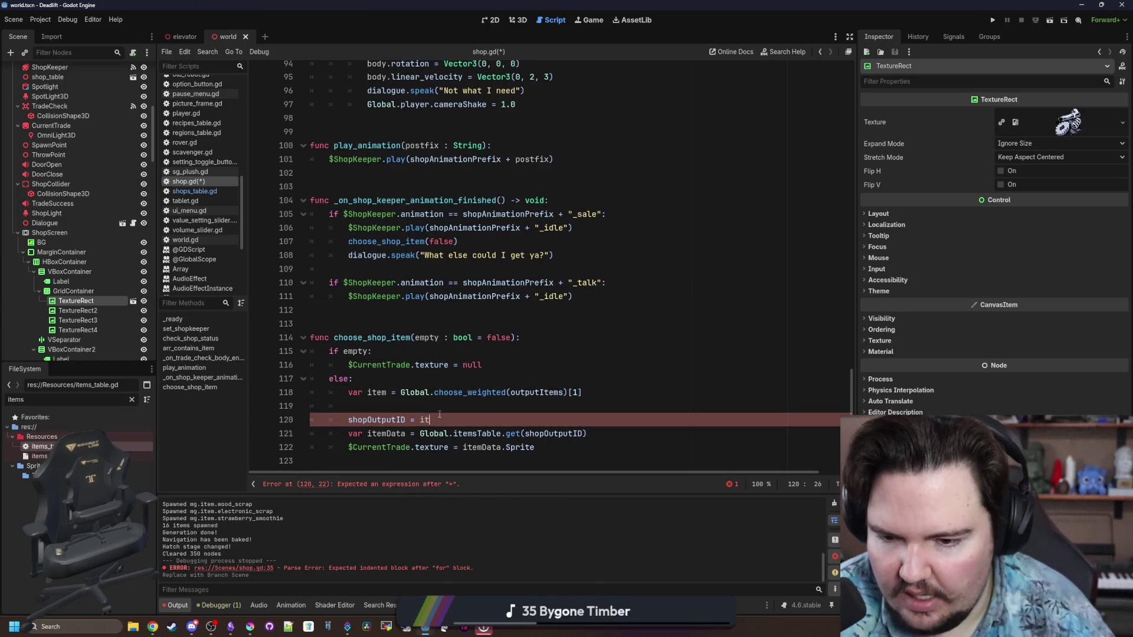
{"action": "type", "text": "em"}
{"action": "left_click", "coordinate": [392, 408]}
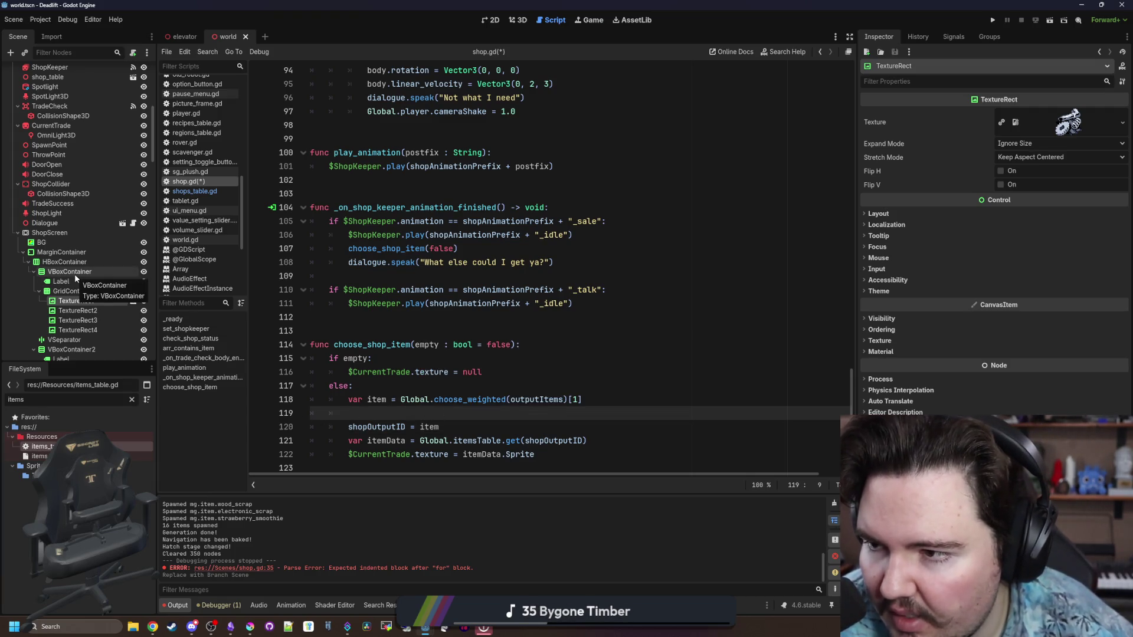
{"action": "scroll", "coordinate": [75, 274], "scroll_direction": "up", "scroll_amount": 3}
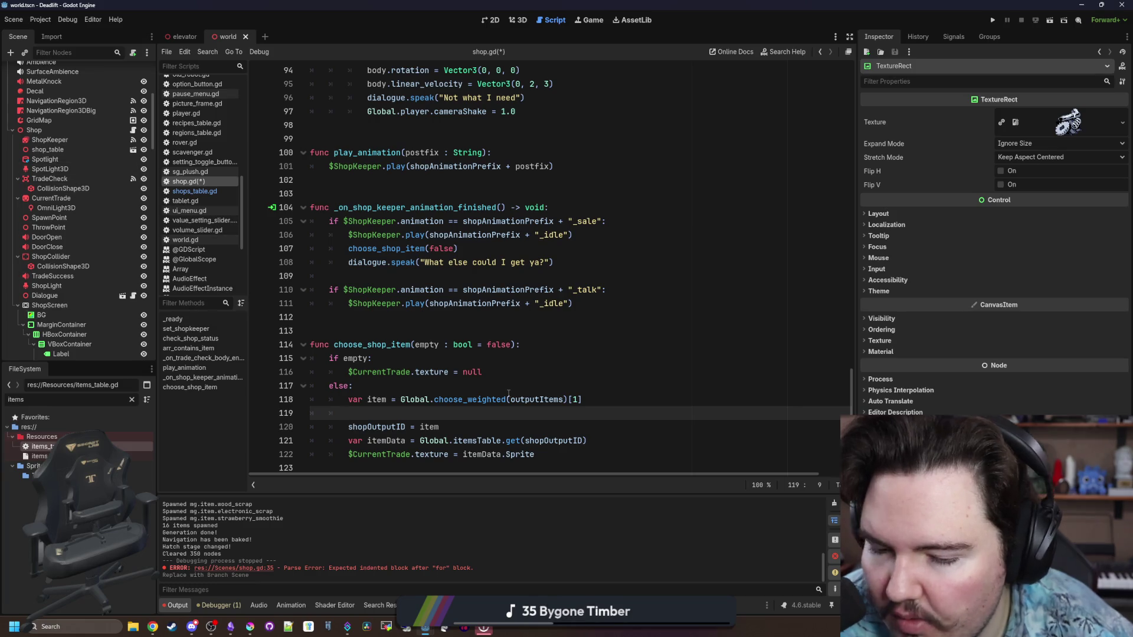
{"action": "left_click", "coordinate": [448, 330]}
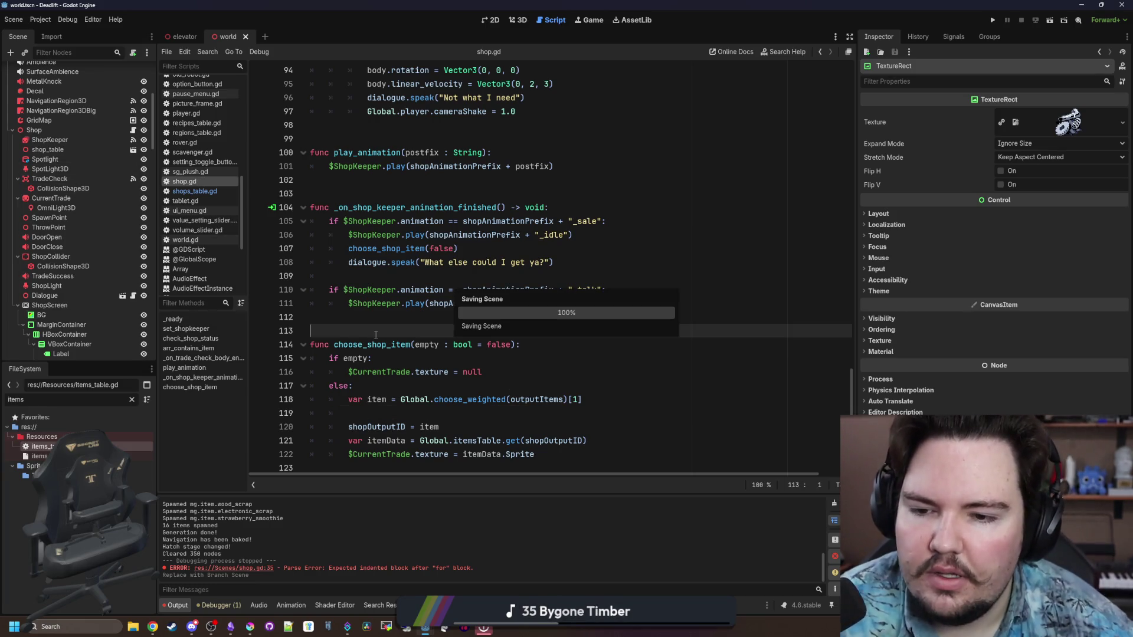
- Save shop.gd and start the game with Run Project
{"action": "key", "text": "ctrl+s"}
{"action": "scroll", "coordinate": [448, 317], "scroll_direction": "up", "scroll_amount": 2}
{"action": "scroll", "coordinate": [447, 317], "scroll_direction": "up", "scroll_amount": 10}
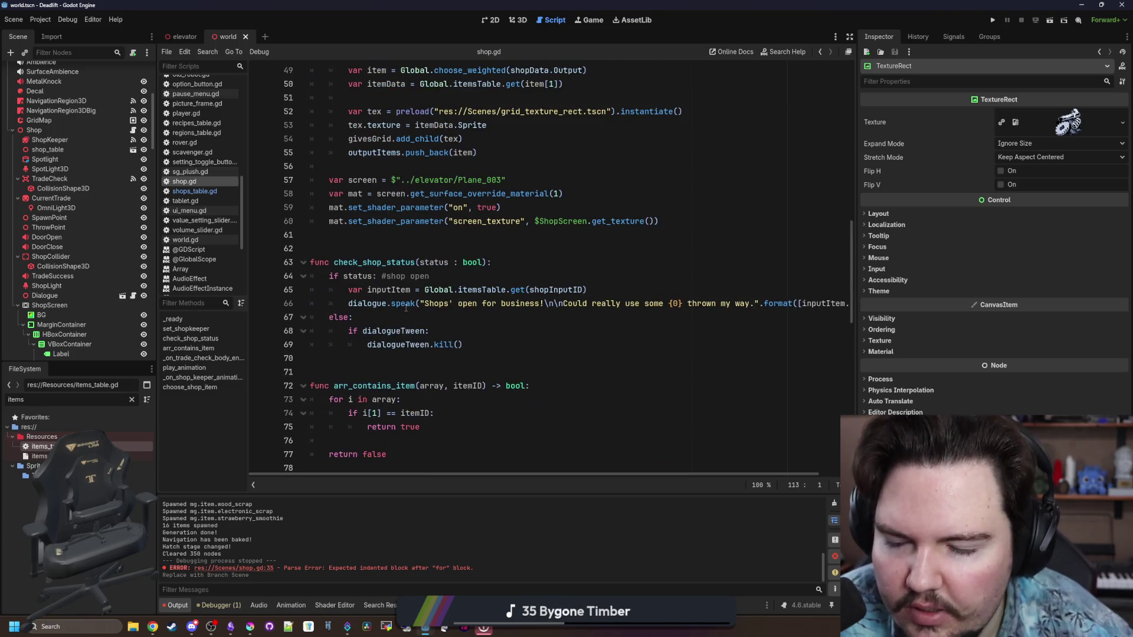
{"action": "scroll", "coordinate": [406, 308], "scroll_direction": "down", "scroll_amount": 7}
{"action": "scroll", "coordinate": [406, 307], "scroll_direction": "down", "scroll_amount": 6}
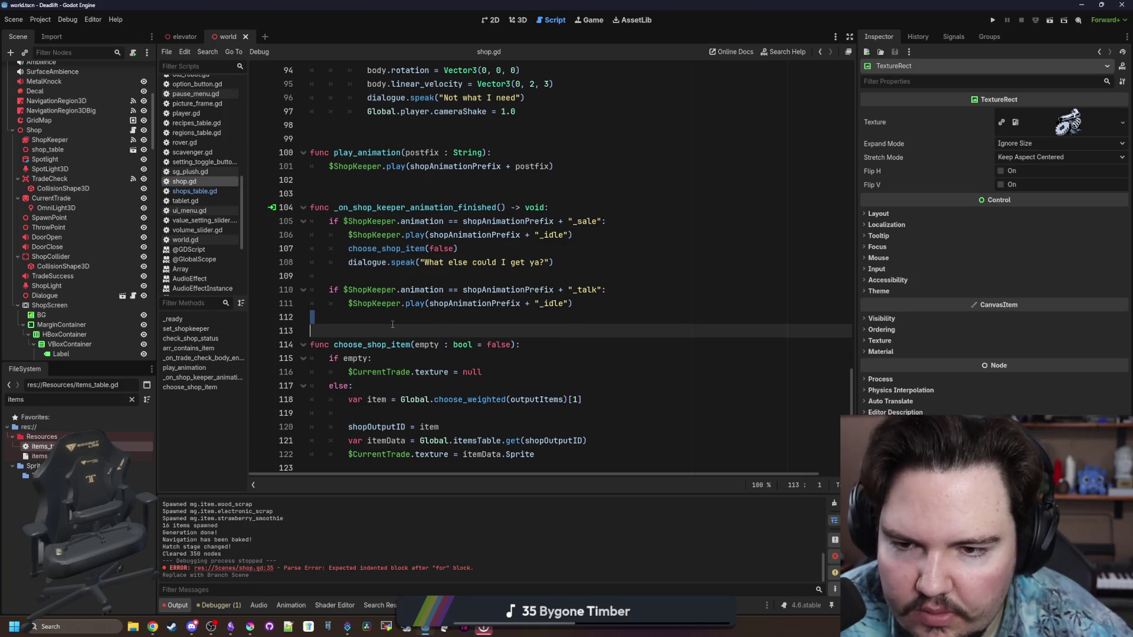
{"action": "scroll", "coordinate": [401, 337], "scroll_direction": "up", "scroll_amount": 6}
{"action": "left_click", "coordinate": [413, 372]}
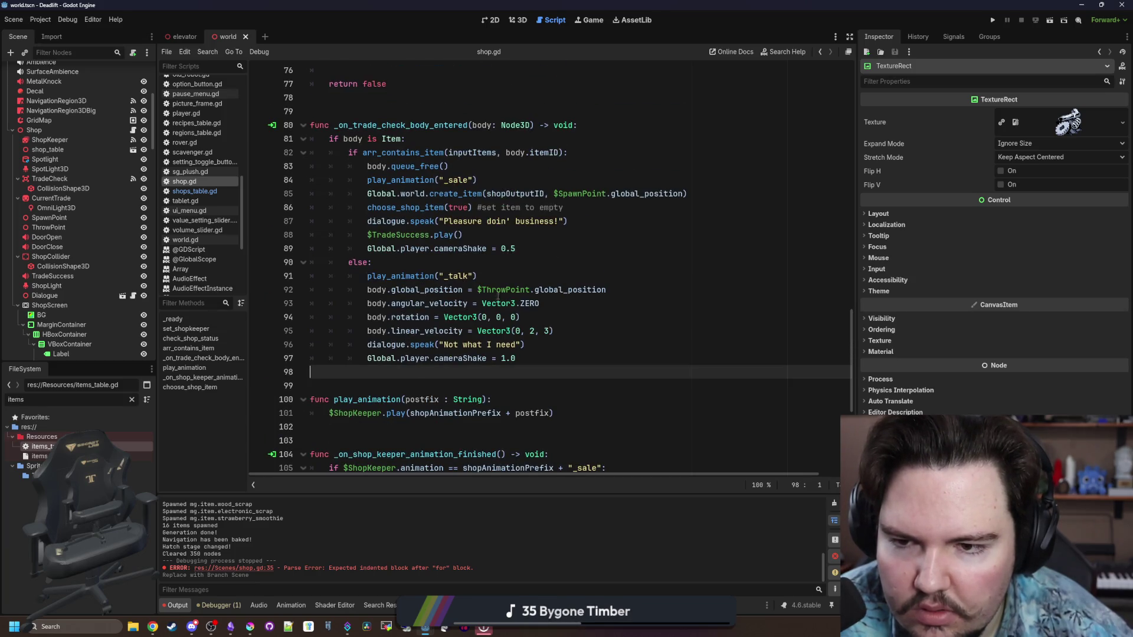
{"action": "left_click", "coordinate": [994, 20]}
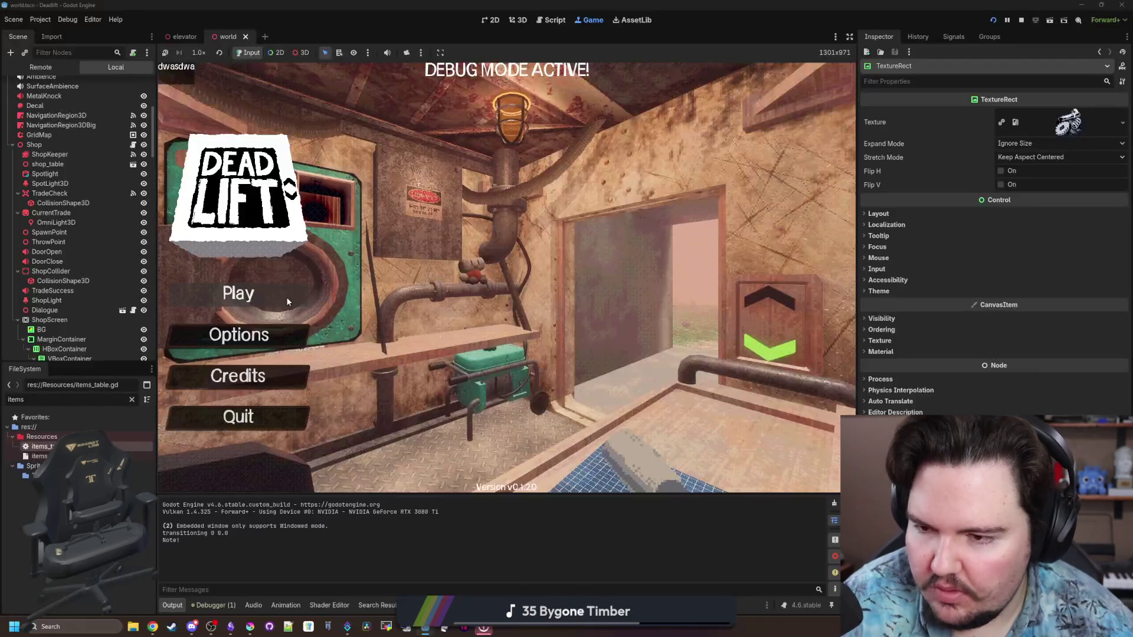
- Start the game, then delete line 23 'shopInputID = shopData.InputItem' and save shop.gd
{"action": "left_click", "coordinate": [285, 296]}
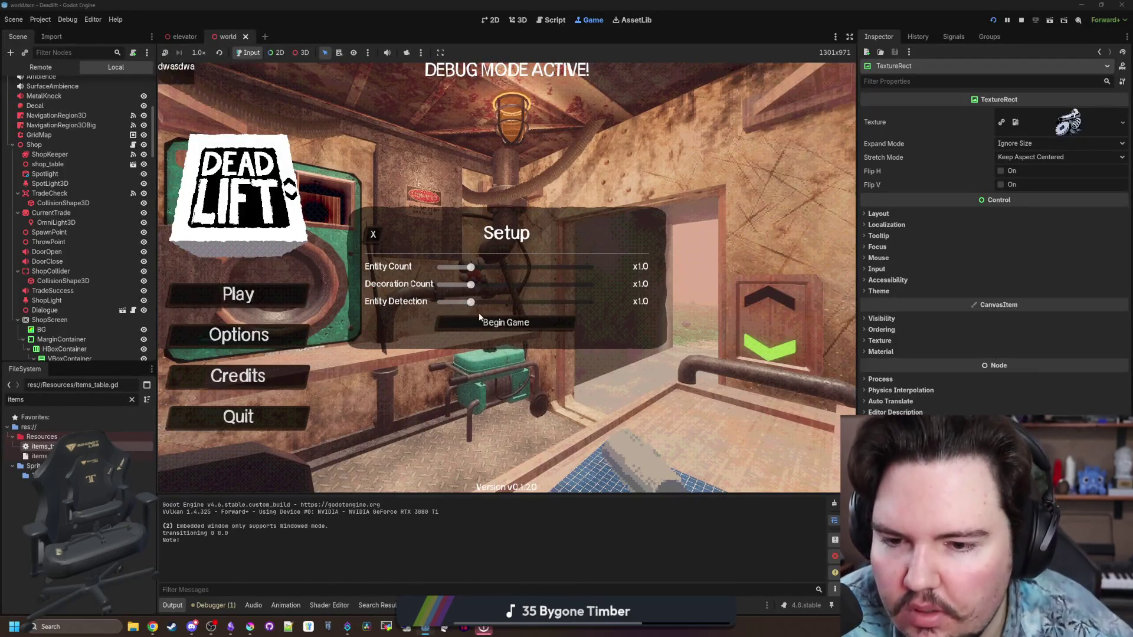
{"action": "left_click", "coordinate": [505, 322]}
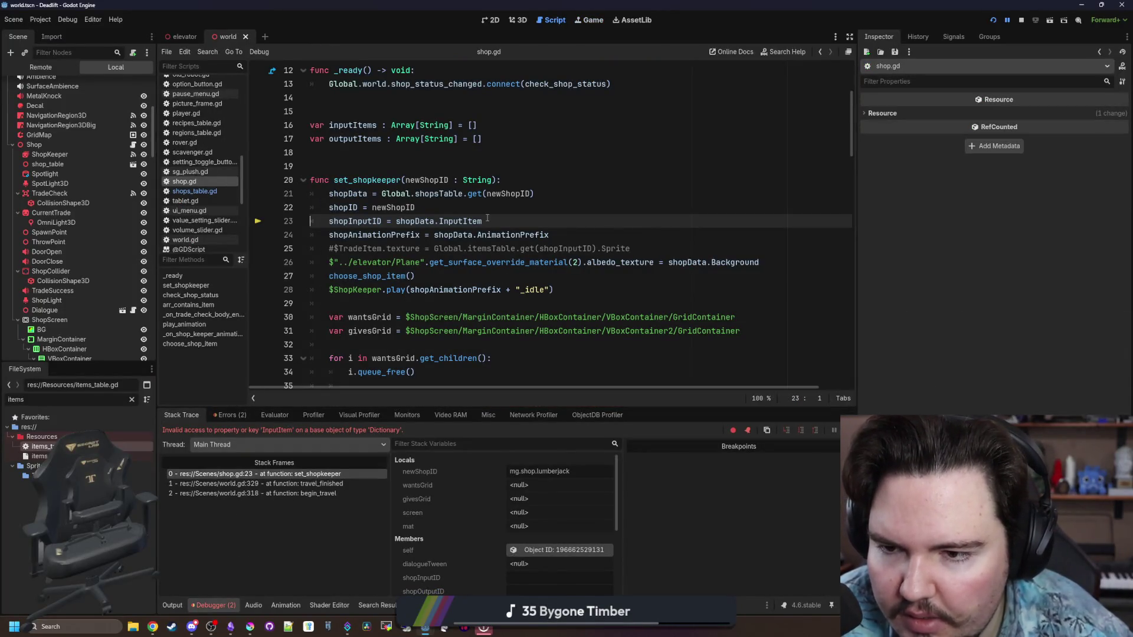
{"action": "triple_click", "coordinate": [458, 221]}
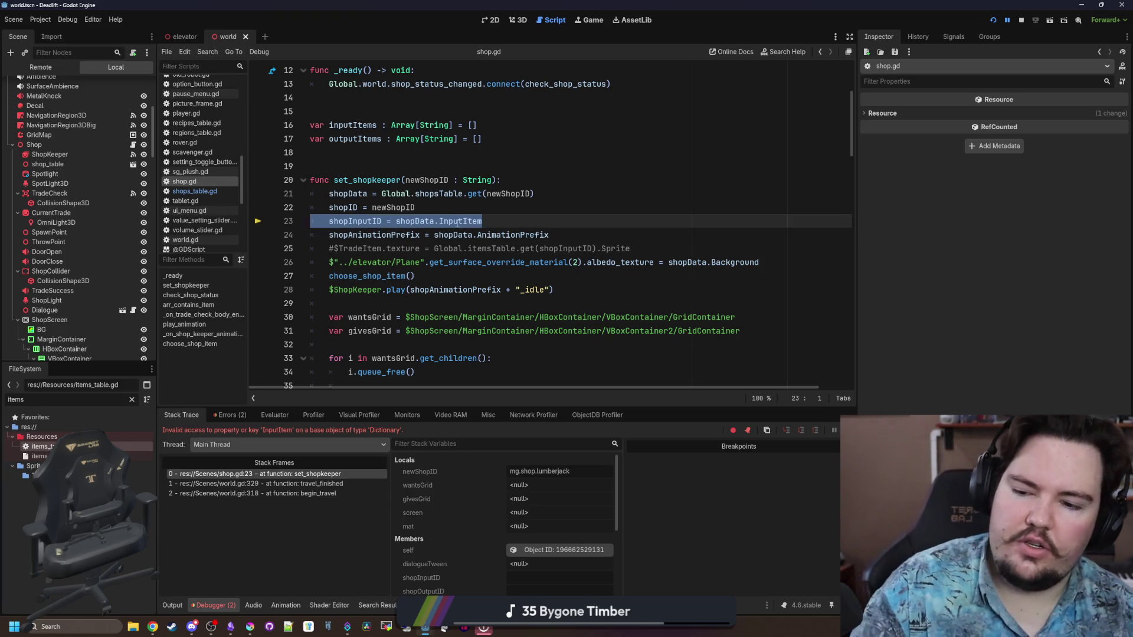
{"action": "key", "text": "BackSpace"}
{"action": "key", "text": "BackSpace"}
{"action": "key", "text": "ctrl+s"}
- Continue with F12 to the check_shop_status error and select the dialogue's format call
{"action": "scroll", "coordinate": [525, 184], "scroll_direction": "down", "scroll_amount": 3}
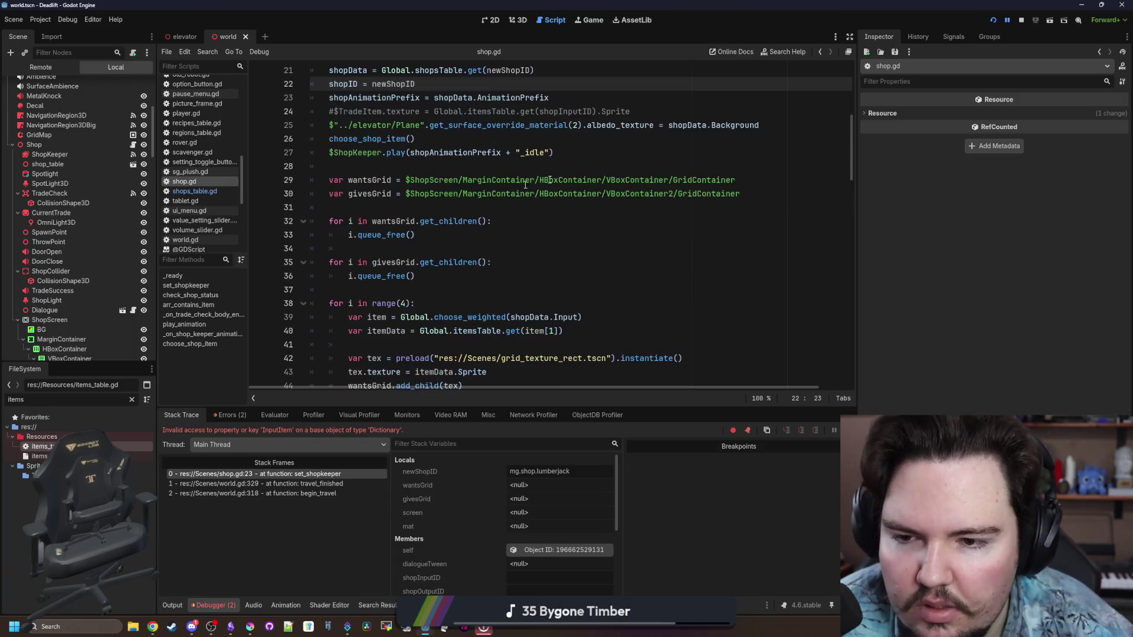
{"action": "key", "text": "F12"}
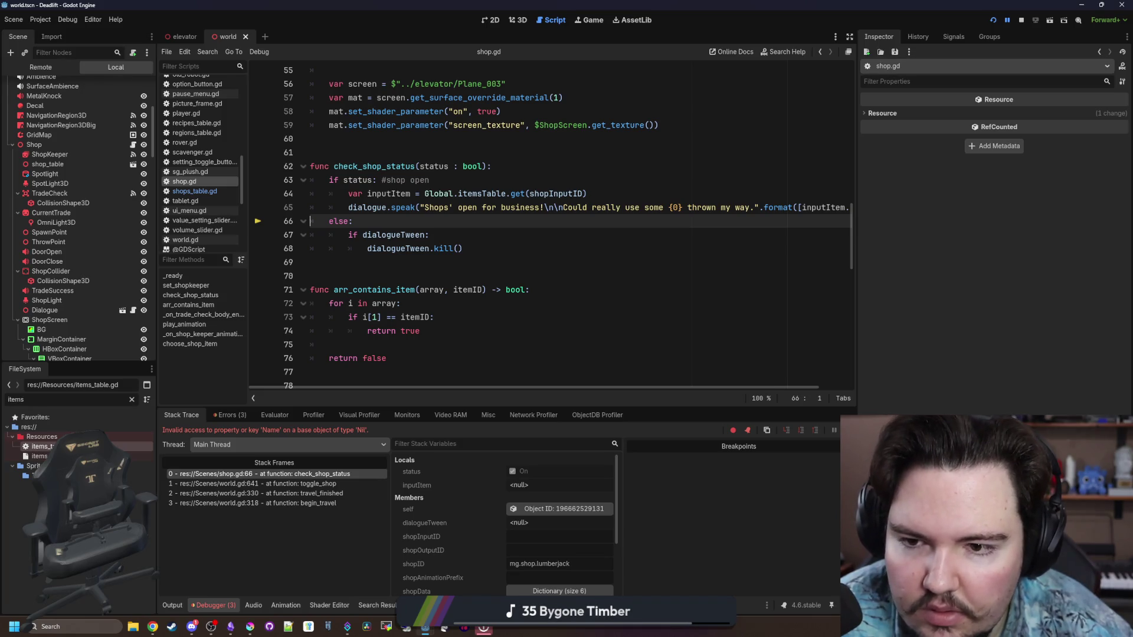
{"action": "left_click_drag", "start_coordinate": [856, 342], "coordinate": [991, 341]}
{"action": "scroll", "coordinate": [814, 284], "scroll_direction": "up", "scroll_amount": 1}
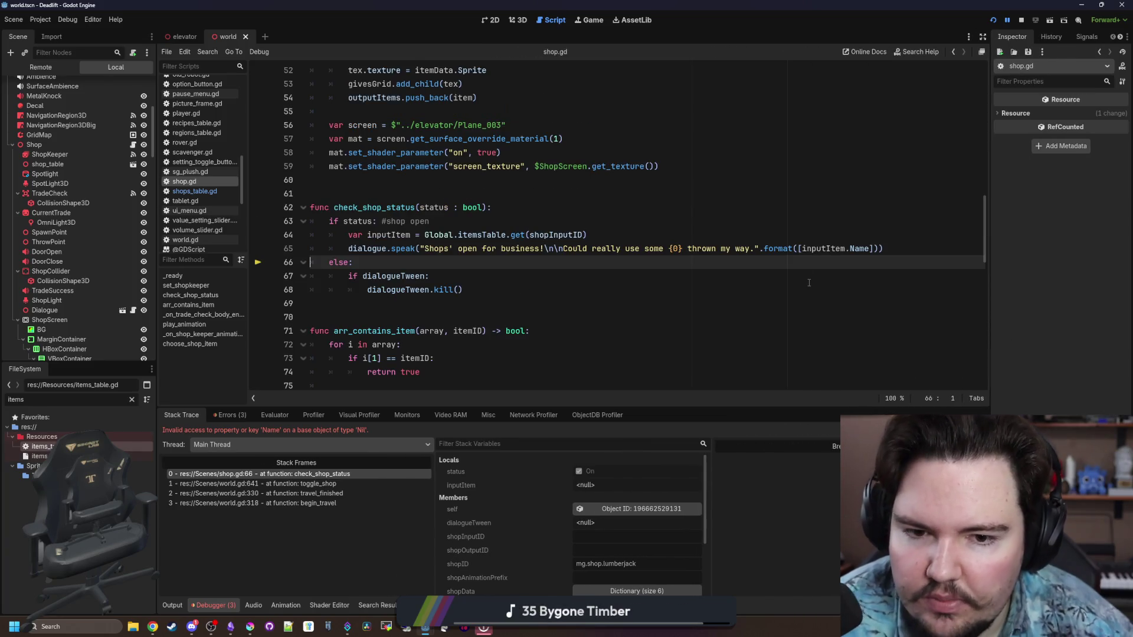
{"action": "left_click", "coordinate": [825, 261]}
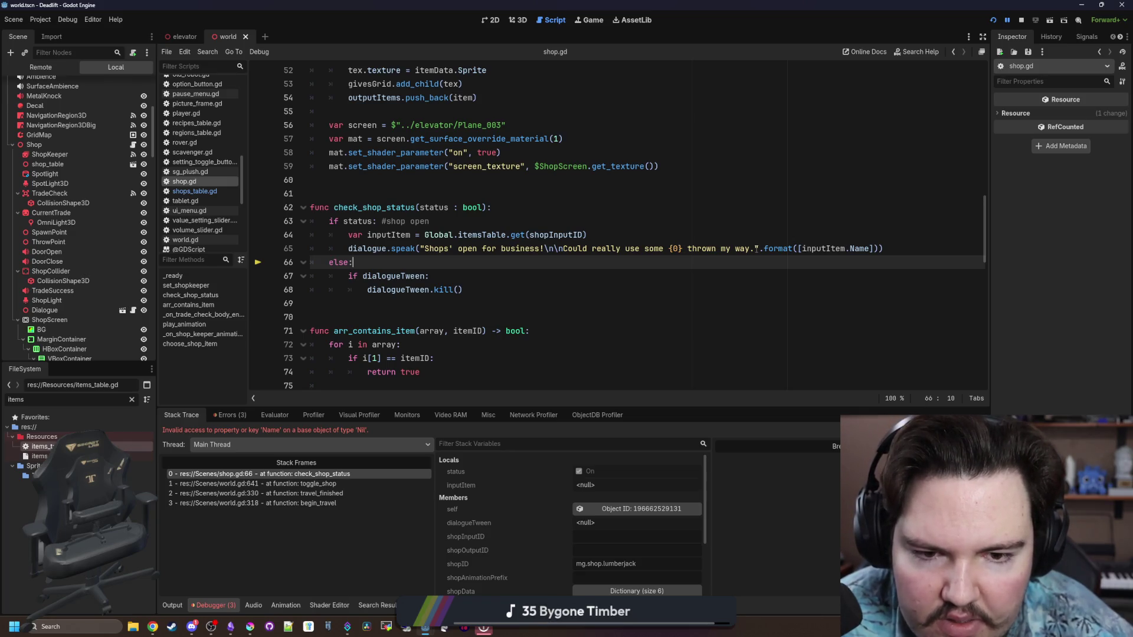
{"action": "mouse_move", "coordinate": [750, 248]}
{"action": "left_mouse_down"}
{"action": "mouse_move", "coordinate": [737, 261]}
{"action": "mouse_move", "coordinate": [731, 249]}
{"action": "mouse_move", "coordinate": [675, 260]}
{"action": "mouse_move", "coordinate": [593, 248]}
{"action": "left_mouse_up"}
{"action": "left_click", "coordinate": [874, 248]}
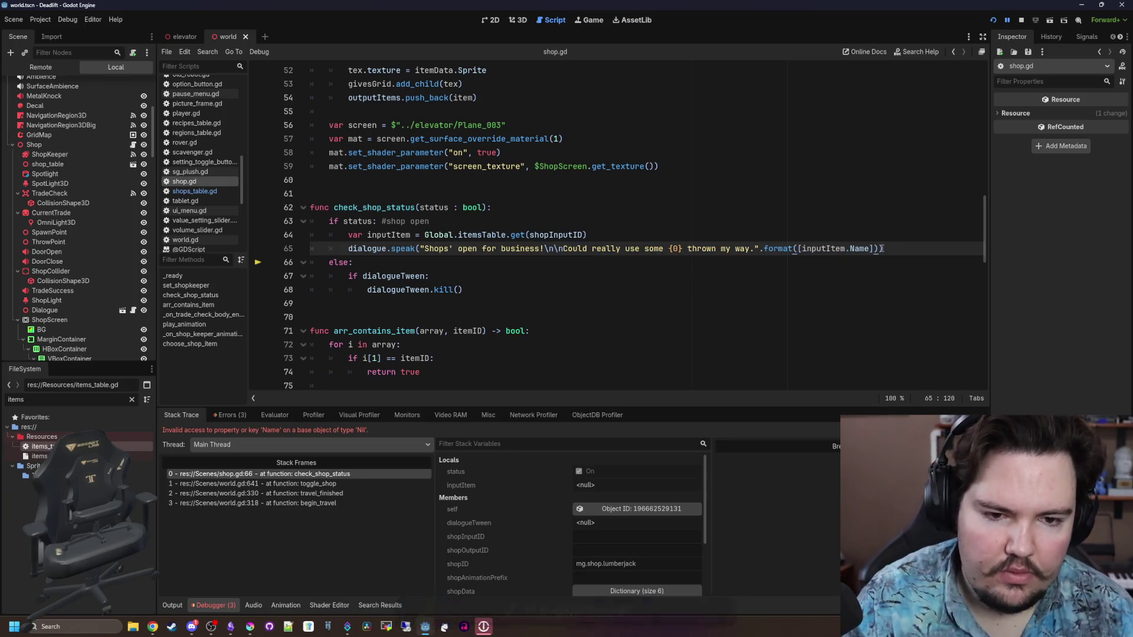
{"action": "left_click_drag", "start_coordinate": [879, 248], "coordinate": [570, 248]}
- Change the shop-open dialogue line to say 'Take a look at the screen.'
{"action": "key", "text": "BackSpace"}
{"action": "key", "text": "BackSpace"}
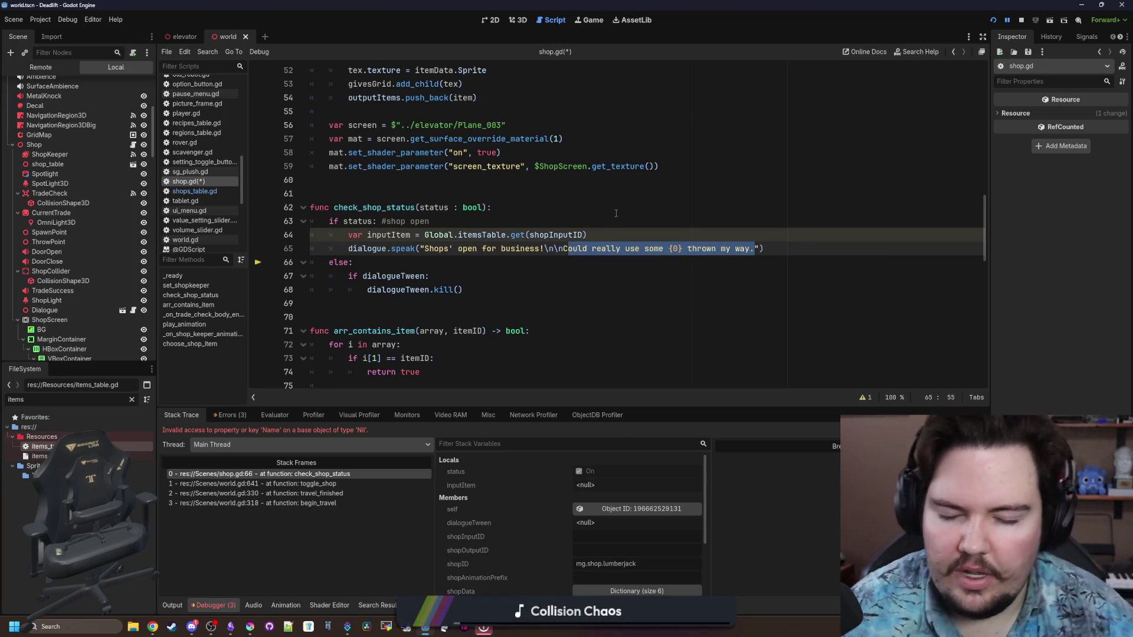
{"action": "key", "text": "BackSpace"}
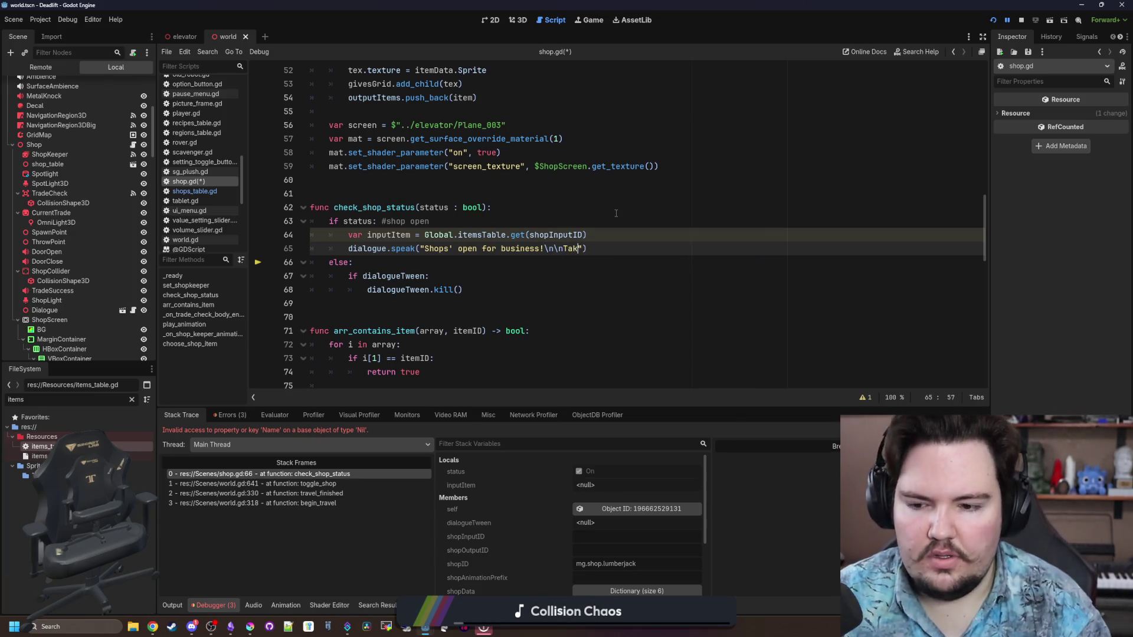
{"action": "type", "text": "look at your screen"}
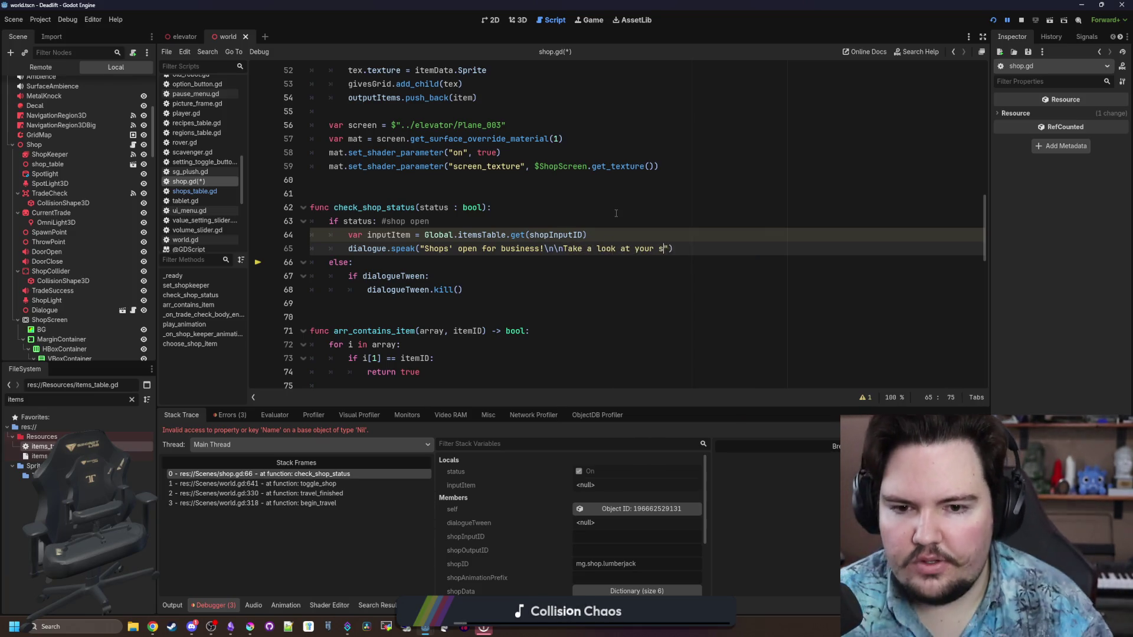
{"action": "key", "text": "BackSpace"}
{"action": "key", "text": "BackSpace"}
{"action": "key", "text": "BackSpace"}
{"action": "type", "text": "at the screen."}
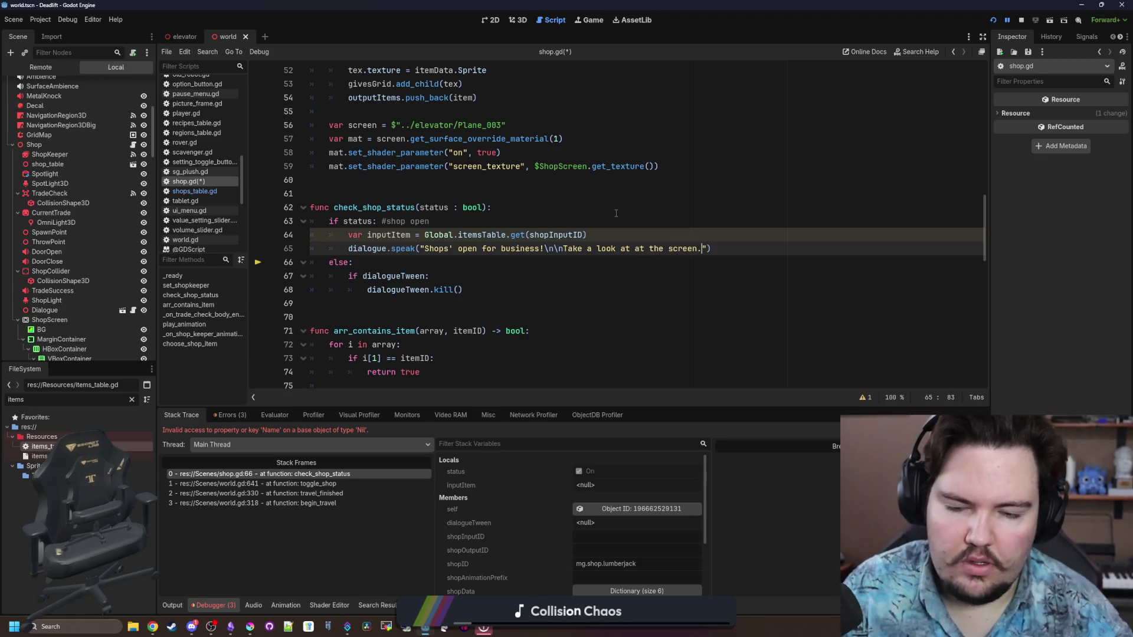
- Delete the unused inputItem lookup line, save shop.gd, and relaunch the game
{"action": "left_click", "coordinate": [616, 213]}
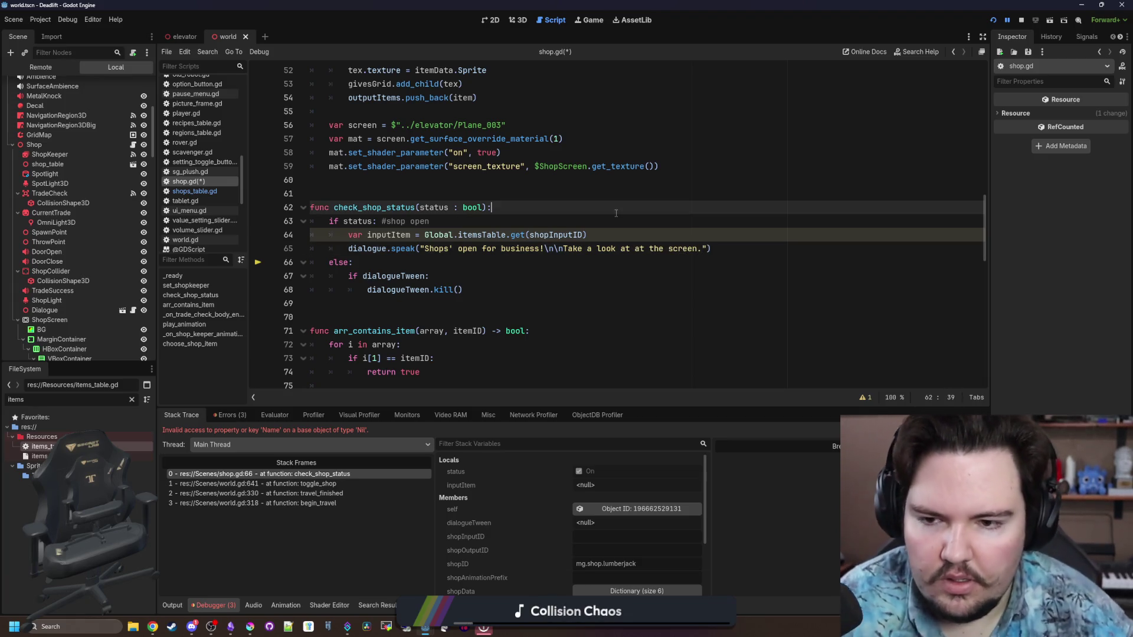
{"action": "left_click_drag", "start_coordinate": [587, 235], "coordinate": [307, 236]}
{"action": "key", "text": "BackSpace"}
{"action": "key", "text": "BackSpace"}
{"action": "left_click", "coordinate": [590, 208]}
{"action": "key", "text": "ctrl+s"}
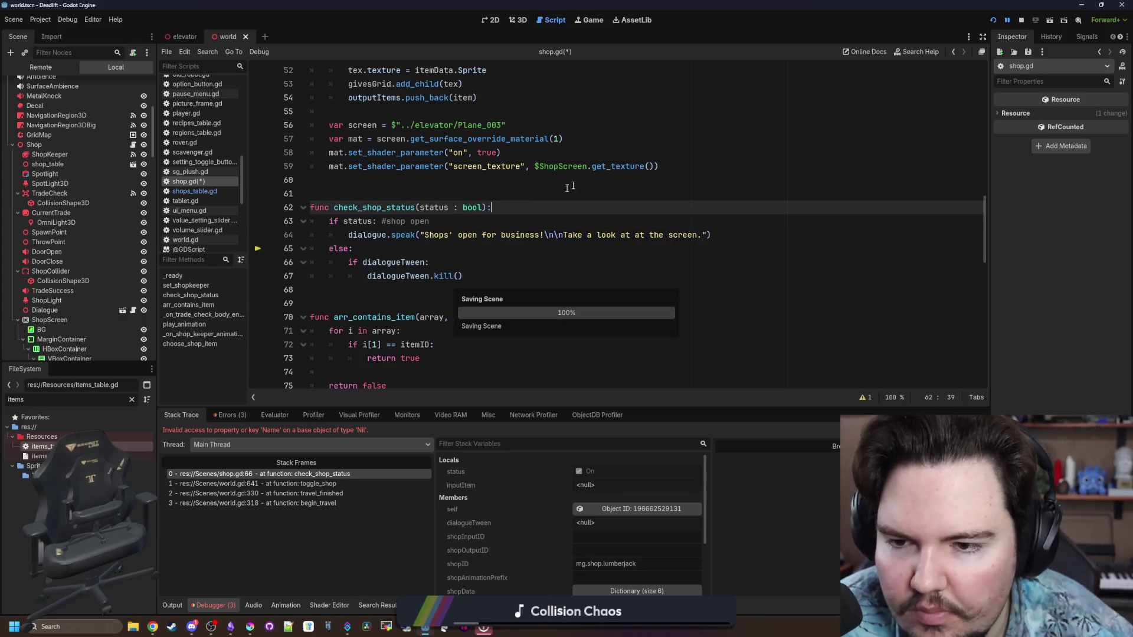
{"action": "left_click", "coordinate": [1021, 20]}
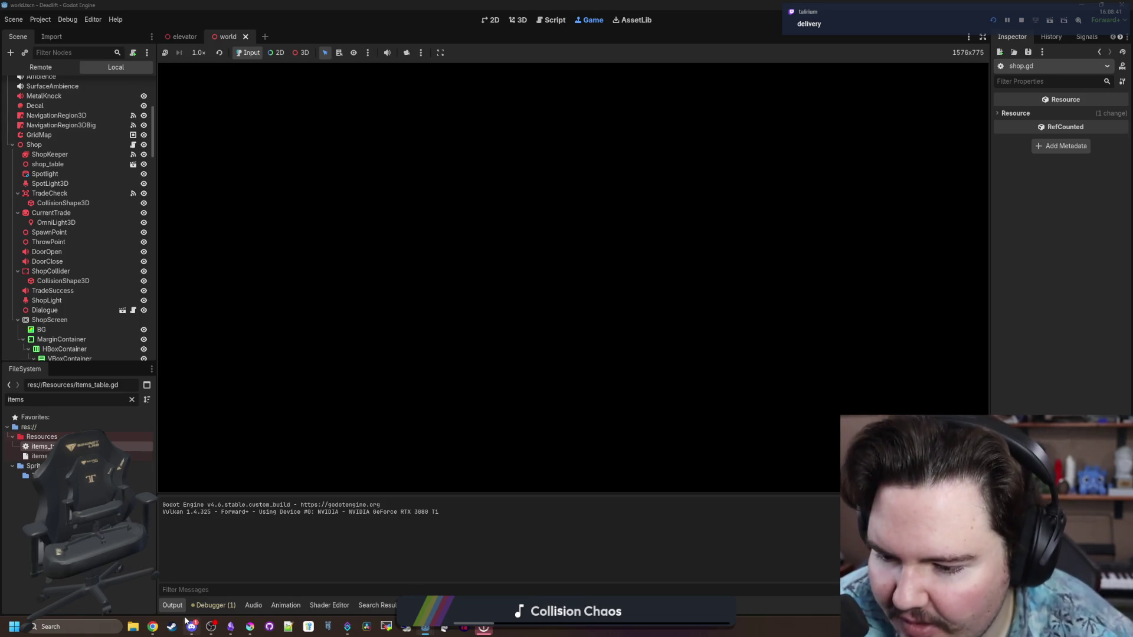
- Start a new game with default setup, walk to the Descend lever and descend with E
{"action": "mouse_move", "coordinate": [185, 618]}
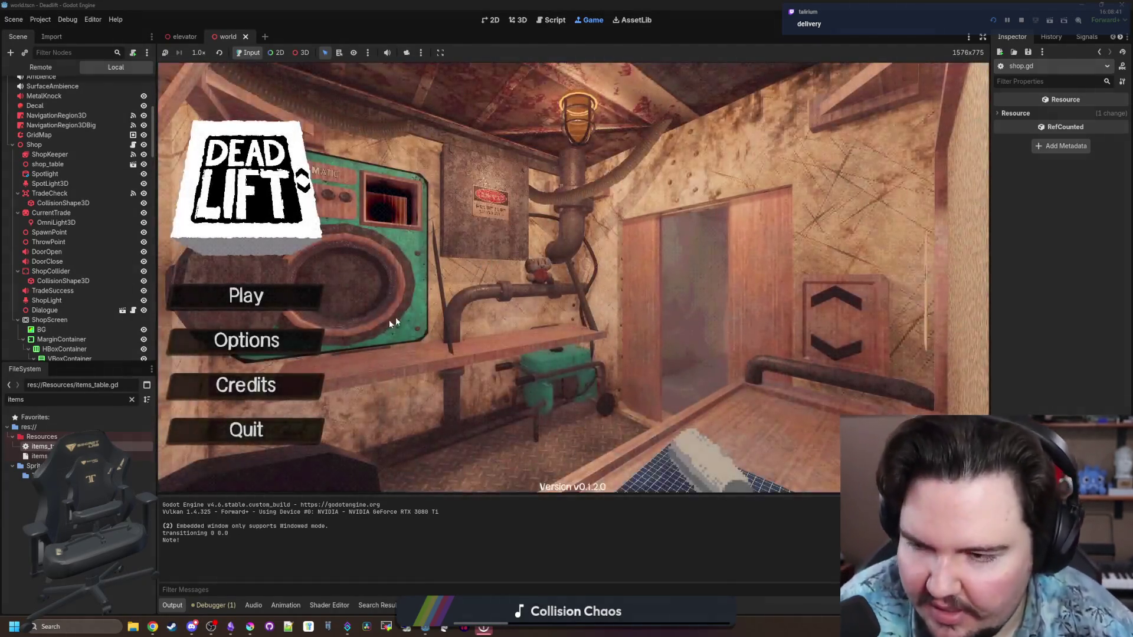
{"action": "left_click", "coordinate": [288, 286]}
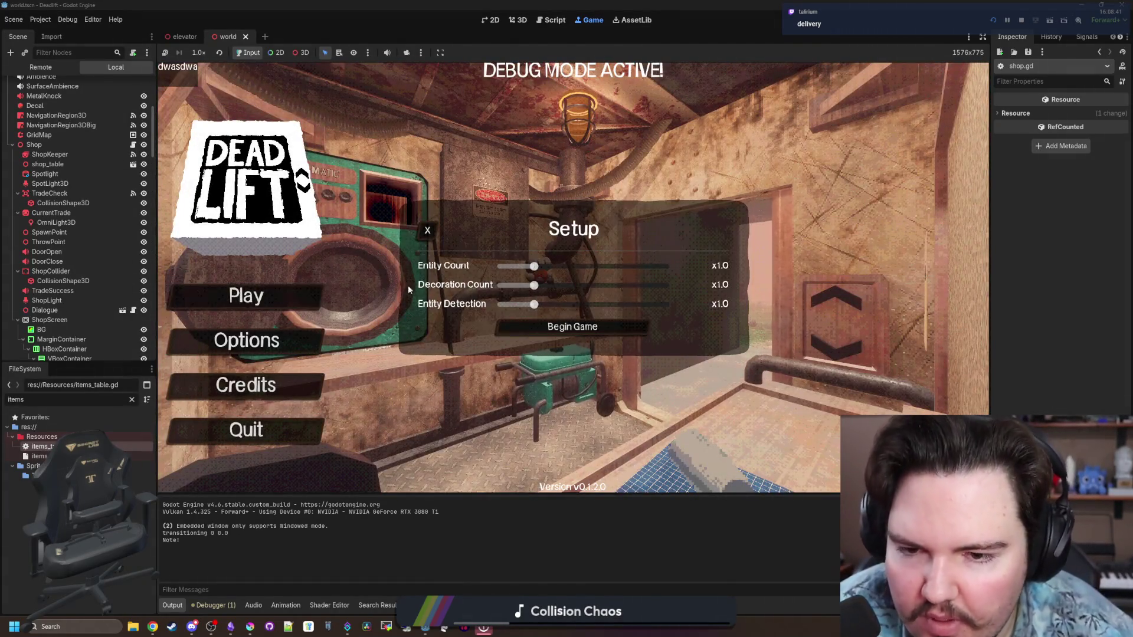
{"action": "left_click", "coordinate": [572, 326]}
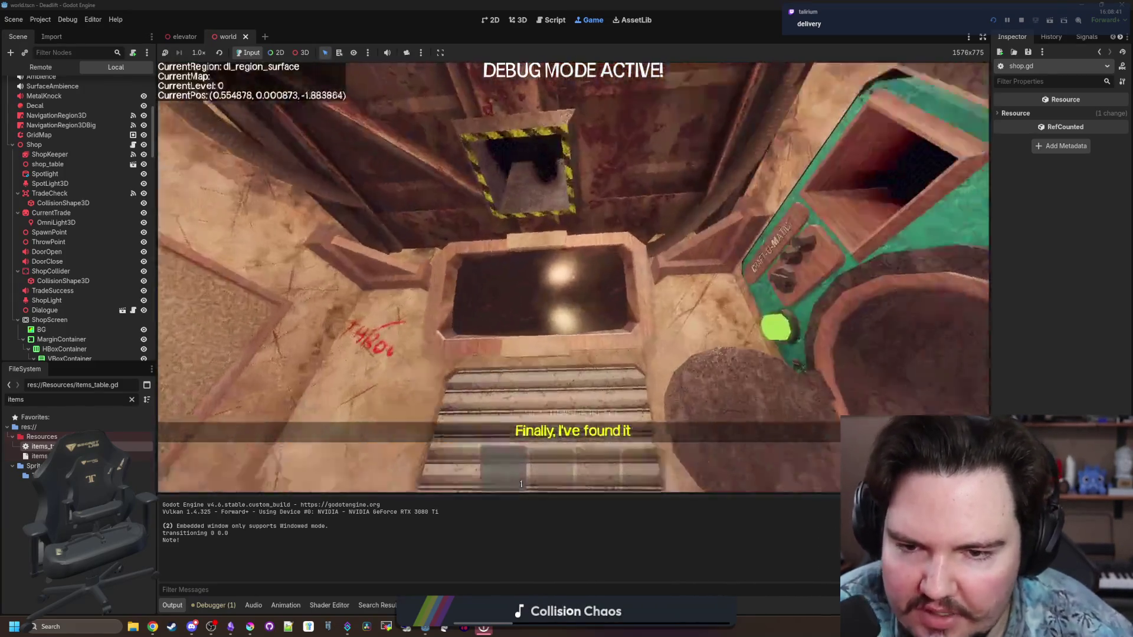
{"action": "key", "text": "w"}
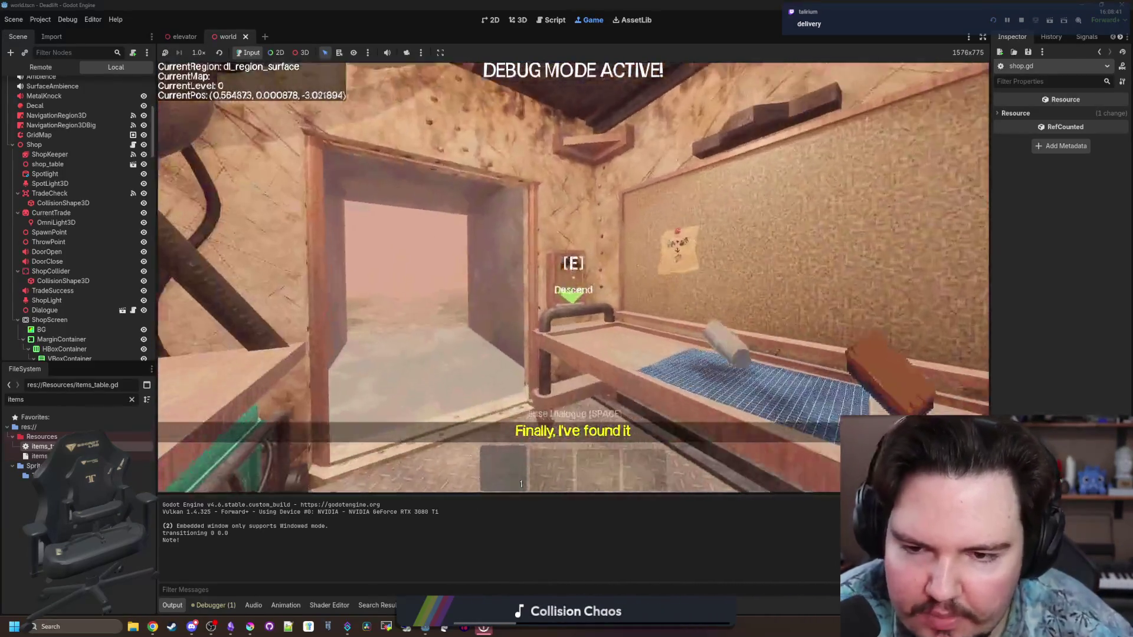
{"action": "key", "text": "w"}
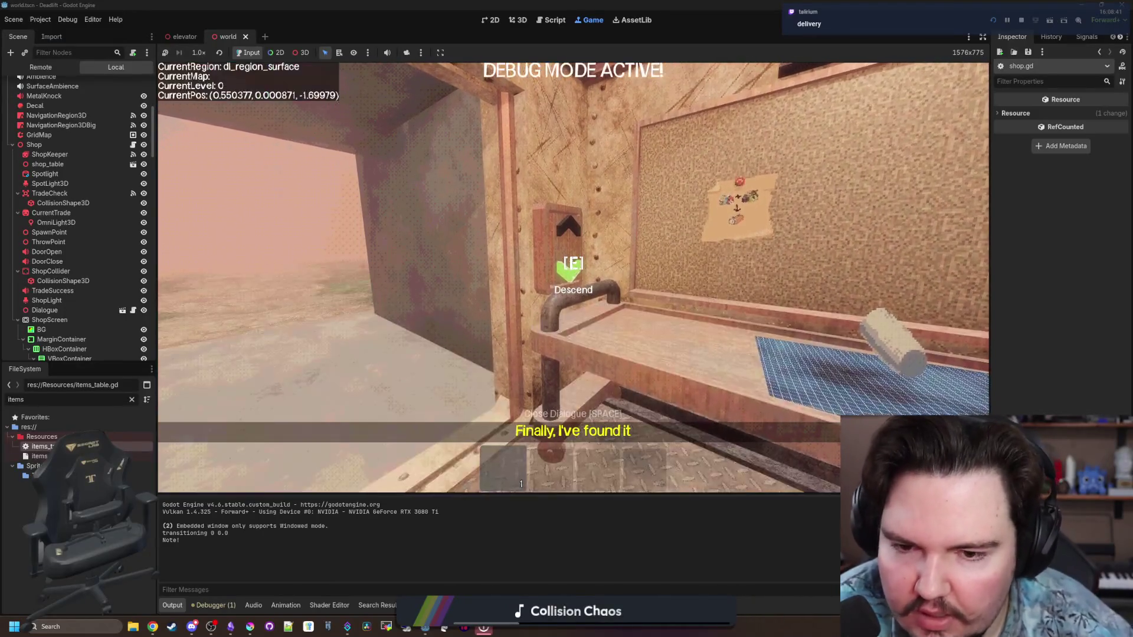
{"action": "key", "text": "e"}
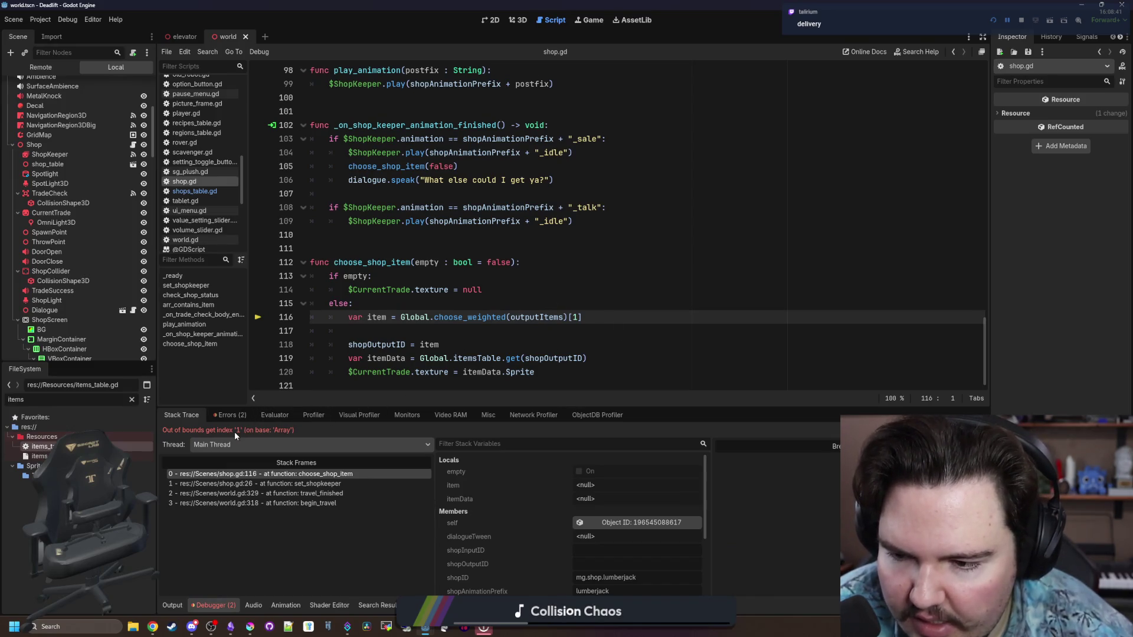
{"action": "left_click", "coordinate": [539, 319], "text": "ctrl"}
{"action": "scroll", "coordinate": [466, 269], "scroll_direction": "down", "scroll_amount": 10}
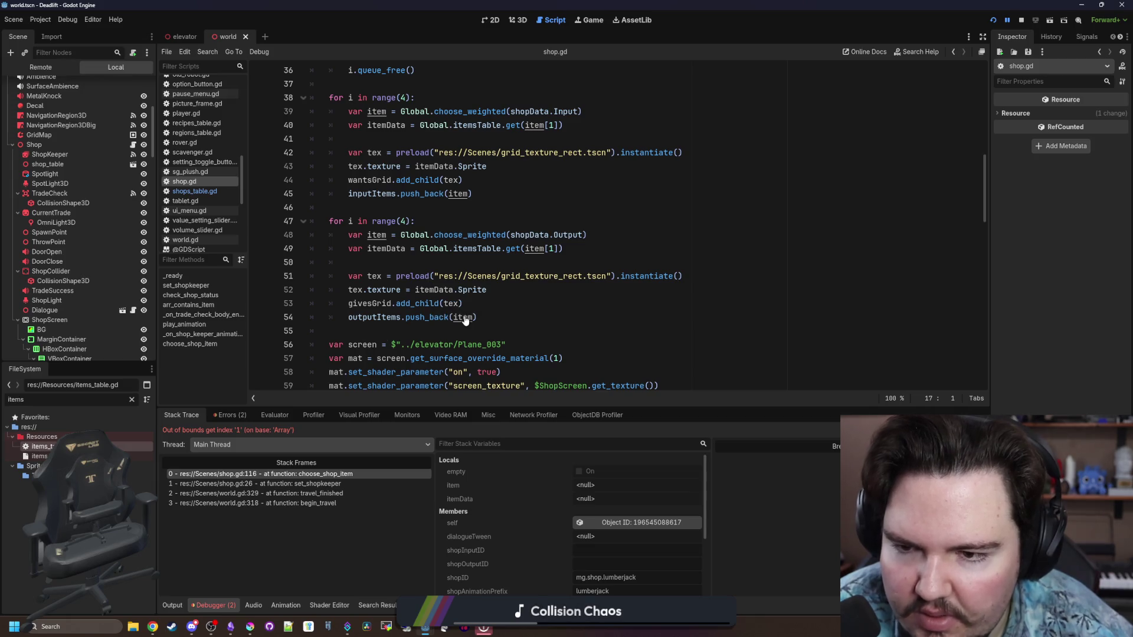
{"action": "left_click", "coordinate": [480, 235], "text": "ctrl"}
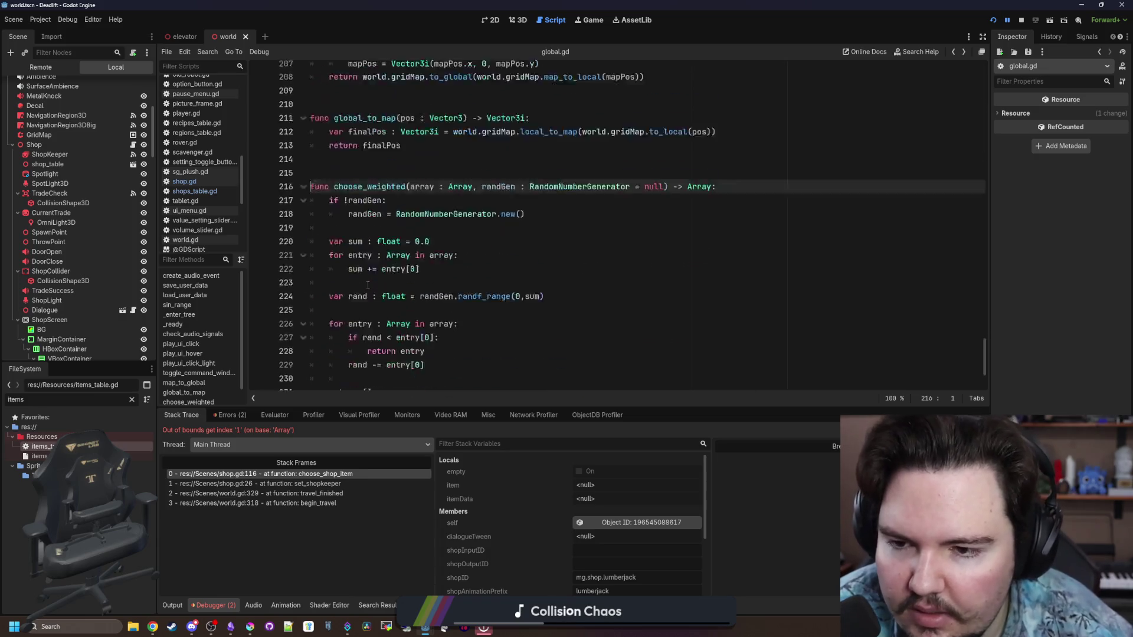
{"action": "scroll", "coordinate": [368, 286], "scroll_direction": "up", "scroll_amount": 1}
{"action": "left_click", "coordinate": [330, 503]}
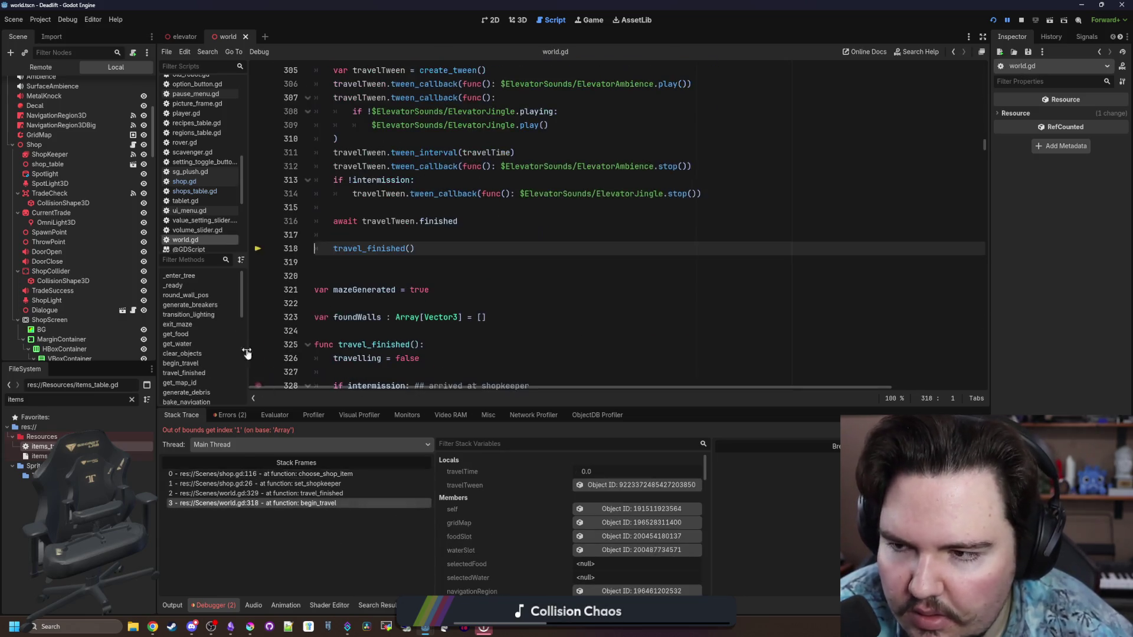
{"action": "left_click", "coordinate": [189, 181]}
{"action": "scroll", "coordinate": [455, 264], "scroll_direction": "down", "scroll_amount": 15}
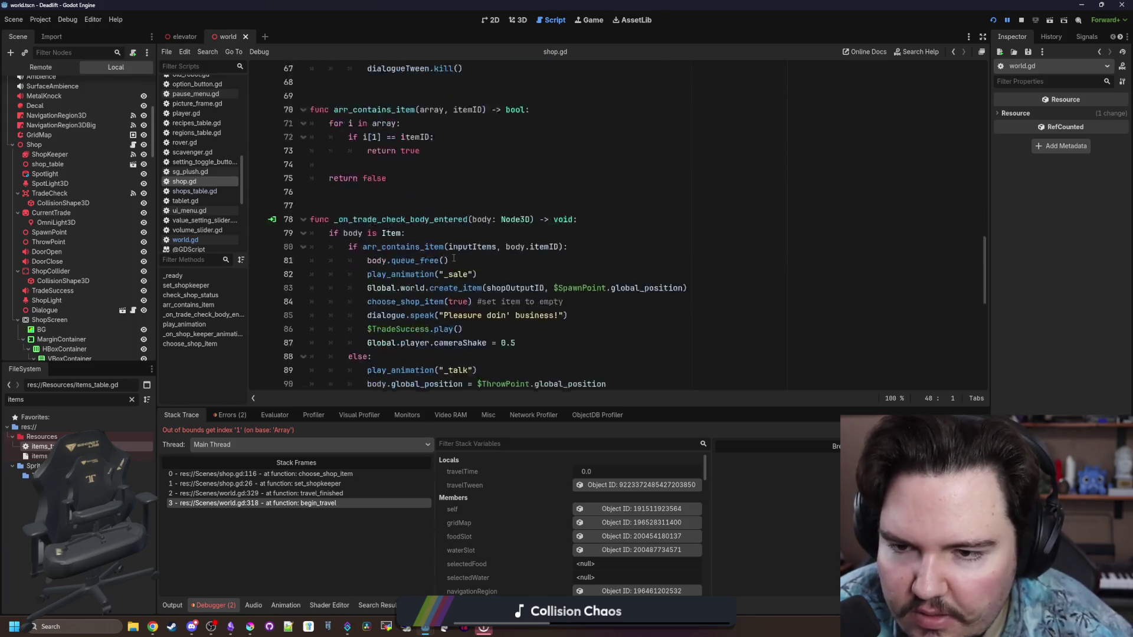
{"action": "left_click", "coordinate": [438, 301]}
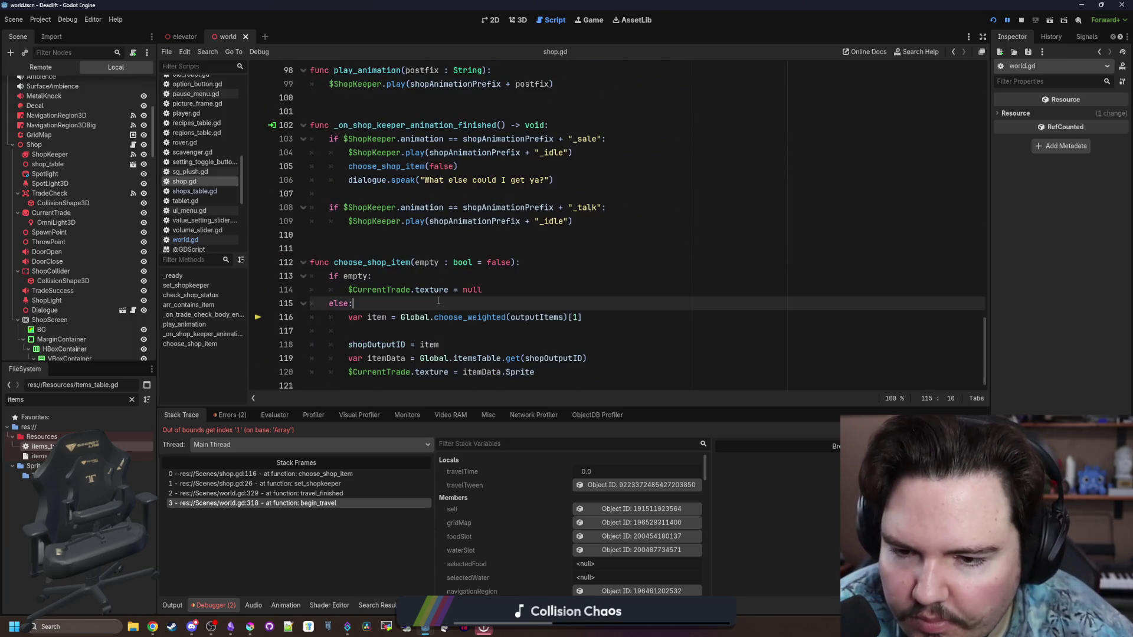
{"action": "left_click", "coordinate": [490, 316], "text": "ctrl"}
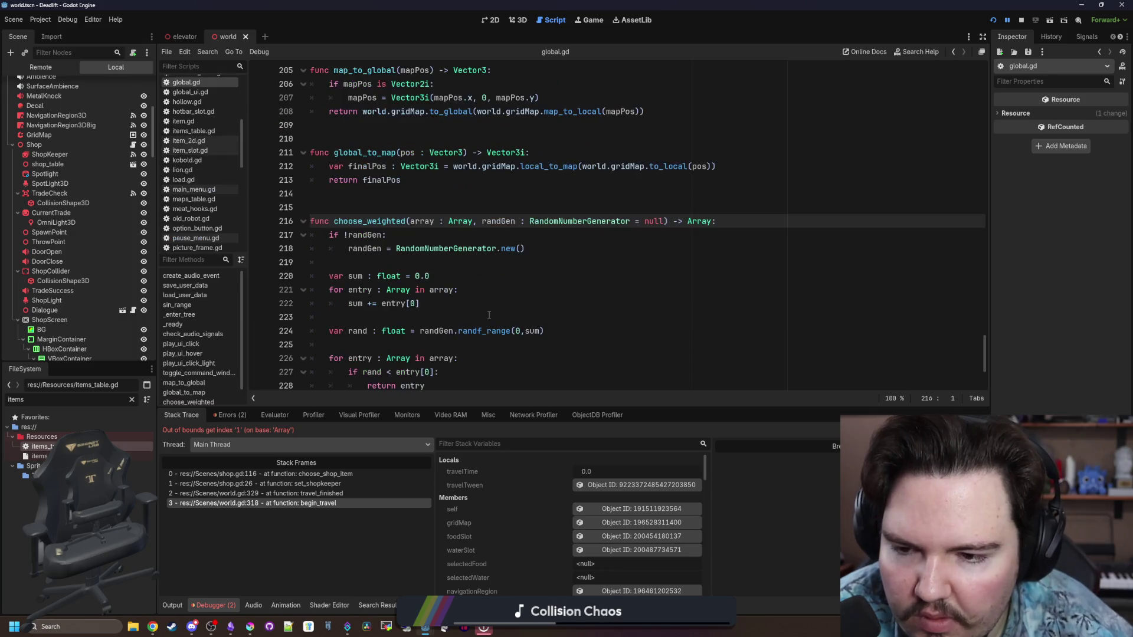
{"action": "scroll", "coordinate": [484, 316], "scroll_direction": "down", "scroll_amount": 3}
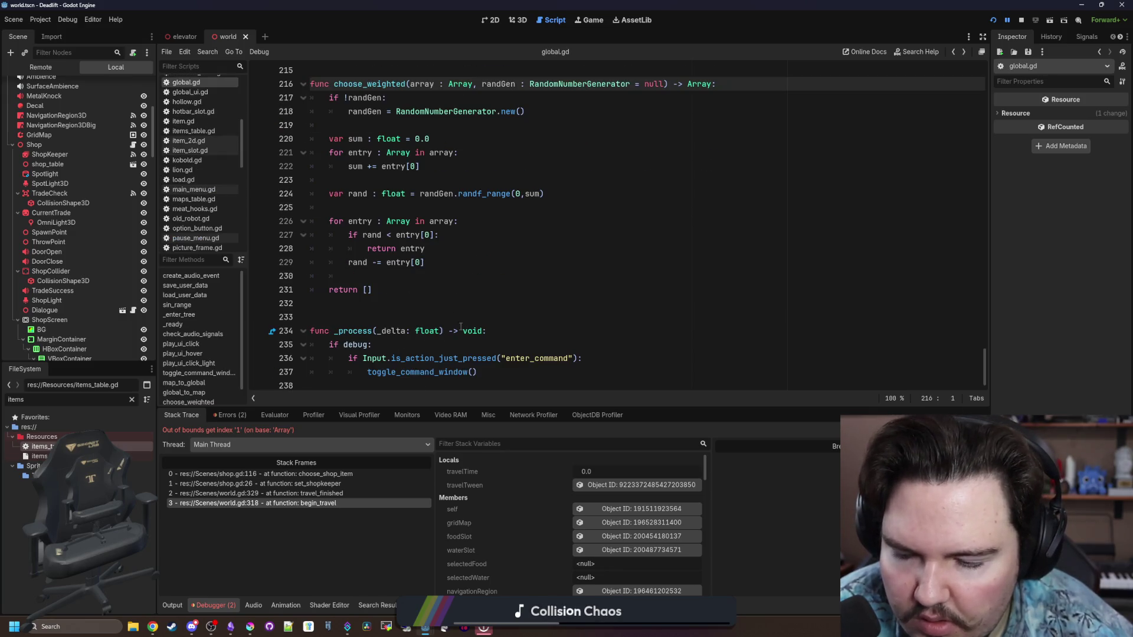
{"action": "left_click", "coordinate": [448, 315]}
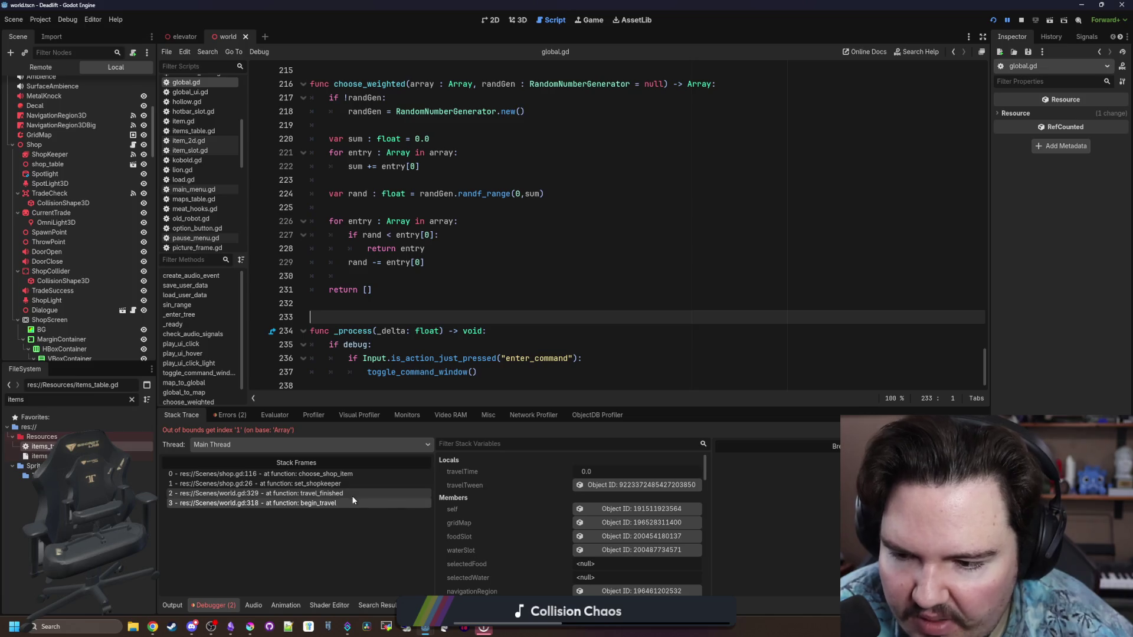
{"action": "left_click", "coordinate": [303, 503]}
{"action": "left_click", "coordinate": [352, 474]}
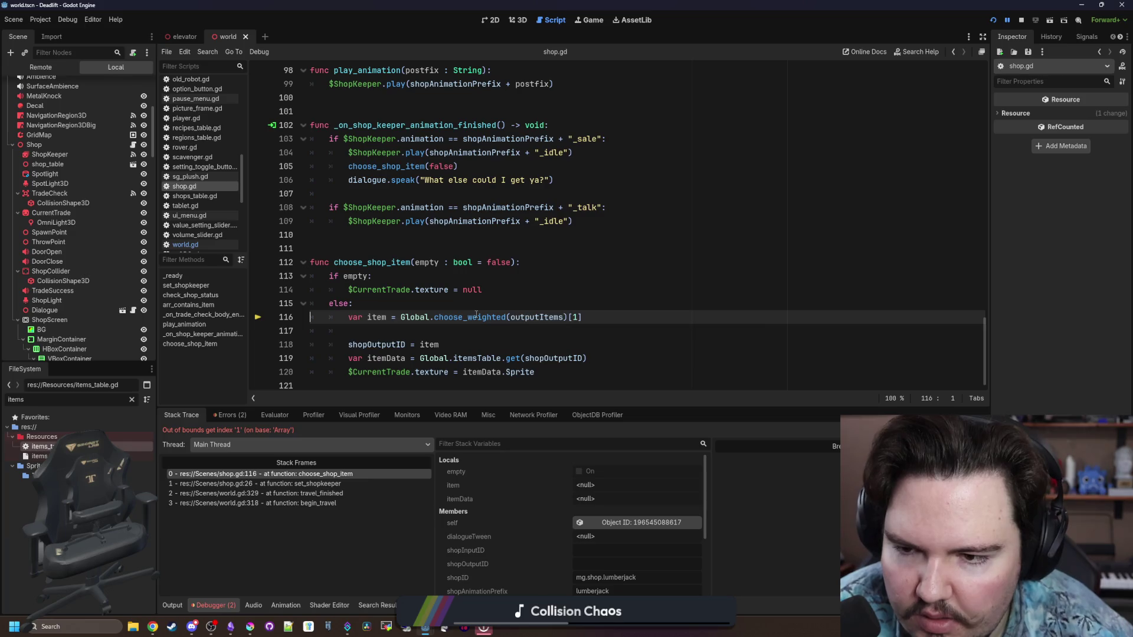
{"action": "scroll", "coordinate": [477, 315], "scroll_direction": "up", "scroll_amount": 7}
{"action": "scroll", "coordinate": [484, 303], "scroll_direction": "up", "scroll_amount": 9}
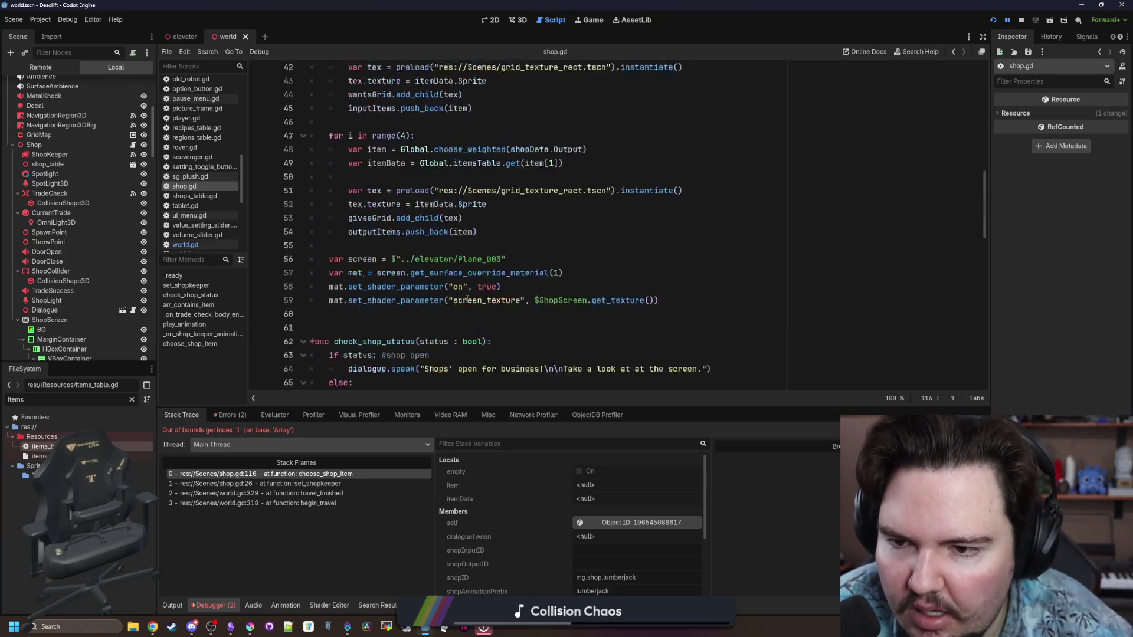
{"action": "triple_click", "coordinate": [429, 187]}
{"action": "key", "text": "ctrl+c"}
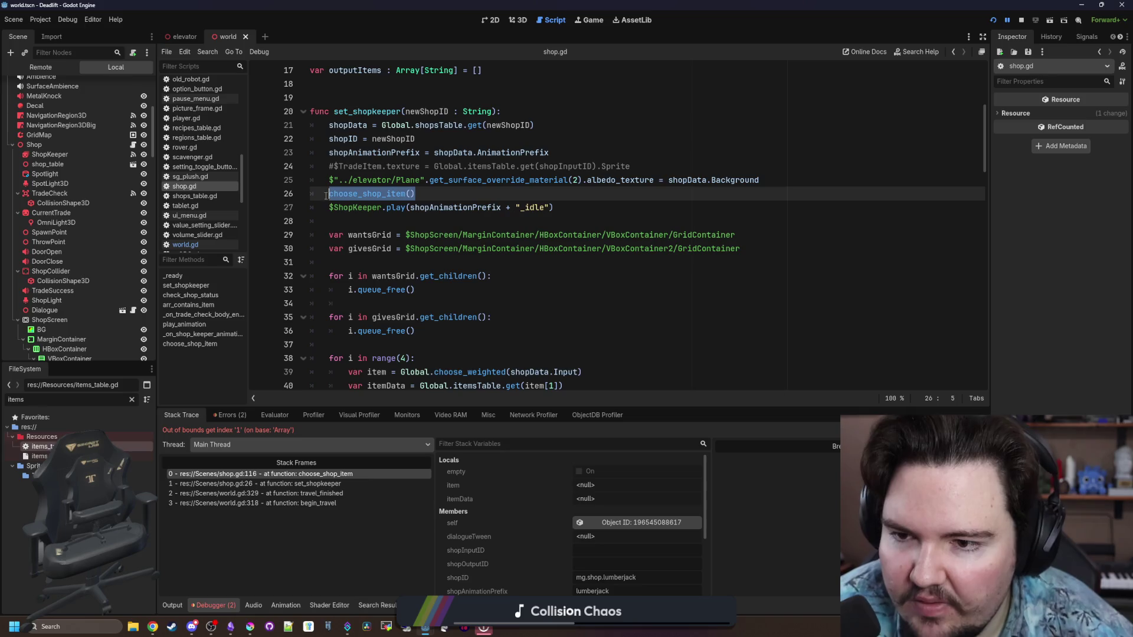
- Move the choose_shop_item call below the item loops in shop.gd and save
{"action": "key", "text": "BackSpace"}
{"action": "key", "text": "BackSpace"}
{"action": "scroll", "coordinate": [362, 303], "scroll_direction": "down", "scroll_amount": 2}
{"action": "scroll", "coordinate": [362, 303], "scroll_direction": "down", "scroll_amount": 4}
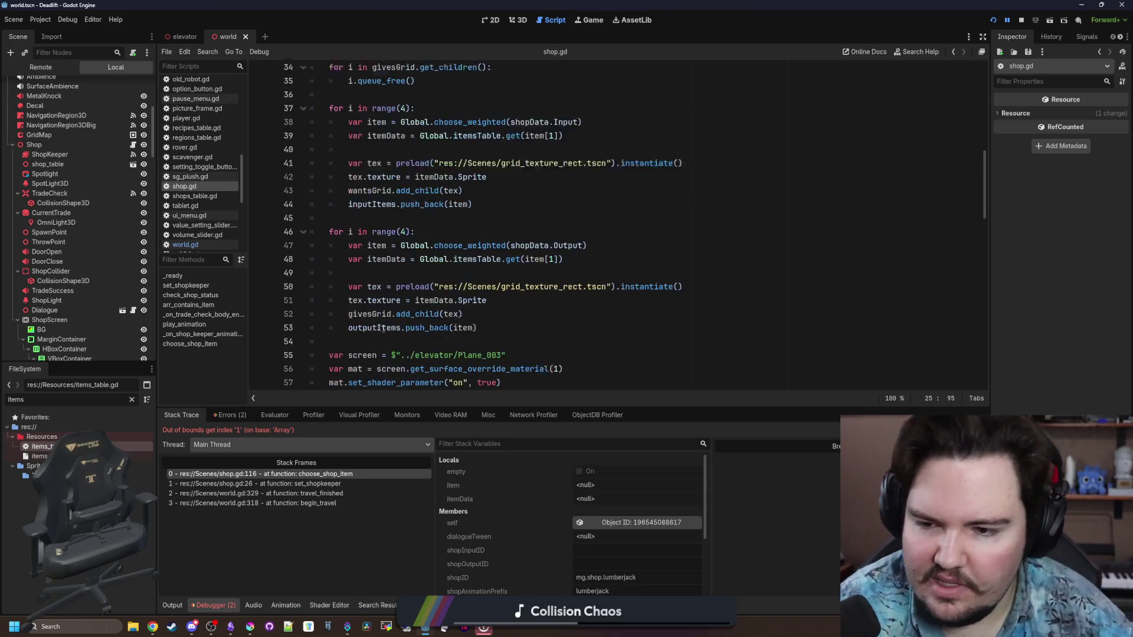
{"action": "left_click", "coordinate": [359, 331]}
{"action": "key", "text": "Return"}
{"action": "key", "text": "ctrl+v"}
{"action": "left_click", "coordinate": [359, 332]}
{"action": "key", "text": "ctrl+s"}
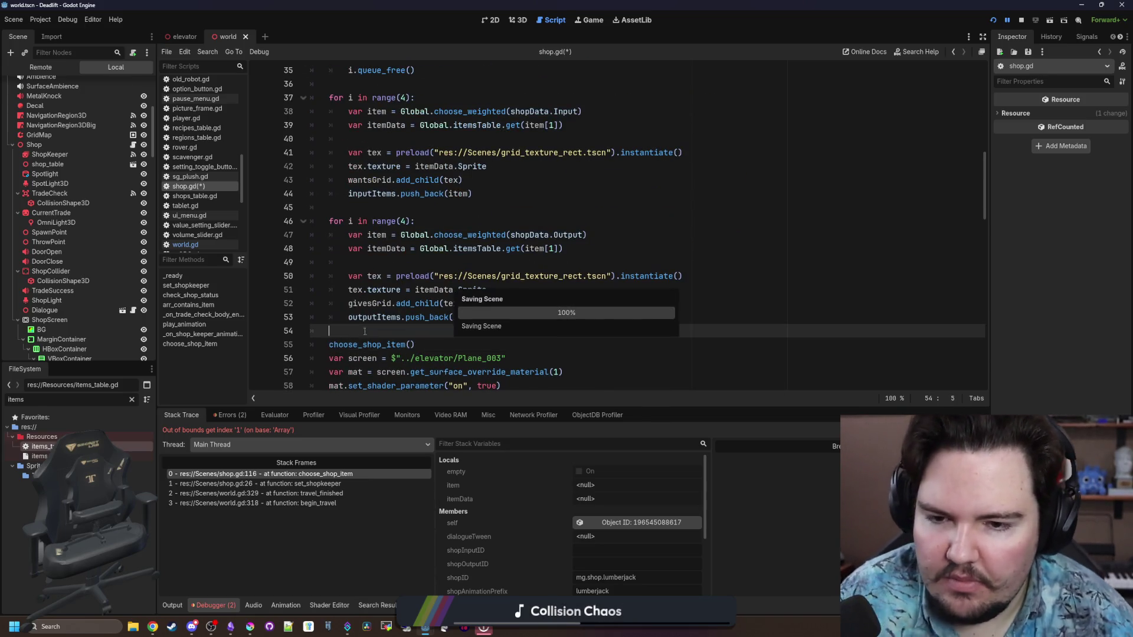
- Stop the debug session, rerun the project and start a new game via Play and Begin Game
{"action": "left_click", "coordinate": [1021, 19]}
{"action": "scroll", "coordinate": [781, 93], "scroll_direction": "up", "scroll_amount": 5}
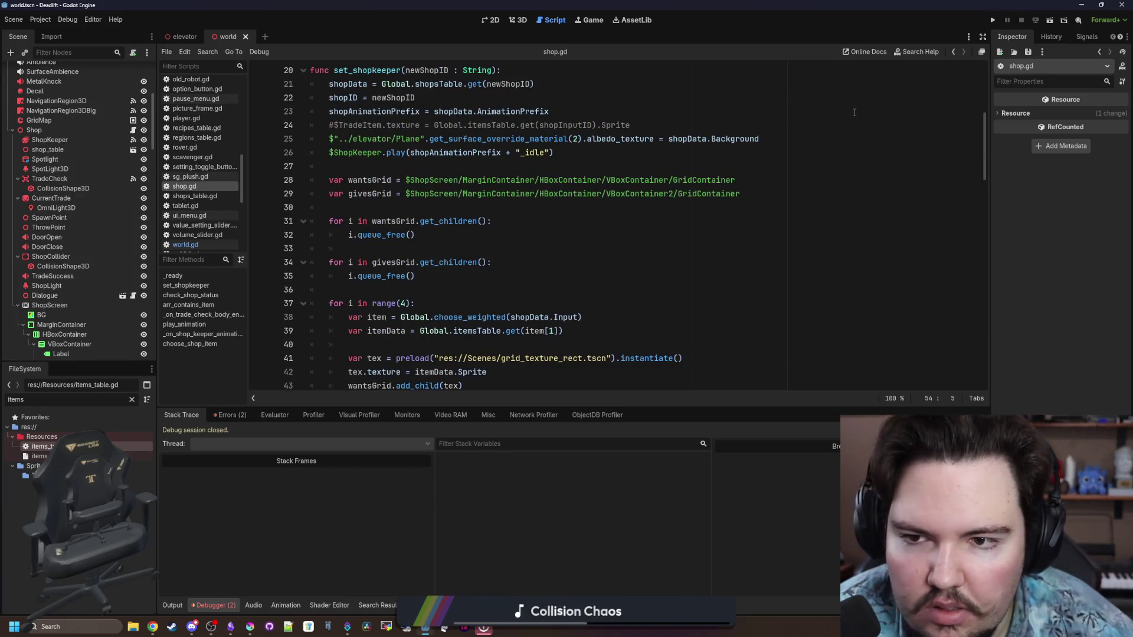
{"action": "scroll", "coordinate": [854, 112], "scroll_direction": "down", "scroll_amount": 6}
{"action": "left_click", "coordinate": [993, 19]}
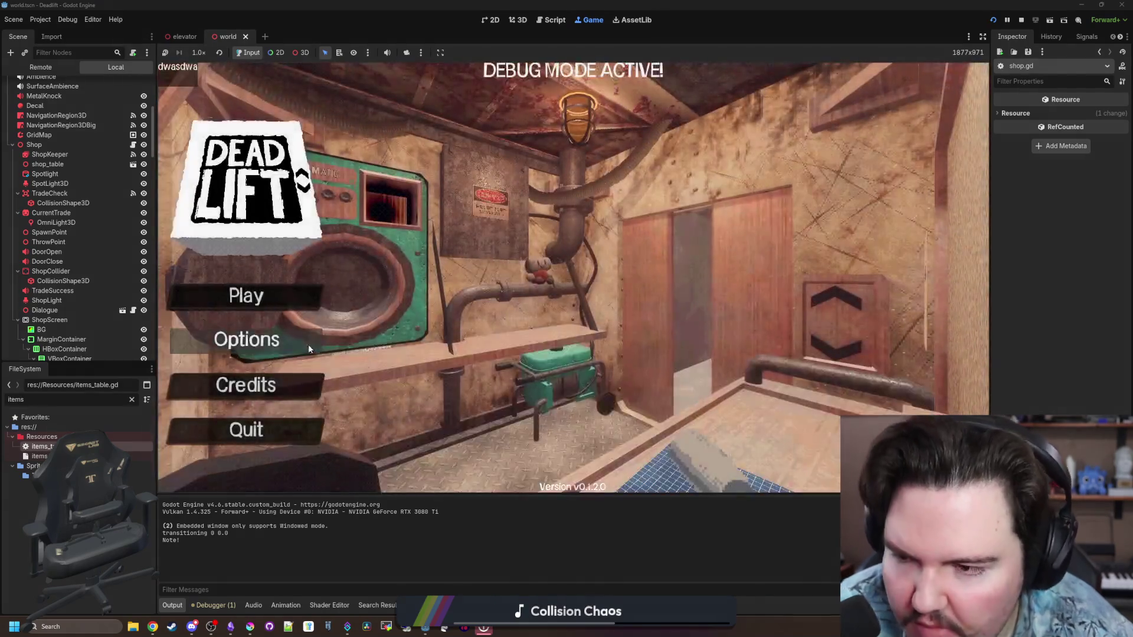
{"action": "left_click", "coordinate": [285, 289]}
{"action": "left_click", "coordinate": [579, 328]}
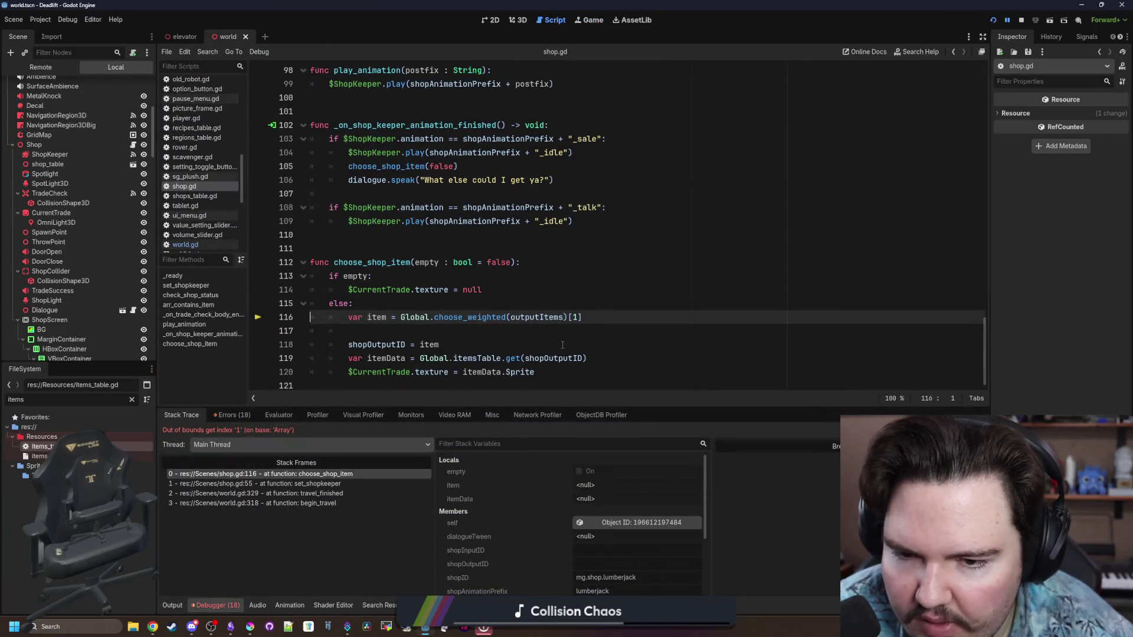
{"action": "left_click", "coordinate": [550, 318], "text": "ctrl"}
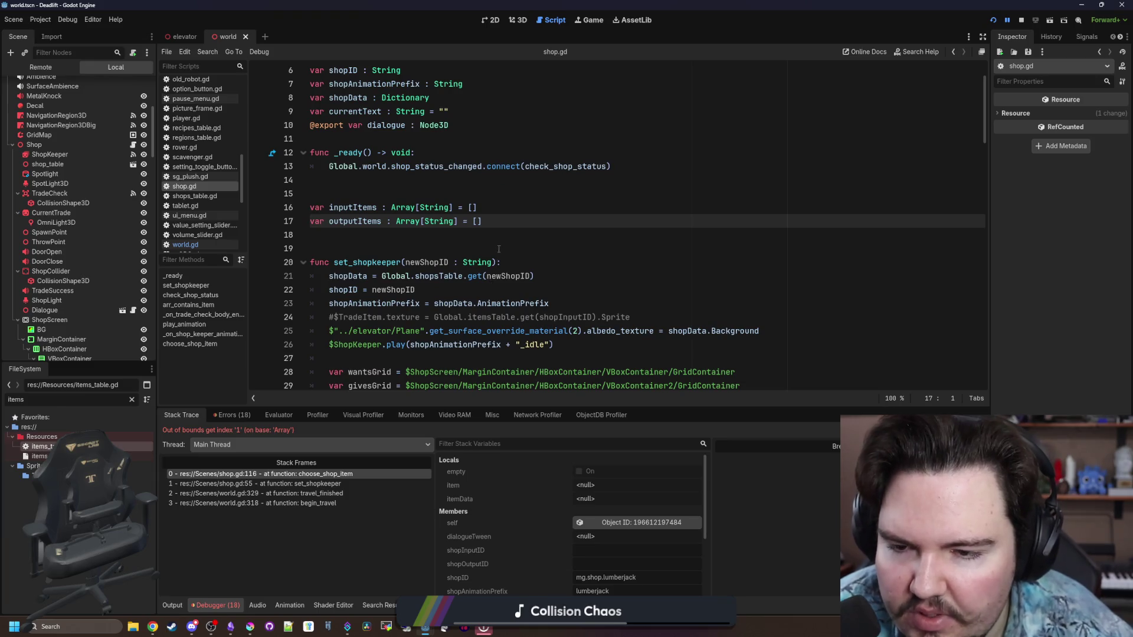
{"action": "scroll", "coordinate": [498, 249], "scroll_direction": "down", "scroll_amount": 10}
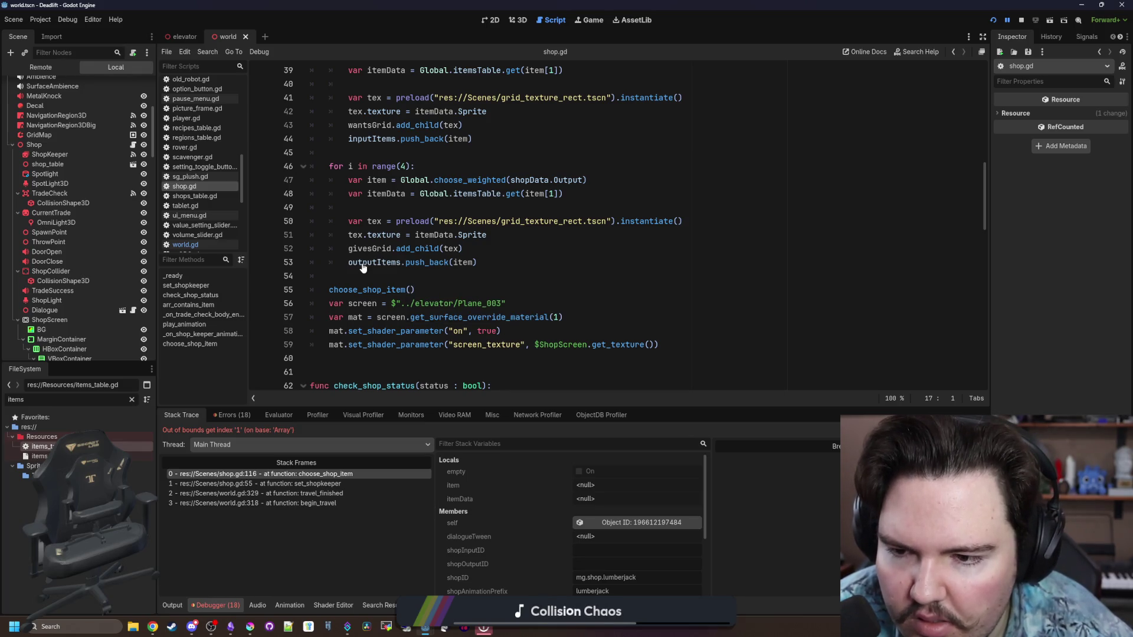
{"action": "mouse_move", "coordinate": [384, 267]}
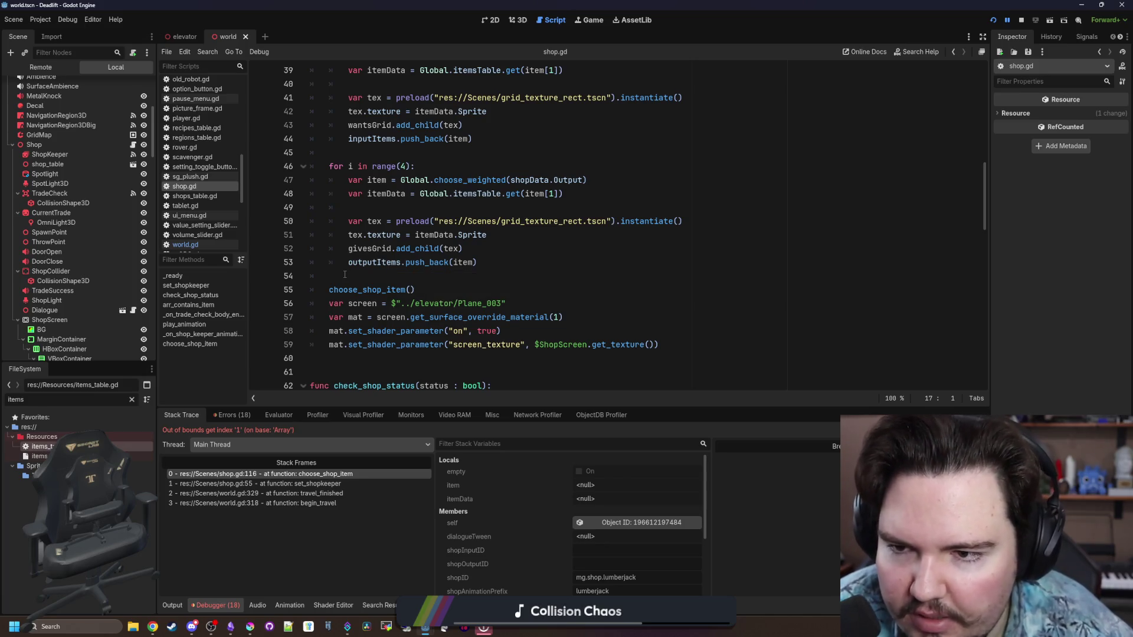
{"action": "scroll", "coordinate": [344, 274], "scroll_direction": "up", "scroll_amount": 6}
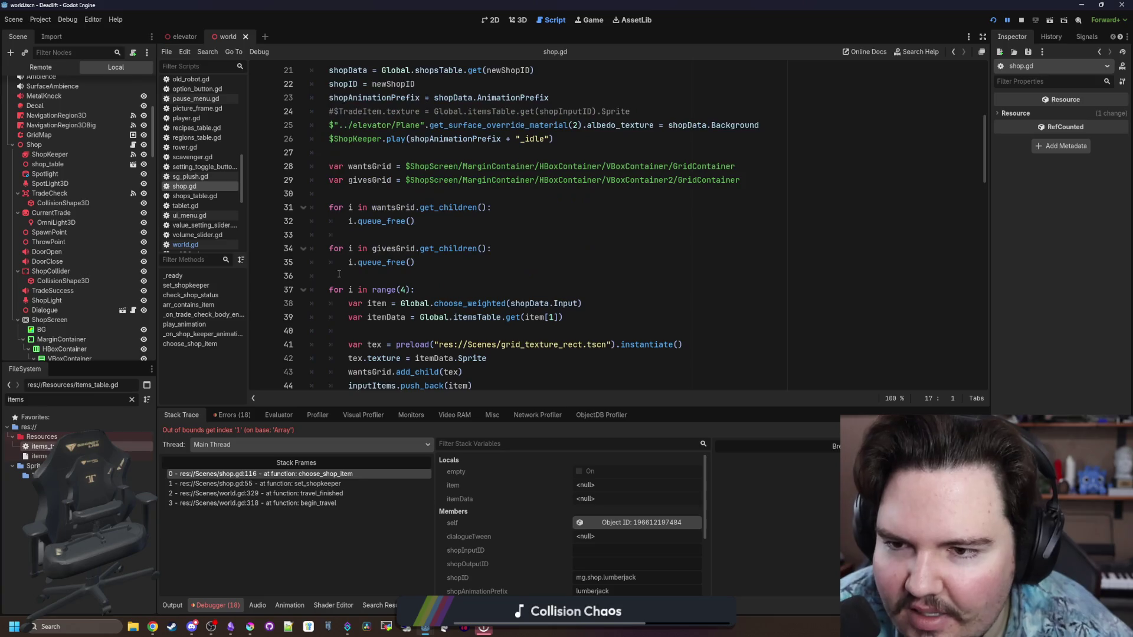
{"action": "scroll", "coordinate": [339, 274], "scroll_direction": "up", "scroll_amount": 2}
{"action": "mouse_move", "coordinate": [393, 289]}
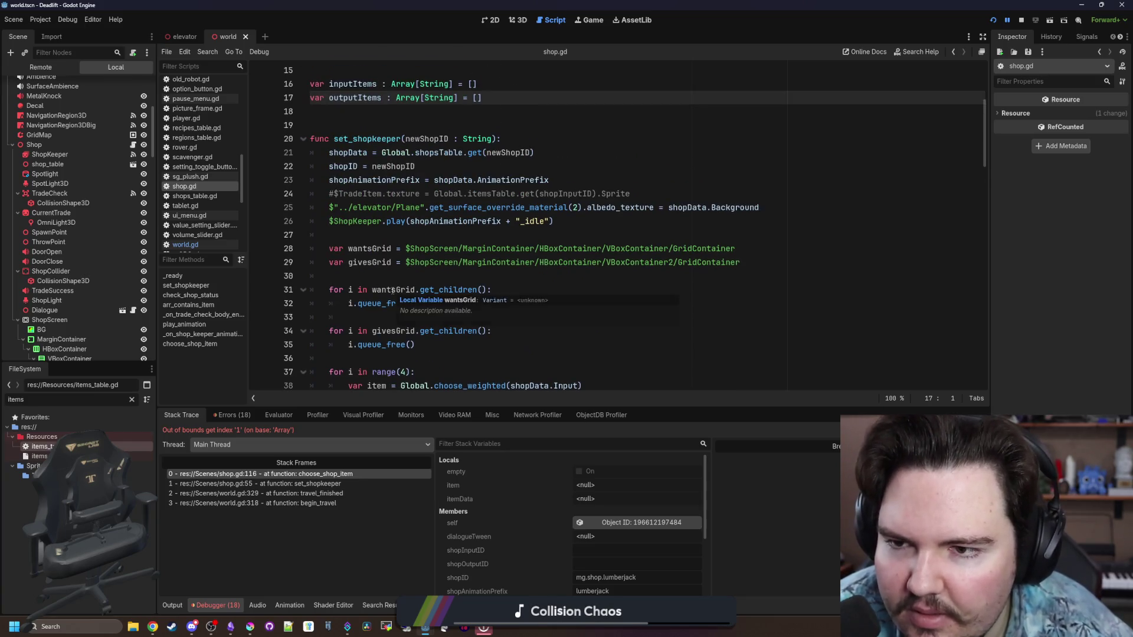
{"action": "scroll", "coordinate": [392, 290], "scroll_direction": "up", "scroll_amount": 5}
{"action": "scroll", "coordinate": [392, 290], "scroll_direction": "down", "scroll_amount": 5}
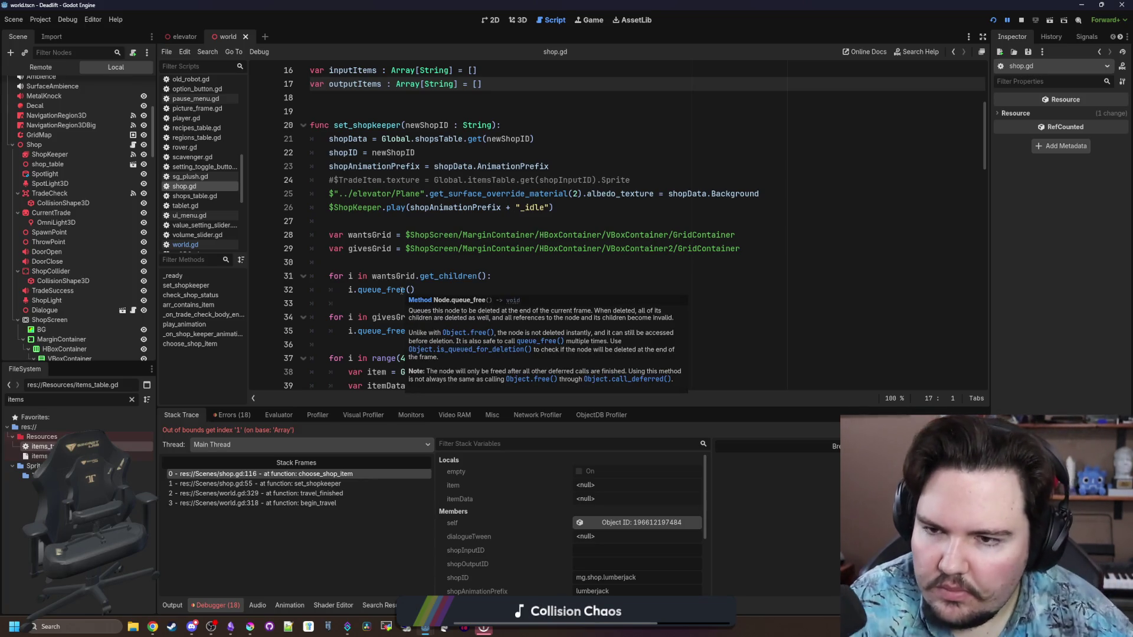
{"action": "scroll", "coordinate": [439, 147], "scroll_direction": "down", "scroll_amount": 8}
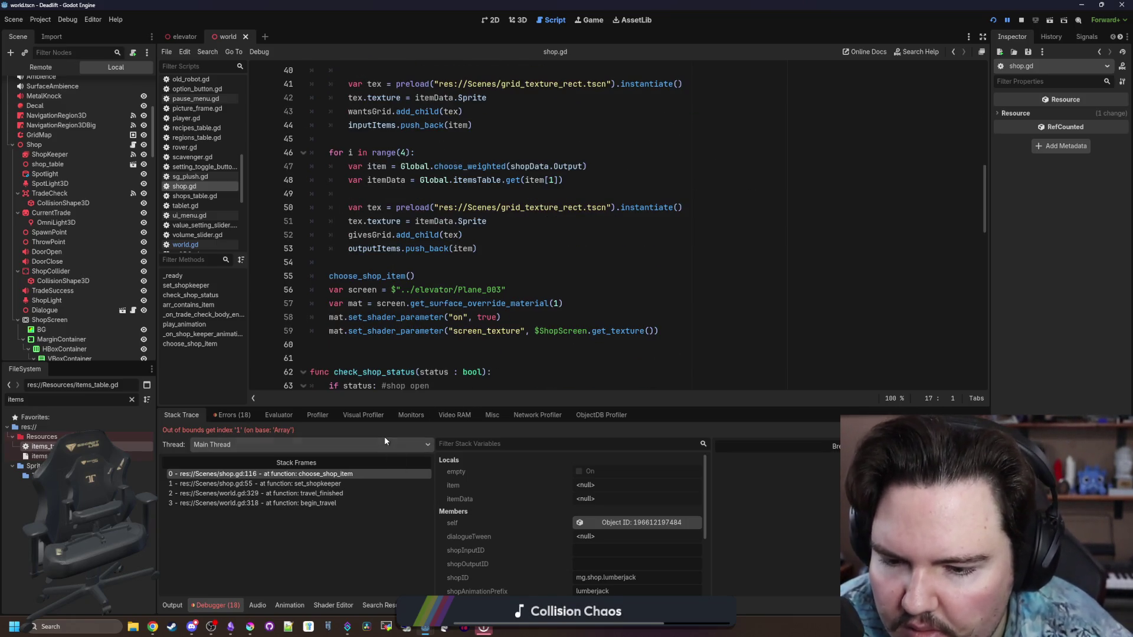
{"action": "scroll", "coordinate": [494, 506], "scroll_direction": "down", "scroll_amount": 1}
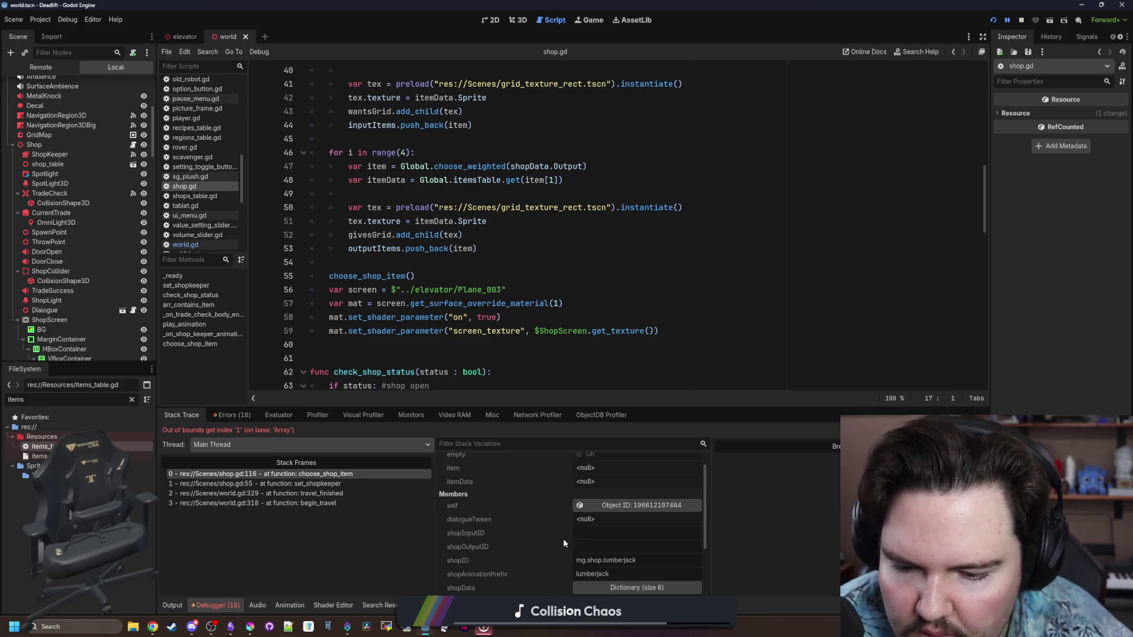
{"action": "scroll", "coordinate": [494, 546], "scroll_direction": "down", "scroll_amount": 3}
{"action": "scroll", "coordinate": [494, 547], "scroll_direction": "down", "scroll_amount": 3}
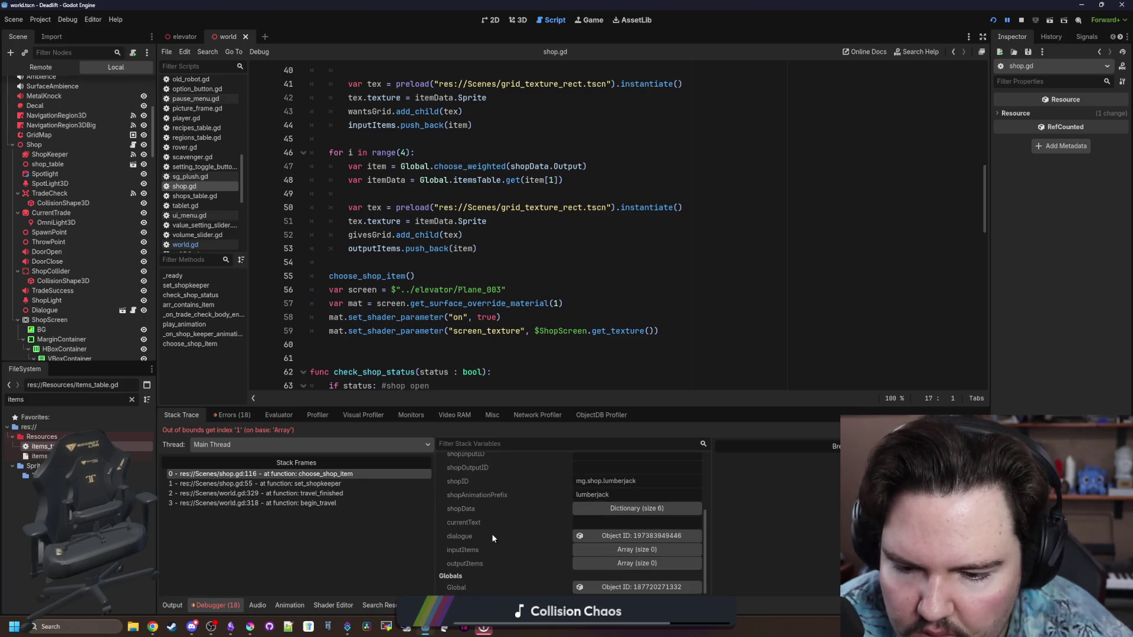
{"action": "scroll", "coordinate": [421, 285], "scroll_direction": "up", "scroll_amount": 4}
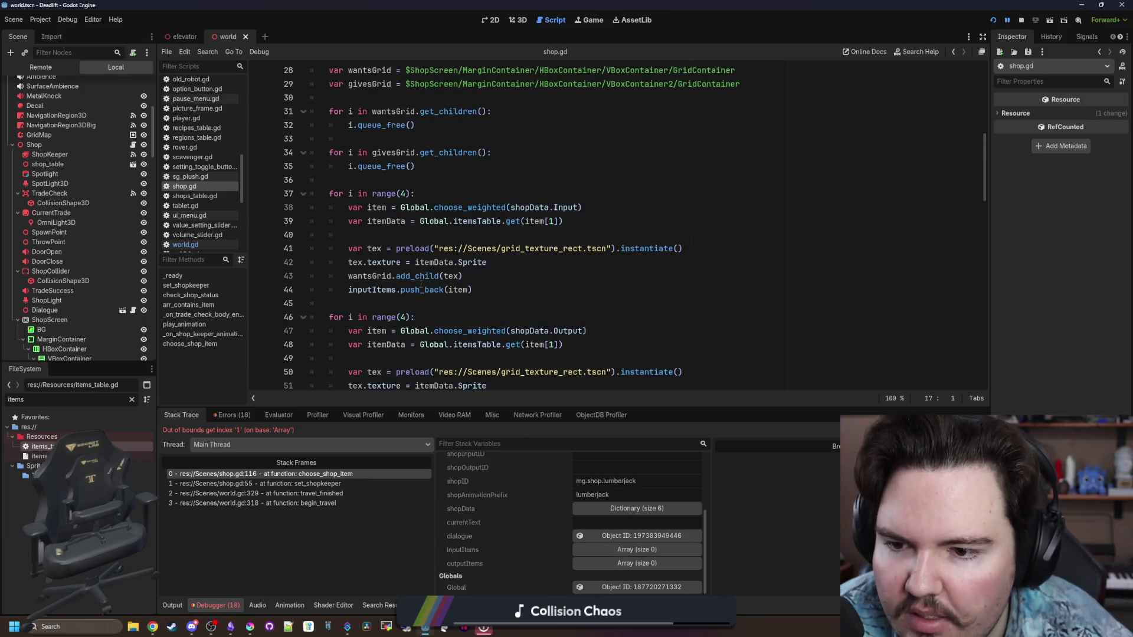
{"action": "left_click", "coordinate": [422, 303]}
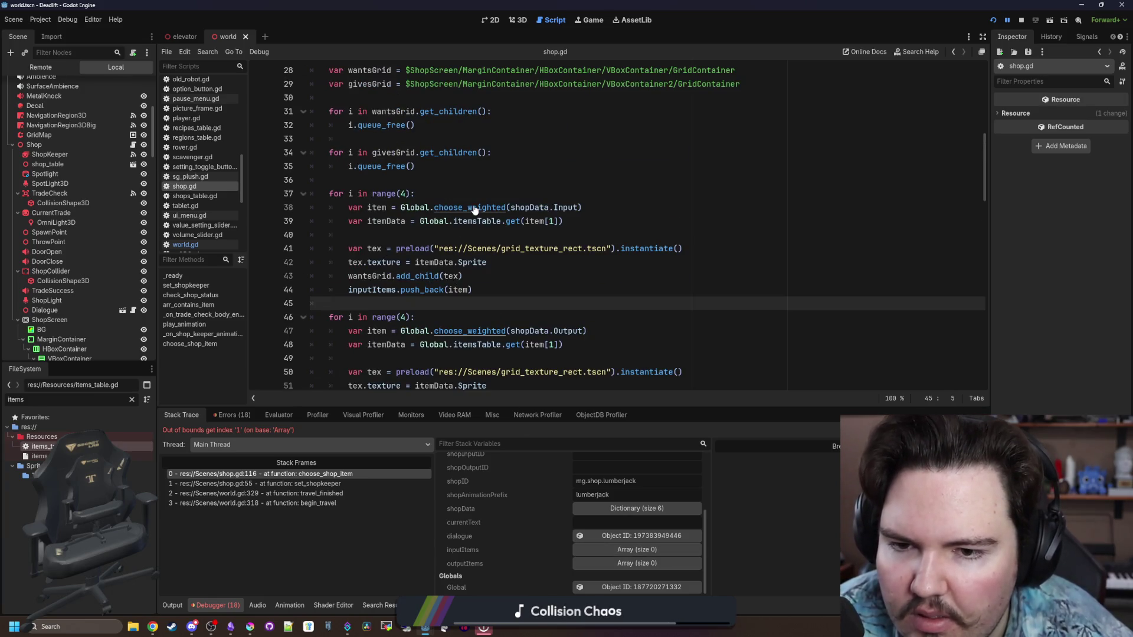
{"action": "left_click", "coordinate": [585, 195]}
{"action": "scroll", "coordinate": [73, 288], "scroll_direction": "down", "scroll_amount": 3}
{"action": "scroll", "coordinate": [73, 288], "scroll_direction": "down", "scroll_amount": 10}
{"action": "left_click", "coordinate": [450, 236]}
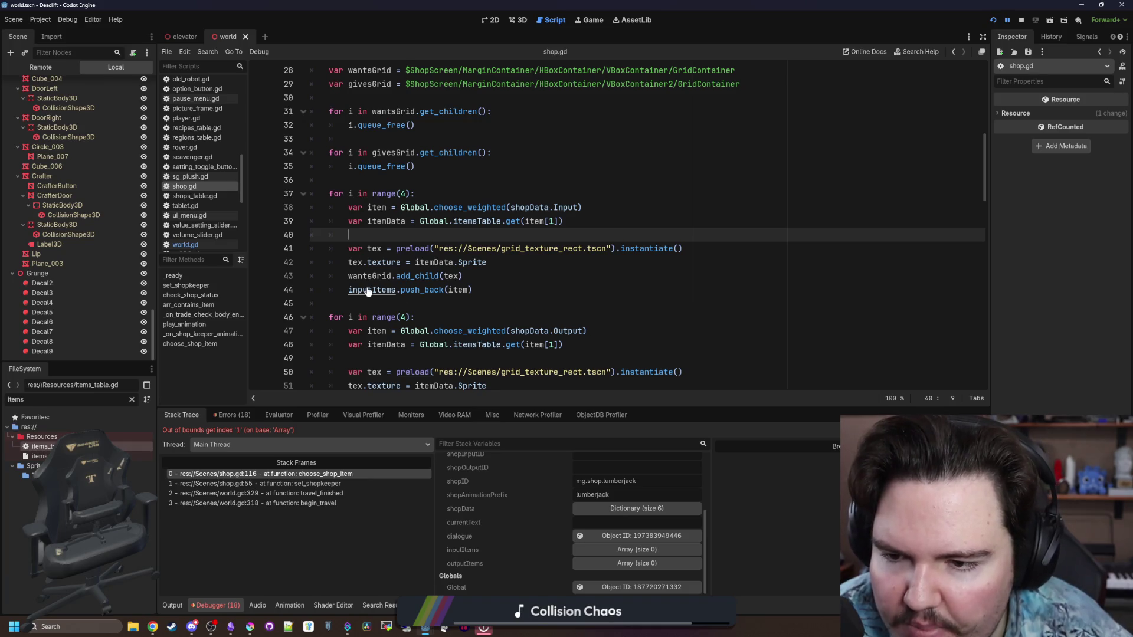
{"action": "scroll", "coordinate": [368, 292], "scroll_direction": "down", "scroll_amount": 2}
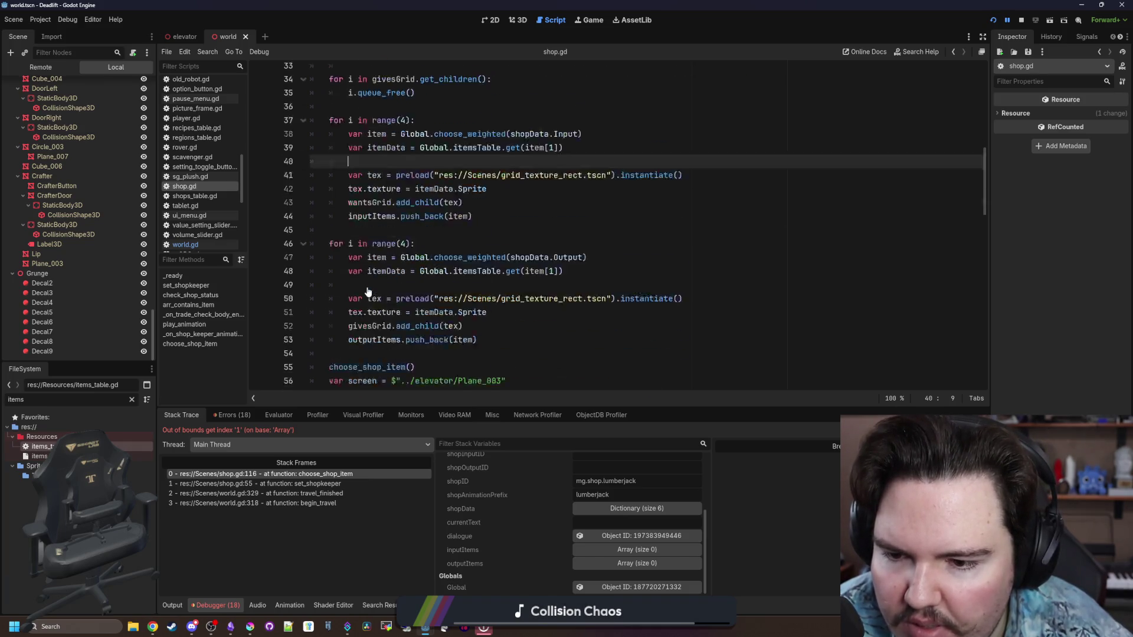
{"action": "scroll", "coordinate": [368, 291], "scroll_direction": "down", "scroll_amount": 3}
{"action": "scroll", "coordinate": [368, 291], "scroll_direction": "down", "scroll_amount": 5}
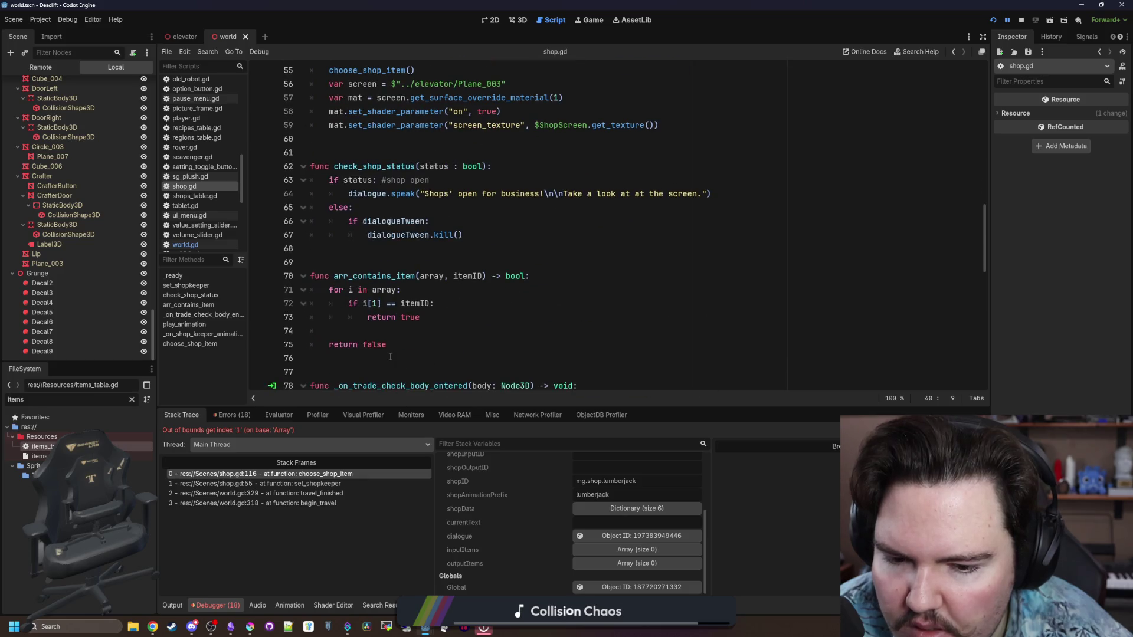
{"action": "scroll", "coordinate": [385, 350], "scroll_direction": "up", "scroll_amount": 6}
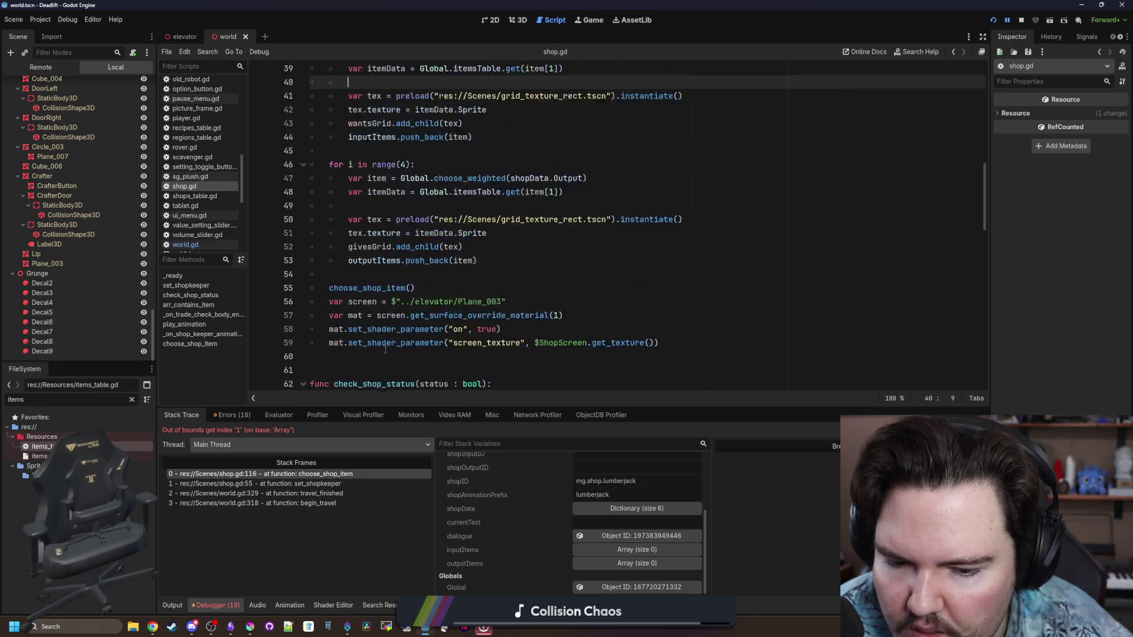
{"action": "left_click", "coordinate": [531, 304]}
- Add a print("ha") line after both outputItems and inputItems push_back calls and save
{"action": "left_click", "coordinate": [531, 291]}
{"action": "key", "text": "Return"}
{"action": "type", "text": "print(\"ha"}
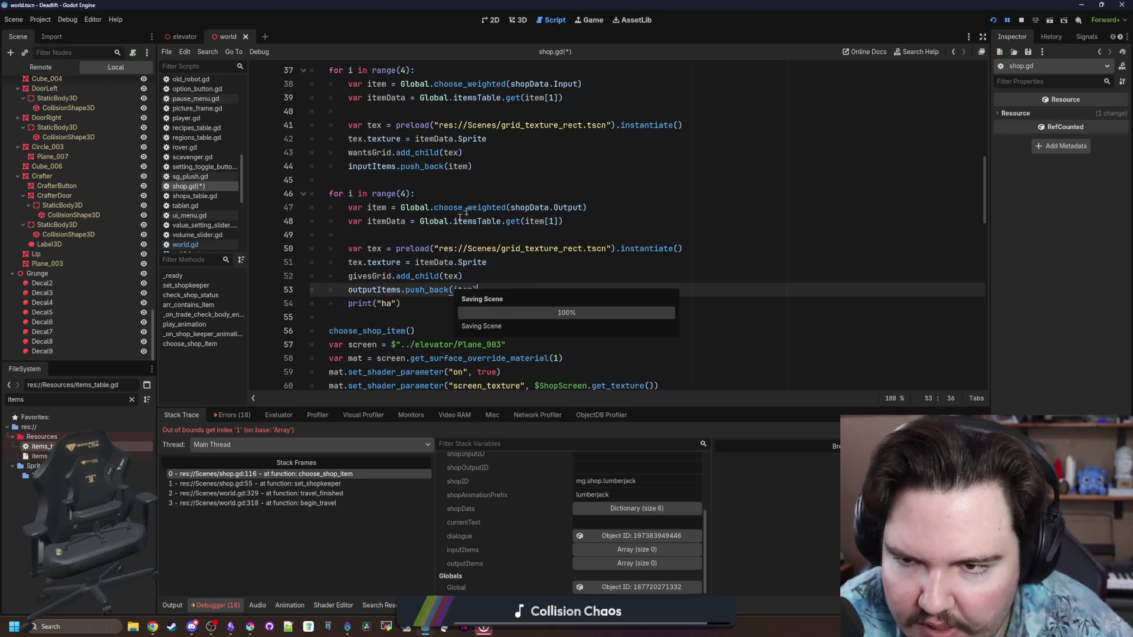
{"action": "left_click_drag", "start_coordinate": [407, 304], "coordinate": [346, 298]}
{"action": "key", "text": "ctrl+c"}
{"action": "left_click", "coordinate": [478, 166]}
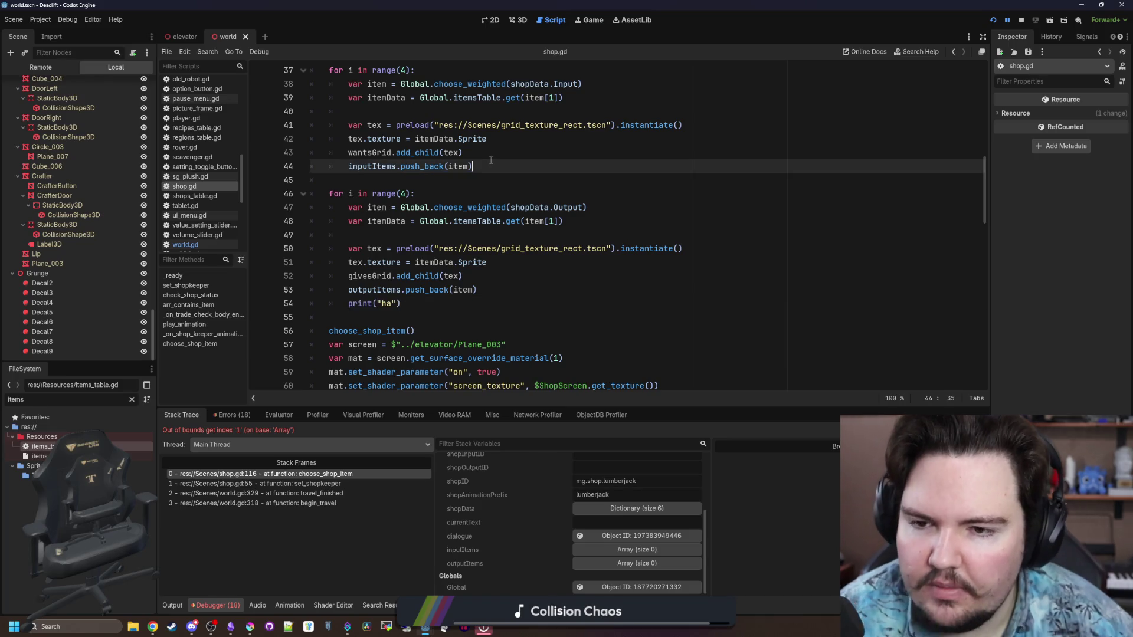
{"action": "key", "text": "Return"}
{"action": "key", "text": "ctrl+v"}
{"action": "key", "text": "ctrl+s"}
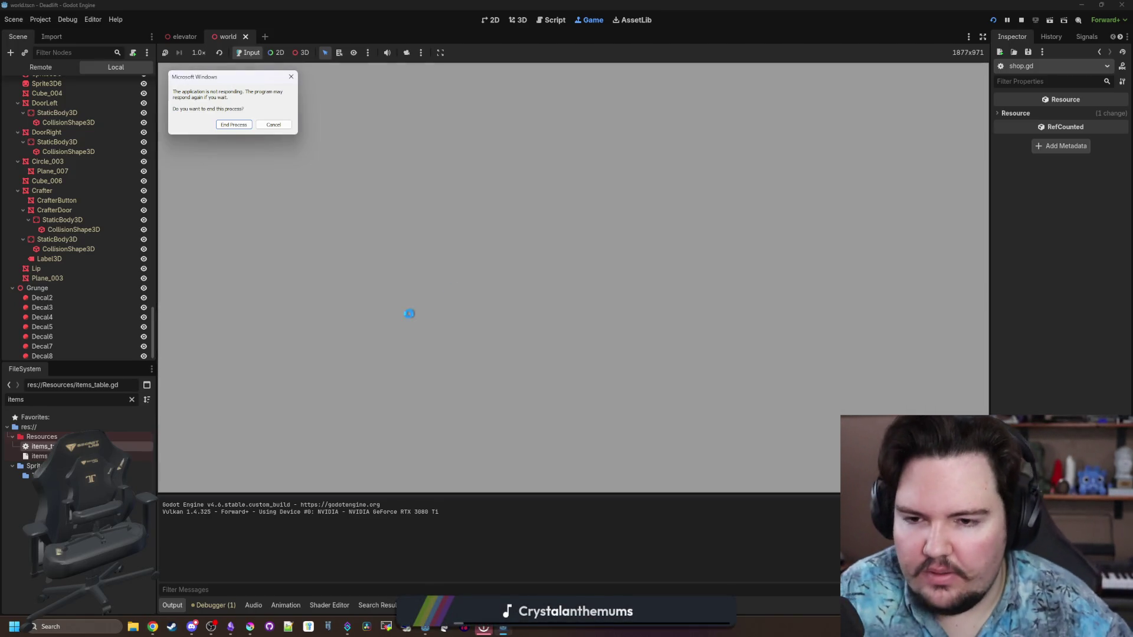
- Dismiss the not-responding warning and start a new game from the title menu
{"action": "left_click", "coordinate": [280, 125]}
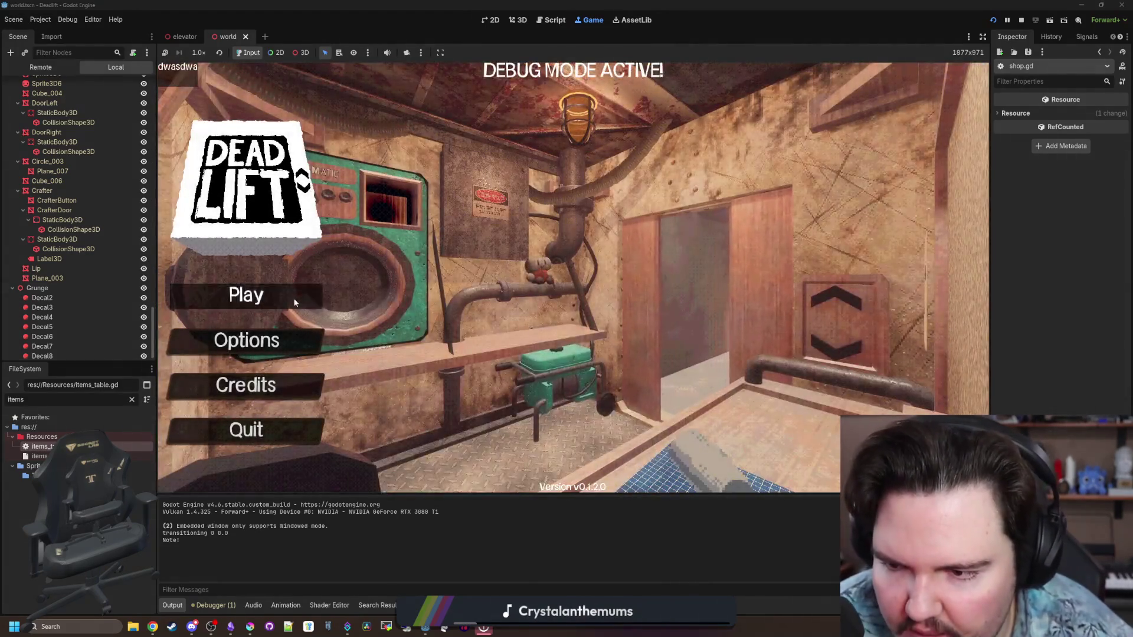
{"action": "left_click", "coordinate": [298, 296]}
{"action": "left_click", "coordinate": [557, 324]}
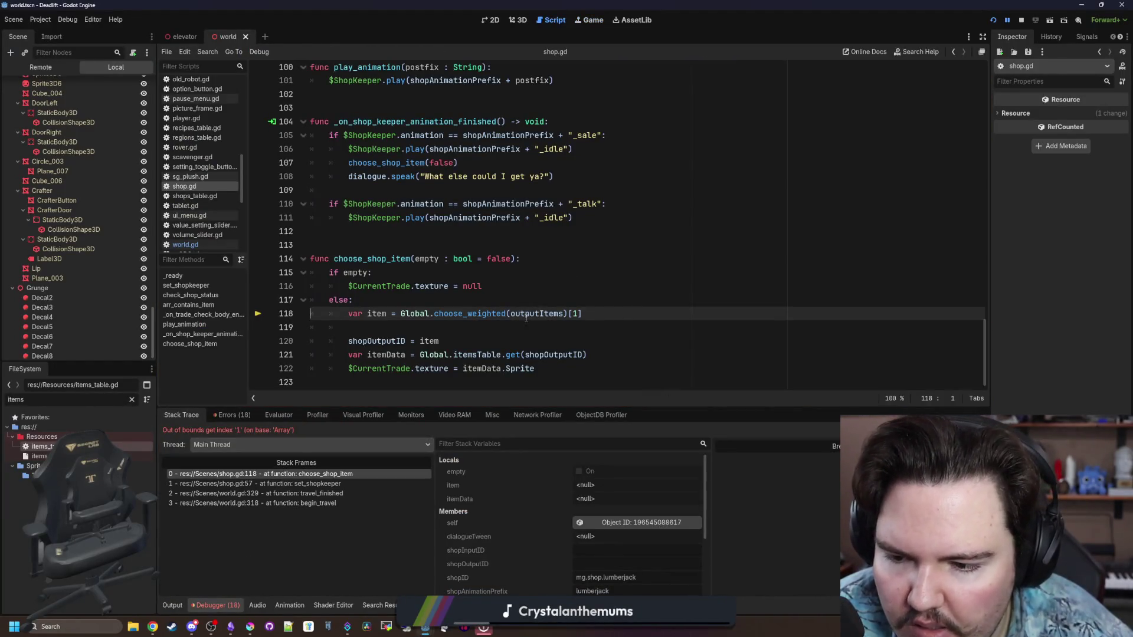
- Inspect the wants and gives loops and the choose_weighted call in shop.gd
{"action": "mouse_move", "coordinate": [536, 314]}
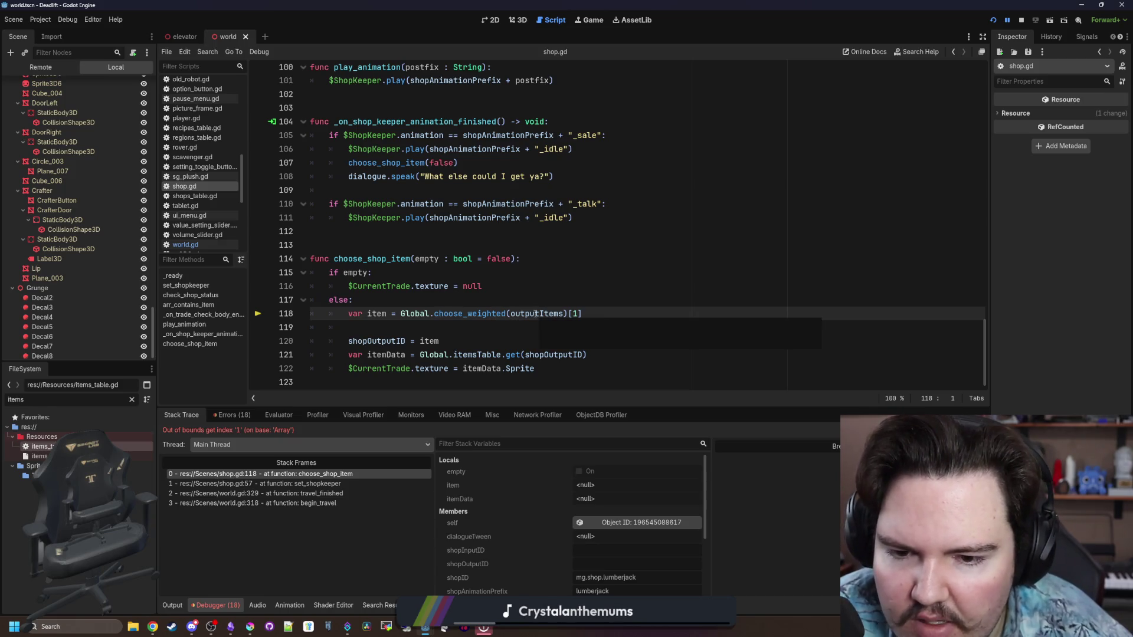
{"action": "scroll", "coordinate": [531, 313], "scroll_direction": "up", "scroll_amount": 20}
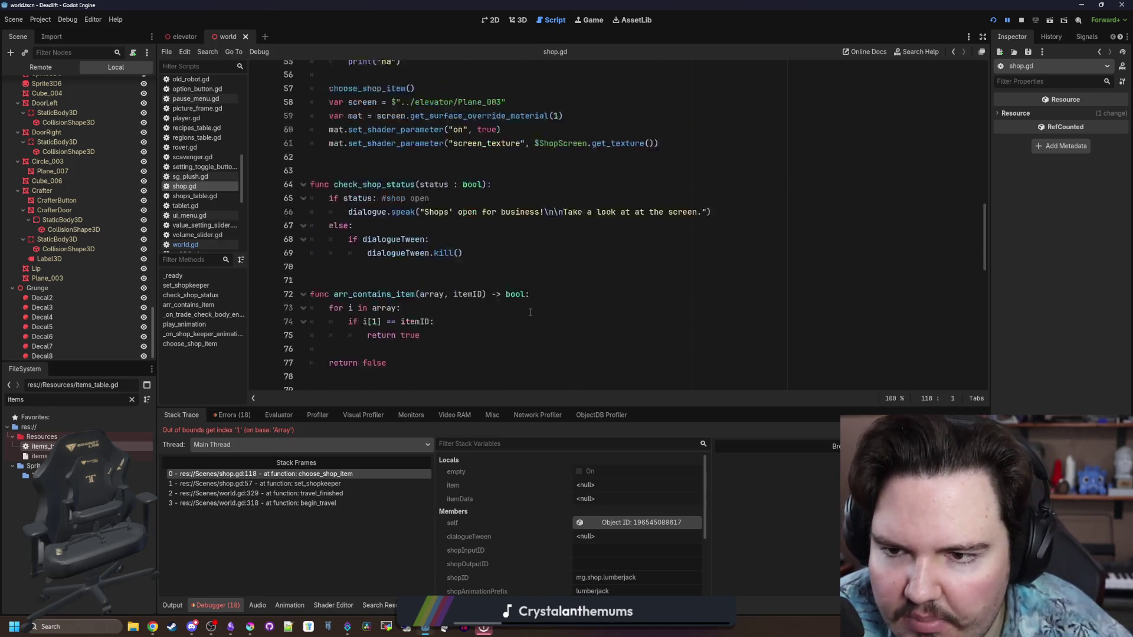
{"action": "scroll", "coordinate": [460, 313], "scroll_direction": "up", "scroll_amount": 2}
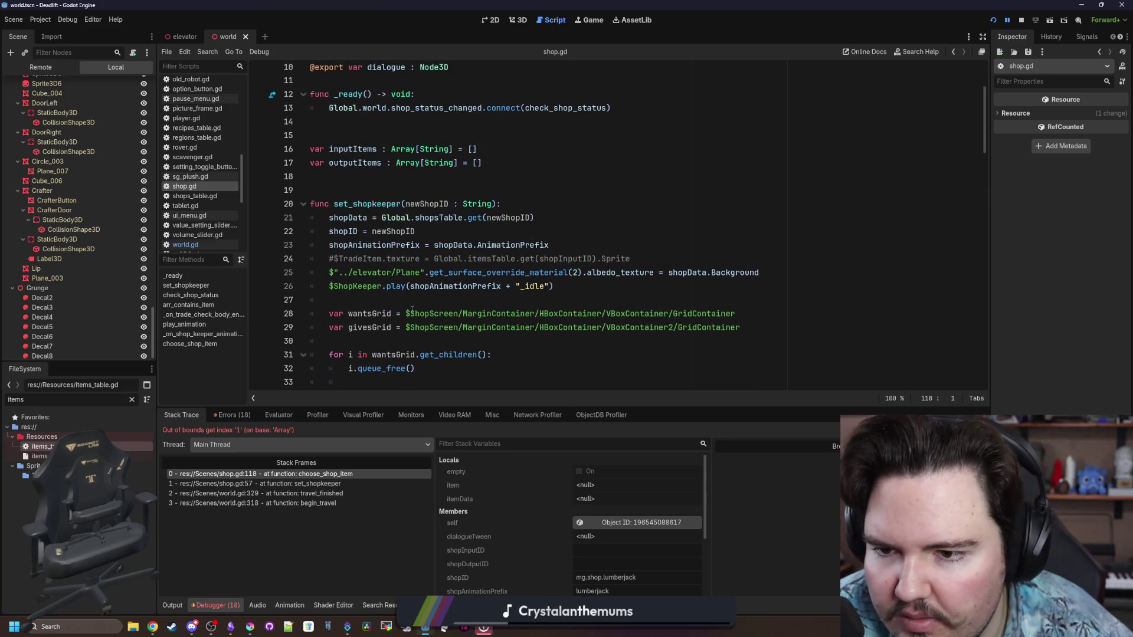
{"action": "scroll", "coordinate": [412, 309], "scroll_direction": "down", "scroll_amount": 1}
{"action": "scroll", "coordinate": [373, 231], "scroll_direction": "down", "scroll_amount": 3}
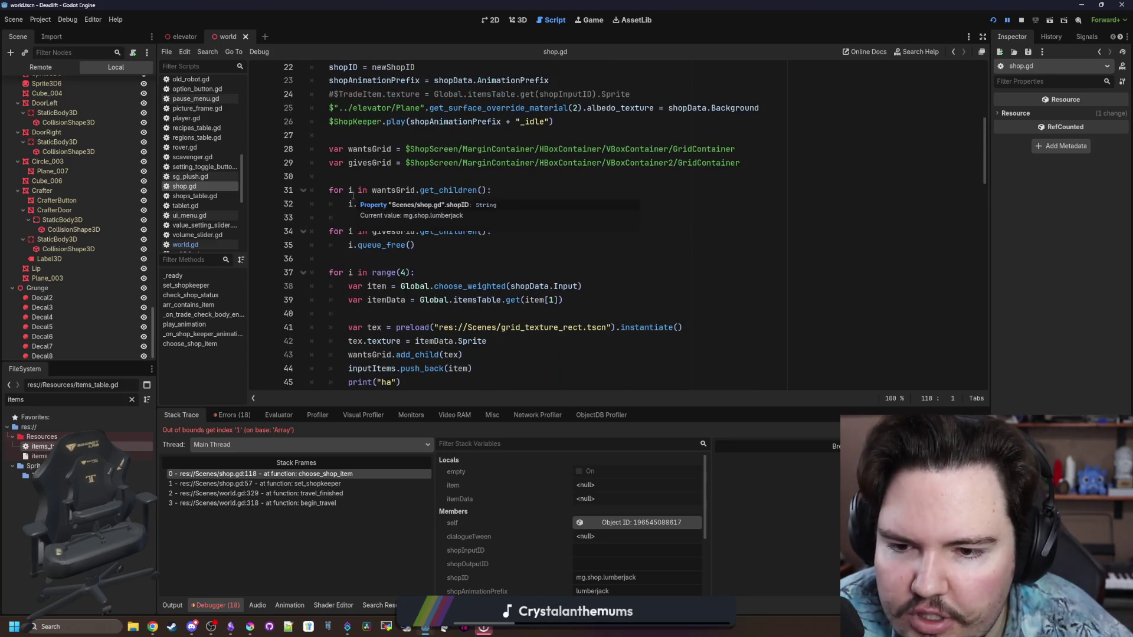
{"action": "scroll", "coordinate": [385, 214], "scroll_direction": "up", "scroll_amount": 3}
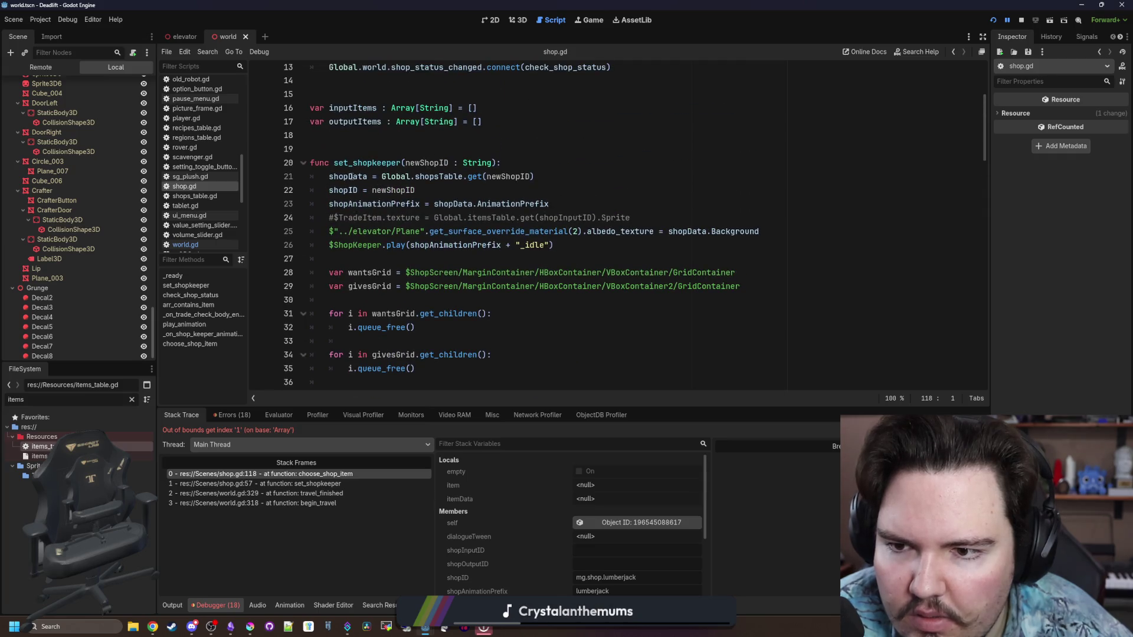
{"action": "mouse_move", "coordinate": [349, 177]}
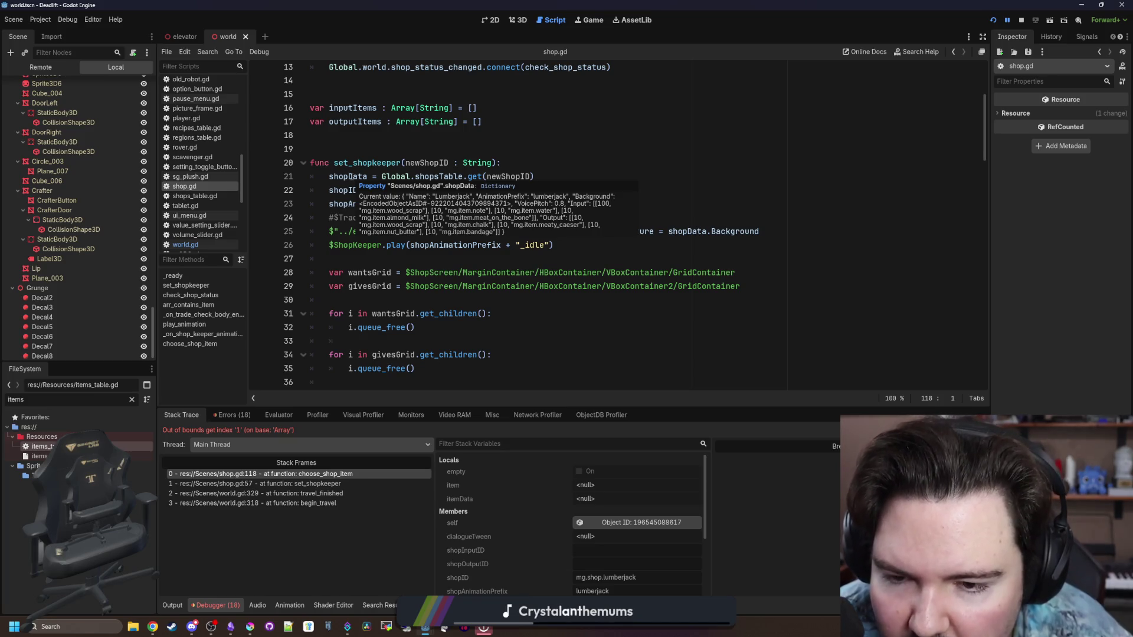
{"action": "scroll", "coordinate": [563, 267], "scroll_direction": "down", "scroll_amount": 2}
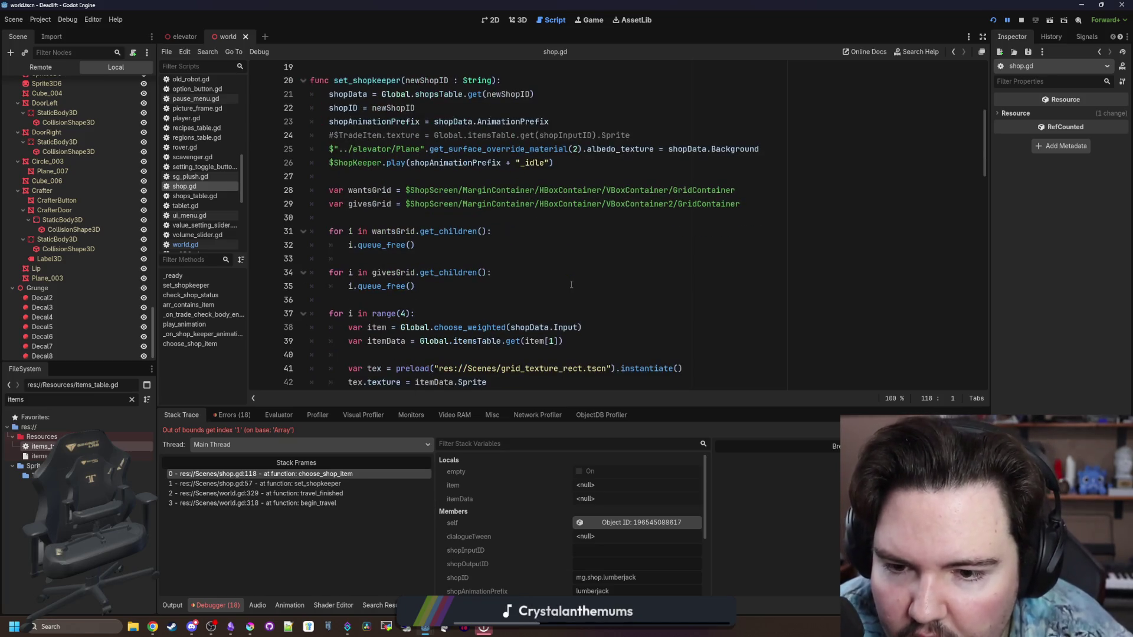
{"action": "scroll", "coordinate": [347, 176], "scroll_direction": "up", "scroll_amount": 1}
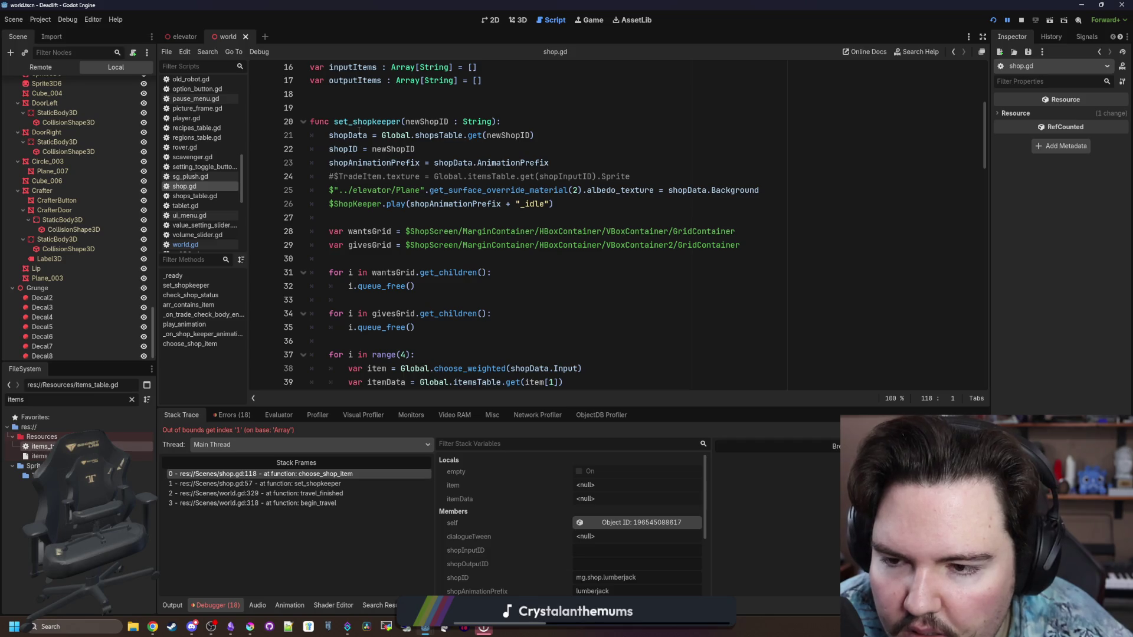
{"action": "mouse_move", "coordinate": [359, 132]}
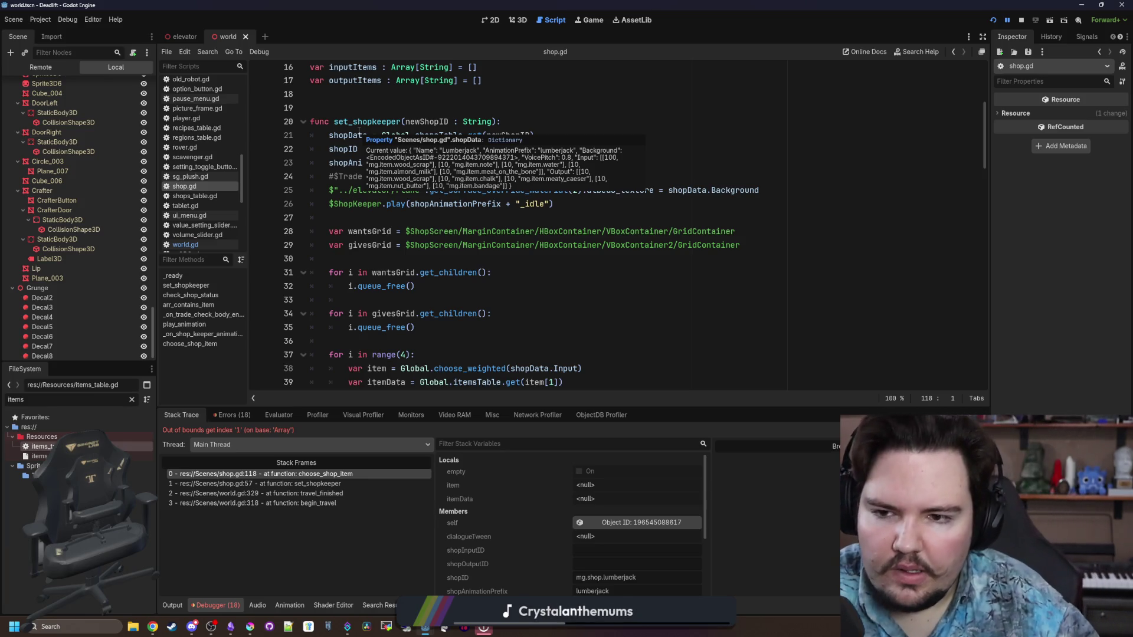
{"action": "scroll", "coordinate": [494, 280], "scroll_direction": "down", "scroll_amount": 3}
{"action": "left_click", "coordinate": [488, 244]}
{"action": "scroll", "coordinate": [490, 244], "scroll_direction": "down", "scroll_amount": 1}
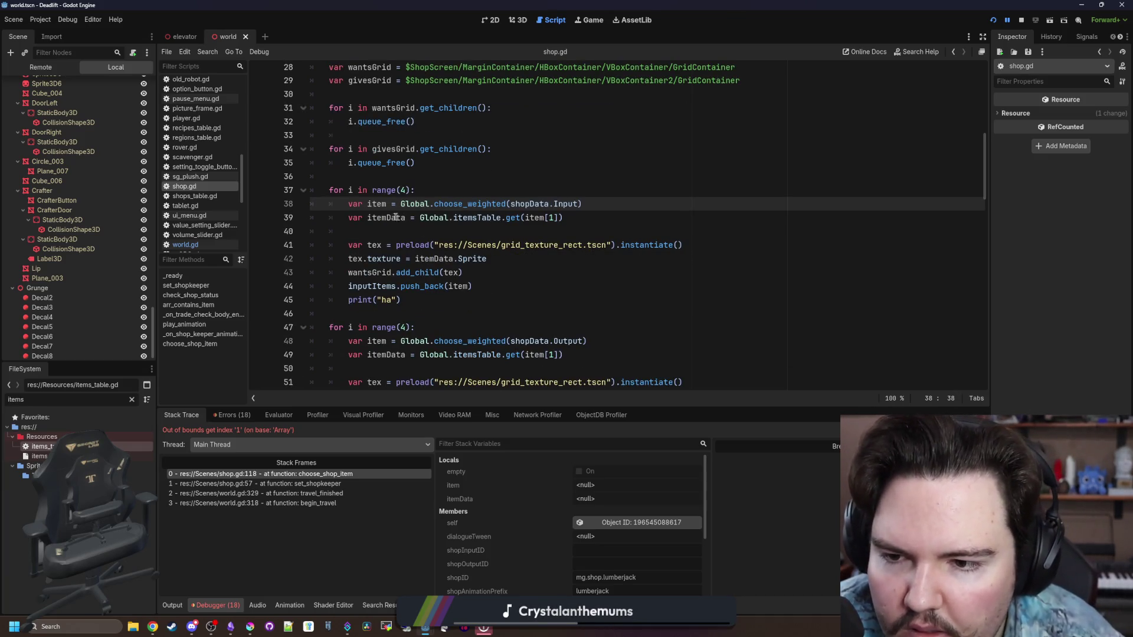
{"action": "left_click", "coordinate": [376, 230]}
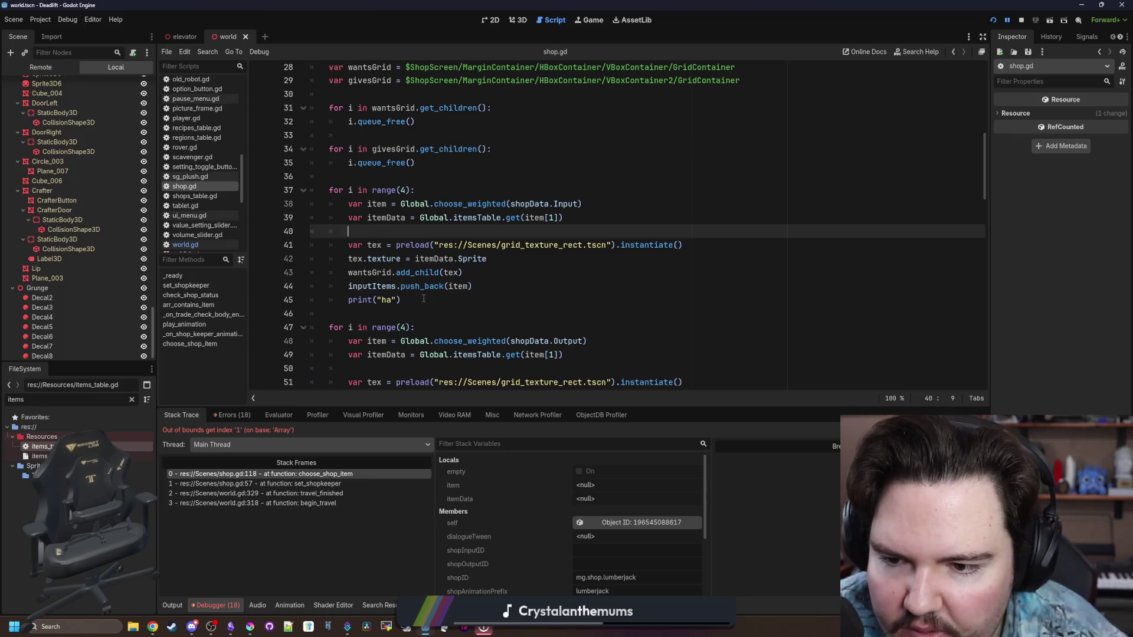
{"action": "left_click_drag", "start_coordinate": [423, 299], "coordinate": [298, 203]}
{"action": "left_click", "coordinate": [454, 228]}
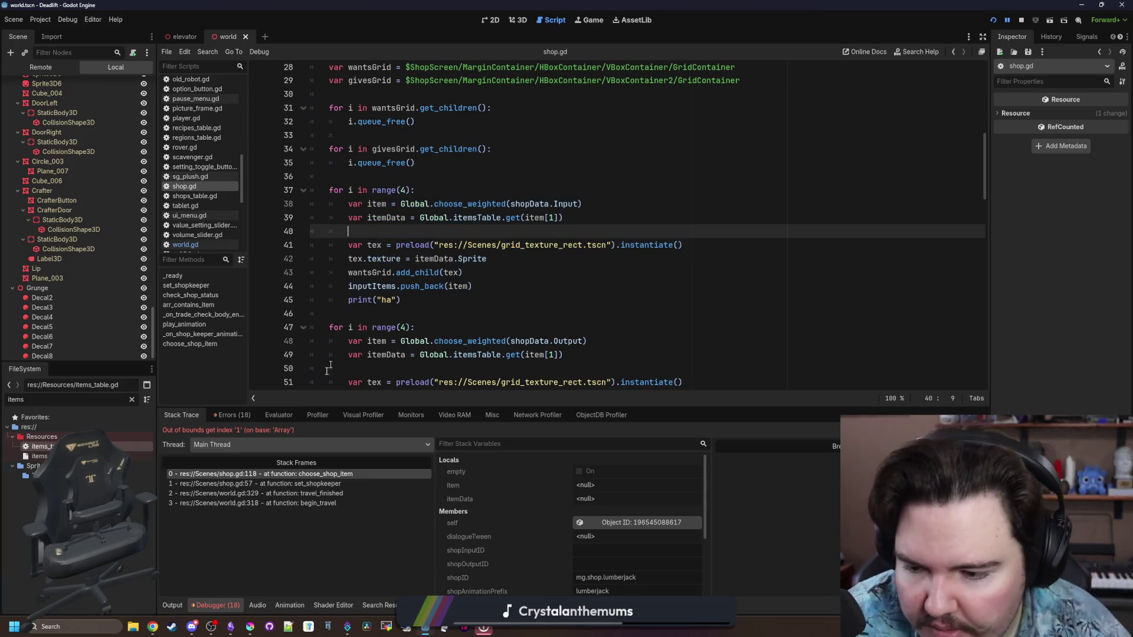
- Check the Output log and debugger, then jump to the inputItems declaration and select String
{"action": "left_click", "coordinate": [173, 606]}
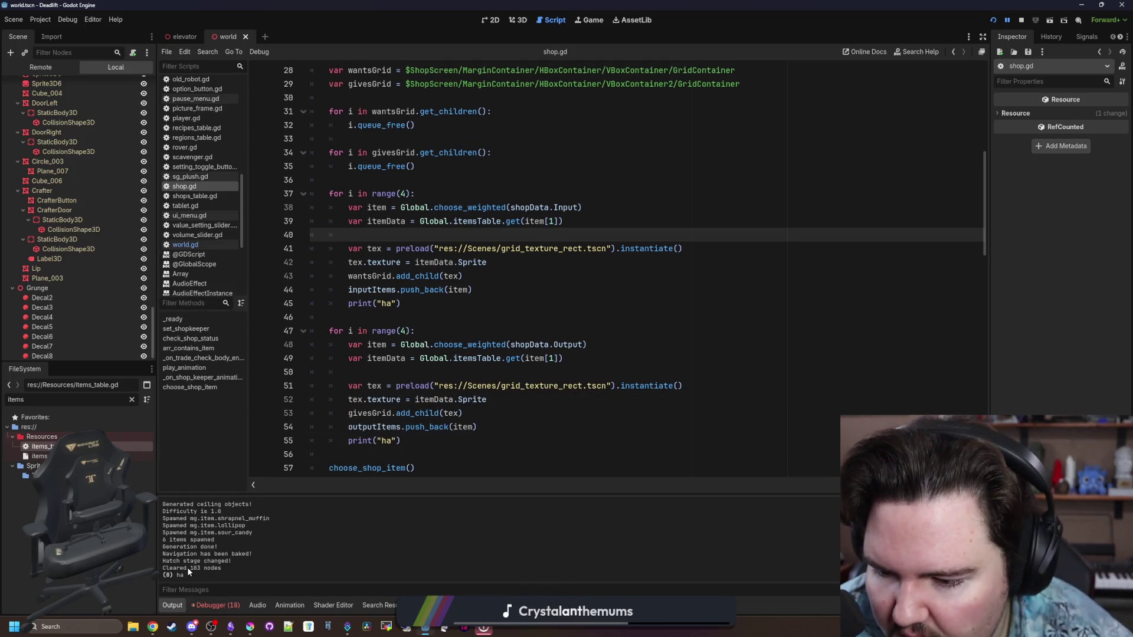
{"action": "left_click", "coordinate": [222, 603]}
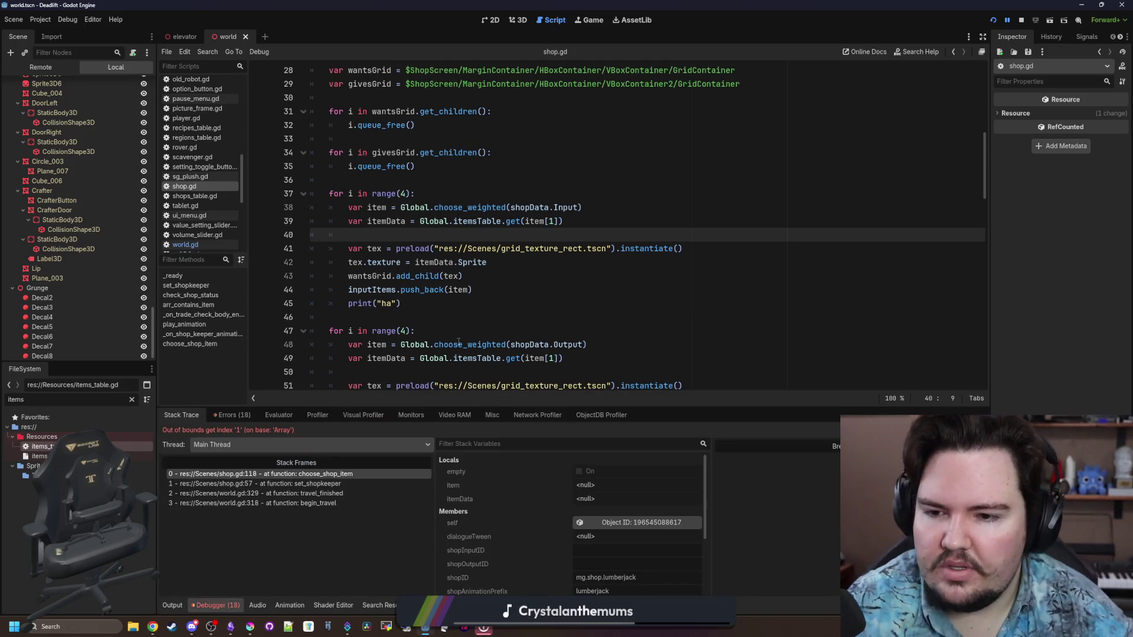
{"action": "left_click", "coordinate": [474, 317]}
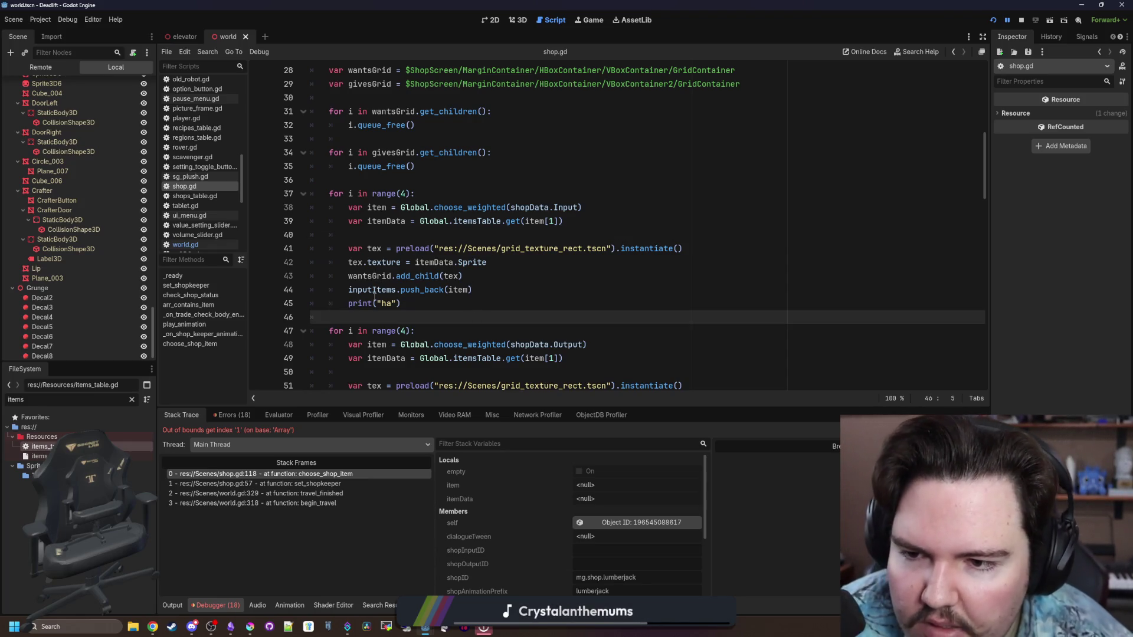
{"action": "mouse_move", "coordinate": [374, 296]}
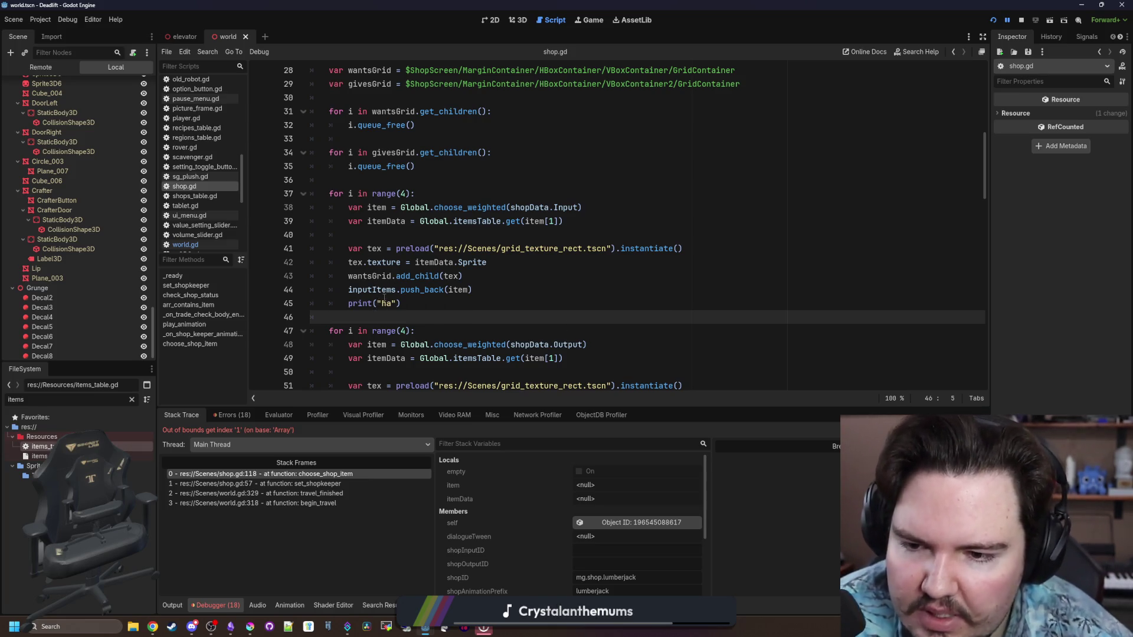
{"action": "left_click", "coordinate": [383, 295], "text": "ctrl"}
{"action": "double_click", "coordinate": [436, 221]}
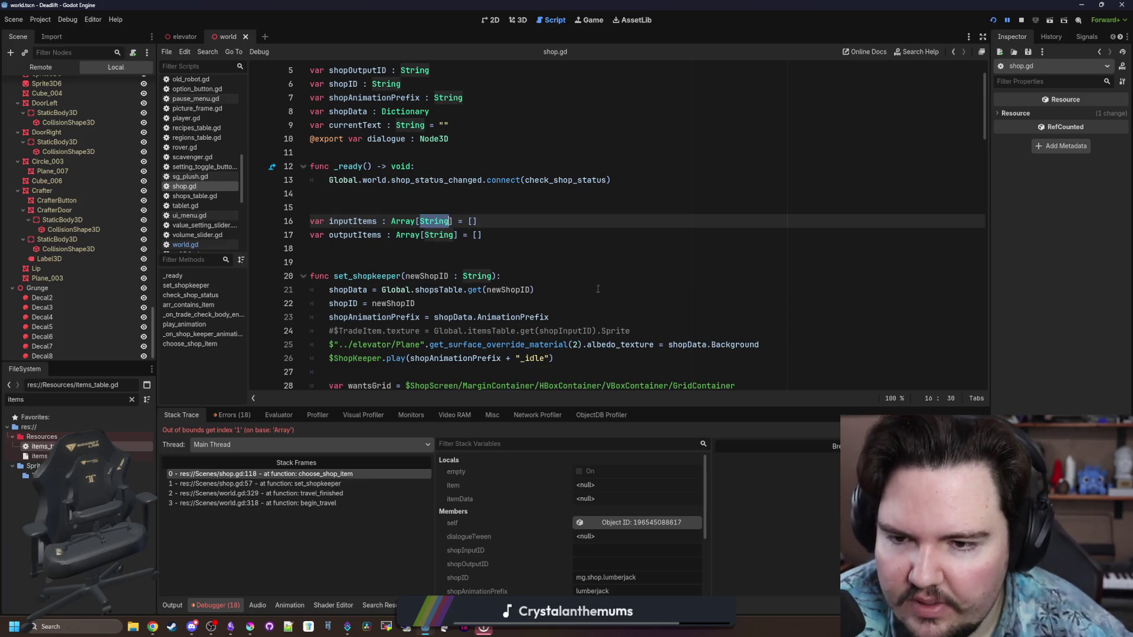
- Change inputItems and outputItems to Array[Array], save, and restart the project
{"action": "type", "text": "Array"}
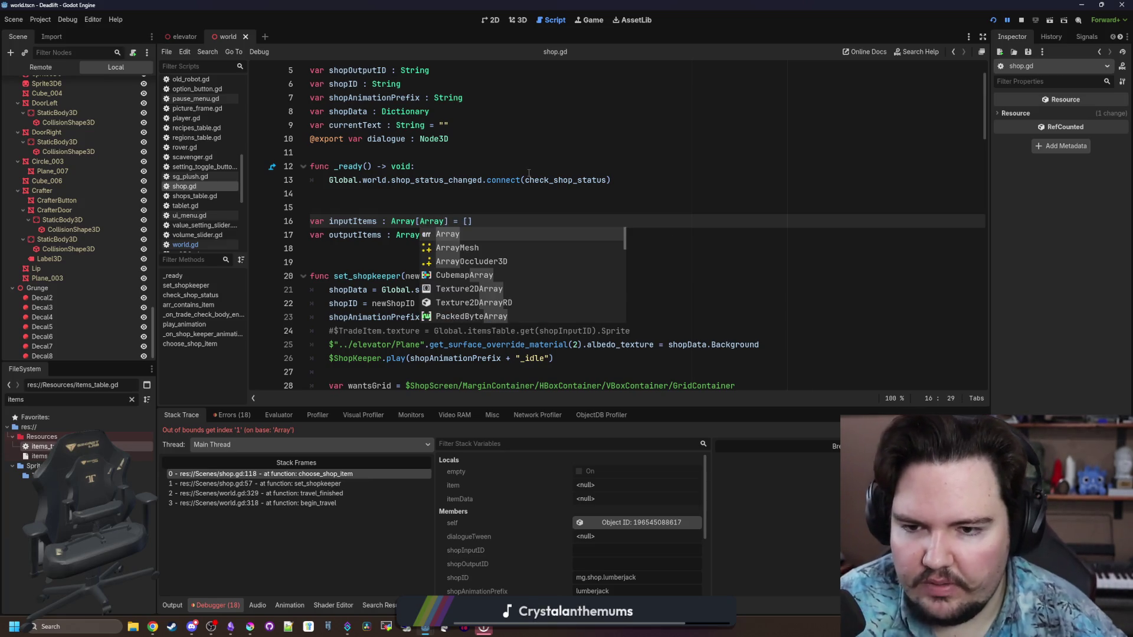
{"action": "left_click", "coordinate": [529, 173]}
{"action": "double_click", "coordinate": [437, 235]}
{"action": "type", "text": "Array] = []"}
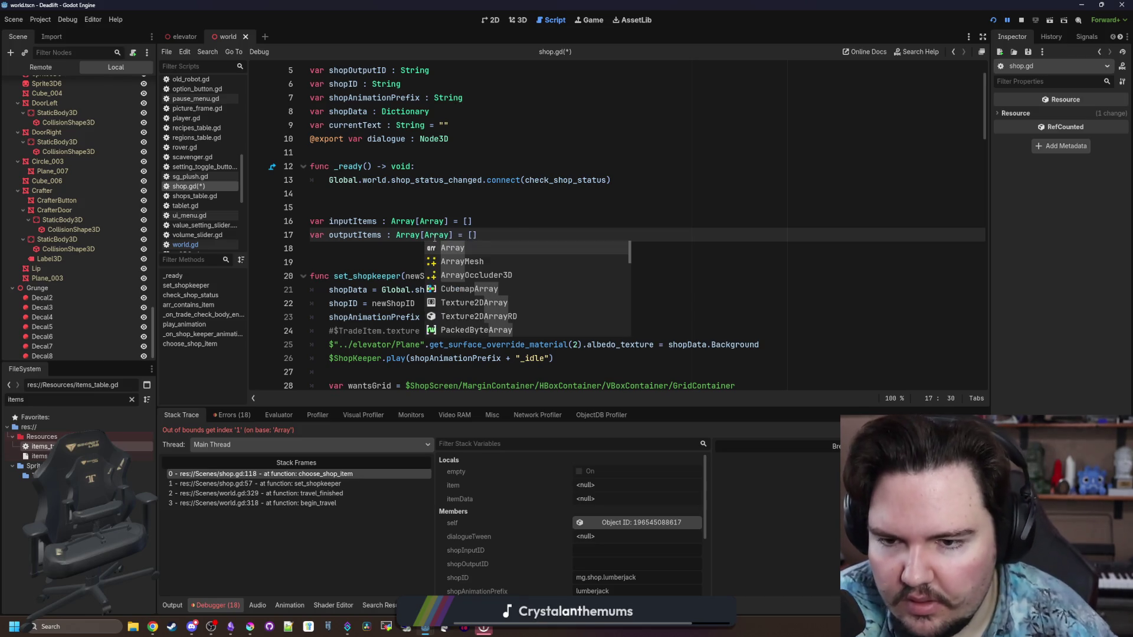
{"action": "left_click", "coordinate": [413, 193]}
{"action": "key", "text": "ctrl+s"}
{"action": "left_click", "coordinate": [1022, 20]}
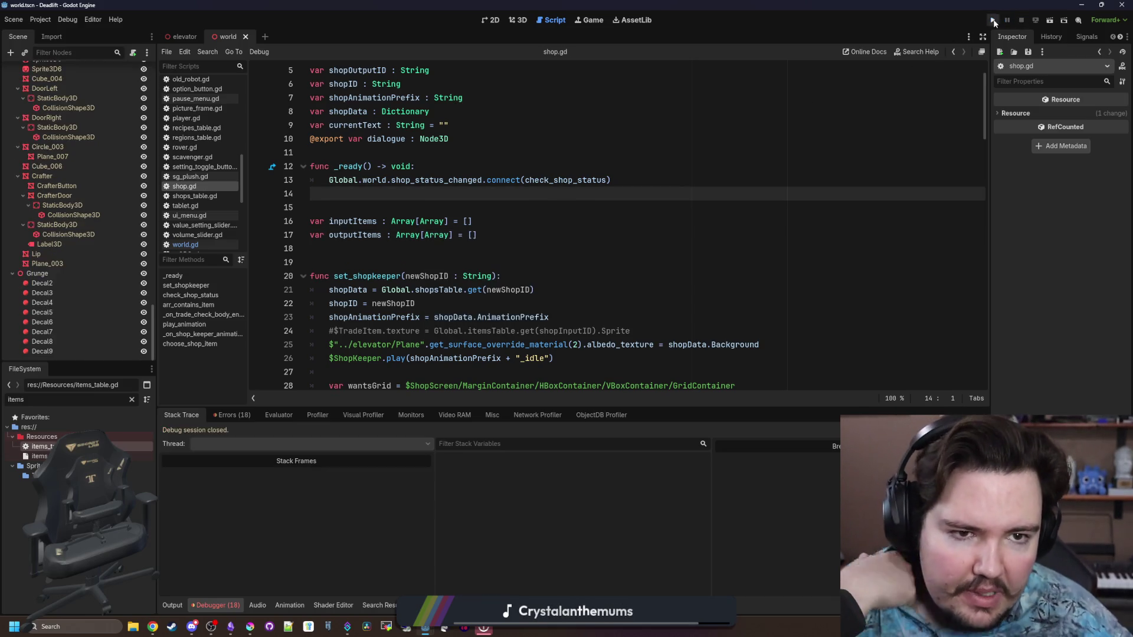
{"action": "left_click", "coordinate": [993, 21]}
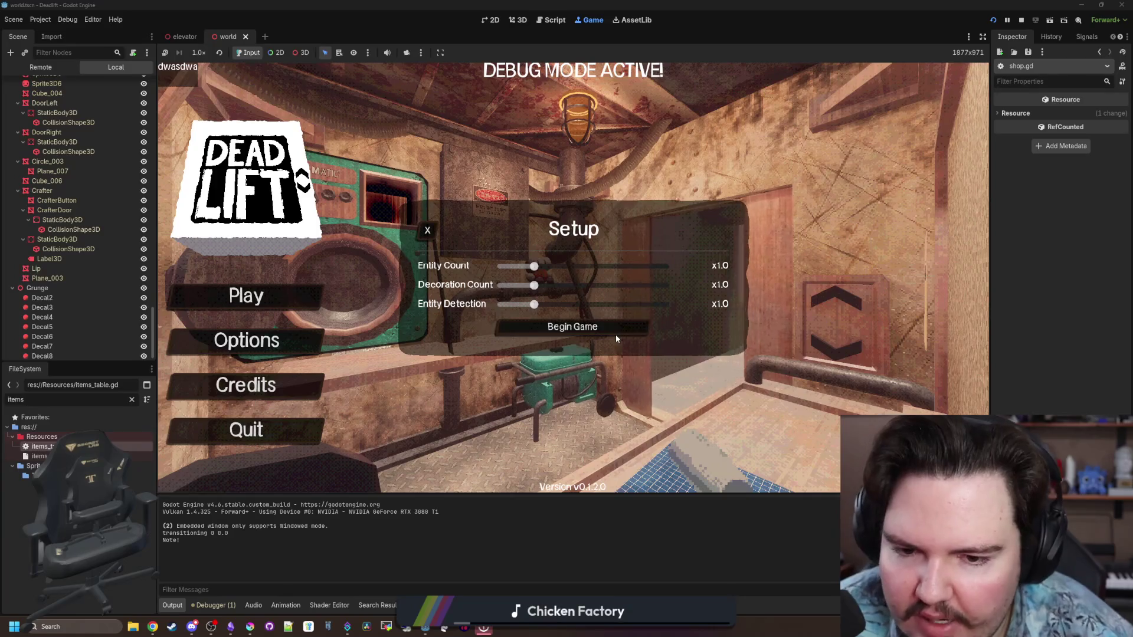
- Begin the game, inspect the null itemData values and open grid_texture_rect.tscn from its preload path
{"action": "left_click", "coordinate": [614, 331]}
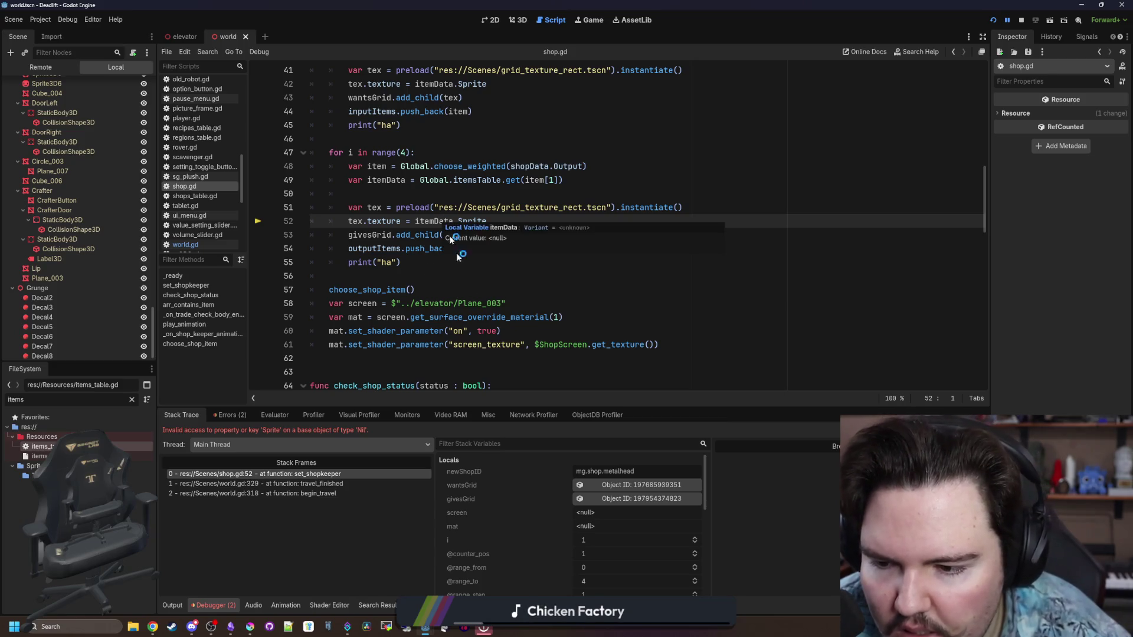
{"action": "scroll", "coordinate": [517, 293], "scroll_direction": "up", "scroll_amount": 1}
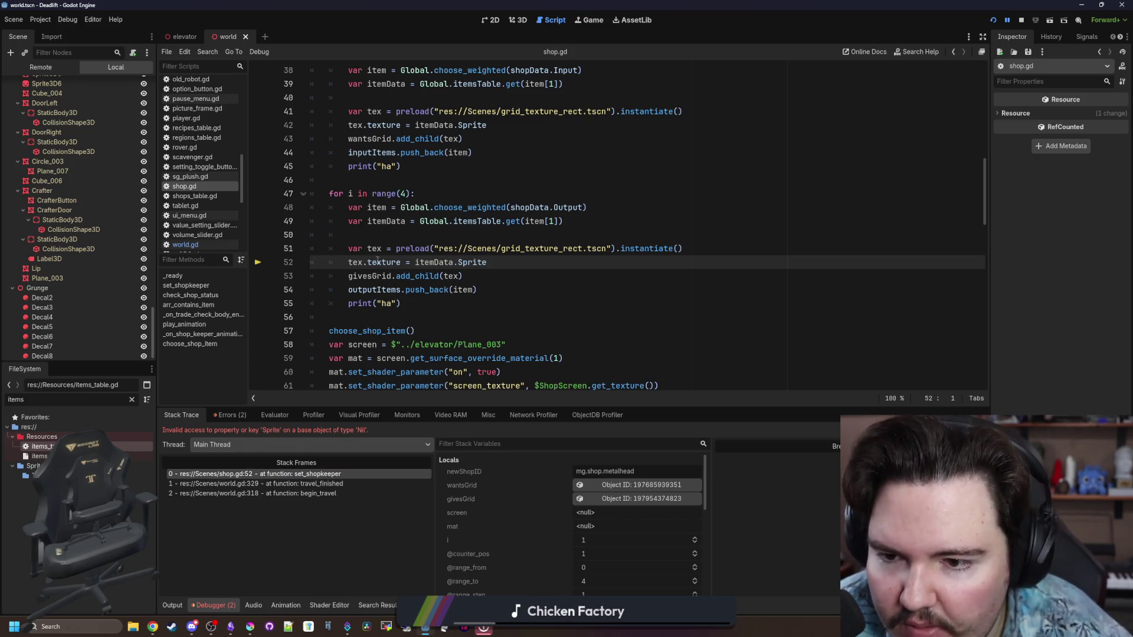
{"action": "mouse_move", "coordinate": [348, 262]}
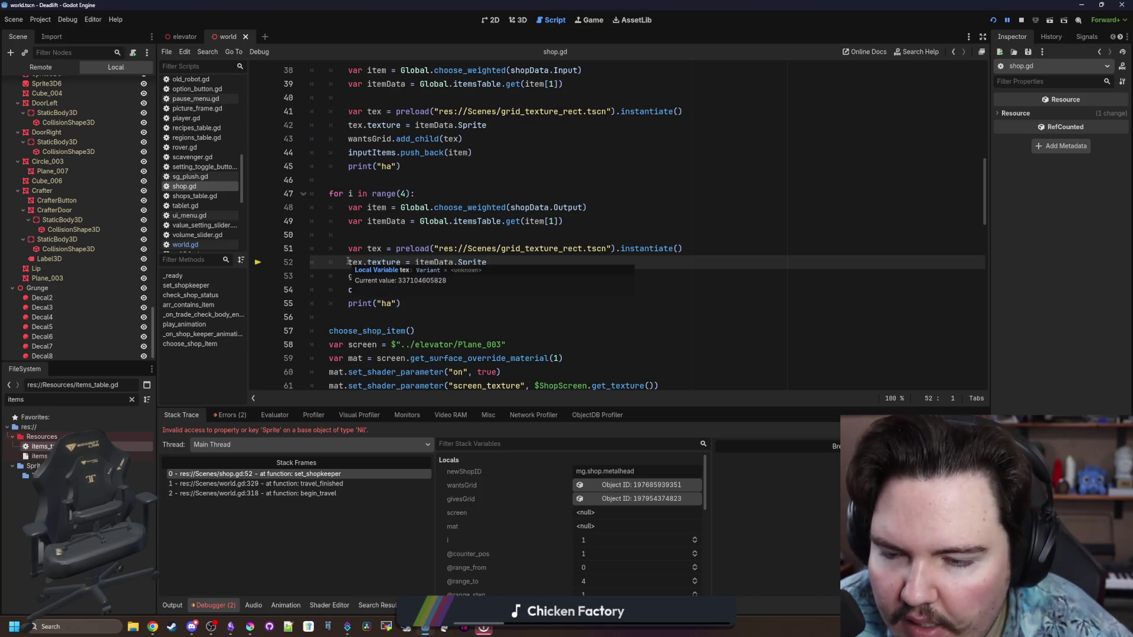
{"action": "left_click", "coordinate": [511, 250], "text": "ctrl"}
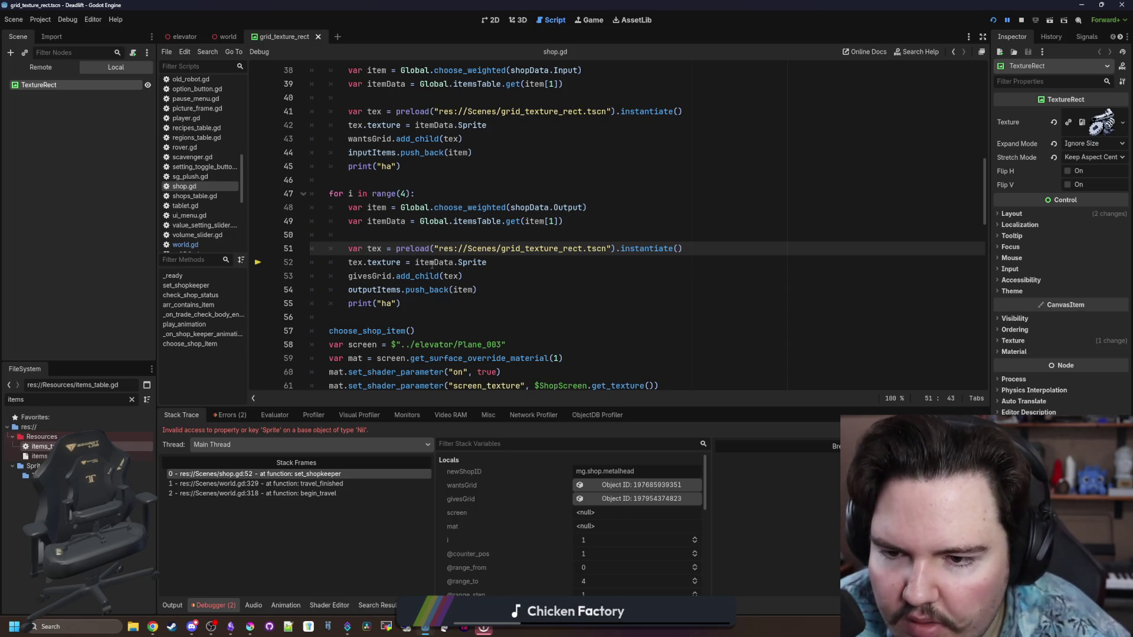
{"action": "mouse_move", "coordinate": [432, 265]}
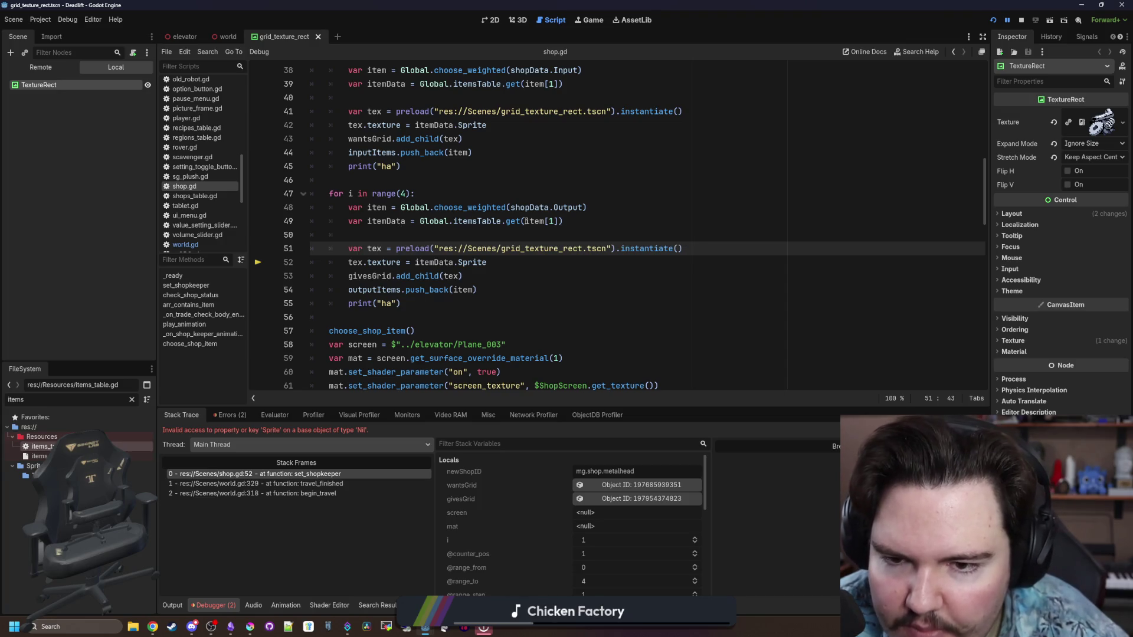
{"action": "mouse_move", "coordinate": [535, 220]}
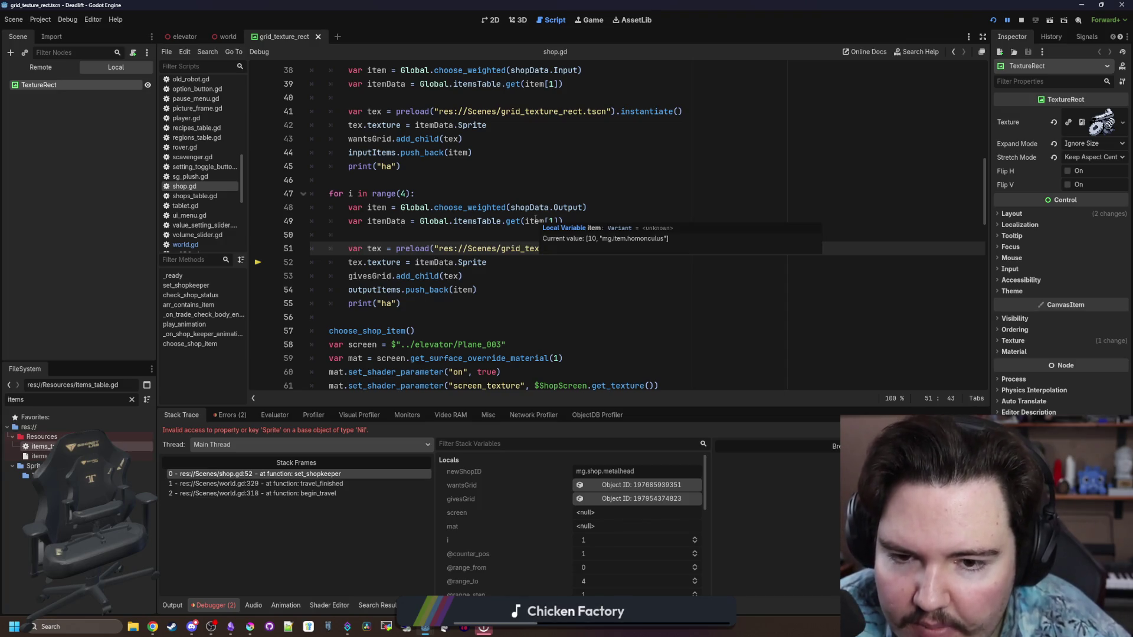
{"action": "mouse_move", "coordinate": [374, 207]}
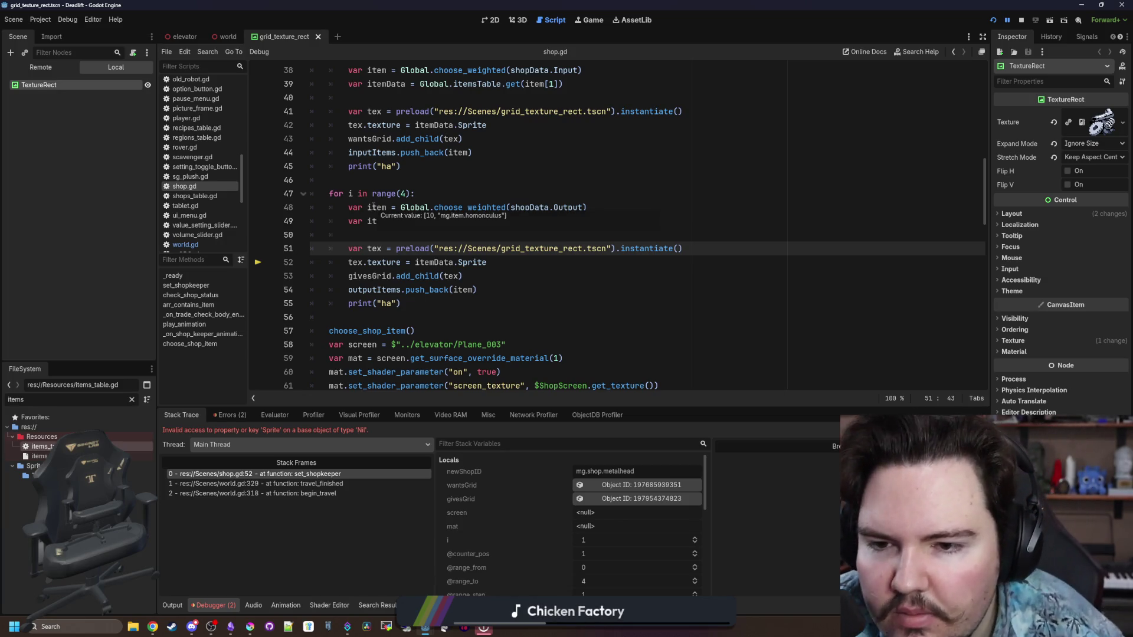
{"action": "scroll", "coordinate": [200, 245], "scroll_direction": "down", "scroll_amount": 3}
{"action": "left_click", "coordinate": [606, 248]}
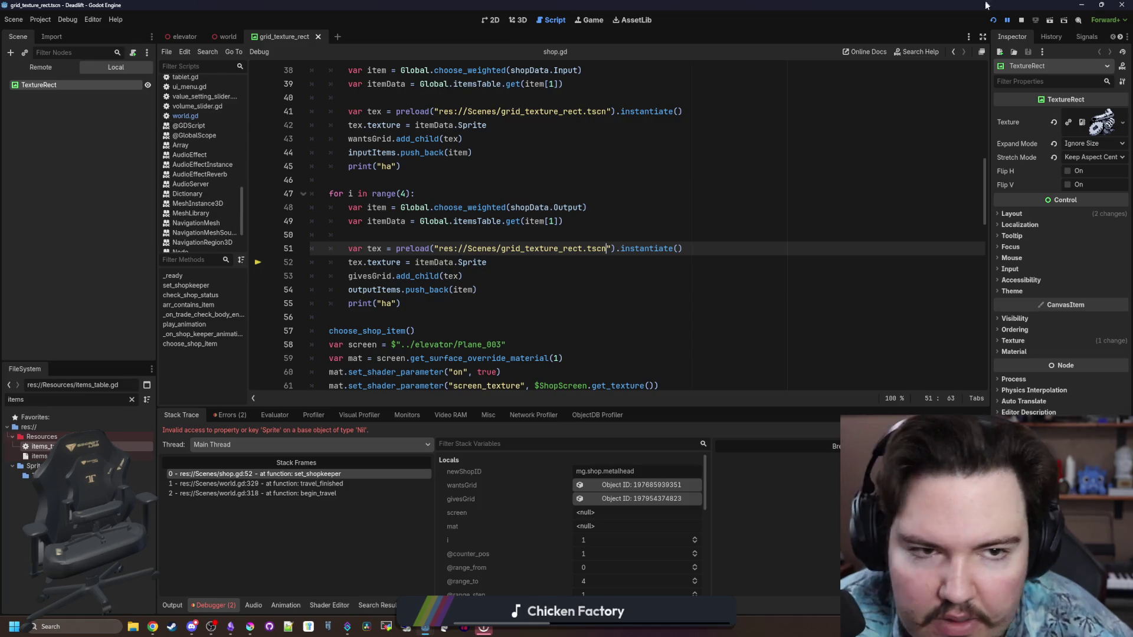
- Stop debugging and search items_table.gd for 'homo' to check the homunculus spelling
{"action": "left_click", "coordinate": [1021, 20]}
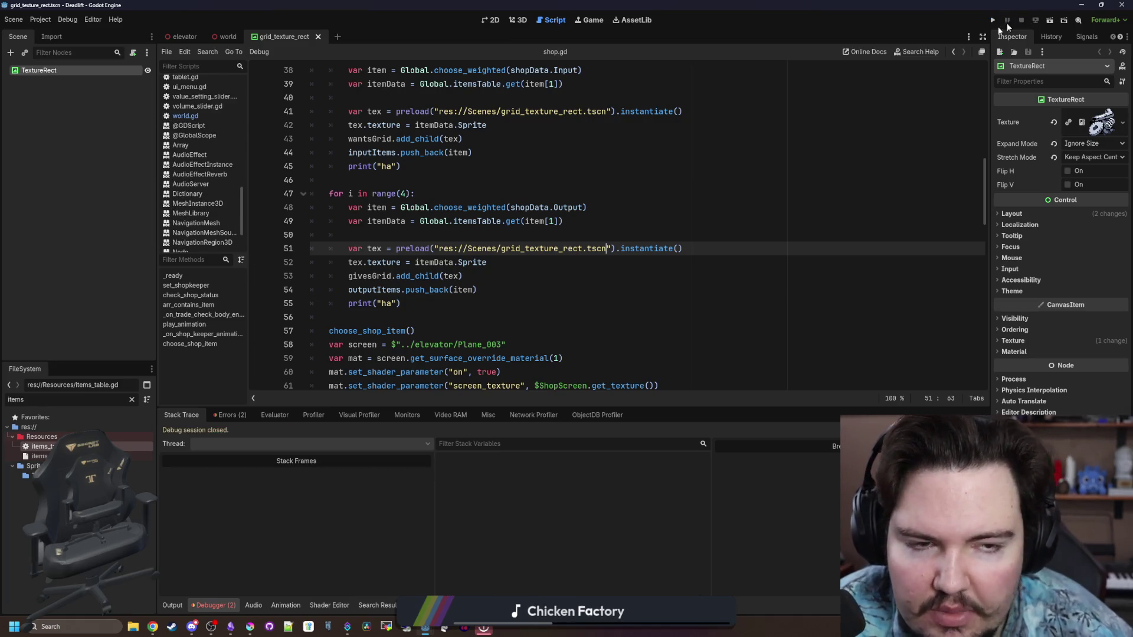
{"action": "left_click", "coordinate": [135, 394]}
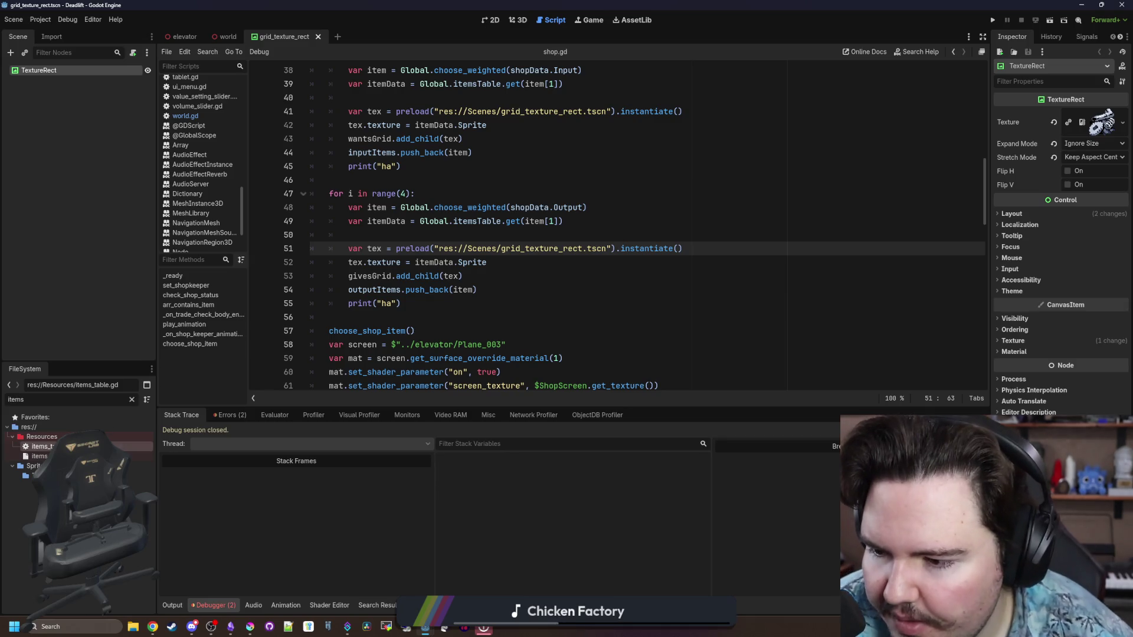
{"action": "double_click", "coordinate": [38, 446]}
{"action": "key", "text": "ctrl+f"}
{"action": "type", "text": "h"}
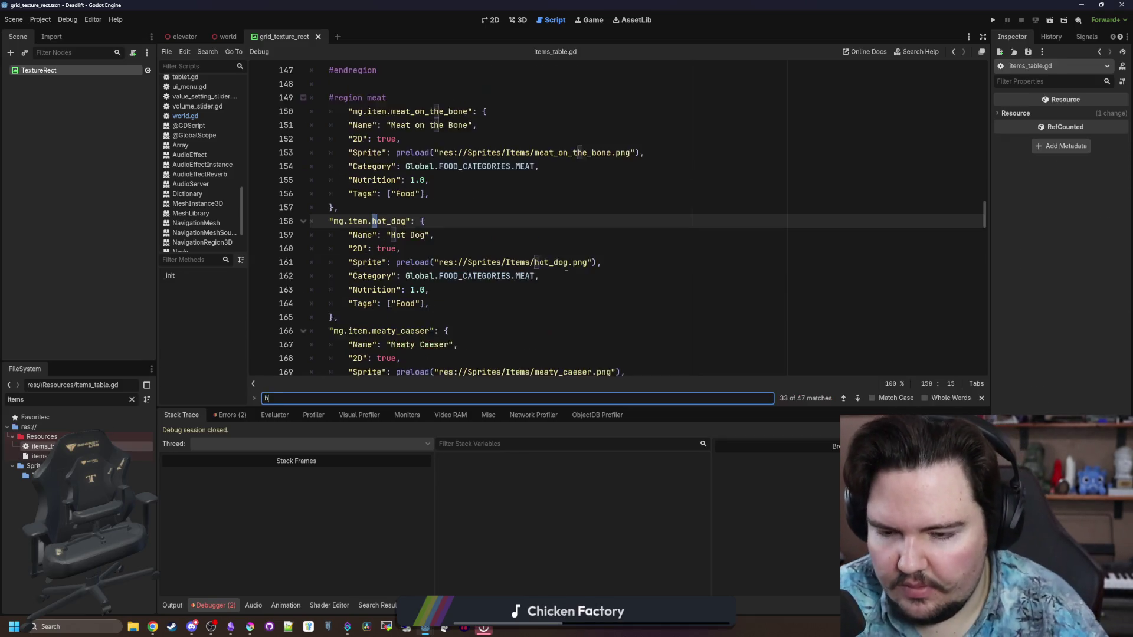
{"action": "type", "text": "omo"}
{"action": "double_click", "coordinate": [396, 221]}
{"action": "left_click", "coordinate": [366, 207]}
- Open shops_table.gd, fix the homonculus id on line 24, and relaunch the game
{"action": "left_click", "coordinate": [131, 399]}
{"action": "type", "text": "shop"}
{"action": "key", "text": "Down"}
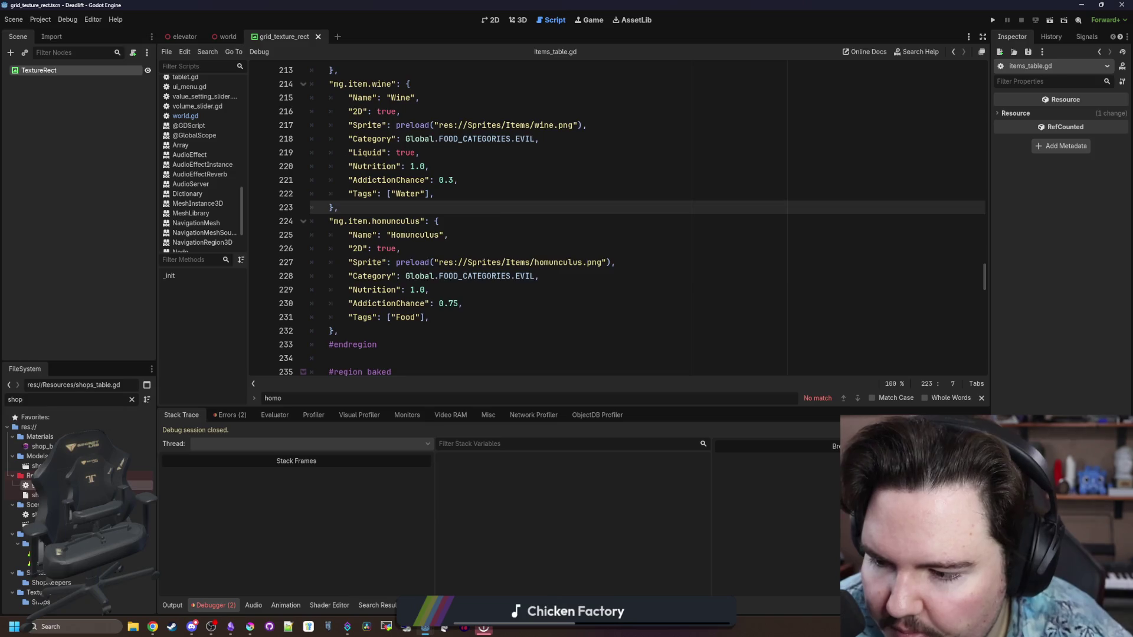
{"action": "key", "text": "Return"}
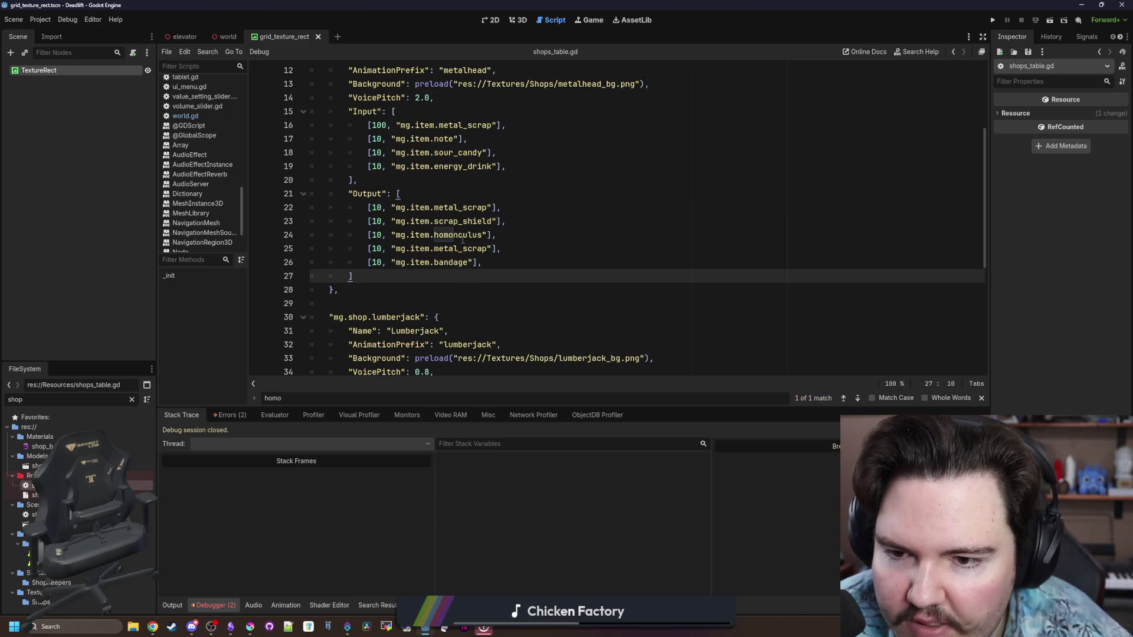
{"action": "left_click", "coordinate": [463, 236]}
{"action": "left_click", "coordinate": [991, 19]}
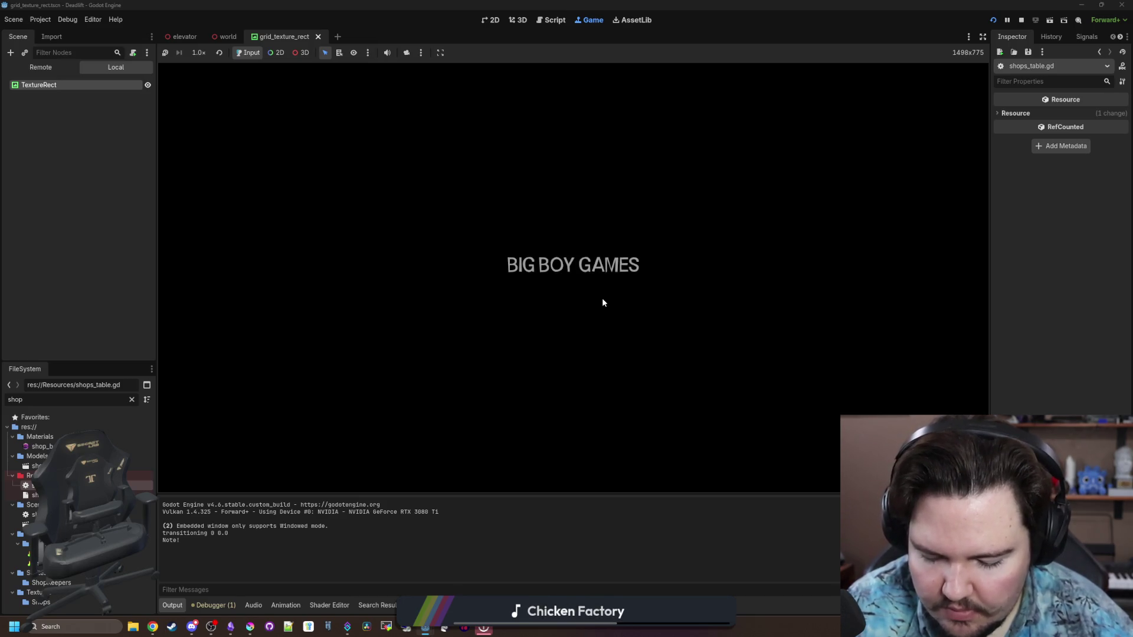
- Start a new game, walk to the shop to view its filled Wants and Gives boards, then stop
{"action": "type", "text": "dwasdwa"}
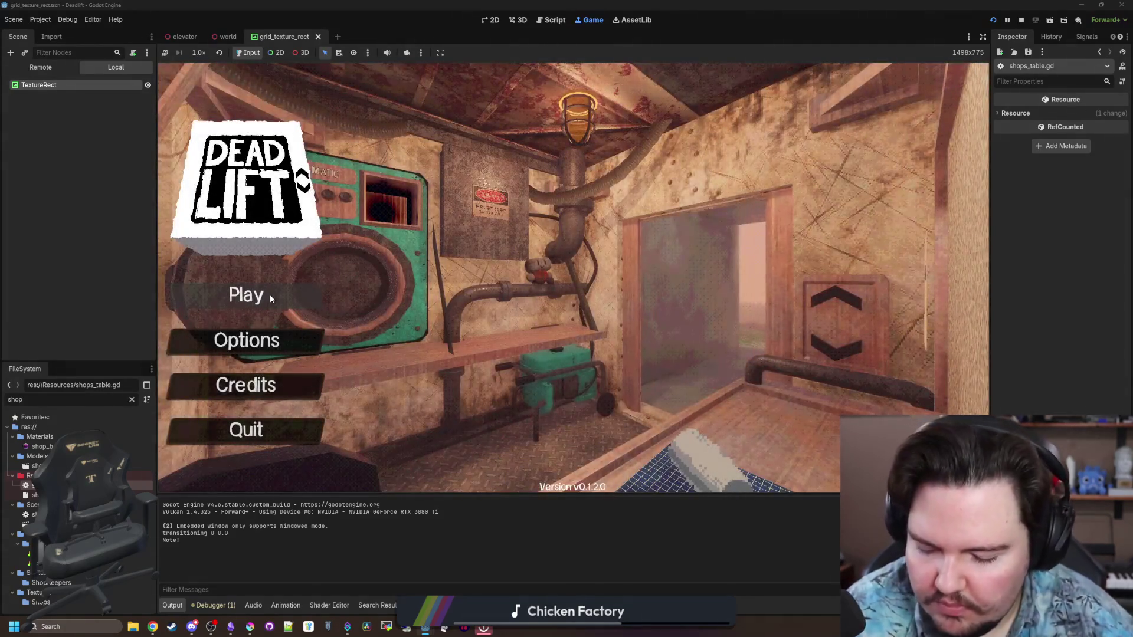
{"action": "left_click", "coordinate": [270, 298]}
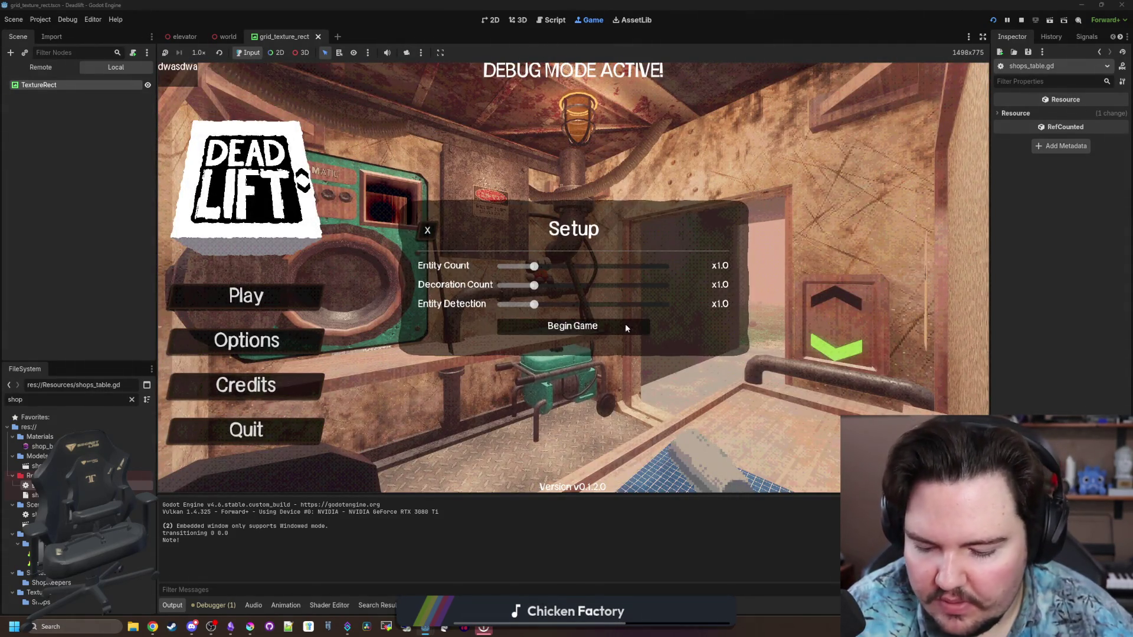
{"action": "left_click", "coordinate": [625, 325]}
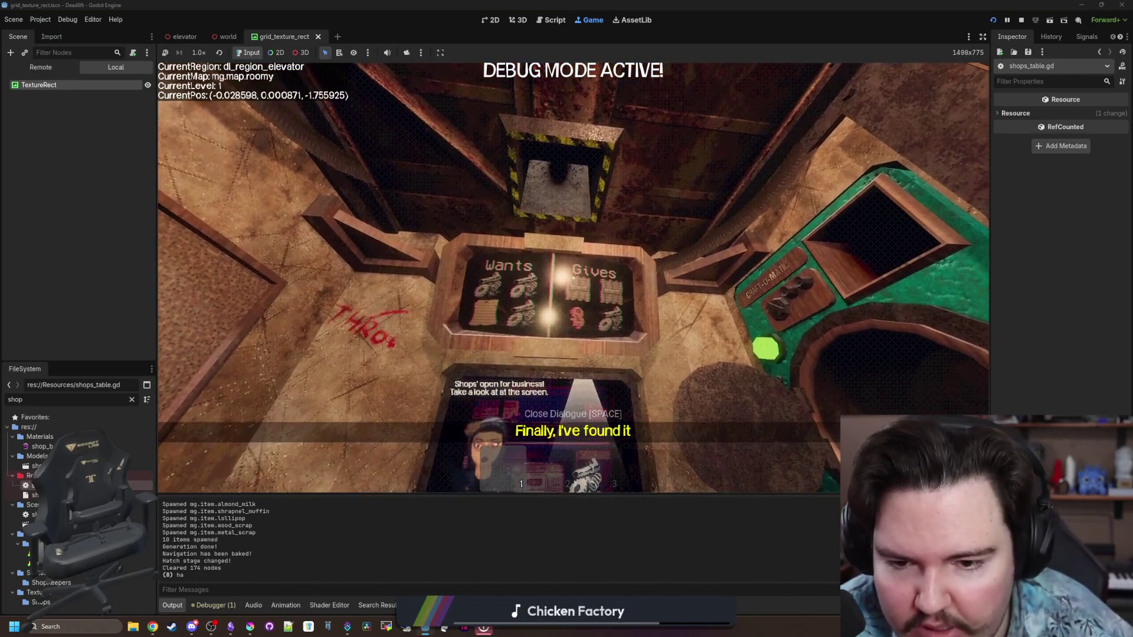
{"action": "key", "text": "w"}
{"action": "key", "text": "s"}
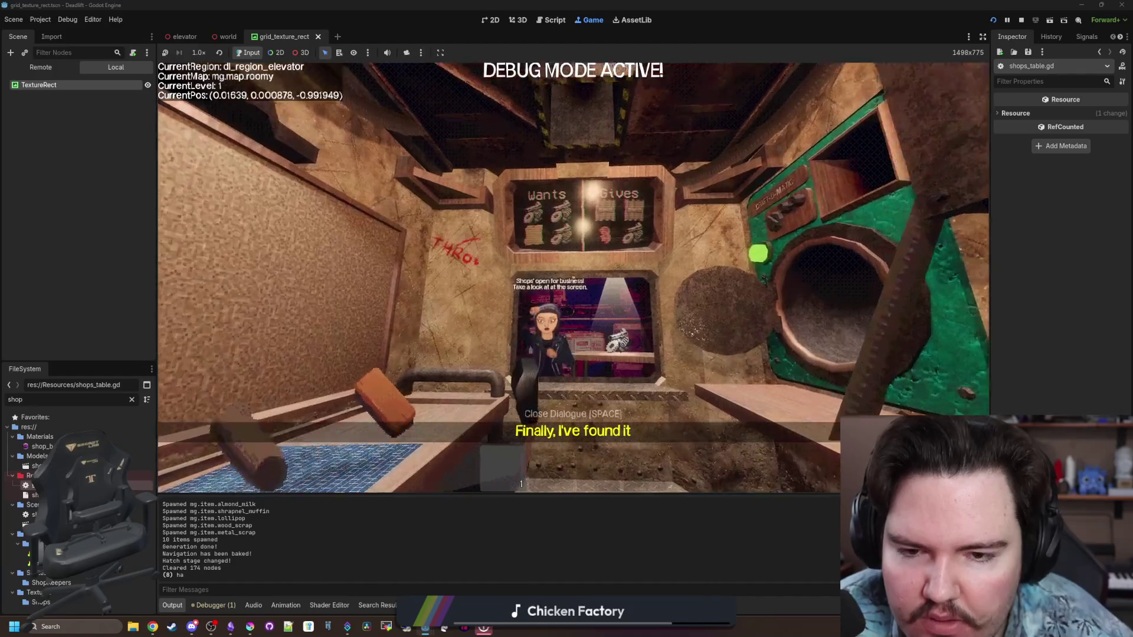
{"action": "key", "text": "Escape"}
{"action": "left_click", "coordinate": [1022, 19]}
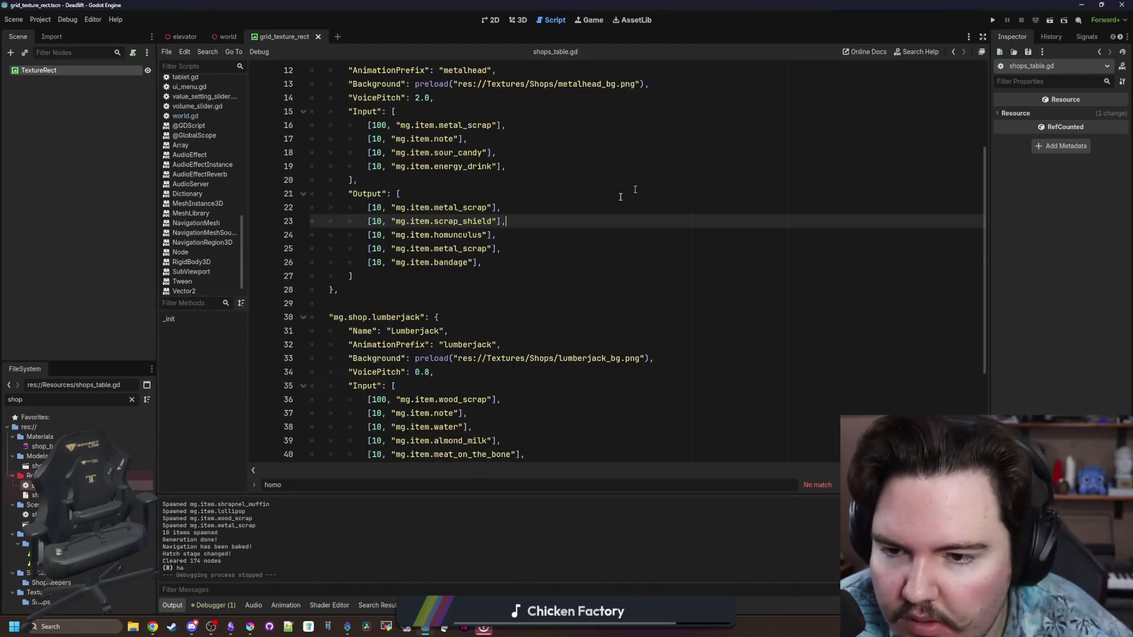
- Open shop.gd and add 'if outputItems.has(item): continue' to the gives loop
{"action": "scroll", "coordinate": [184, 187], "scroll_direction": "down", "scroll_amount": 1}
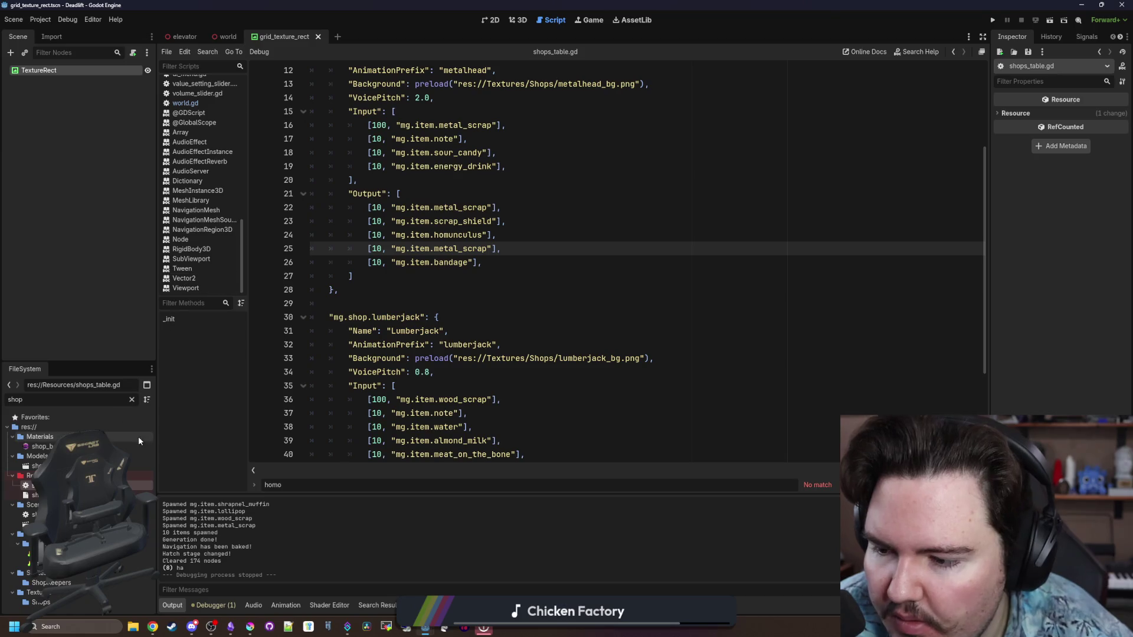
{"action": "left_click", "coordinate": [114, 399]}
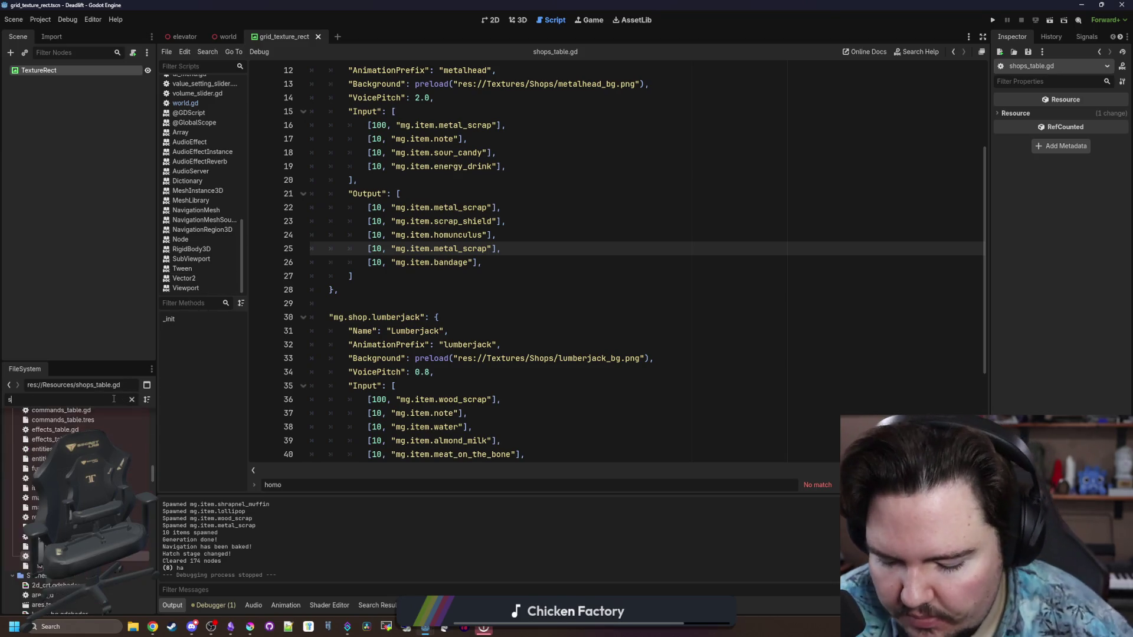
{"action": "double_click", "coordinate": [33, 514]}
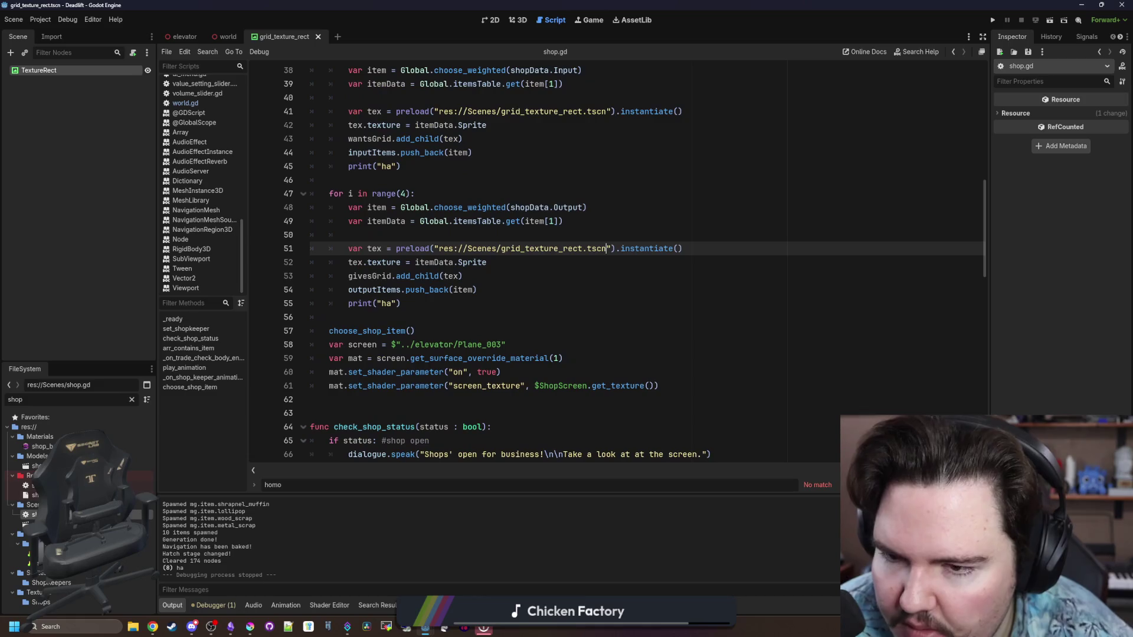
{"action": "scroll", "coordinate": [491, 304], "scroll_direction": "up", "scroll_amount": 2}
{"action": "key", "text": "Up"}
{"action": "key", "text": "Up"}
{"action": "key", "text": "Up"}
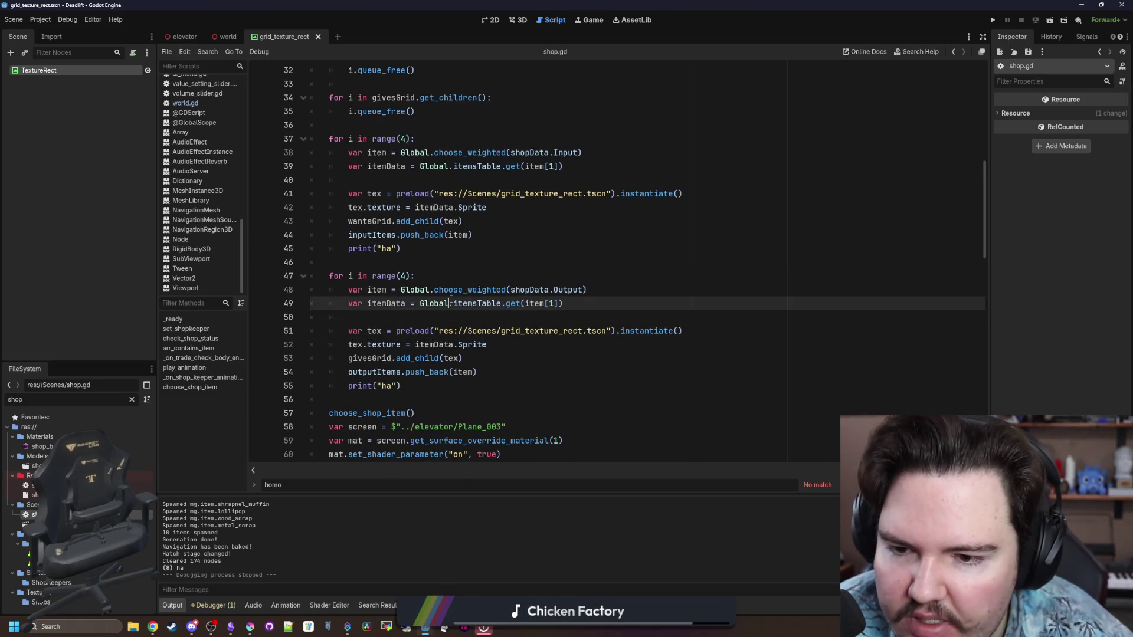
{"action": "key", "text": "Down"}
{"action": "key", "text": "Up"}
{"action": "key", "text": "Down"}
{"action": "key", "text": "Down"}
{"action": "left_click", "coordinate": [623, 294]}
{"action": "key", "text": "Return"}
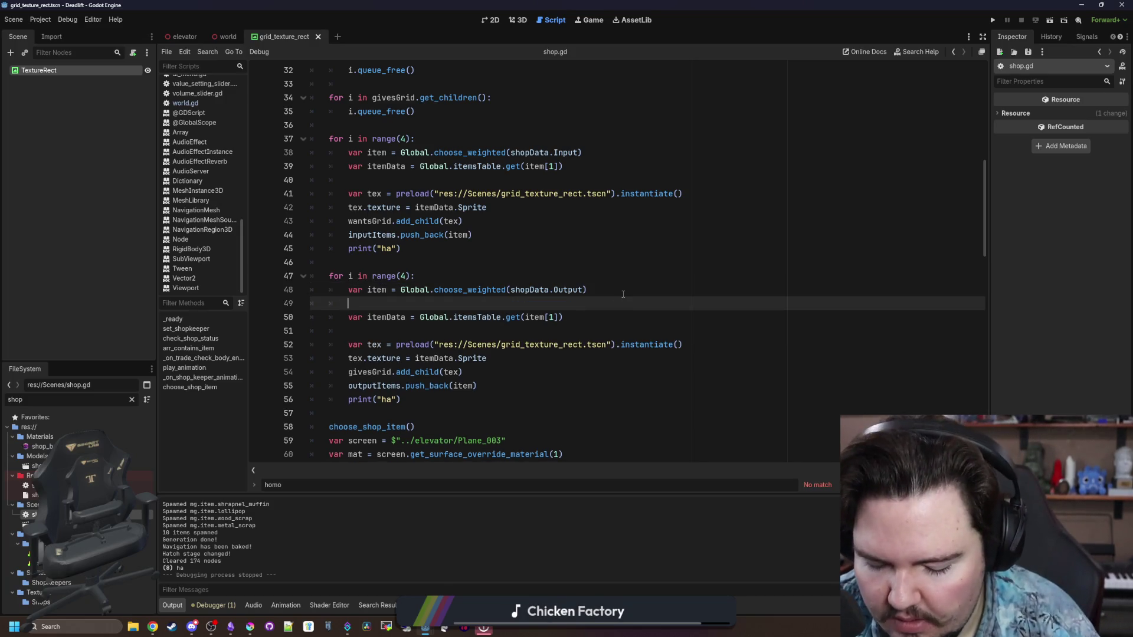
{"action": "type", "text": "if outputIt"}
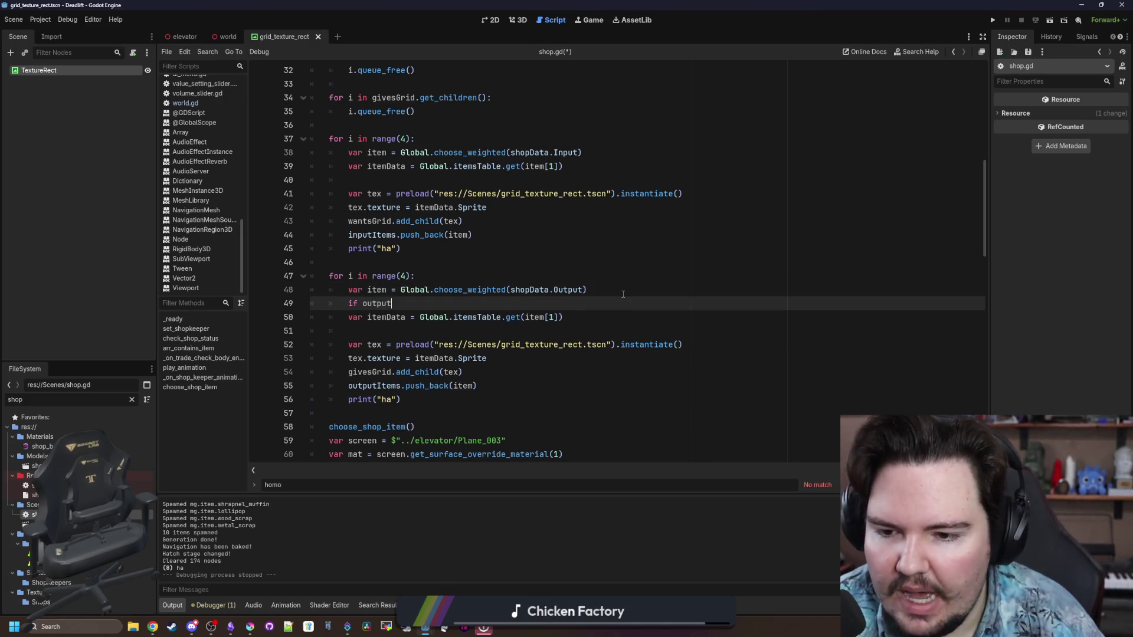
{"action": "type", "text": "ems.has(ite"}
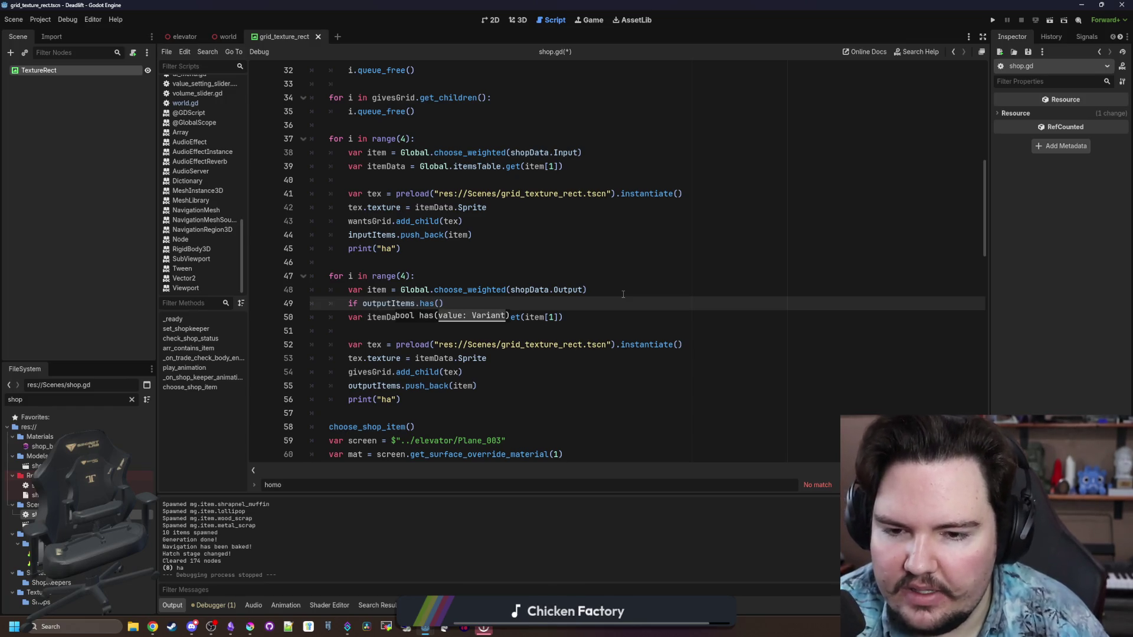
{"action": "type", "text": "m["}
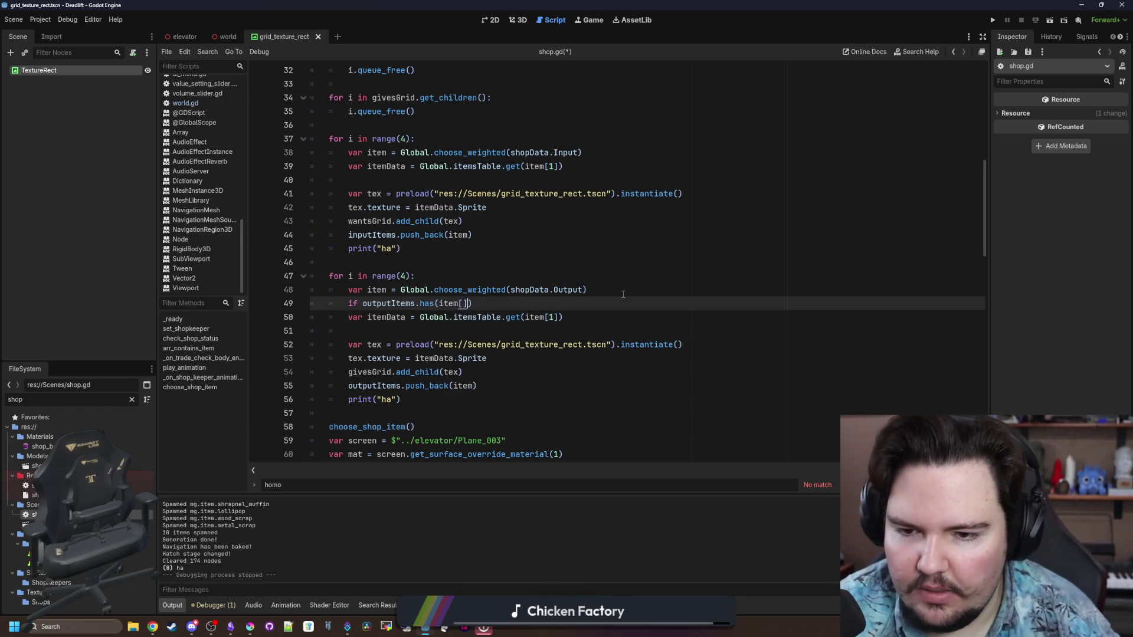
{"action": "key", "text": "BackSpace"}
{"action": "type", "text": "): "}
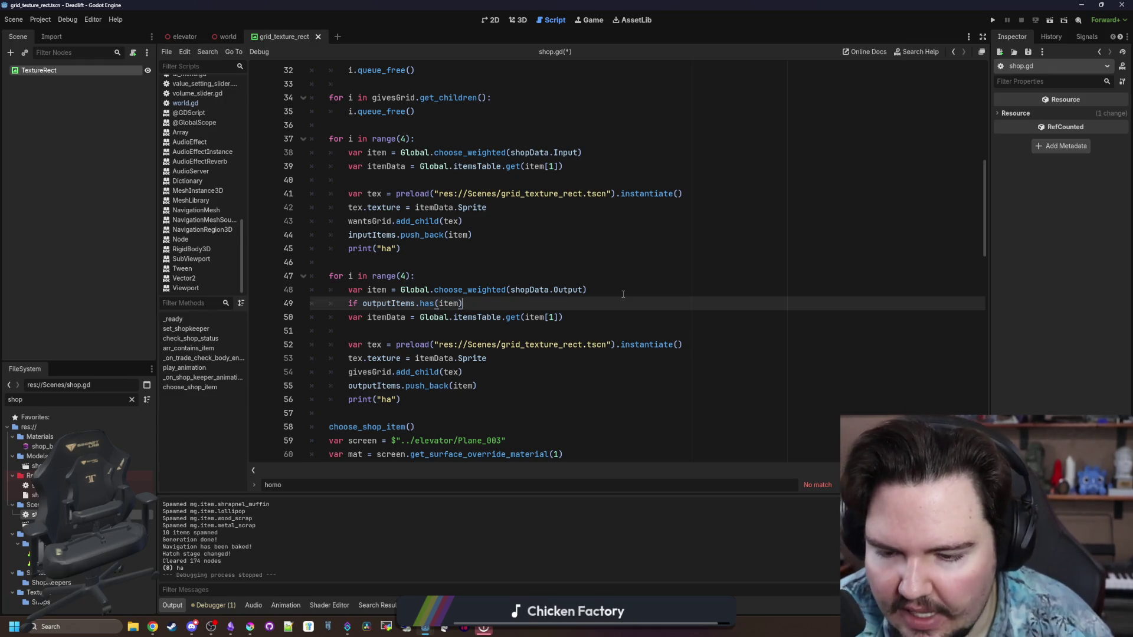
{"action": "type", "text": "continue"}
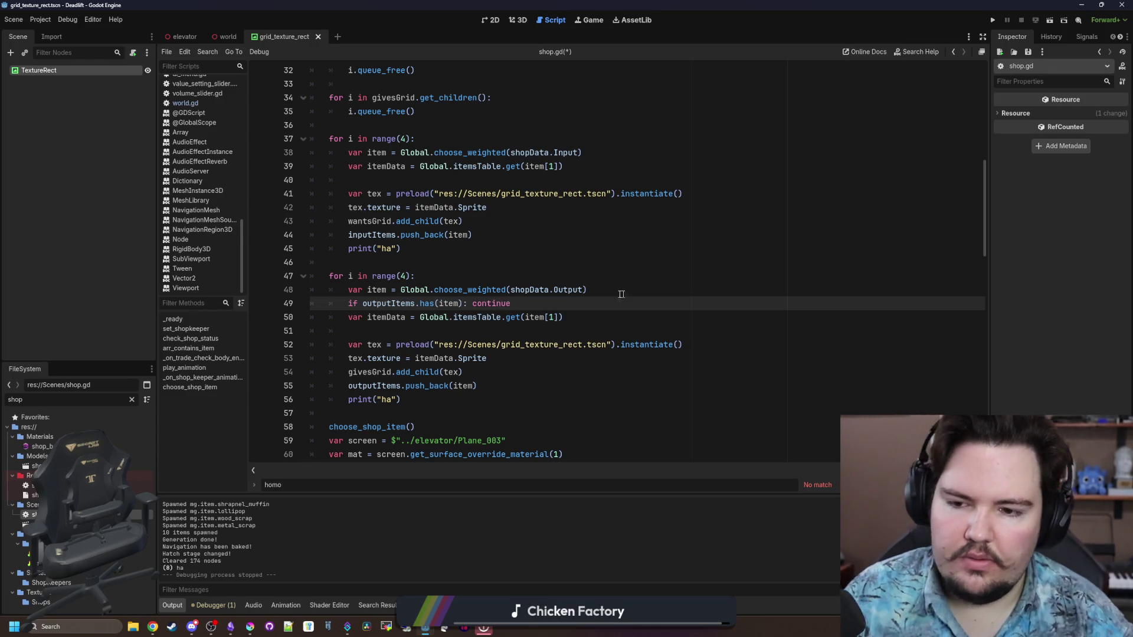
- Add the matching 'if inputItems.has(item): continue' check to the wants loop and save
{"action": "key", "text": "shift+Home"}
{"action": "key", "text": "ctrl+c"}
{"action": "left_click", "coordinate": [422, 178]}
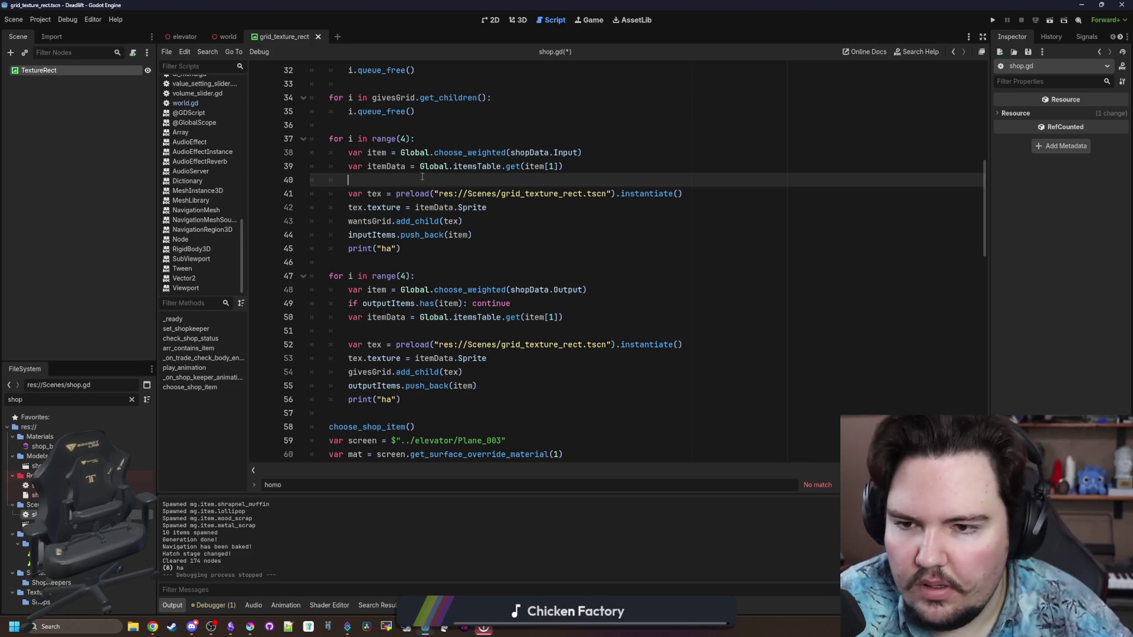
{"action": "key", "text": "ctrl+v"}
{"action": "double_click", "coordinate": [390, 167]}
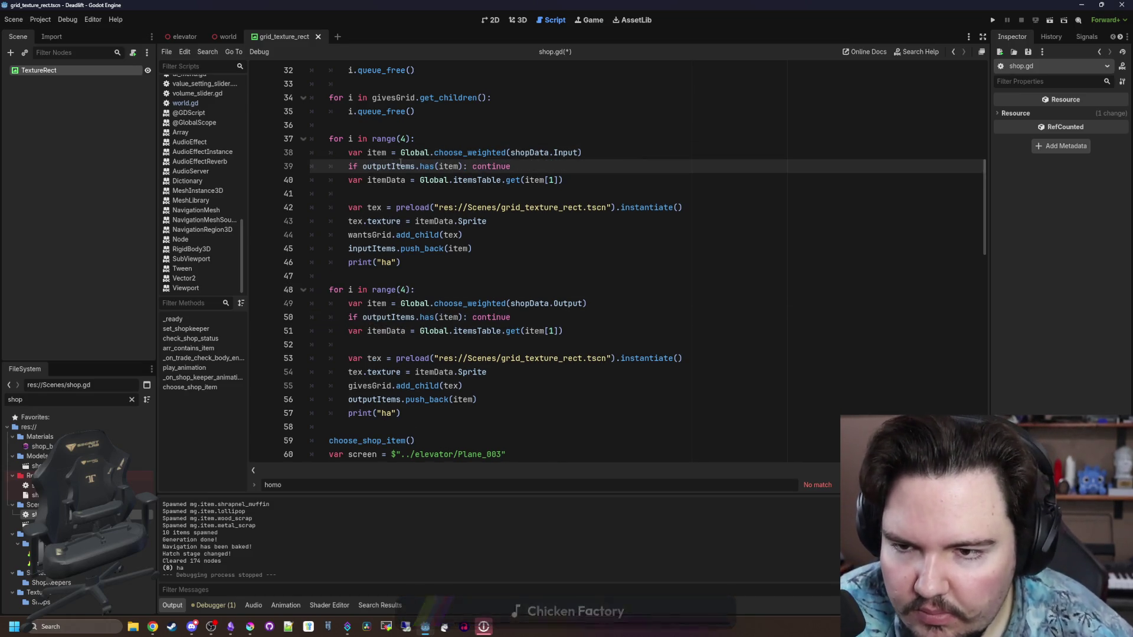
{"action": "type", "text": "inputItems"}
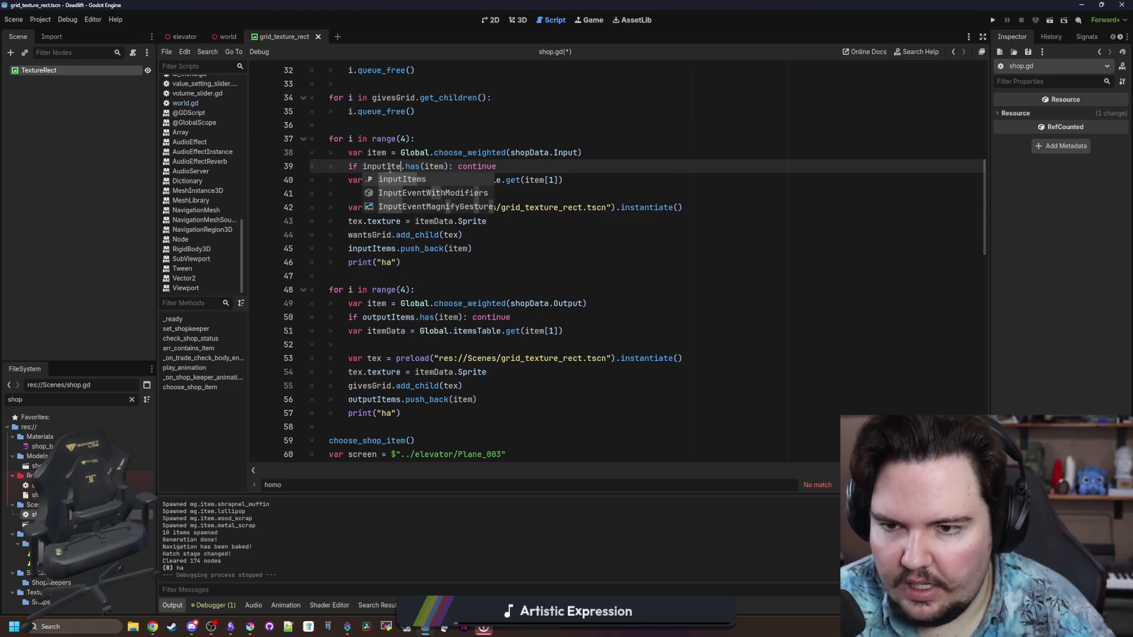
{"action": "key", "text": "ctrl+s"}
{"action": "left_click", "coordinate": [590, 22]}
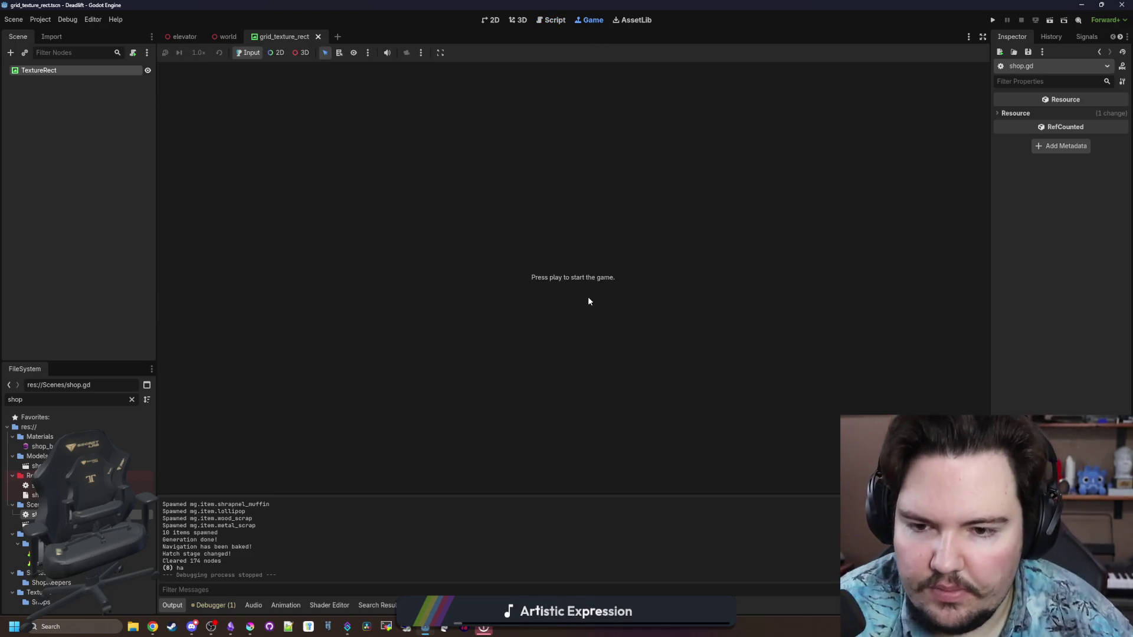
- Run a new game and walk to the shop to check the Wants/Gives board for duplicates
{"action": "left_click", "coordinate": [993, 20]}
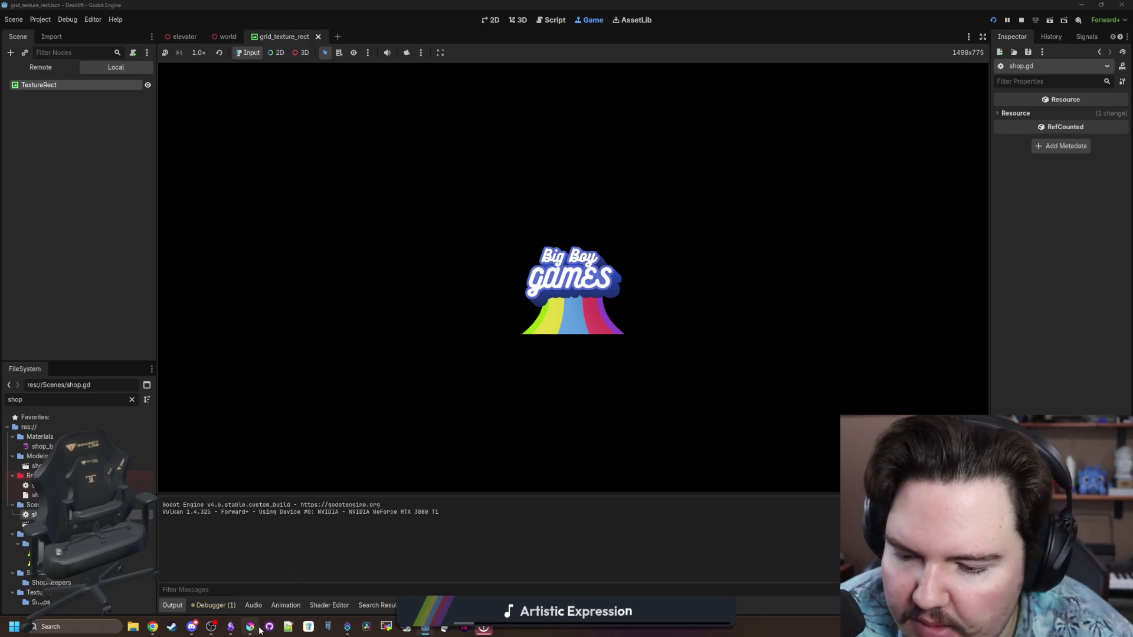
{"action": "mouse_move", "coordinate": [255, 626]}
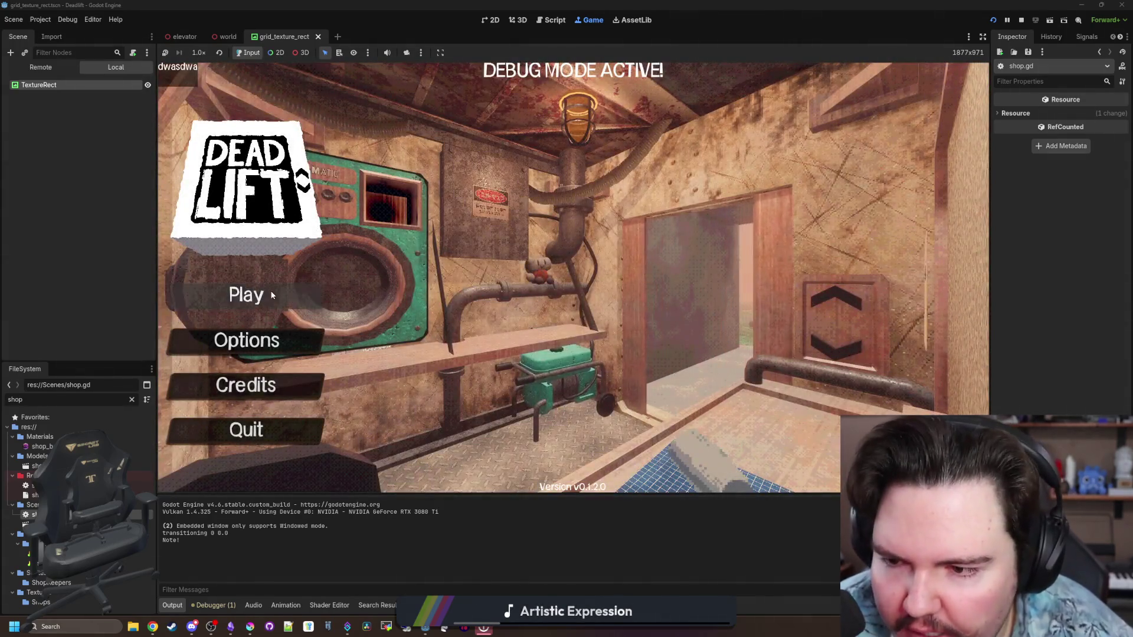
{"action": "left_click", "coordinate": [269, 295]}
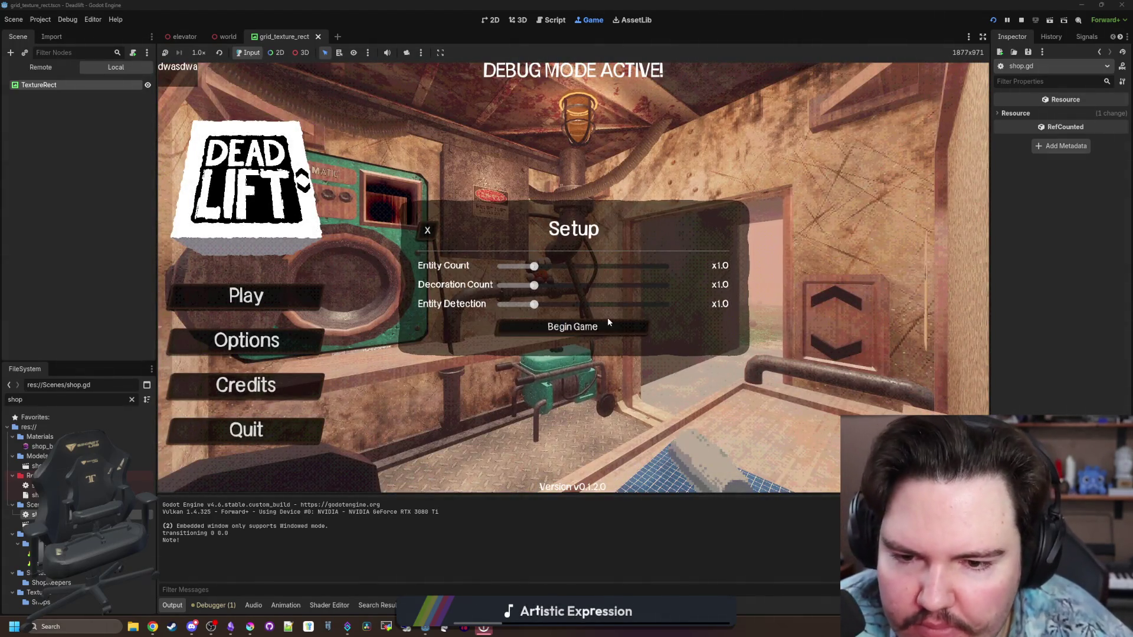
{"action": "left_click", "coordinate": [534, 326]}
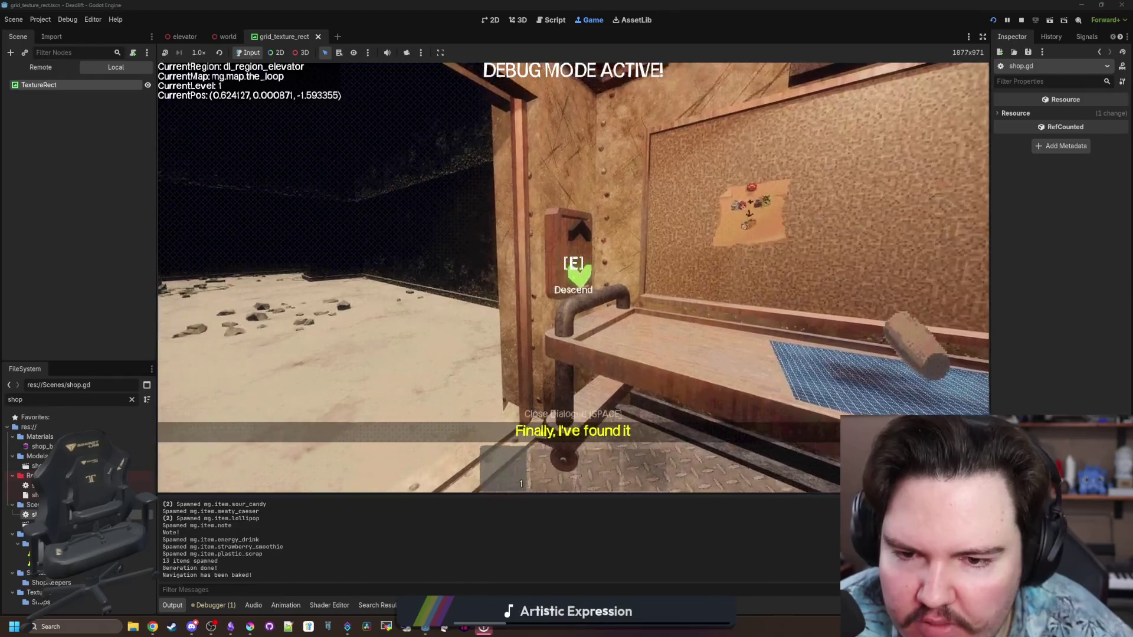
{"action": "key", "text": "w"}
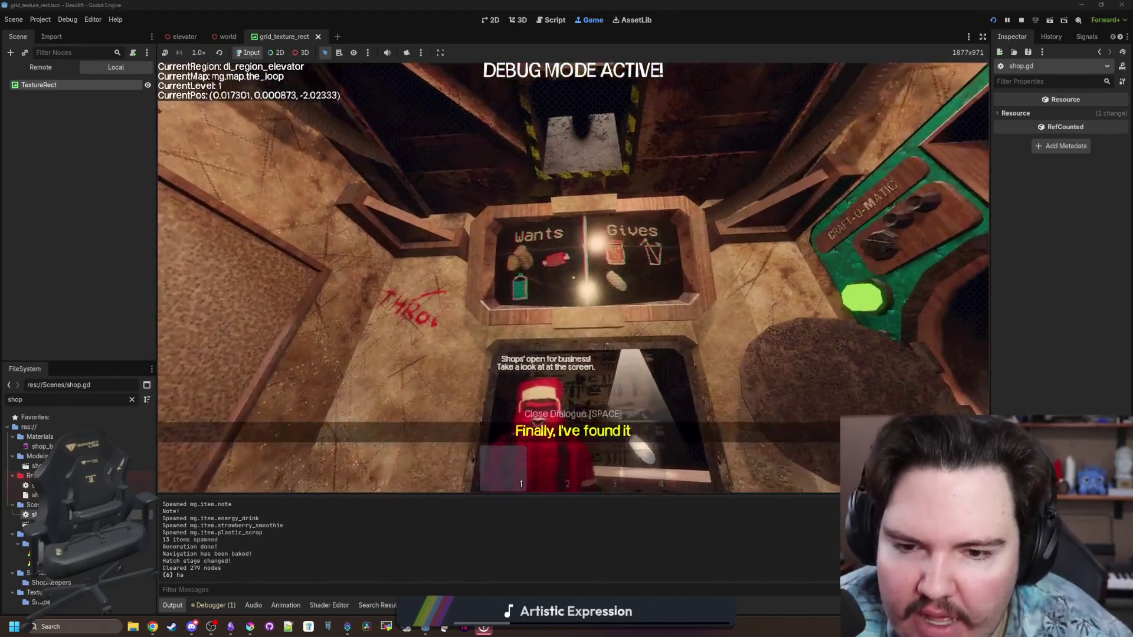
{"action": "key", "text": "s"}
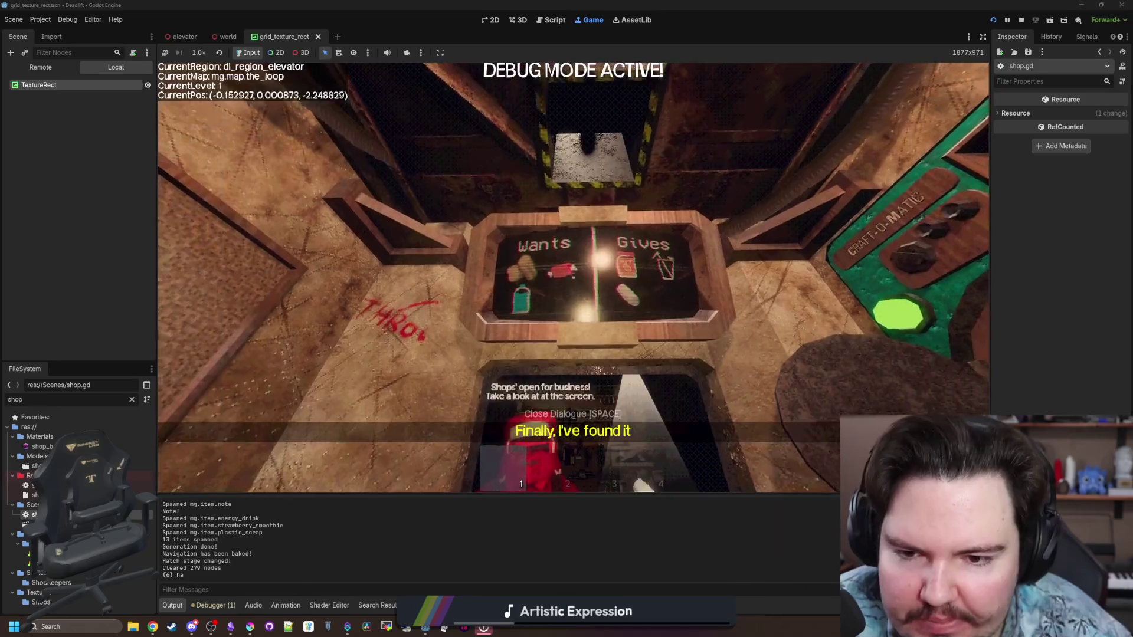
{"action": "key", "text": "w"}
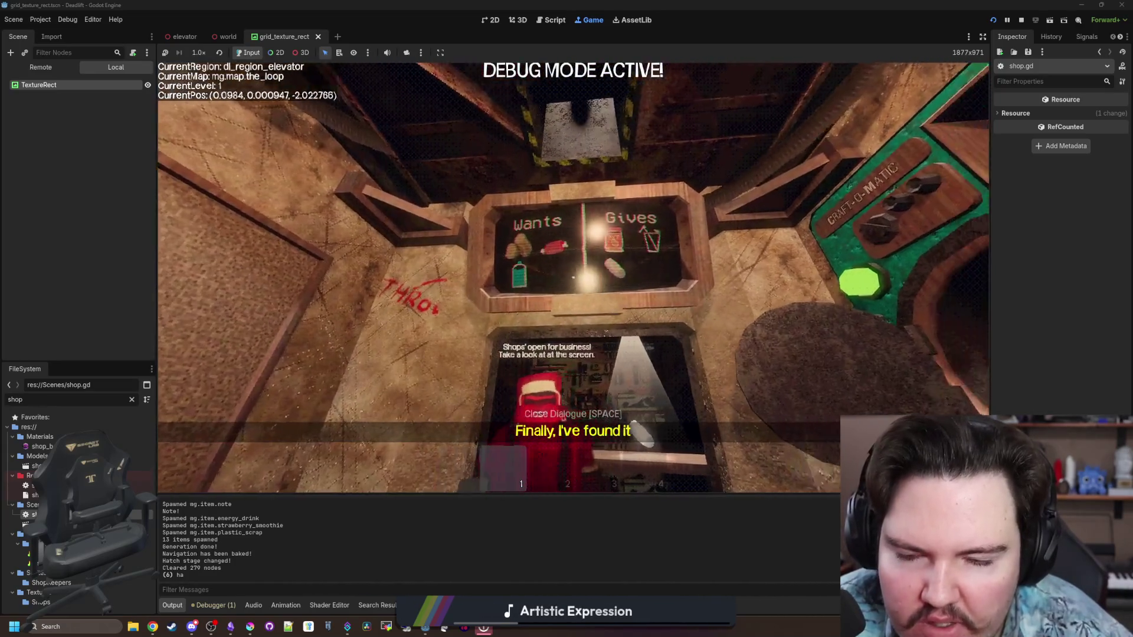
{"action": "key", "text": "s"}
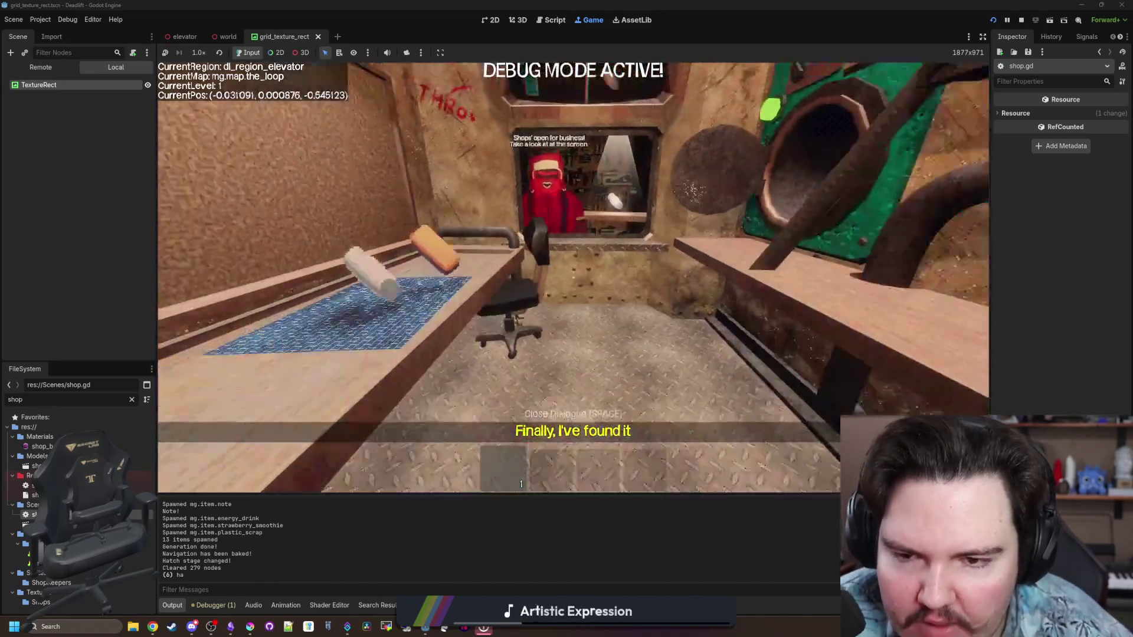
- Spawn water with /give water, use the bottle, then spawn nut butter via the console
{"action": "key", "text": "grave"}
{"action": "type", "text": "/give wate"}
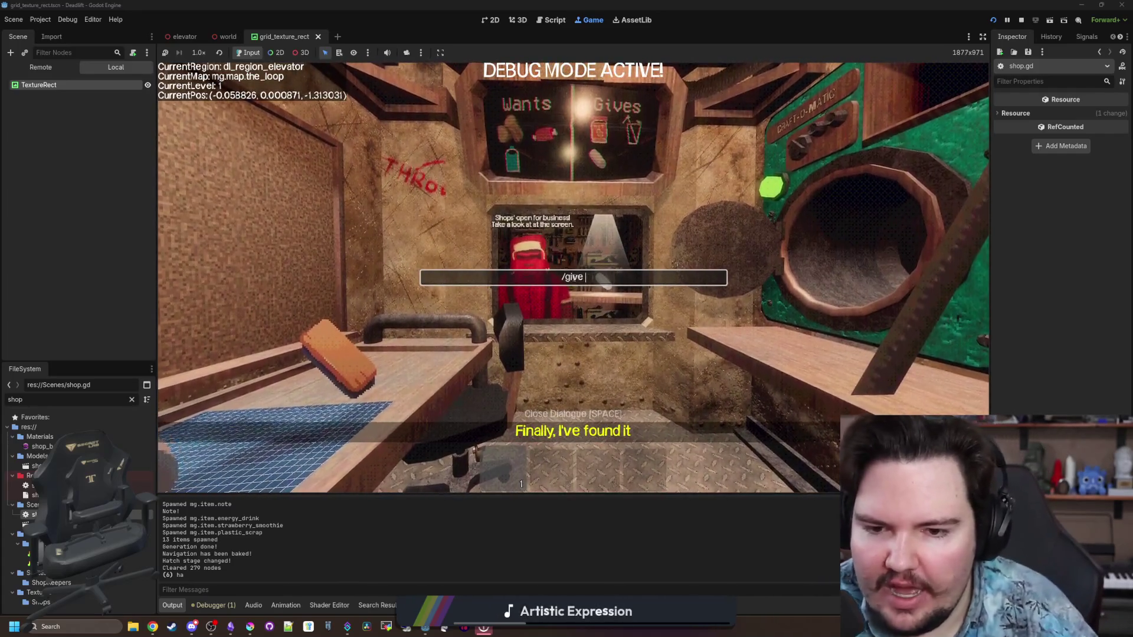
{"action": "type", "text": "r"}
{"action": "key", "text": "Return"}
{"action": "key", "text": "s"}
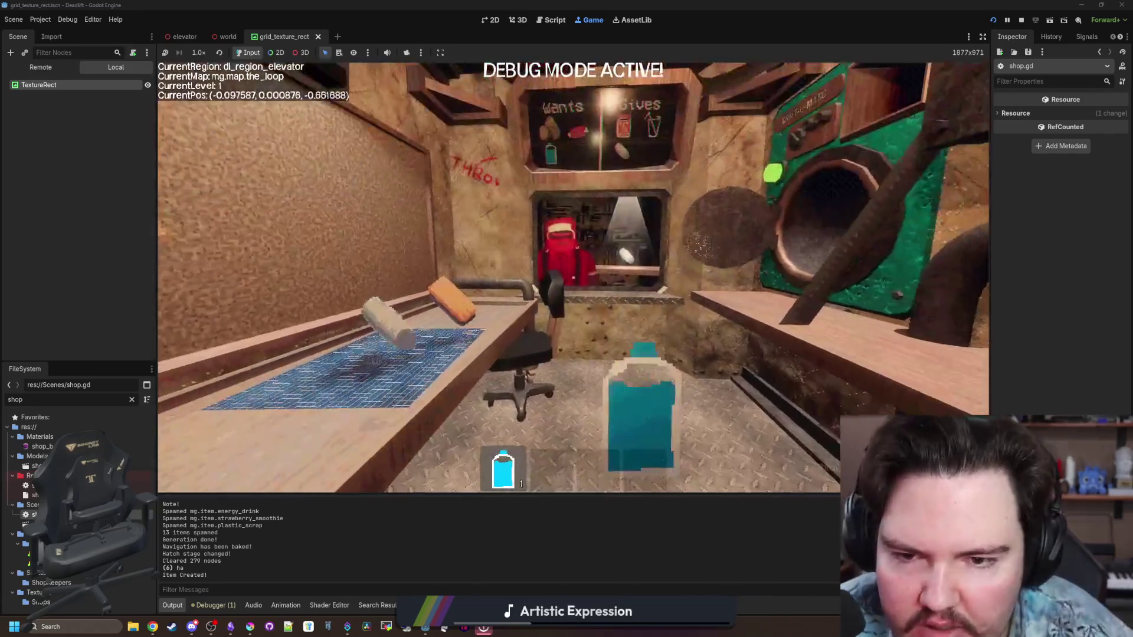
{"action": "key", "text": "w"}
{"action": "left_click", "coordinate": [573, 278]}
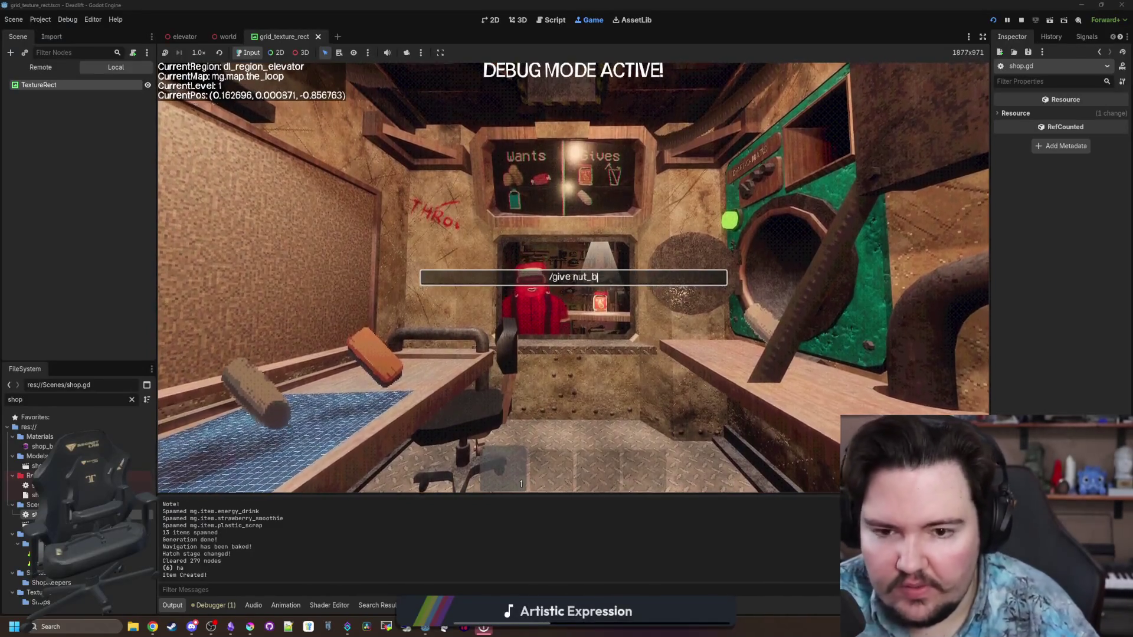
{"action": "type", "text": "r"}
{"action": "key", "text": "Return"}
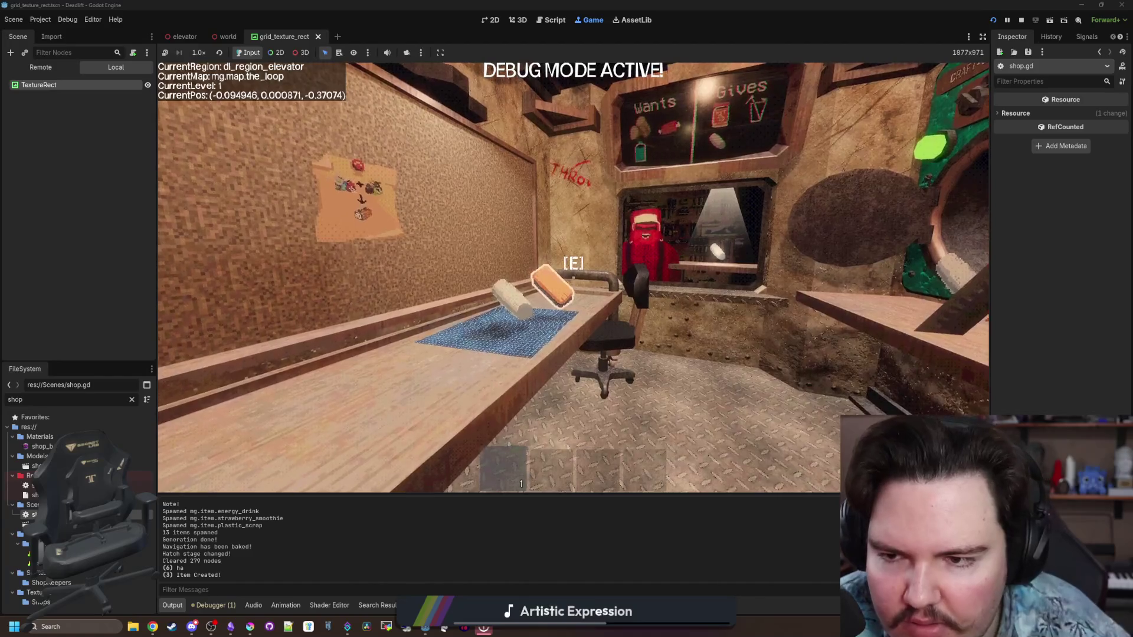
- Walk around the shop, offer the NUT jar at the counter and pick up the plastic scrap
{"action": "key", "text": "w"}
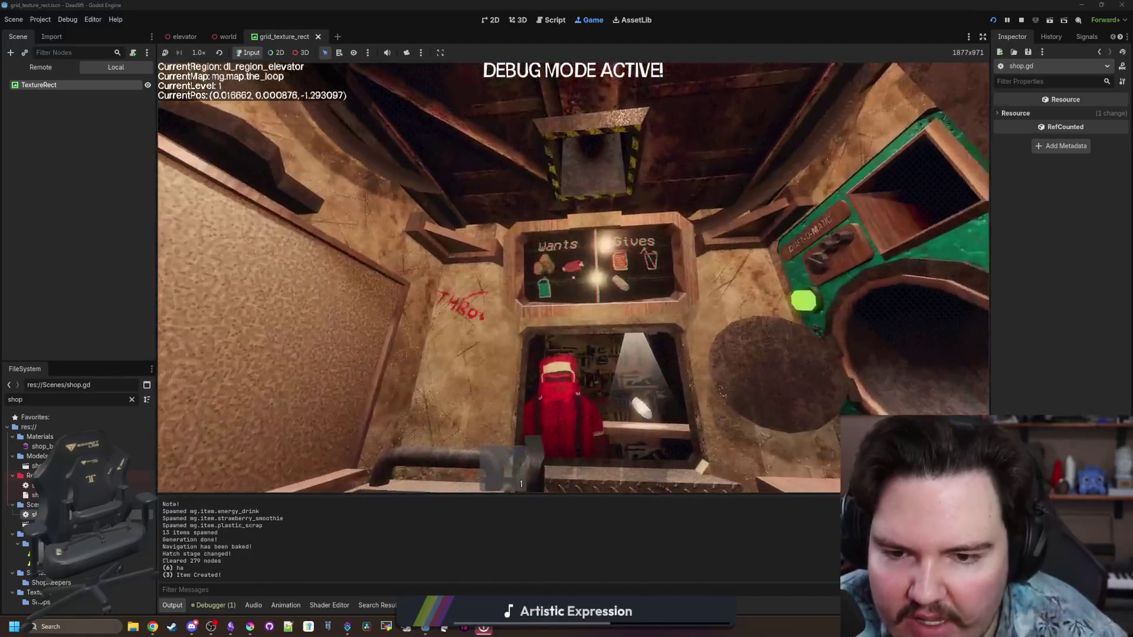
{"action": "key", "text": "w"}
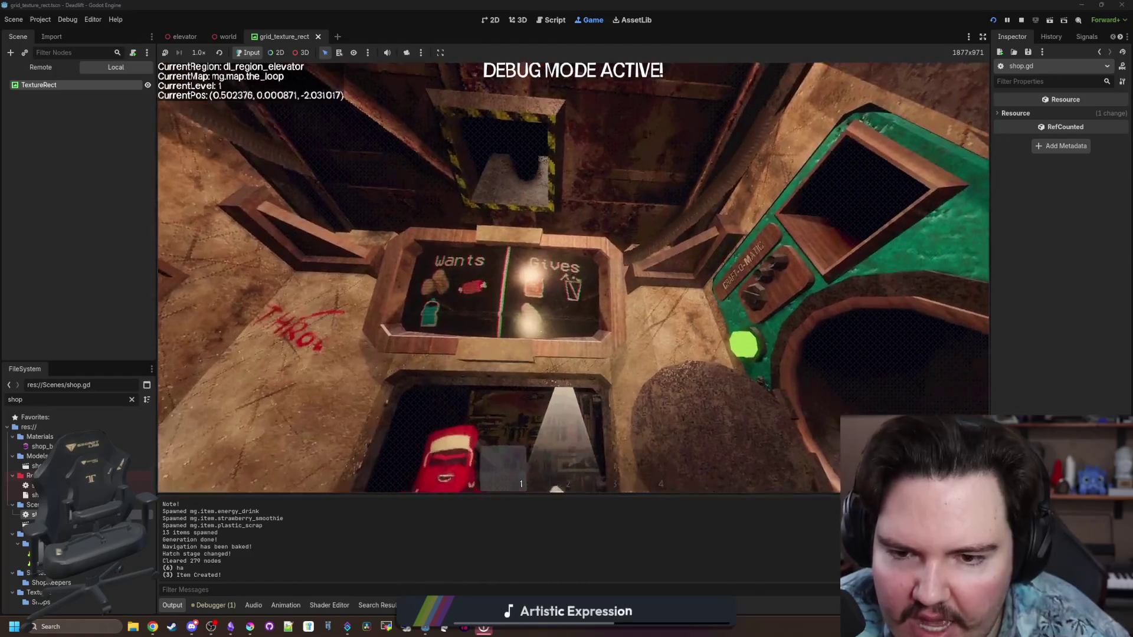
{"action": "key", "text": "w"}
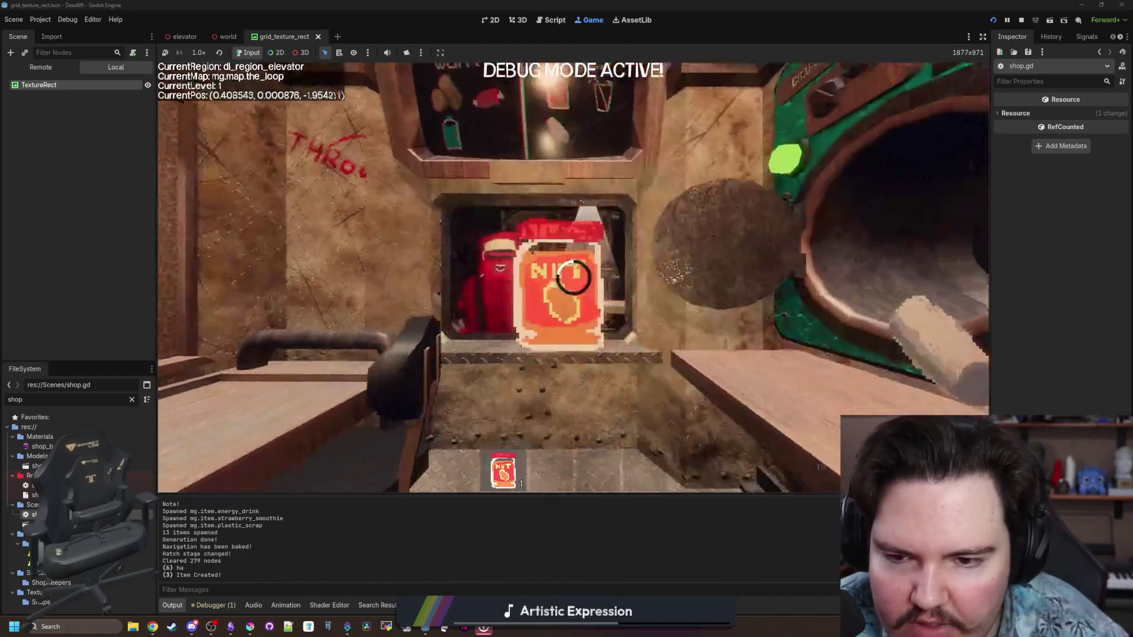
{"action": "key", "text": "e"}
{"action": "key", "text": "e"}
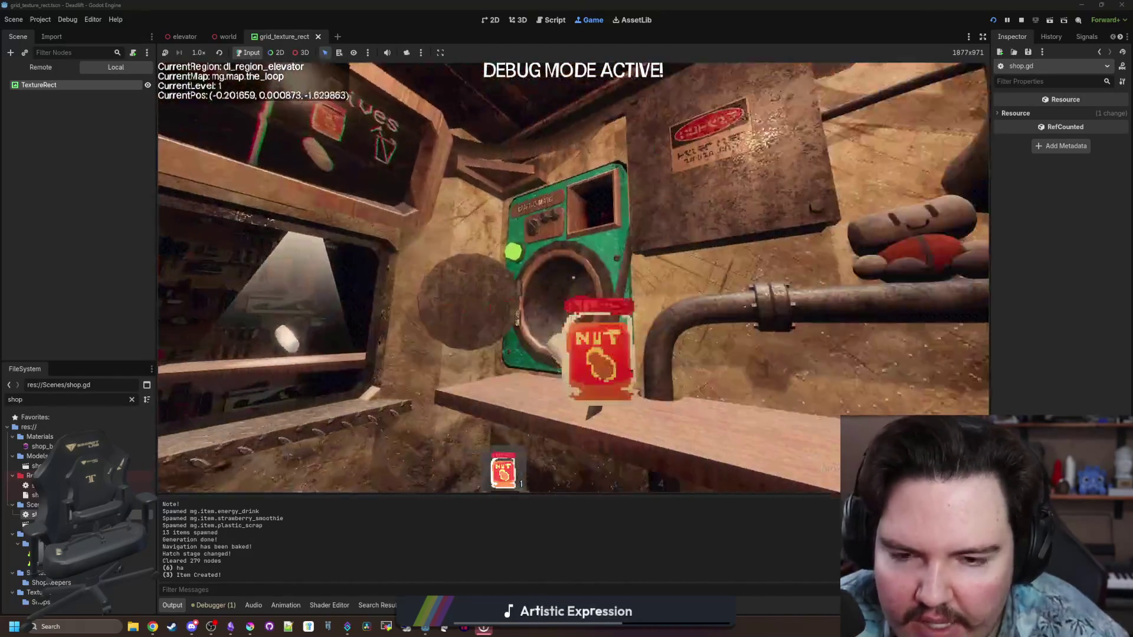
{"action": "key", "text": "e"}
{"action": "key", "text": "w"}
{"action": "key", "text": "e"}
{"action": "key", "text": "s"}
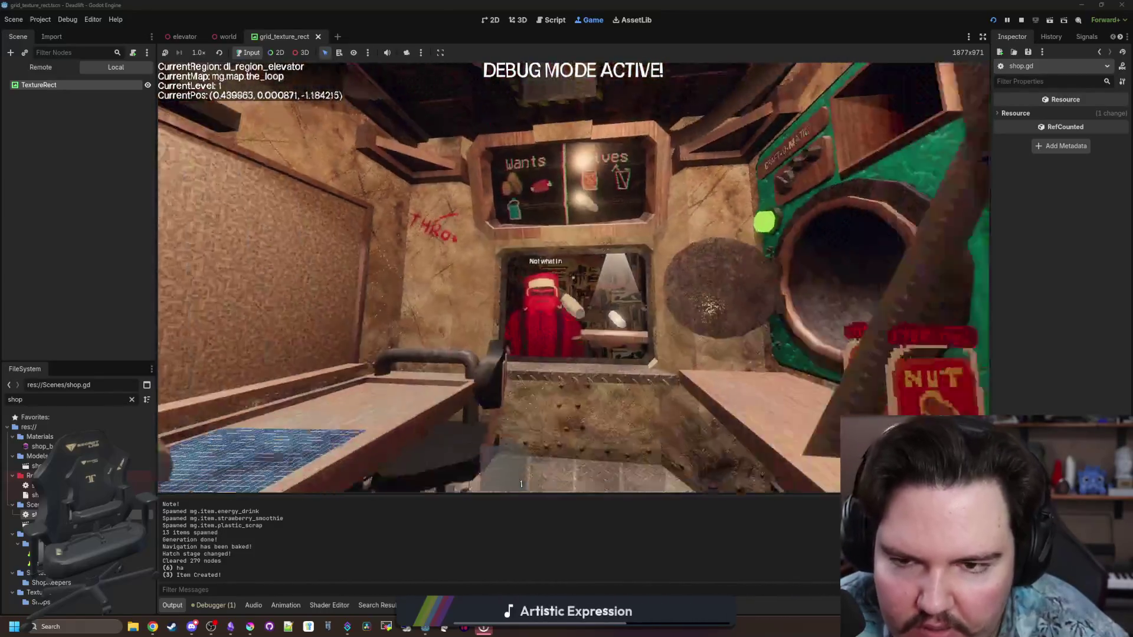
{"action": "key", "text": "w"}
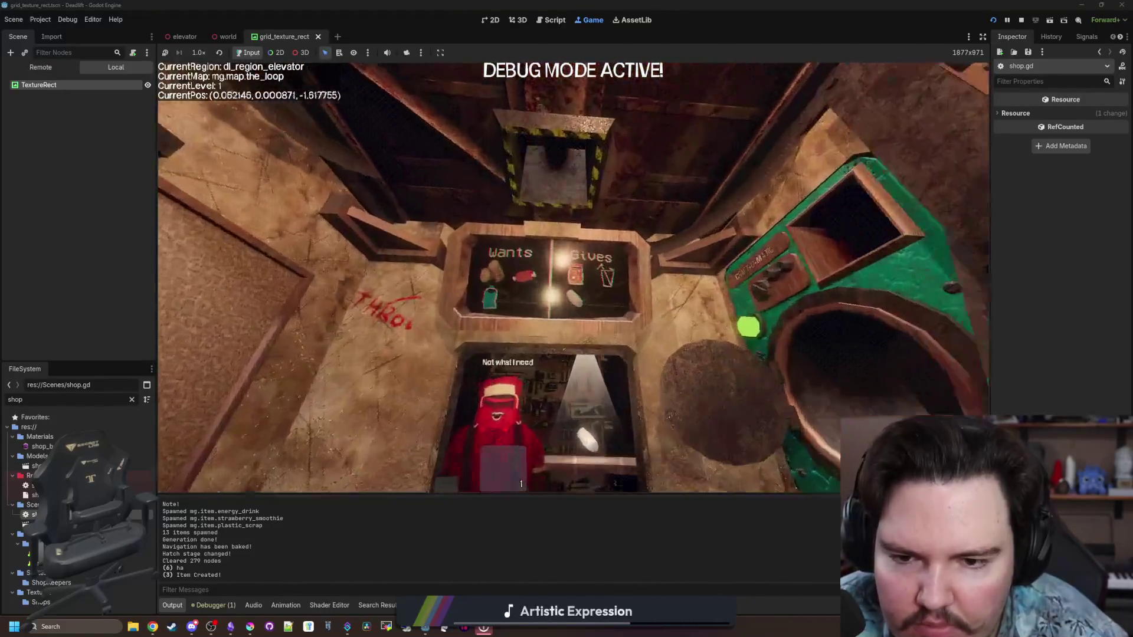
{"action": "key", "text": "s"}
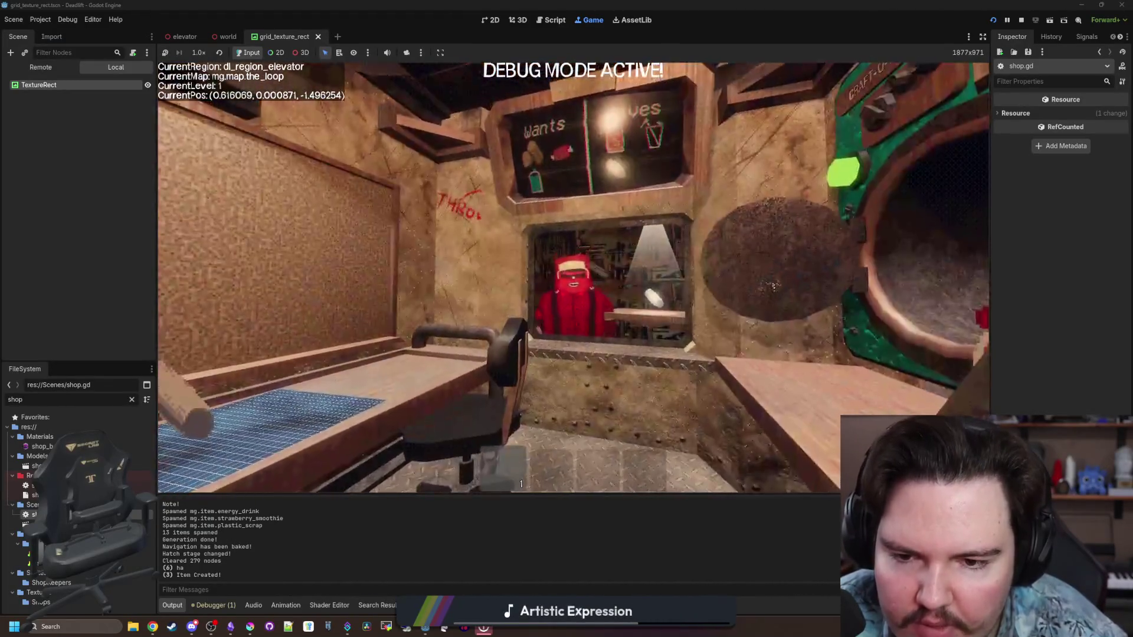
- Eat the Nut Butter, skip drinking, pause the game and return to shop.gd
{"action": "key", "text": "q"}
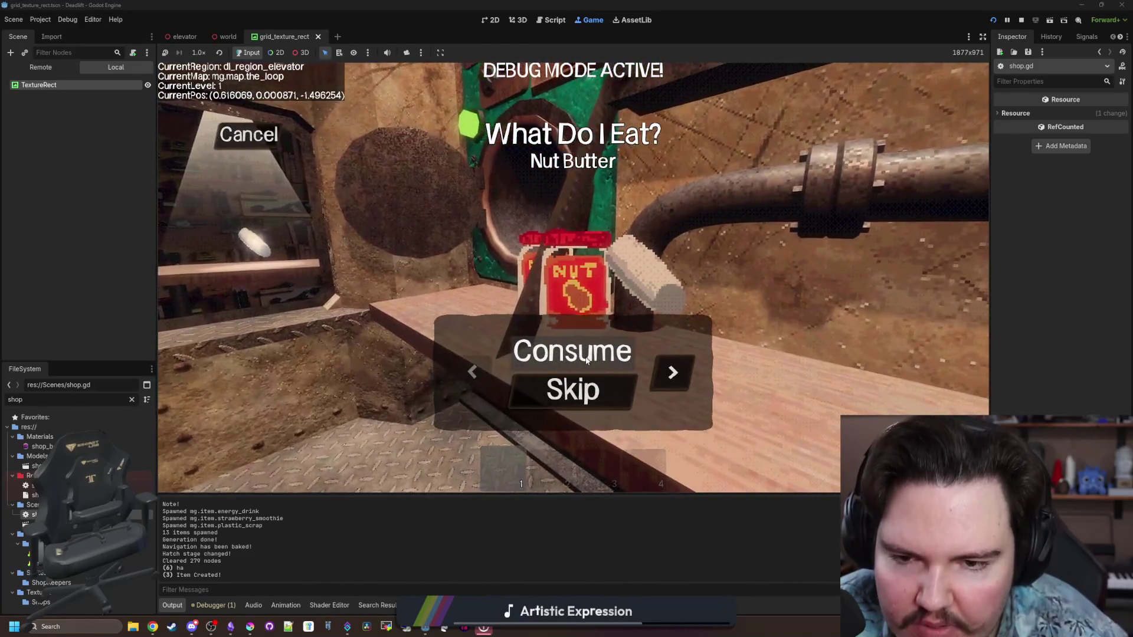
{"action": "left_click", "coordinate": [673, 373]}
{"action": "left_click", "coordinate": [629, 403]}
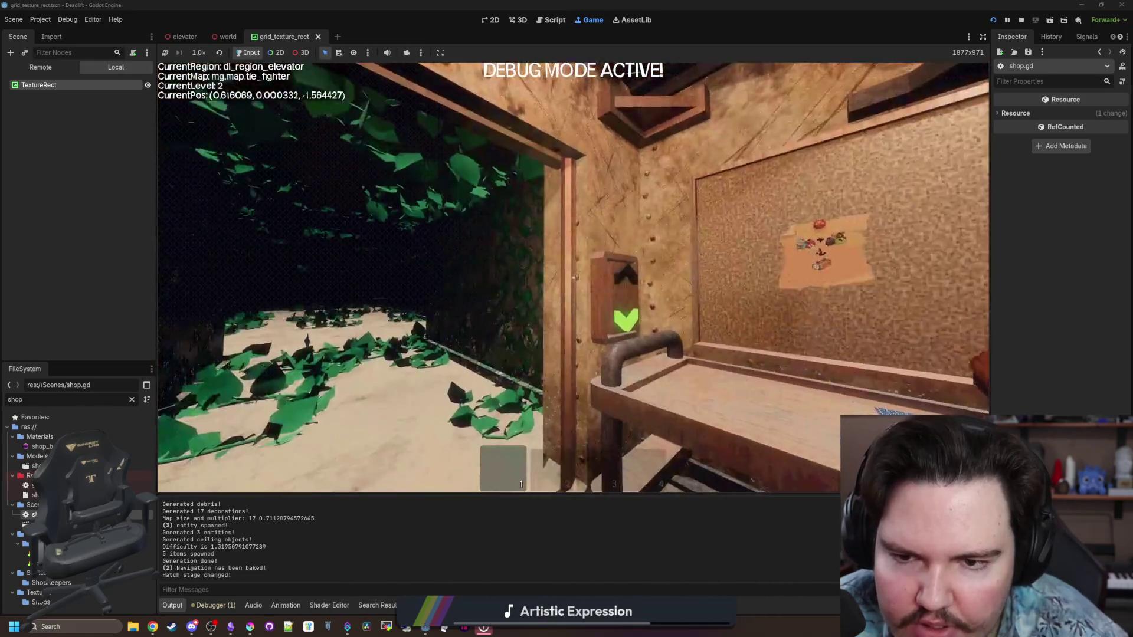
{"action": "key", "text": "Escape"}
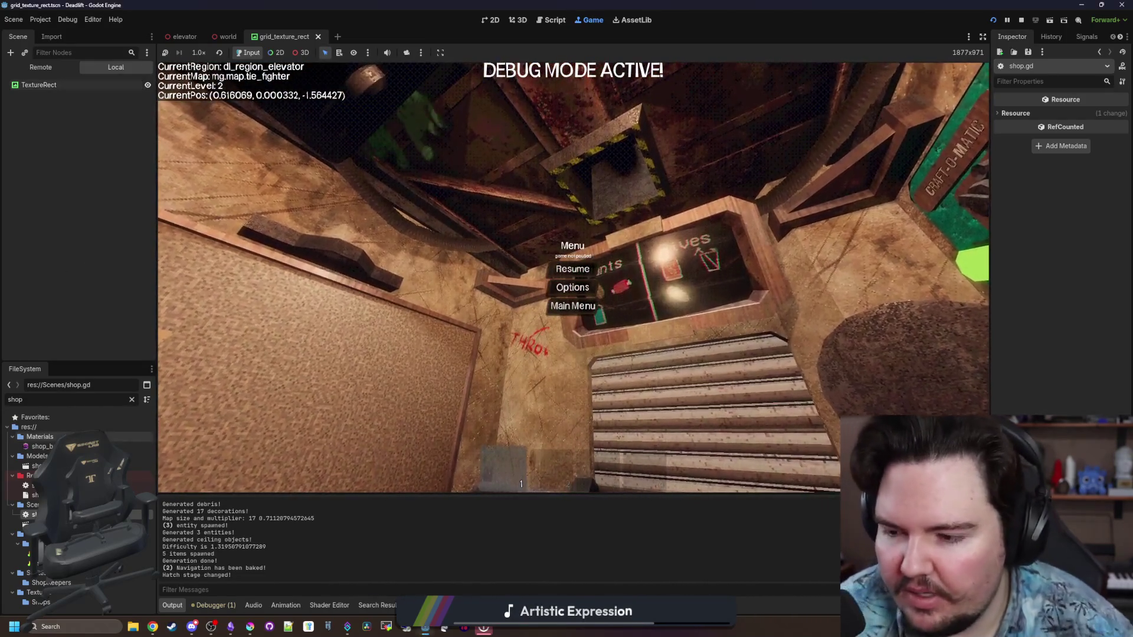
{"action": "key", "text": "ctrl+F3"}
{"action": "scroll", "coordinate": [487, 368], "scroll_direction": "down", "scroll_amount": 3}
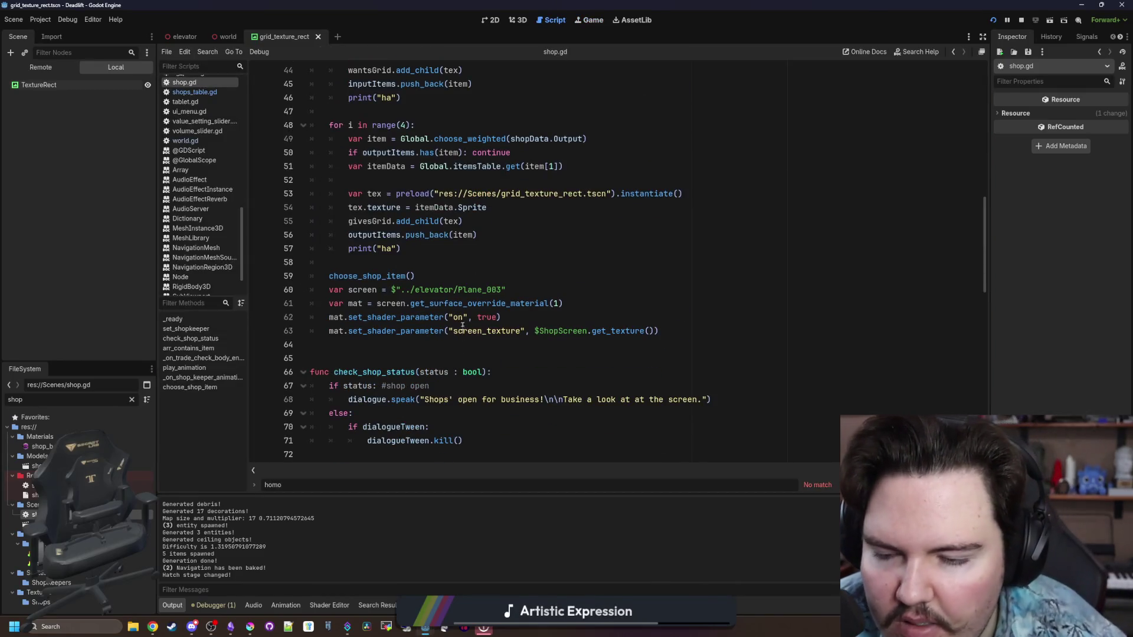
{"action": "mouse_move", "coordinate": [672, 329]}
{"action": "left_mouse_down"}
{"action": "mouse_move", "coordinate": [283, 331]}
{"action": "mouse_move", "coordinate": [241, 318]}
{"action": "left_mouse_up"}
{"action": "mouse_move", "coordinate": [501, 317]}
{"action": "left_mouse_down"}
{"action": "mouse_move", "coordinate": [330, 316]}
{"action": "mouse_move", "coordinate": [411, 317]}
{"action": "left_mouse_up"}
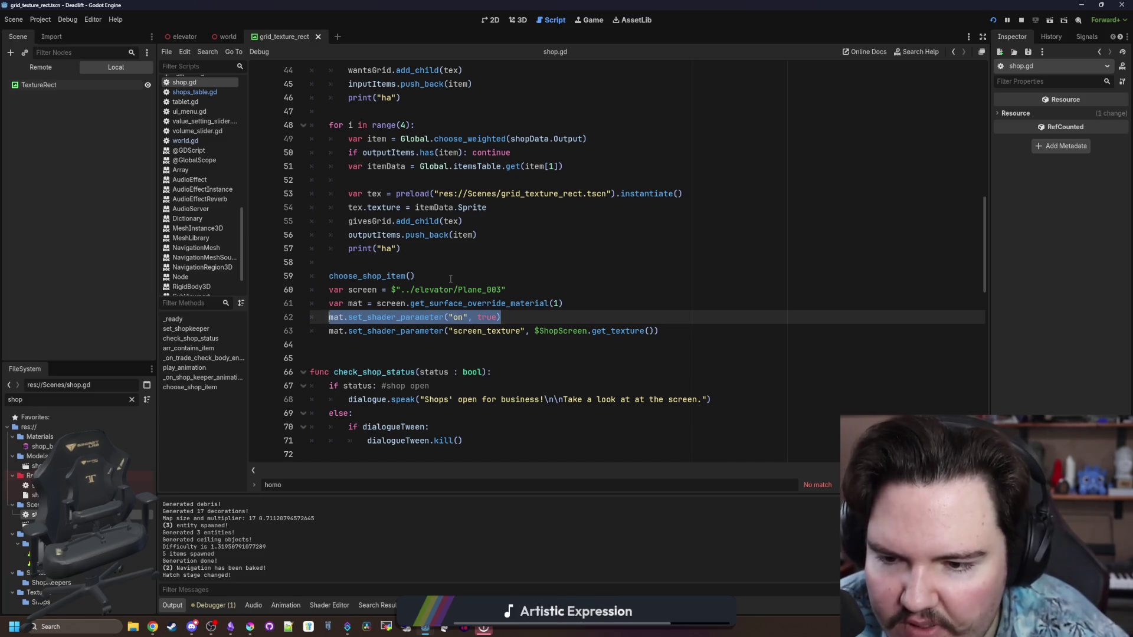
{"action": "scroll", "coordinate": [451, 279], "scroll_direction": "down", "scroll_amount": 4}
{"action": "scroll", "coordinate": [447, 288], "scroll_direction": "down", "scroll_amount": 14}
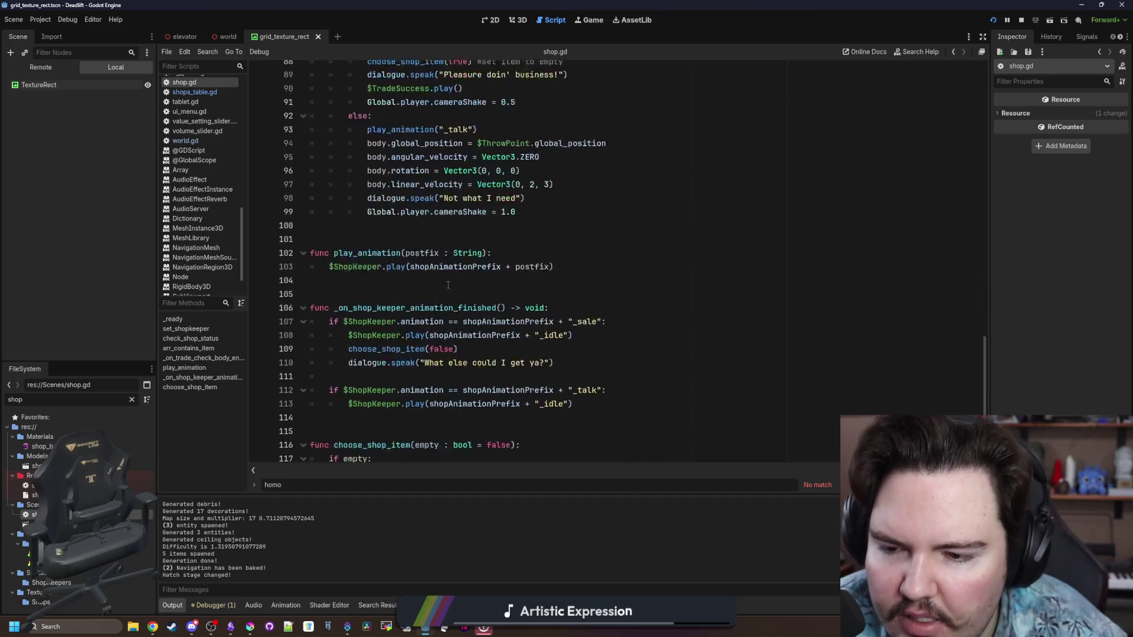
{"action": "scroll", "coordinate": [448, 285], "scroll_direction": "up", "scroll_amount": 20}
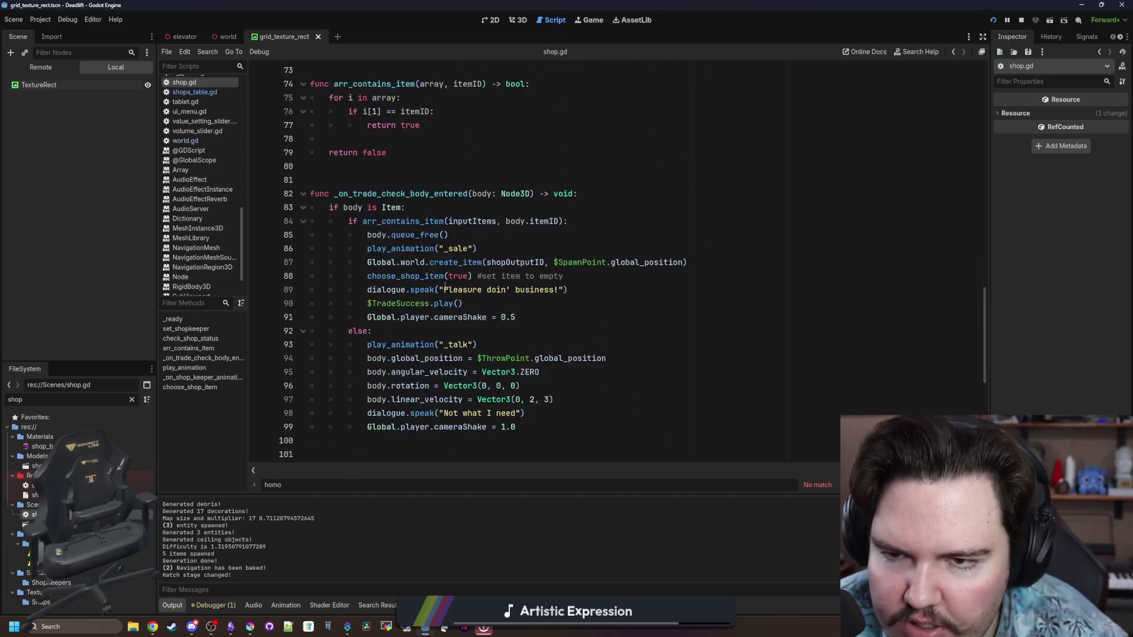
{"action": "scroll", "coordinate": [451, 301], "scroll_direction": "up", "scroll_amount": 2}
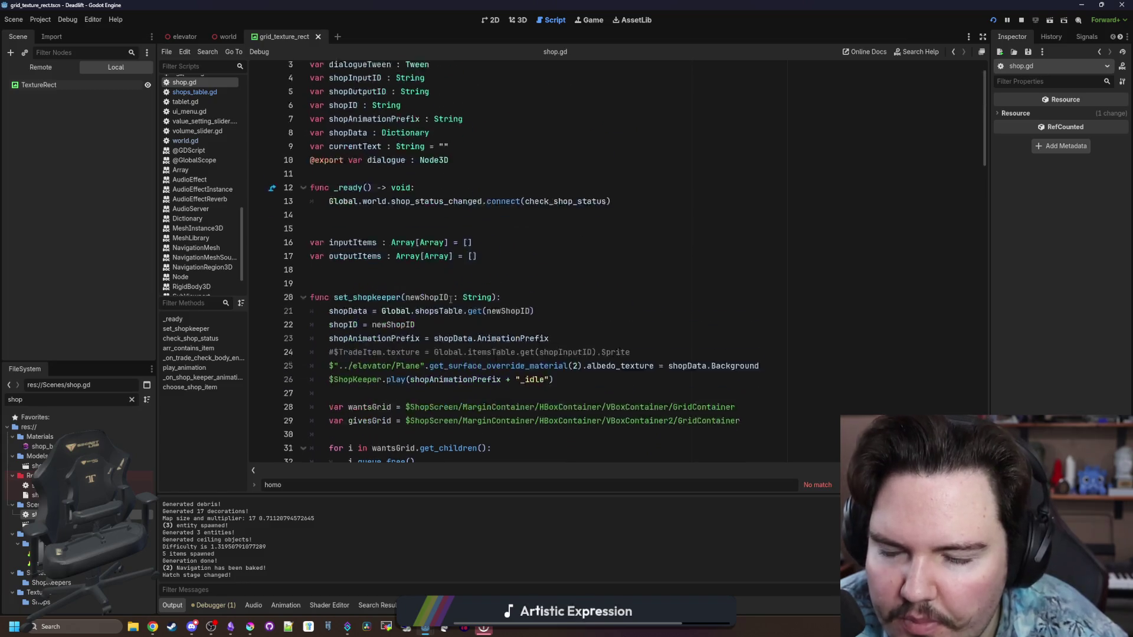
{"action": "left_click", "coordinate": [466, 317]}
{"action": "scroll", "coordinate": [177, 135], "scroll_direction": "up", "scroll_amount": 3}
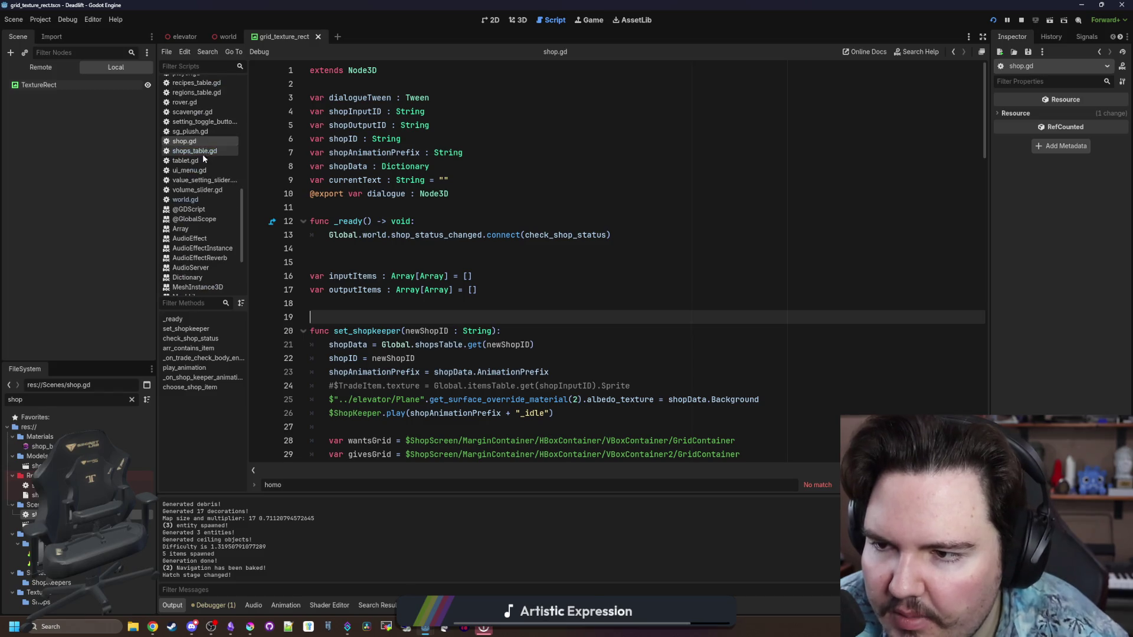
{"action": "left_click", "coordinate": [202, 159]}
- Open world.gd and search it for 'shop' to locate the toggle_shop function
{"action": "left_click", "coordinate": [185, 200]}
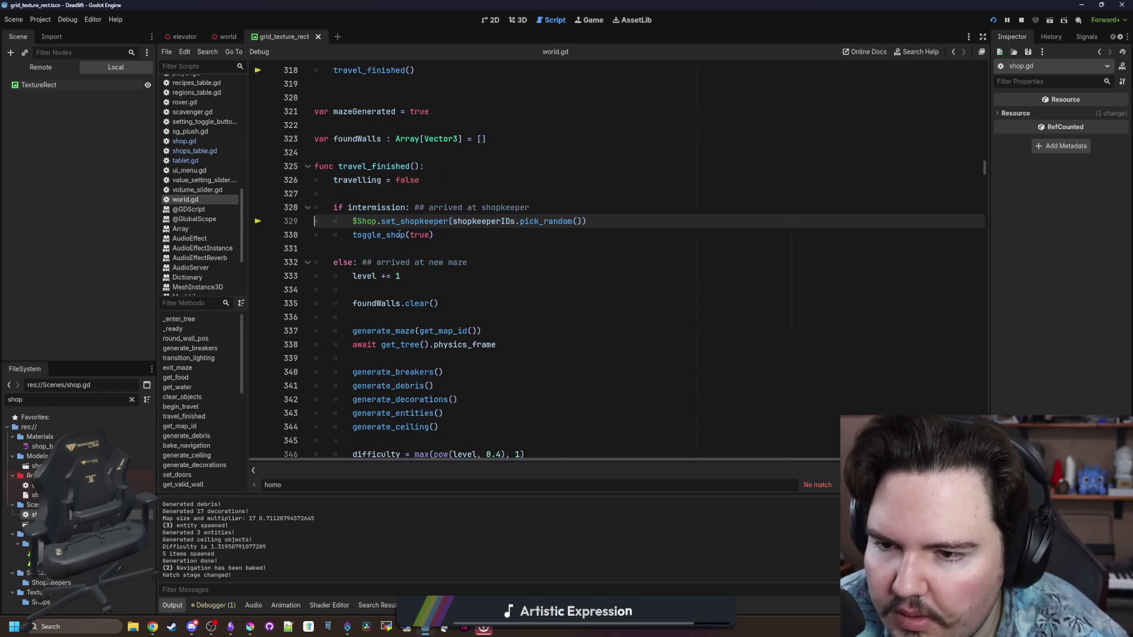
{"action": "left_click", "coordinate": [494, 248]}
{"action": "key", "text": "ctrl+f"}
{"action": "scroll", "coordinate": [494, 248], "scroll_direction": "down", "scroll_amount": 10}
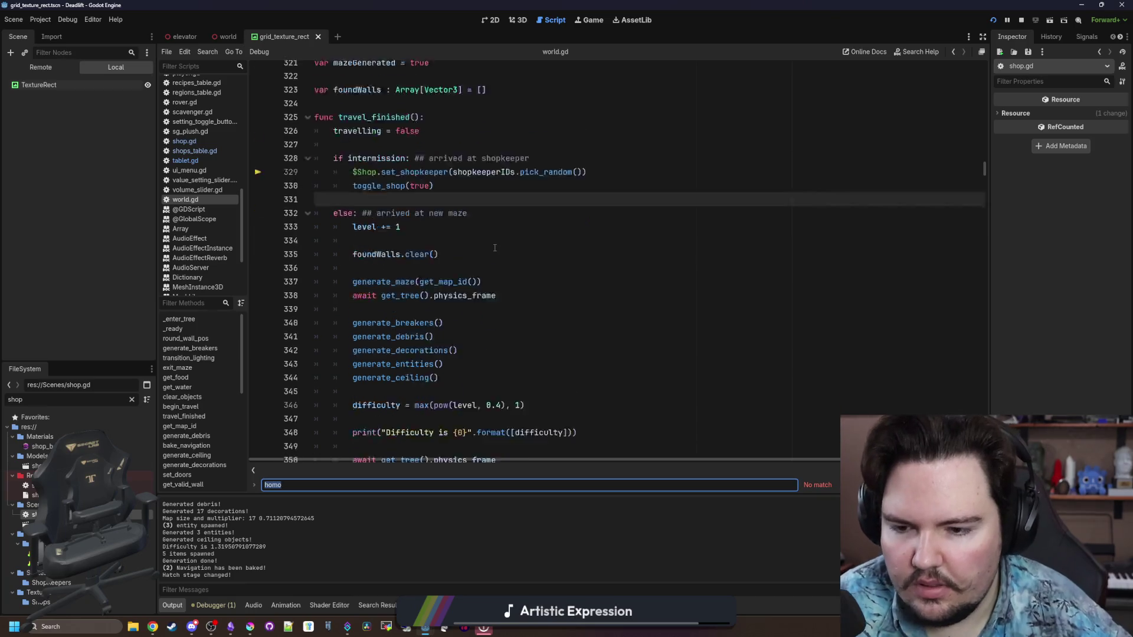
{"action": "left_click", "coordinate": [540, 248]}
{"action": "left_click", "coordinate": [539, 233]}
{"action": "key", "text": "ctrl+f"}
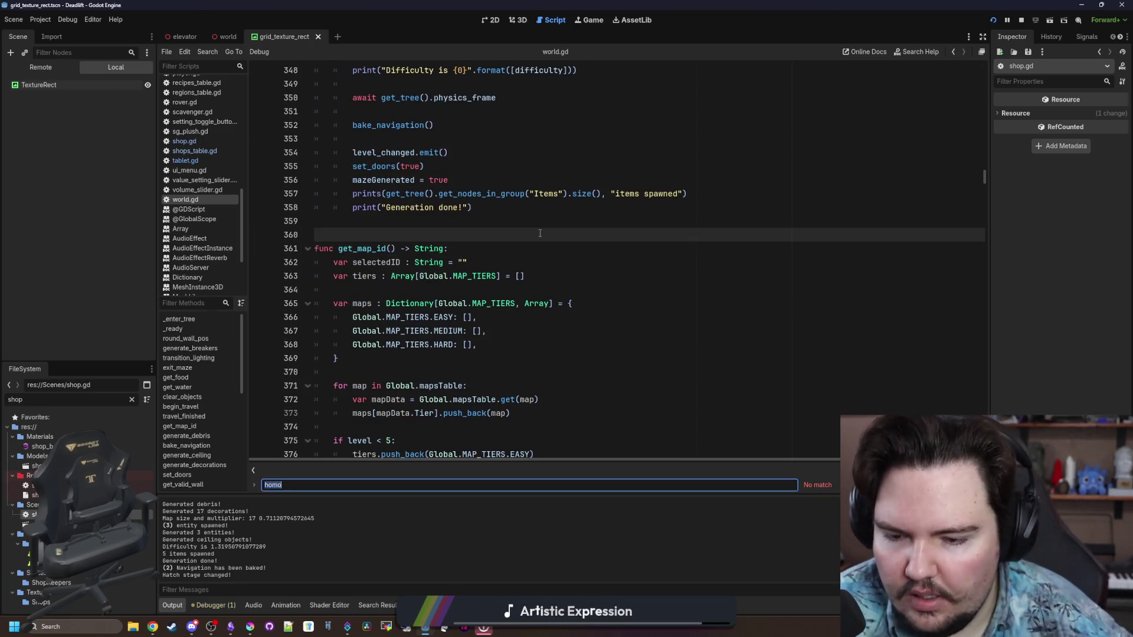
{"action": "type", "text": "set_shop"}
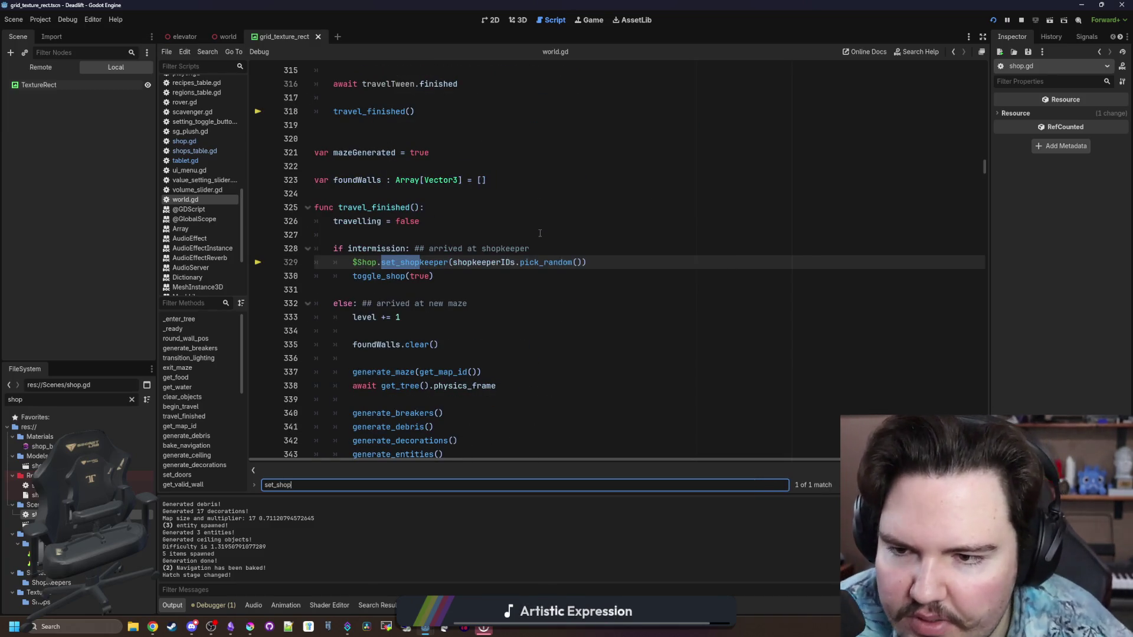
{"action": "key", "text": "BackSpace"}
{"action": "key", "text": "BackSpace"}
{"action": "key", "text": "BackSpace"}
{"action": "type", "text": "shop"}
{"action": "key", "text": "Return"}
{"action": "key", "text": "Return"}
{"action": "key", "text": "Return"}
{"action": "key", "text": "Return"}
{"action": "key", "text": "Return"}
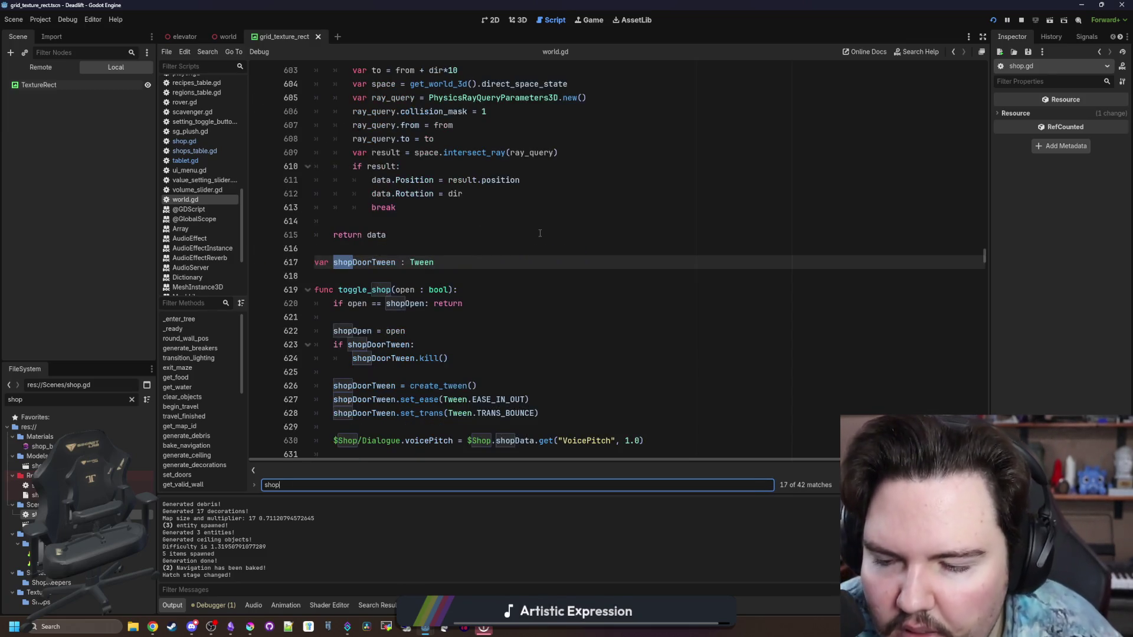
{"action": "scroll", "coordinate": [531, 230], "scroll_direction": "down", "scroll_amount": 2}
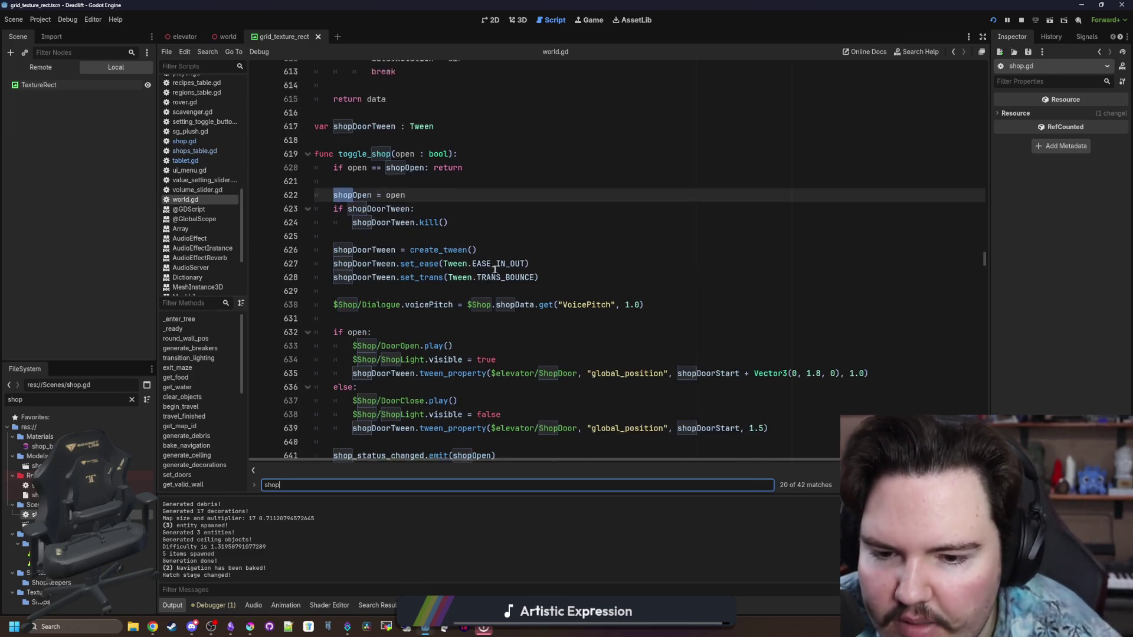
- Paste the shader on-switch line into toggle_shop, then remove it again
{"action": "left_click", "coordinate": [520, 236]}
{"action": "scroll", "coordinate": [514, 227], "scroll_direction": "down", "scroll_amount": 2}
{"action": "left_click", "coordinate": [502, 222]}
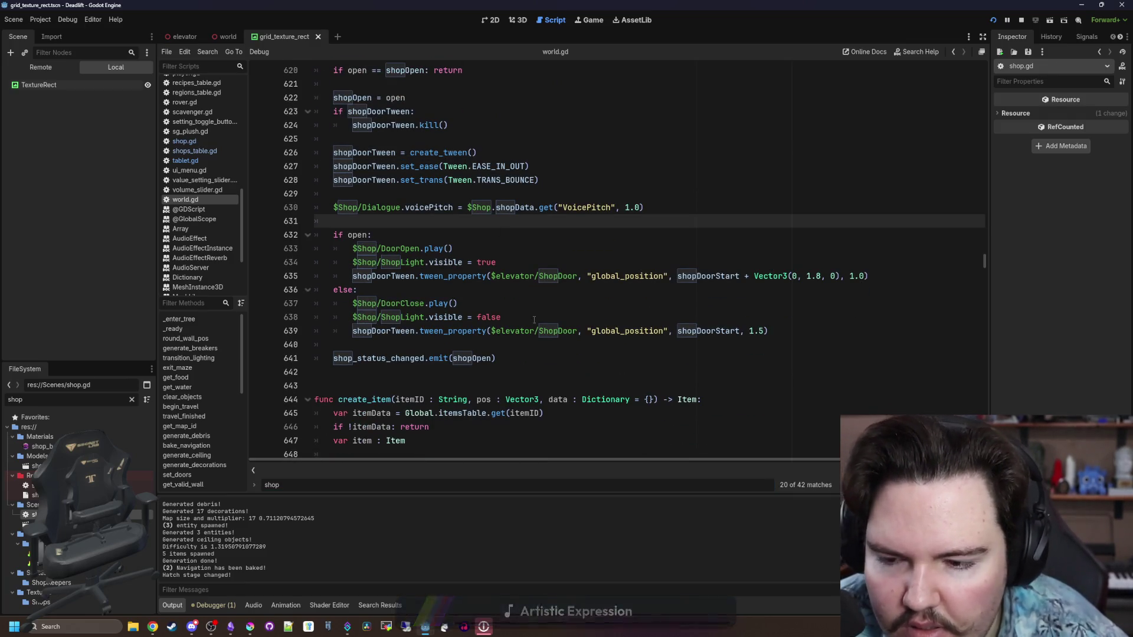
{"action": "left_click", "coordinate": [436, 349]}
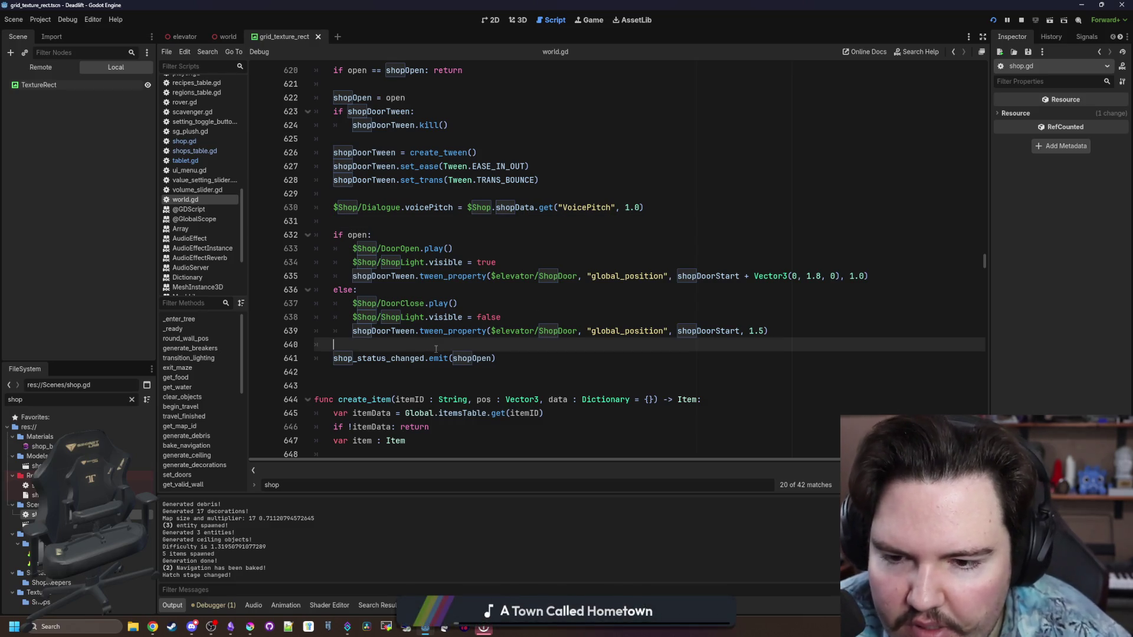
{"action": "scroll", "coordinate": [436, 349], "scroll_direction": "up", "scroll_amount": 3}
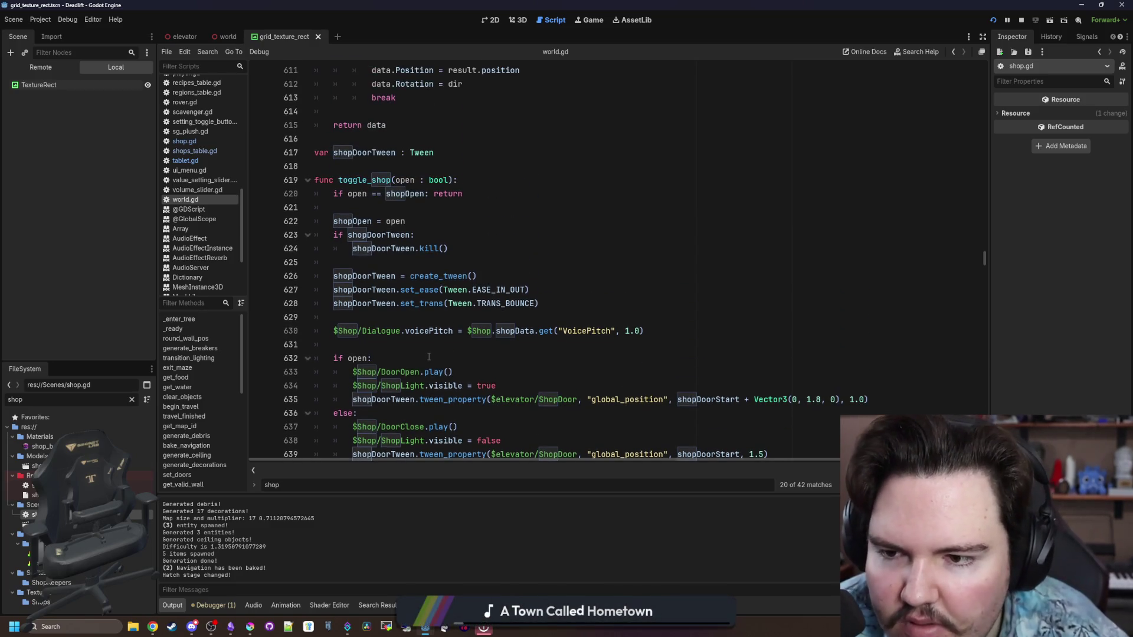
{"action": "scroll", "coordinate": [429, 357], "scroll_direction": "down", "scroll_amount": 2}
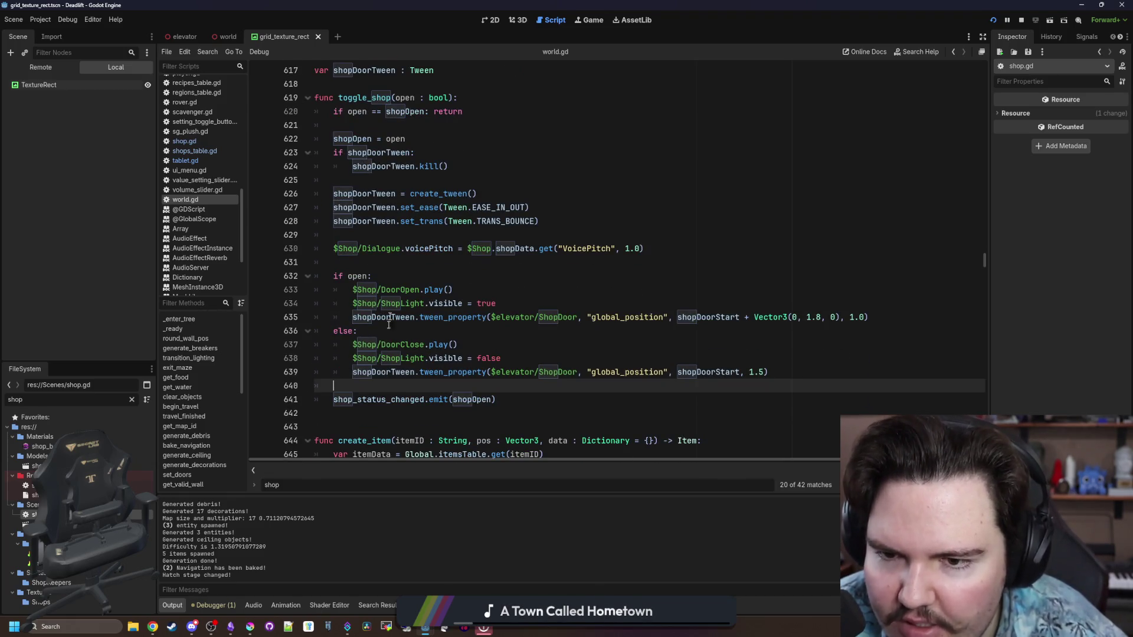
{"action": "key", "text": "ctrl+v"}
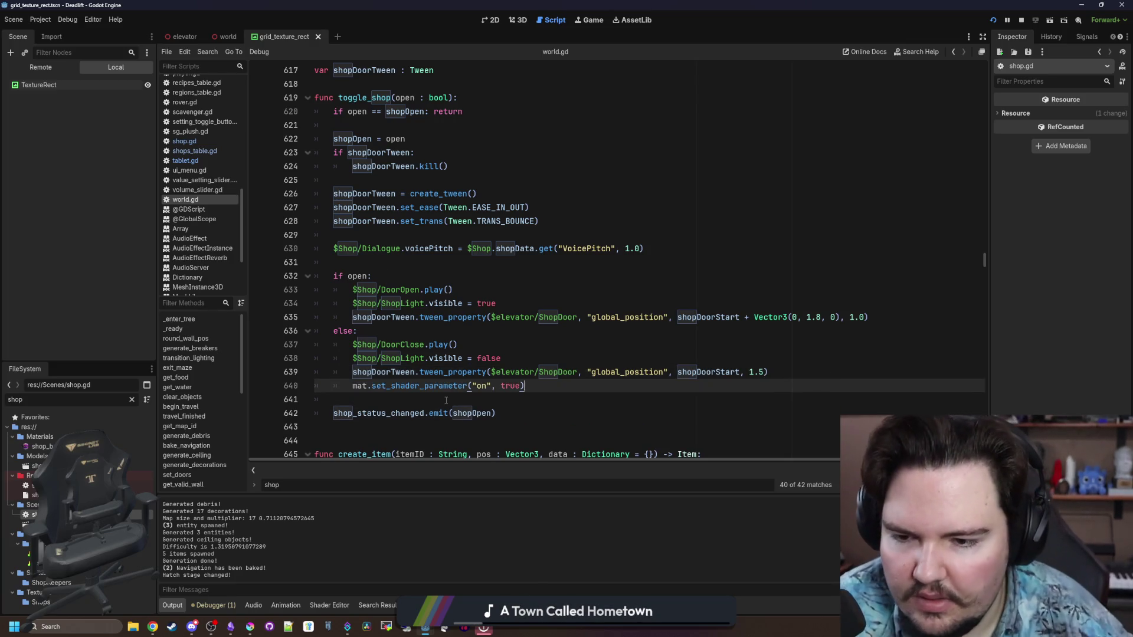
{"action": "key", "text": "shift+Home"}
{"action": "key", "text": "BackSpace"}
{"action": "key", "text": "BackSpace"}
{"action": "key", "text": "BackSpace"}
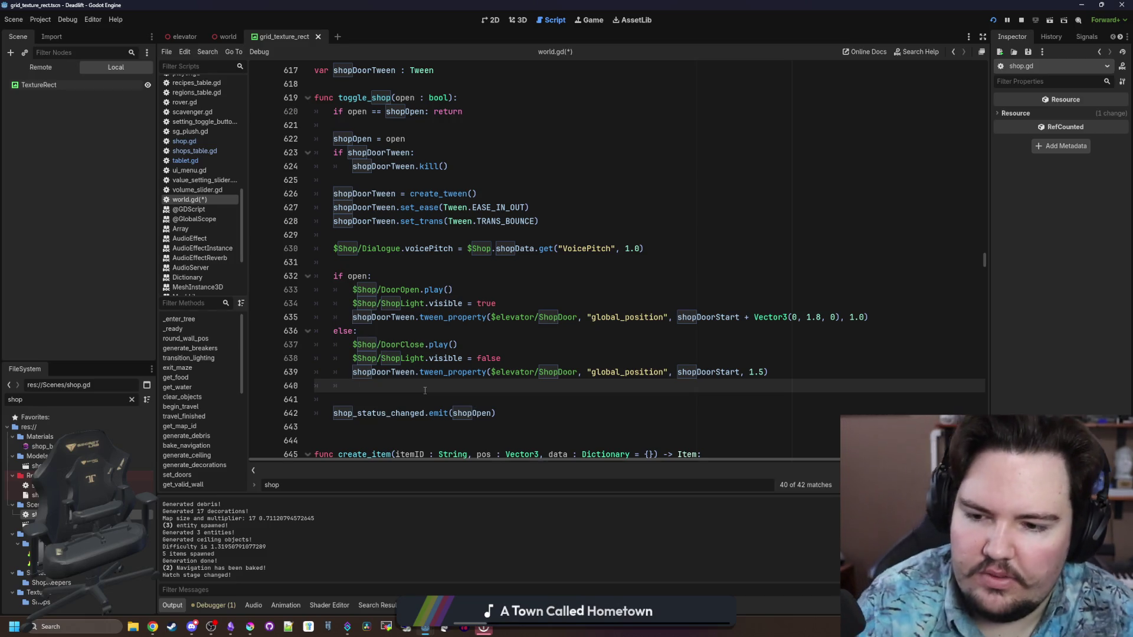
{"action": "left_click", "coordinate": [514, 402]}
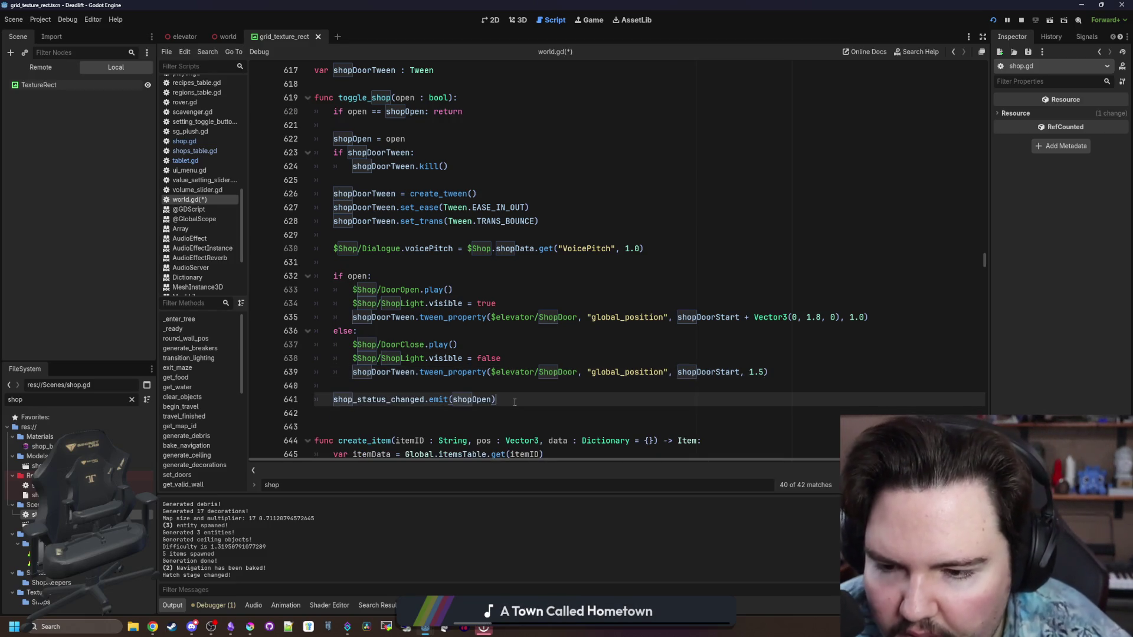
{"action": "left_click", "coordinate": [406, 388]}
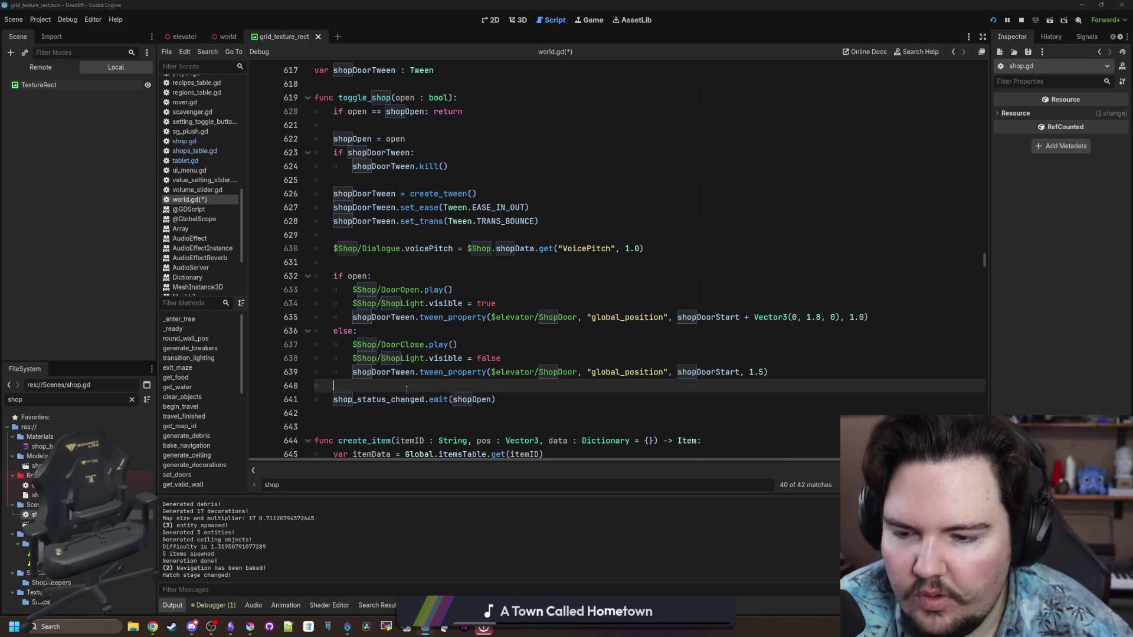
- Search all project scripts for 'status' and select the toggle_shop body
{"action": "key", "text": "ctrl+shift+f"}
{"action": "type", "text": "stat"}
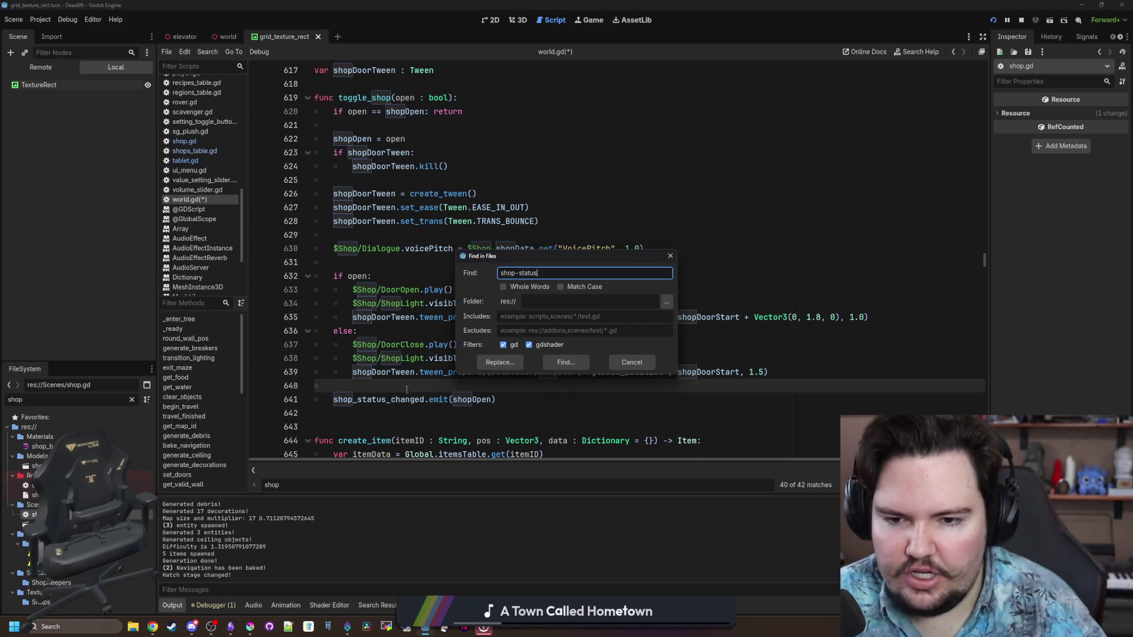
{"action": "type", "text": "us"}
{"action": "key", "text": "Return"}
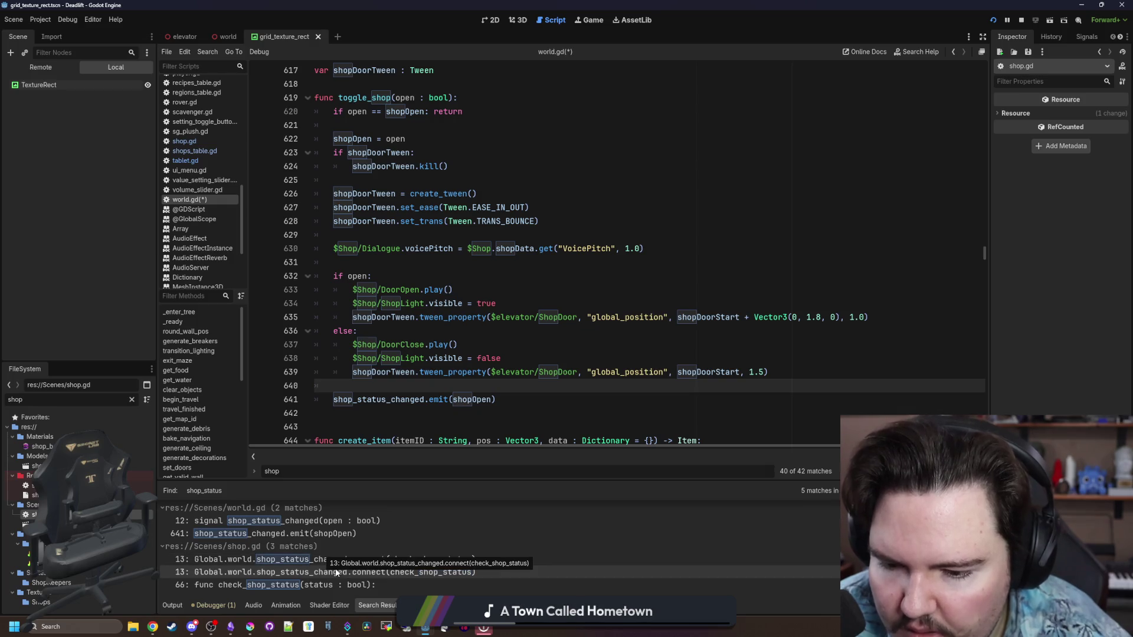
{"action": "mouse_move", "coordinate": [469, 397]}
{"action": "left_mouse_down"}
{"action": "mouse_move", "coordinate": [331, 393]}
{"action": "mouse_move", "coordinate": [277, 354]}
{"action": "mouse_move", "coordinate": [260, 182]}
{"action": "mouse_move", "coordinate": [249, 189]}
{"action": "left_mouse_up"}
{"action": "key", "text": "ctrl+c"}
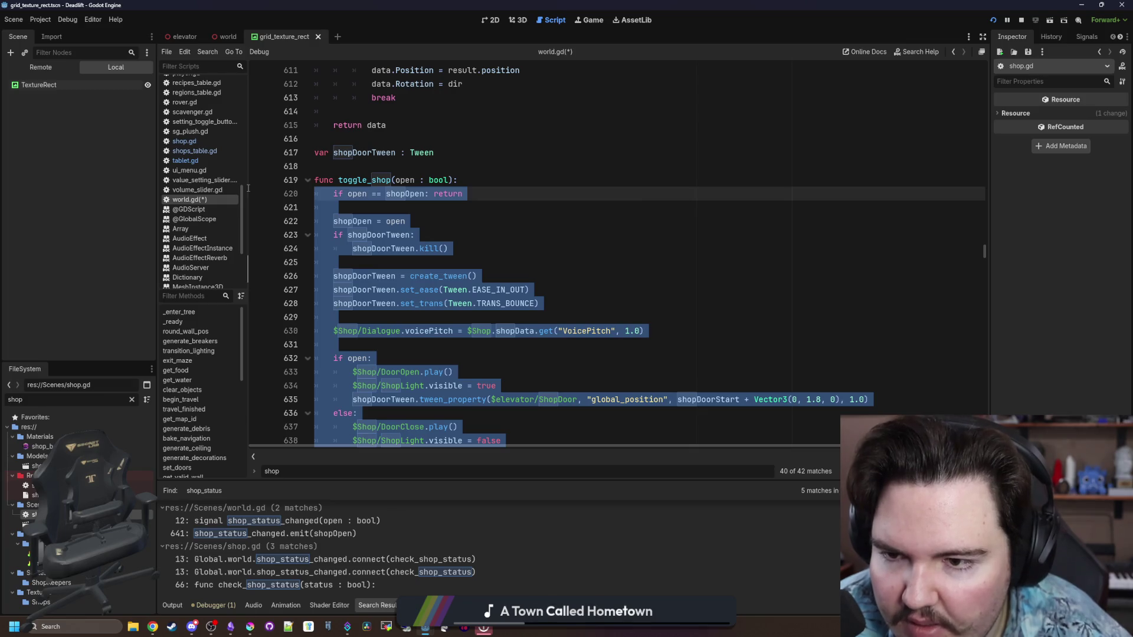
- Replace toggle_shop's door and light body with $Shop.toggle(open) and save world.gd
{"action": "key", "text": "Delete"}
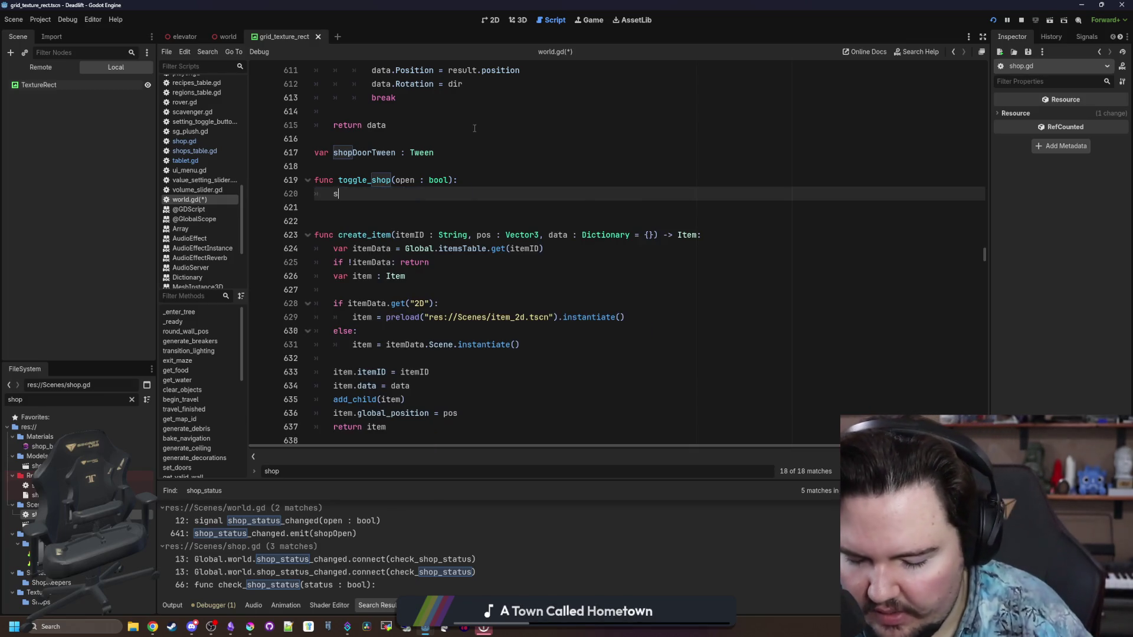
{"action": "key", "text": "BackSpace"}
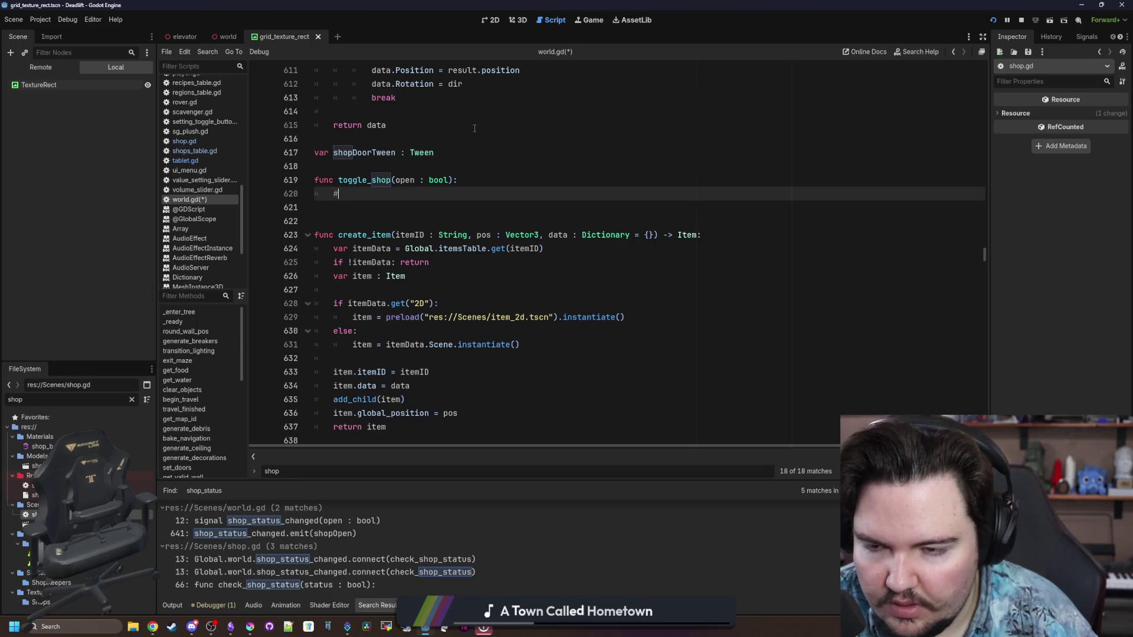
{"action": "type", "text": "op.se"}
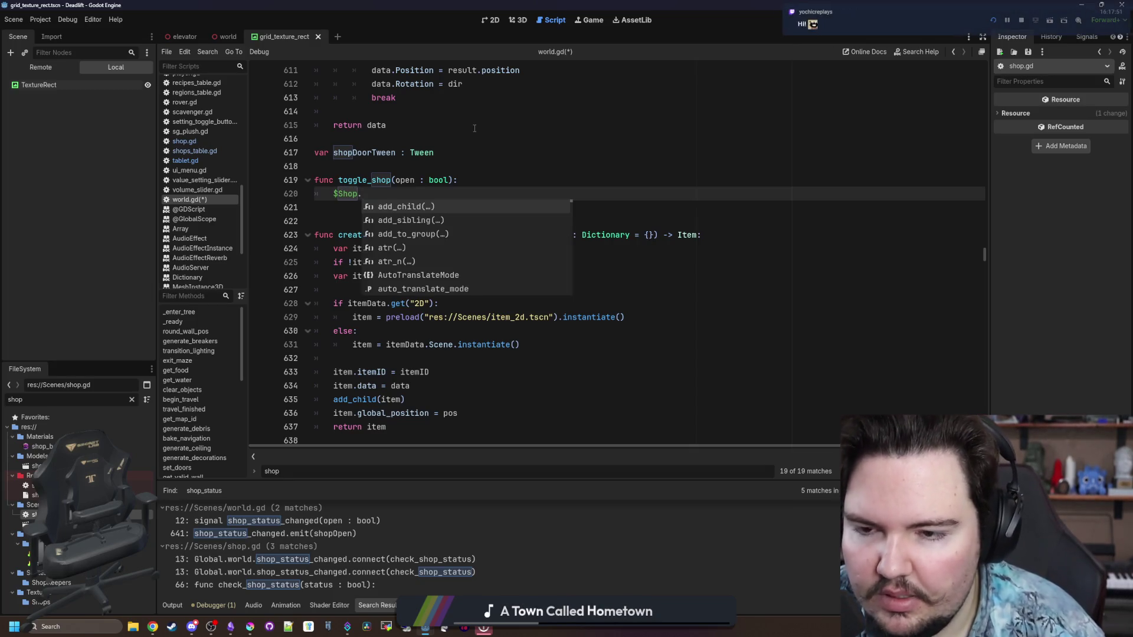
{"action": "key", "text": "BackSpace"}
{"action": "key", "text": "BackSpace"}
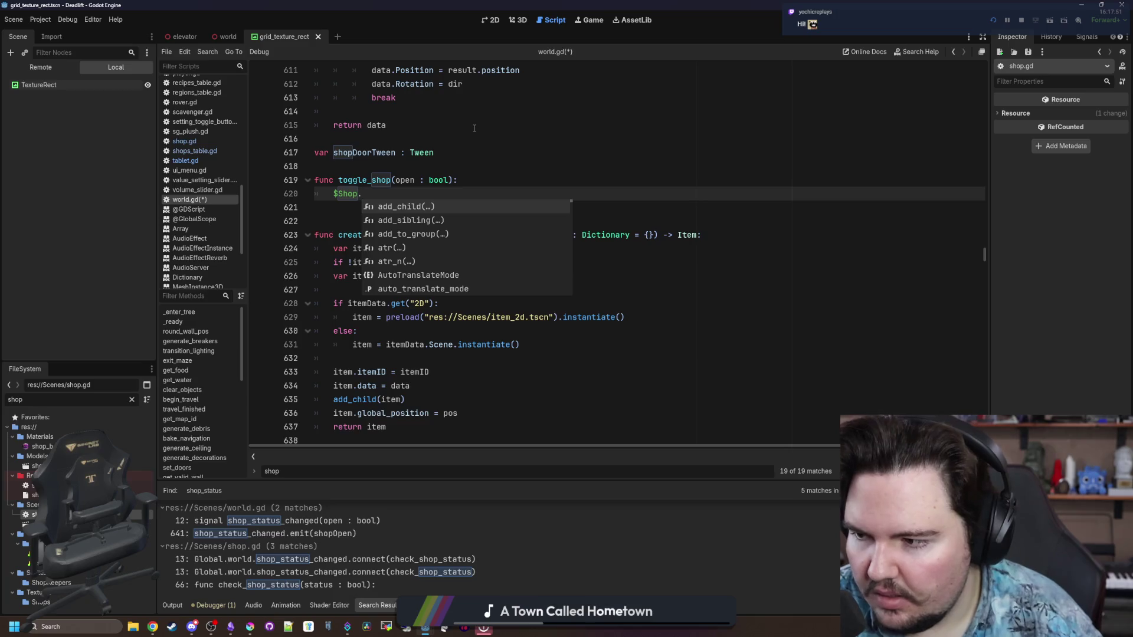
{"action": "type", "text": "set_stat"}
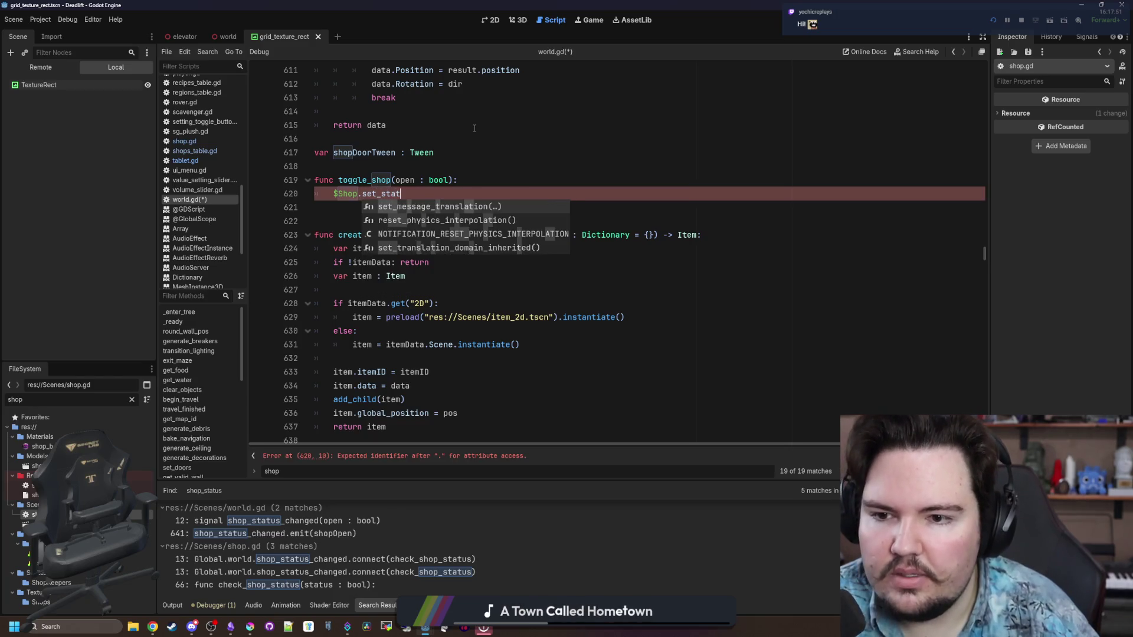
{"action": "key", "text": "BackSpace"}
{"action": "key", "text": "BackSpace"}
{"action": "key", "text": "BackSpace"}
{"action": "type", "text": "tog"}
{"action": "key", "text": "Return"}
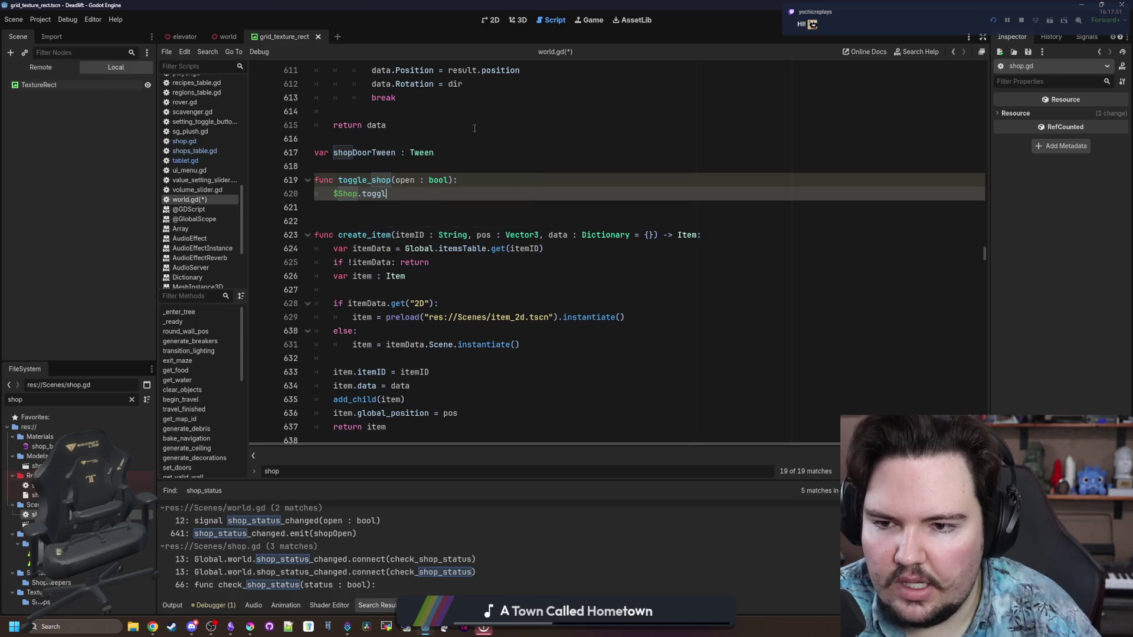
{"action": "type", "text": "pen"}
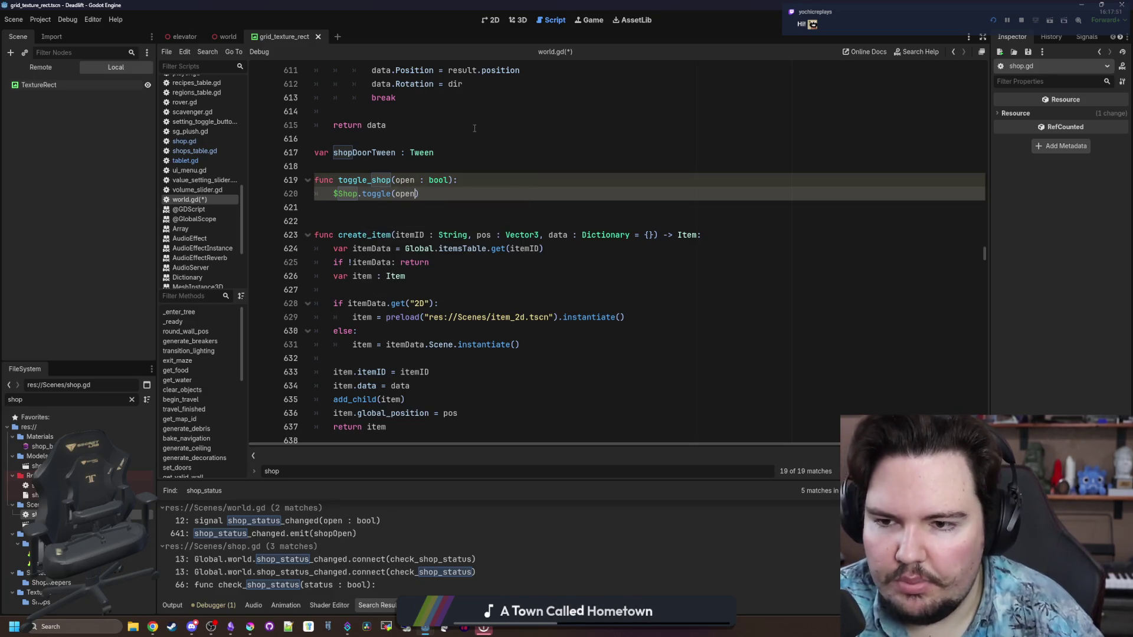
{"action": "left_click", "coordinate": [475, 126]}
{"action": "left_click", "coordinate": [477, 220]}
{"action": "key", "text": "ctrl+s"}
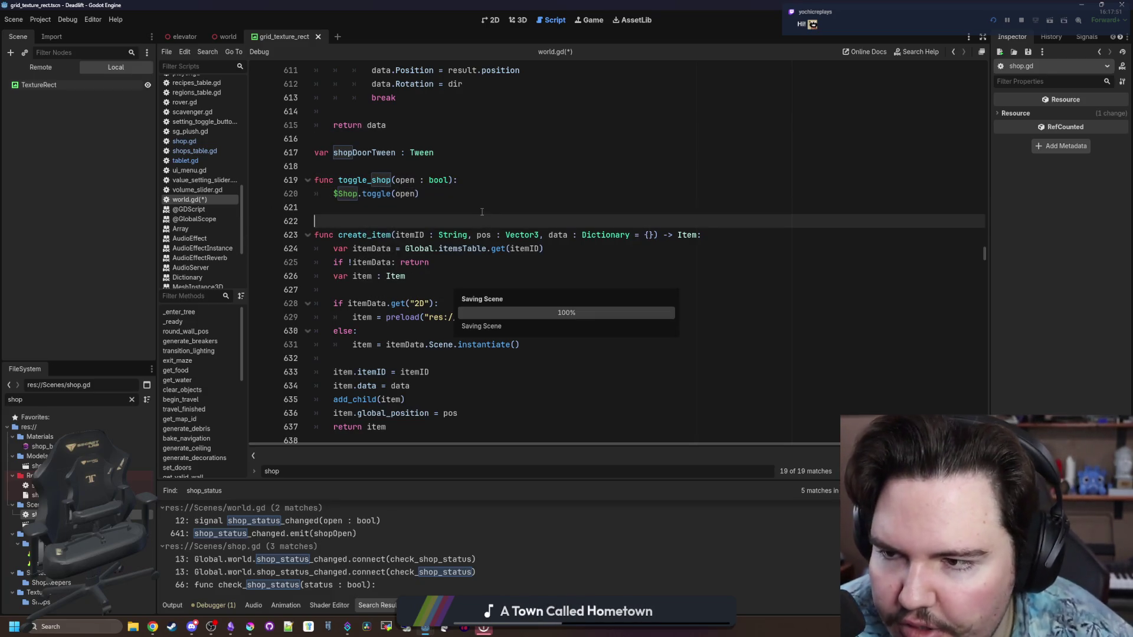
- Paste the door toggle code into shop.gd and delete its _ready function and signal connection
{"action": "left_click", "coordinate": [192, 144]}
{"action": "left_click", "coordinate": [370, 305]}
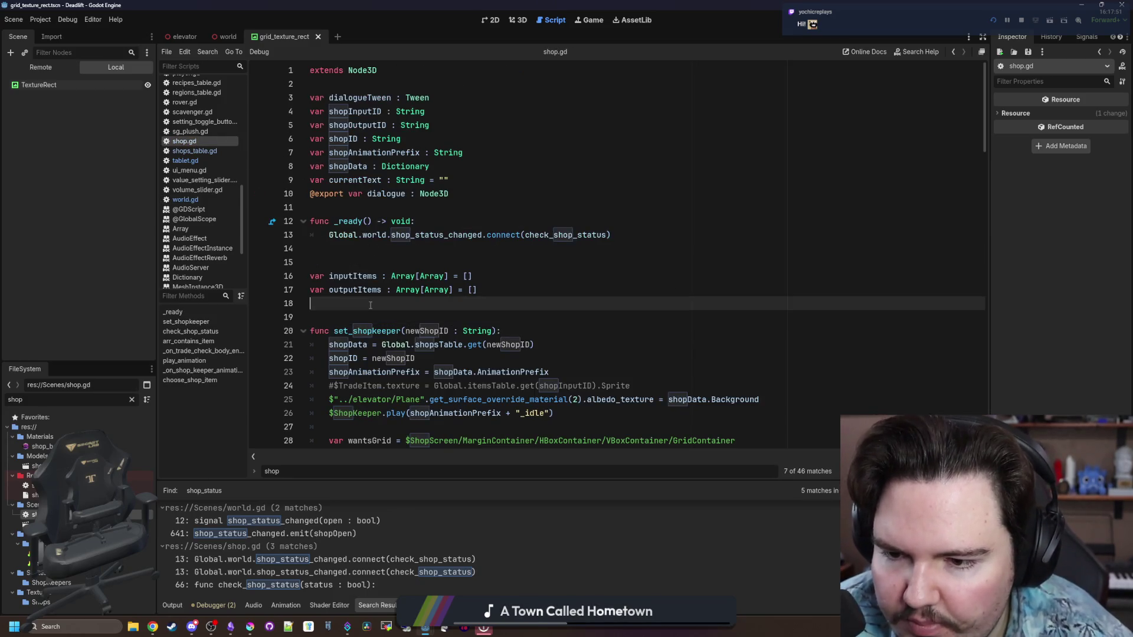
{"action": "key", "text": "ctrl+v"}
{"action": "scroll", "coordinate": [395, 304], "scroll_direction": "up", "scroll_amount": 4}
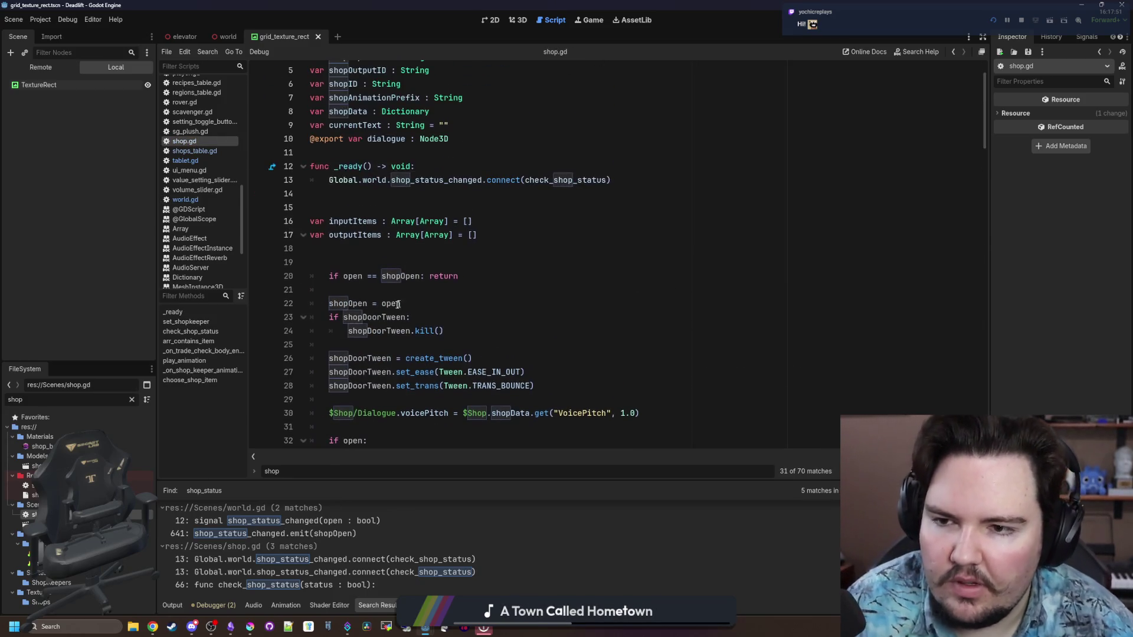
{"action": "left_click", "coordinate": [357, 265]}
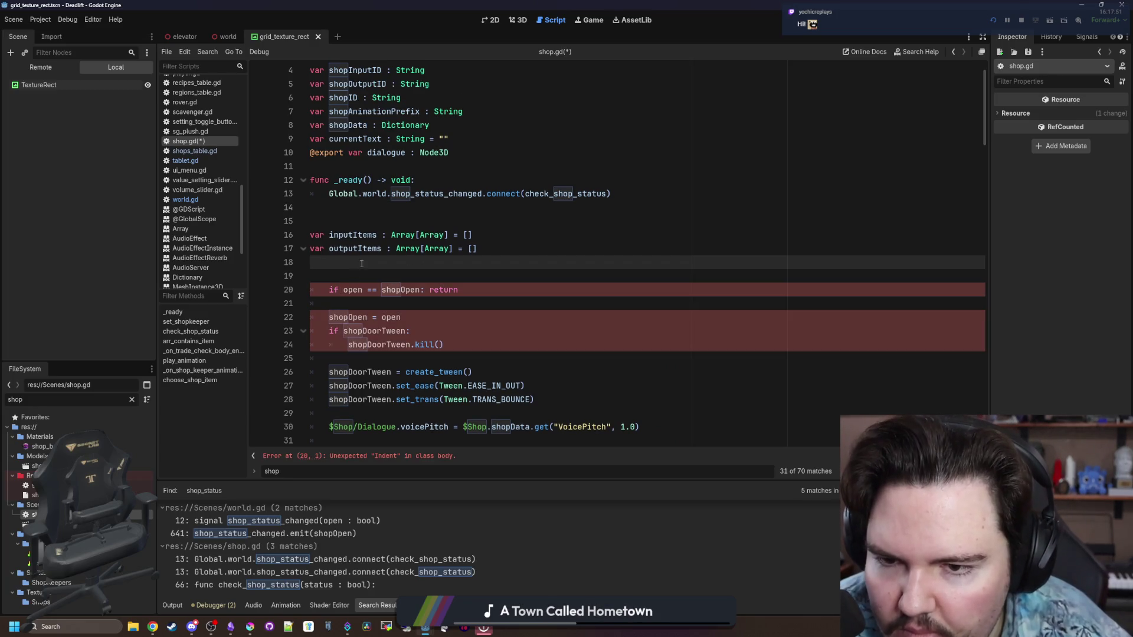
{"action": "left_click_drag", "start_coordinate": [629, 192], "coordinate": [277, 184]}
{"action": "key", "text": "BackSpace"}
{"action": "key", "text": "Delete"}
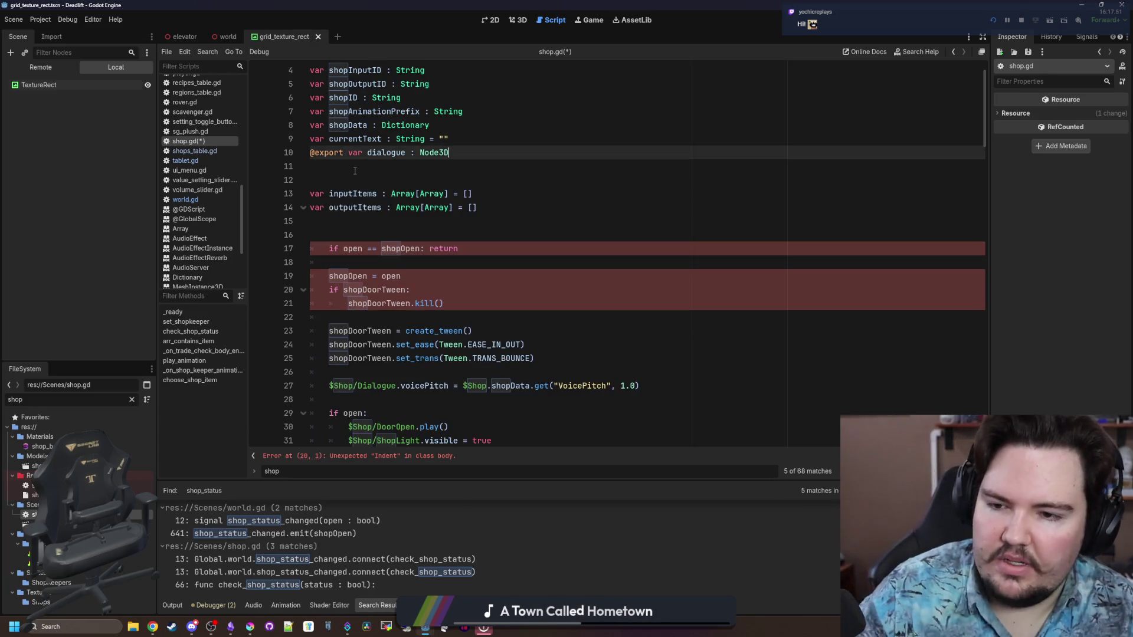
- Add a 'func toggle(open : bool):' header above the pasted door code in shop.gd
{"action": "left_click", "coordinate": [341, 236]}
{"action": "key", "text": "Return"}
{"action": "type", "text": "func toggle()"}
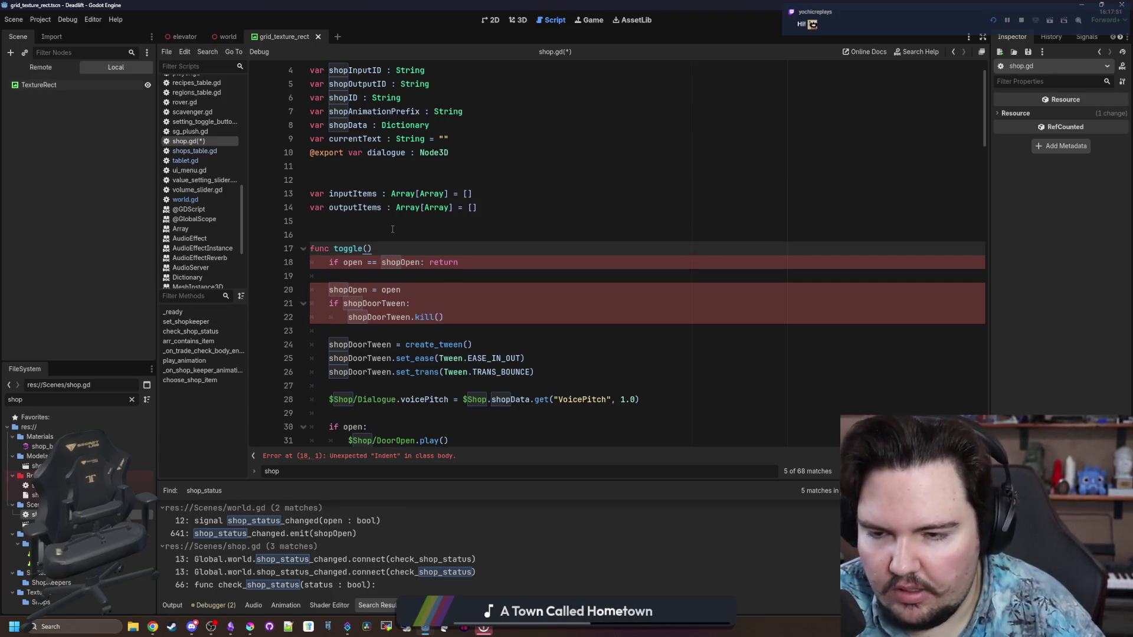
{"action": "type", "text": "en : bool)"}
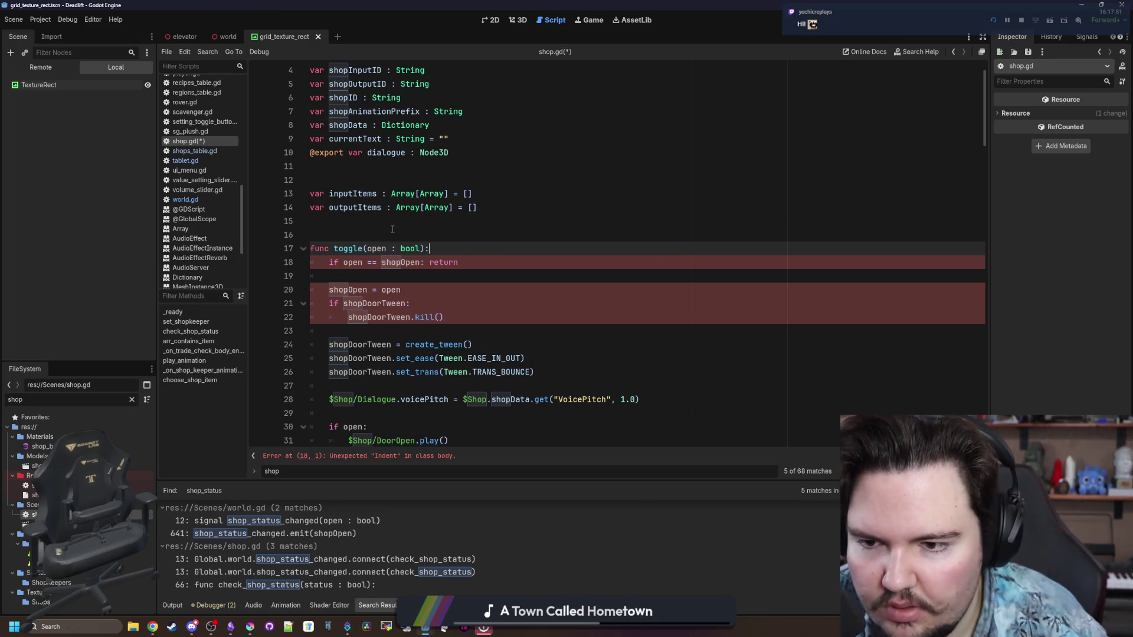
{"action": "scroll", "coordinate": [392, 229], "scroll_direction": "down", "scroll_amount": 6}
{"action": "scroll", "coordinate": [413, 291], "scroll_direction": "up", "scroll_amount": 5}
{"action": "scroll", "coordinate": [413, 291], "scroll_direction": "up", "scroll_amount": 2}
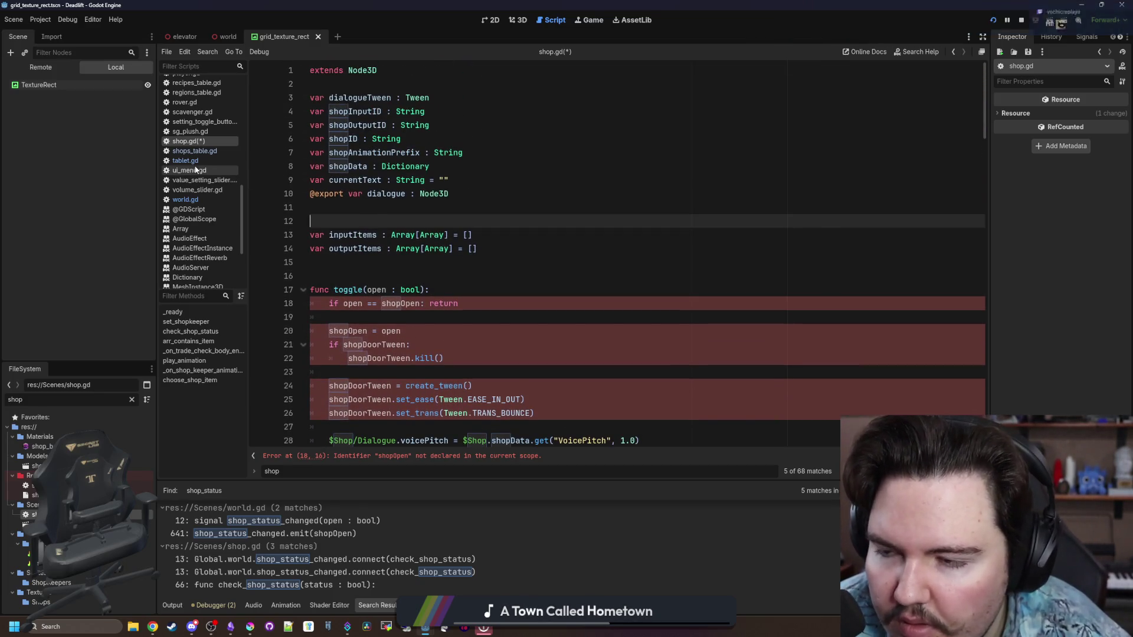
{"action": "left_click", "coordinate": [186, 199]}
{"action": "key", "text": "ctrl+shift+f"}
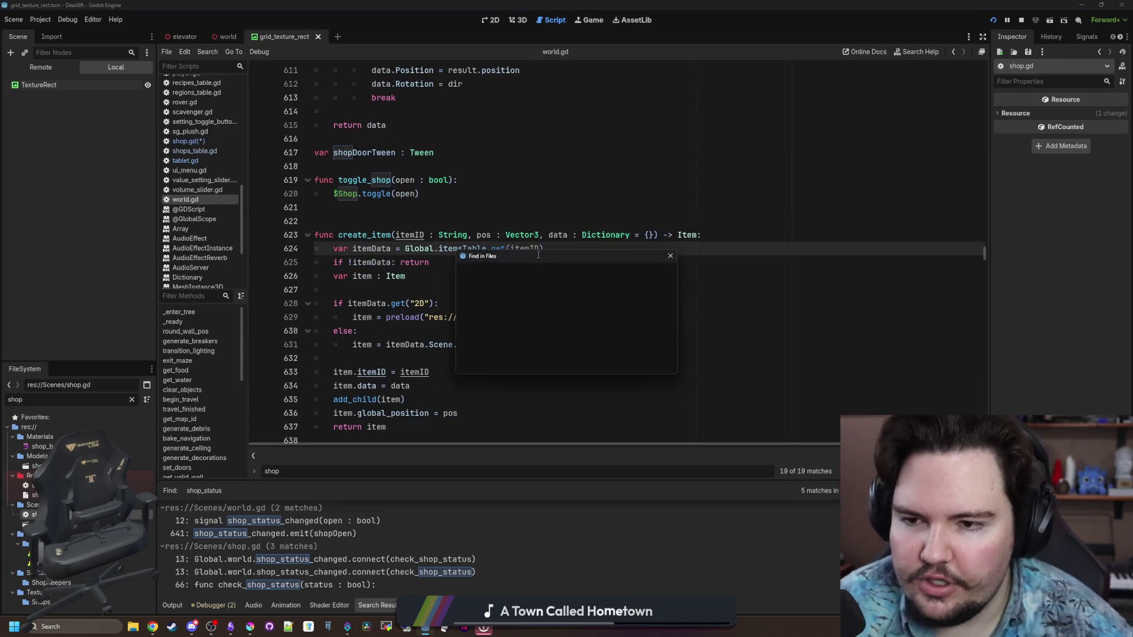
- Cut the shopOpen declaration from world.gd and paste it below currentText in shop.gd
{"action": "type", "text": "shopOpen"}
{"action": "key", "text": "Return"}
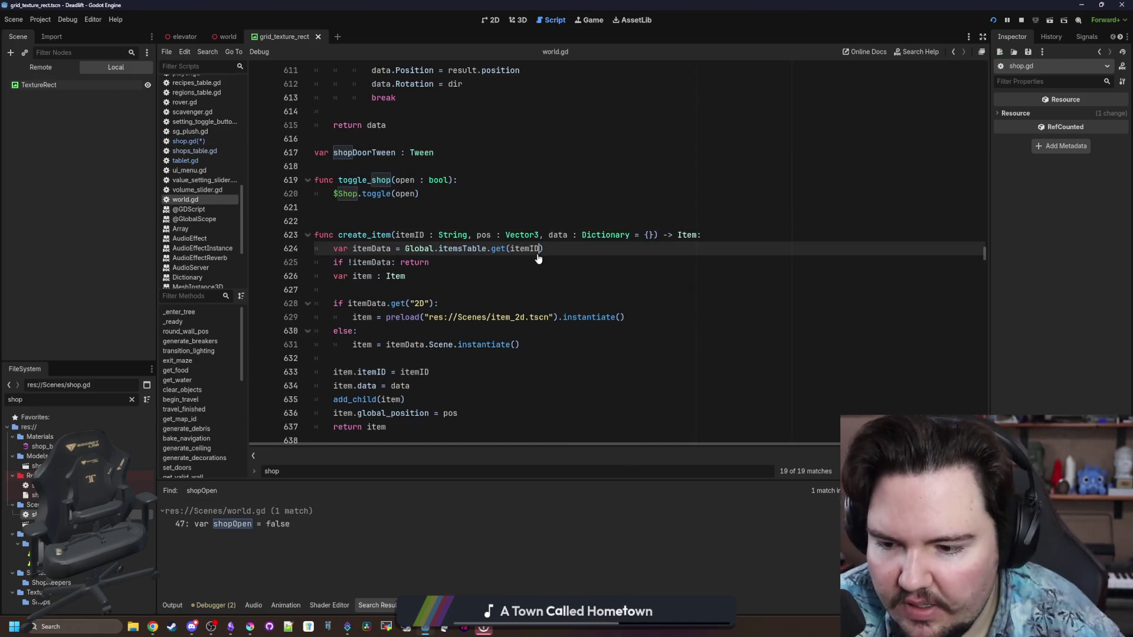
{"action": "key", "text": "Down"}
{"action": "key", "text": "ctrl+shift+k"}
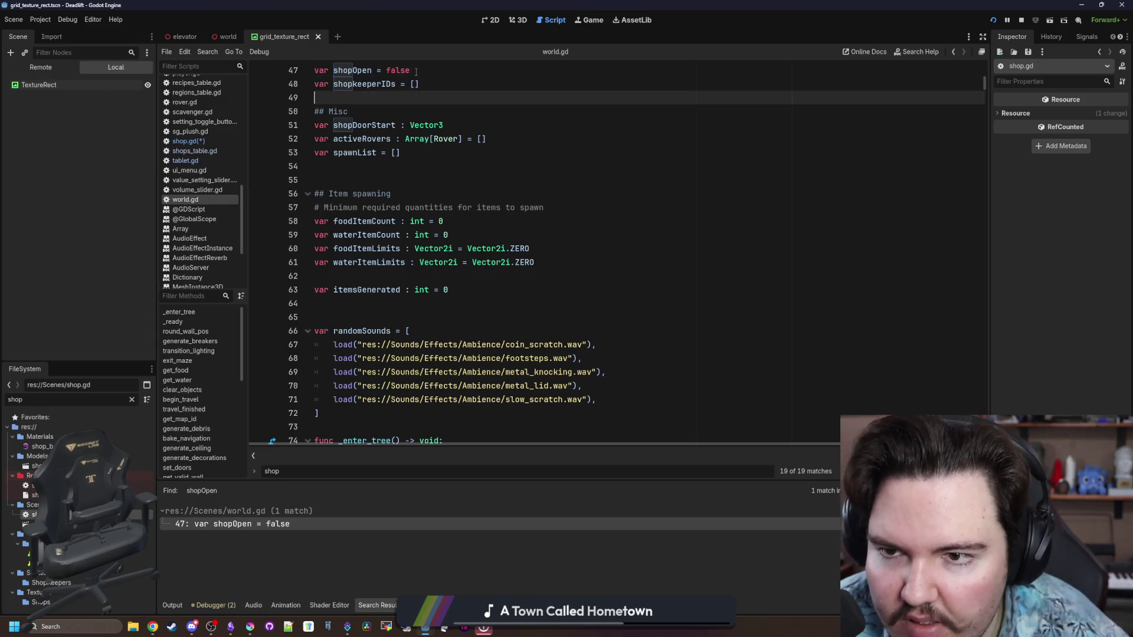
{"action": "key", "text": "Up"}
{"action": "left_click", "coordinate": [188, 133]}
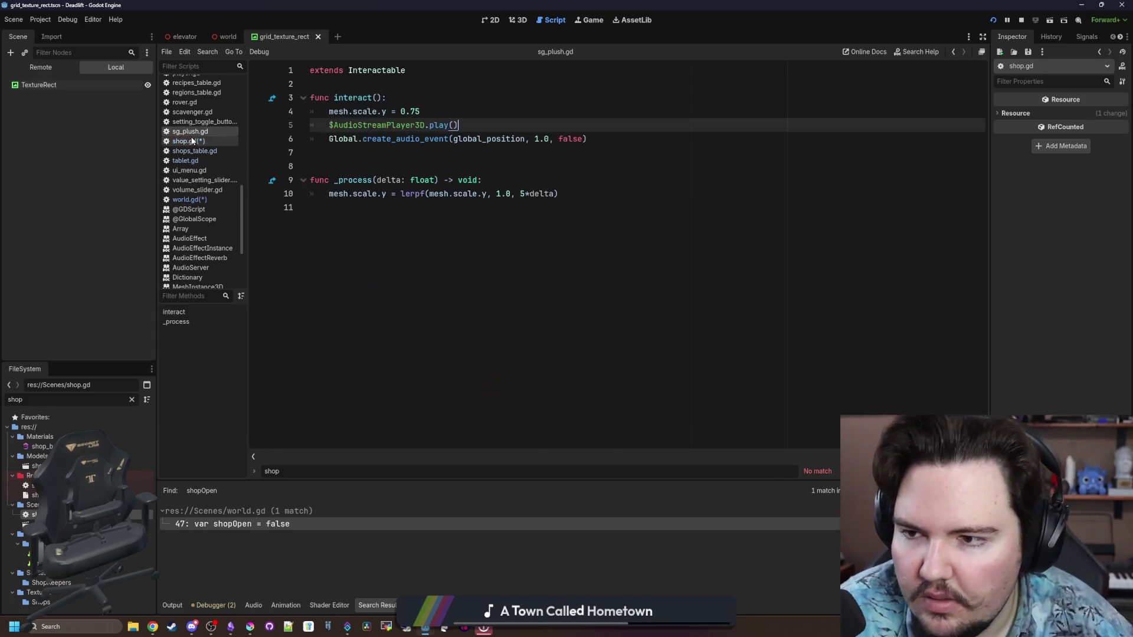
{"action": "left_click", "coordinate": [188, 141]}
{"action": "left_click", "coordinate": [349, 205]}
{"action": "left_click", "coordinate": [317, 197]}
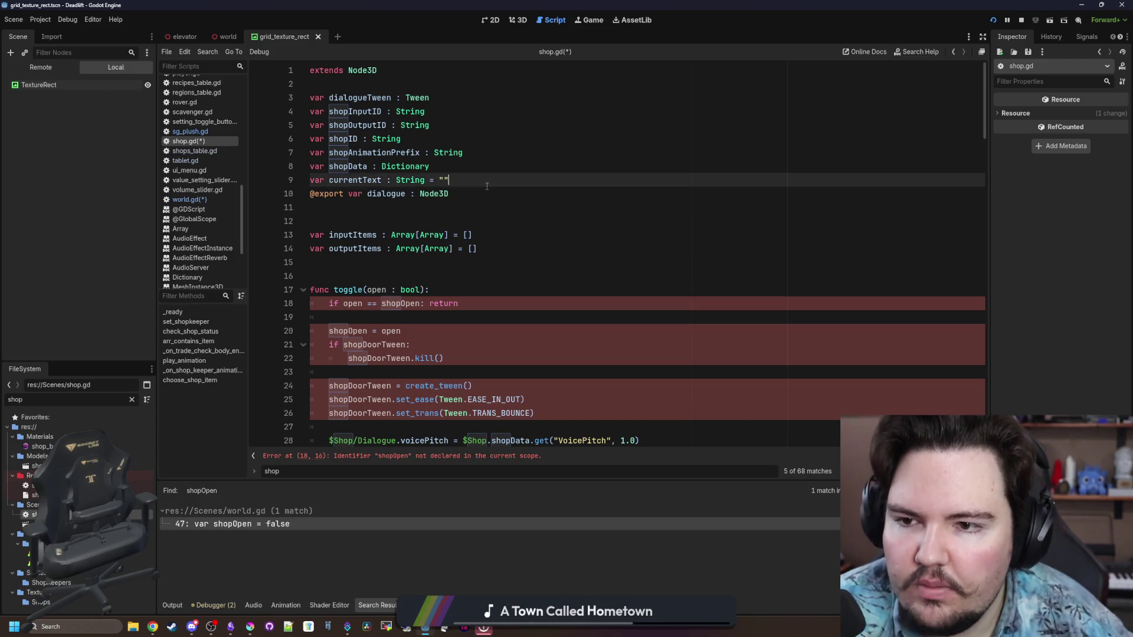
{"action": "type", "text": "var shopOpen = false"}
- Move 'shopOpen = open' up directly under toggle's early-return check
{"action": "scroll", "coordinate": [374, 258], "scroll_direction": "down", "scroll_amount": 2}
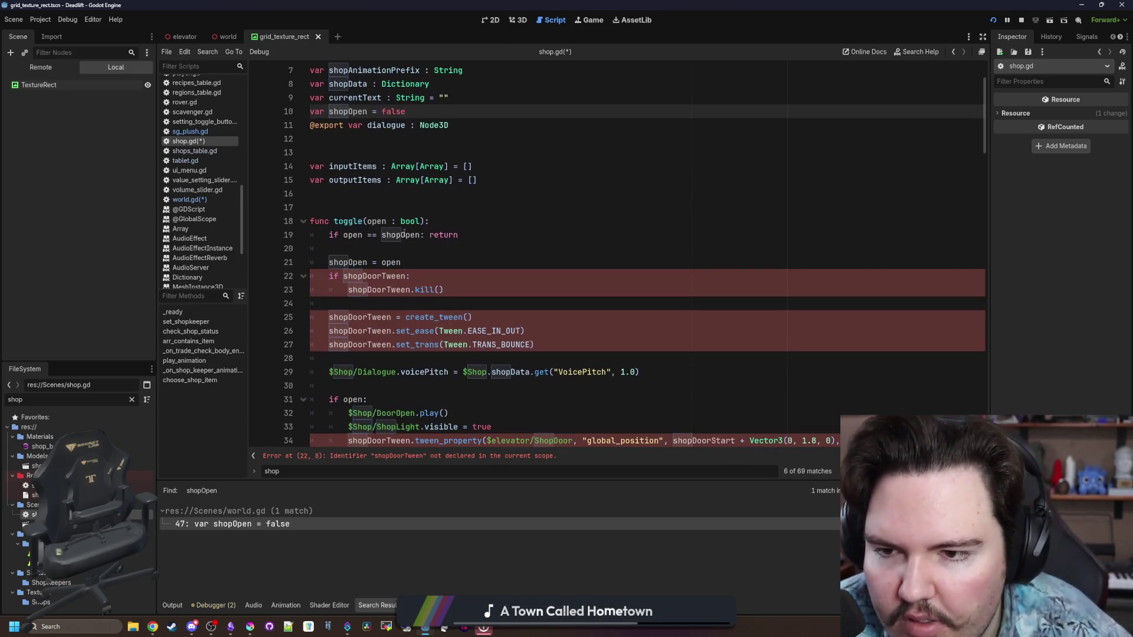
{"action": "scroll", "coordinate": [356, 257], "scroll_direction": "up", "scroll_amount": 1}
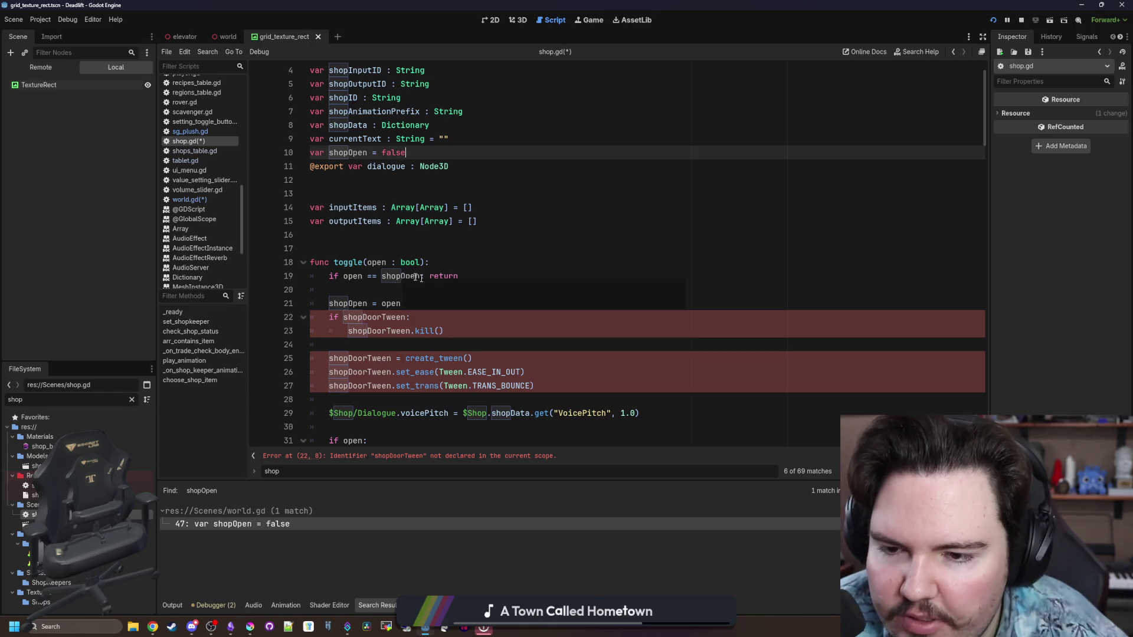
{"action": "left_click", "coordinate": [456, 277]}
{"action": "scroll", "coordinate": [354, 311], "scroll_direction": "down", "scroll_amount": 2}
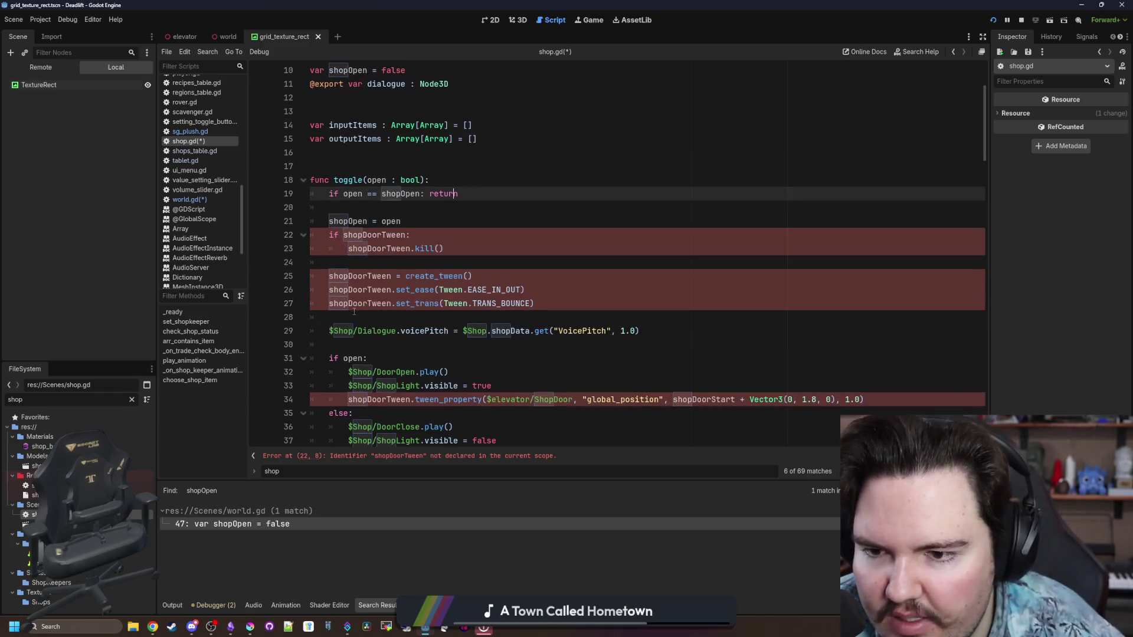
{"action": "left_click", "coordinate": [380, 208]}
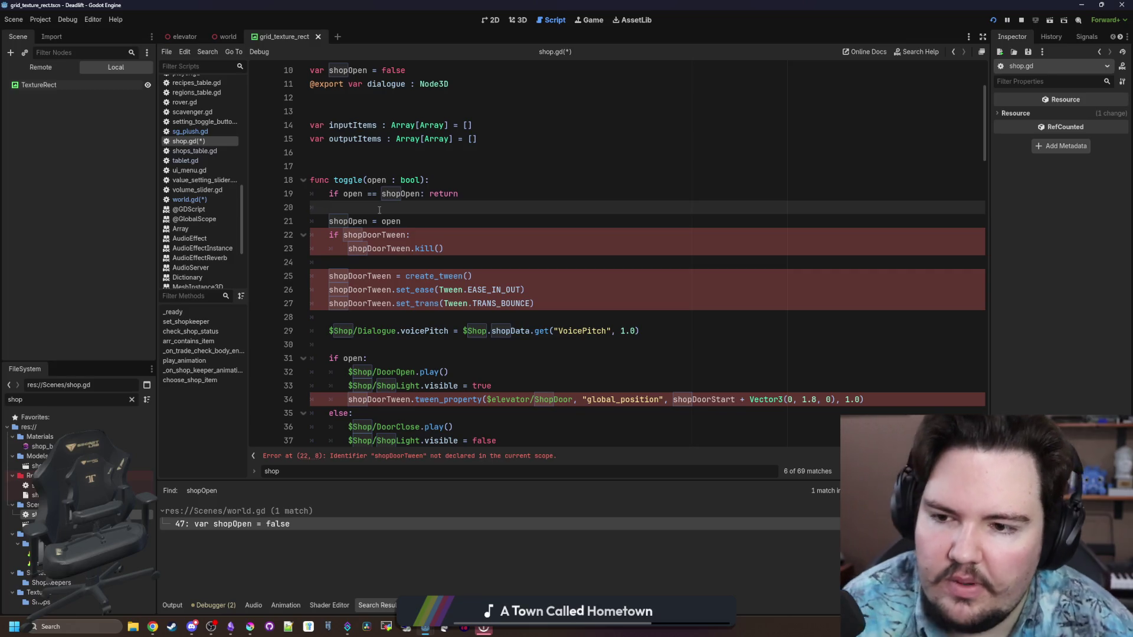
{"action": "key", "text": "ctrl+shift+k"}
{"action": "key", "text": "End"}
{"action": "key", "text": "Return"}
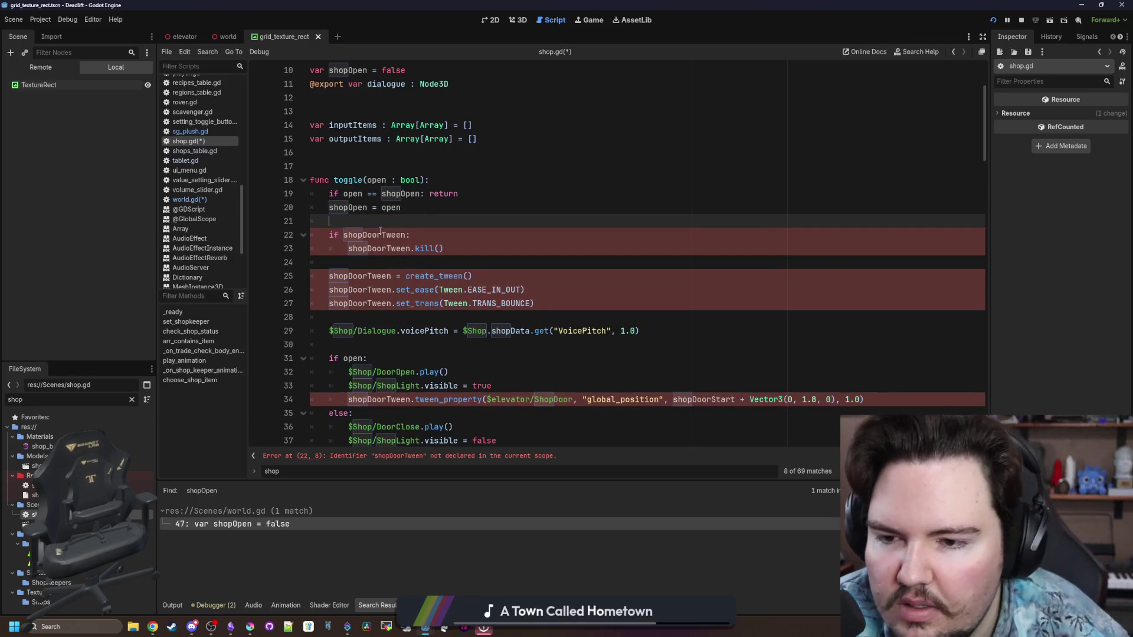
{"action": "scroll", "coordinate": [380, 230], "scroll_direction": "down", "scroll_amount": 3}
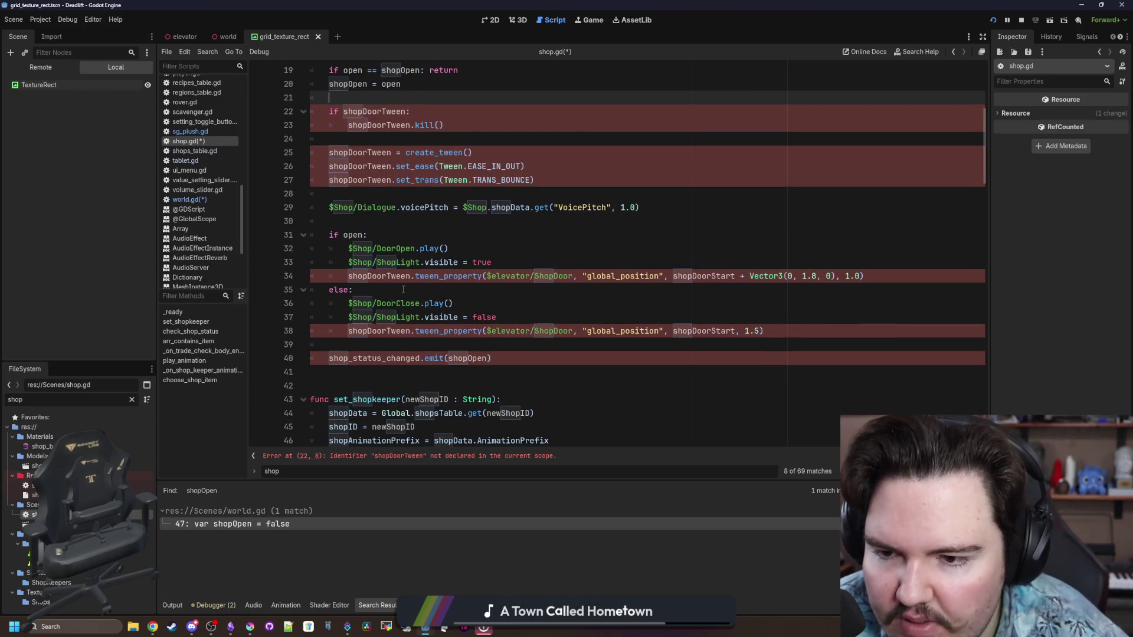
- Replace the shop_status_changed emit line with a set_shopkeeper() call at the end of toggle
{"action": "left_click_drag", "start_coordinate": [524, 353], "coordinate": [292, 347]}
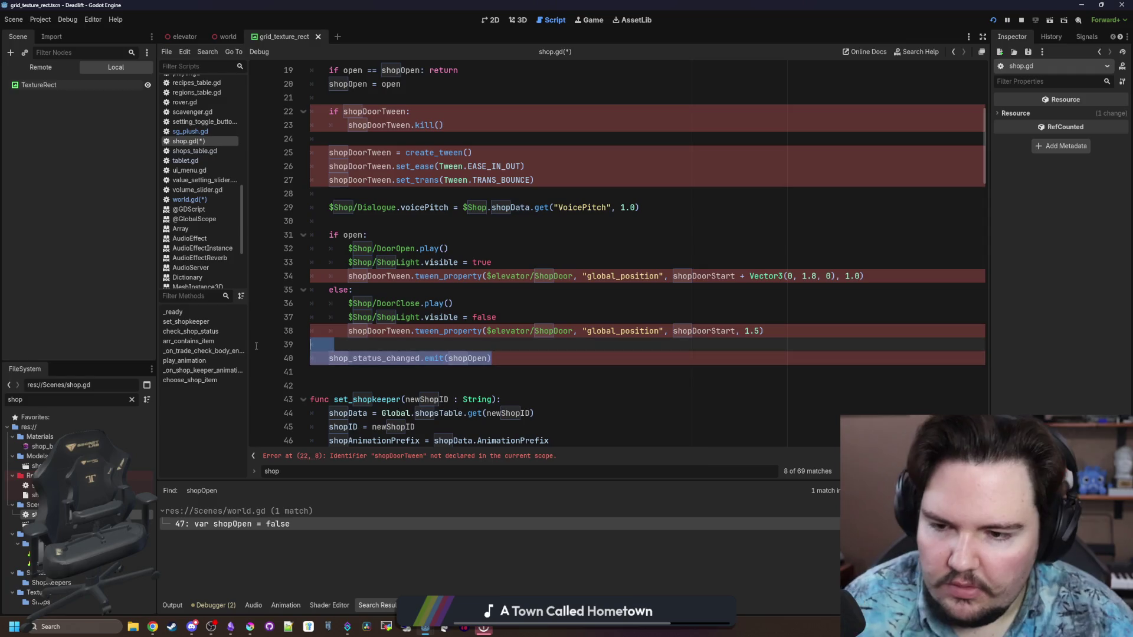
{"action": "key", "text": "ctrl+x"}
{"action": "left_click", "coordinate": [516, 301]}
{"action": "scroll", "coordinate": [514, 298], "scroll_direction": "up", "scroll_amount": 1}
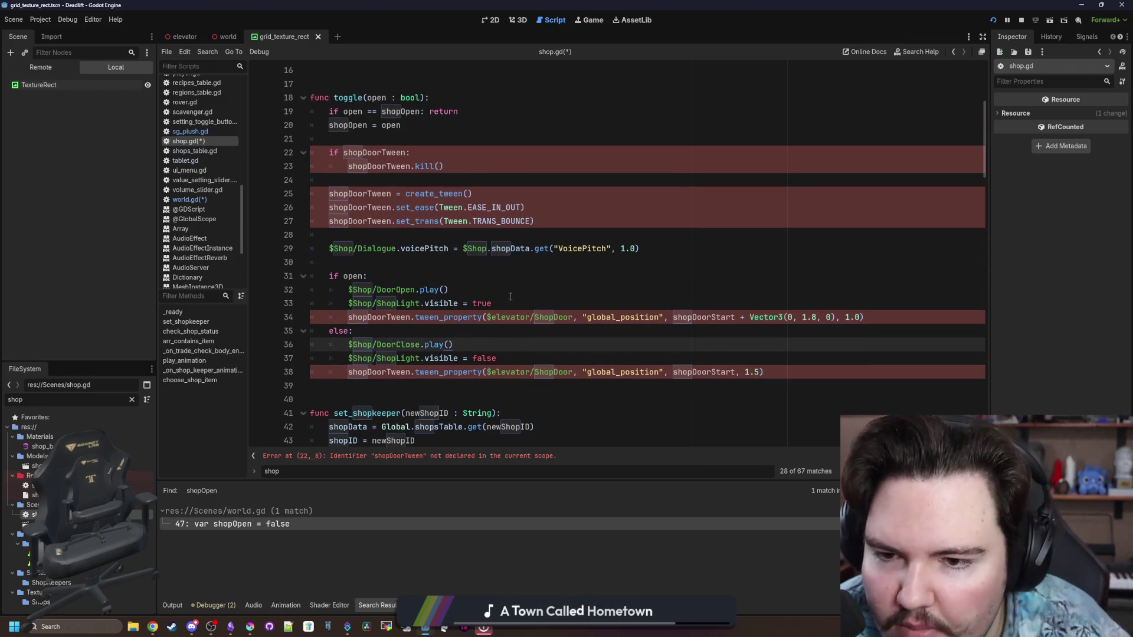
{"action": "left_click", "coordinate": [337, 394]}
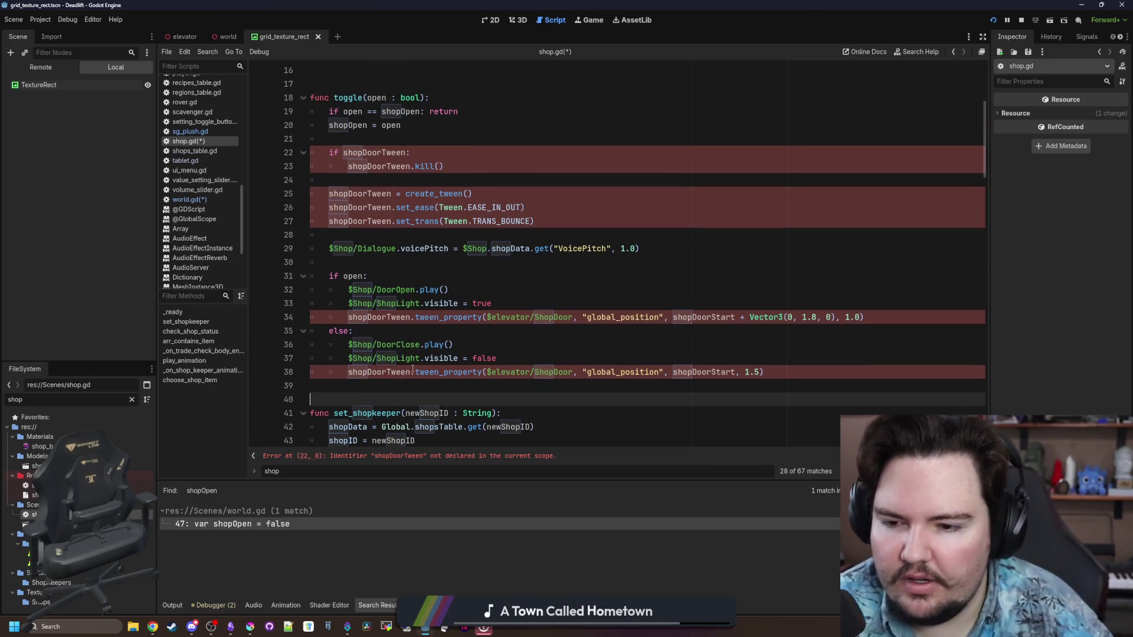
{"action": "key", "text": "Return"}
{"action": "key", "text": "Up"}
{"action": "key", "text": "Tab"}
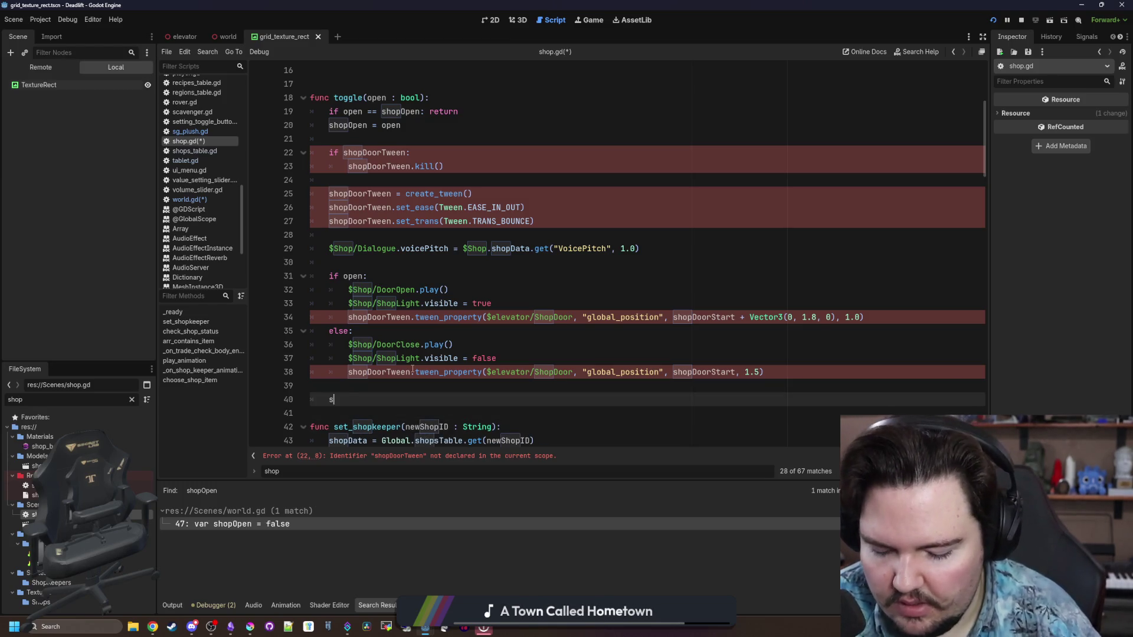
{"action": "type", "text": "et_shop"}
{"action": "key", "text": "Return"}
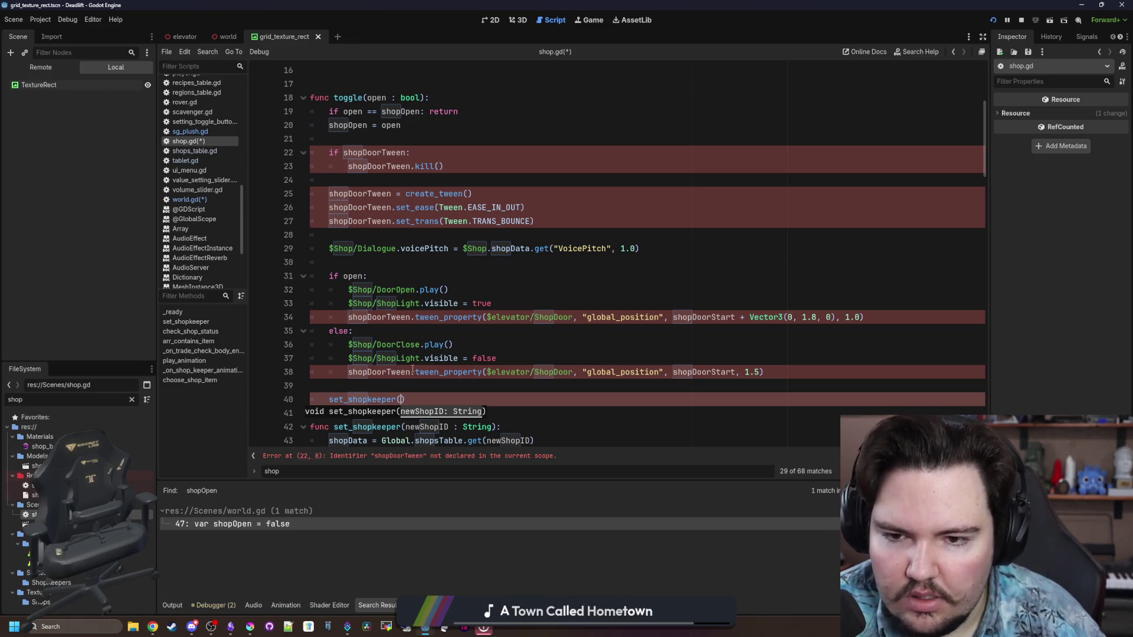
{"action": "left_click", "coordinate": [464, 266]}
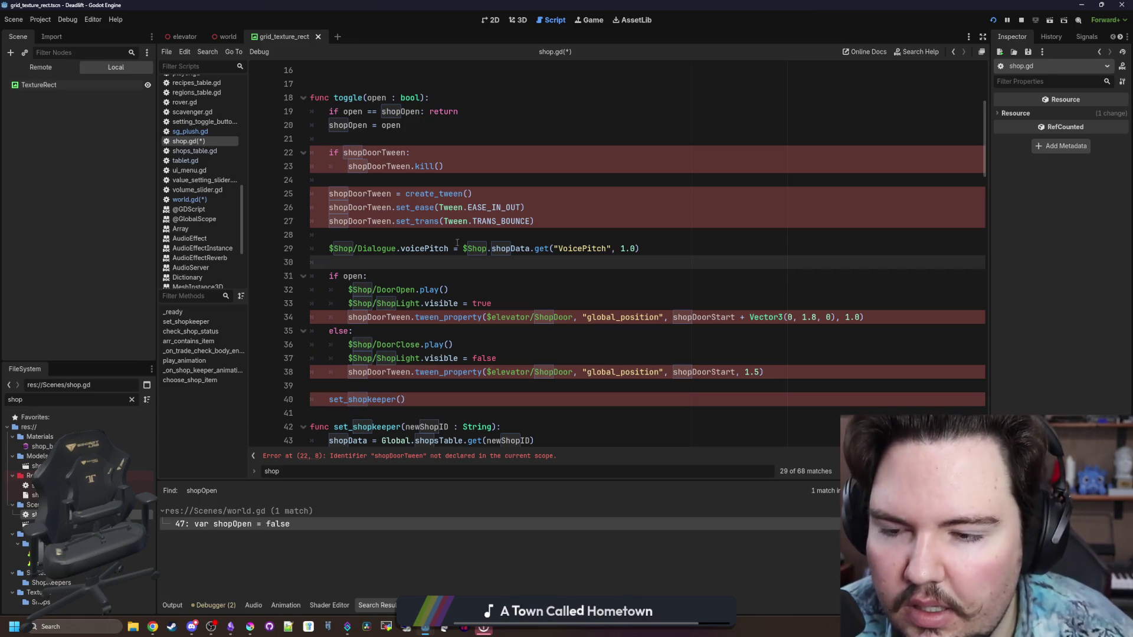
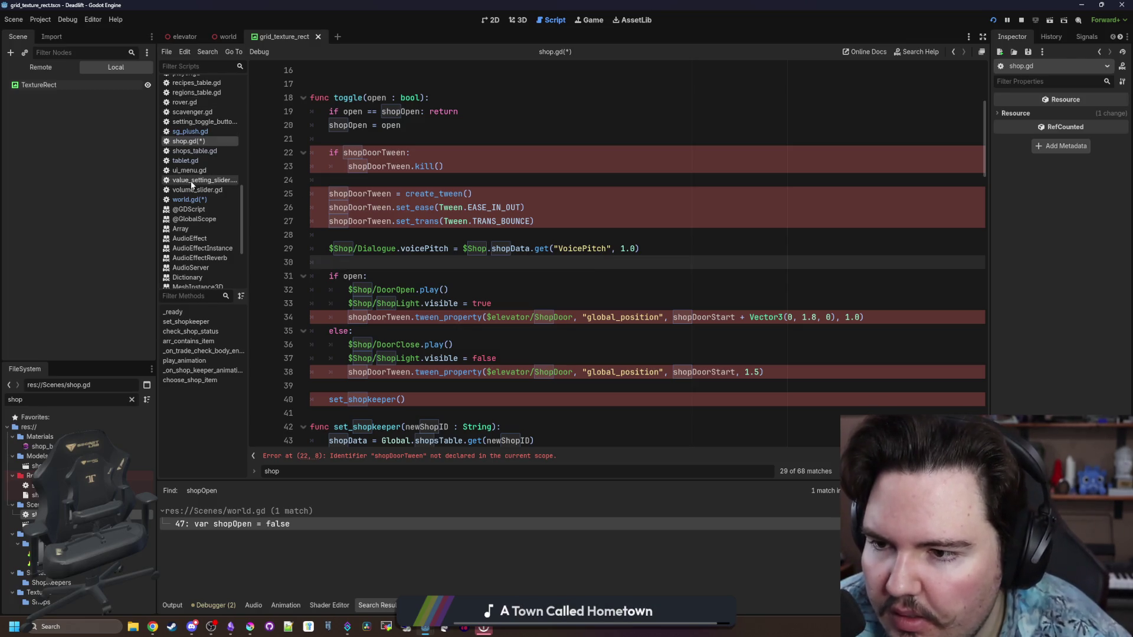
- Cut the $Shop.set_shopkeeper call from line 328 of world.gd's travel_finished
{"action": "left_click", "coordinate": [187, 200]}
{"action": "left_click", "coordinate": [544, 233]}
{"action": "key", "text": "ctrl+f"}
{"action": "type", "text": "set_shop"}
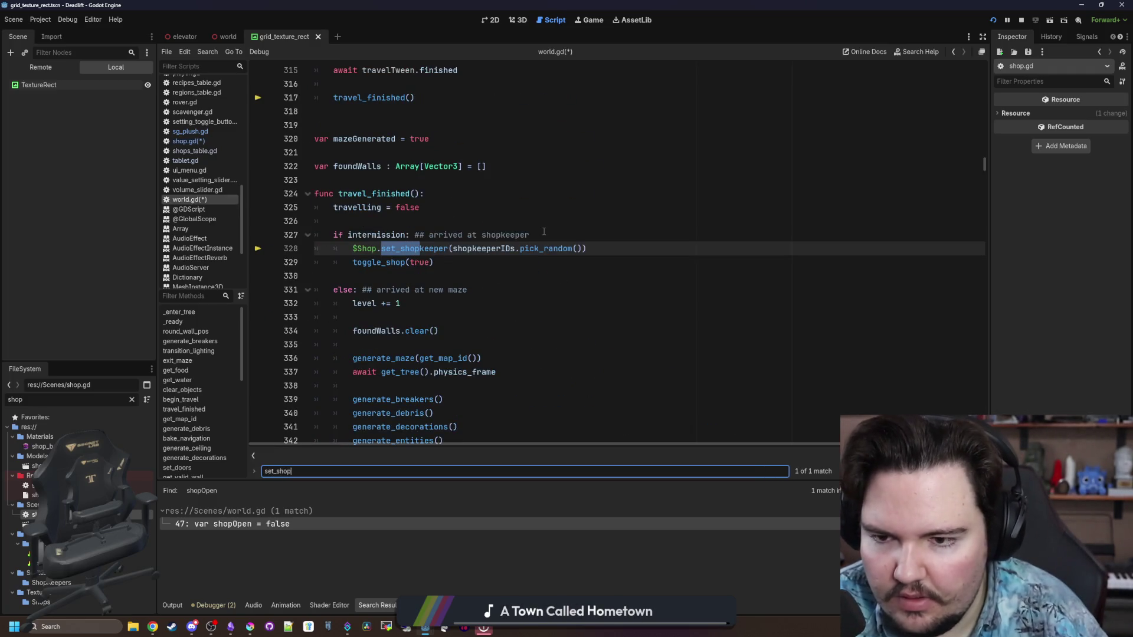
{"action": "left_click", "coordinate": [544, 232]}
{"action": "left_click_drag", "start_coordinate": [590, 249], "coordinate": [350, 251]}
{"action": "key", "text": "ctrl+x"}
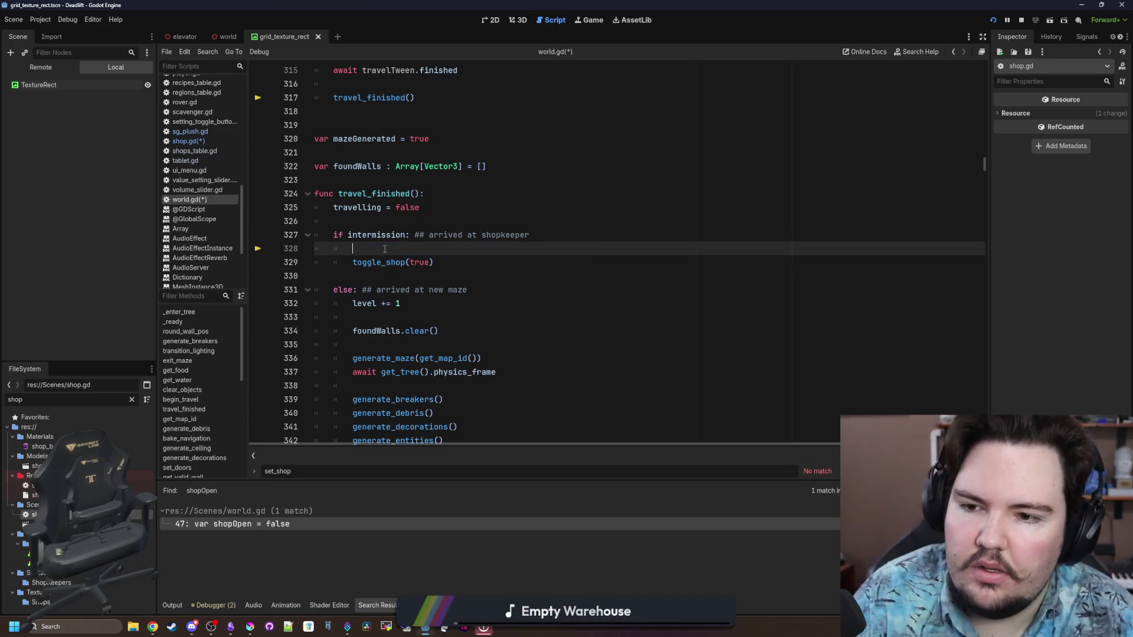
{"action": "key", "text": "ctrl+x"}
{"action": "key", "text": "ctrl+z"}
- In shop.gd, locate the toggle function below the shopkeeperIDs declaration
{"action": "key", "text": "alt+Left"}
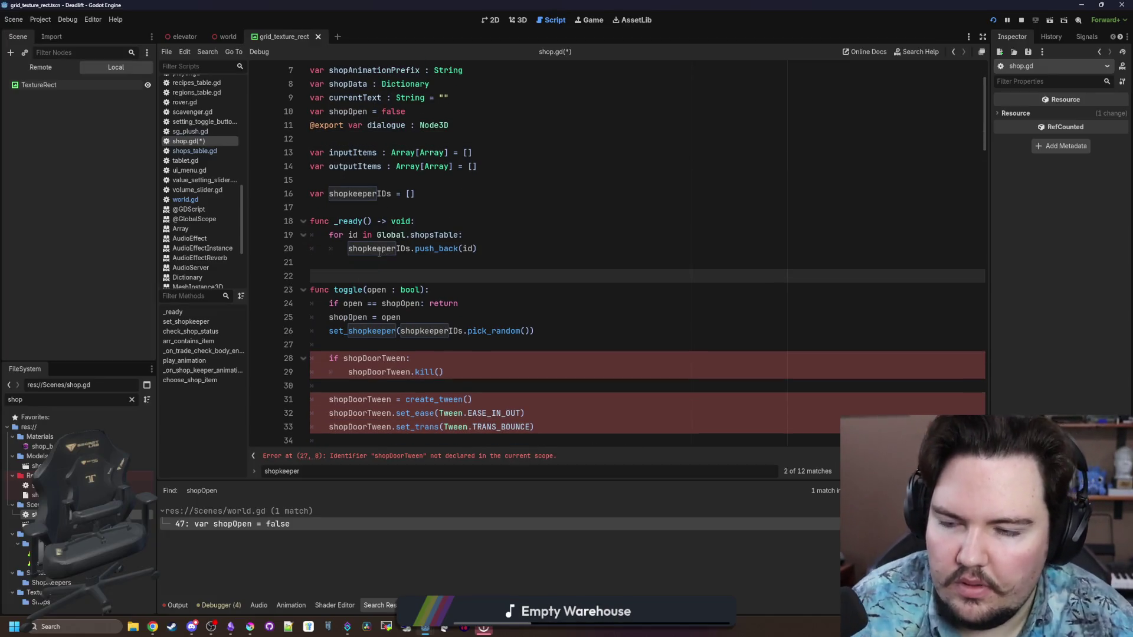
{"action": "left_click", "coordinate": [360, 193]}
{"action": "left_click", "coordinate": [407, 344]}
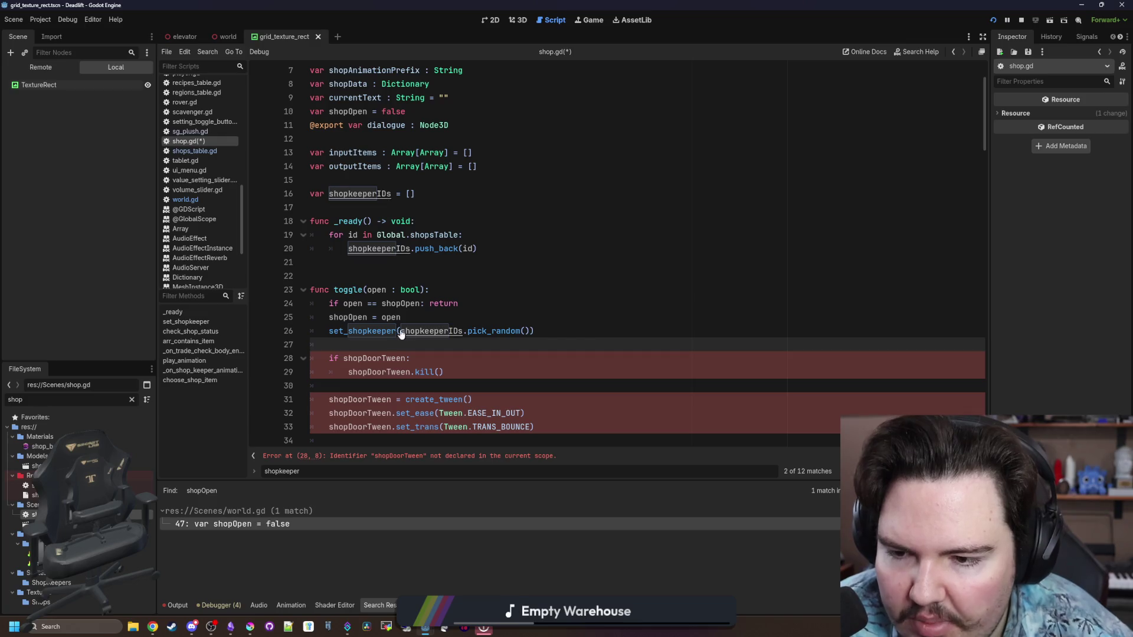
{"action": "scroll", "coordinate": [389, 248], "scroll_direction": "down", "scroll_amount": 2}
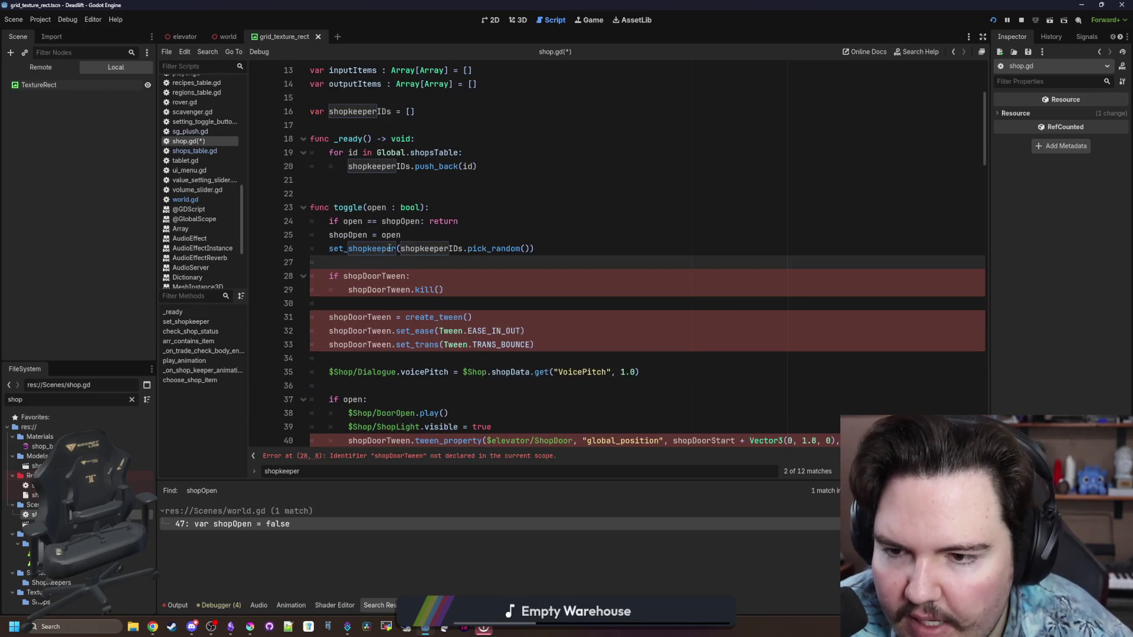
- Delete the shopDoorTween declaration from world.gd, keeping a blank line above toggle_shop
{"action": "left_click", "coordinate": [194, 199]}
{"action": "key", "text": "ctrl+f"}
{"action": "type", "text": "shopDoorTween"}
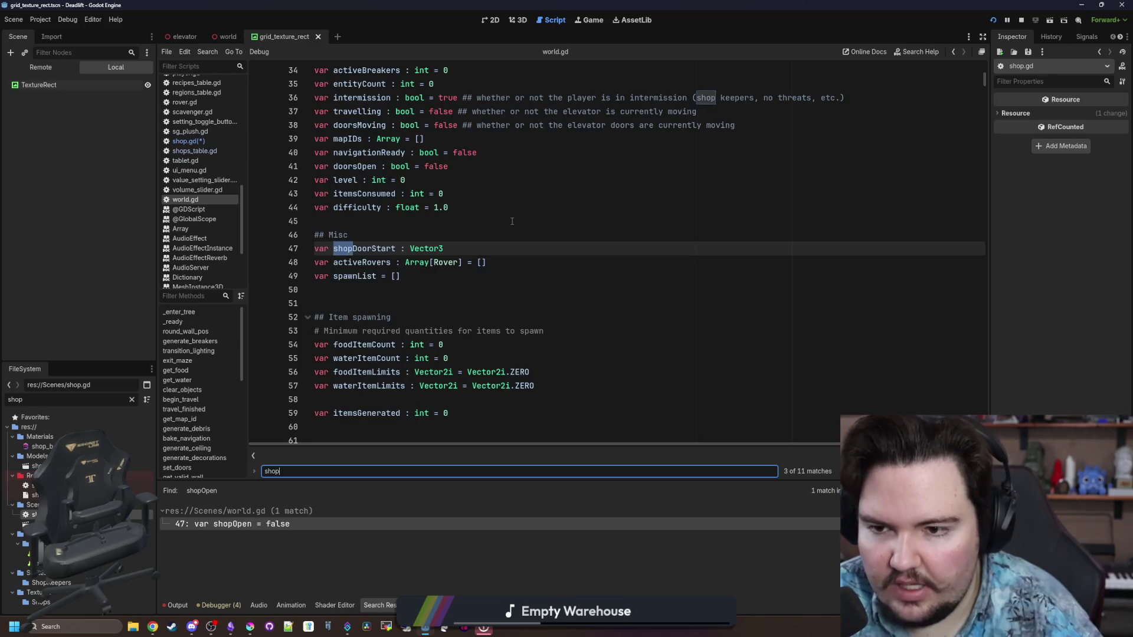
{"action": "left_click_drag", "start_coordinate": [475, 244], "coordinate": [307, 250]}
{"action": "key", "text": "BackSpace"}
{"action": "key", "text": "BackSpace"}
{"action": "key", "text": "BackSpace"}
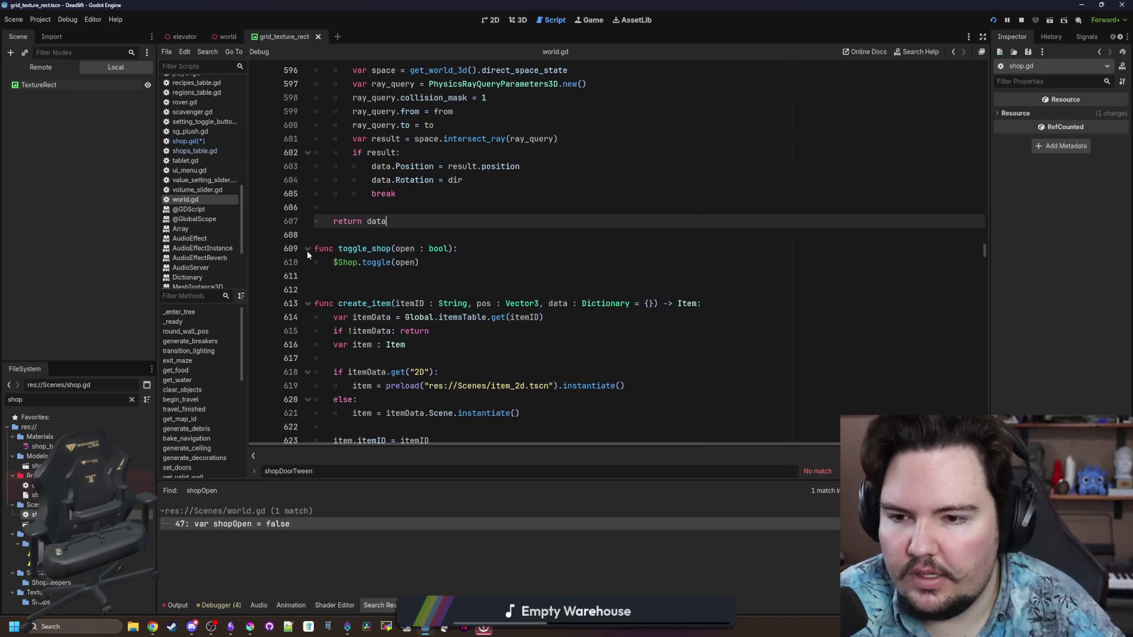
{"action": "key", "text": "Down"}
{"action": "key", "text": "Return"}
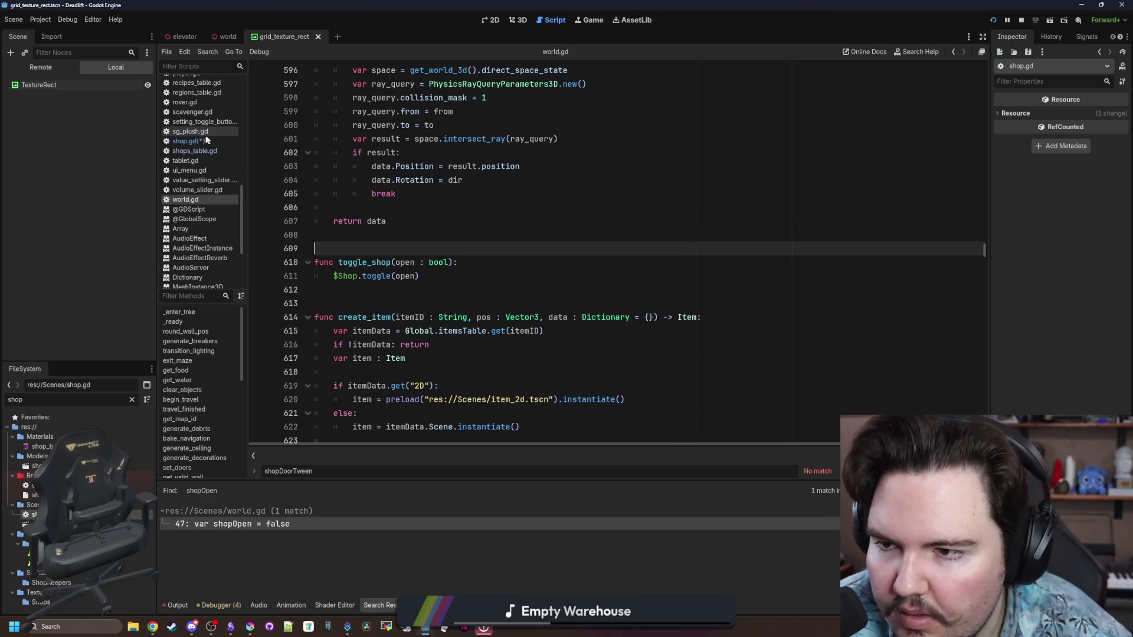
{"action": "left_click", "coordinate": [208, 141]}
{"action": "scroll", "coordinate": [363, 189], "scroll_direction": "up", "scroll_amount": 5}
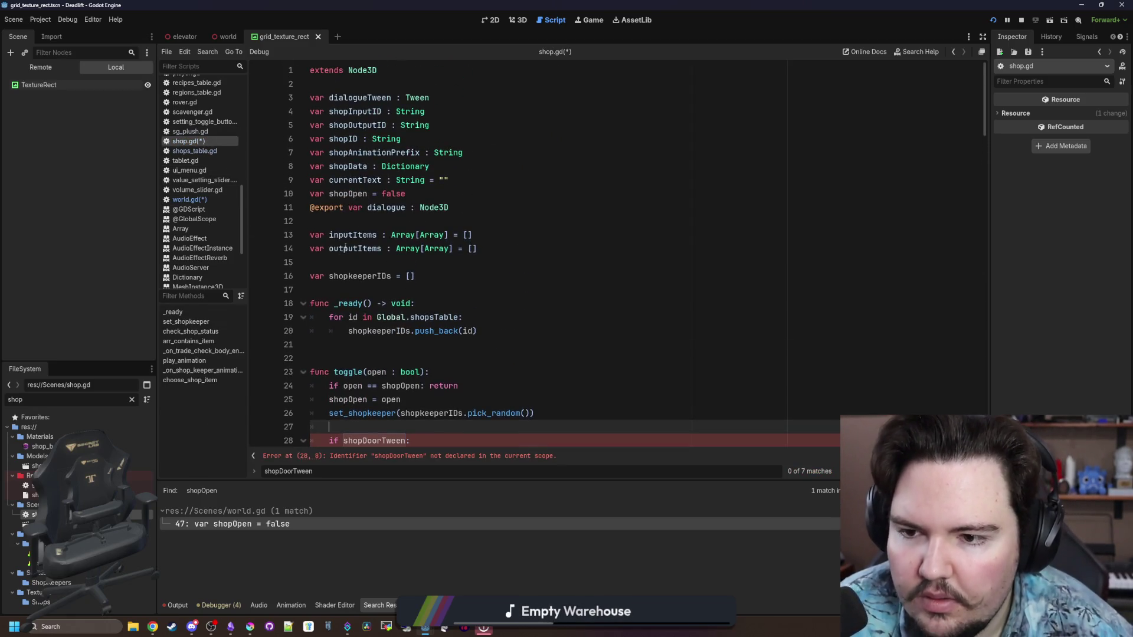
- Paste the shopDoorTween declaration into shop.gd below the item arrays
{"action": "left_click", "coordinate": [337, 256]}
{"action": "key", "text": "Return"}
{"action": "scroll", "coordinate": [447, 322], "scroll_direction": "down", "scroll_amount": 6}
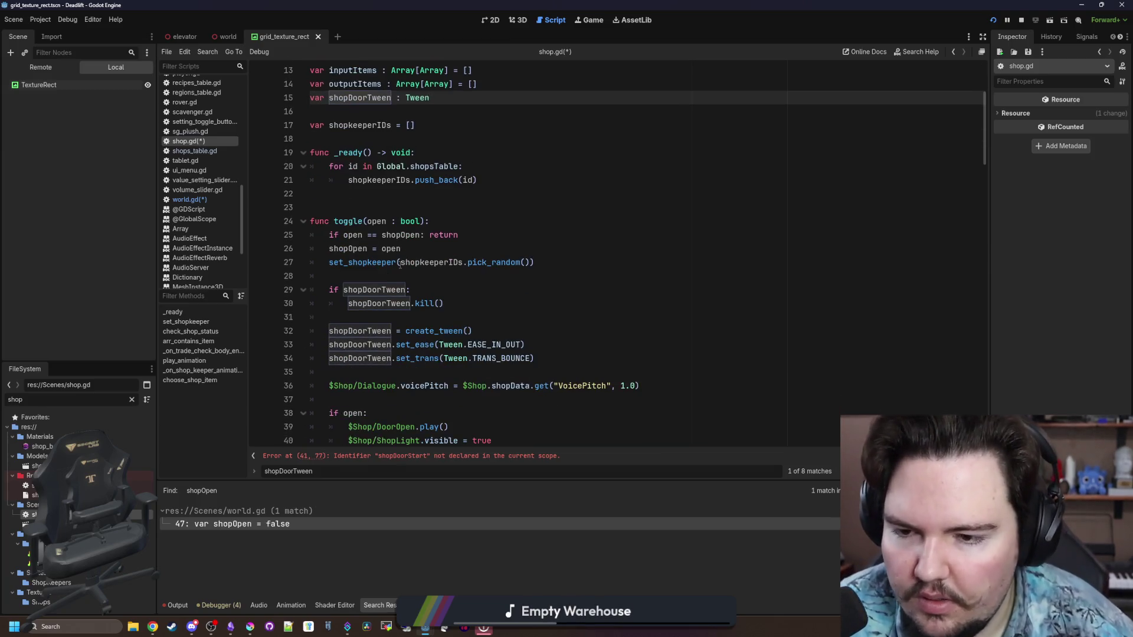
{"action": "left_click", "coordinate": [447, 321]}
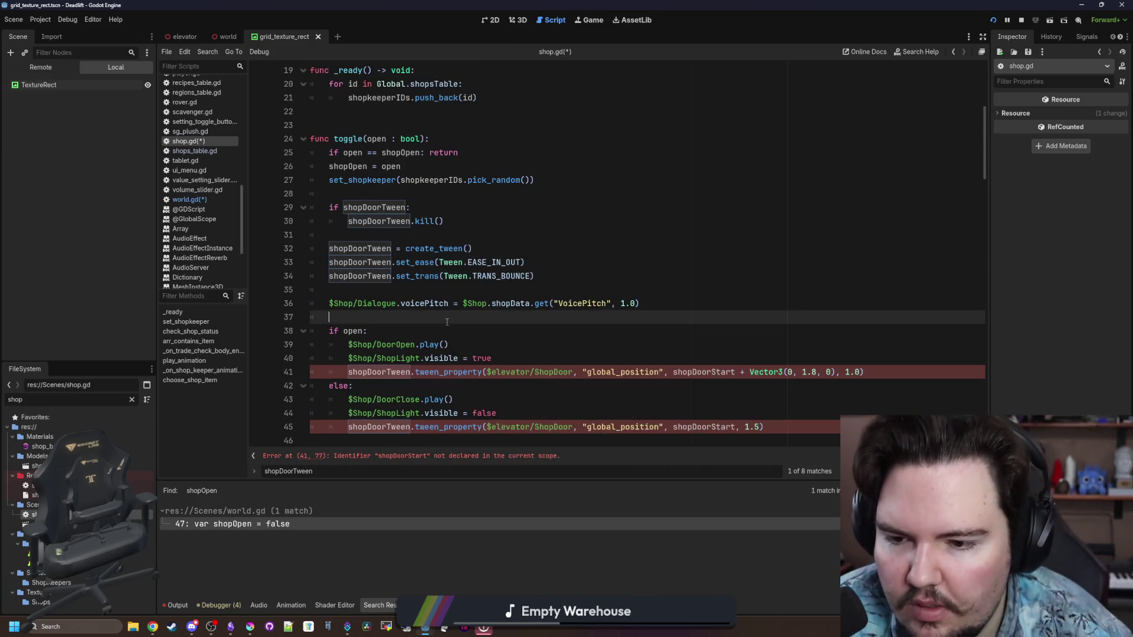
{"action": "scroll", "coordinate": [447, 322], "scroll_direction": "down", "scroll_amount": 2}
{"action": "left_click", "coordinate": [524, 298]}
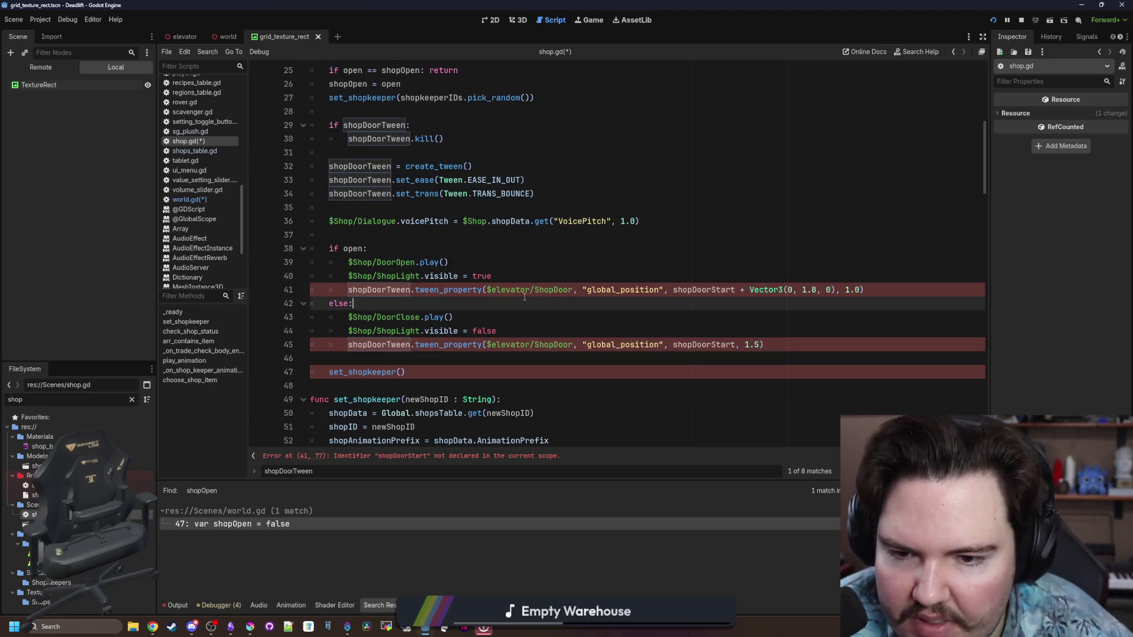
- Save world.gd and check every use of shopDoorTween in shop.gd
{"action": "left_click", "coordinate": [190, 199]}
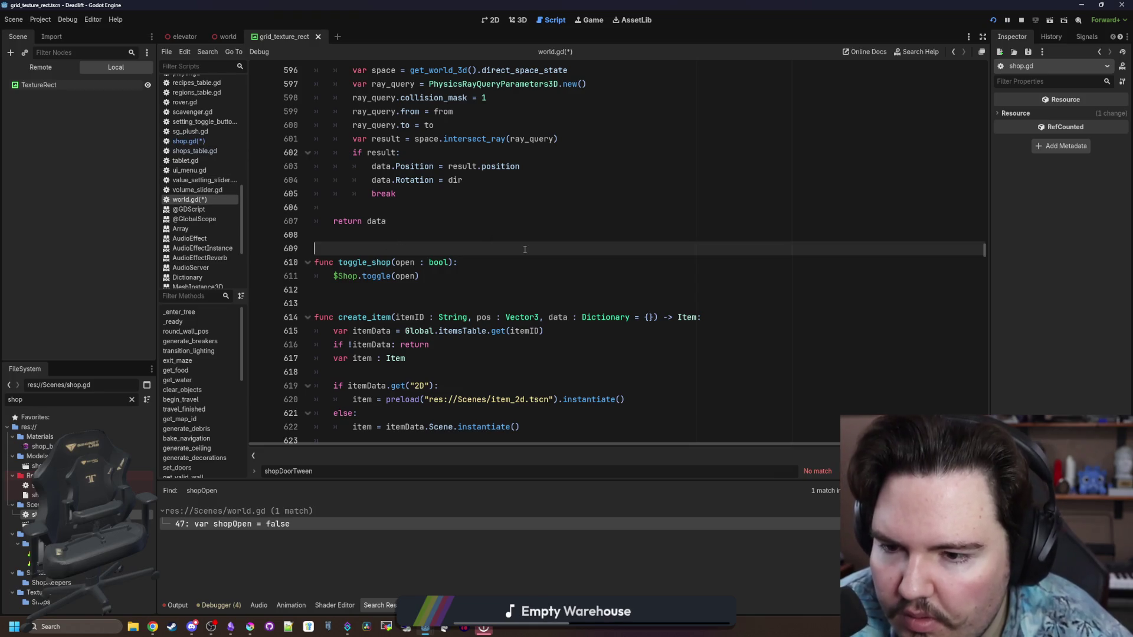
{"action": "key", "text": "ctrl+s"}
{"action": "left_click", "coordinate": [196, 141]}
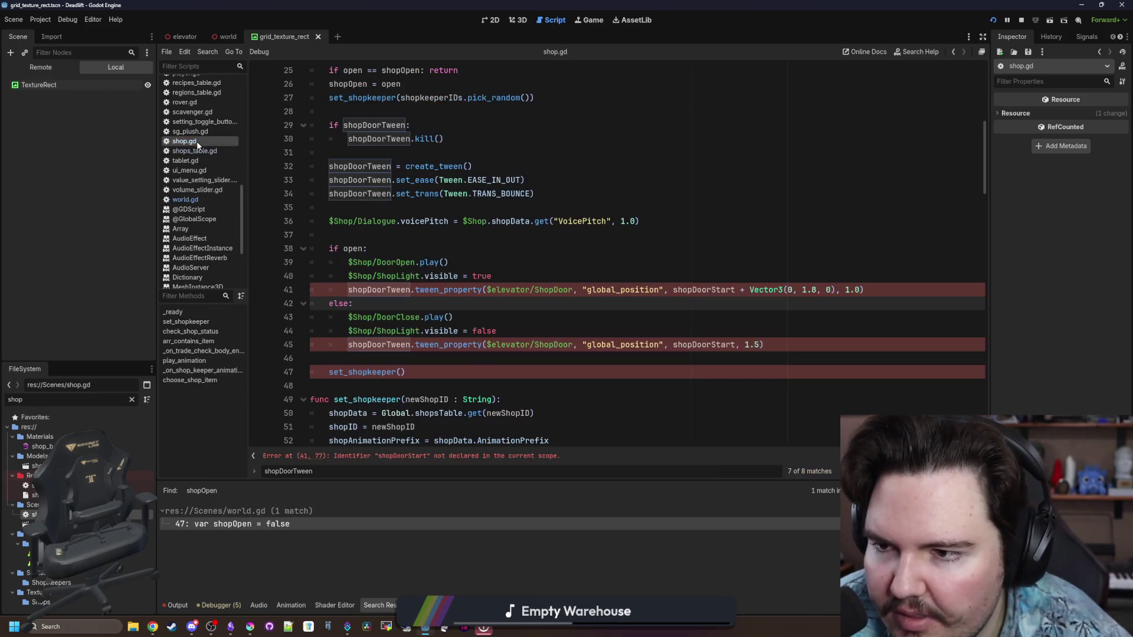
{"action": "left_click", "coordinate": [384, 293]}
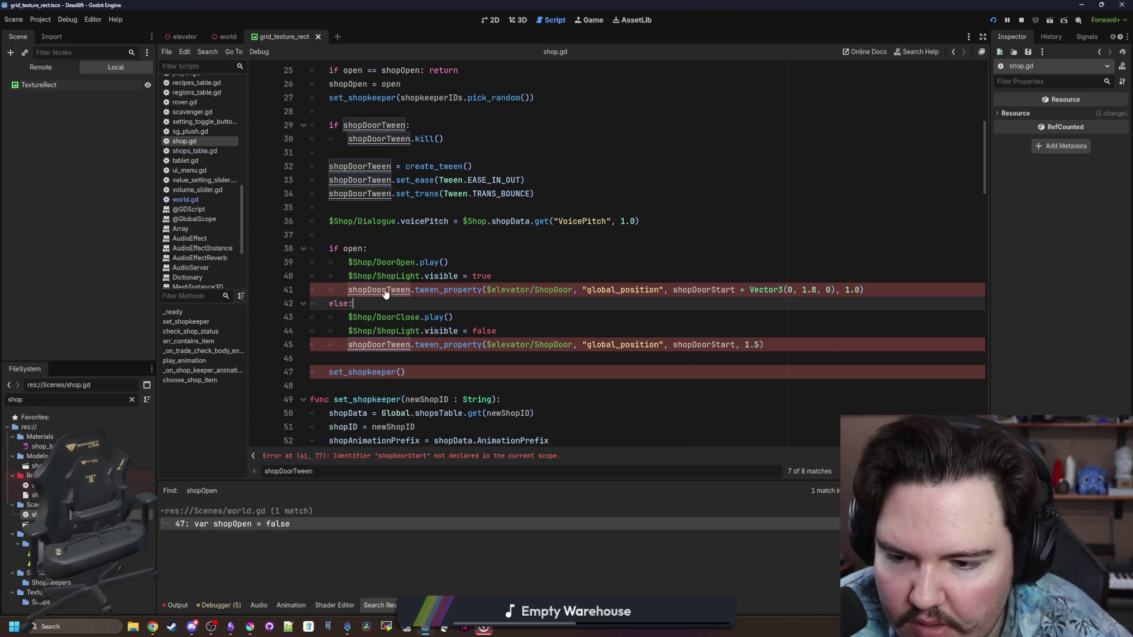
{"action": "left_click", "coordinate": [203, 190]}
- Cut the shopDoorStart declaration from world.gd and find where it is assigned
{"action": "left_click", "coordinate": [188, 200]}
{"action": "key", "text": "ctrl+f"}
{"action": "type", "text": "shopDoorSta"}
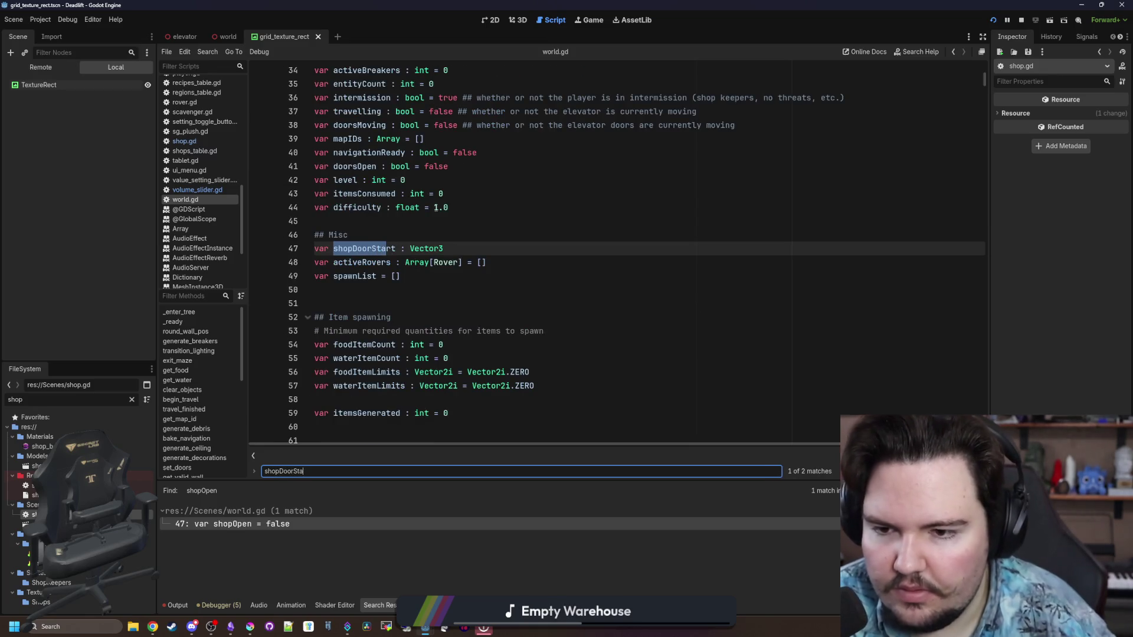
{"action": "type", "text": "rt"}
{"action": "left_click", "coordinate": [300, 254]}
{"action": "key", "text": "ctrl+shift+k"}
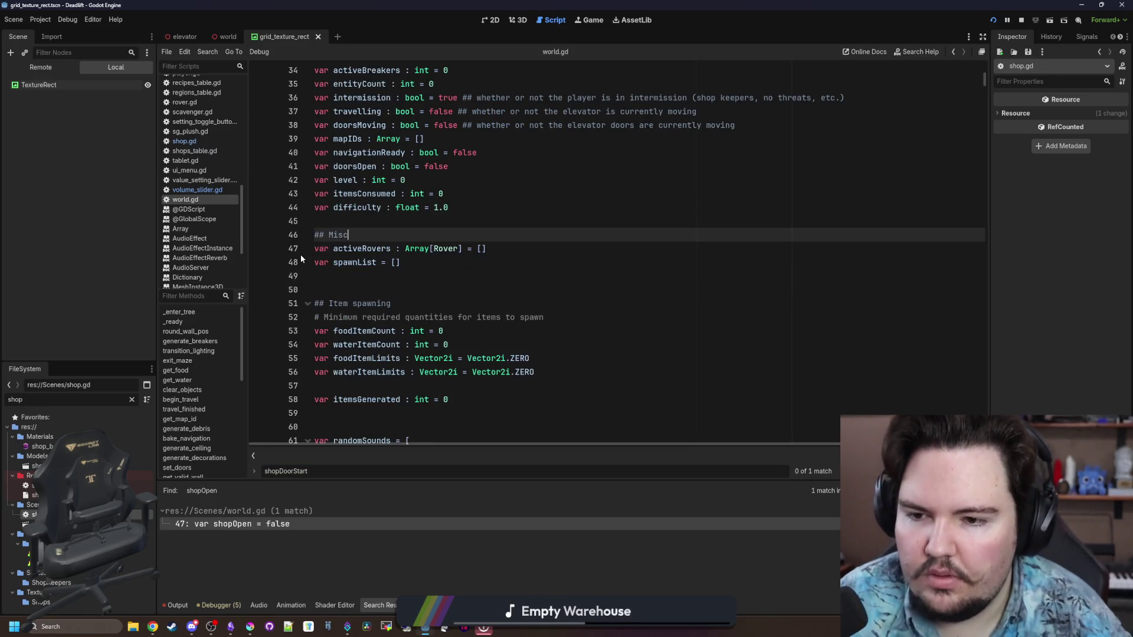
{"action": "left_click", "coordinate": [468, 304]}
{"action": "key", "text": "ctrl+f"}
{"action": "key", "text": "Return"}
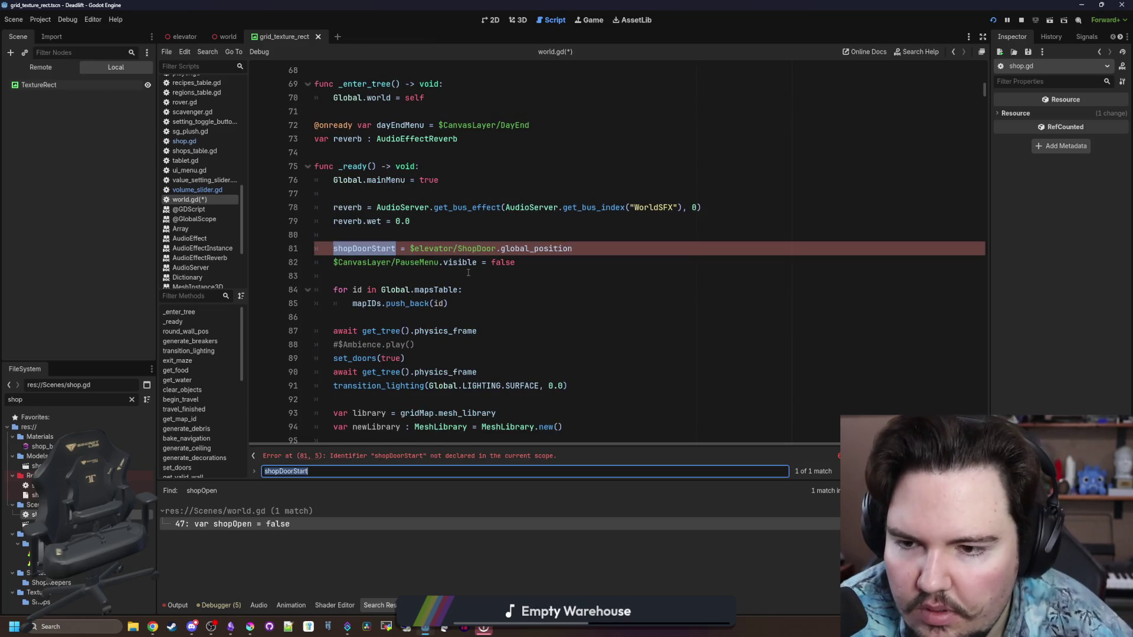
- Remove the shopDoorStart declaration and its _ready assignment from world.gd, then save
{"action": "left_click", "coordinate": [373, 234]}
{"action": "type", "text": "var shopDoorStart : Vector3"}
{"action": "left_click_drag", "start_coordinate": [575, 249], "coordinate": [279, 236]}
{"action": "key", "text": "ctrl+c"}
{"action": "key", "text": "BackSpace"}
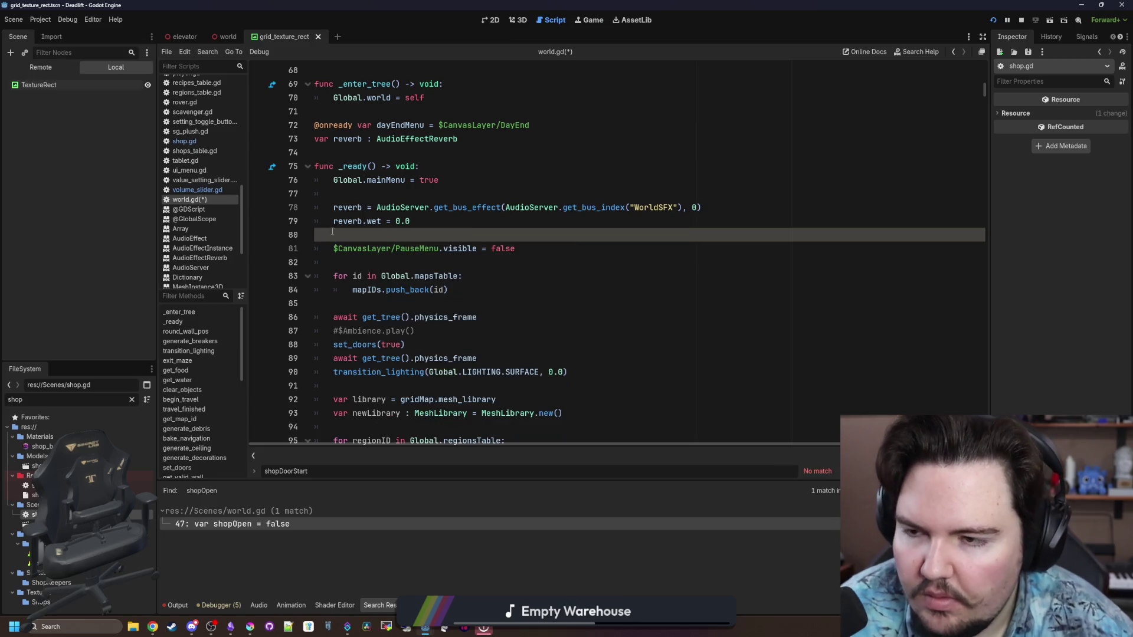
{"action": "left_click", "coordinate": [444, 248]}
{"action": "key", "text": "ctrl+s"}
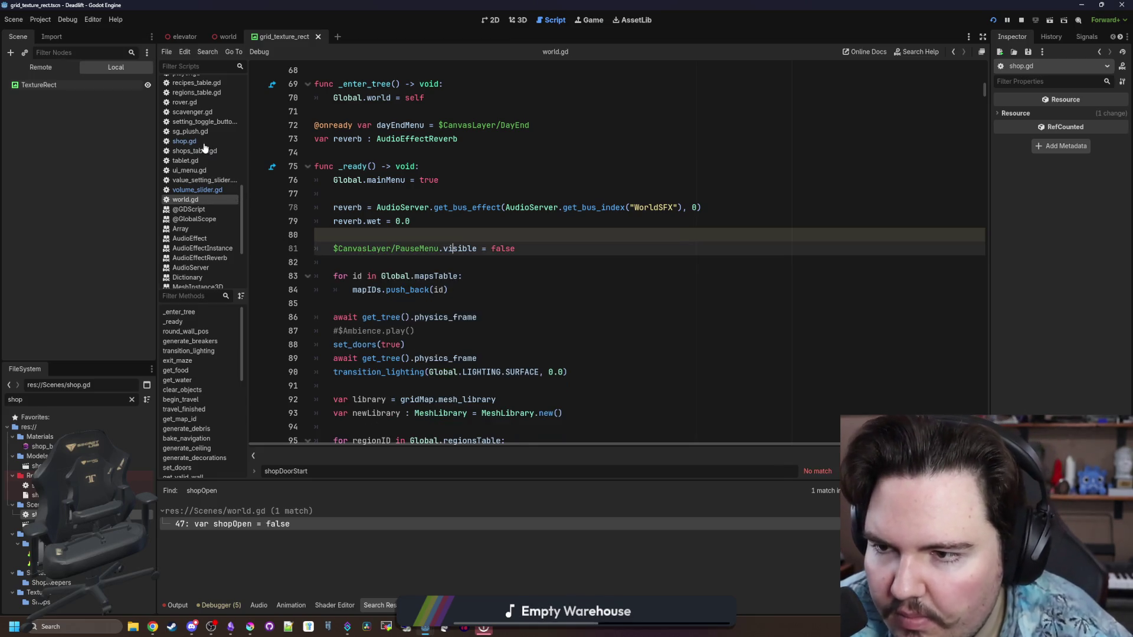
- Paste the shopDoorStart lines after shopkeeperIDs in shop.gd, unindent the declaration, and cut the assignment
{"action": "left_click", "coordinate": [203, 142]}
{"action": "scroll", "coordinate": [360, 208], "scroll_direction": "up", "scroll_amount": 7}
{"action": "left_click", "coordinate": [338, 264]}
{"action": "key", "text": "Return"}
{"action": "key", "text": "ctrl+v"}
{"action": "left_click", "coordinate": [589, 290]}
{"action": "key", "text": "Up"}
{"action": "key", "text": "shift+Tab"}
{"action": "left_click_drag", "start_coordinate": [589, 291], "coordinate": [326, 293]}
{"action": "key", "text": "ctrl+x"}
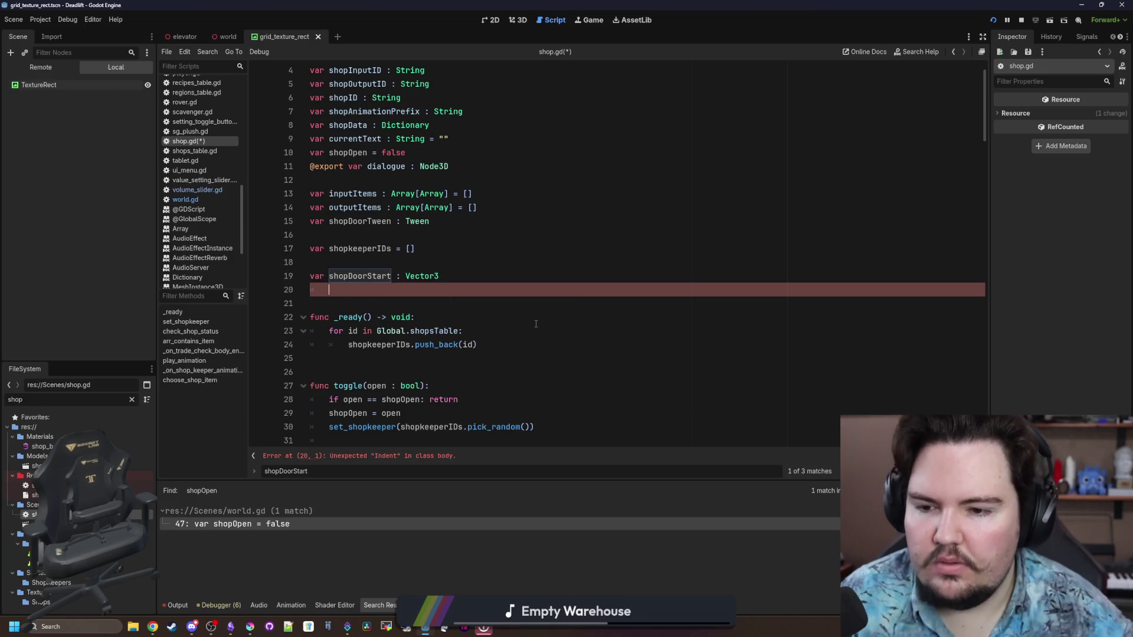
- Move the shopDoorStart assignment into shop.gd's _ready with a "../" node path, then run the project
{"action": "left_click", "coordinate": [524, 334]}
{"action": "left_click", "coordinate": [511, 318]}
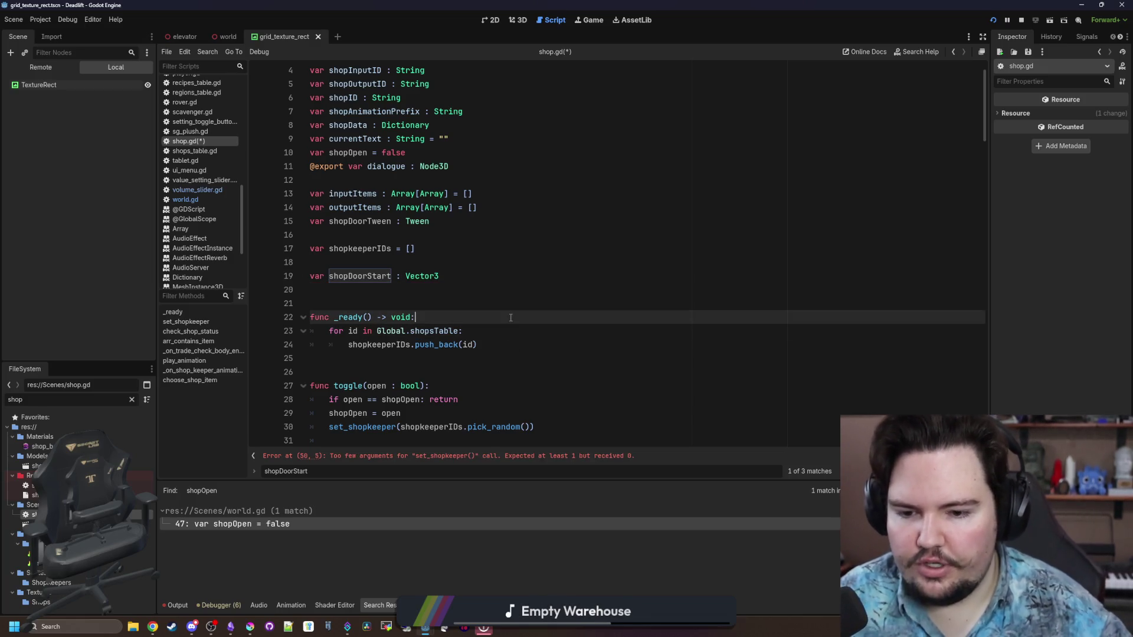
{"action": "key", "text": "Return"}
{"action": "key", "text": "ctrl+v"}
{"action": "scroll", "coordinate": [456, 308], "scroll_direction": "down", "scroll_amount": 1}
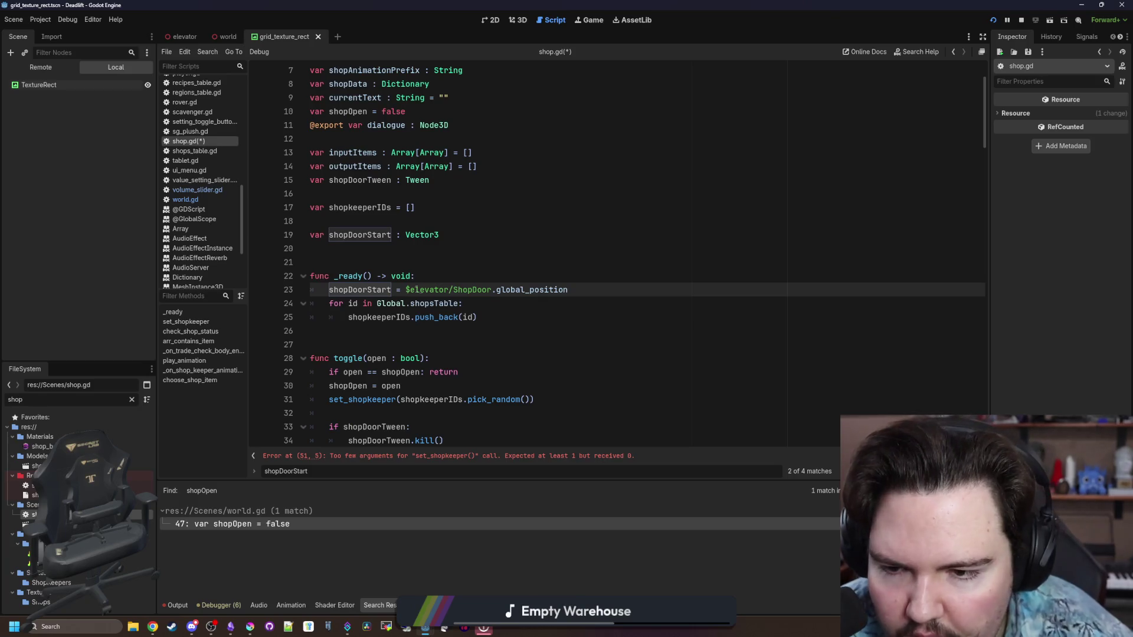
{"action": "type", "text": "../"}
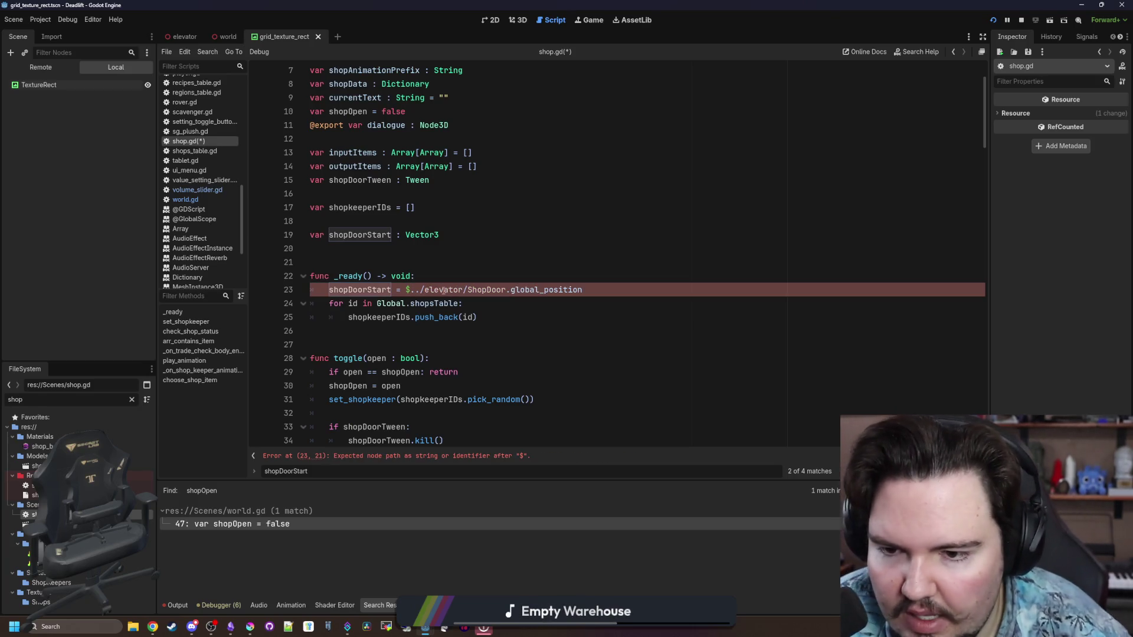
{"action": "type", "text": "\""}
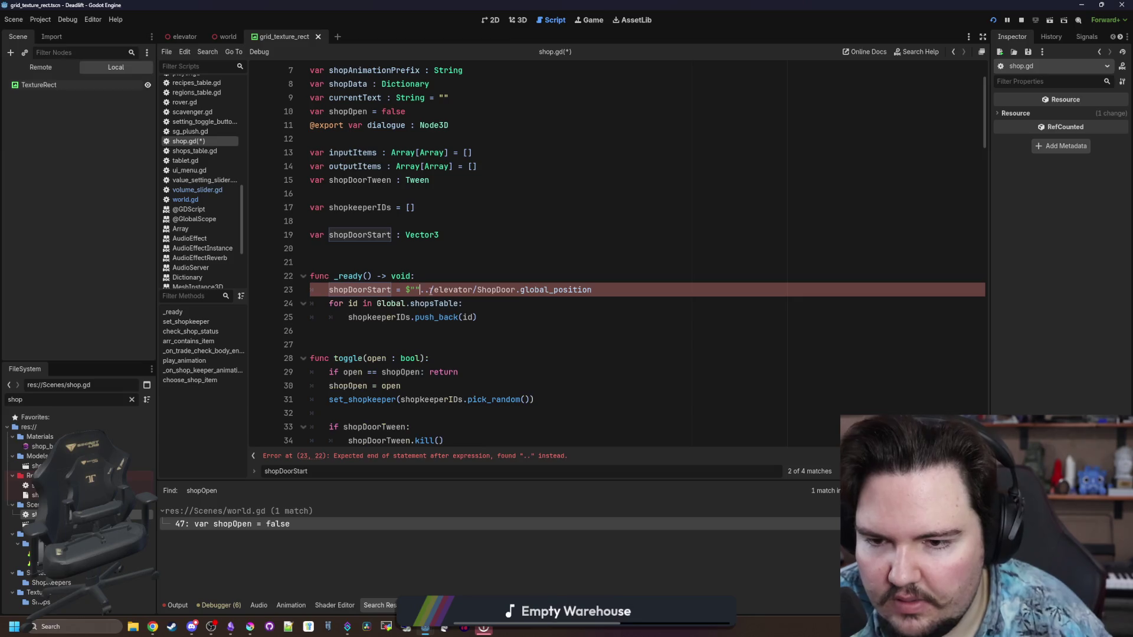
{"action": "type", "text": "\""}
{"action": "left_click", "coordinate": [589, 19]}
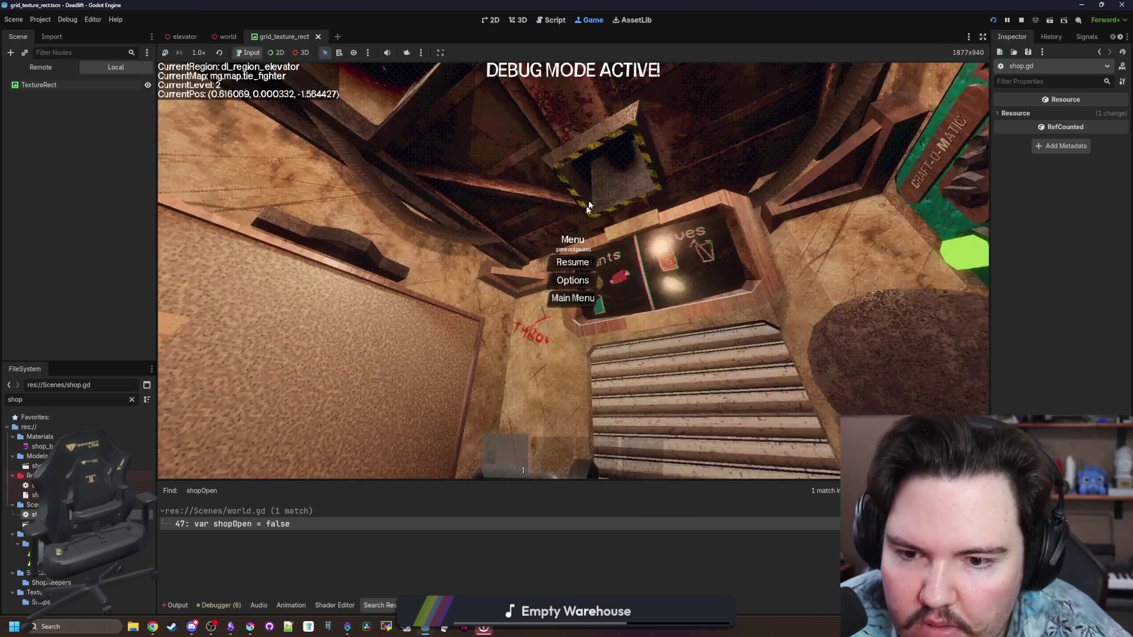
- Resume the game, walk around the elevator, then pause and stop the running game
{"action": "left_click", "coordinate": [573, 262]}
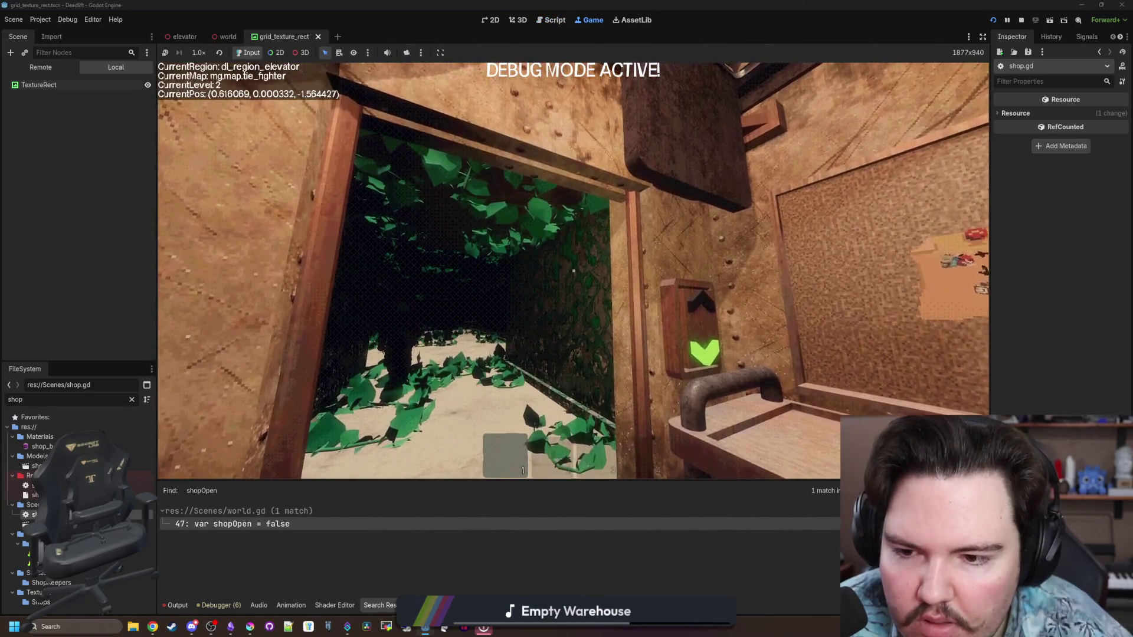
{"action": "key", "text": "w"}
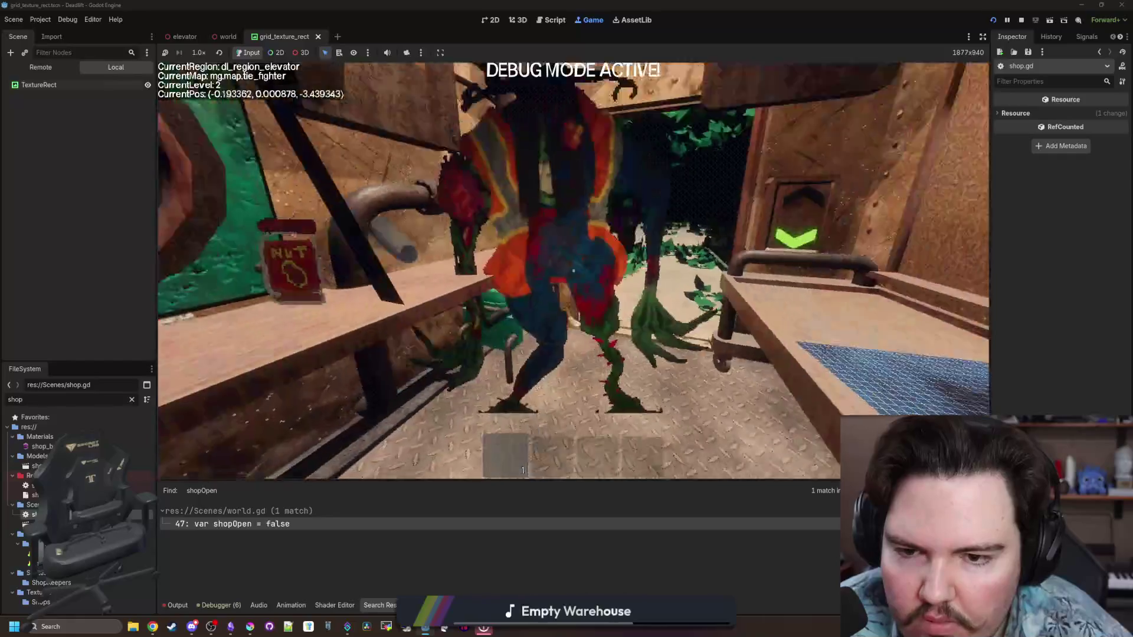
{"action": "key", "text": "Escape"}
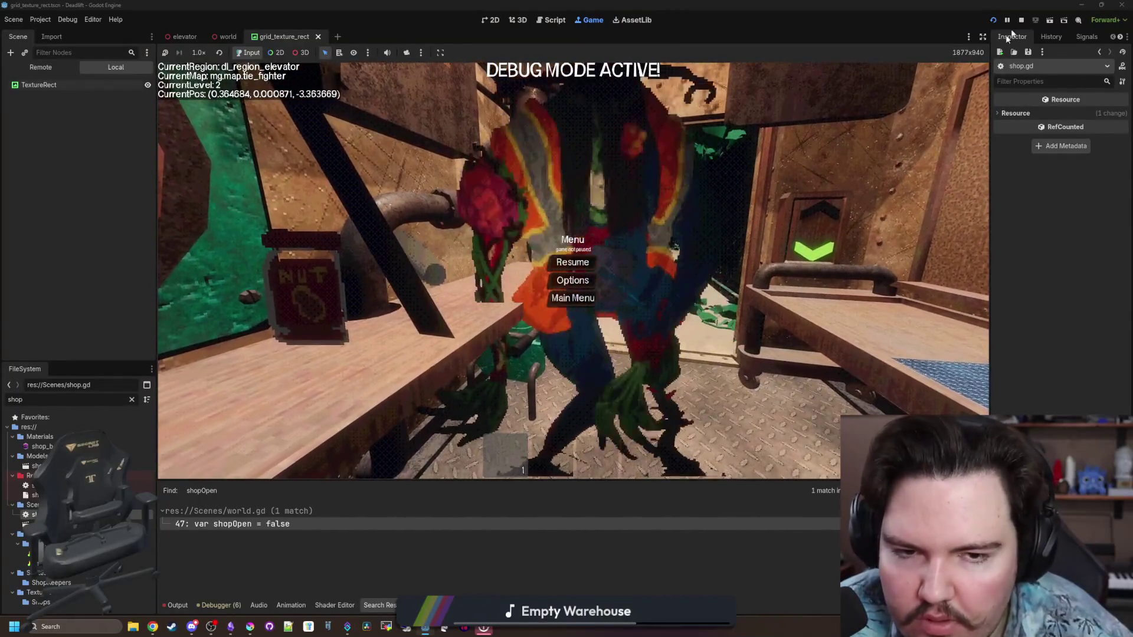
{"action": "left_click", "coordinate": [1020, 20]}
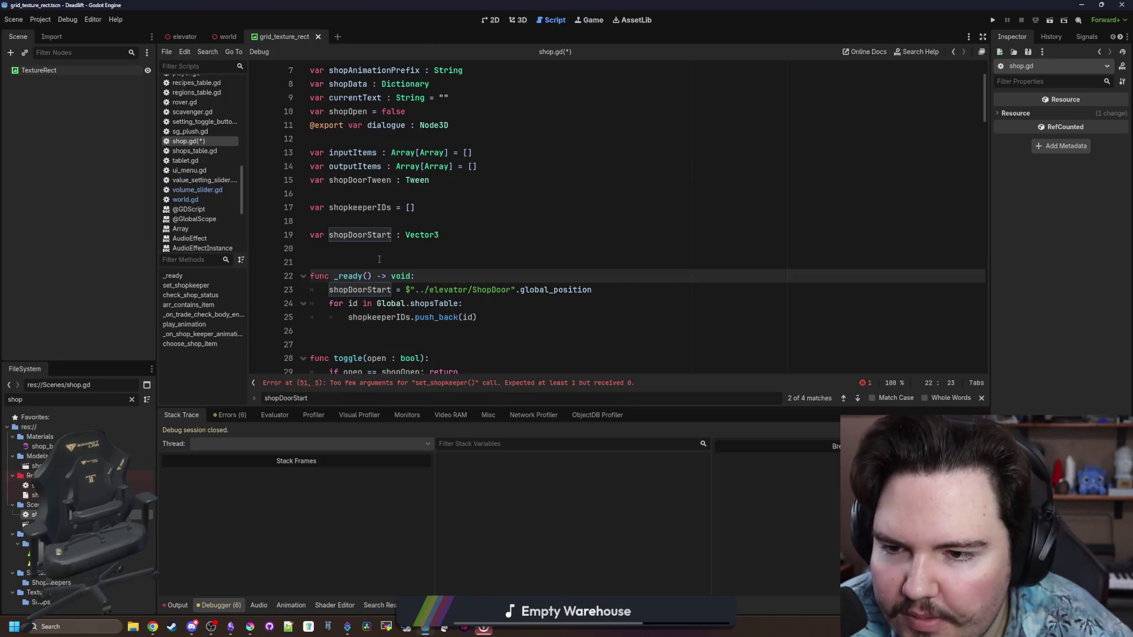
- Change the shop door node paths on lines 45 and 49 to "../elevator/ShopDoor"
{"action": "left_click", "coordinate": [379, 260]}
{"action": "scroll", "coordinate": [380, 260], "scroll_direction": "down", "scroll_amount": 1}
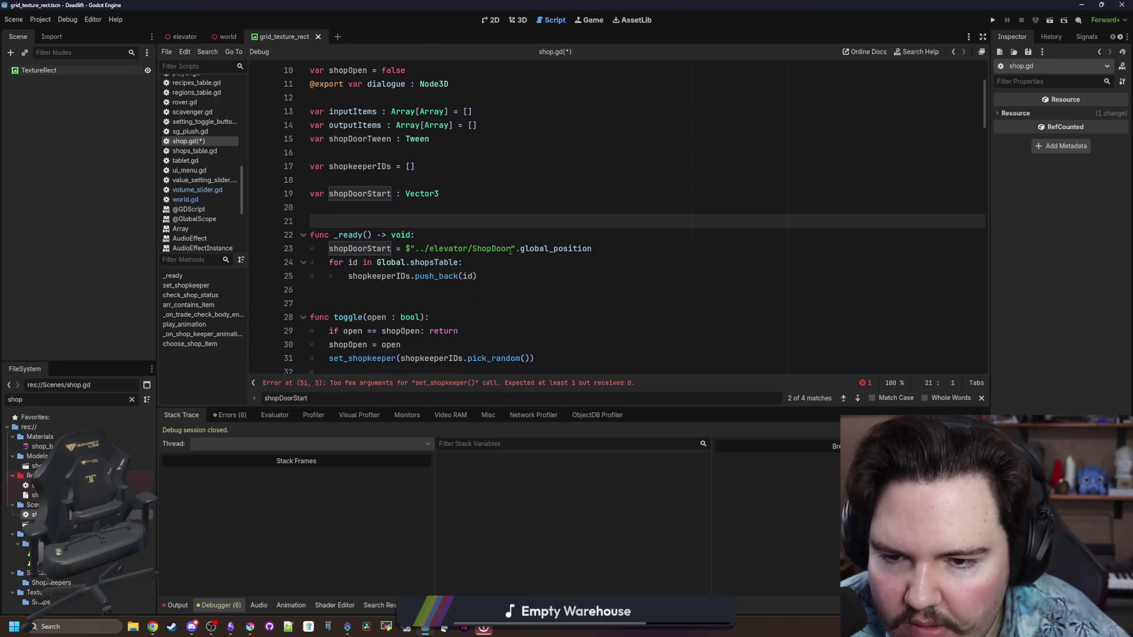
{"action": "scroll", "coordinate": [509, 248], "scroll_direction": "down", "scroll_amount": 6}
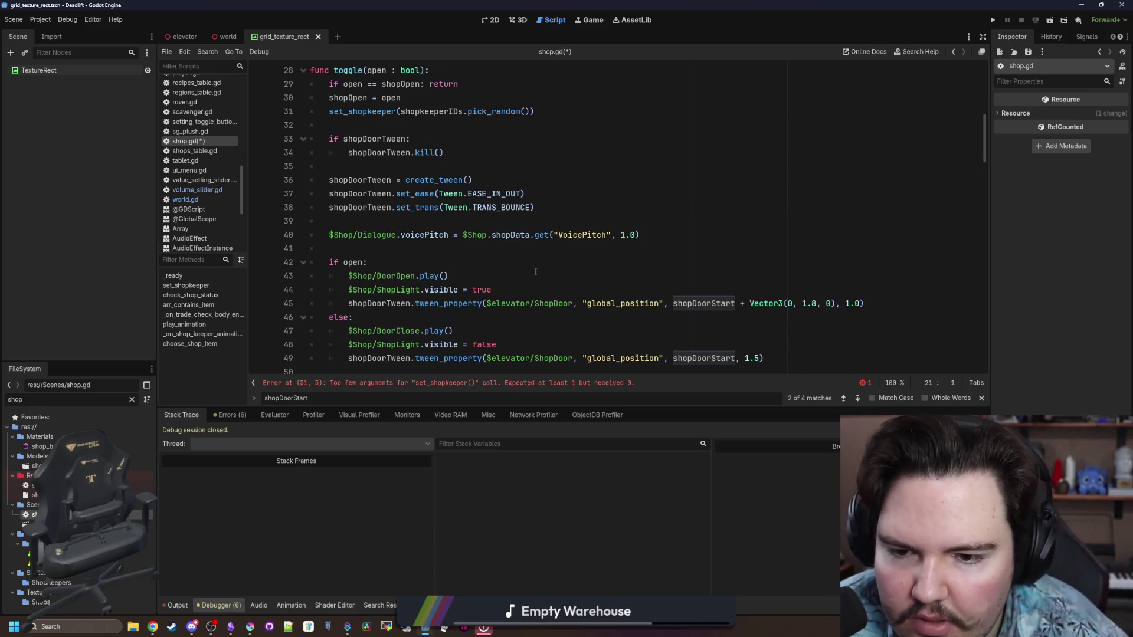
{"action": "scroll", "coordinate": [511, 314], "scroll_direction": "down", "scroll_amount": 1}
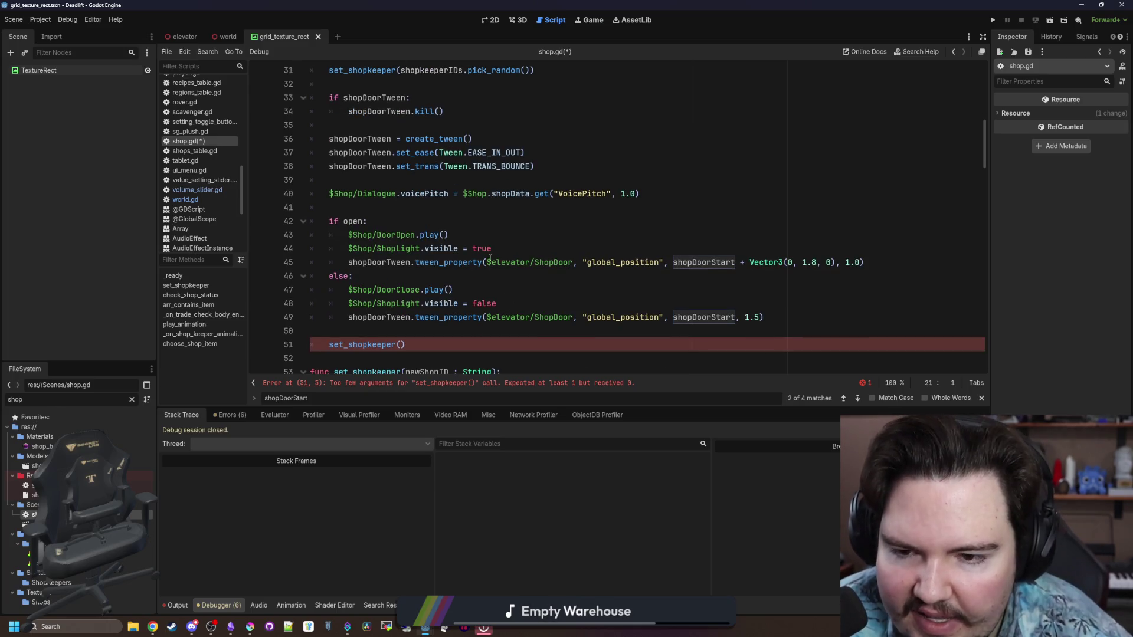
{"action": "left_click", "coordinate": [487, 262]}
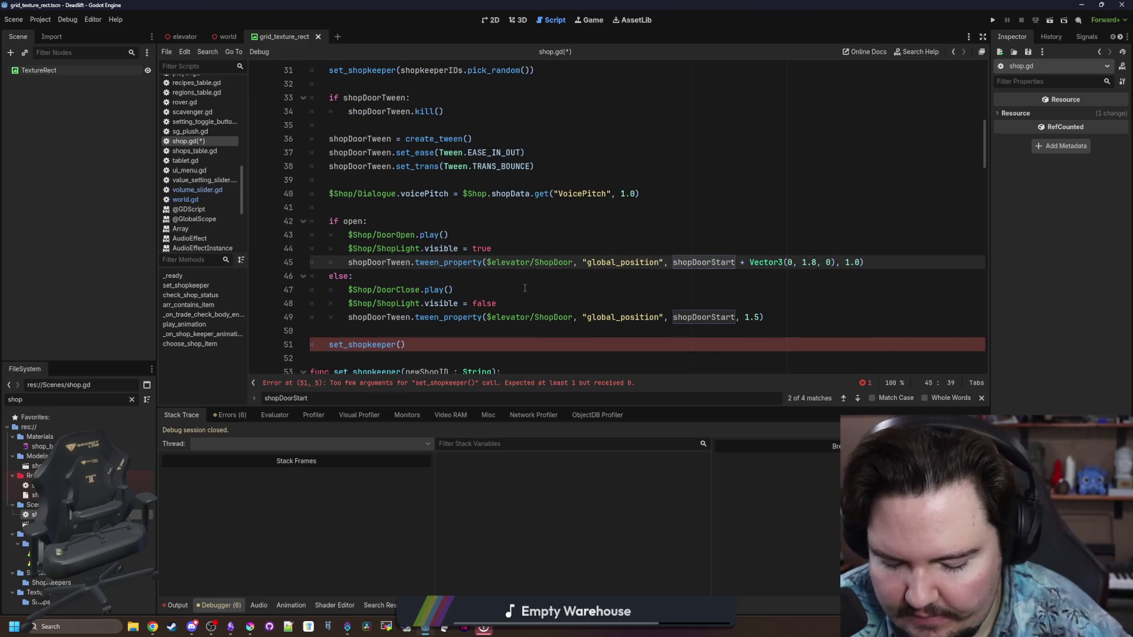
{"action": "type", "text": "\"../"}
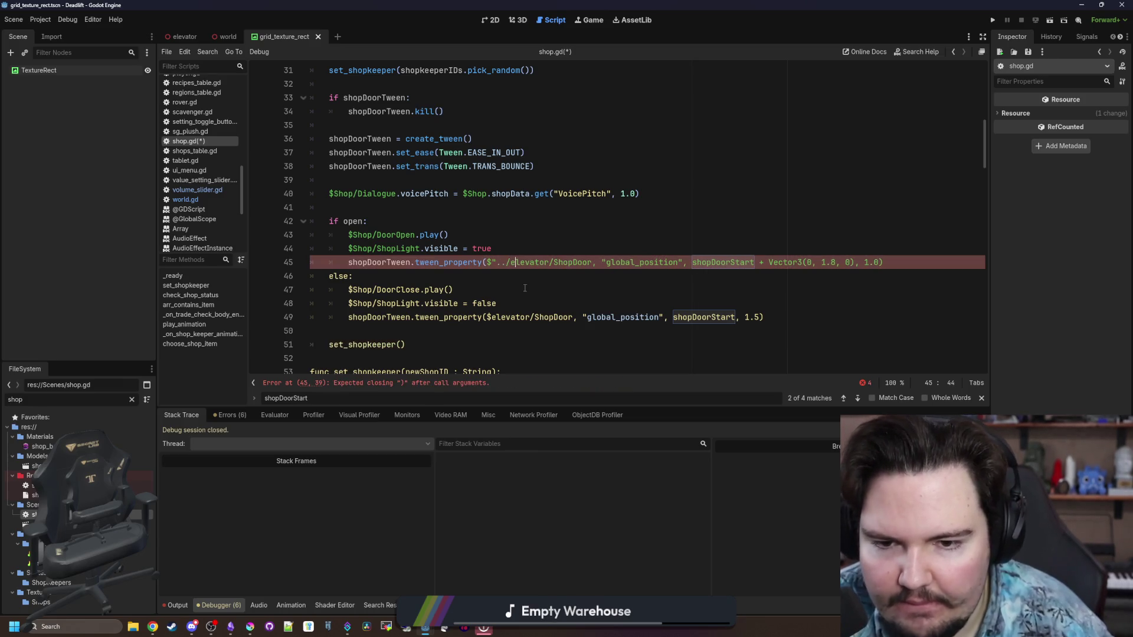
{"action": "type", "text": "\""}
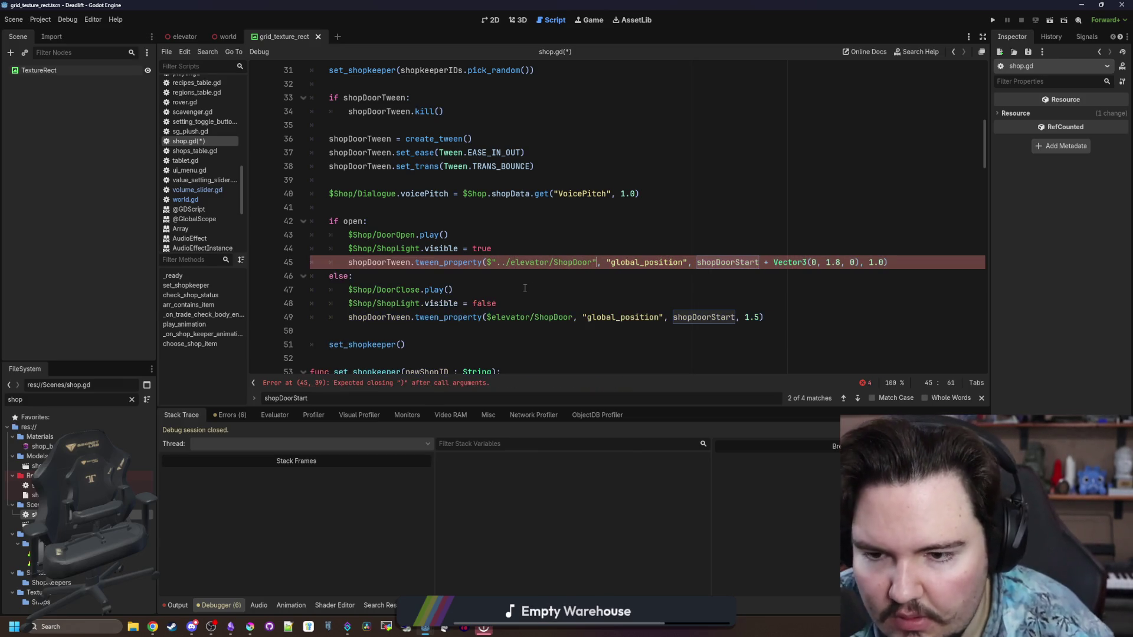
{"action": "left_click", "coordinate": [492, 317]}
{"action": "type", "text": "\"./"}
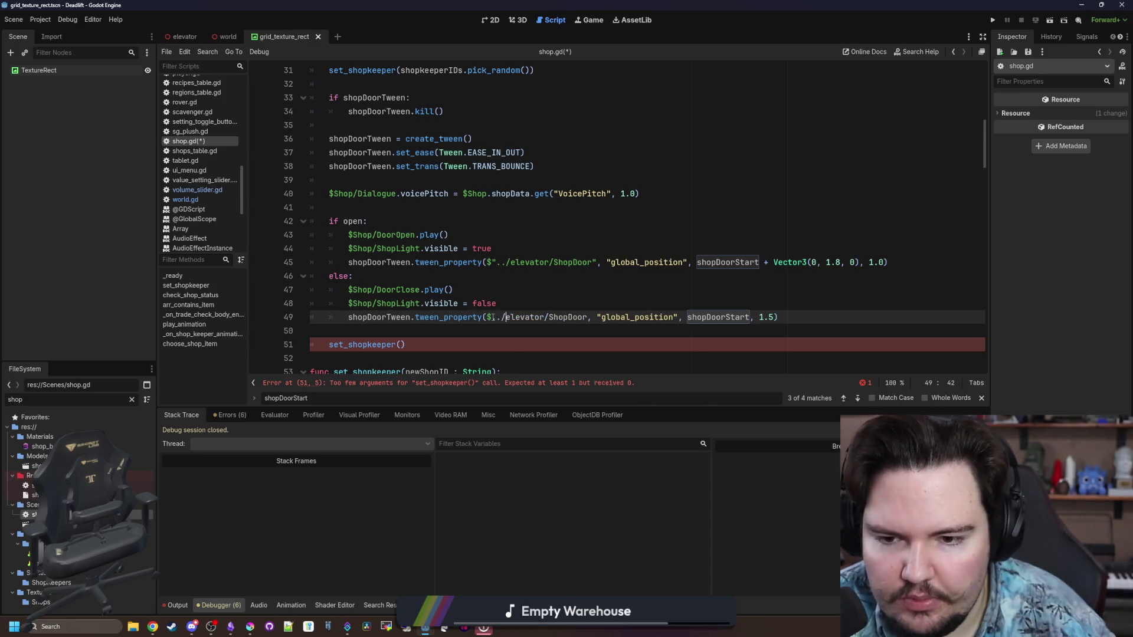
{"action": "type", "text": "\"."}
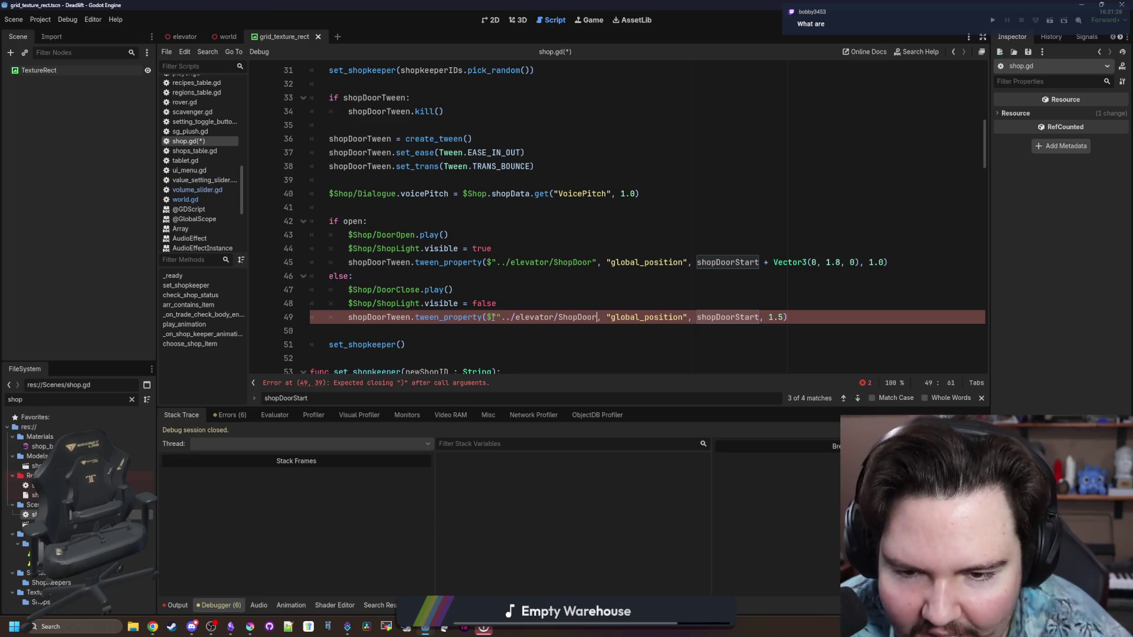
{"action": "type", "text": "\""}
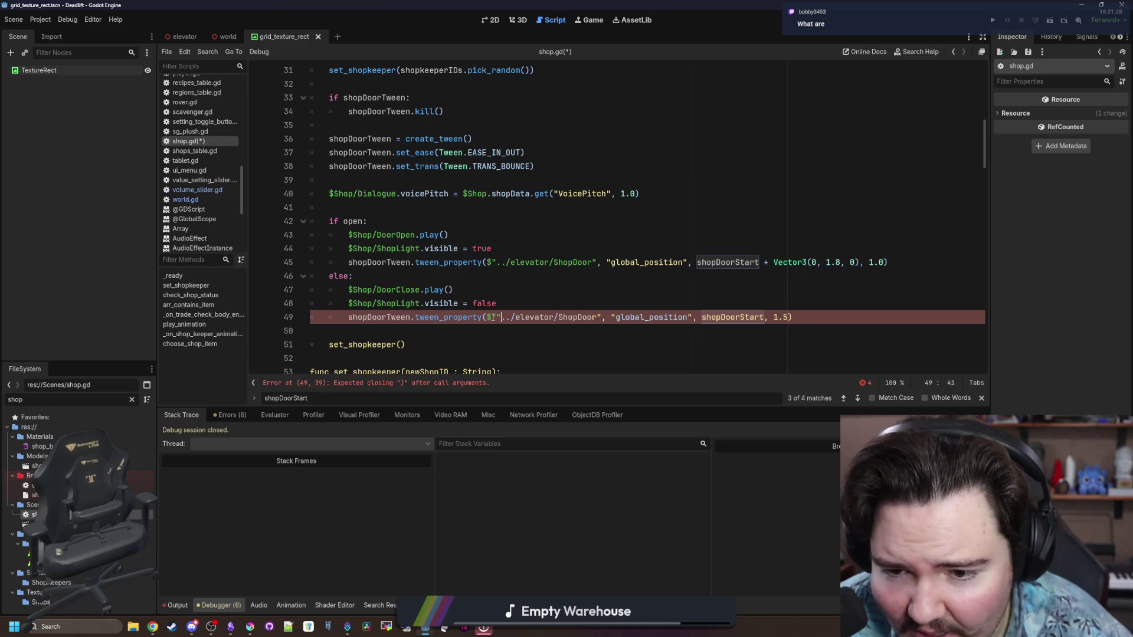
{"action": "key", "text": "BackSpace"}
{"action": "left_click", "coordinate": [535, 299]}
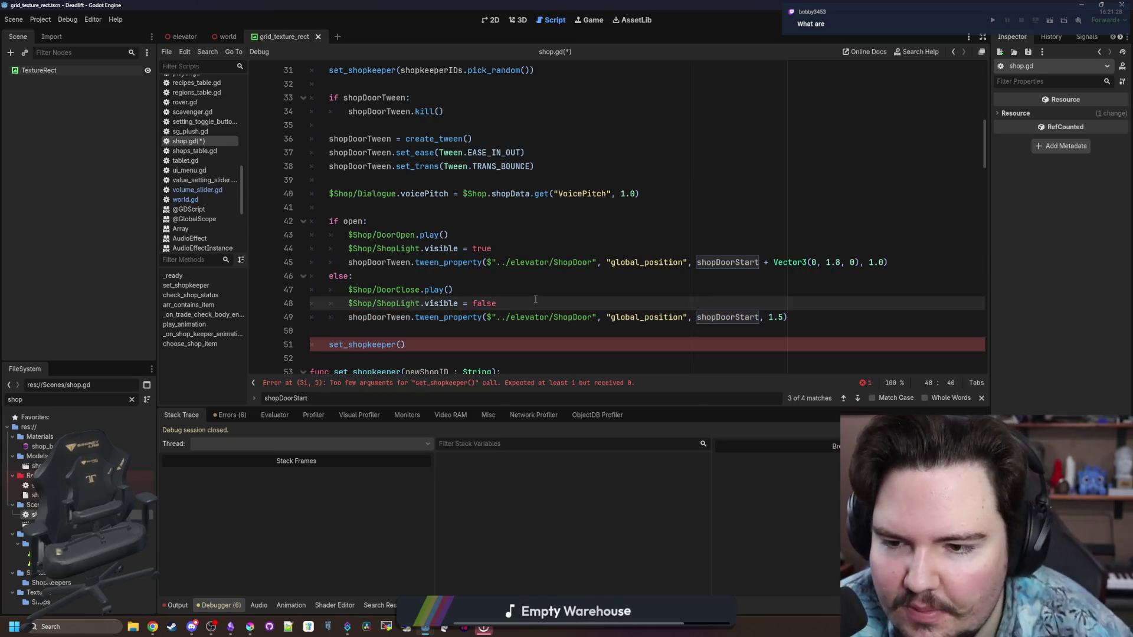
- Delete the erroring set_shopkeeper() line 51 in shop.gd
{"action": "scroll", "coordinate": [407, 319], "scroll_direction": "down", "scroll_amount": 1}
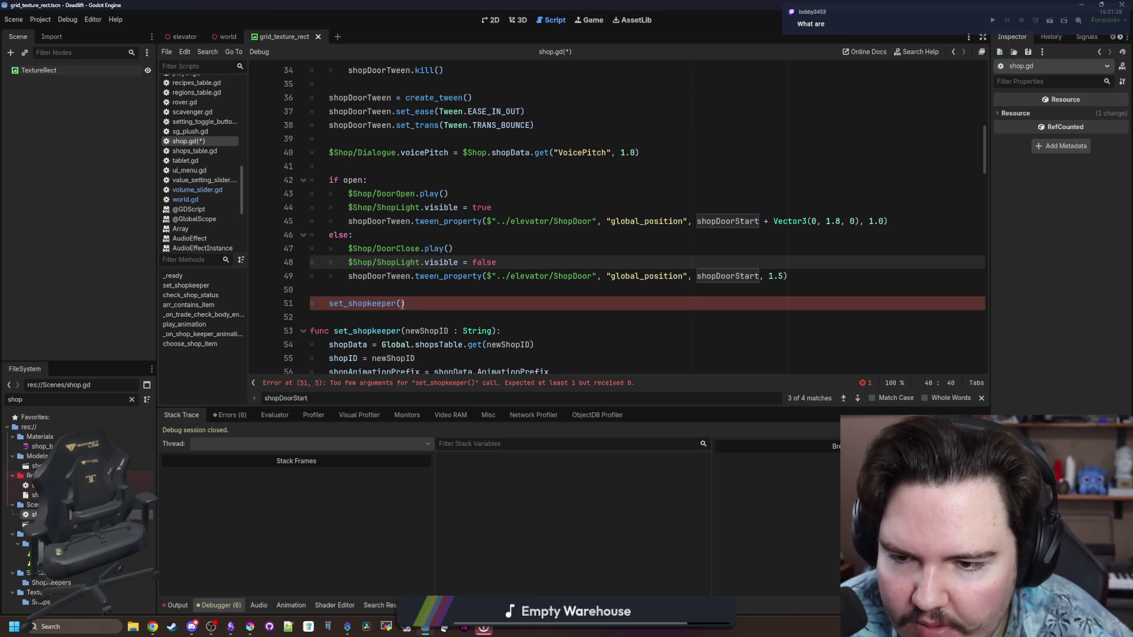
{"action": "left_click", "coordinate": [402, 303]}
{"action": "scroll", "coordinate": [482, 287], "scroll_direction": "up", "scroll_amount": 4}
{"action": "scroll", "coordinate": [455, 301], "scroll_direction": "down", "scroll_amount": 4}
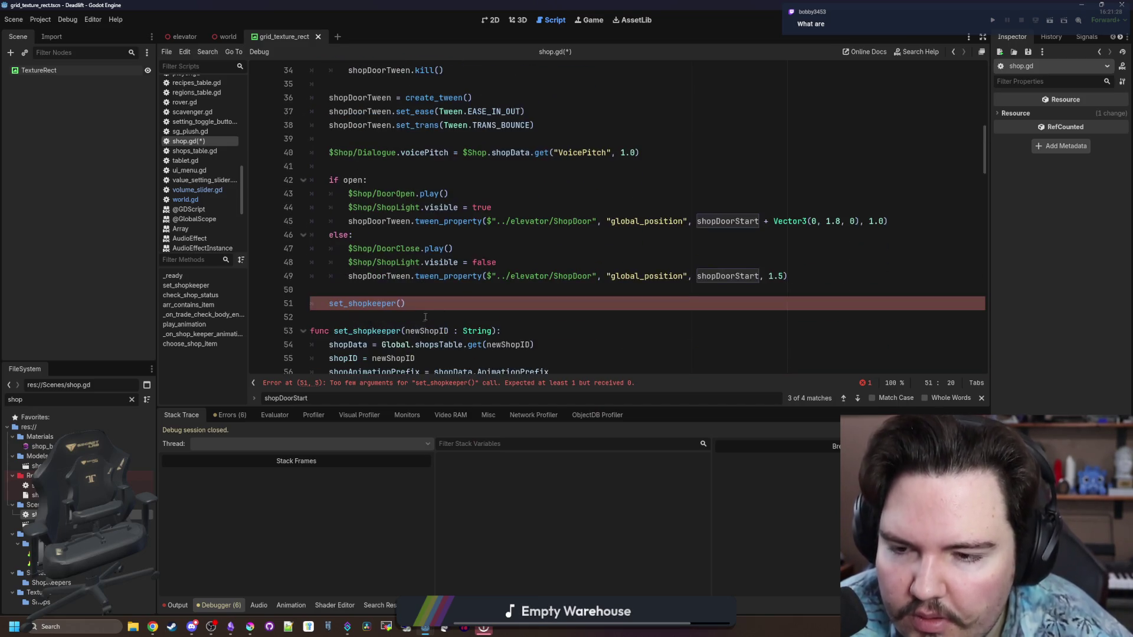
{"action": "triple_click", "coordinate": [442, 302]}
{"action": "key", "text": "BackSpace"}
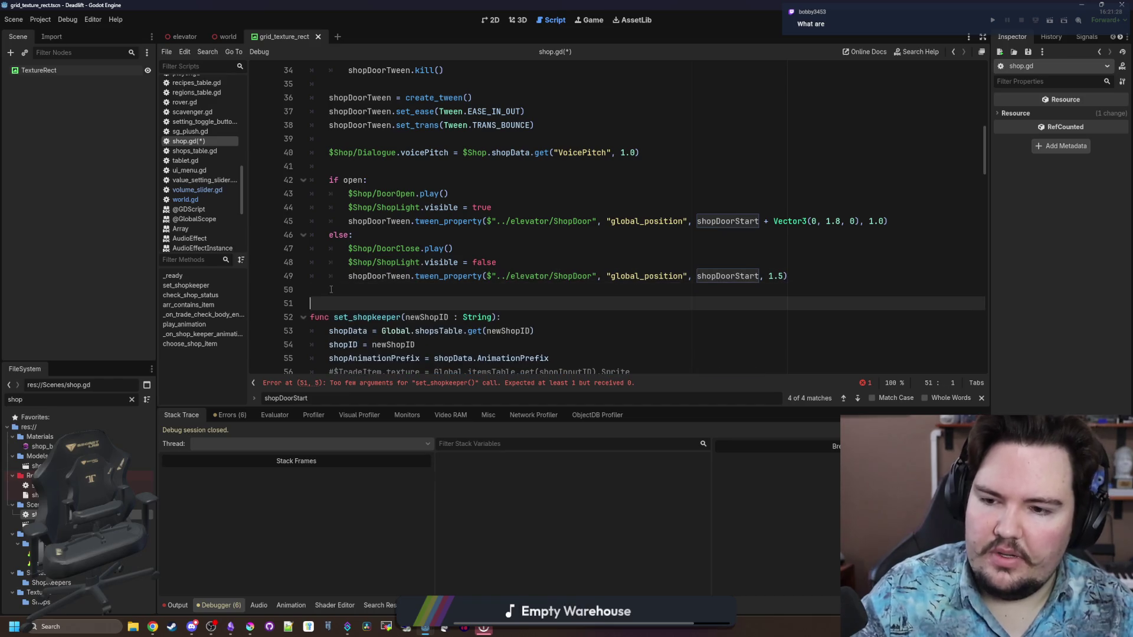
- Scroll through shop.gd reviewing the code around the _ready function
{"action": "scroll", "coordinate": [426, 254], "scroll_direction": "up", "scroll_amount": 1}
{"action": "scroll", "coordinate": [426, 254], "scroll_direction": "up", "scroll_amount": 3}
{"action": "scroll", "coordinate": [426, 254], "scroll_direction": "down", "scroll_amount": 8}
{"action": "scroll", "coordinate": [427, 255], "scroll_direction": "down", "scroll_amount": 14}
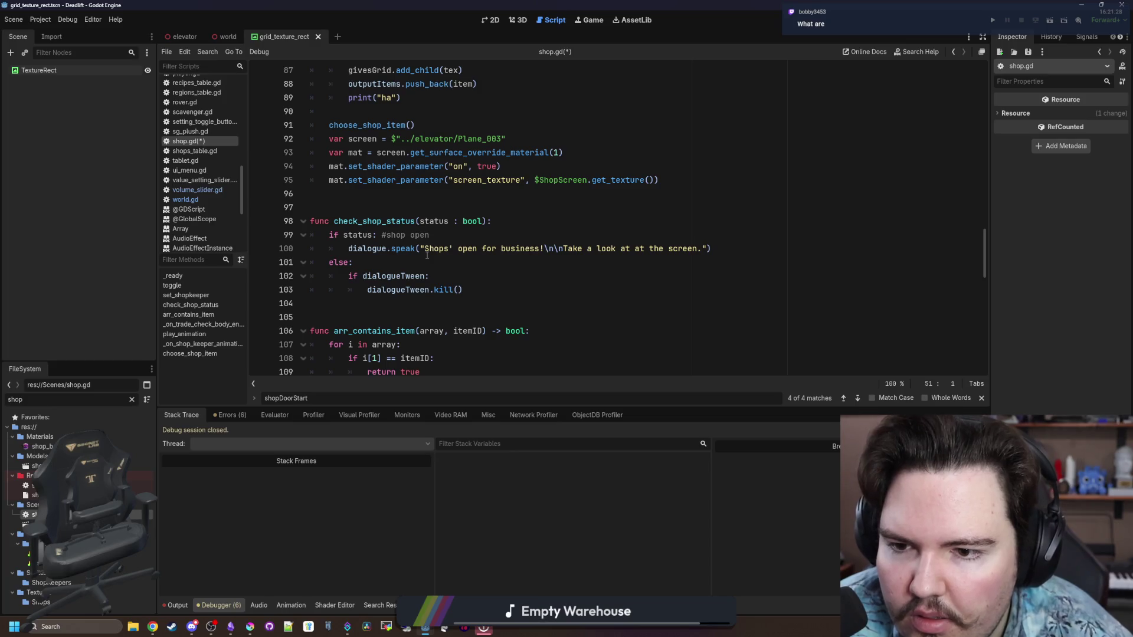
{"action": "scroll", "coordinate": [427, 255], "scroll_direction": "down", "scroll_amount": 4}
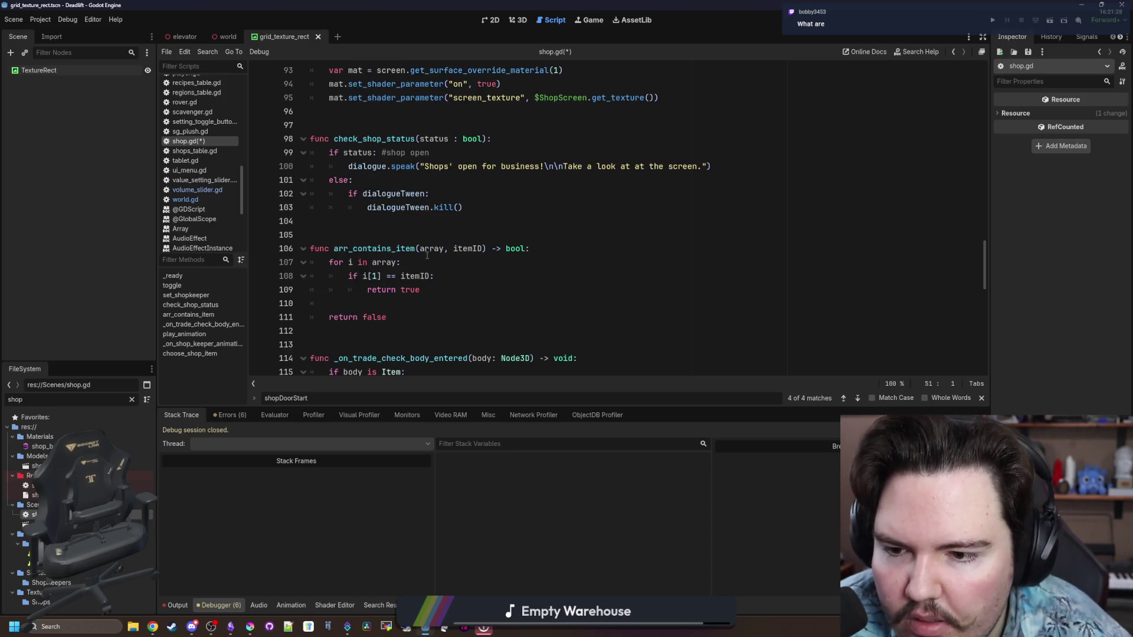
{"action": "scroll", "coordinate": [427, 255], "scroll_direction": "up", "scroll_amount": 4}
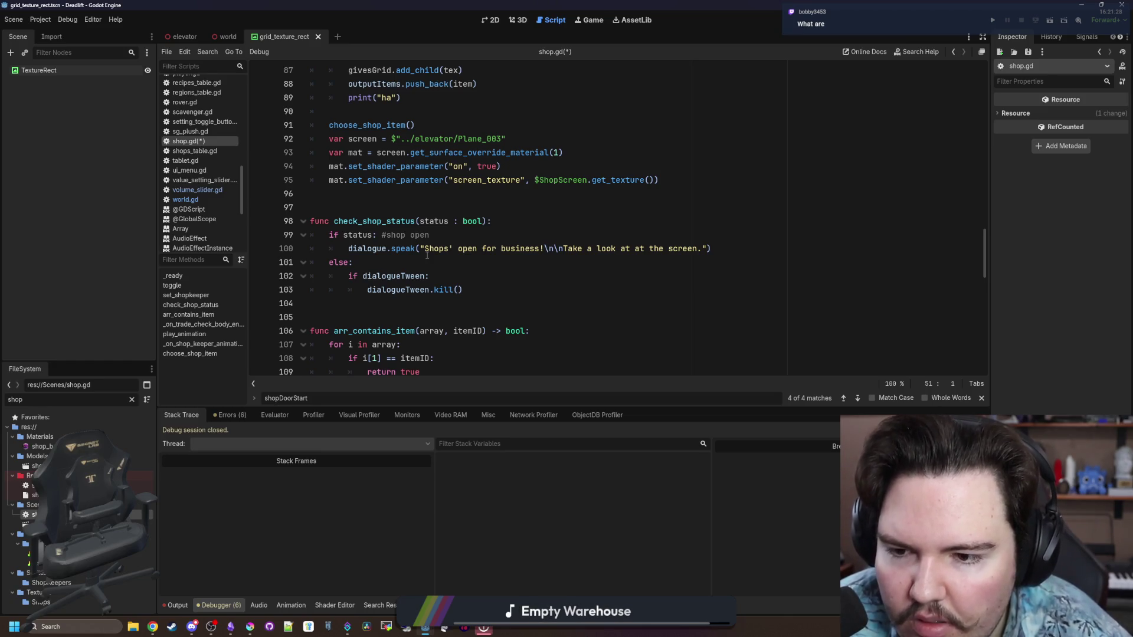
{"action": "scroll", "coordinate": [427, 255], "scroll_direction": "down", "scroll_amount": 4}
{"action": "scroll", "coordinate": [426, 255], "scroll_direction": "down", "scroll_amount": 4}
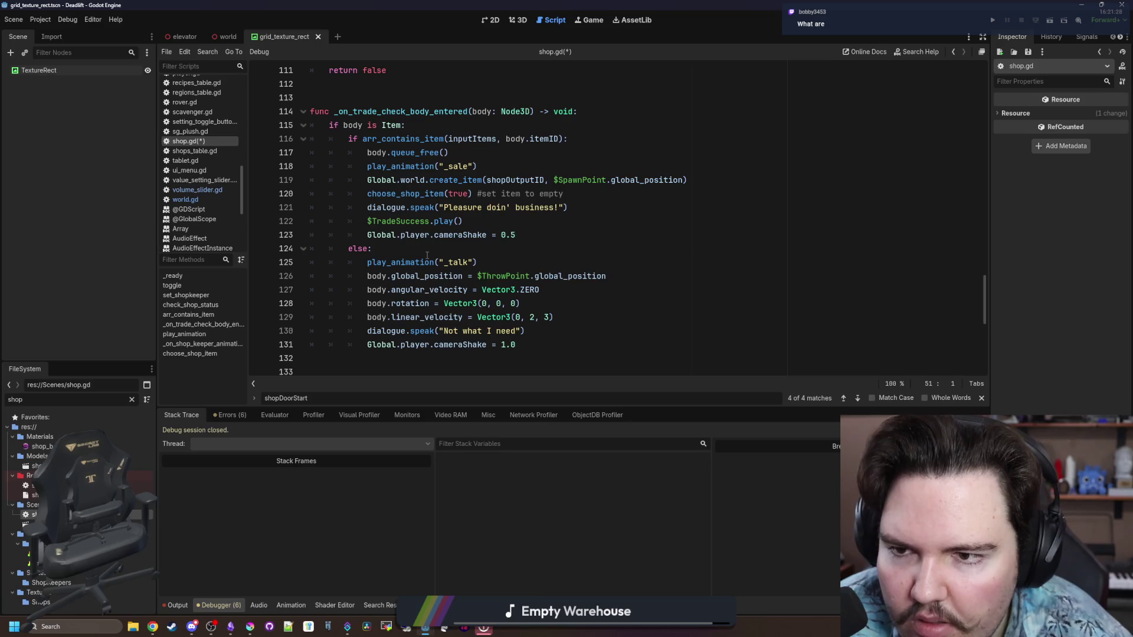
{"action": "scroll", "coordinate": [426, 255], "scroll_direction": "down", "scroll_amount": 5}
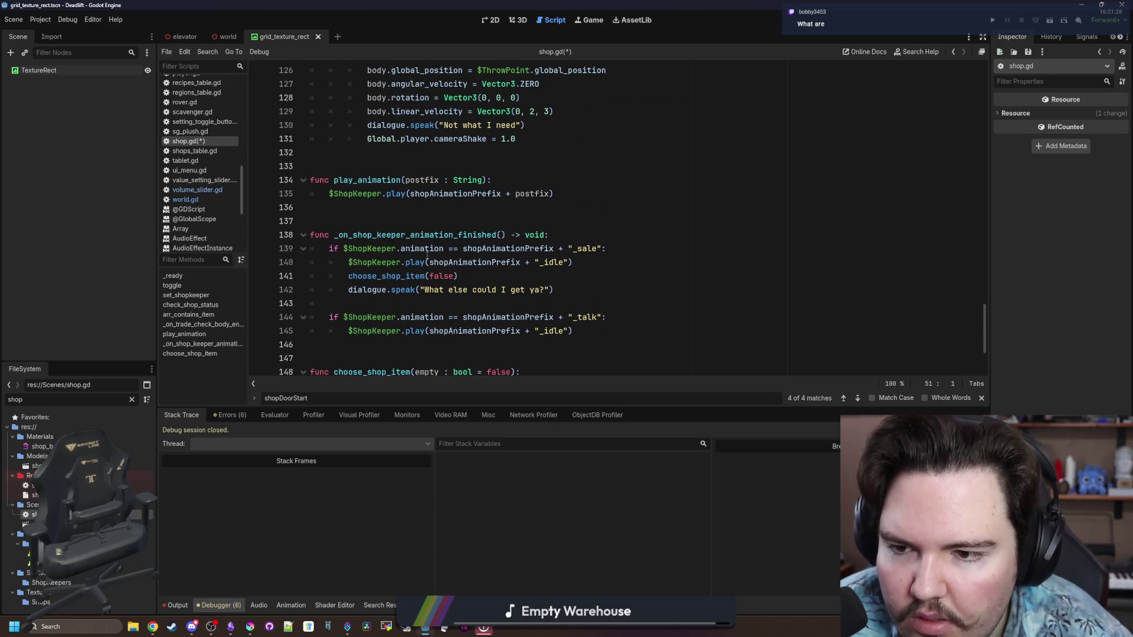
{"action": "scroll", "coordinate": [427, 255], "scroll_direction": "down", "scroll_amount": 3}
{"action": "scroll", "coordinate": [431, 248], "scroll_direction": "up", "scroll_amount": 20}
{"action": "scroll", "coordinate": [439, 232], "scroll_direction": "up", "scroll_amount": 18}
{"action": "left_click", "coordinate": [361, 289]}
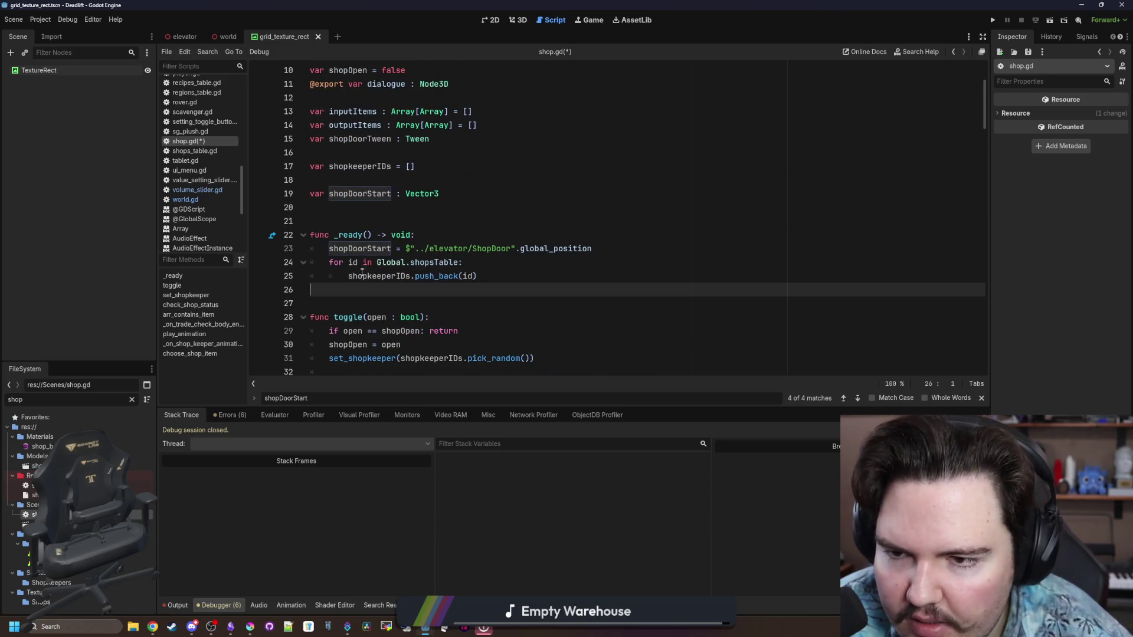
{"action": "left_click", "coordinate": [400, 224]}
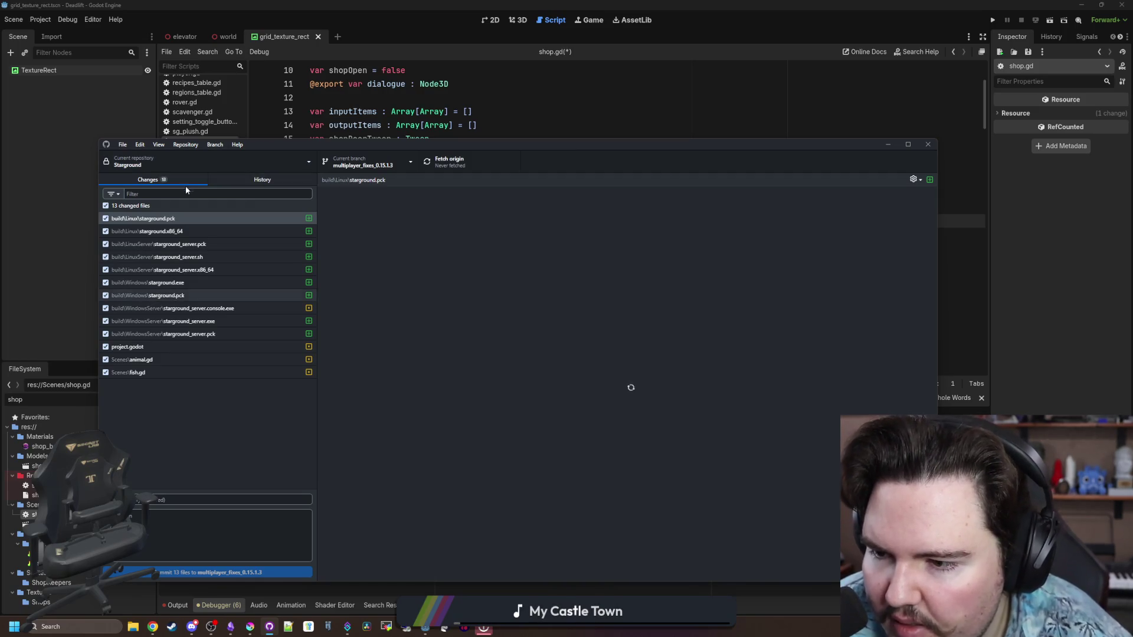
- Switch GitHub Desktop to the maze-game repository and filter changes to world.gd
{"action": "left_click", "coordinate": [186, 163]}
{"action": "left_click", "coordinate": [159, 228]}
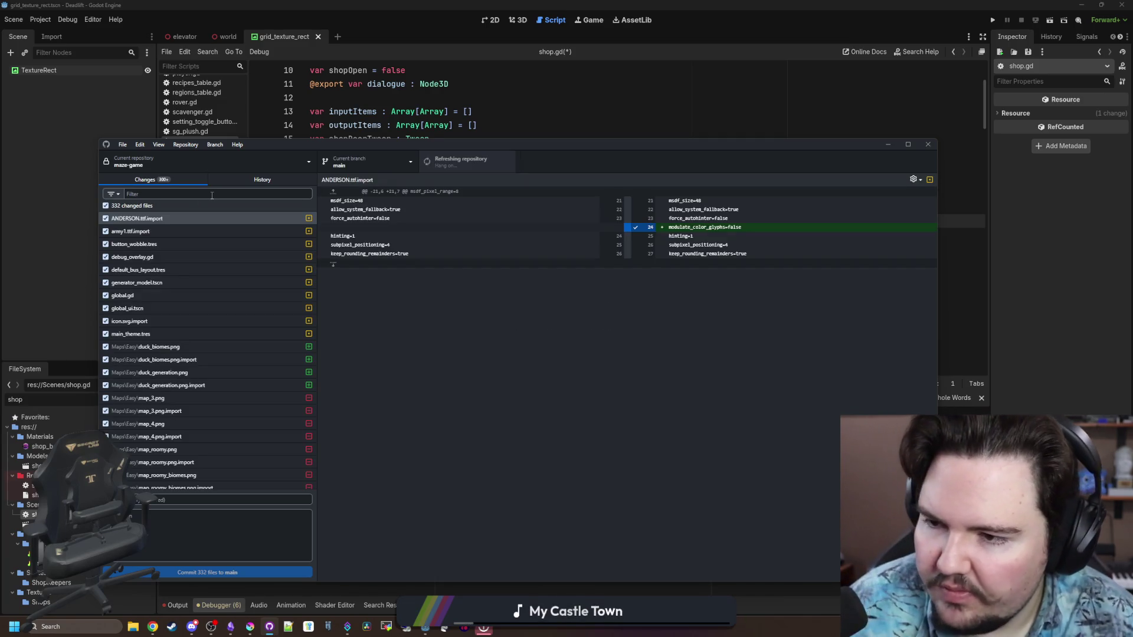
{"action": "scroll", "coordinate": [202, 321], "scroll_direction": "down", "scroll_amount": 5}
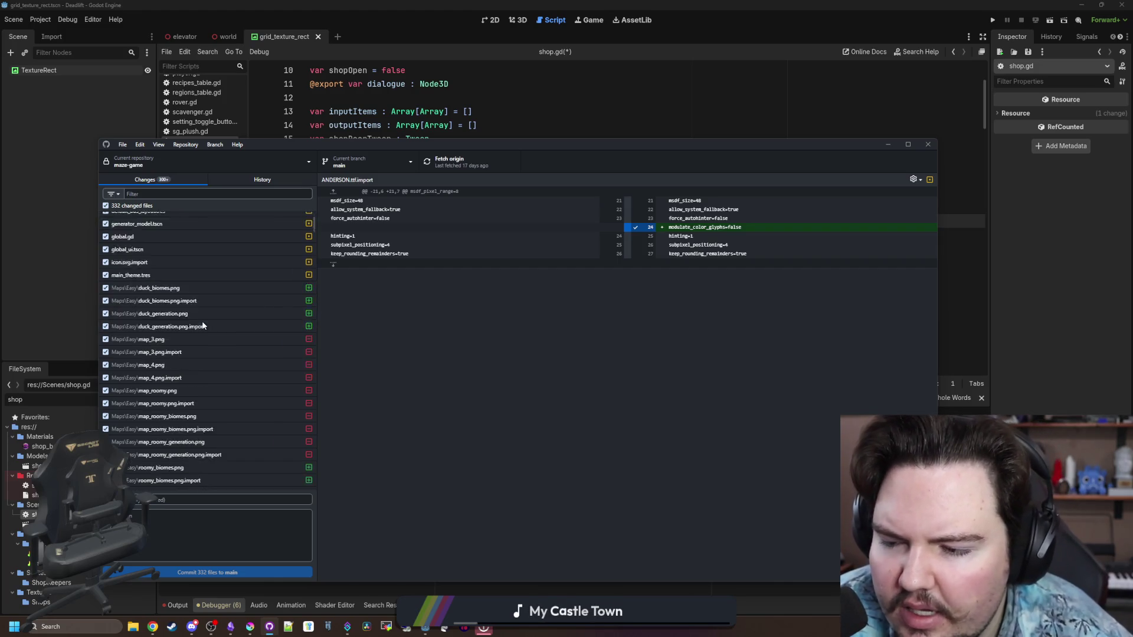
{"action": "type", "text": "world.gd"}
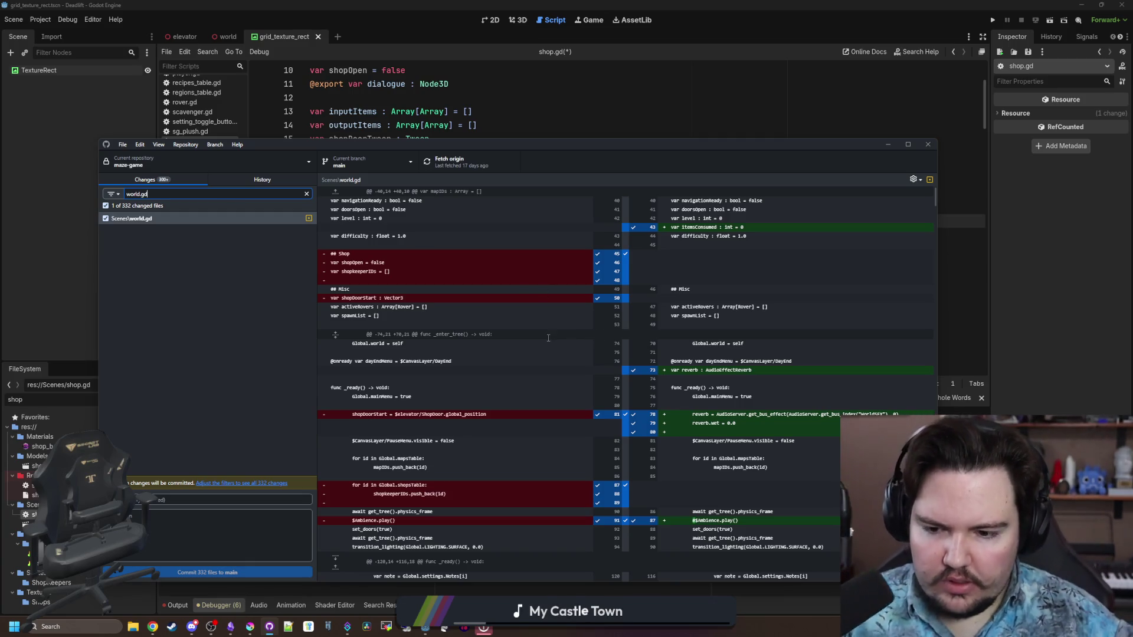
{"action": "scroll", "coordinate": [549, 338], "scroll_direction": "down", "scroll_amount": 2}
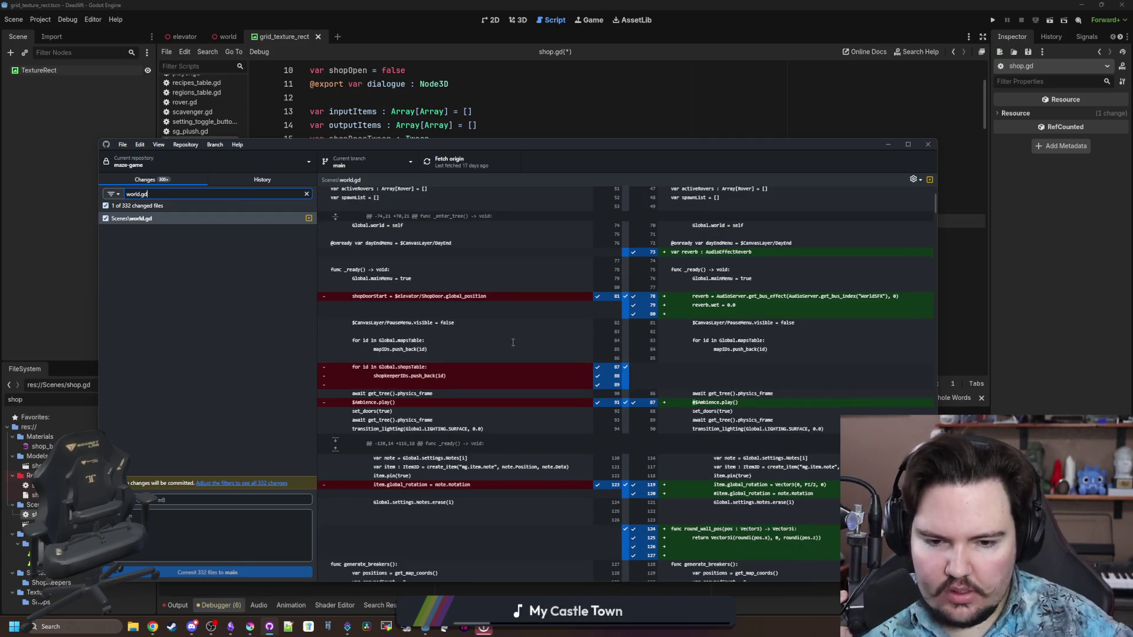
{"action": "scroll", "coordinate": [513, 342], "scroll_direction": "down", "scroll_amount": 4}
- Filter the changes to shop.gd, then return to Godot's shop.gd script
{"action": "left_click", "coordinate": [306, 193]}
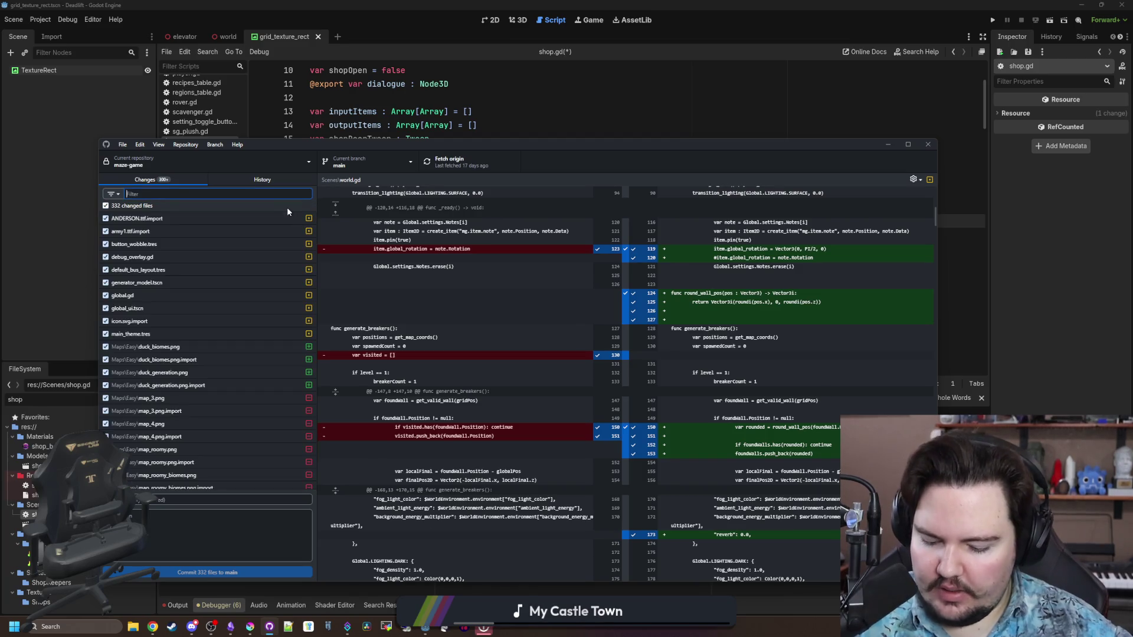
{"action": "type", "text": "shop.gd"}
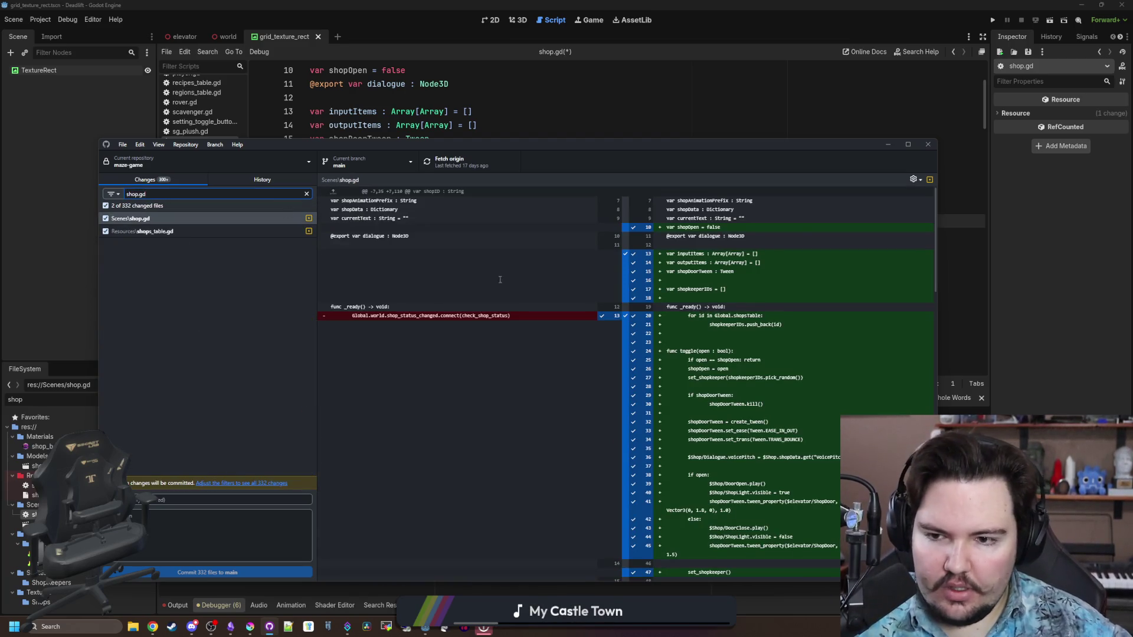
{"action": "key", "text": "alt+Tab"}
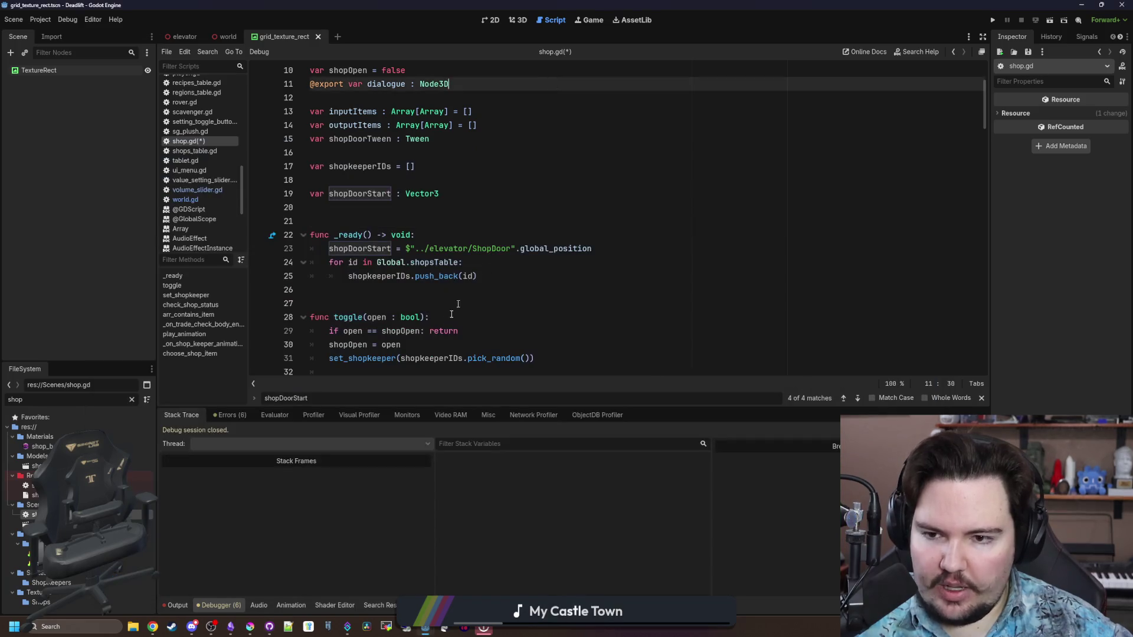
- Add a check_shop_status call with open after the door tween code in shop.gd
{"action": "scroll", "coordinate": [429, 254], "scroll_direction": "down", "scroll_amount": 9}
{"action": "left_click", "coordinate": [429, 254]}
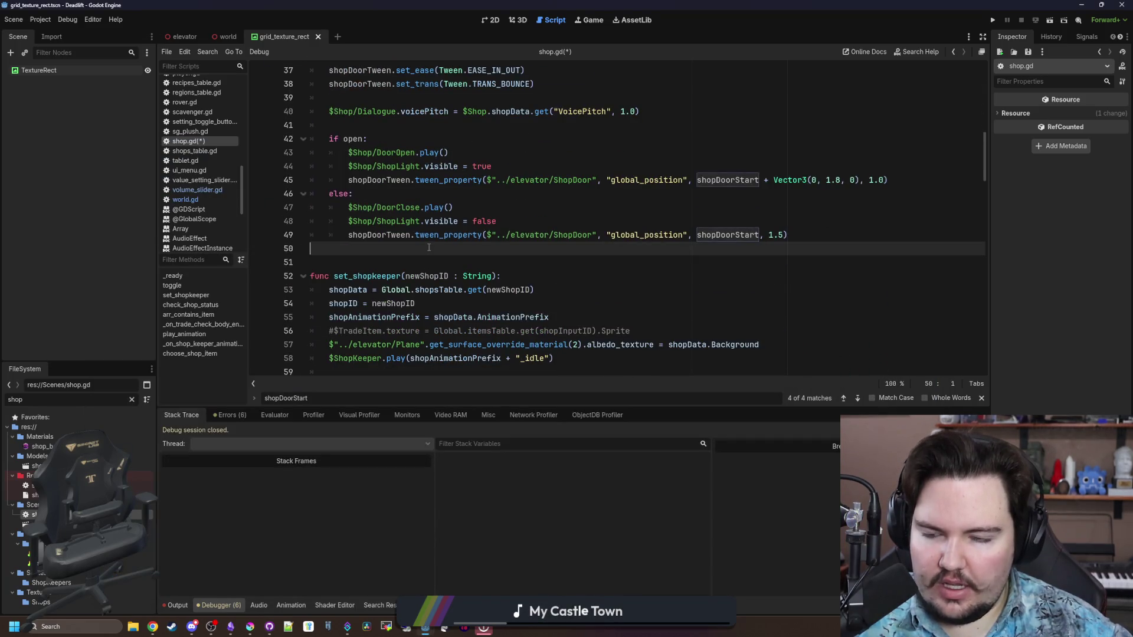
{"action": "scroll", "coordinate": [432, 250], "scroll_direction": "up", "scroll_amount": 2}
{"action": "key", "text": "Return"}
{"action": "type", "text": "check_s"}
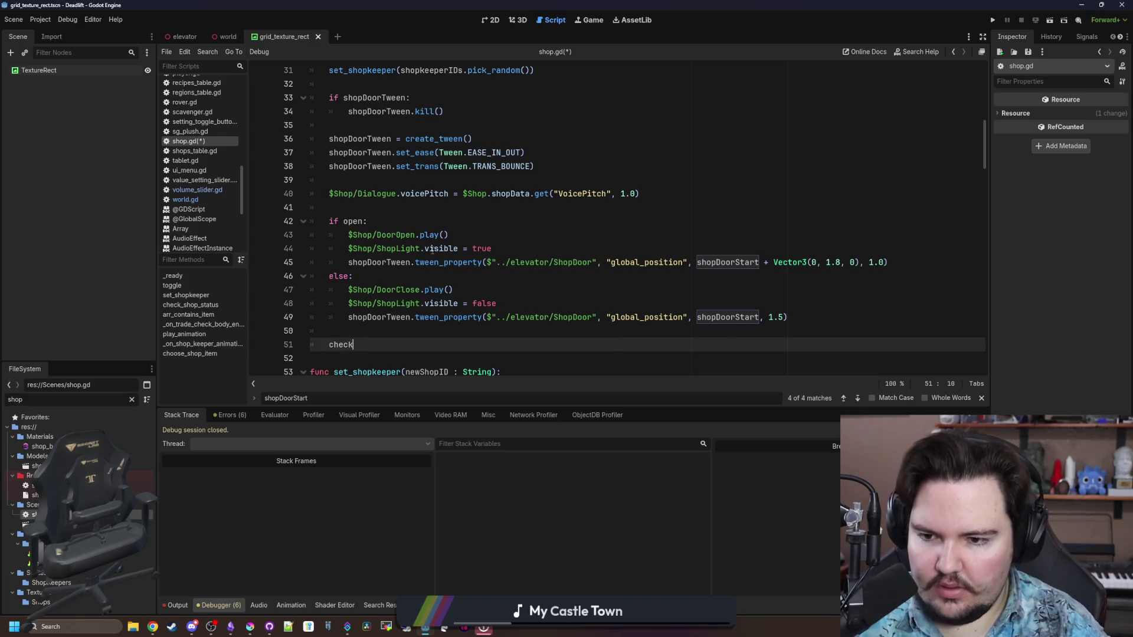
{"action": "key", "text": "Return"}
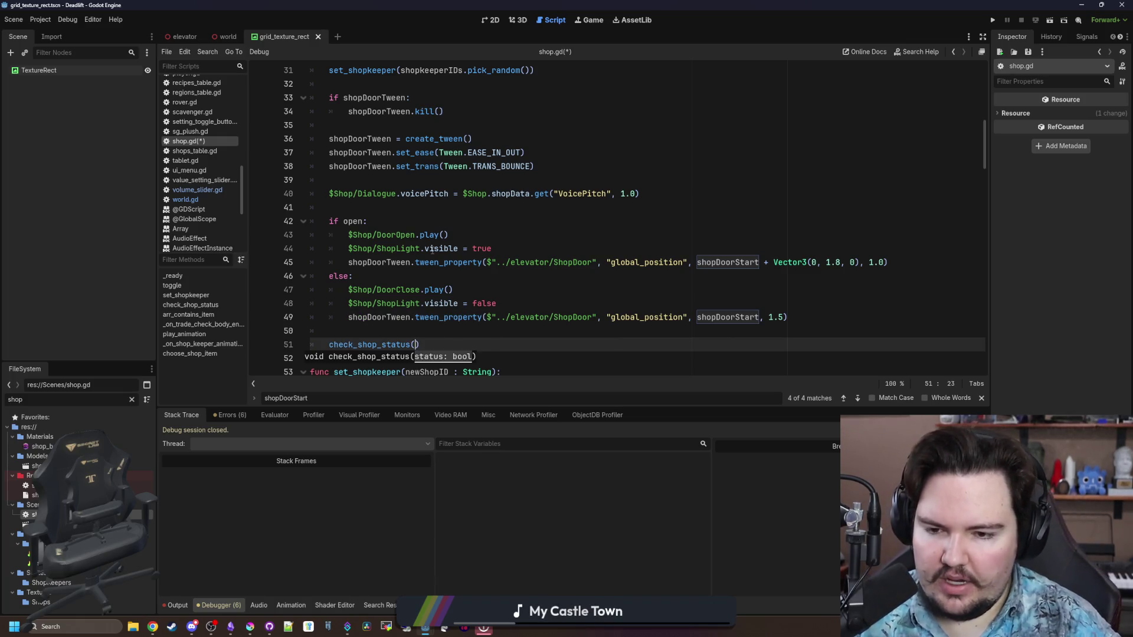
{"action": "type", "text": "open"}
{"action": "left_click", "coordinate": [447, 193]}
- Return to the top of shop.gd and save the script
{"action": "scroll", "coordinate": [363, 277], "scroll_direction": "up", "scroll_amount": 5}
{"action": "scroll", "coordinate": [363, 277], "scroll_direction": "down", "scroll_amount": 7}
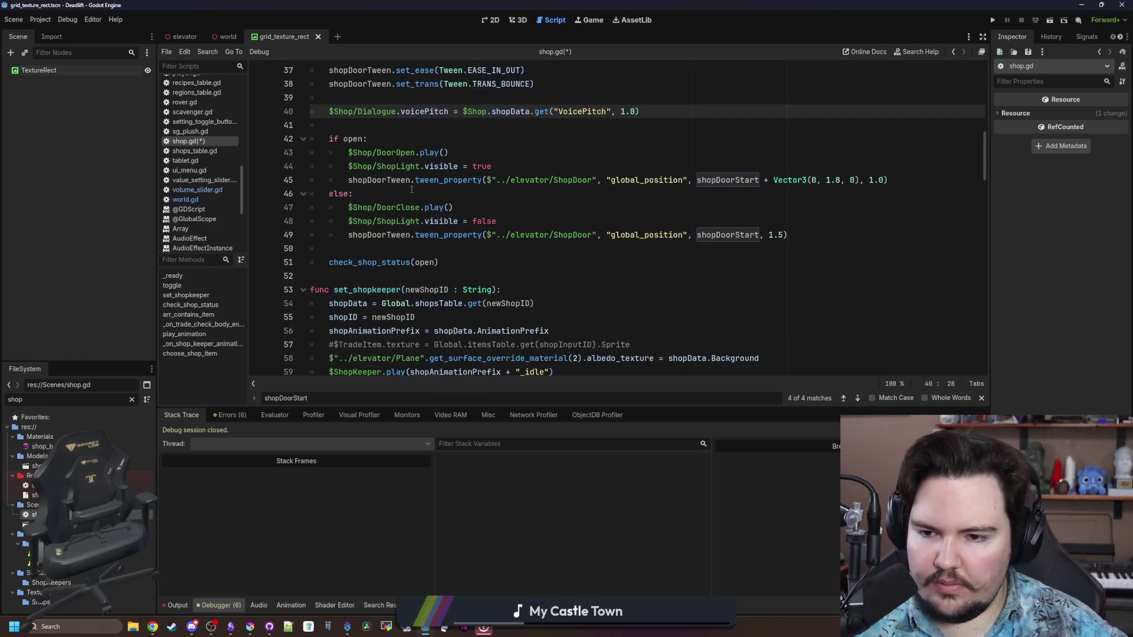
{"action": "left_click", "coordinate": [364, 277]}
{"action": "scroll", "coordinate": [363, 278], "scroll_direction": "up", "scroll_amount": 6}
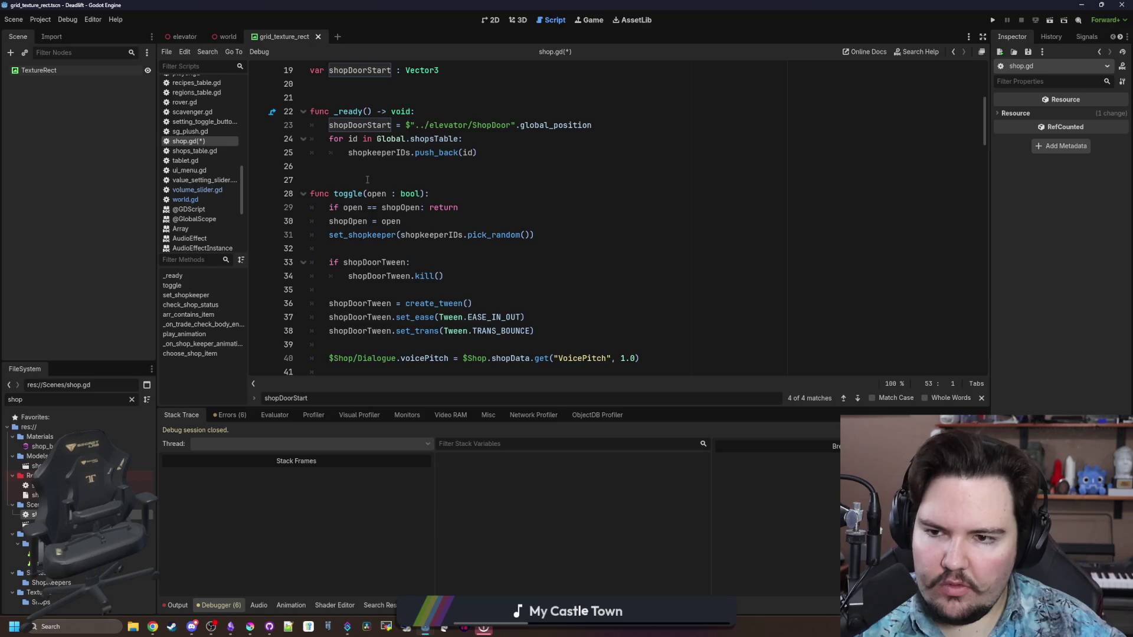
{"action": "left_click", "coordinate": [367, 179]}
{"action": "scroll", "coordinate": [367, 179], "scroll_direction": "up", "scroll_amount": 2}
{"action": "left_click", "coordinate": [367, 179]}
{"action": "key", "text": "ctrl+s"}
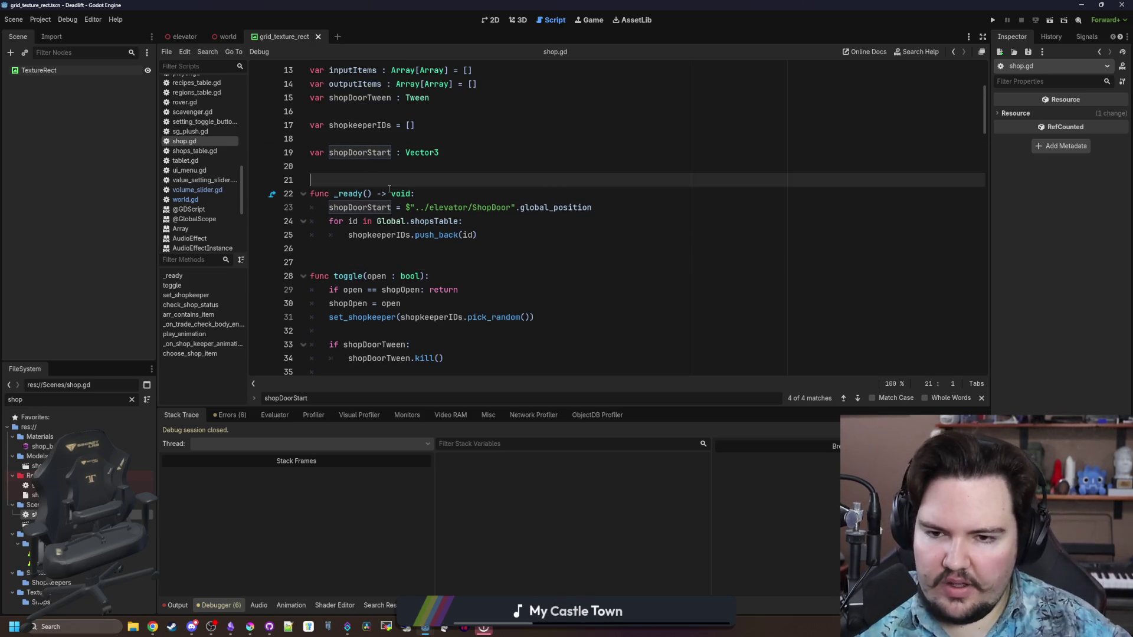
- In toggle, replace $Shop/Dialogue with dialogue and drop the $Shop. prefix before shopData
{"action": "scroll", "coordinate": [390, 190], "scroll_direction": "down", "scroll_amount": 5}
{"action": "left_click", "coordinate": [454, 177]}
{"action": "scroll", "coordinate": [454, 177], "scroll_direction": "down", "scroll_amount": 2}
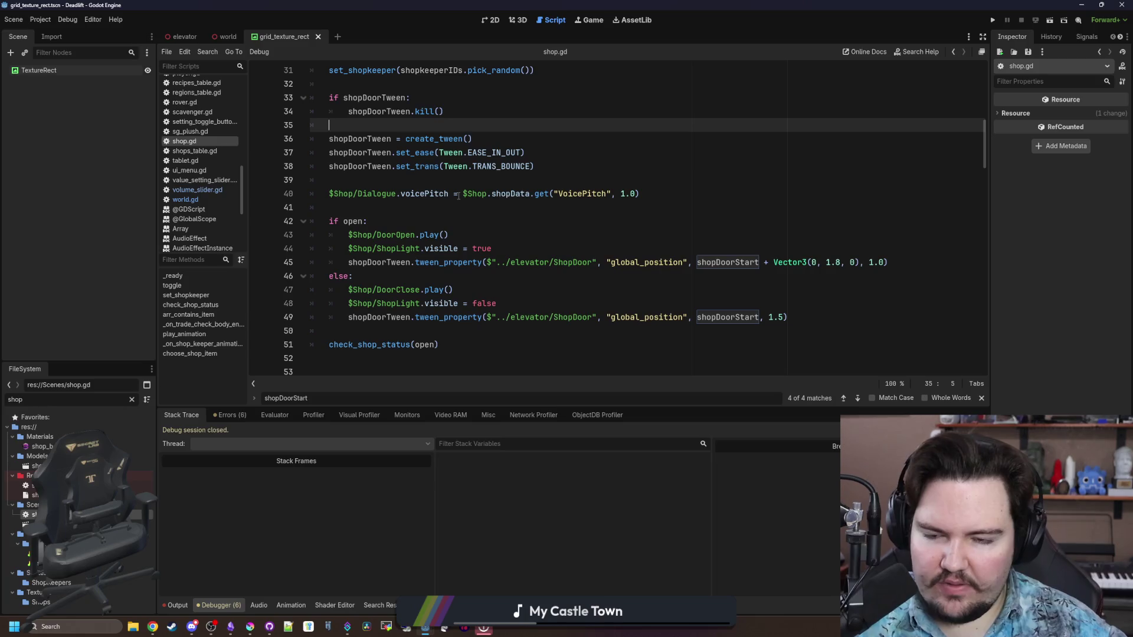
{"action": "left_click", "coordinate": [410, 212]}
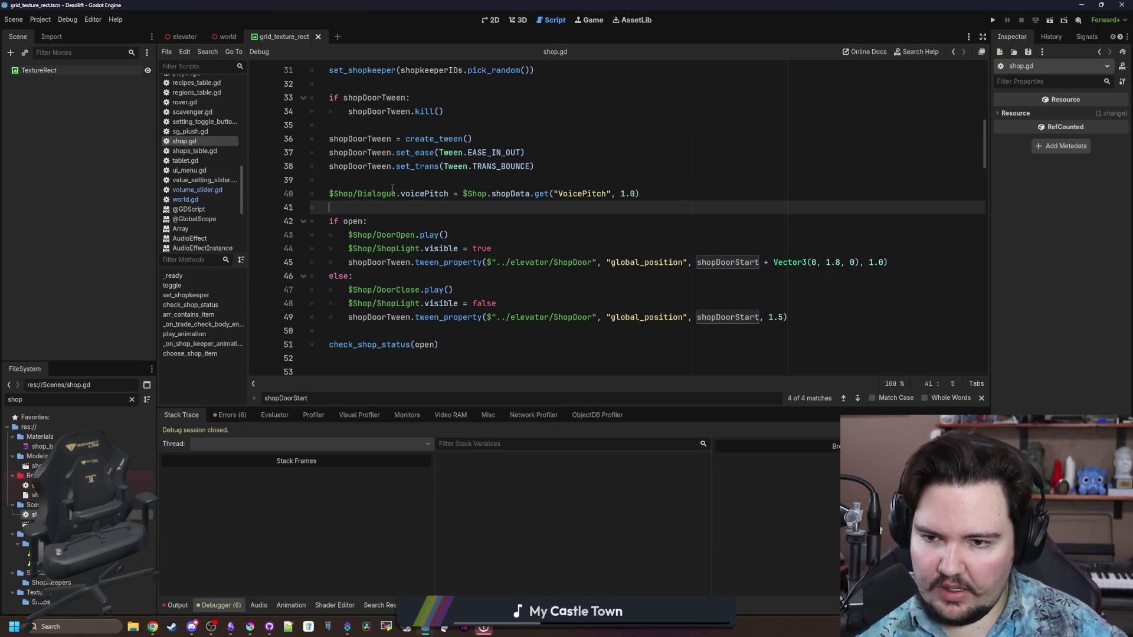
{"action": "left_click_drag", "start_coordinate": [394, 194], "coordinate": [328, 194]}
{"action": "type", "text": "d"}
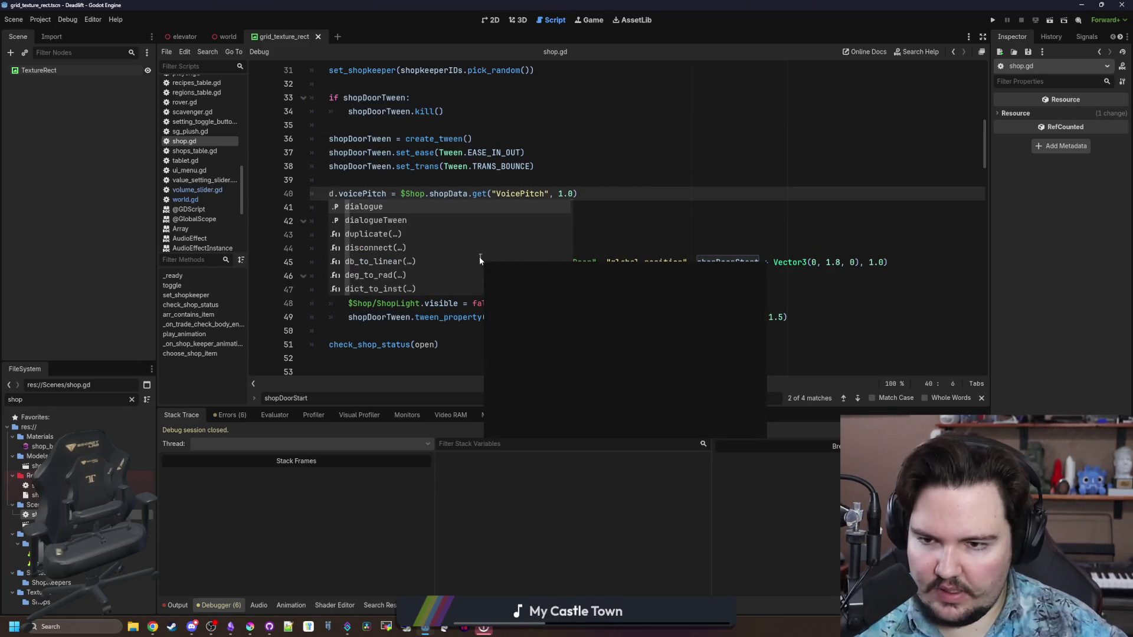
{"action": "key", "text": "Return"}
{"action": "left_click_drag", "start_coordinate": [465, 194], "coordinate": [434, 193]}
{"action": "key", "text": "BackSpace"}
{"action": "key", "text": "Up"}
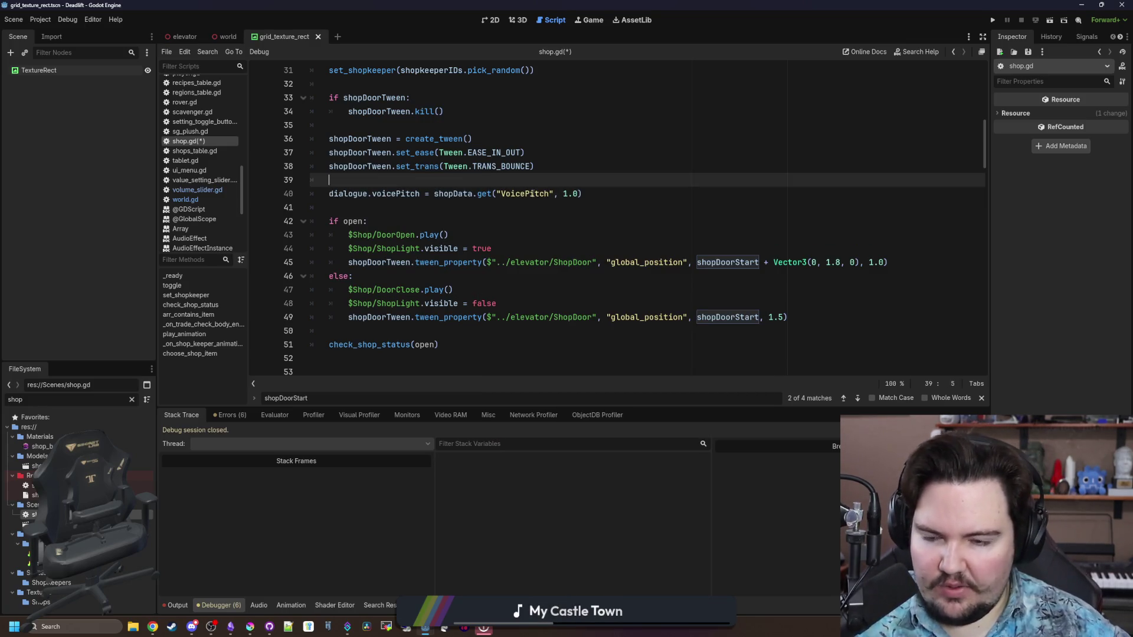
- Strip Shop/ from the DoorOpen, DoorClose and ShopLight node paths, then switch to the world scene
{"action": "mouse_move", "coordinate": [378, 235]}
{"action": "left_mouse_down"}
{"action": "mouse_move", "coordinate": [352, 235]}
{"action": "mouse_move", "coordinate": [353, 248]}
{"action": "left_mouse_up"}
{"action": "key", "text": "BackSpace"}
{"action": "key", "text": "BackSpace"}
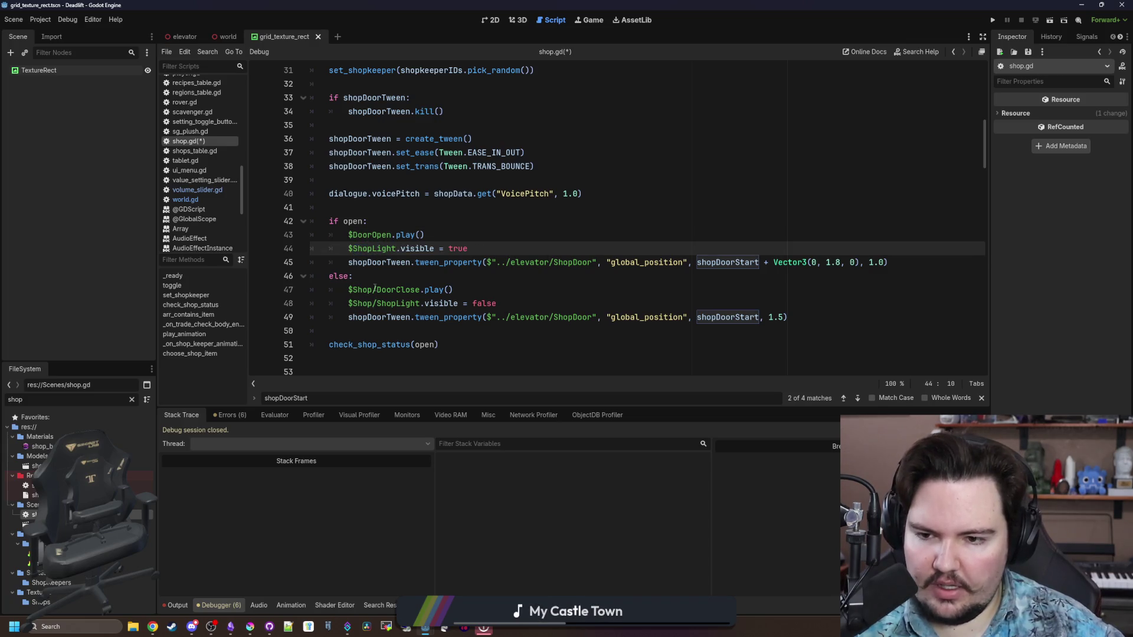
{"action": "left_click_drag", "start_coordinate": [375, 288], "coordinate": [363, 290]}
{"action": "key", "text": "BackSpace"}
{"action": "key", "text": "BackSpace"}
{"action": "key", "text": "Delete"}
{"action": "key", "text": "Delete"}
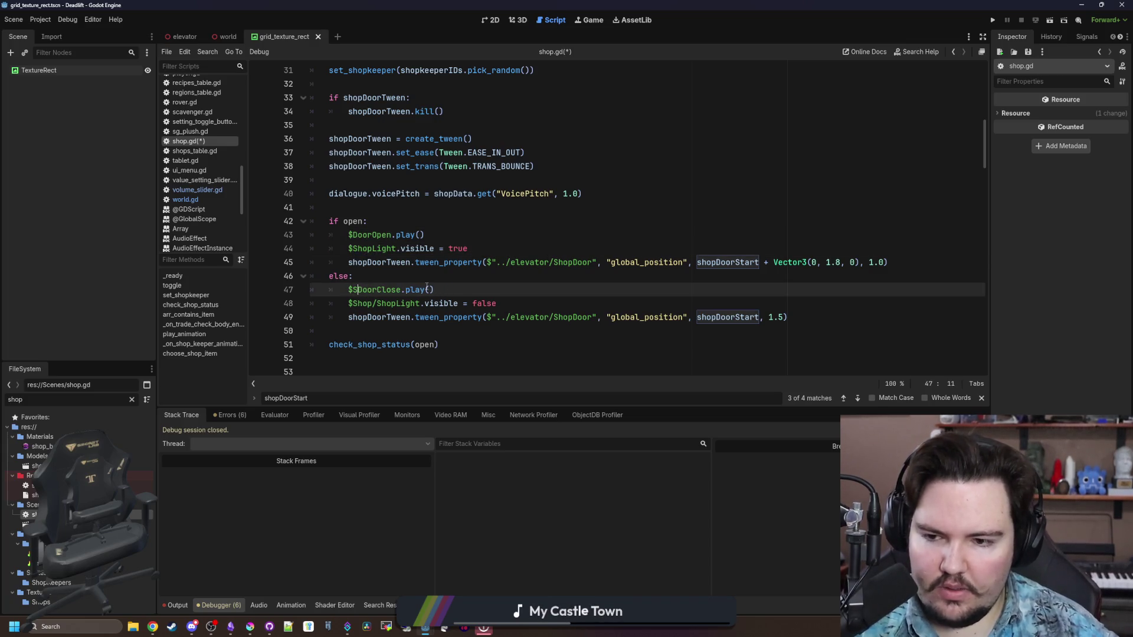
{"action": "key", "text": "Down"}
{"action": "key", "text": "BackSpace"}
{"action": "key", "text": "BackSpace"}
{"action": "key", "text": "BackSpace"}
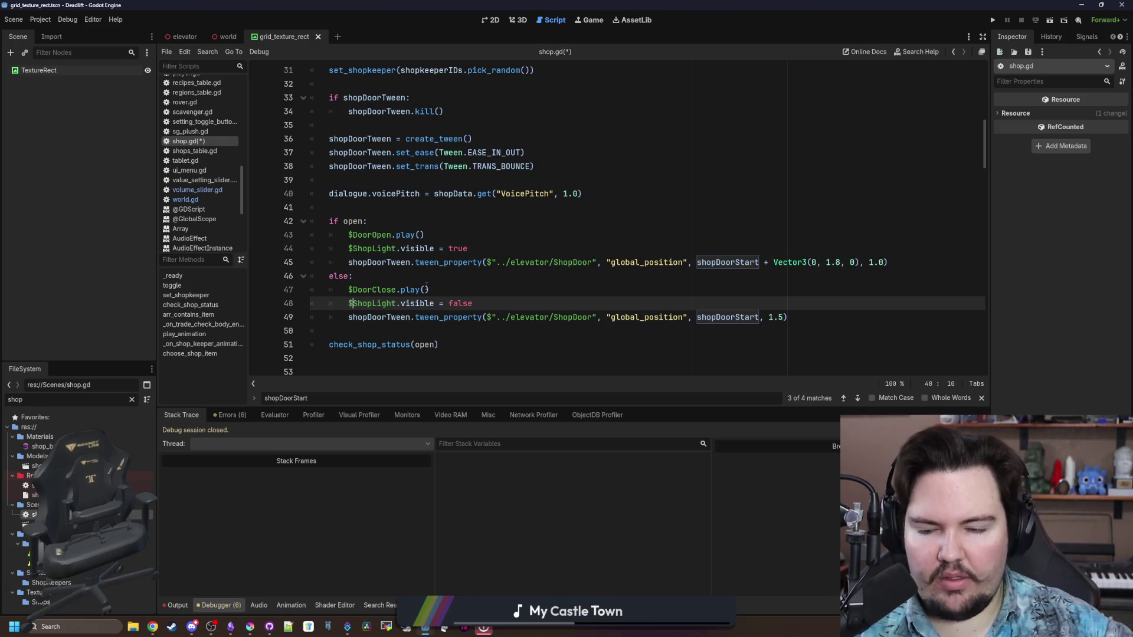
{"action": "left_click", "coordinate": [427, 289]}
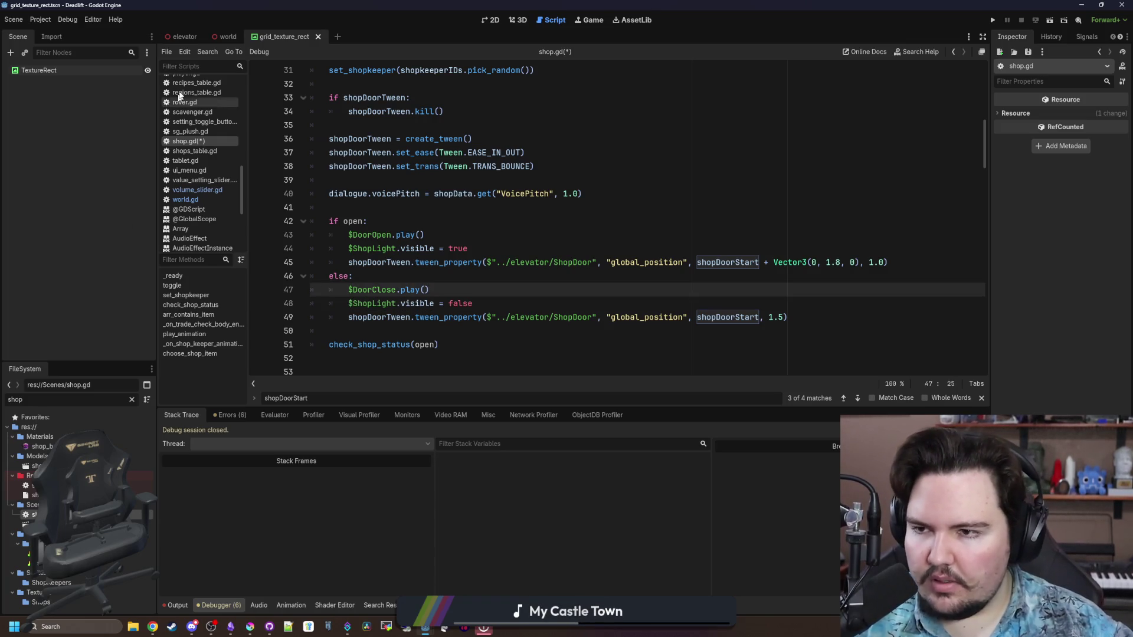
{"action": "left_click", "coordinate": [225, 37]}
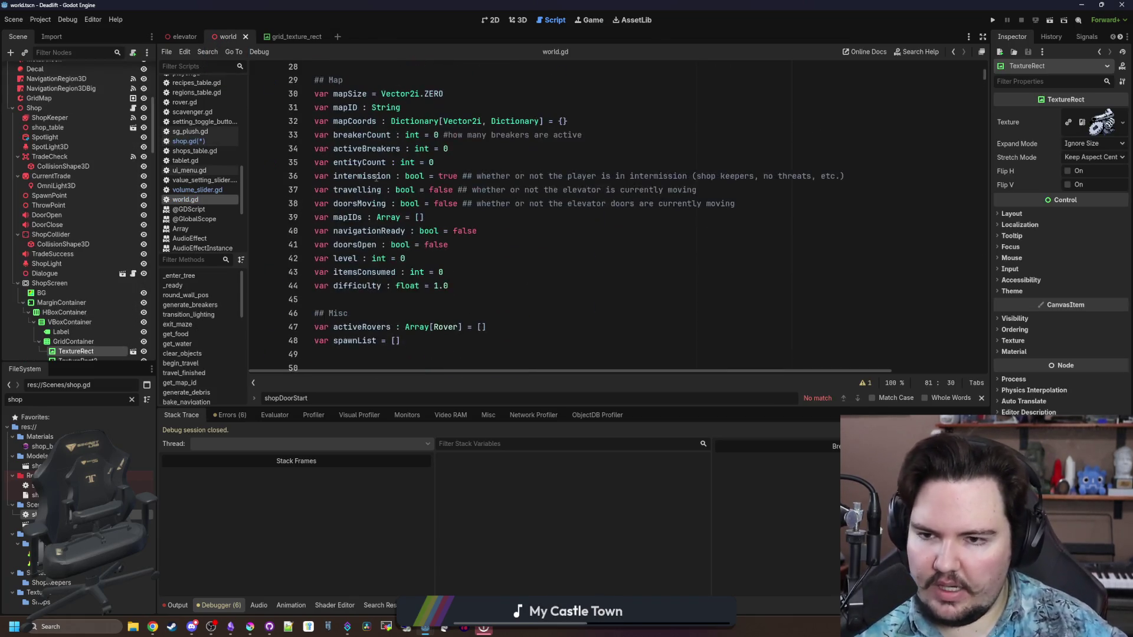
- Return to shop.gd and check the dialogue variable declared on line 11 and the toggle code
{"action": "left_click", "coordinate": [189, 141]}
{"action": "scroll", "coordinate": [429, 240], "scroll_direction": "up", "scroll_amount": 10}
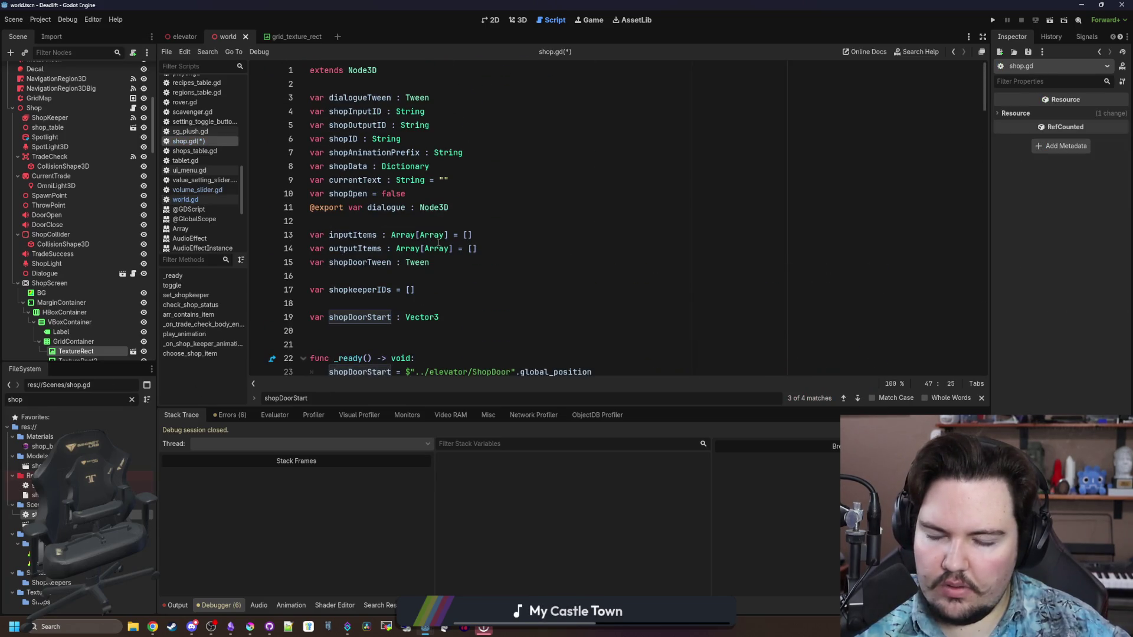
{"action": "double_click", "coordinate": [386, 207]}
{"action": "scroll", "coordinate": [408, 236], "scroll_direction": "down", "scroll_amount": 8}
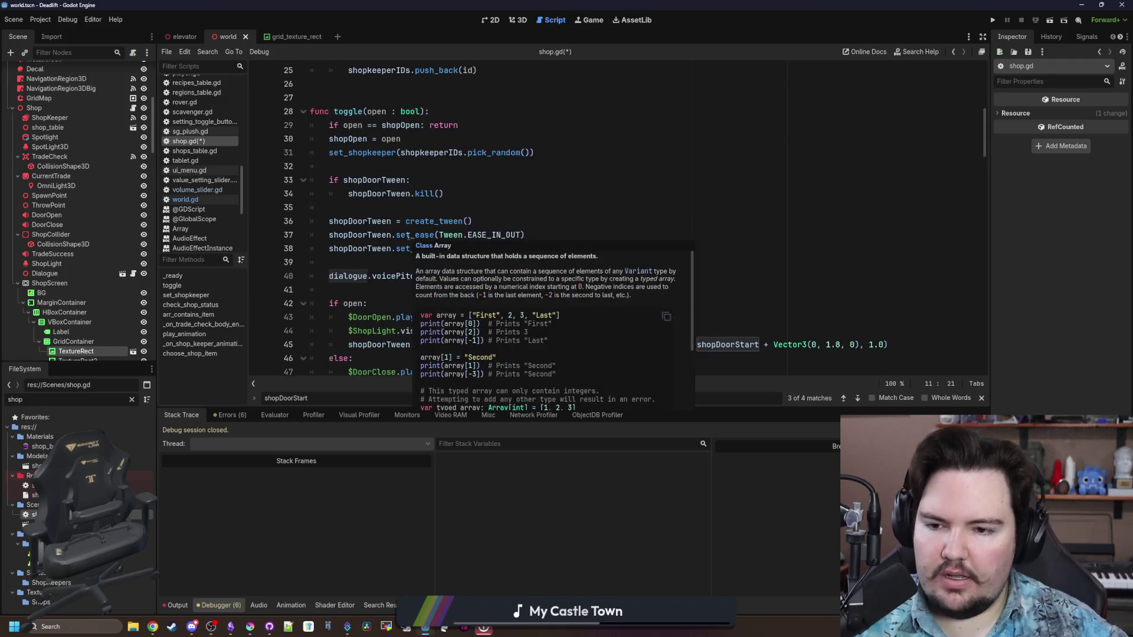
{"action": "left_click", "coordinate": [393, 283]}
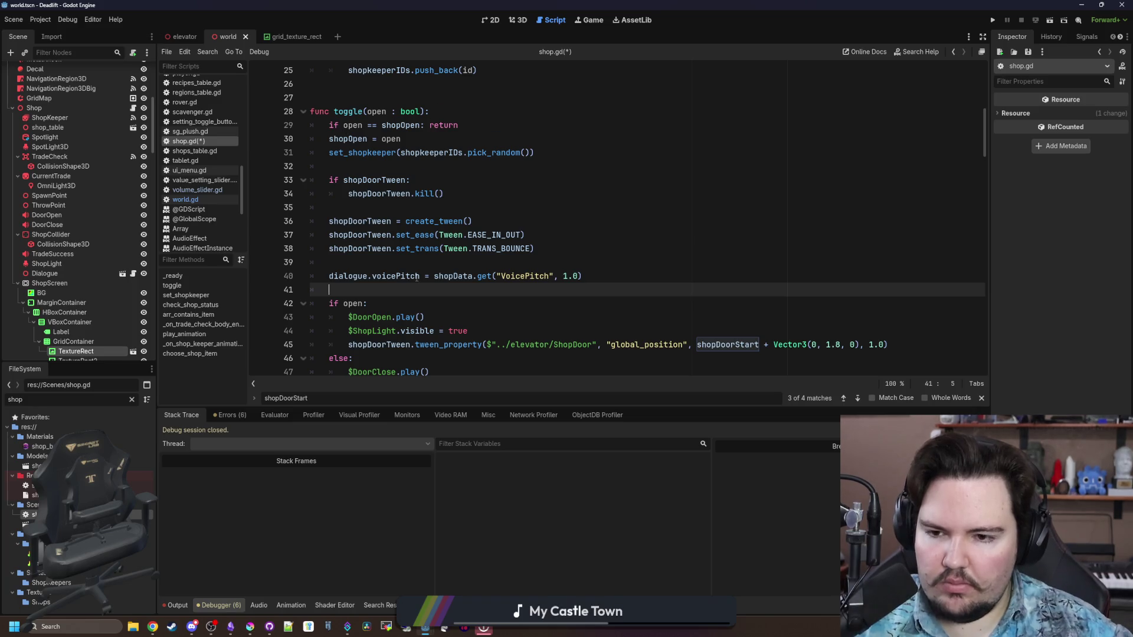
{"action": "scroll", "coordinate": [417, 277], "scroll_direction": "down", "scroll_amount": 8}
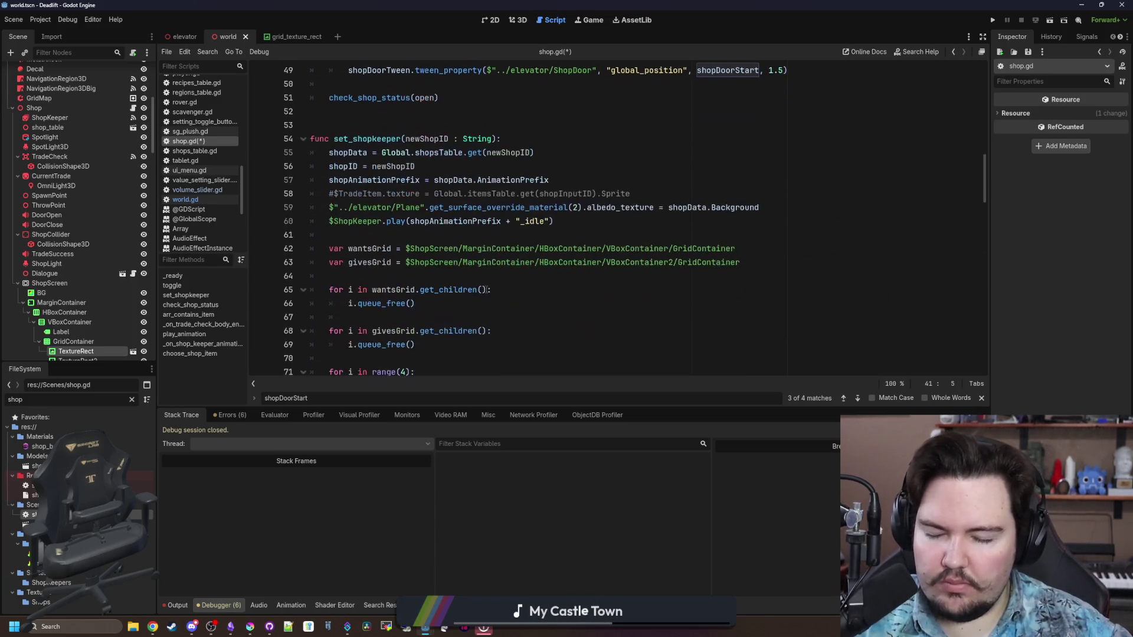
{"action": "scroll", "coordinate": [489, 289], "scroll_direction": "down", "scroll_amount": 9}
{"action": "scroll", "coordinate": [466, 270], "scroll_direction": "down", "scroll_amount": 2}
{"action": "scroll", "coordinate": [411, 264], "scroll_direction": "up", "scroll_amount": 9}
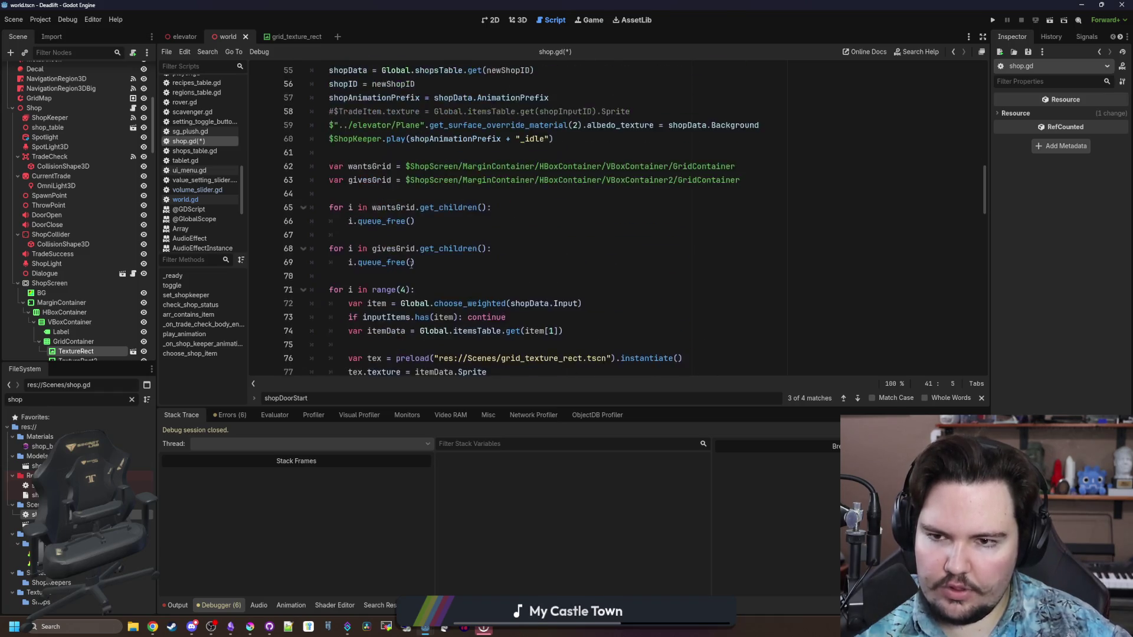
{"action": "scroll", "coordinate": [411, 264], "scroll_direction": "up", "scroll_amount": 10}
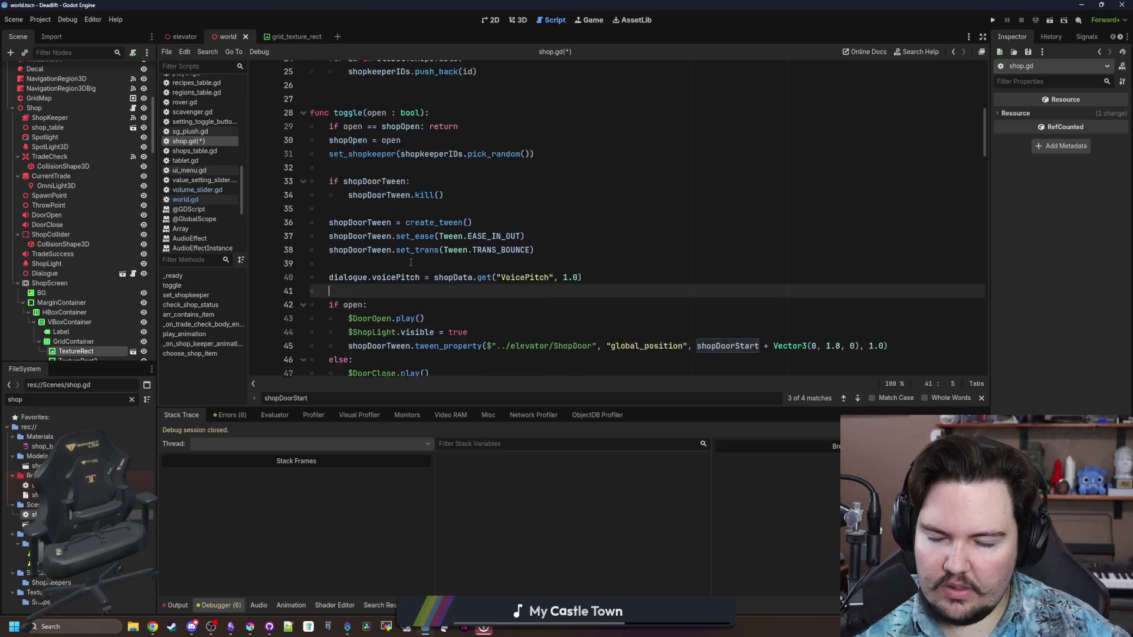
{"action": "scroll", "coordinate": [411, 264], "scroll_direction": "down", "scroll_amount": 1}
- Move the dialogue.voicePitch line from toggle into set_shopkeeper, after the $ShopKeeper.play call
{"action": "mouse_move", "coordinate": [488, 238]}
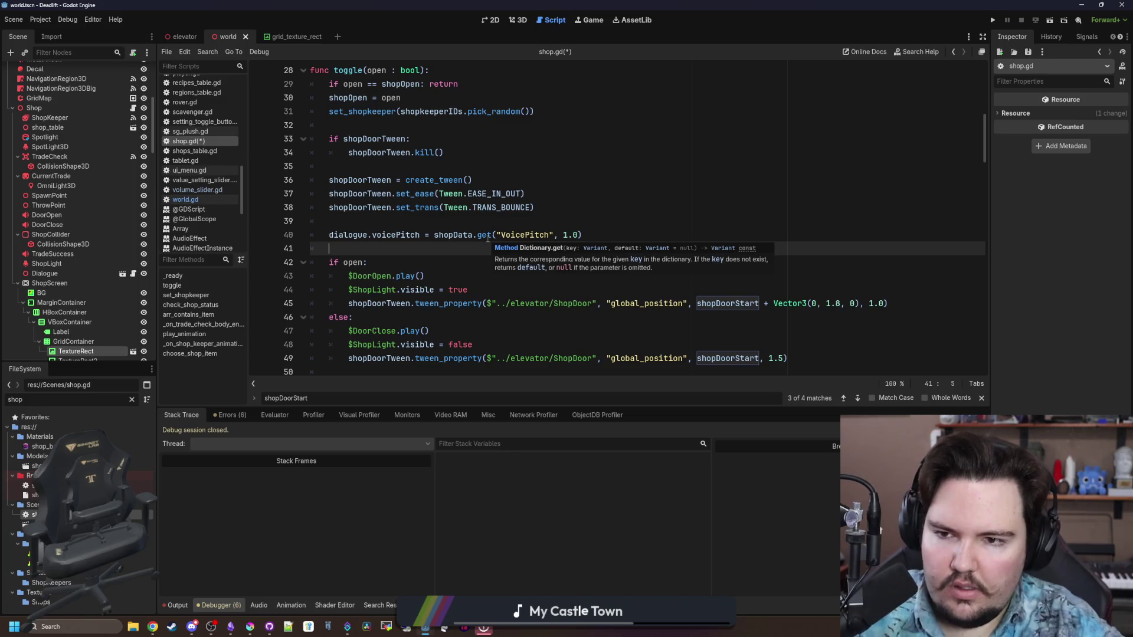
{"action": "left_click", "coordinate": [402, 120]}
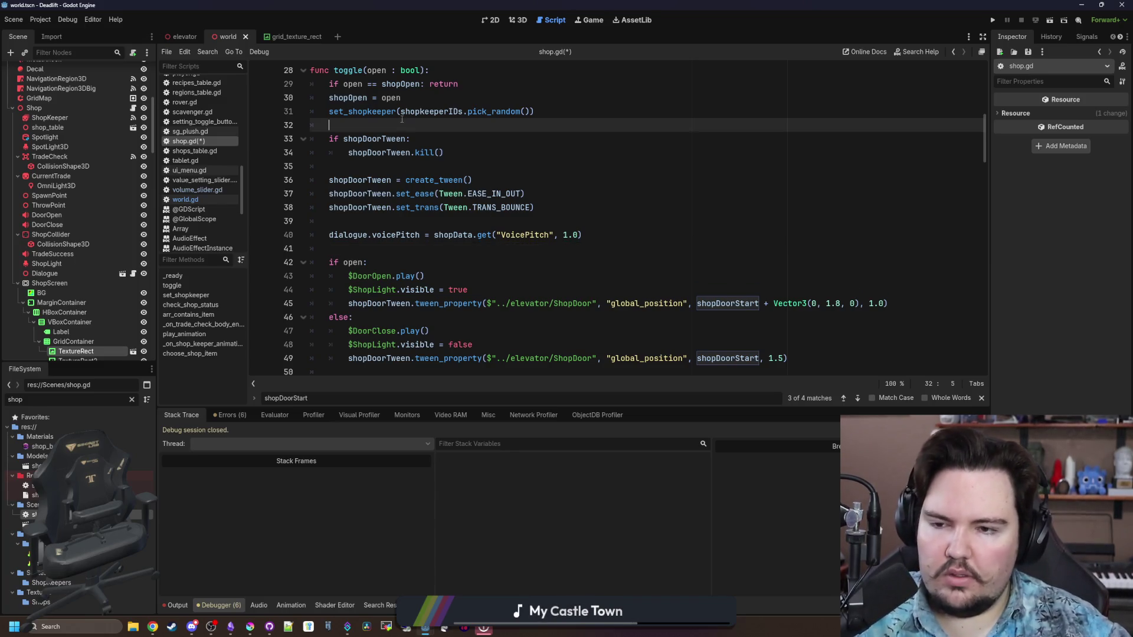
{"action": "triple_click", "coordinate": [603, 232]}
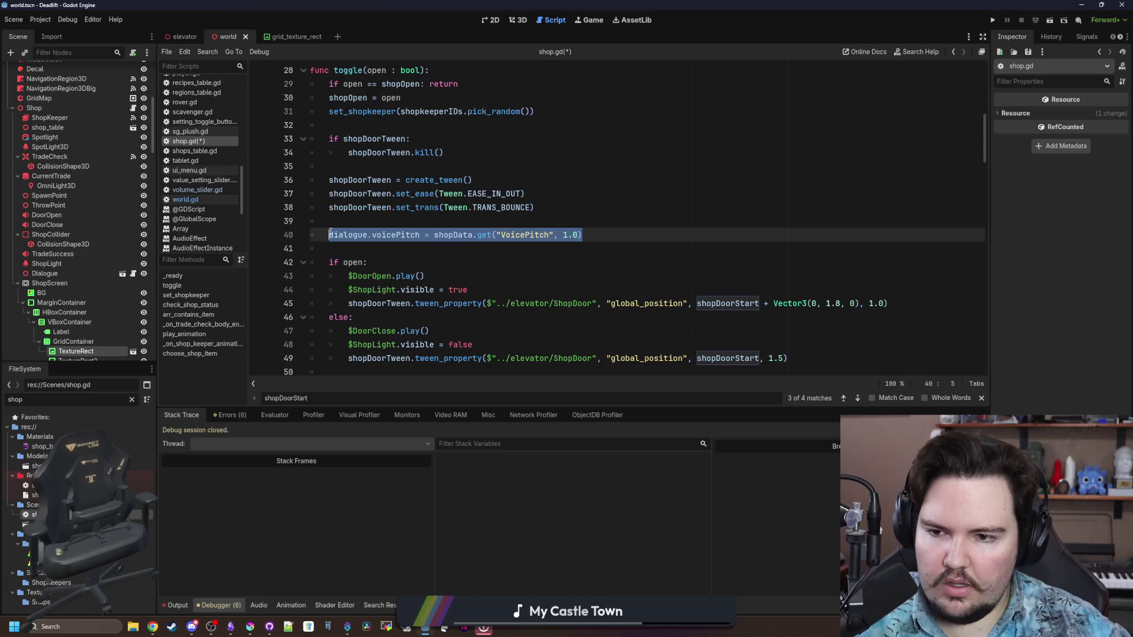
{"action": "key", "text": "BackSpace"}
{"action": "key", "text": "BackSpace"}
{"action": "left_click", "coordinate": [371, 113]}
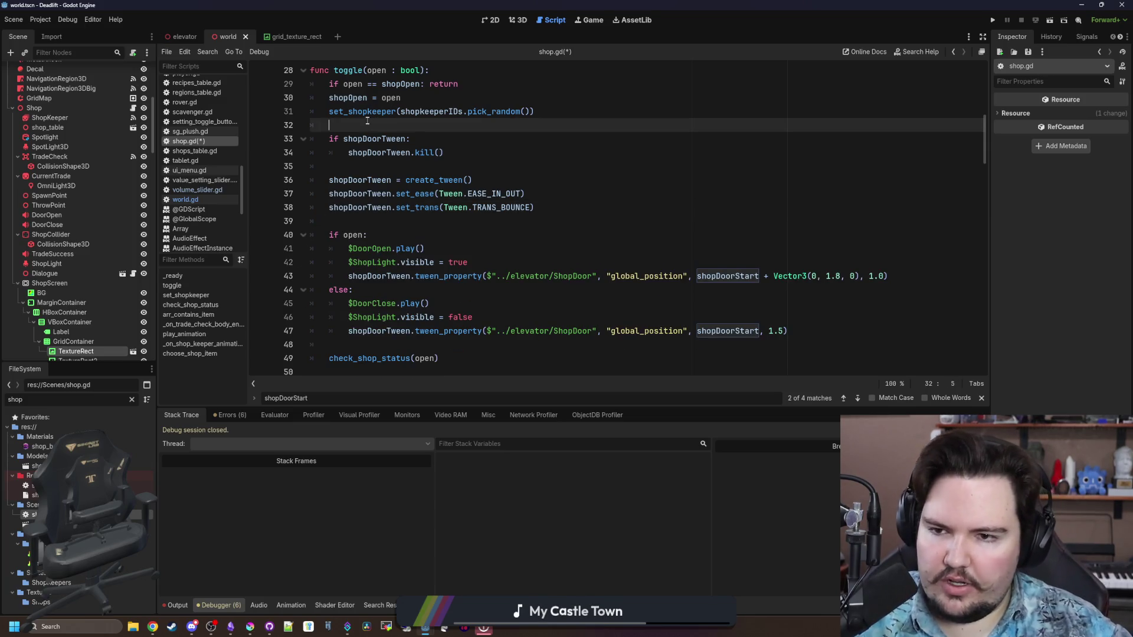
{"action": "left_click", "coordinate": [372, 114], "text": "ctrl"}
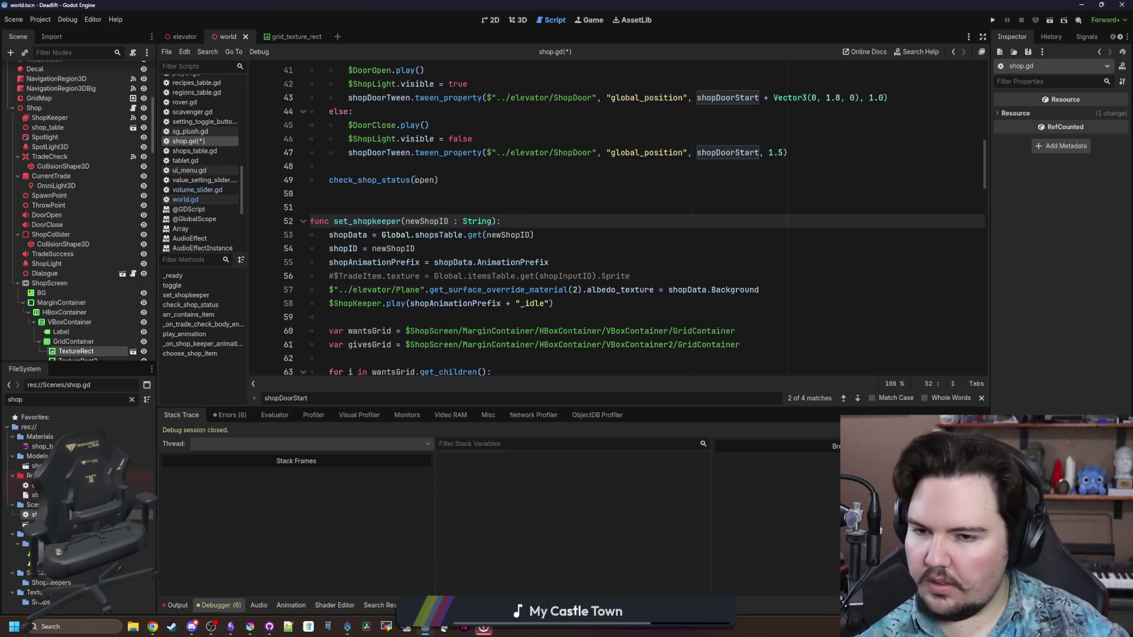
{"action": "scroll", "coordinate": [438, 207], "scroll_direction": "down", "scroll_amount": 2}
{"action": "left_click", "coordinate": [369, 235]}
{"action": "key", "text": "ctrl+v"}
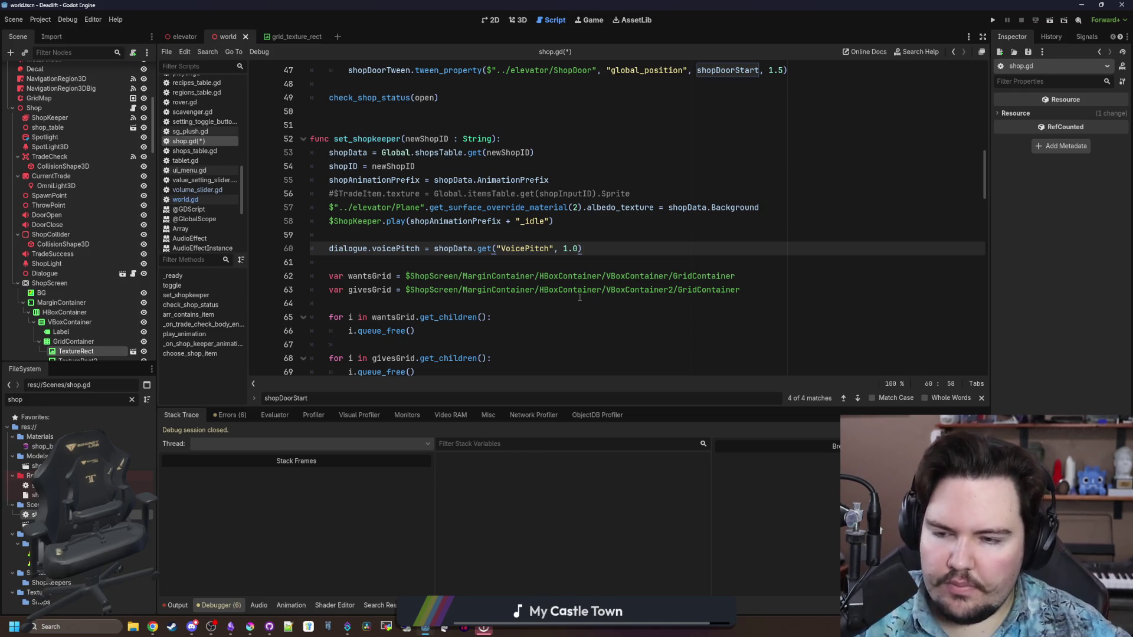
- Check the blank lines near the top of shop.gd and save the script
{"action": "left_click", "coordinate": [440, 262]}
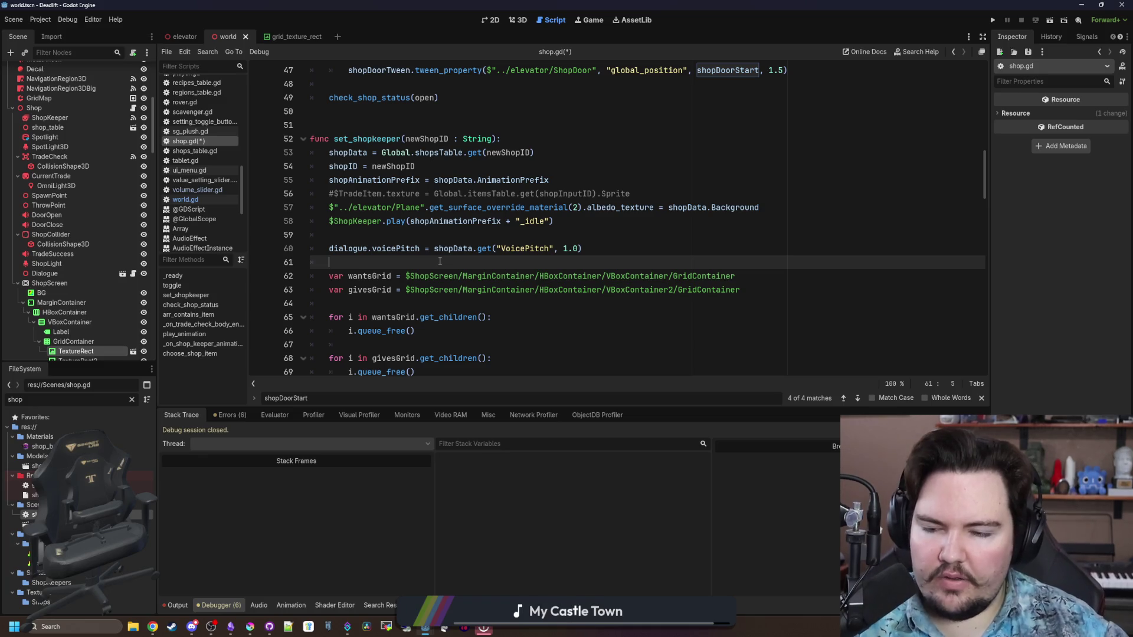
{"action": "scroll", "coordinate": [439, 261], "scroll_direction": "down", "scroll_amount": 14}
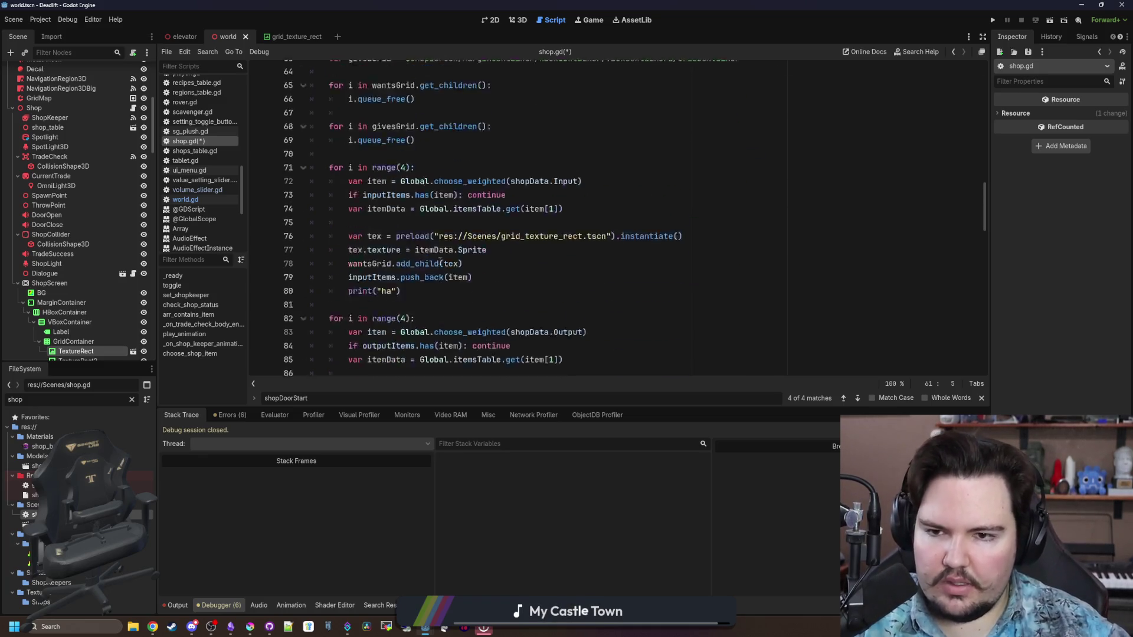
{"action": "scroll", "coordinate": [440, 261], "scroll_direction": "up", "scroll_amount": 20}
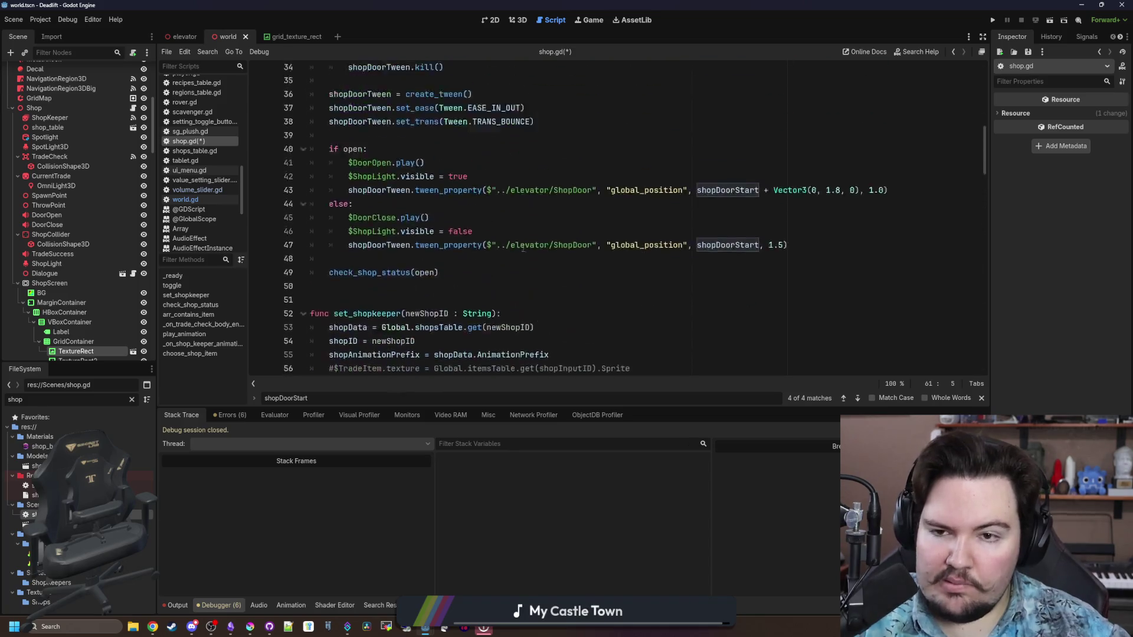
{"action": "left_click", "coordinate": [477, 253]}
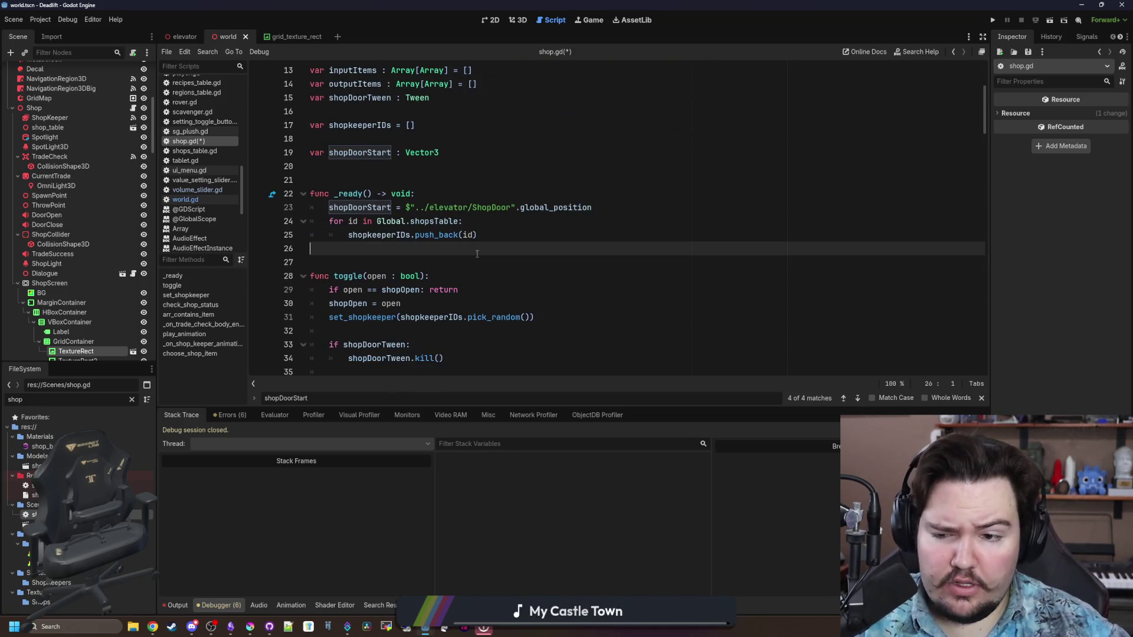
{"action": "left_click", "coordinate": [382, 180]}
{"action": "left_click", "coordinate": [436, 257]}
{"action": "key", "text": "ctrl+s"}
- Look through shop.gd's lines 32 to 51 for leftover code
{"action": "scroll", "coordinate": [435, 257], "scroll_direction": "down", "scroll_amount": 2}
{"action": "left_click", "coordinate": [454, 263]}
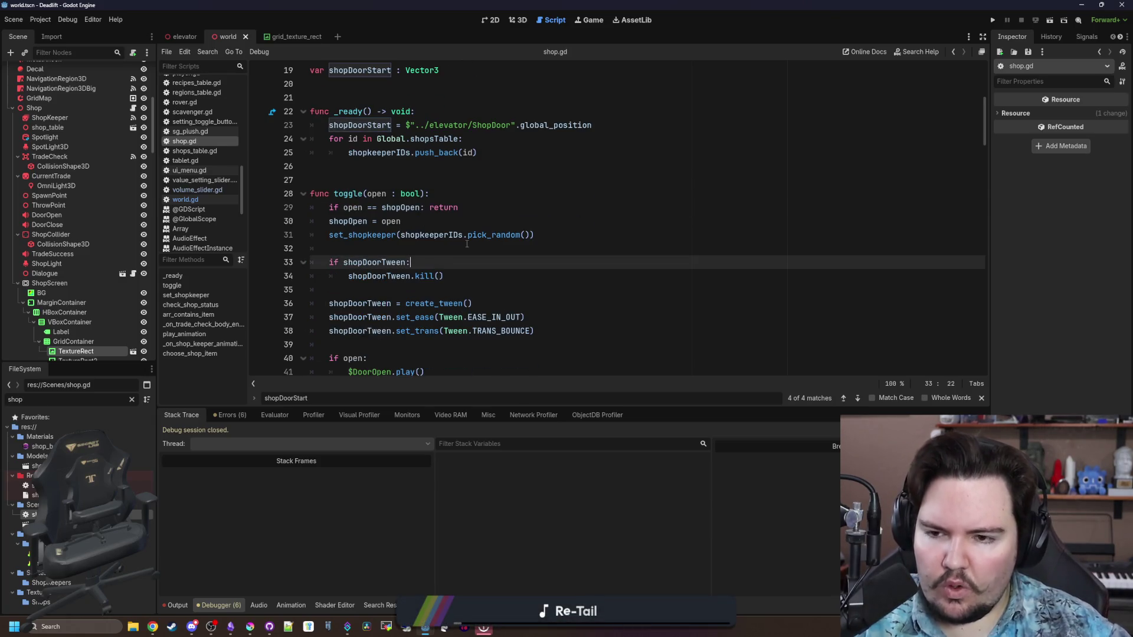
{"action": "left_click", "coordinate": [455, 250]}
{"action": "scroll", "coordinate": [456, 251], "scroll_direction": "down", "scroll_amount": 3}
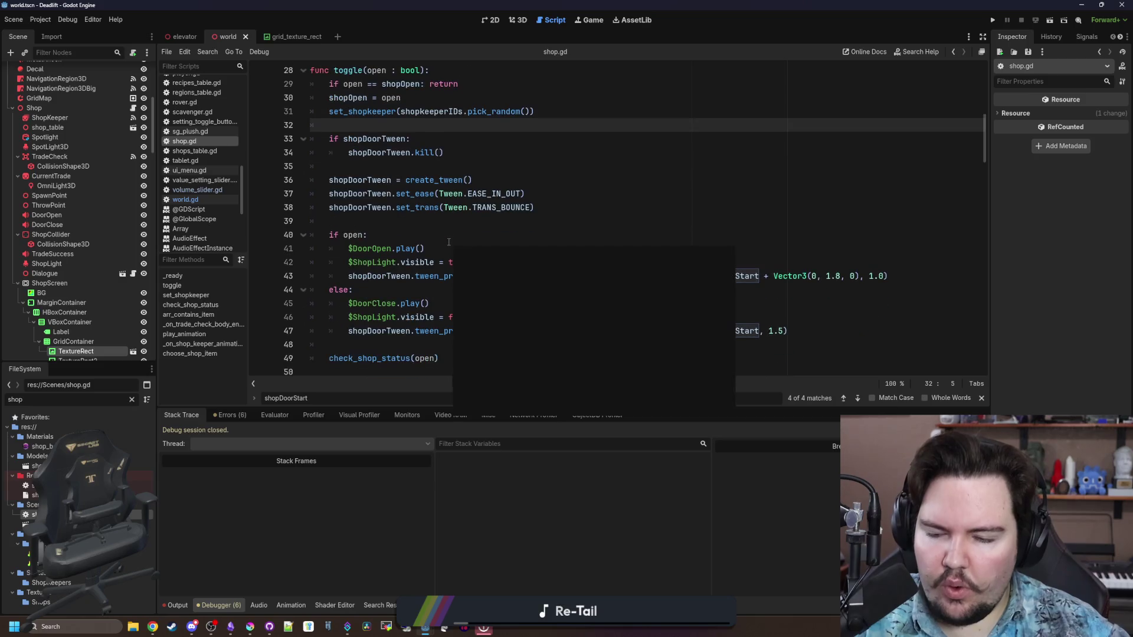
{"action": "left_click", "coordinate": [426, 234]}
{"action": "left_click", "coordinate": [455, 222]}
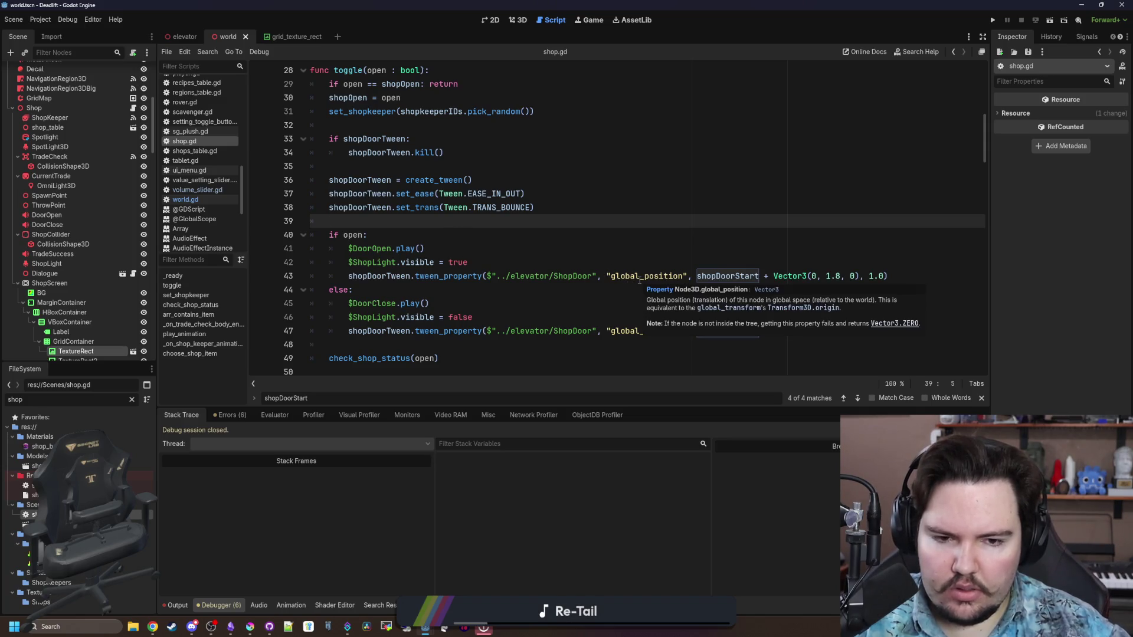
{"action": "scroll", "coordinate": [531, 282], "scroll_direction": "down", "scroll_amount": 2}
{"action": "left_click", "coordinate": [425, 260]}
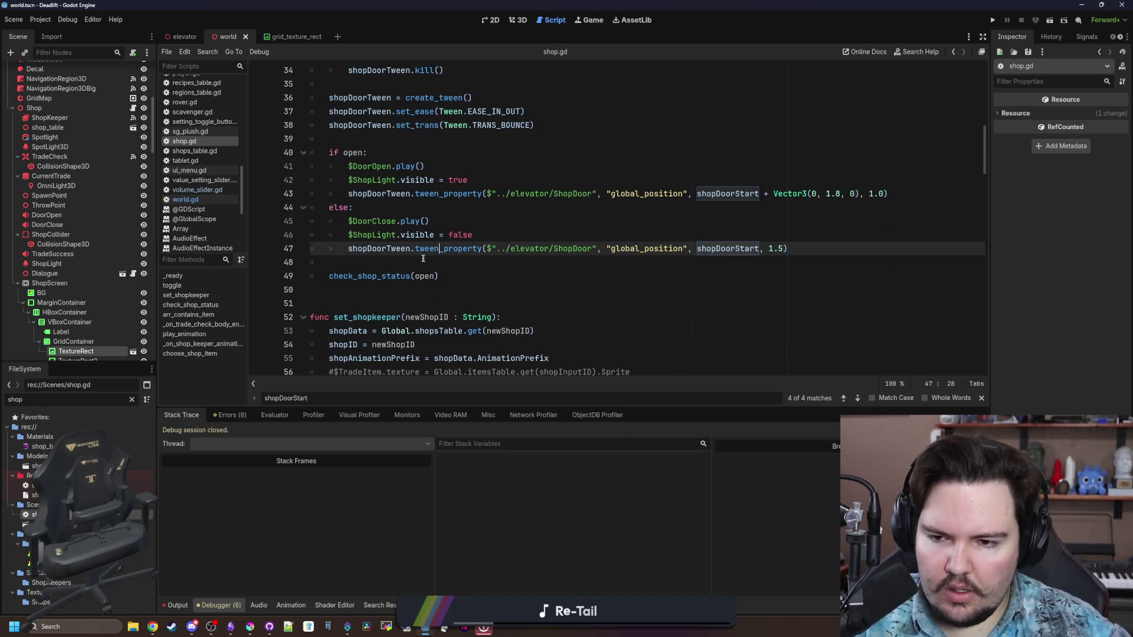
{"action": "scroll", "coordinate": [423, 260], "scroll_direction": "down", "scroll_amount": 2}
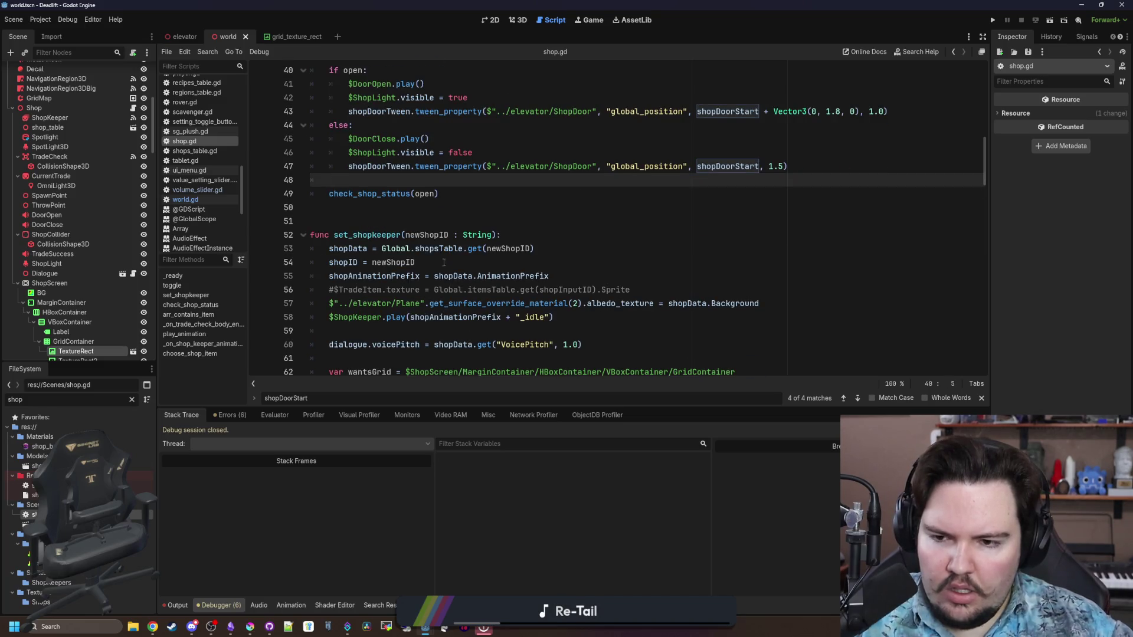
{"action": "left_click", "coordinate": [441, 221]}
{"action": "scroll", "coordinate": [443, 260], "scroll_direction": "up", "scroll_amount": 8}
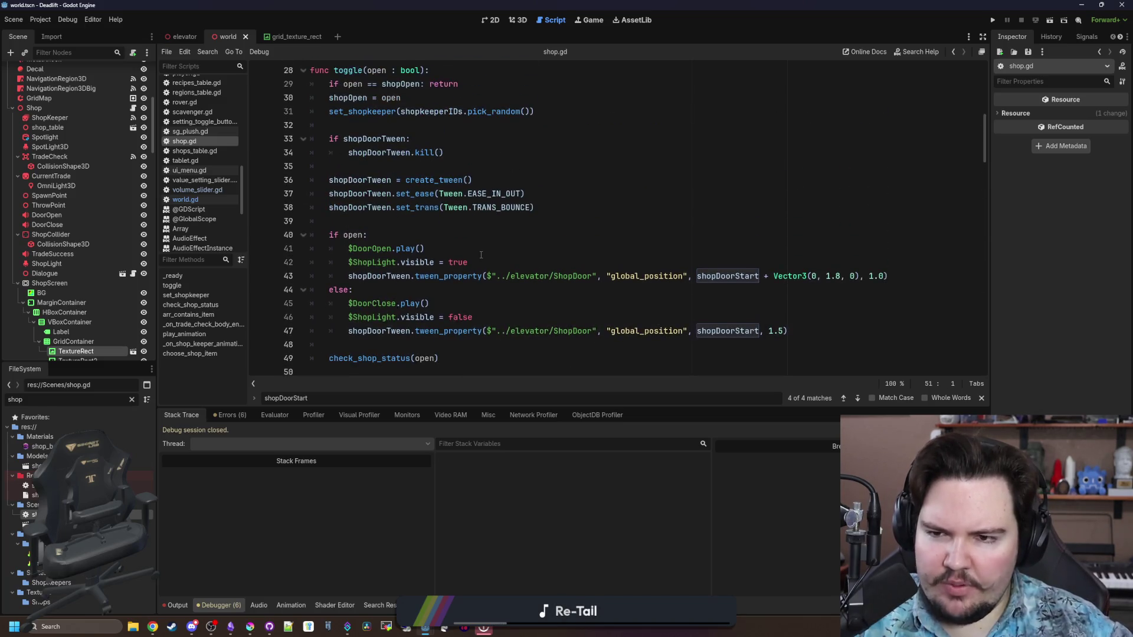
{"action": "scroll", "coordinate": [445, 269], "scroll_direction": "up", "scroll_amount": 2}
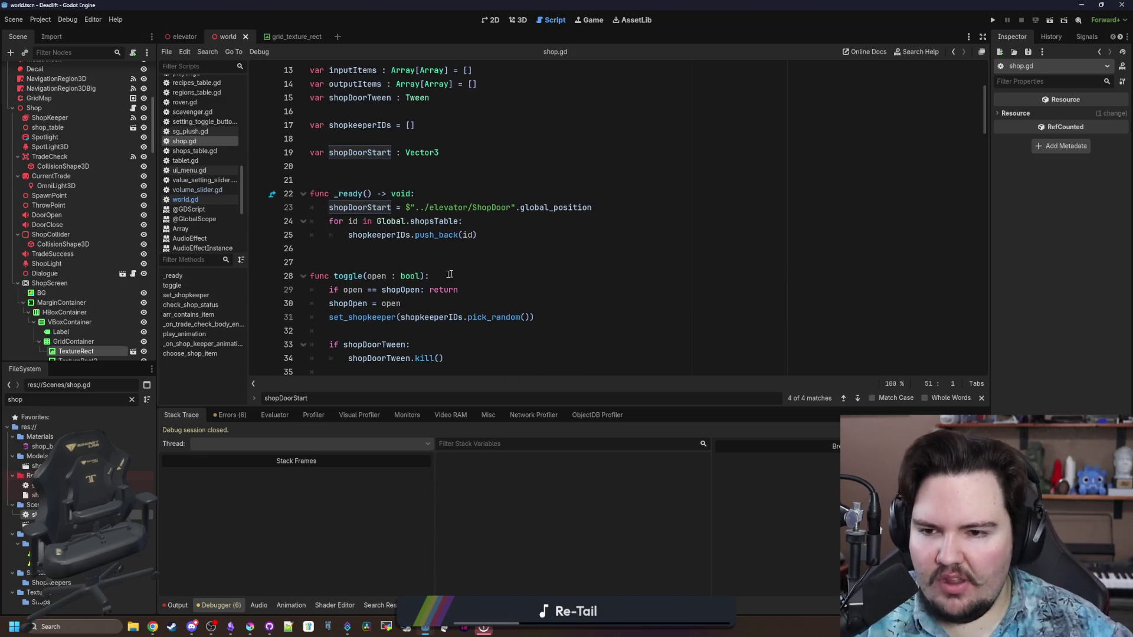
{"action": "scroll", "coordinate": [446, 274], "scroll_direction": "down", "scroll_amount": 6}
{"action": "scroll", "coordinate": [477, 271], "scroll_direction": "down", "scroll_amount": 3}
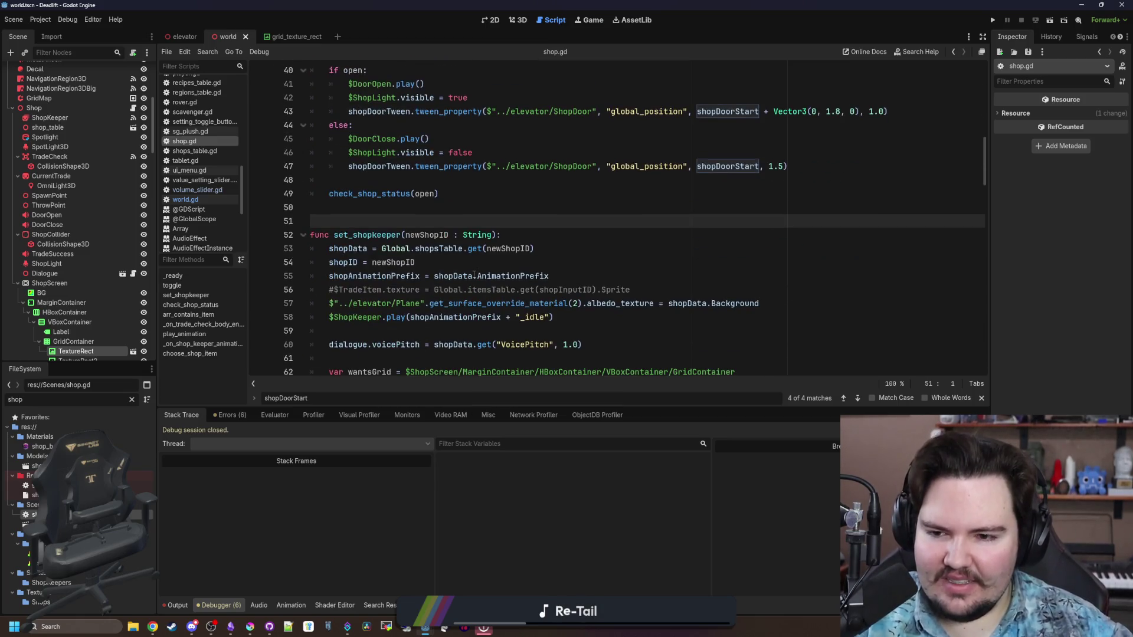
- Delete the commented-out #$TradeItem texture line in set_shopkeeper and save
{"action": "left_click", "coordinate": [626, 248]}
{"action": "triple_click", "coordinate": [649, 285]}
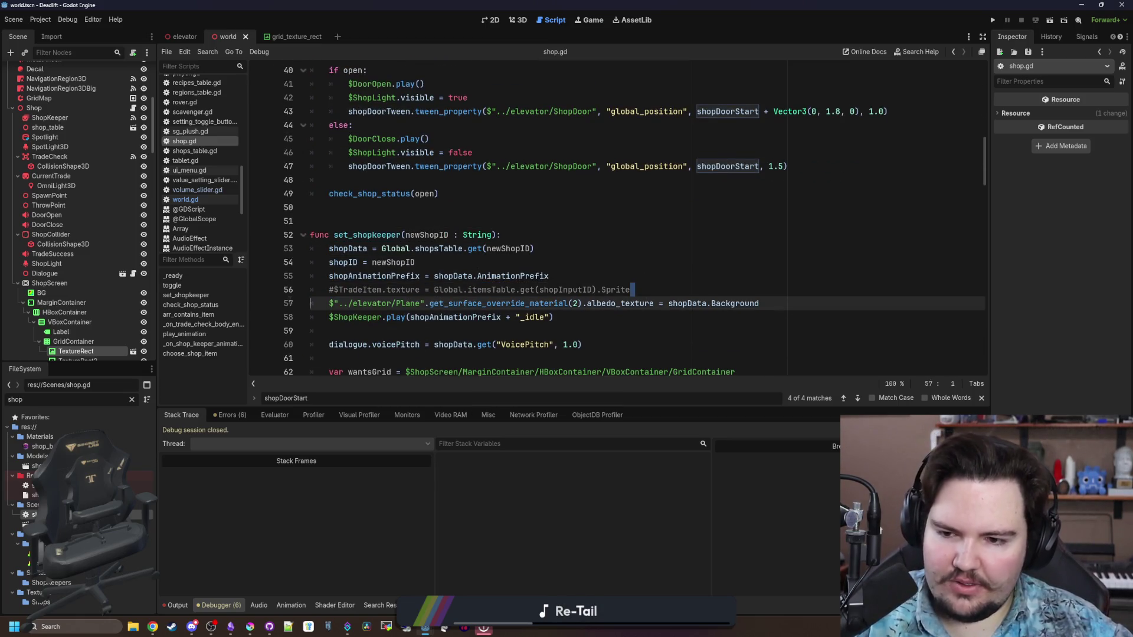
{"action": "key", "text": "BackSpace"}
{"action": "key", "text": "BackSpace"}
{"action": "scroll", "coordinate": [526, 297], "scroll_direction": "down", "scroll_amount": 3}
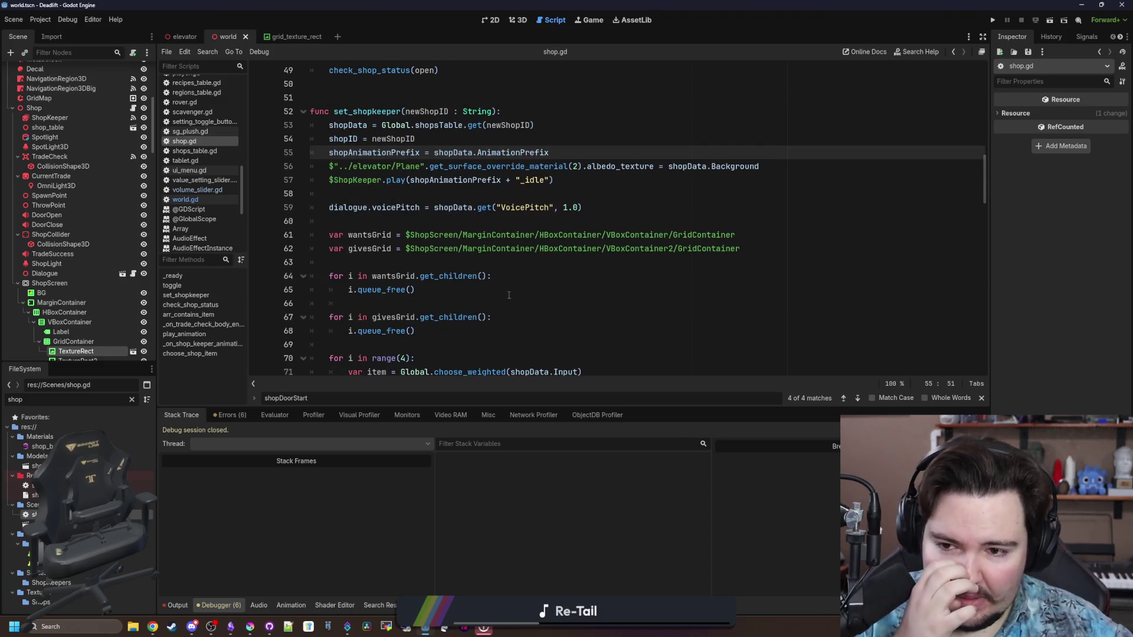
{"action": "left_click", "coordinate": [510, 264]}
{"action": "scroll", "coordinate": [492, 276], "scroll_direction": "down", "scroll_amount": 3}
{"action": "left_click", "coordinate": [519, 262]}
{"action": "key", "text": "ctrl+s"}
- Remove both print("ha") debug lines from the input-item loop
{"action": "scroll", "coordinate": [420, 317], "scroll_direction": "down", "scroll_amount": 1}
{"action": "triple_click", "coordinate": [420, 318]}
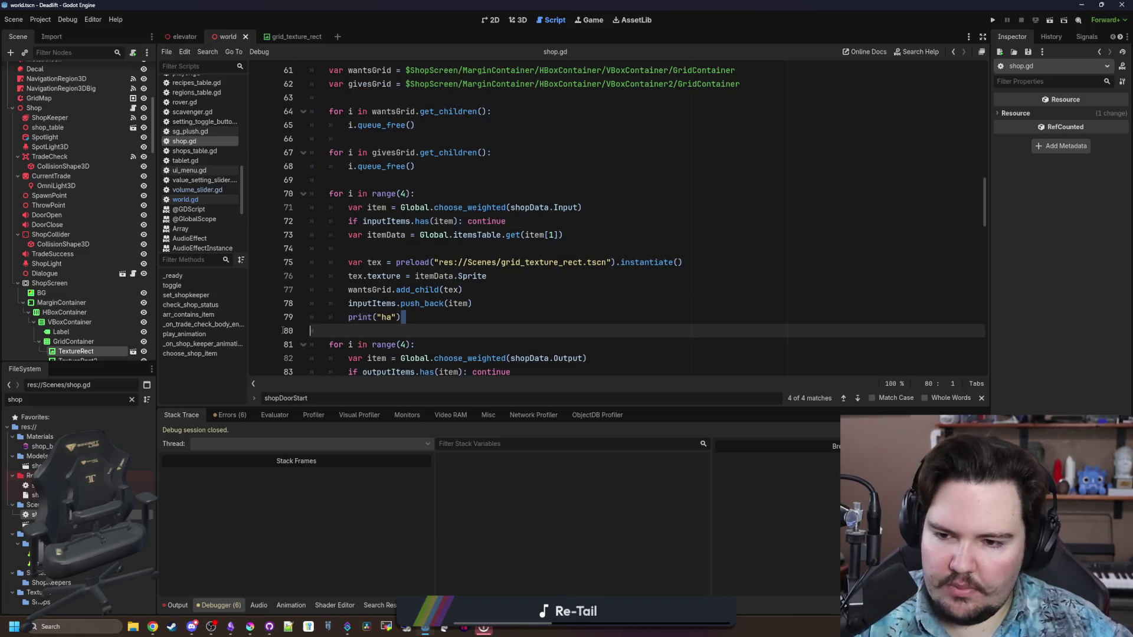
{"action": "key", "text": "BackSpace"}
{"action": "key", "text": "BackSpace"}
{"action": "scroll", "coordinate": [402, 308], "scroll_direction": "down", "scroll_amount": 3}
{"action": "triple_click", "coordinate": [416, 330]}
{"action": "key", "text": "BackSpace"}
{"action": "key", "text": "BackSpace"}
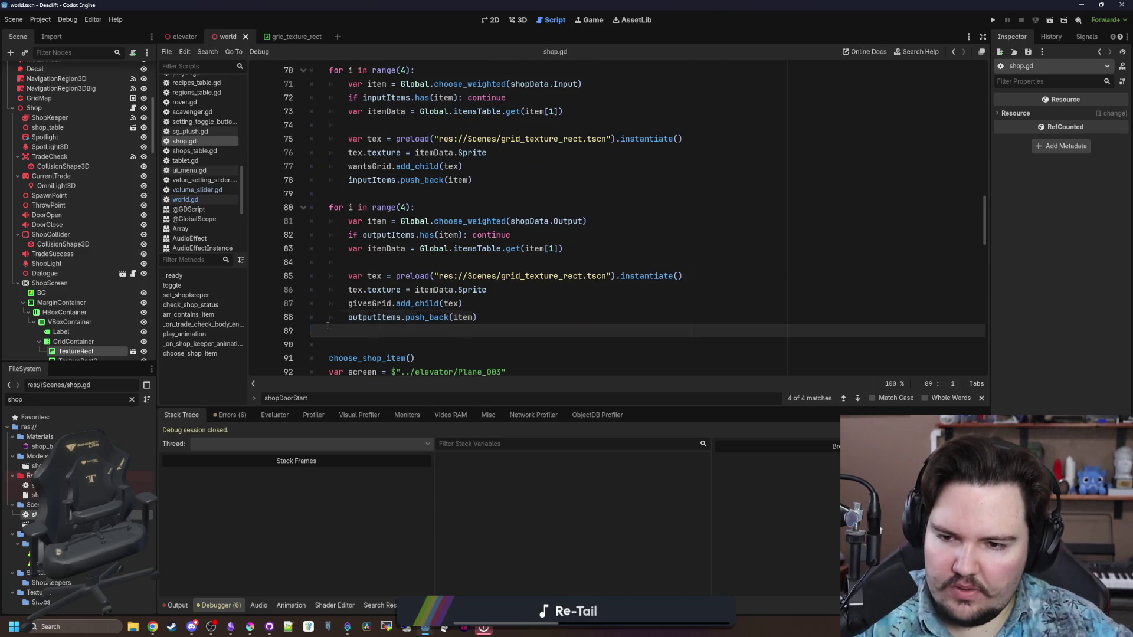
{"action": "scroll", "coordinate": [437, 295], "scroll_direction": "down", "scroll_amount": 4}
- Select the set_shader_parameter("on") line that turns on the $ShopScreen shader
{"action": "left_click", "coordinate": [466, 267]}
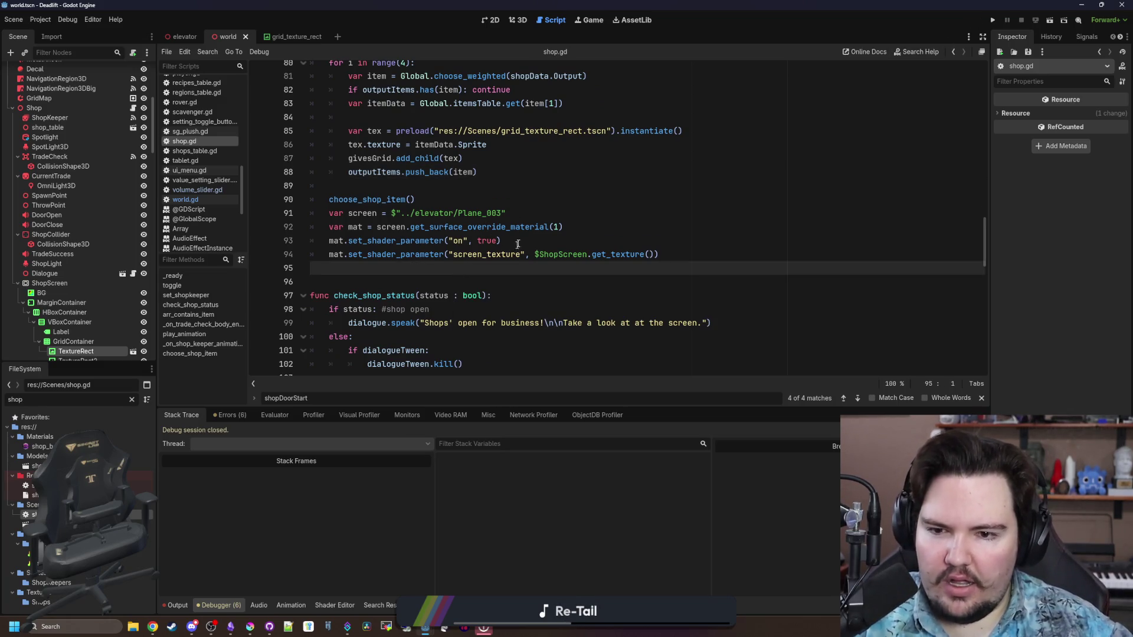
{"action": "left_click_drag", "start_coordinate": [513, 247], "coordinate": [377, 228]}
{"action": "left_click", "coordinate": [363, 227]}
{"action": "mouse_move", "coordinate": [514, 238]}
{"action": "left_mouse_down"}
{"action": "mouse_move", "coordinate": [366, 232]}
{"action": "mouse_move", "coordinate": [332, 242]}
{"action": "left_mouse_up"}
{"action": "left_click", "coordinate": [572, 254]}
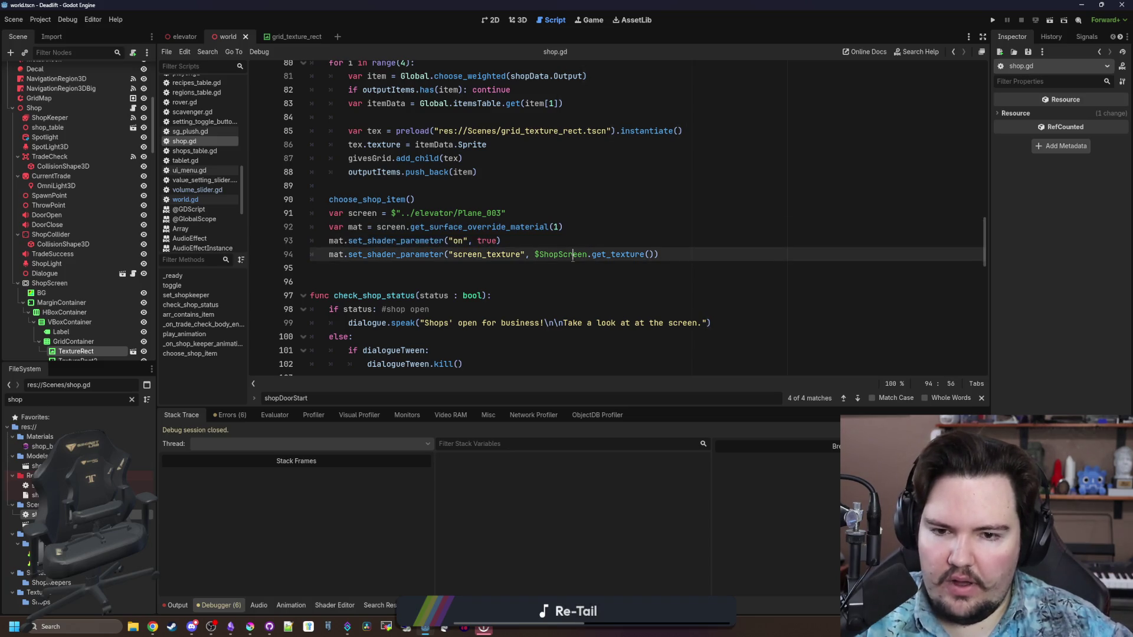
{"action": "left_click_drag", "start_coordinate": [511, 241], "coordinate": [331, 242]}
{"action": "scroll", "coordinate": [340, 245], "scroll_direction": "up", "scroll_amount": 15}
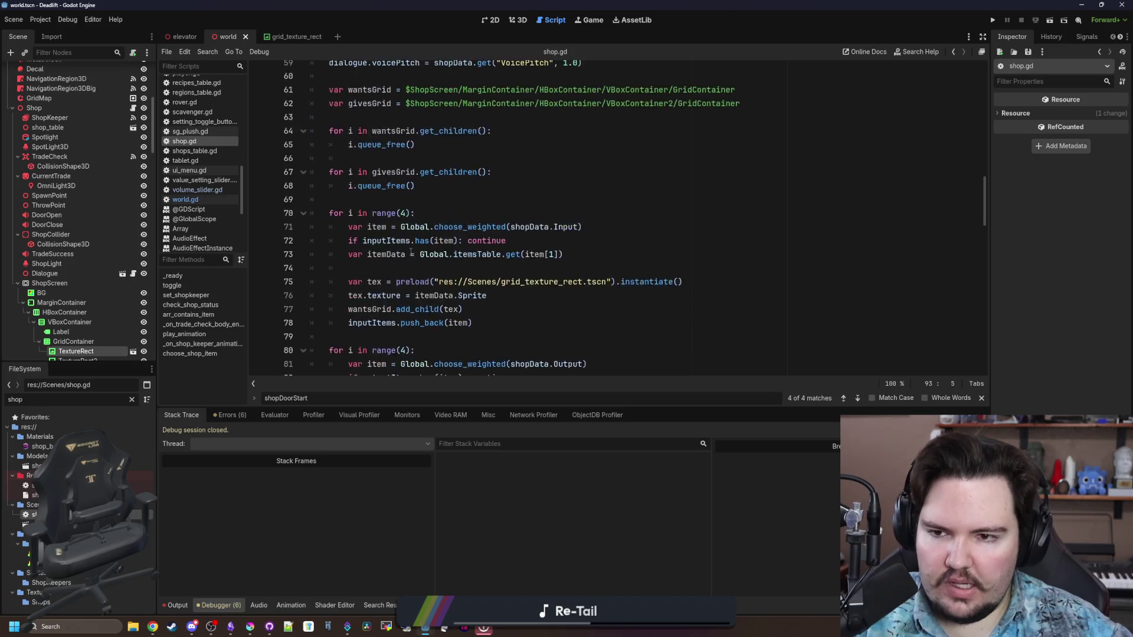
- Paste the shader on-parameter line into the door-close branch and change its value to false
{"action": "left_click", "coordinate": [794, 270]}
{"action": "key", "text": "Return"}
{"action": "key", "text": "ctrl+v"}
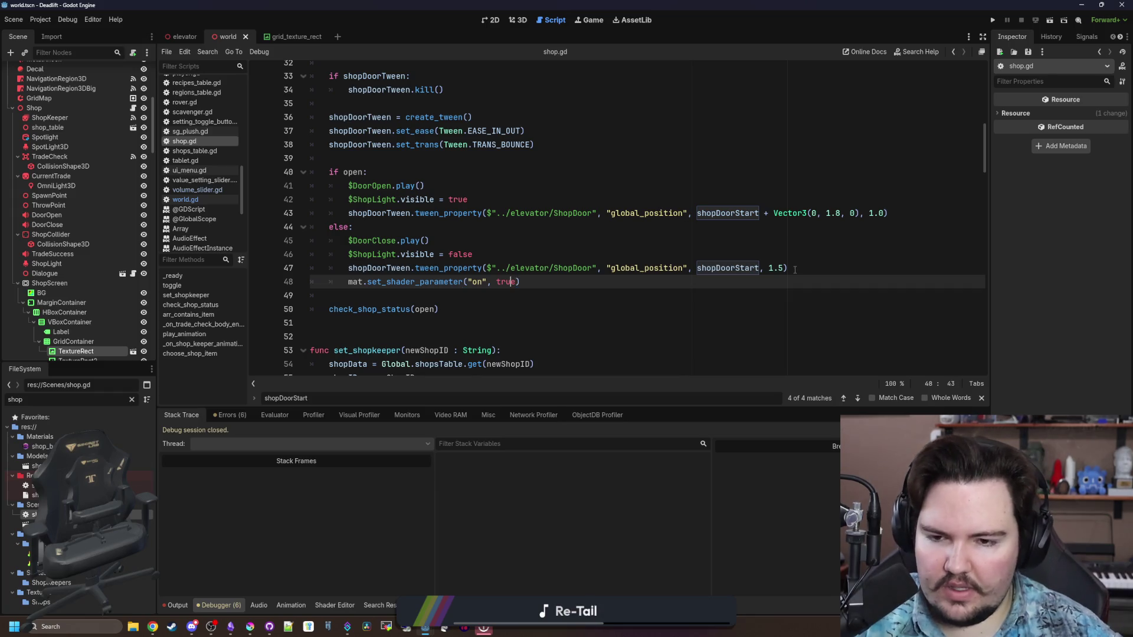
{"action": "key", "text": "Left"}
{"action": "key", "text": "Left"}
{"action": "key", "text": "Left"}
{"action": "key", "text": "Delete"}
{"action": "key", "text": "BackSpace"}
{"action": "key", "text": "BackSpace"}
{"action": "key", "text": "BackSpace"}
{"action": "type", "text": "false"}
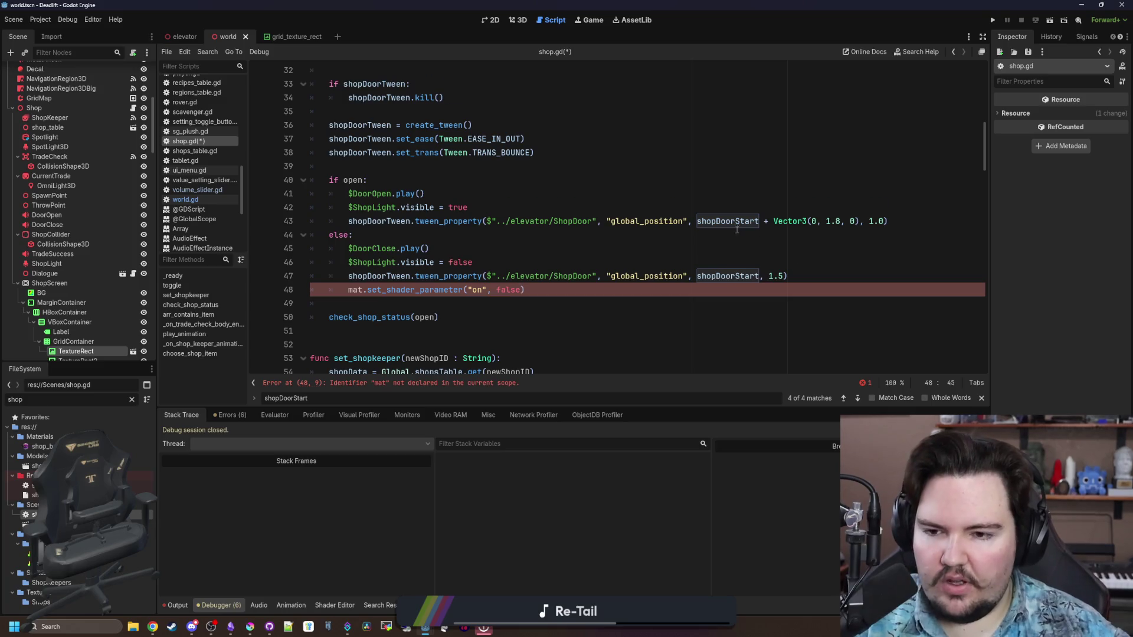
- Cut the var mat material lookup line and remove the empty line it leaves
{"action": "scroll", "coordinate": [738, 229], "scroll_direction": "down", "scroll_amount": 15}
{"action": "left_click", "coordinate": [490, 232]}
{"action": "key", "text": "Down"}
{"action": "key", "text": "Home"}
{"action": "key", "text": "shift+End"}
{"action": "key", "text": "ctrl+c"}
{"action": "key", "text": "BackSpace"}
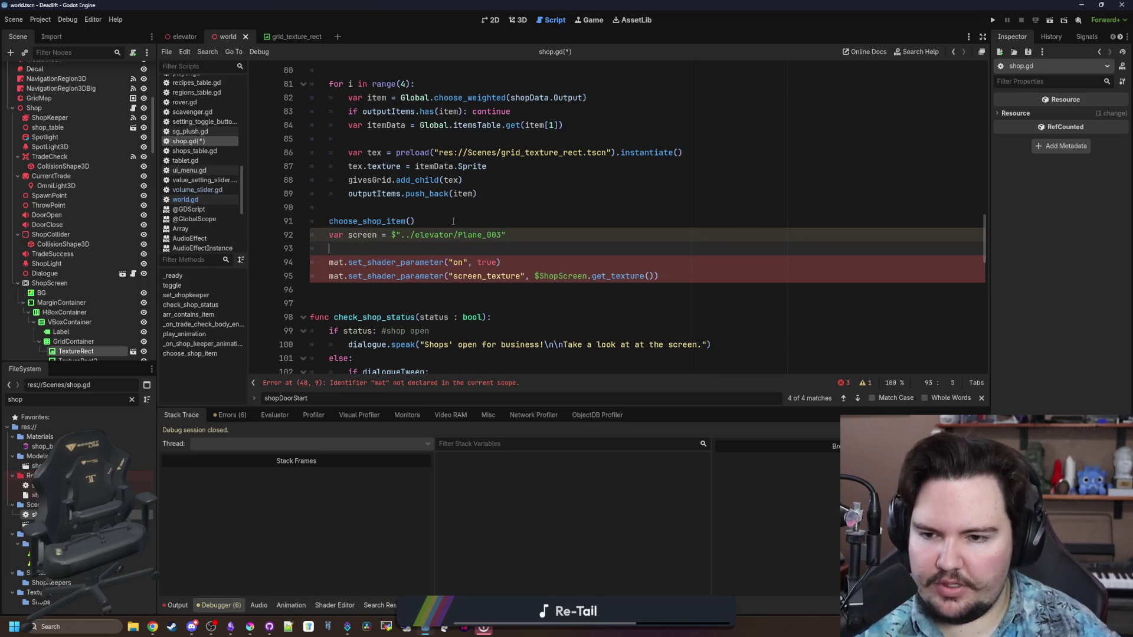
{"action": "key", "text": "BackSpace"}
- Declare var screenMat : ShaderMaterial below shopDoorStart and paste the material lookup into _ready
{"action": "scroll", "coordinate": [381, 183], "scroll_direction": "up", "scroll_amount": 17}
{"action": "scroll", "coordinate": [381, 183], "scroll_direction": "up", "scroll_amount": 6}
{"action": "left_click", "coordinate": [370, 193]}
{"action": "type", "text": "var screenMat : M"}
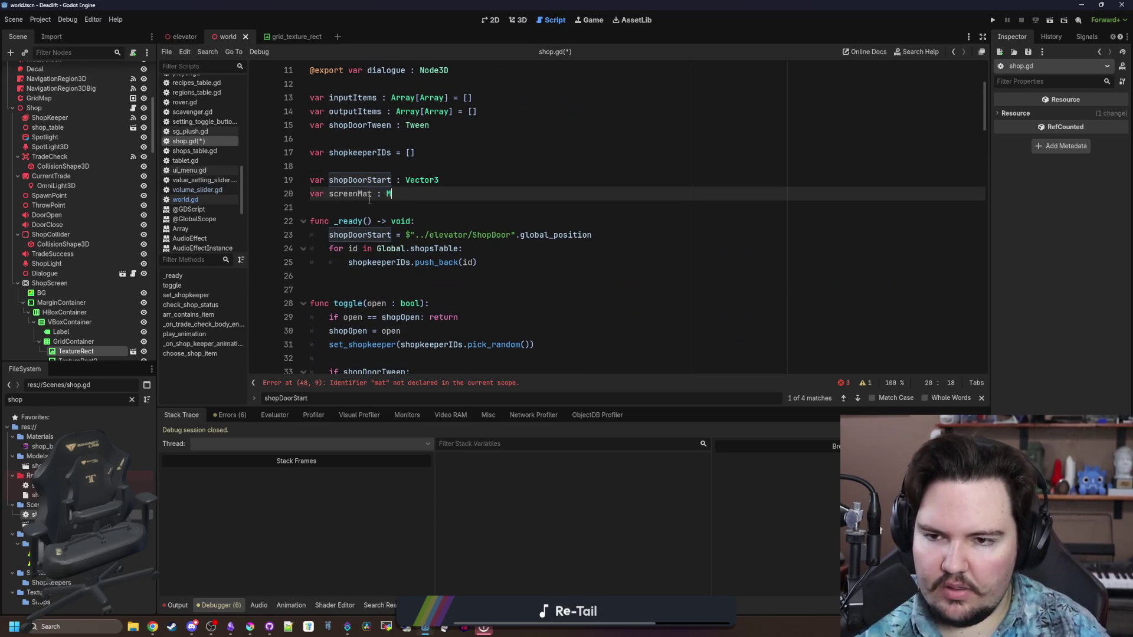
{"action": "key", "text": "BackSpace"}
{"action": "type", "text": "ShaderM"}
{"action": "key", "text": "Return"}
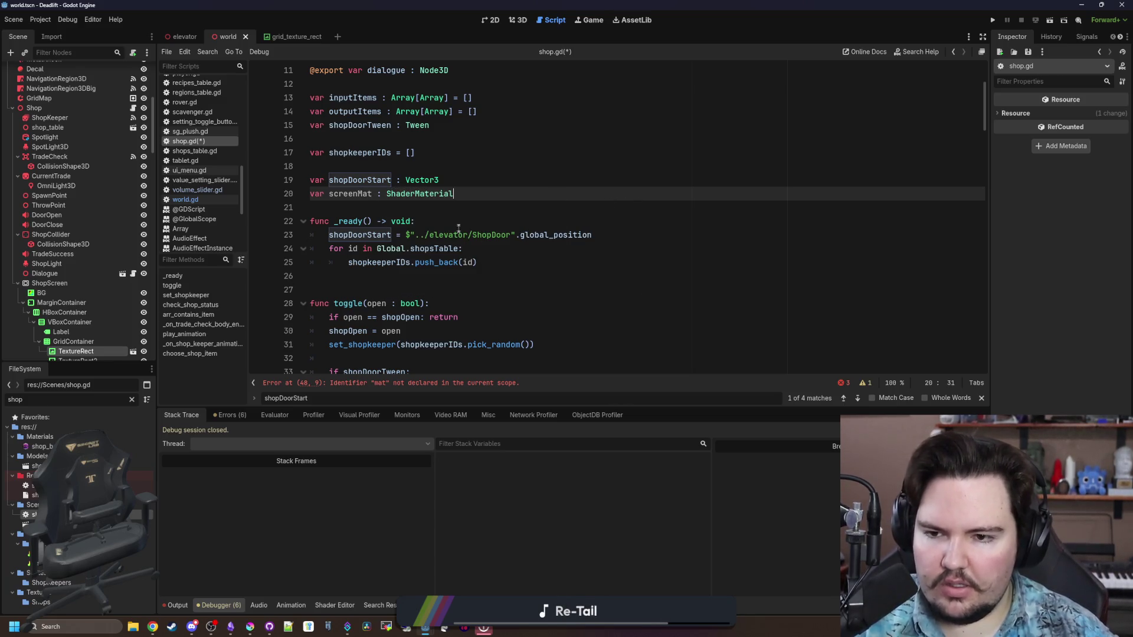
{"action": "left_click", "coordinate": [461, 232]}
{"action": "key", "text": "ctrl+v"}
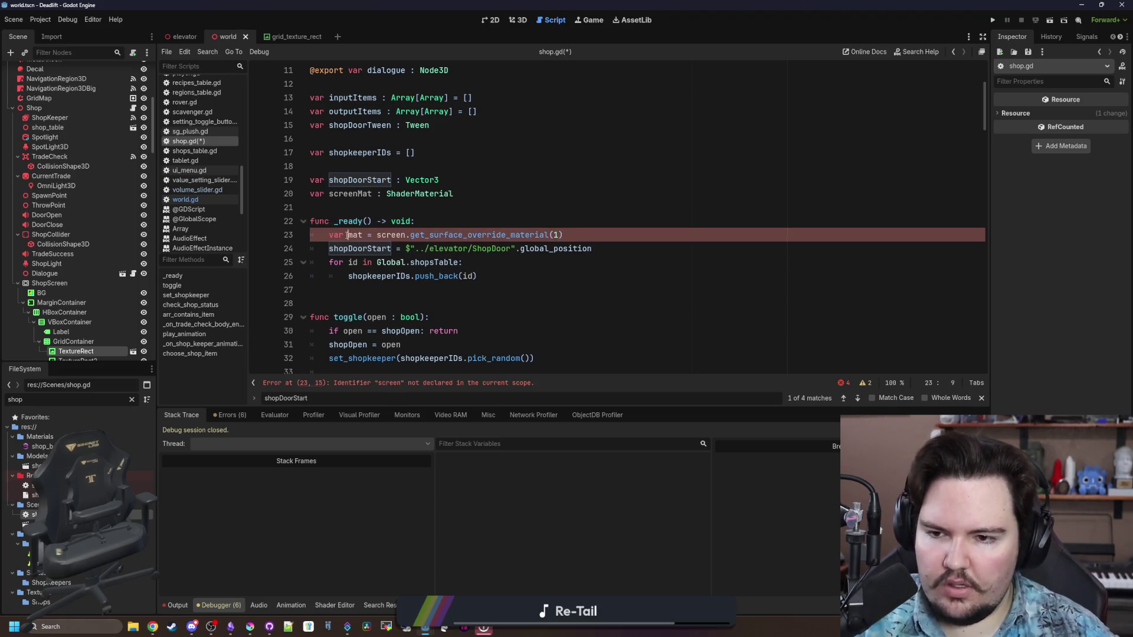
- Assign the lookup in _ready to screenMat instead of the local mat variable
{"action": "left_click", "coordinate": [348, 235]}
{"action": "double_click", "coordinate": [357, 235]}
{"action": "key", "text": "BackSpace"}
{"action": "key", "text": "BackSpace"}
{"action": "key", "text": "BackSpace"}
{"action": "type", "text": "scrfe"}
{"action": "key", "text": "BackSpace"}
{"action": "key", "text": "BackSpace"}
{"action": "type", "text": "eenM"}
{"action": "key", "text": "Return"}
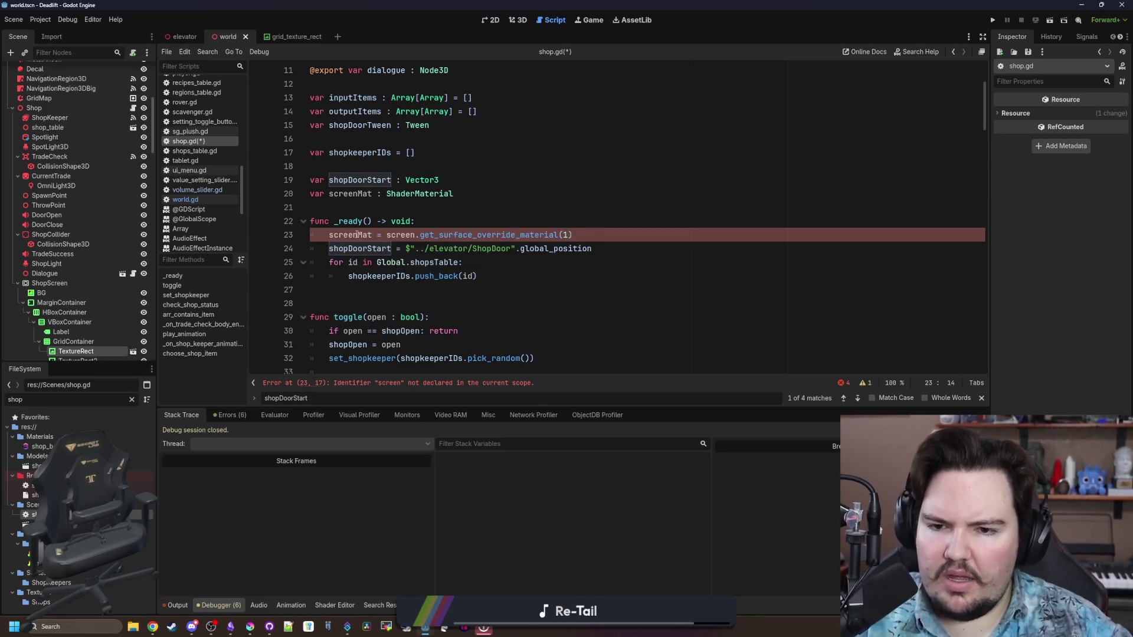
- Add a var screen line at the top of _ready
{"action": "left_click", "coordinate": [447, 226]}
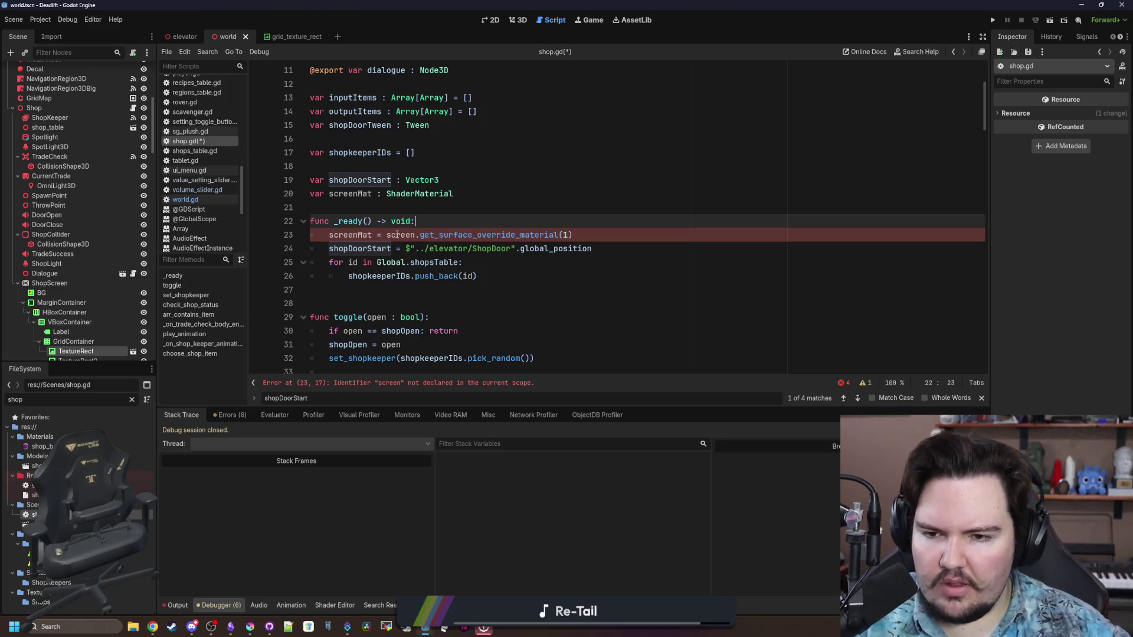
{"action": "left_click", "coordinate": [475, 196]}
{"action": "key", "text": "Return"}
{"action": "type", "text": "var"}
{"action": "key", "text": "BackSpace"}
{"action": "key", "text": "BackSpace"}
{"action": "key", "text": "BackSpace"}
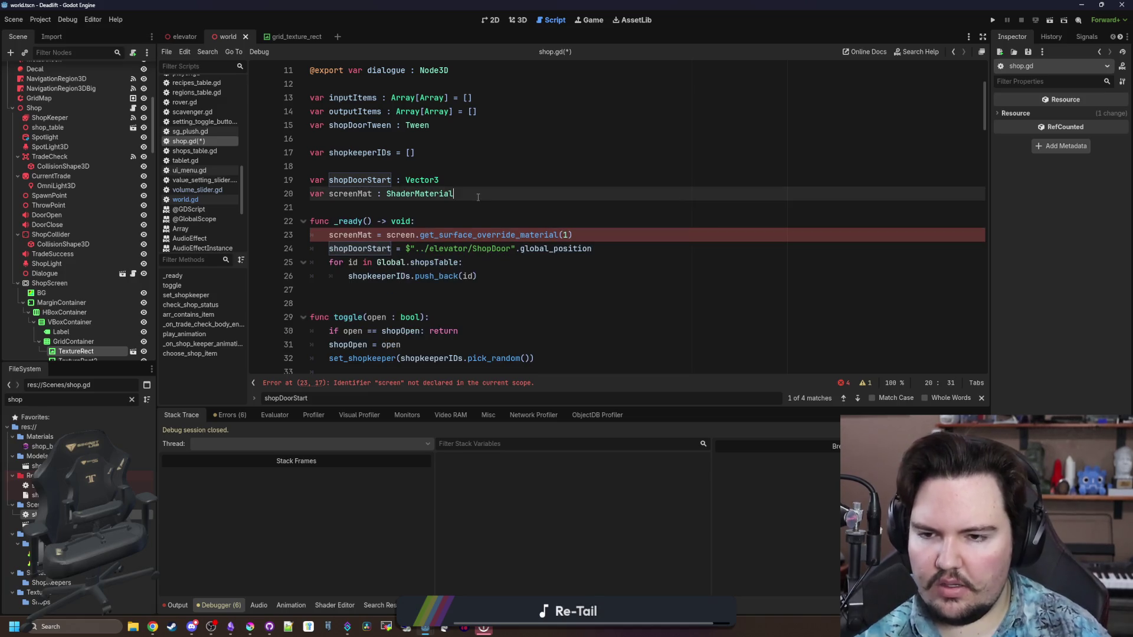
{"action": "left_click", "coordinate": [466, 220]}
{"action": "key", "text": "Return"}
{"action": "type", "text": "var screen ="}
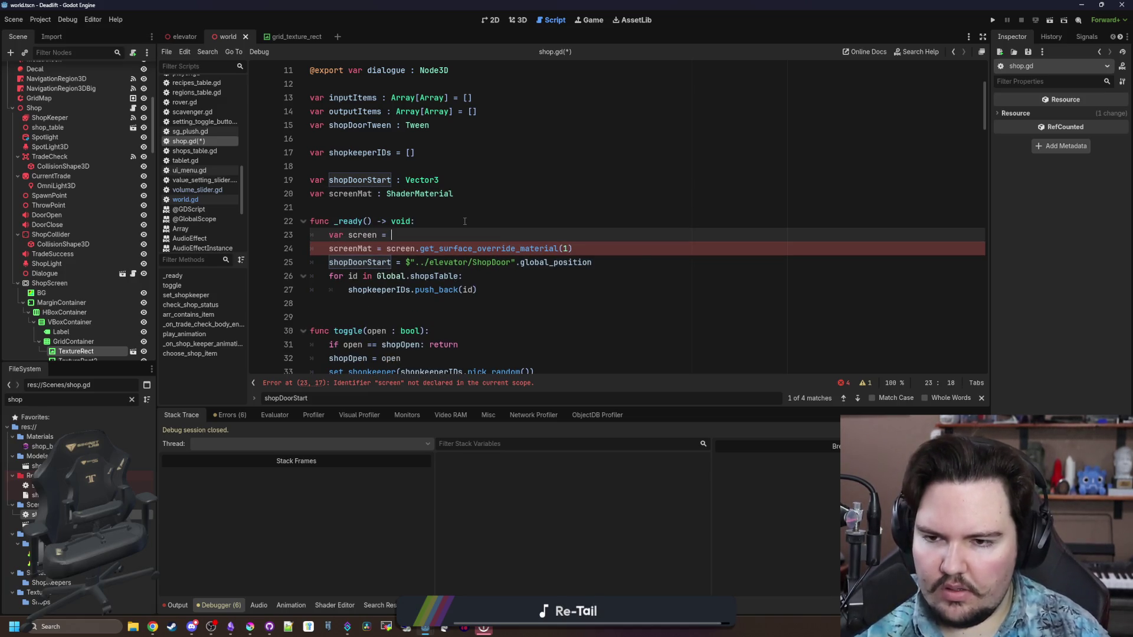
- Move the leftover Plane_003 node path into the var screen line in _ready
{"action": "scroll", "coordinate": [465, 221], "scroll_direction": "down", "scroll_amount": 12}
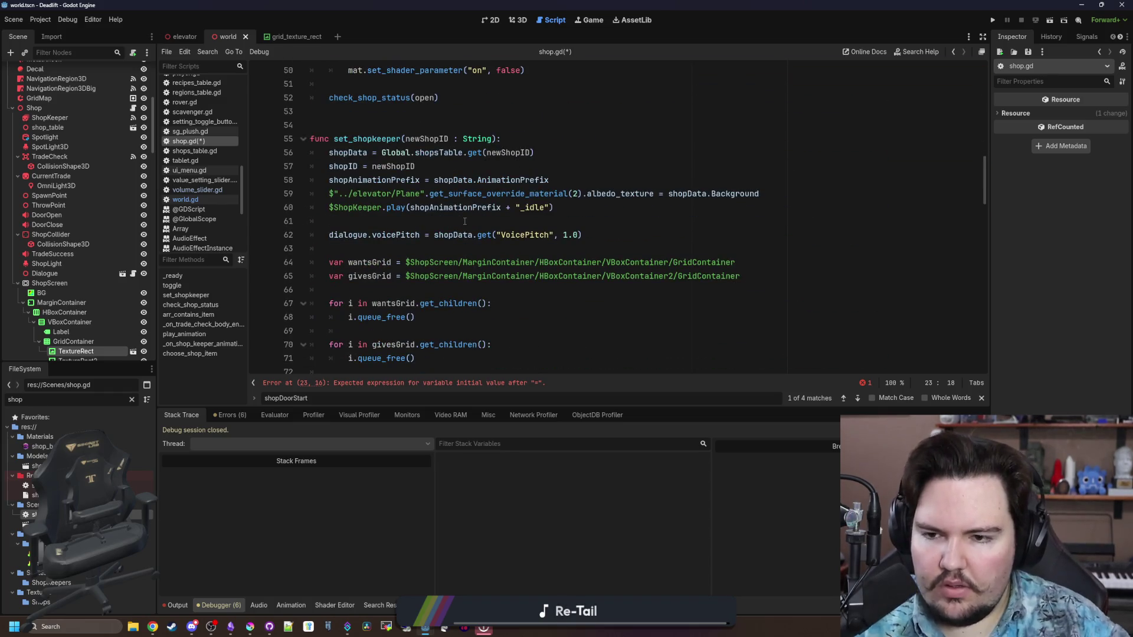
{"action": "scroll", "coordinate": [396, 253], "scroll_direction": "down", "scroll_amount": 12}
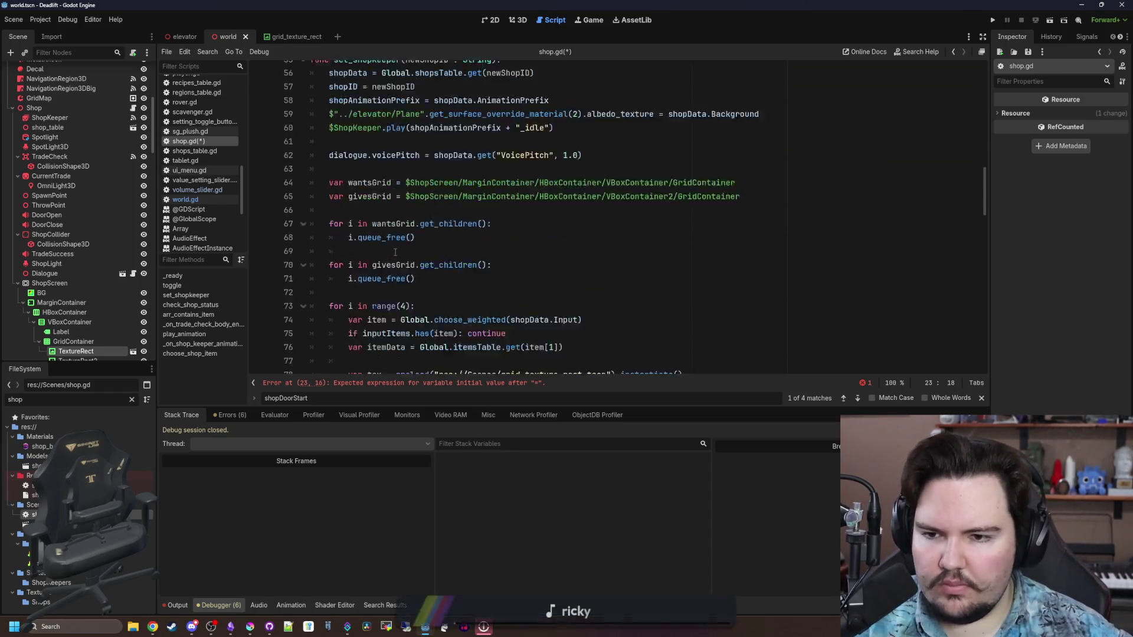
{"action": "left_click_drag", "start_coordinate": [518, 180], "coordinate": [311, 180]}
{"action": "key", "text": "BackSpace"}
{"action": "scroll", "coordinate": [472, 207], "scroll_direction": "up", "scroll_amount": 20}
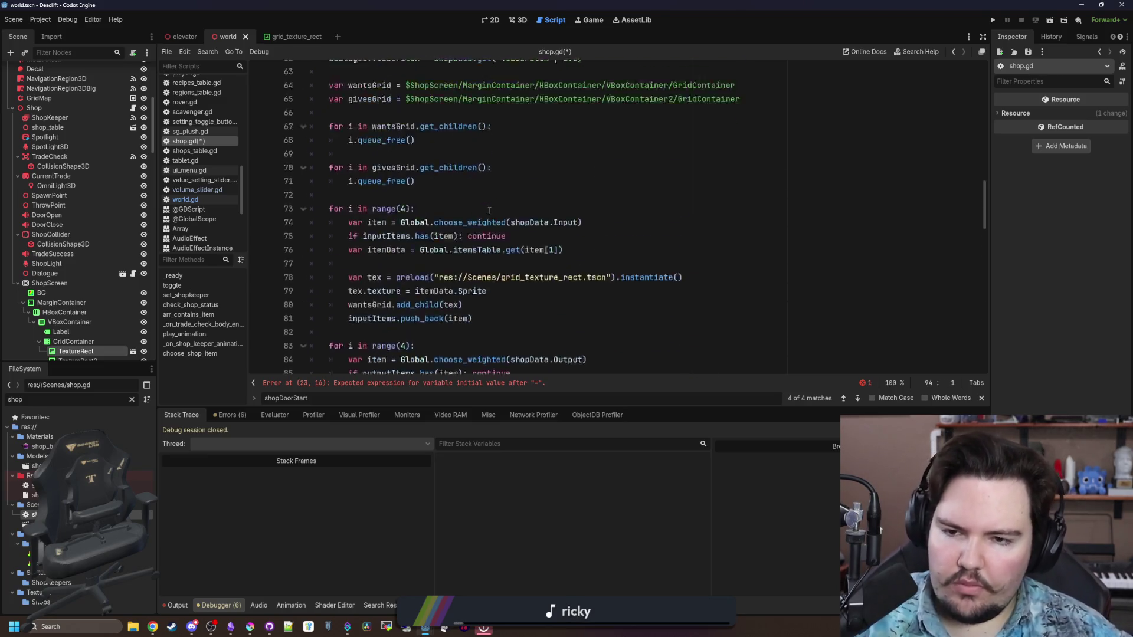
{"action": "left_click", "coordinate": [399, 191]}
{"action": "type", "text": "$\"../elevator/Plane_003\""}
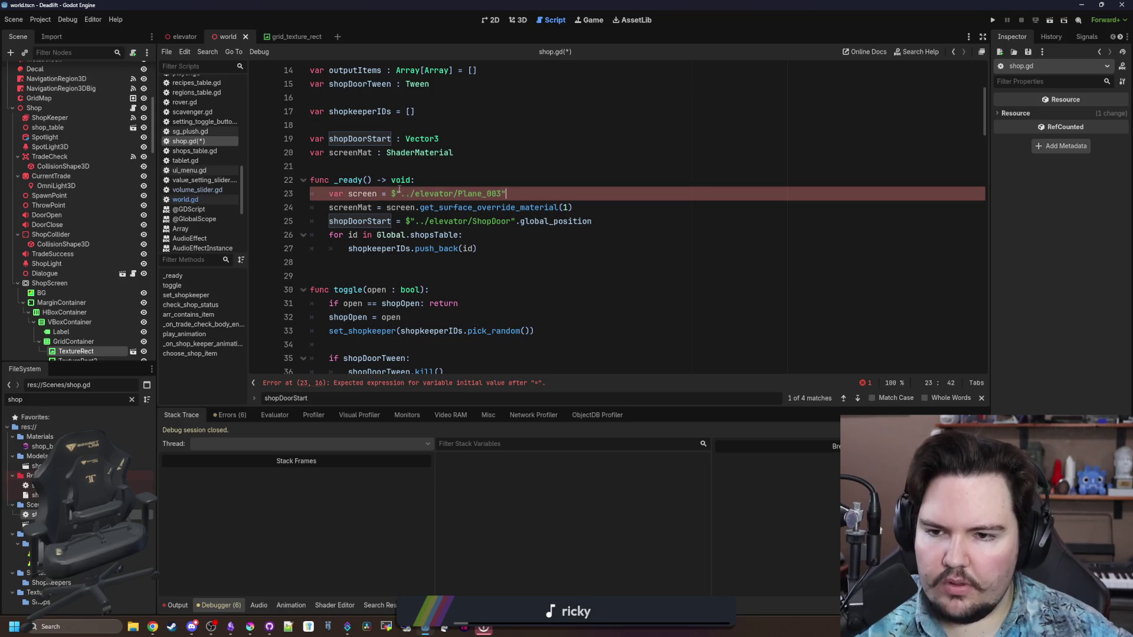
{"action": "left_click", "coordinate": [440, 180]}
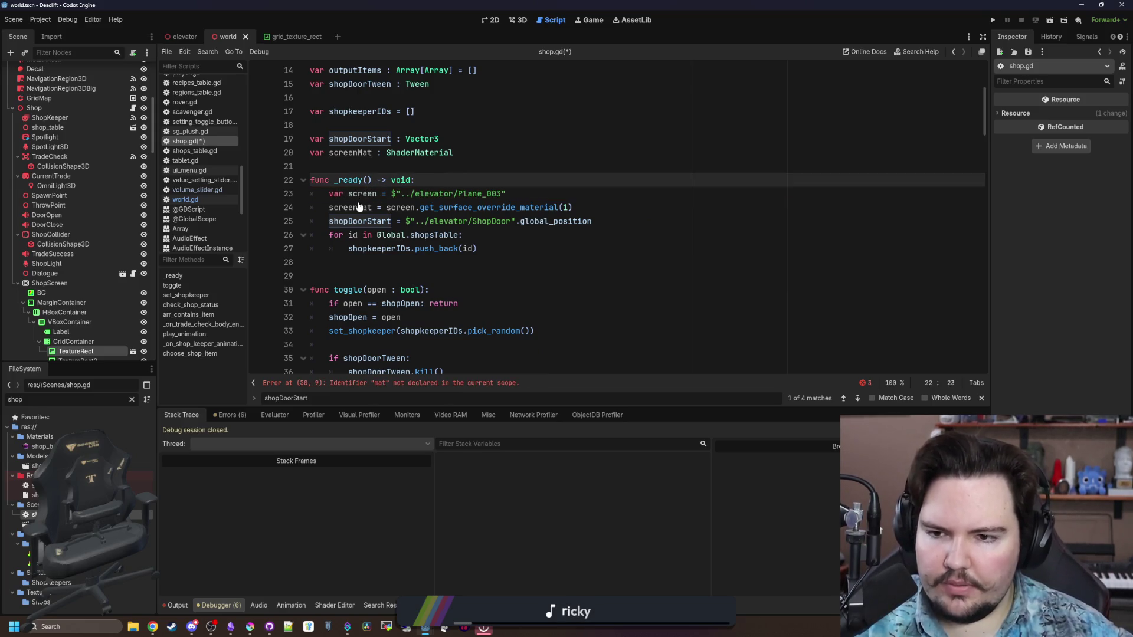
{"action": "double_click", "coordinate": [370, 151]}
{"action": "key", "text": "ctrl+c"}
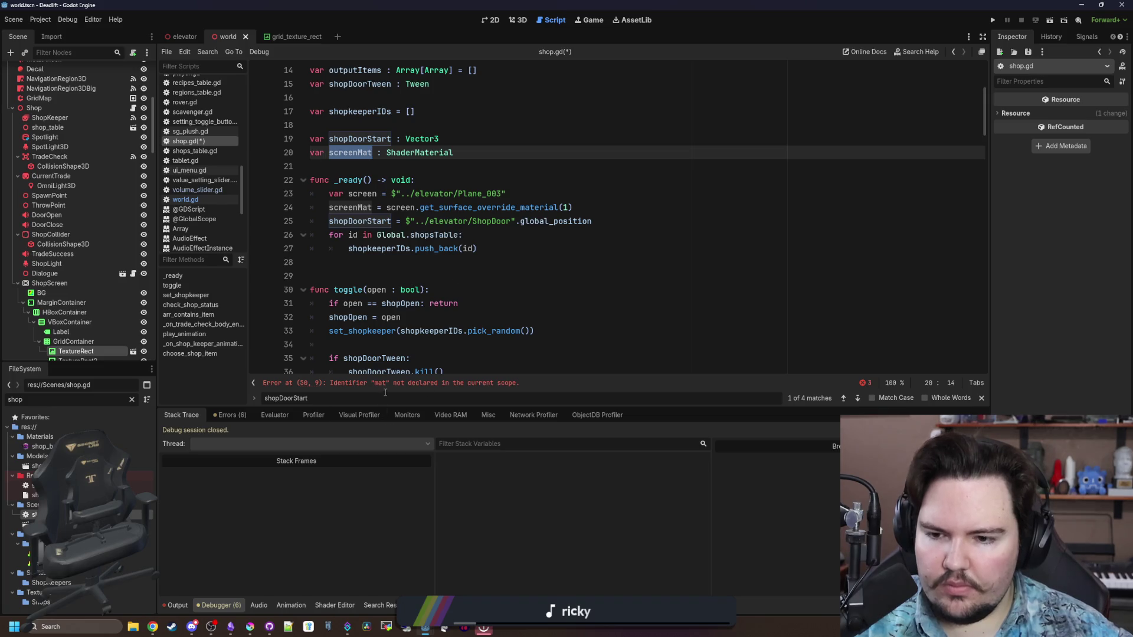
- Replace mat with screenMat on lines 50 and 95 to clear the errors
{"action": "left_click", "coordinate": [384, 383]}
{"action": "double_click", "coordinate": [354, 221]}
{"action": "key", "text": "ctrl+v"}
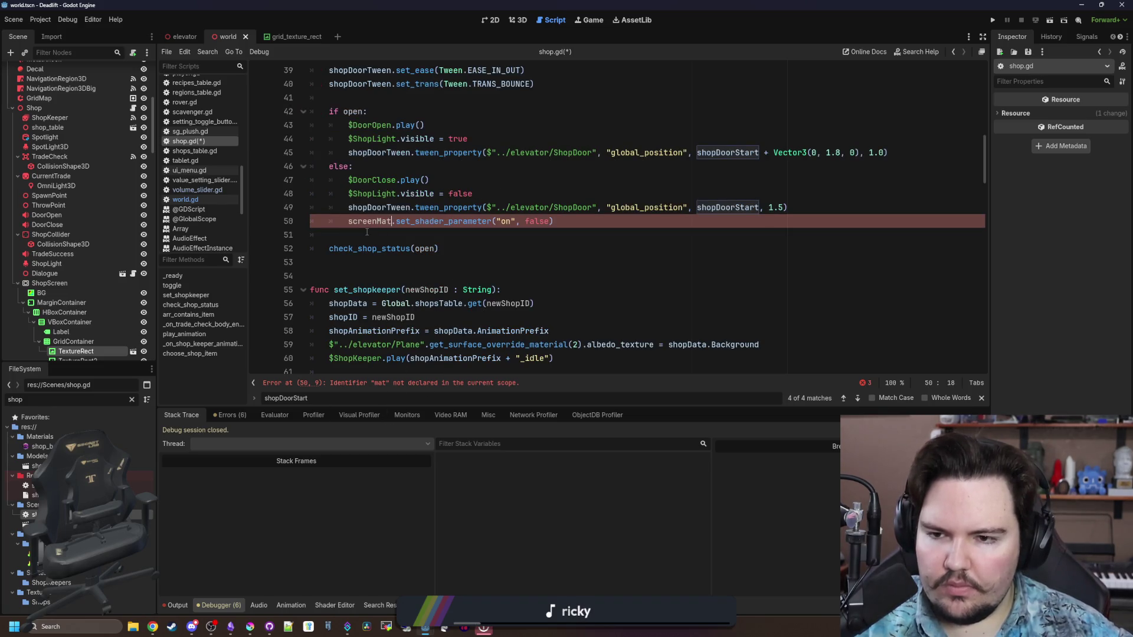
{"action": "key", "text": "Down"}
{"action": "scroll", "coordinate": [399, 354], "scroll_direction": "up", "scroll_amount": 8}
{"action": "left_click", "coordinate": [395, 383]}
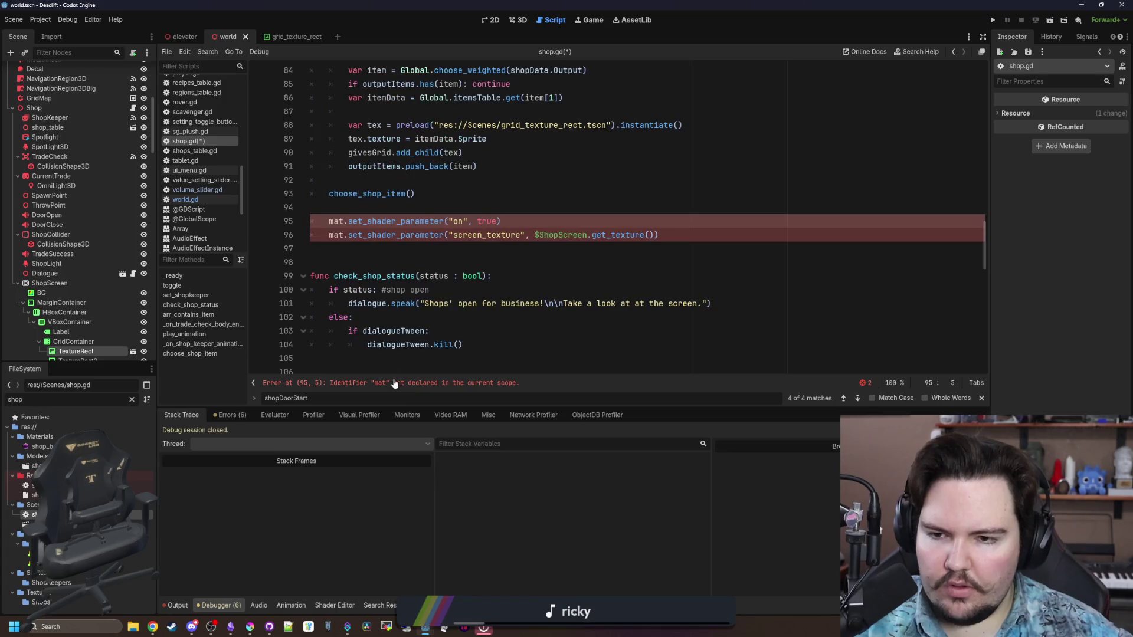
{"action": "double_click", "coordinate": [335, 221]}
{"action": "type", "text": "s"}
{"action": "key", "text": "Return"}
- Change the remaining mat references on line 96 to screenMat and save shop.gd
{"action": "double_click", "coordinate": [351, 221]}
{"action": "key", "text": "ctrl+c"}
{"action": "double_click", "coordinate": [335, 235]}
{"action": "key", "text": "ctrl+v"}
{"action": "left_click", "coordinate": [353, 250]}
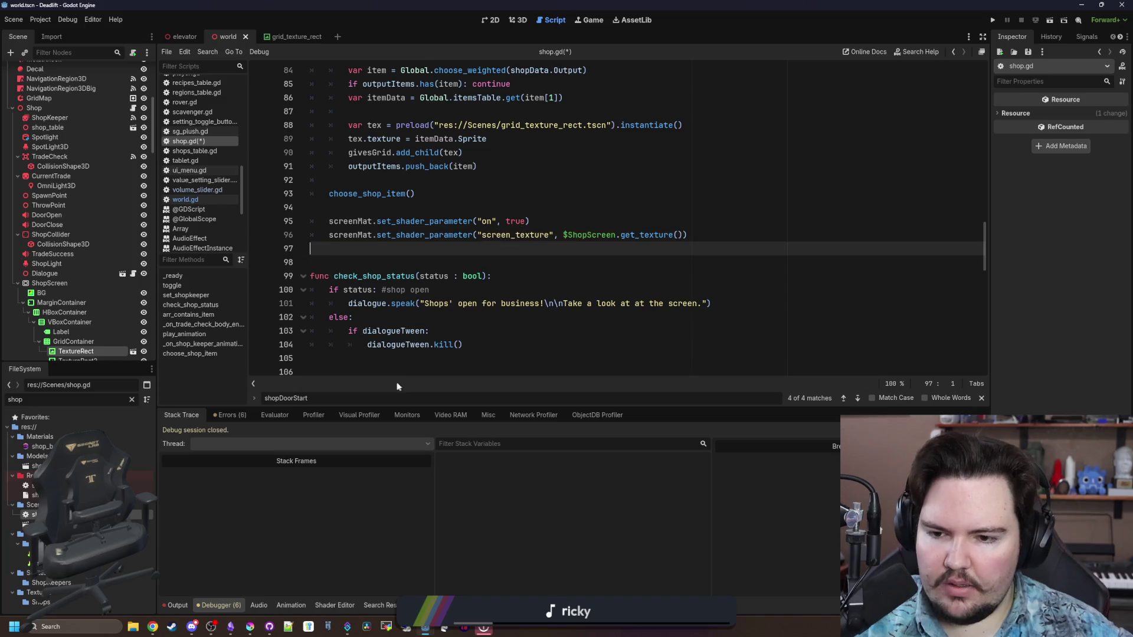
{"action": "scroll", "coordinate": [420, 313], "scroll_direction": "up", "scroll_amount": 15}
{"action": "scroll", "coordinate": [420, 314], "scroll_direction": "down", "scroll_amount": 1}
{"action": "left_click", "coordinate": [420, 317]}
{"action": "key", "text": "ctrl+s"}
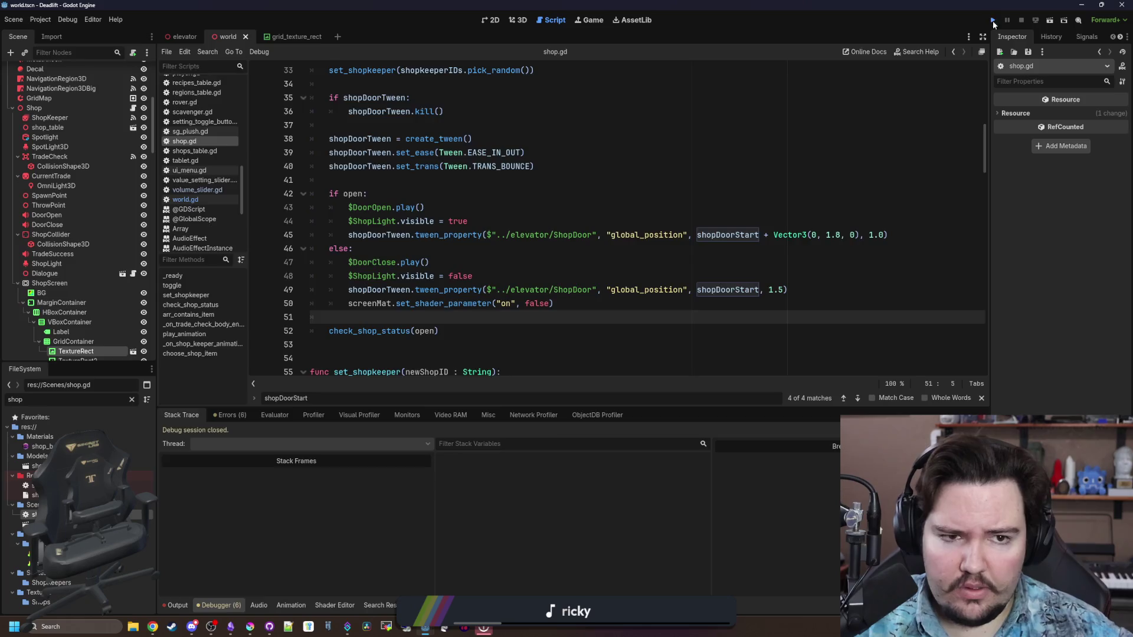
- Launch a new game and descend the elevator to level 1
{"action": "left_click", "coordinate": [992, 20]}
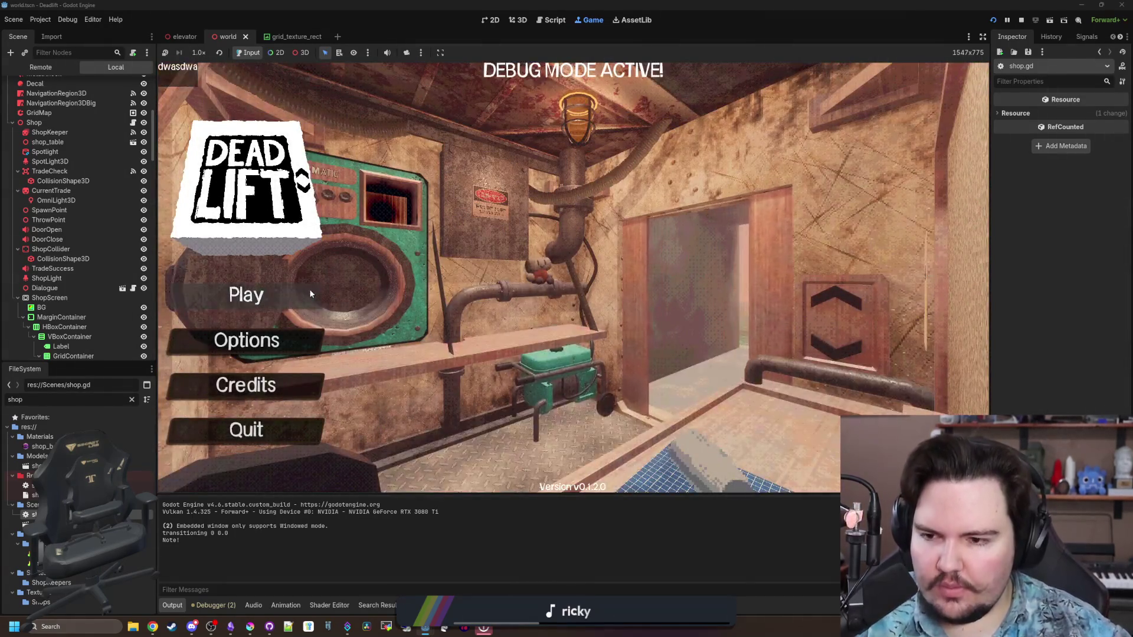
{"action": "left_click", "coordinate": [309, 289]}
{"action": "left_click", "coordinate": [572, 328]}
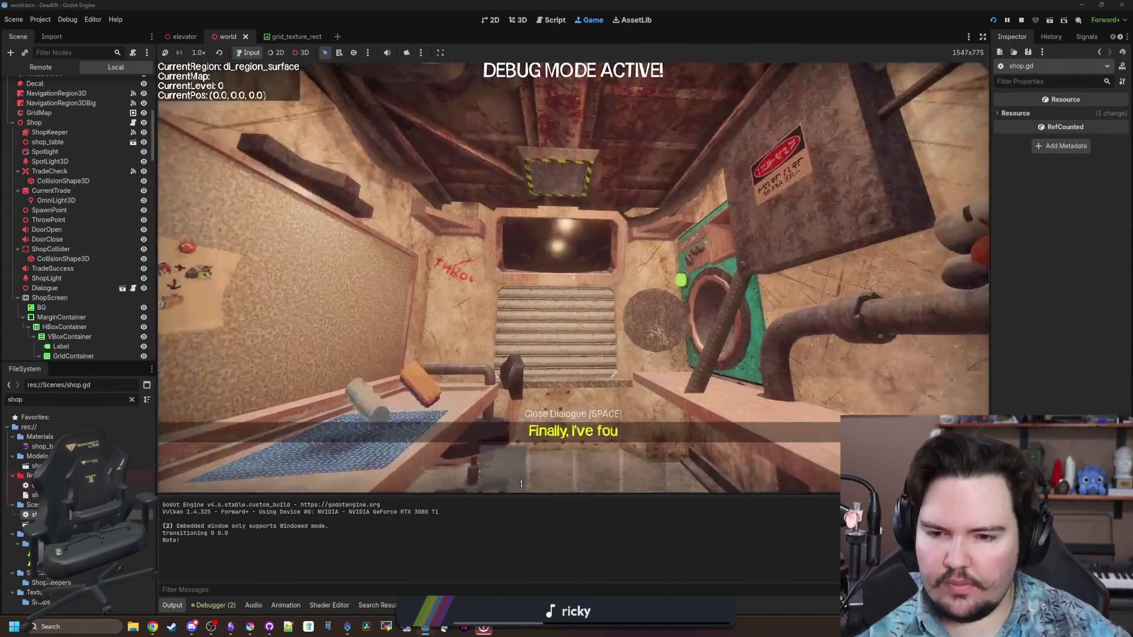
{"action": "key", "text": "w"}
{"action": "key", "text": "e"}
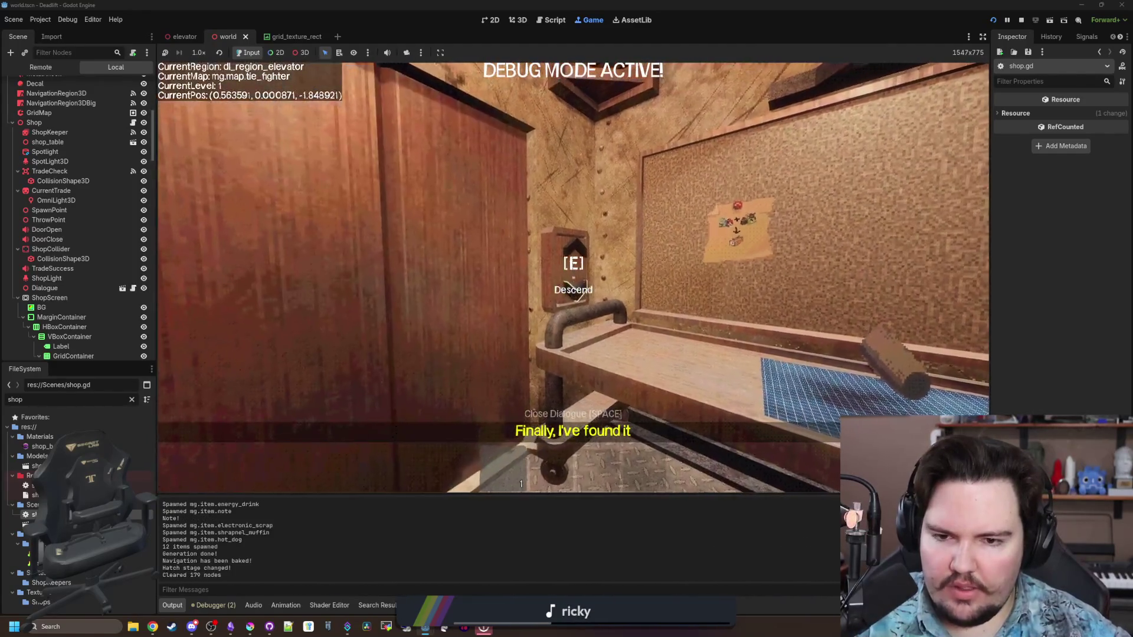
{"action": "key", "text": "w"}
{"action": "key", "text": "w"}
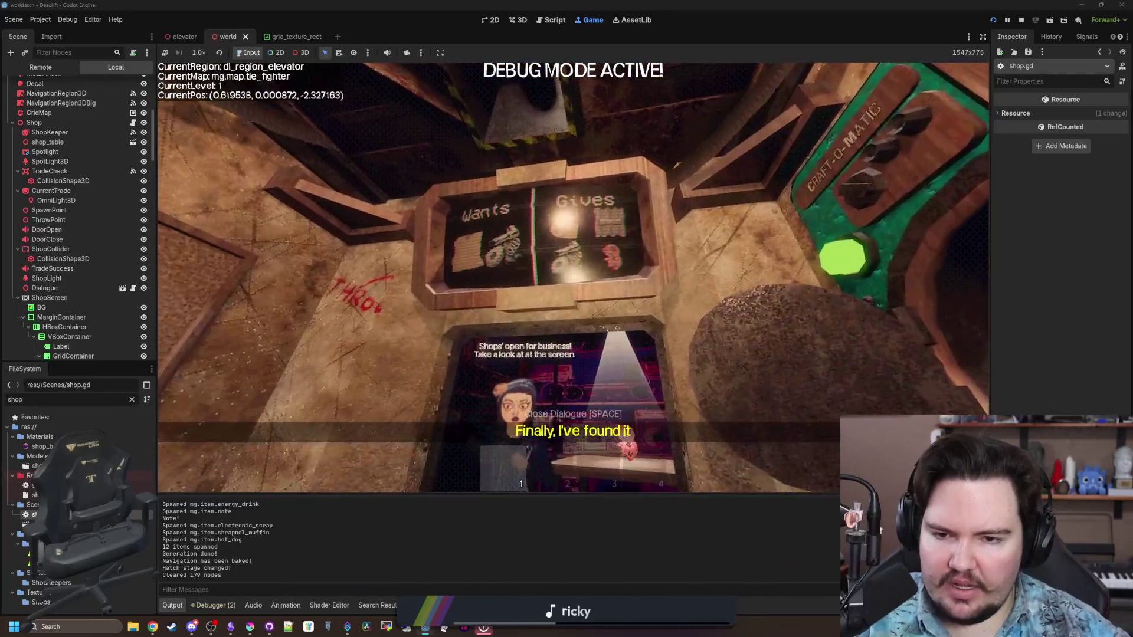
- Hand the held note to the shopkeeper at the shop window
{"action": "key", "text": "grave"}
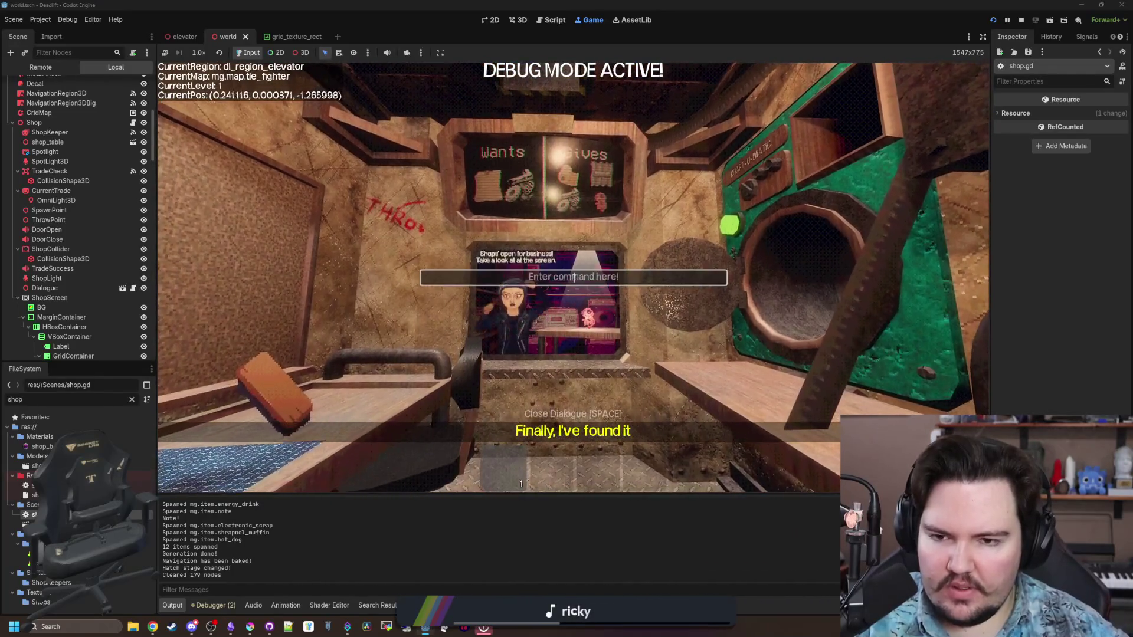
{"action": "key", "text": "Escape"}
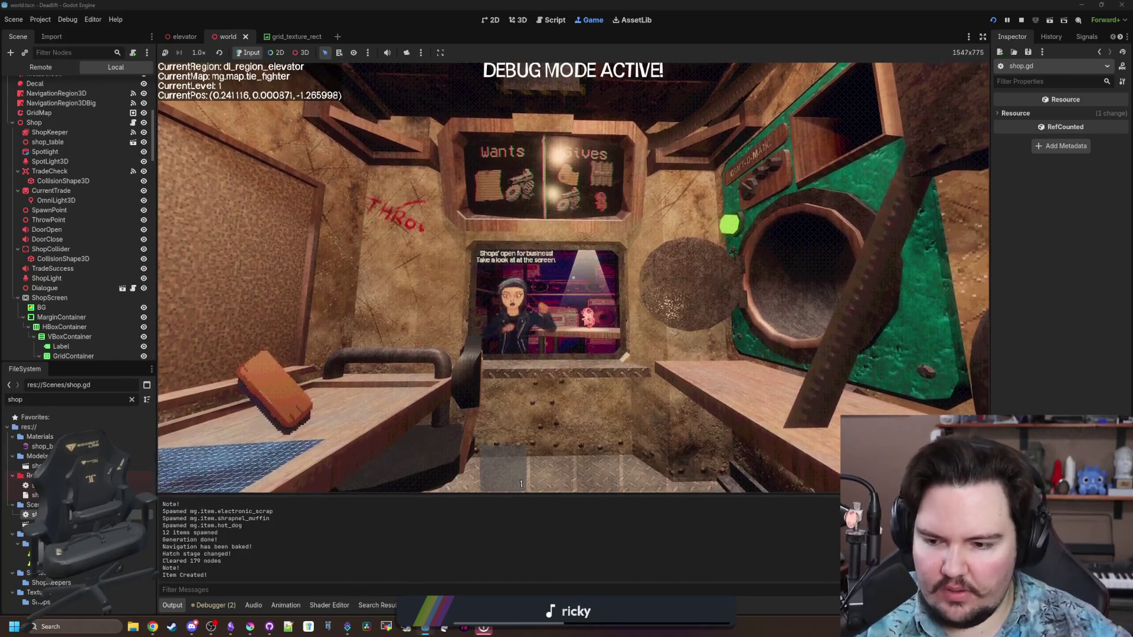
{"action": "key", "text": "s"}
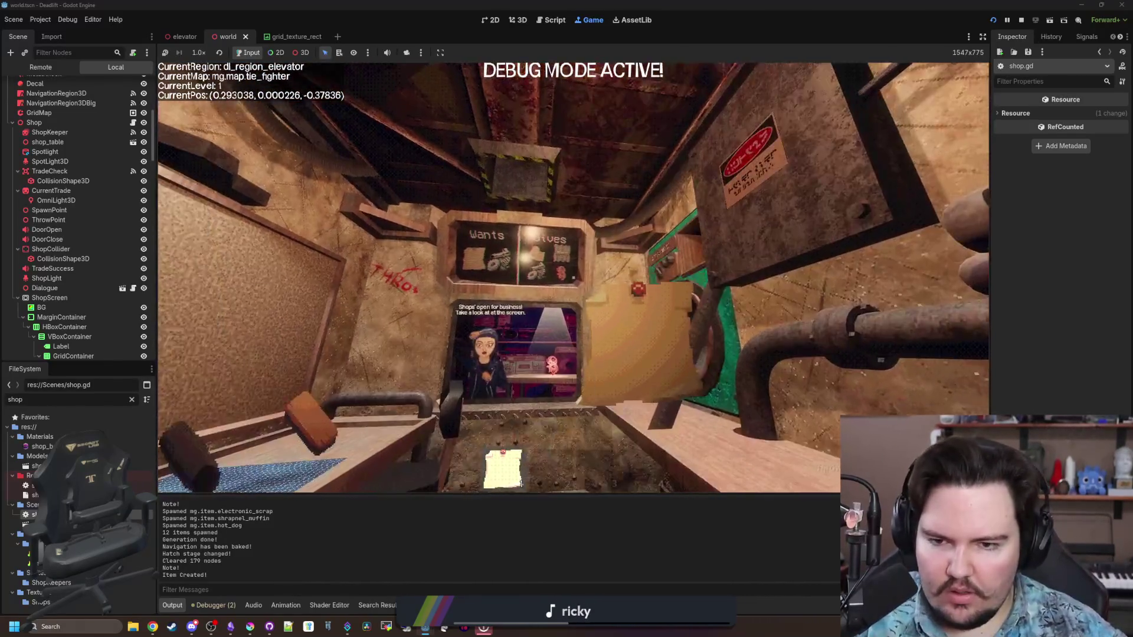
{"action": "left_click", "coordinate": [566, 273]}
{"action": "key", "text": "s"}
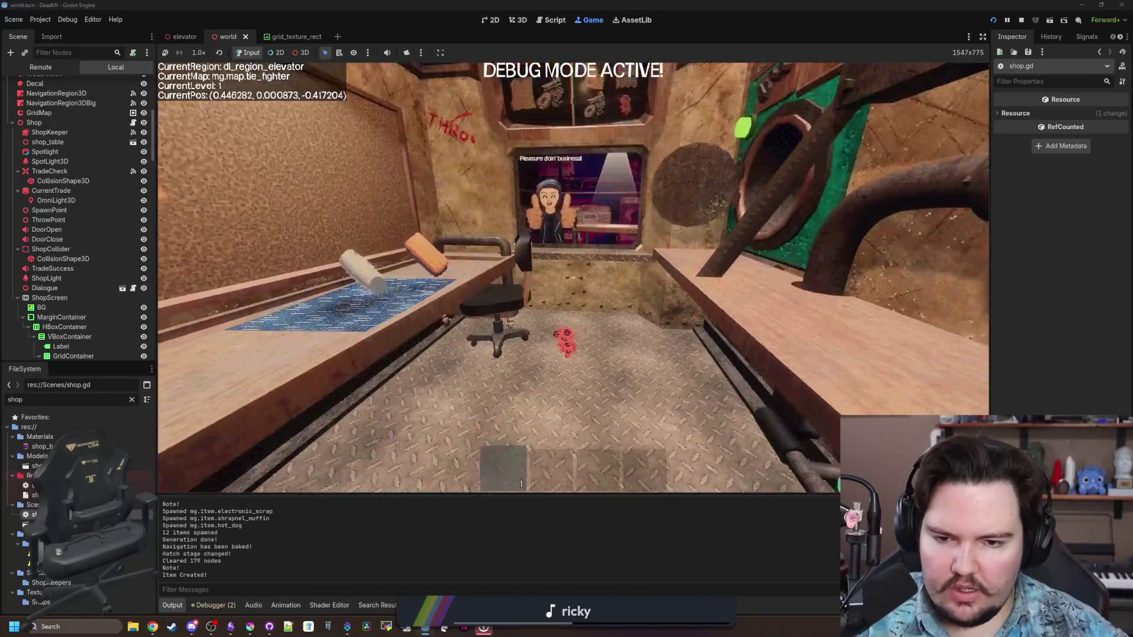
- Spawn metal scrap with the /giver metal_scrap console command and pick it up
{"action": "type", "text": "/giver met"}
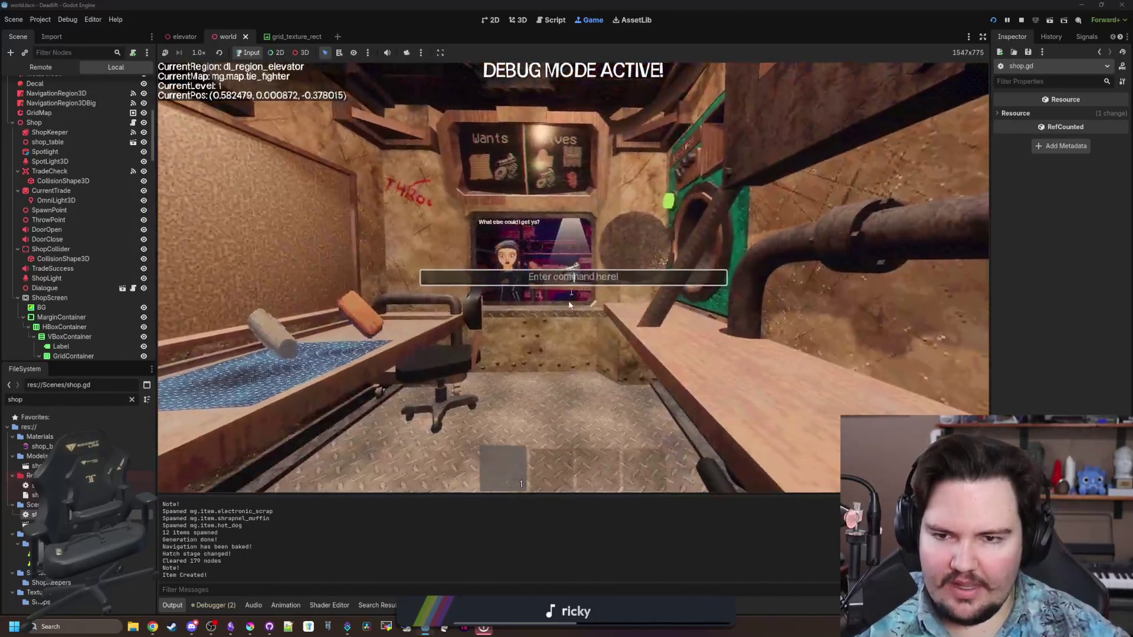
{"action": "key", "text": "BackSpace"}
{"action": "key", "text": "BackSpace"}
{"action": "key", "text": "BackSpace"}
{"action": "type", "text": "metal_scrap"}
{"action": "key", "text": "Return"}
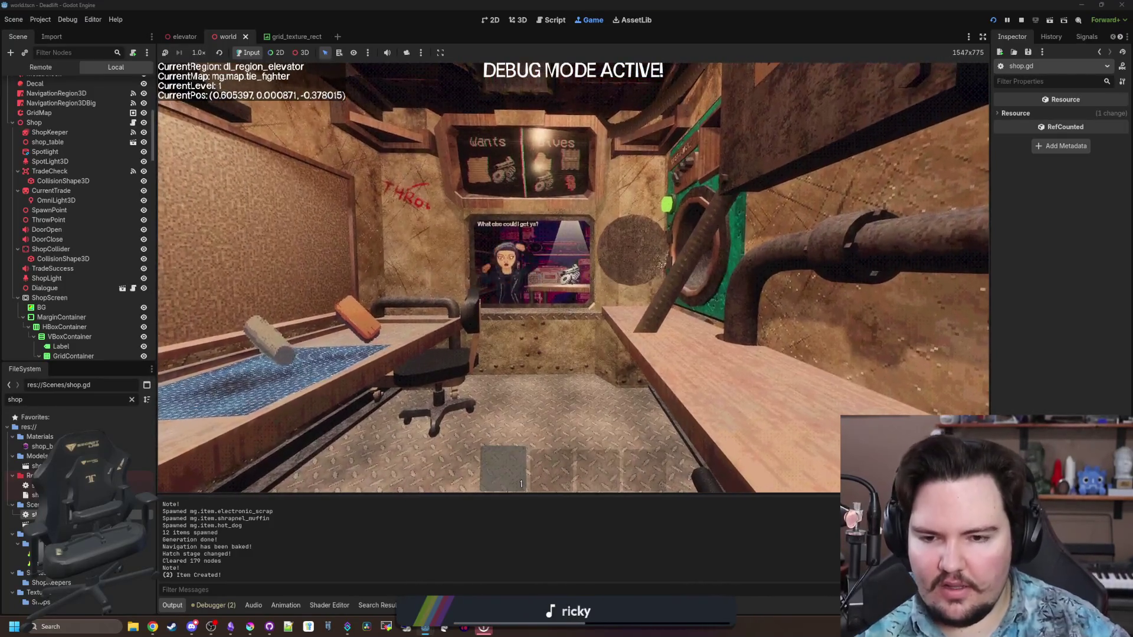
{"action": "key", "text": "w"}
{"action": "key", "text": "e"}
- Trade the scrap to the shopkeeper for a crate and place it on the blue mat
{"action": "key", "text": "s"}
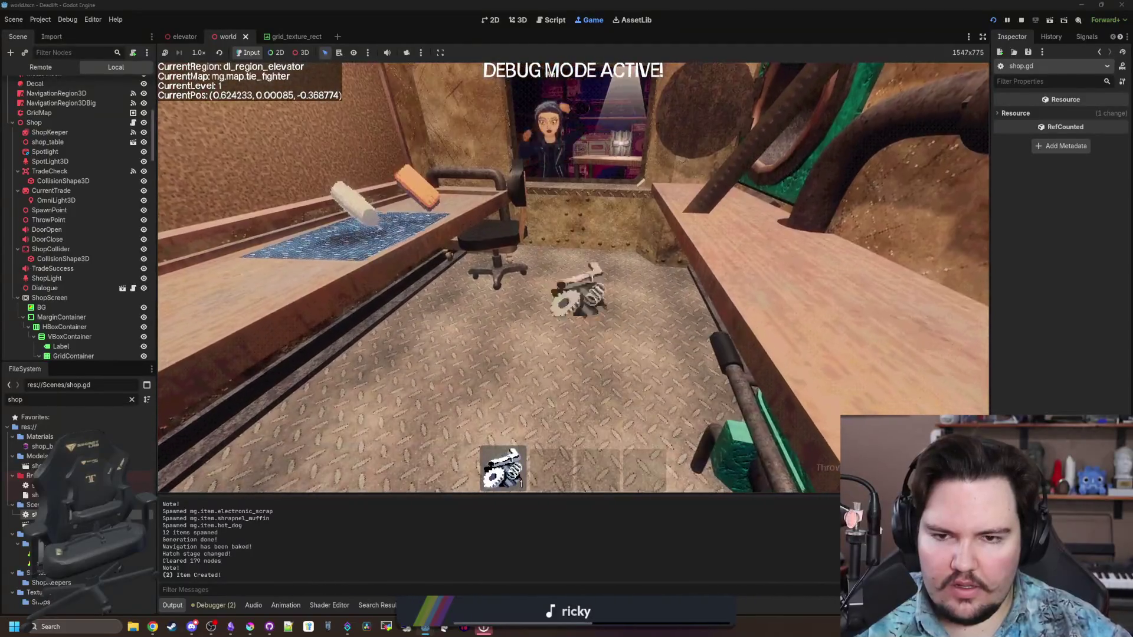
{"action": "key", "text": "w"}
{"action": "left_click", "coordinate": [572, 277]}
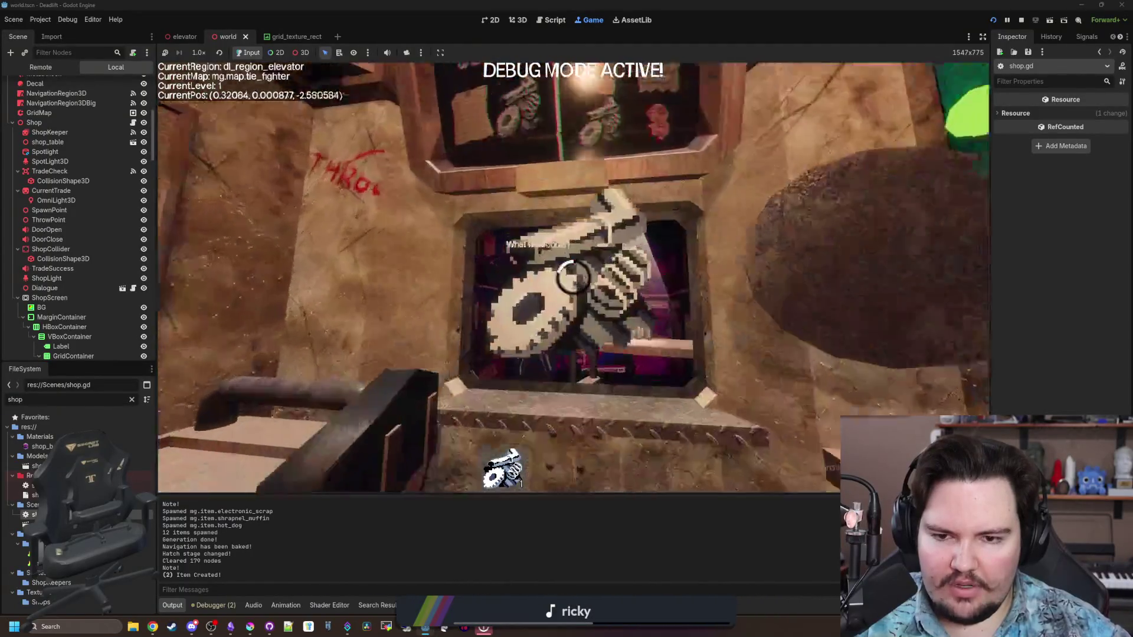
{"action": "key", "text": "s"}
{"action": "key", "text": "e"}
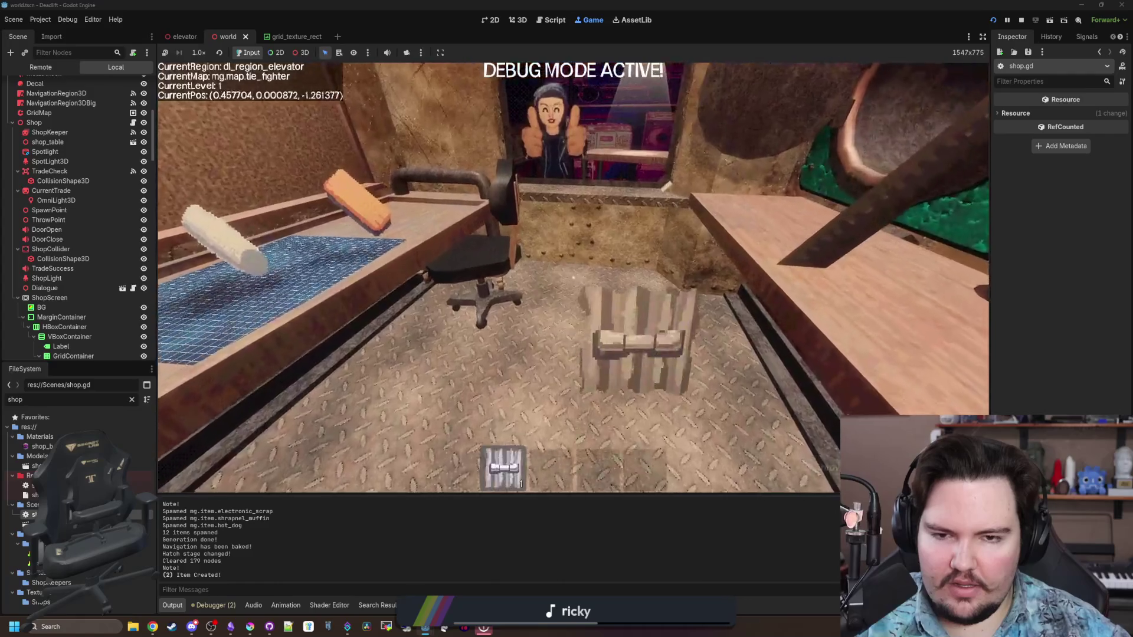
{"action": "key", "text": "a"}
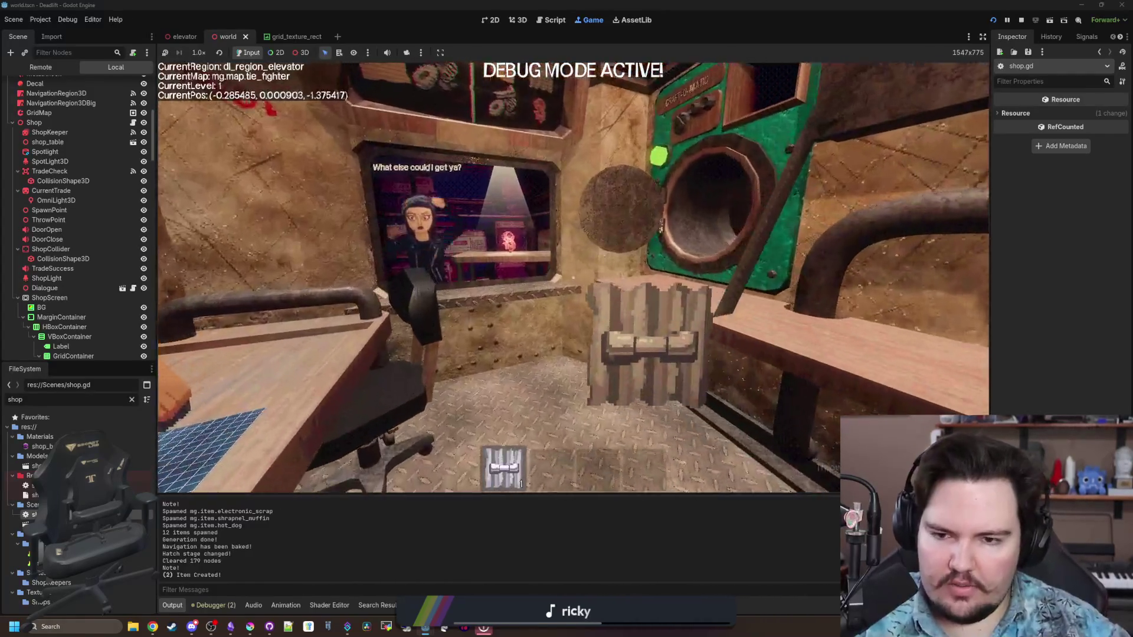
{"action": "key", "text": "w"}
{"action": "key", "text": "s"}
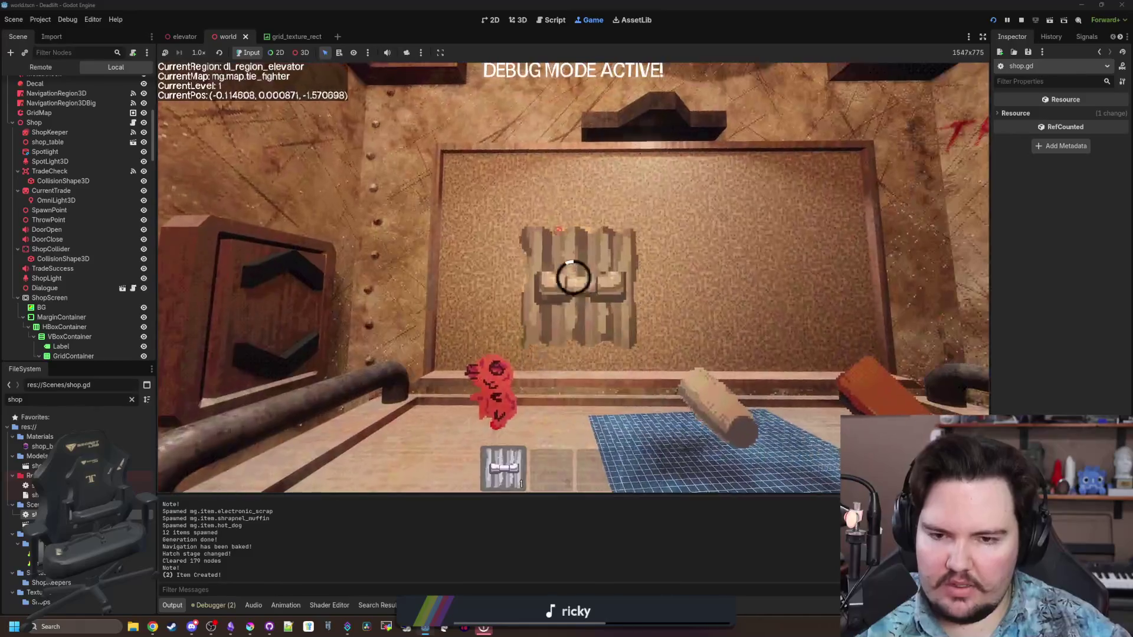
{"action": "left_click", "coordinate": [573, 277]}
- Skip eating and drinking to continue down to level 2
{"action": "key", "text": "w"}
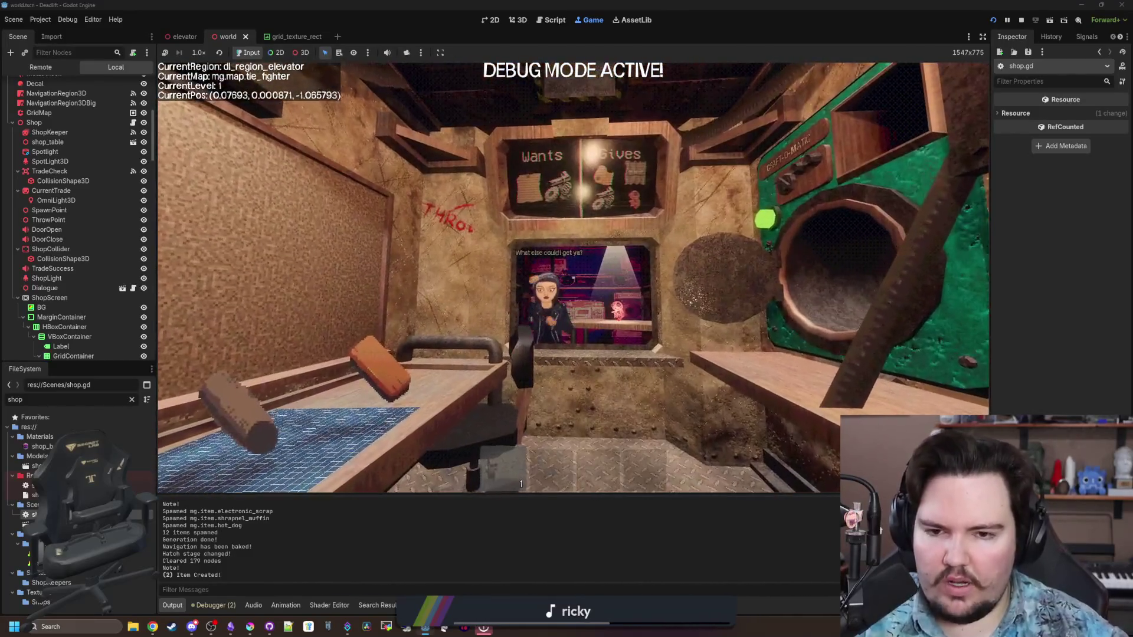
{"action": "key", "text": "w"}
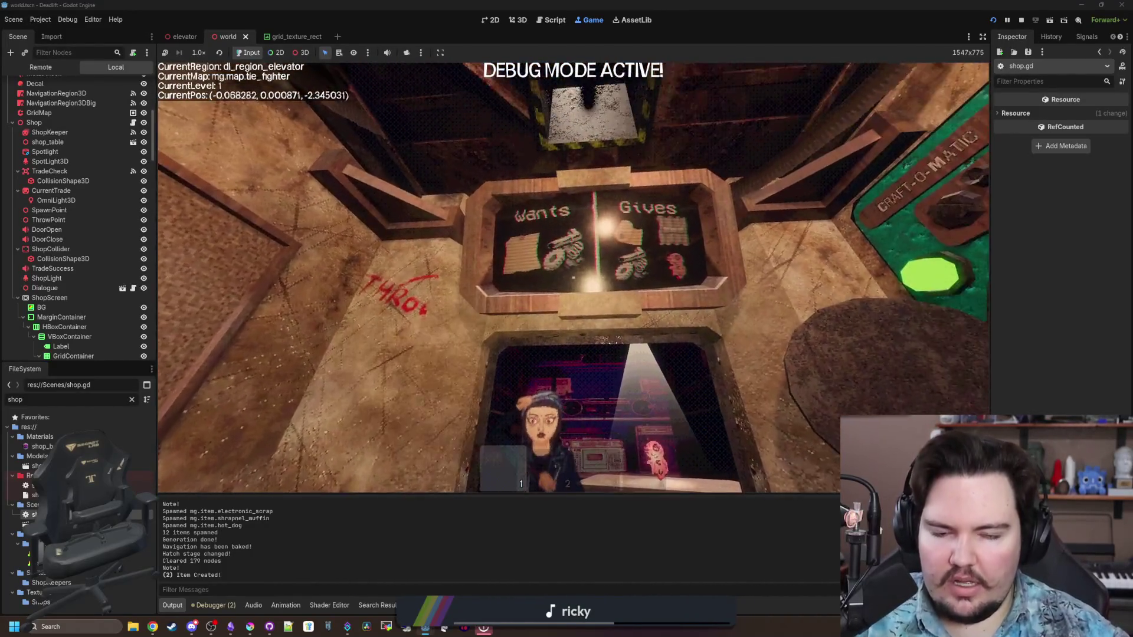
{"action": "key", "text": "s"}
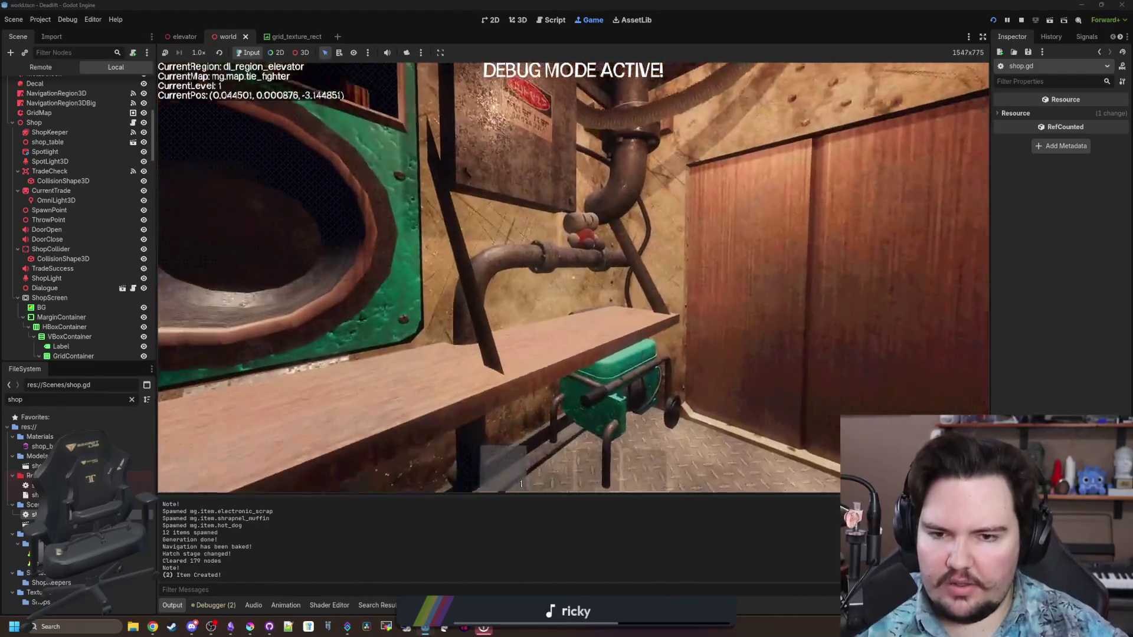
{"action": "key", "text": "w"}
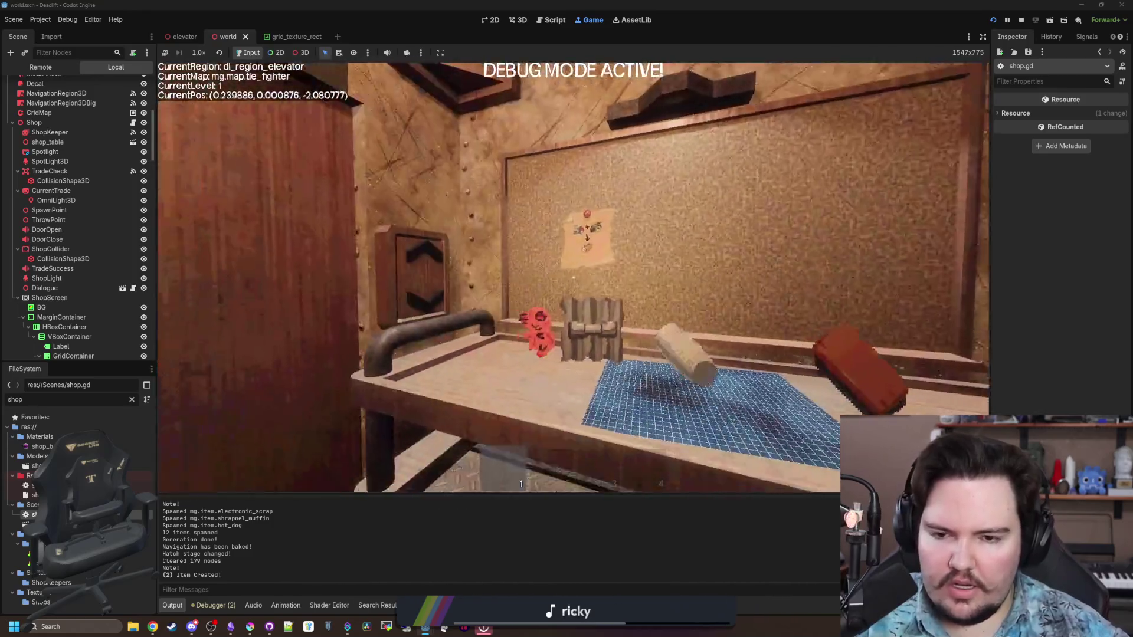
{"action": "key", "text": "s"}
{"action": "key", "text": "e"}
{"action": "left_click", "coordinate": [580, 360]}
{"action": "left_click", "coordinate": [572, 389]}
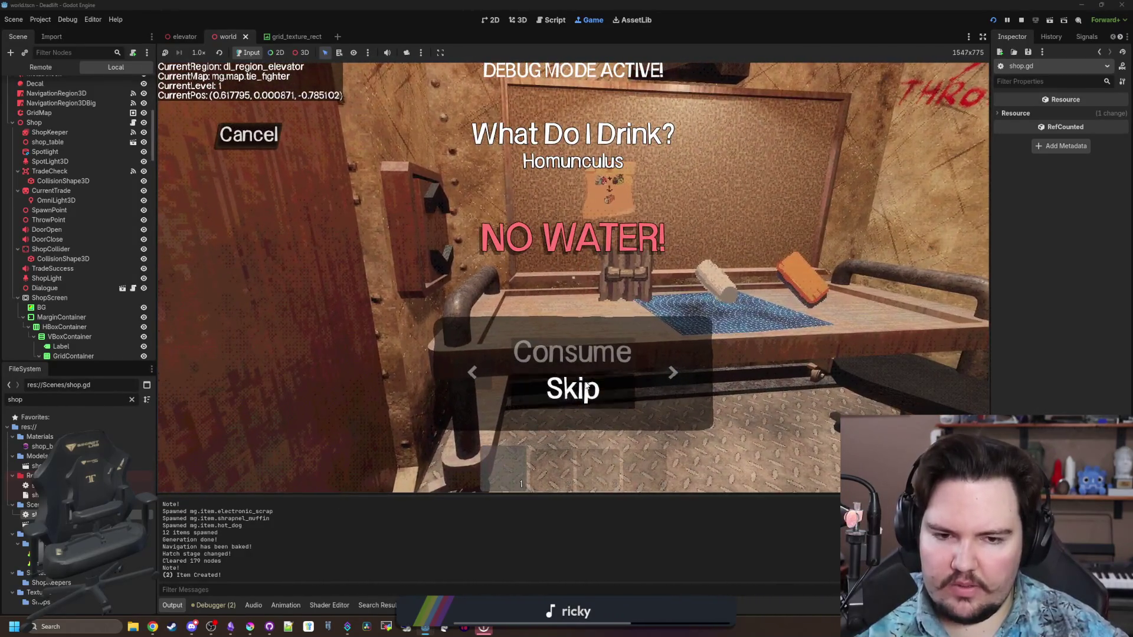
- Walk out of the elevator and down the breakroom corridor on level 2
{"action": "key", "text": "s"}
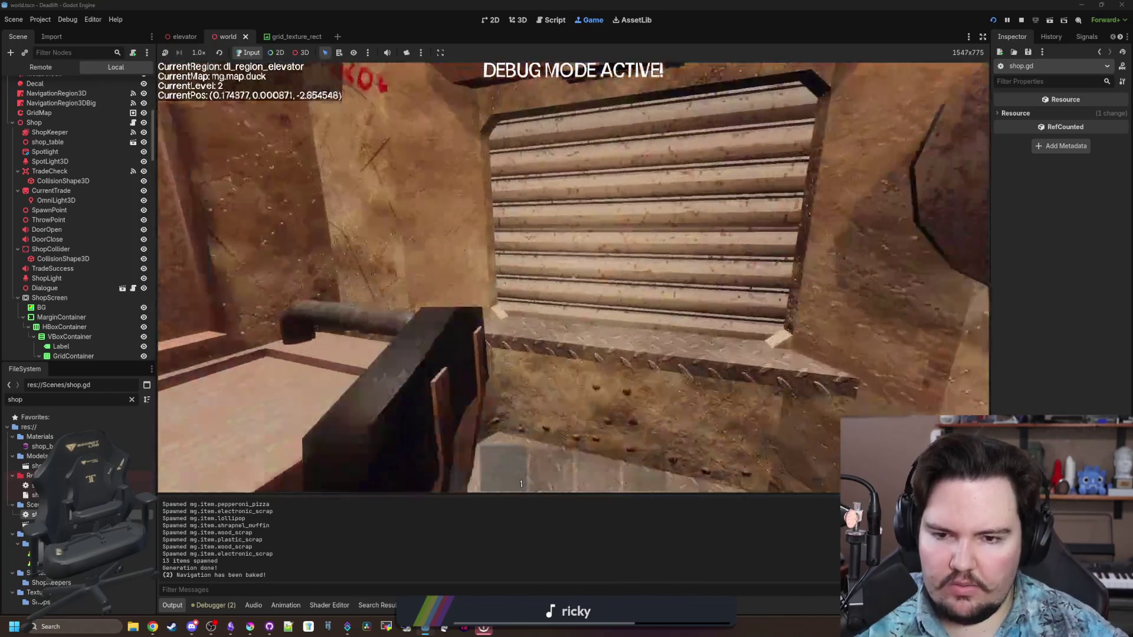
{"action": "key", "text": "w"}
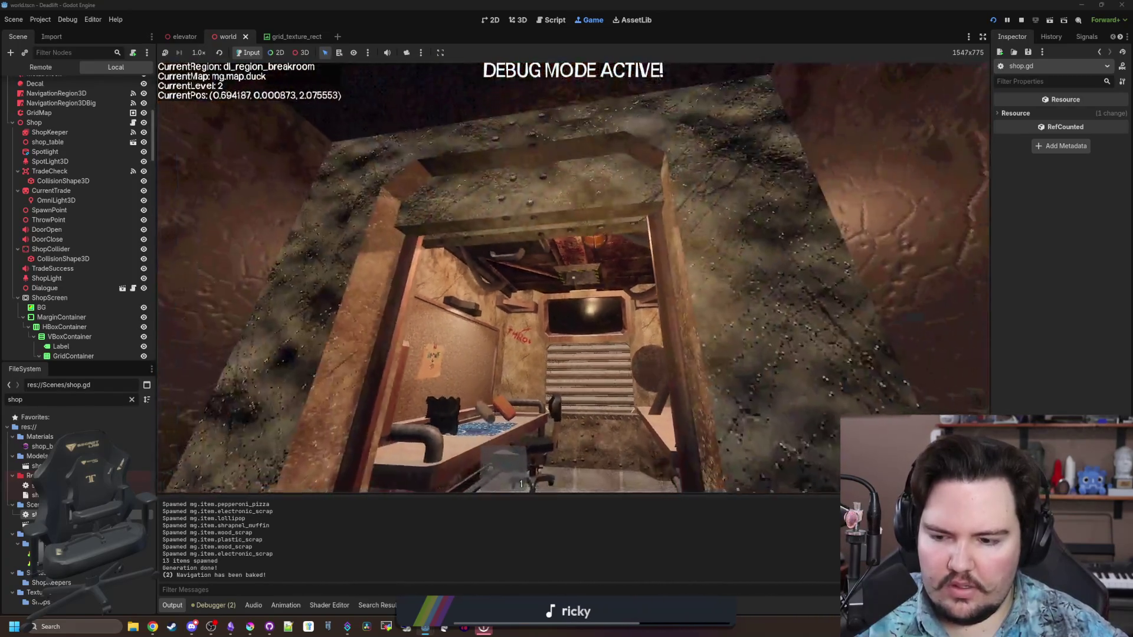
{"action": "key", "text": "w"}
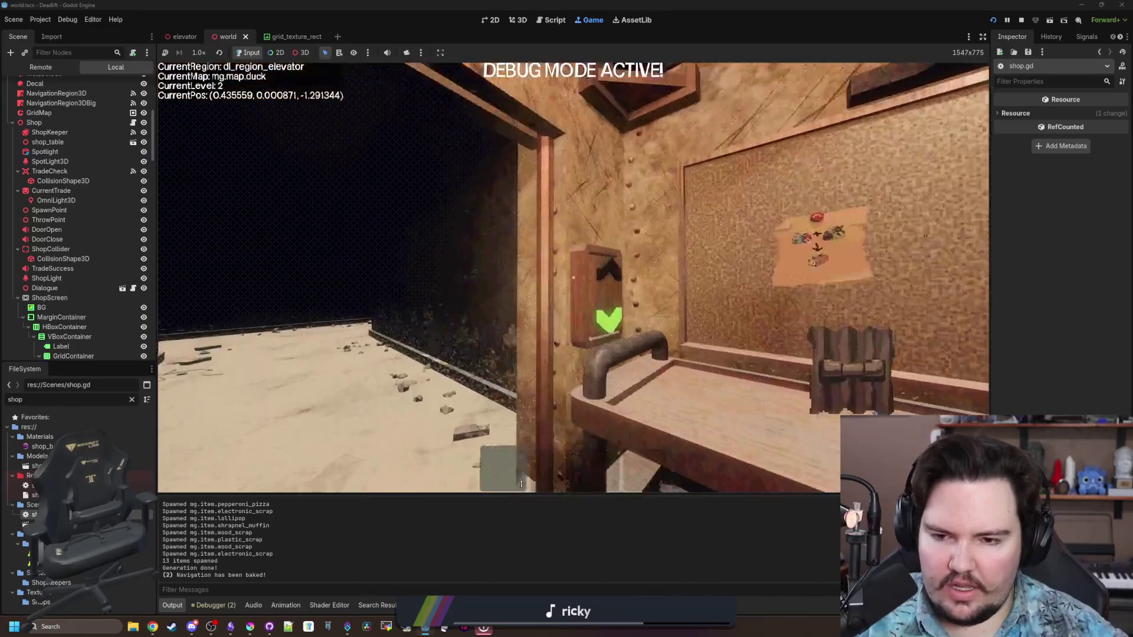
{"action": "key", "text": "w"}
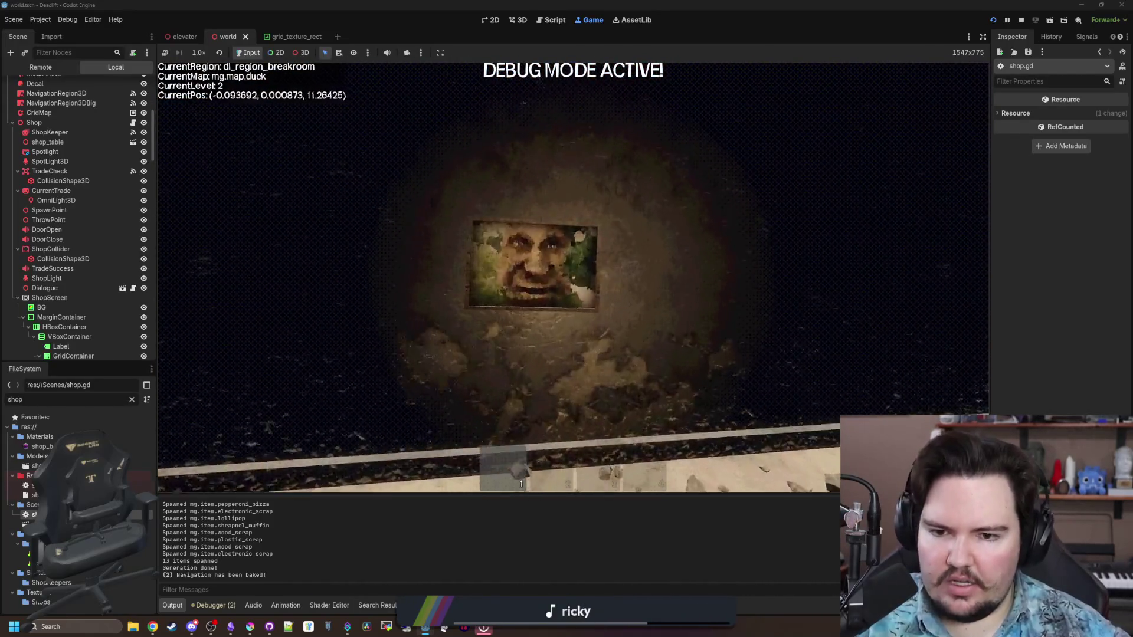
{"action": "key", "text": "w"}
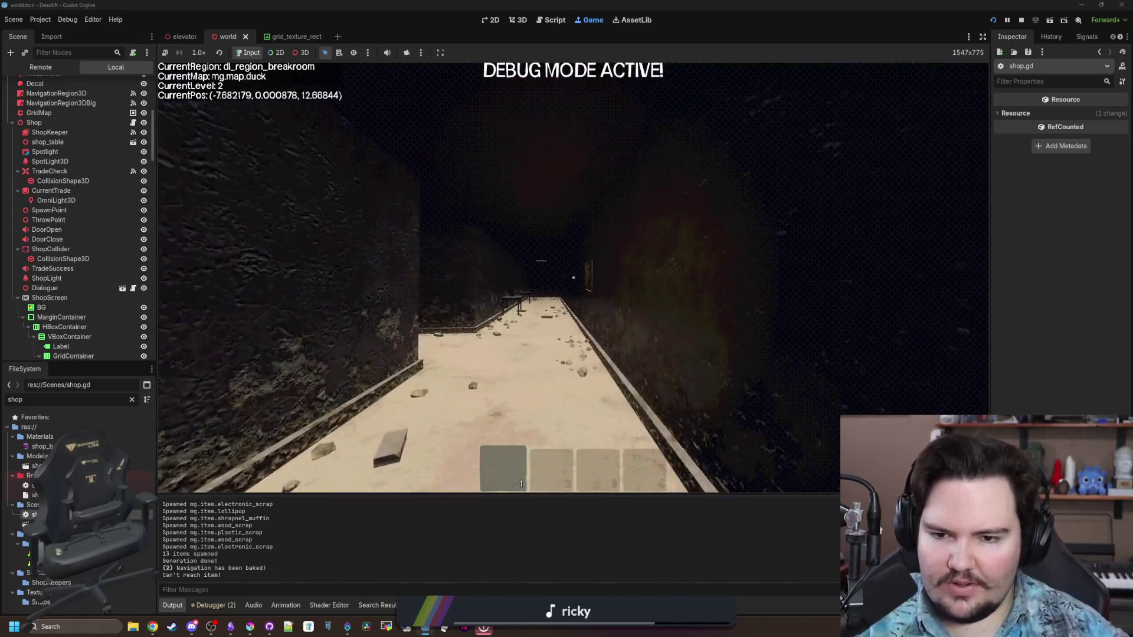
{"action": "key", "text": "w"}
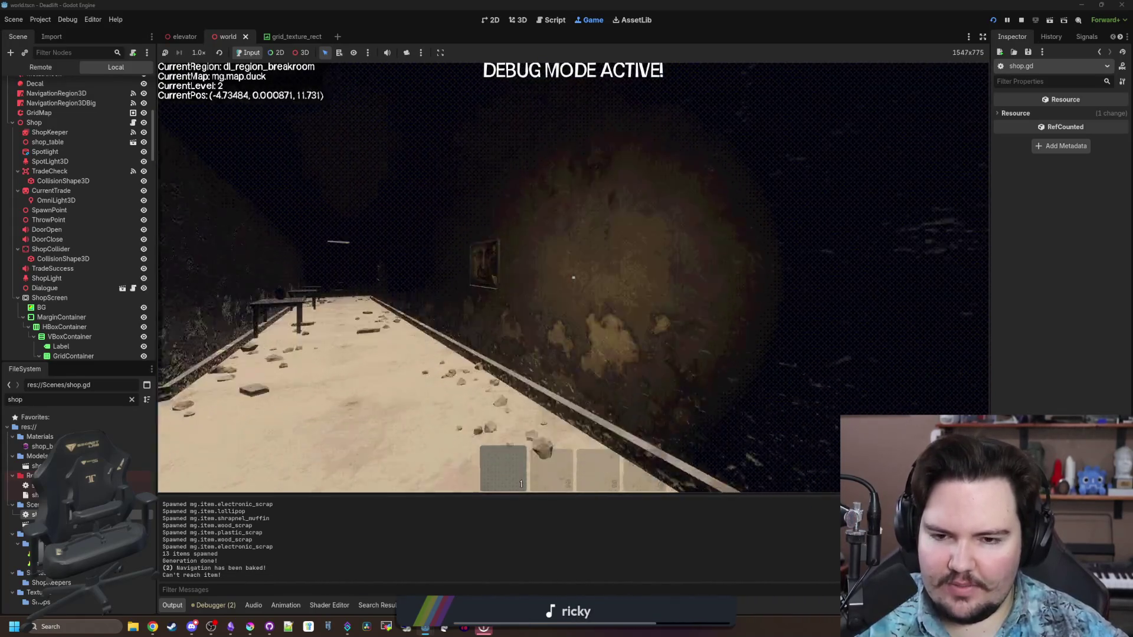
{"action": "key", "text": "w"}
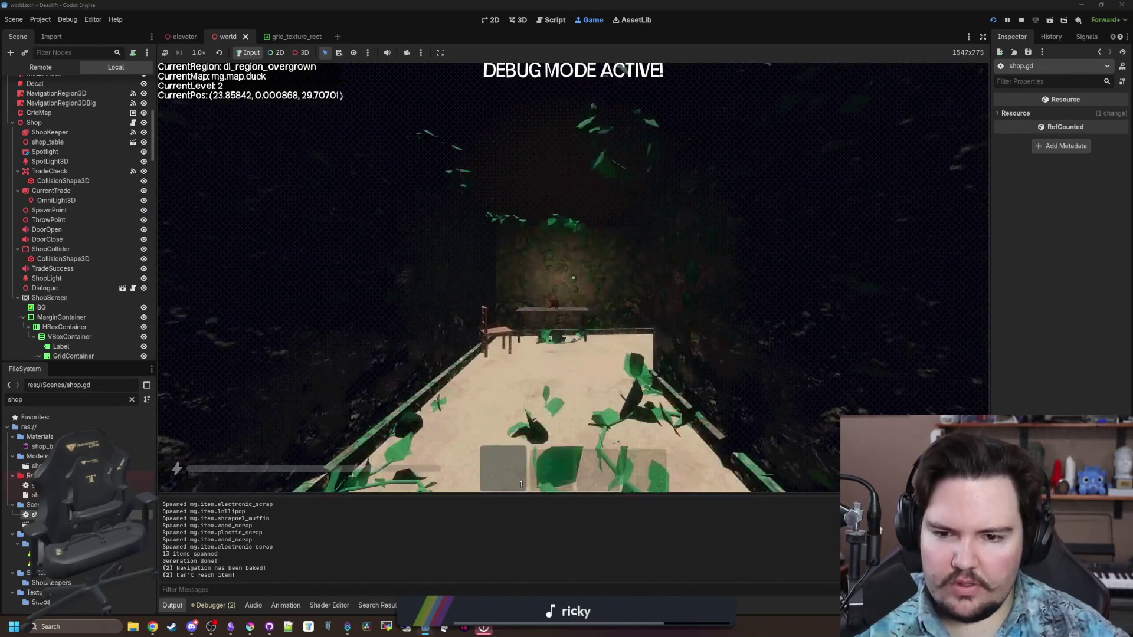
{"action": "key", "text": "w"}
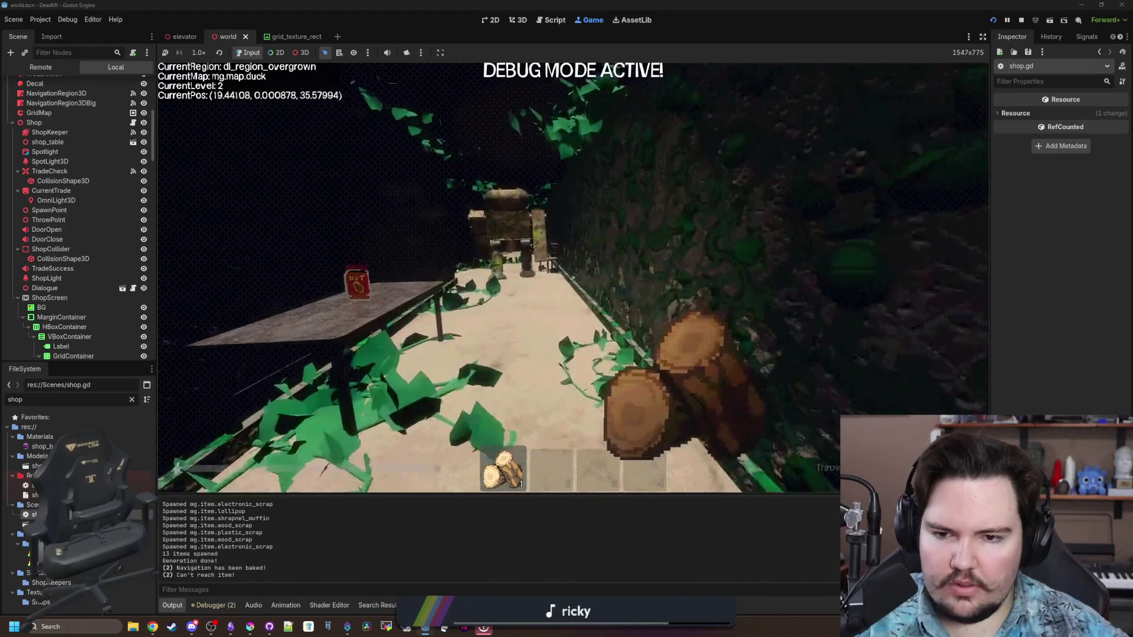
{"action": "key", "text": "w"}
{"action": "key", "text": "3"}
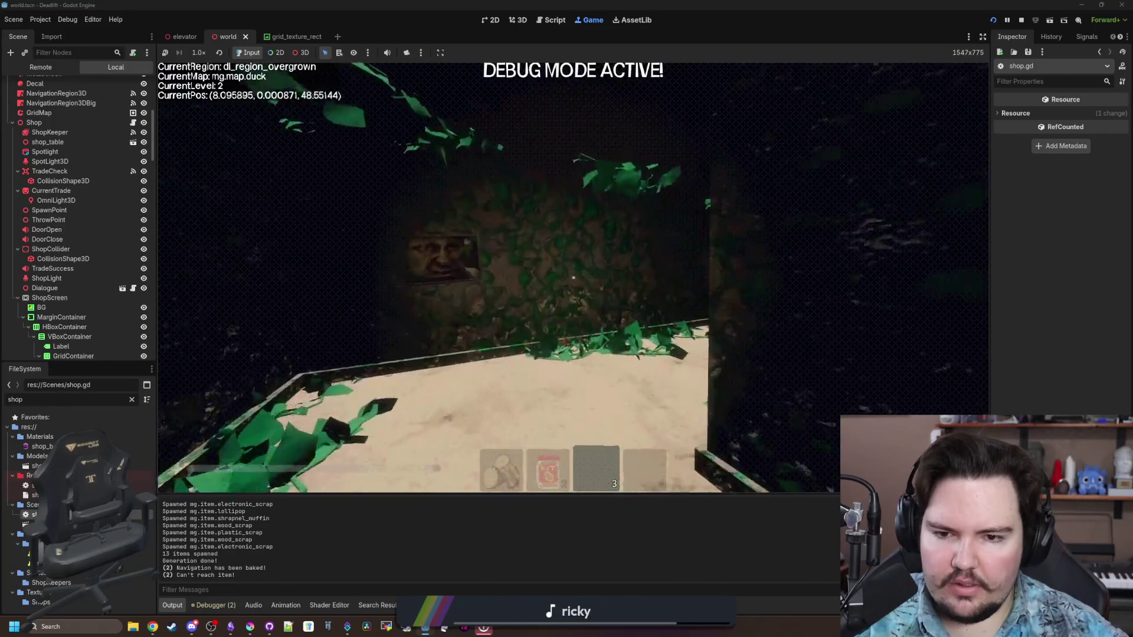
- Follow the walkway past the robot and the pizza table into the elevator room
{"action": "key", "text": "w"}
{"action": "key", "text": "w"}
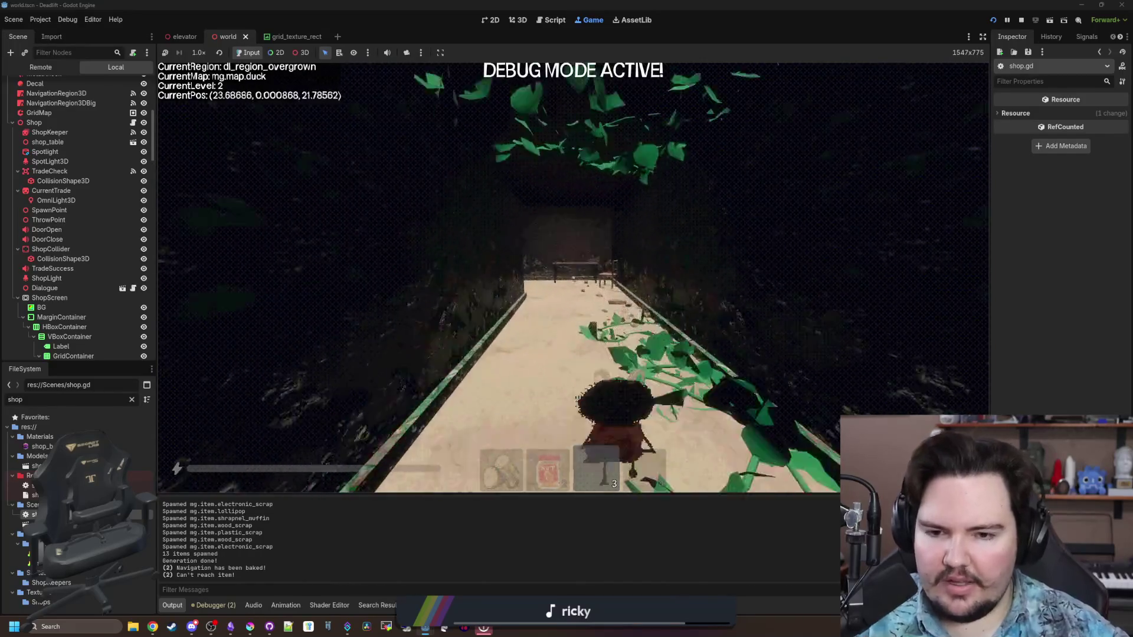
{"action": "key", "text": "w"}
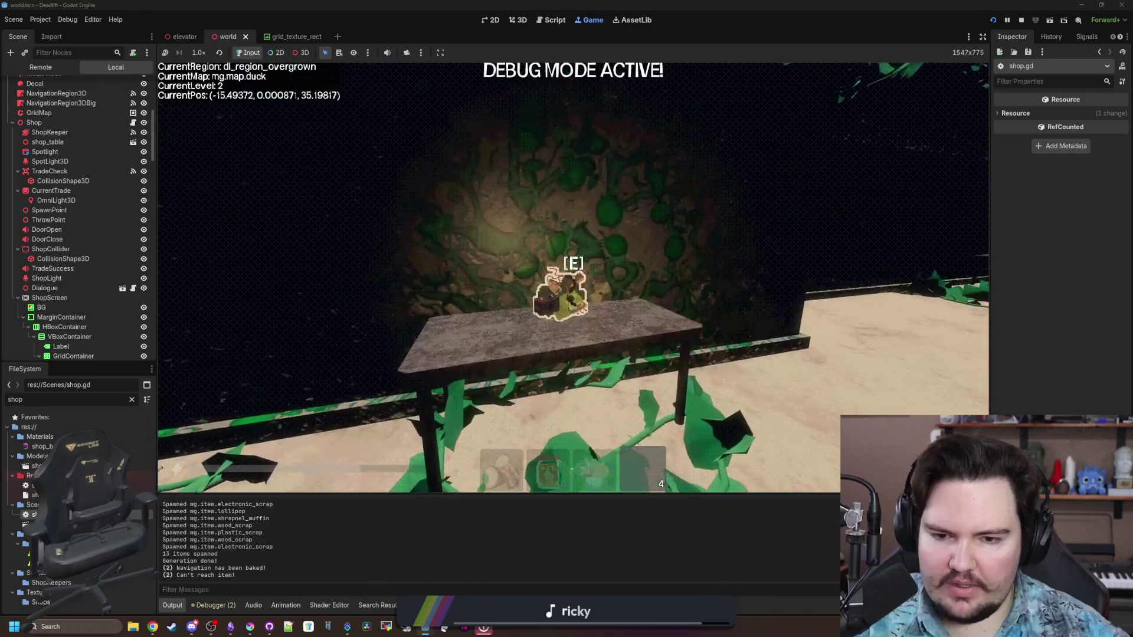
{"action": "key", "text": "w"}
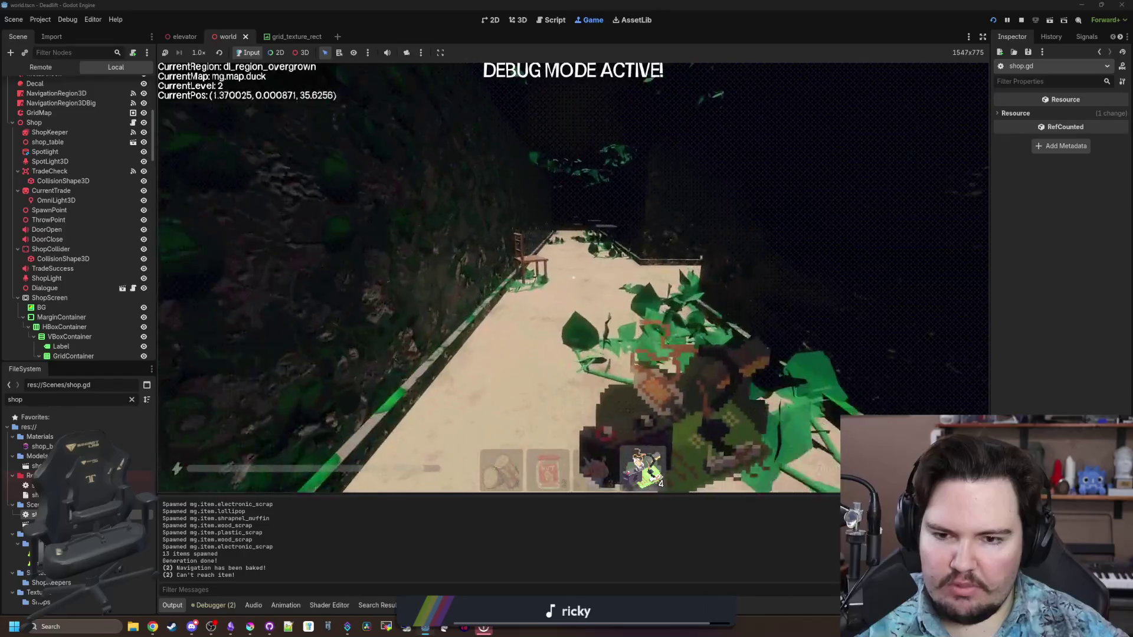
{"action": "key", "text": "w"}
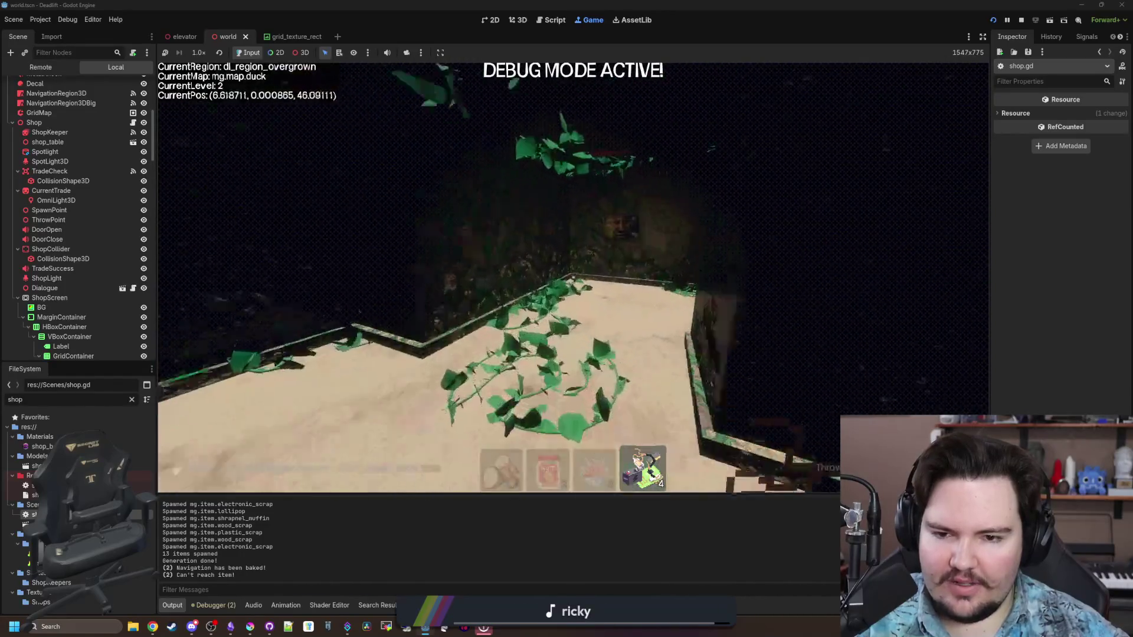
{"action": "key", "text": "w"}
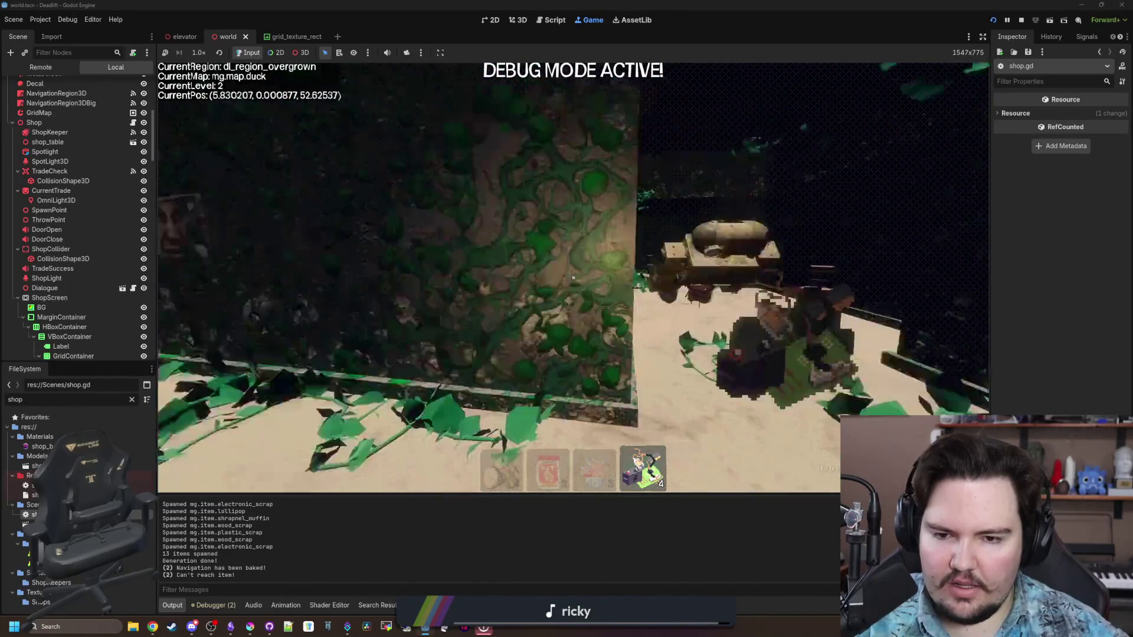
{"action": "key", "text": "w"}
{"action": "key", "text": "w"}
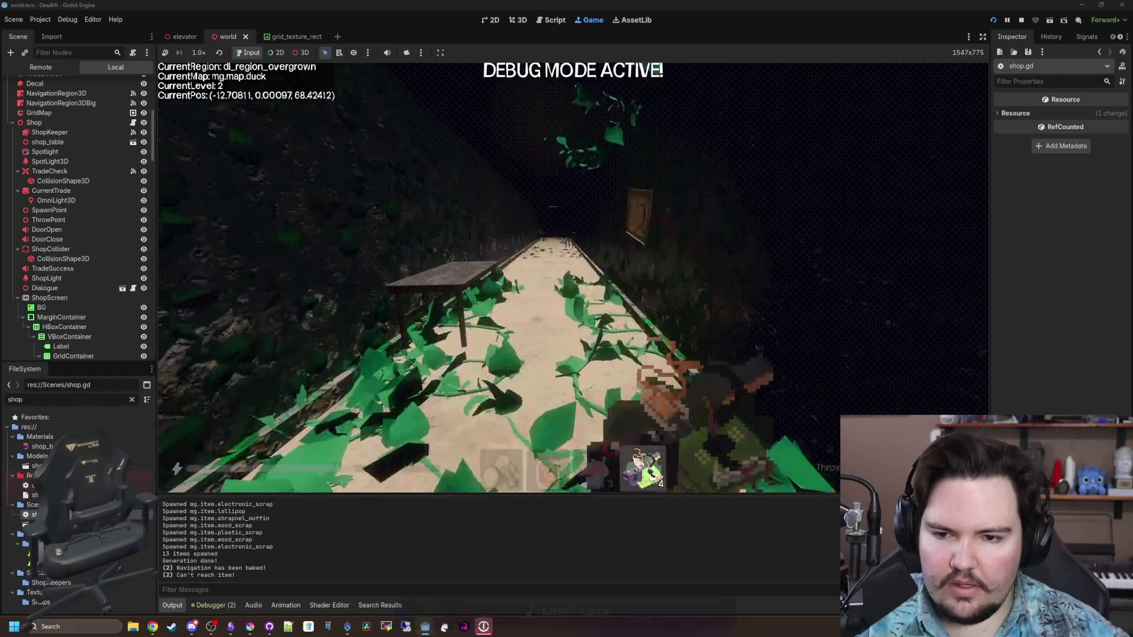
{"action": "key", "text": "w"}
{"action": "key", "text": "w"}
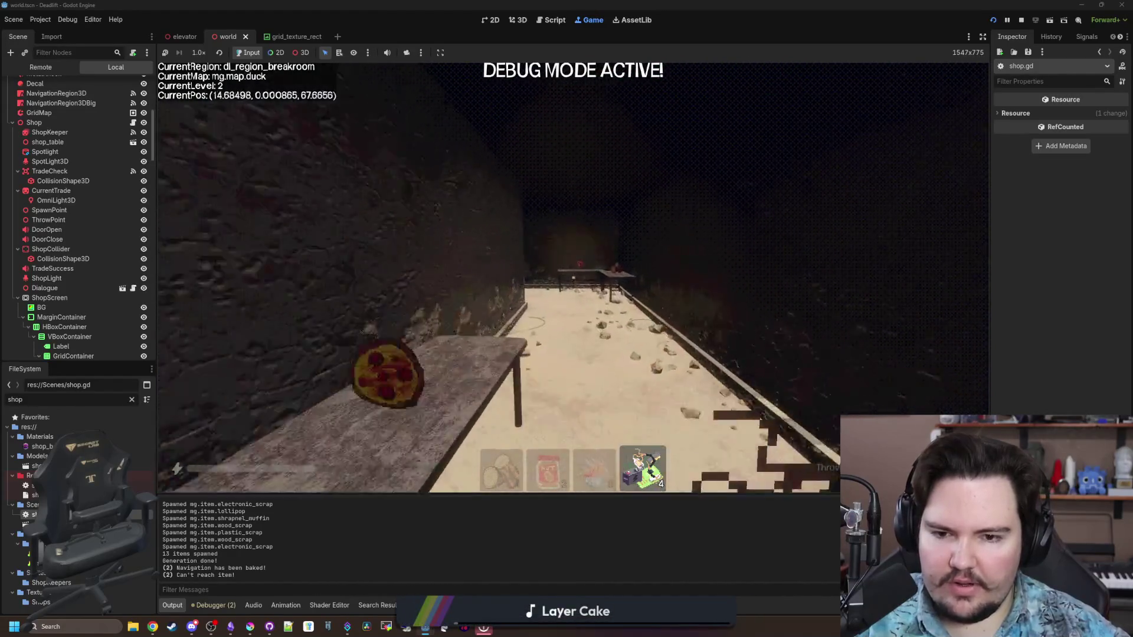
{"action": "key", "text": "w"}
{"action": "key", "text": "w"}
{"action": "key", "text": "w"}
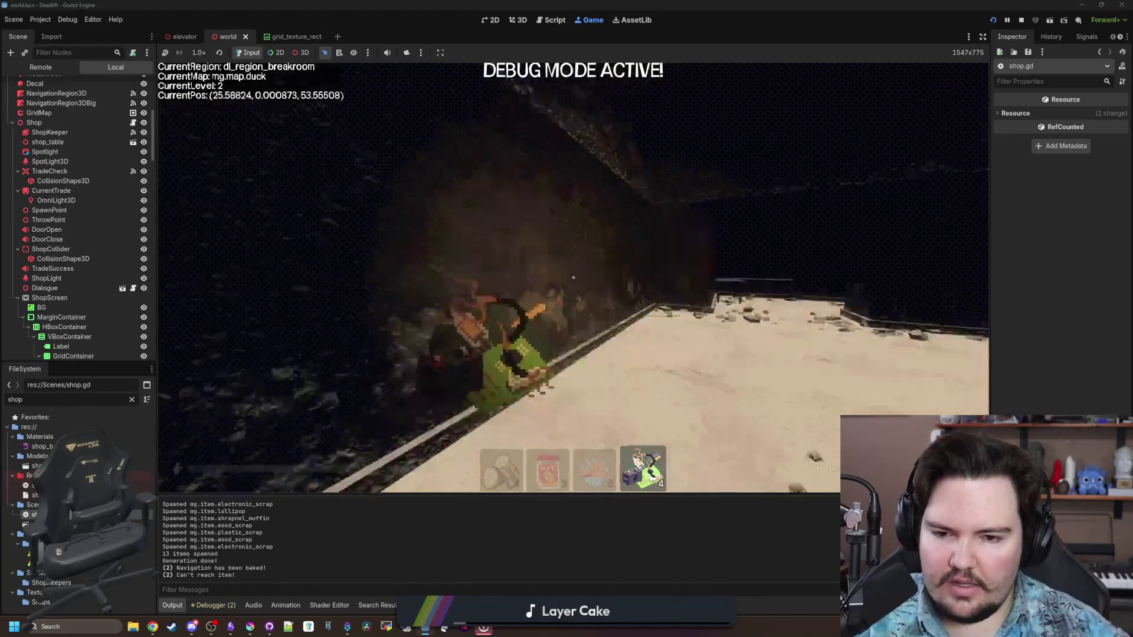
{"action": "key", "text": "w"}
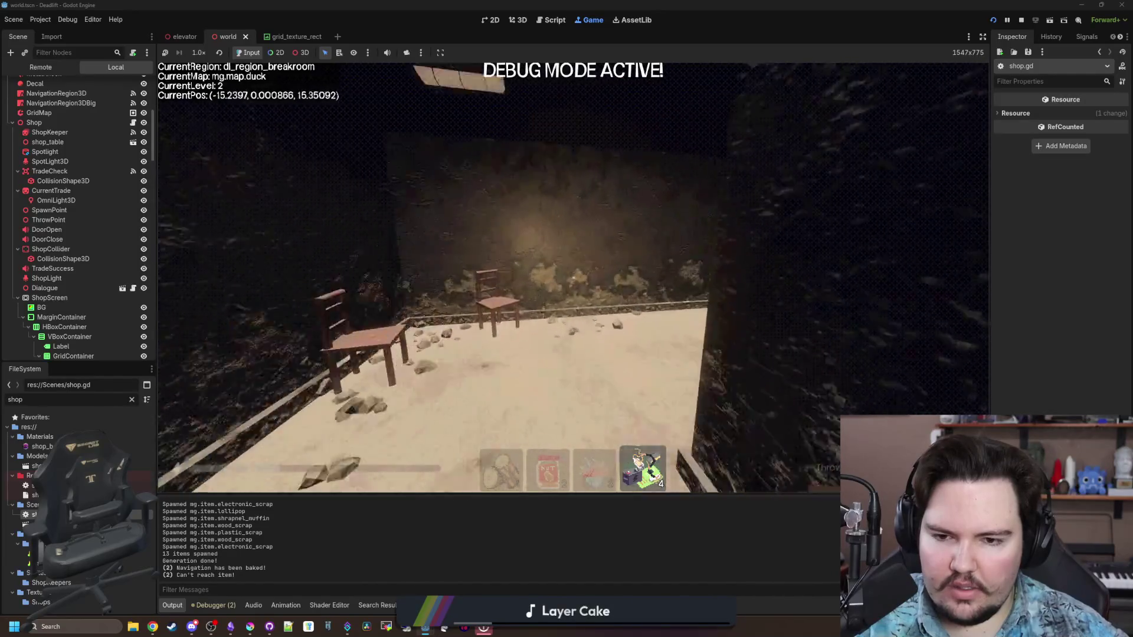
{"action": "key", "text": "w"}
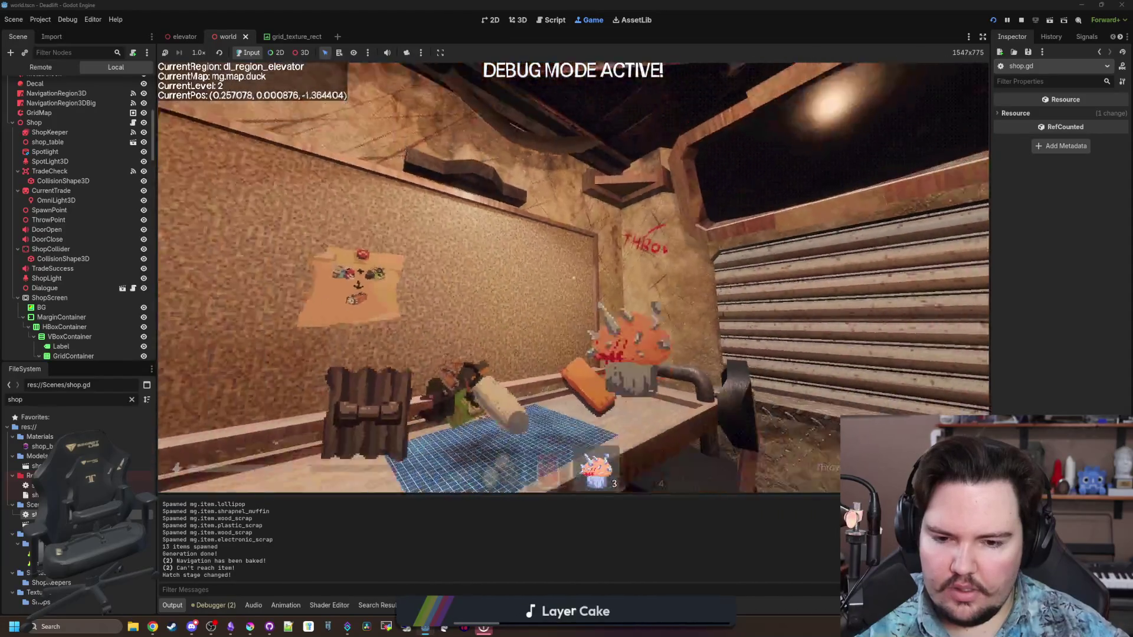
- Throw away the held logs and walk through the overgrown area looking for items
{"action": "key", "text": "2"}
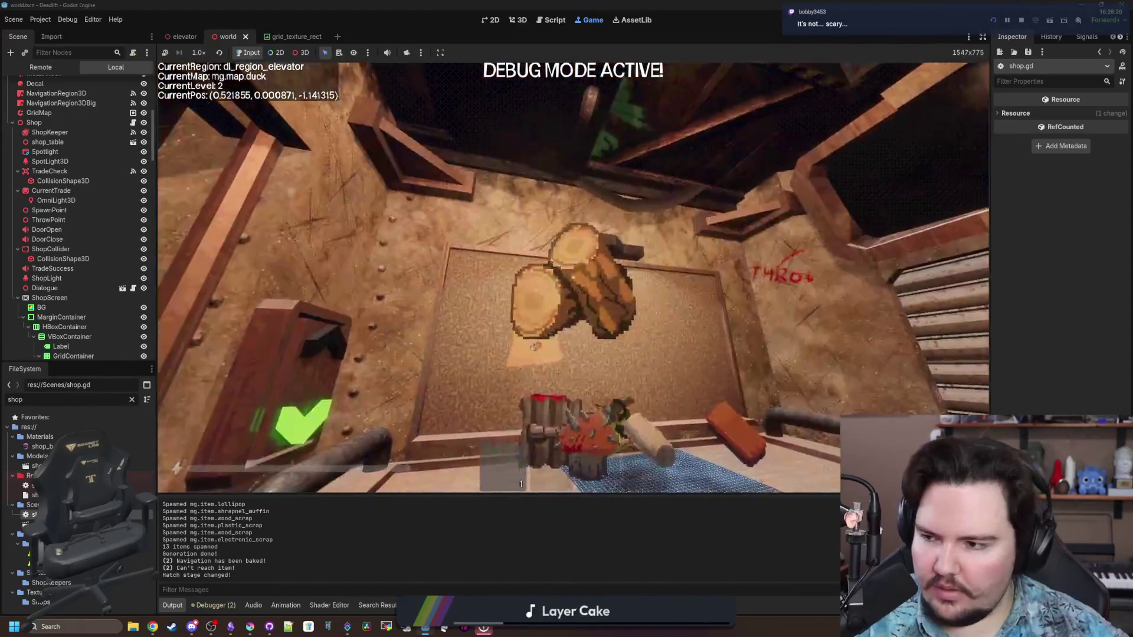
{"action": "left_click", "coordinate": [573, 277]}
{"action": "key", "text": "w"}
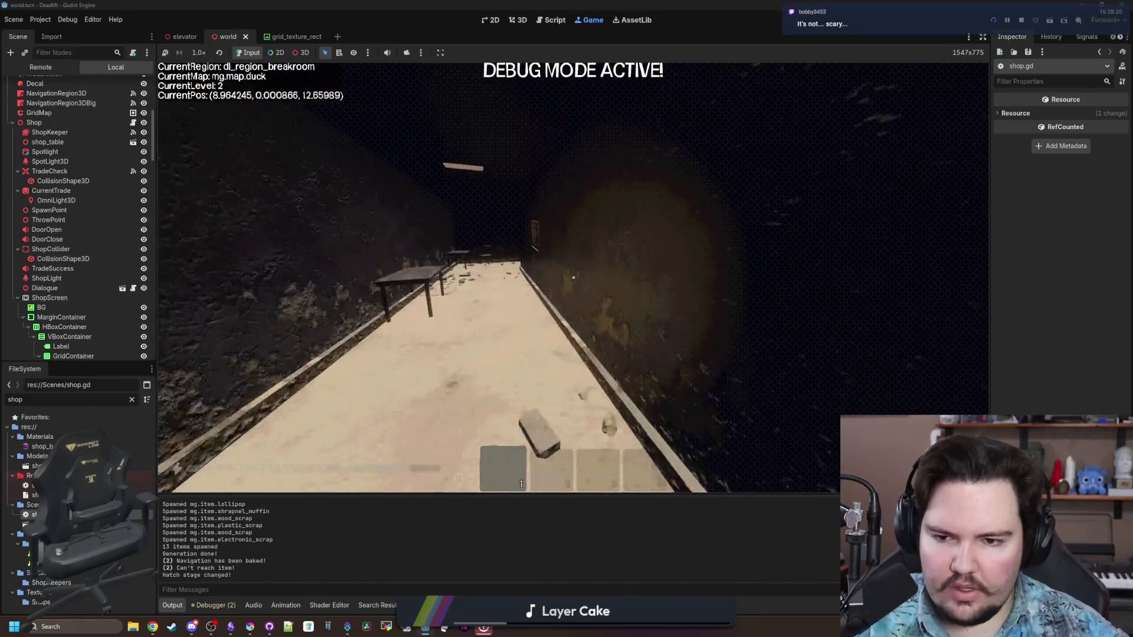
{"action": "key", "text": "w"}
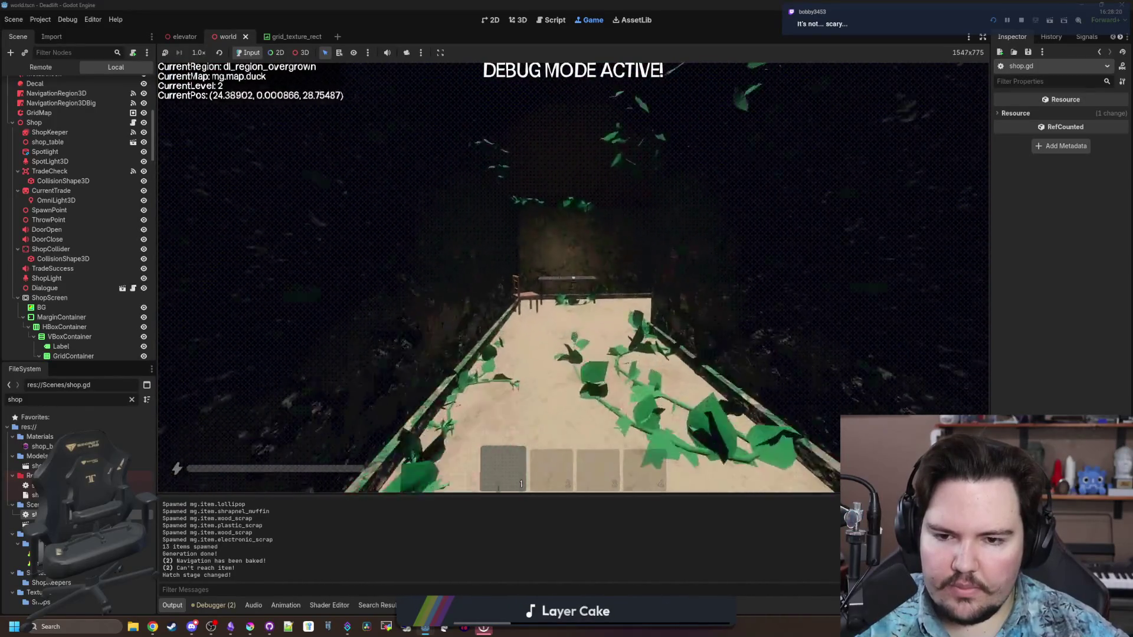
{"action": "key", "text": "w"}
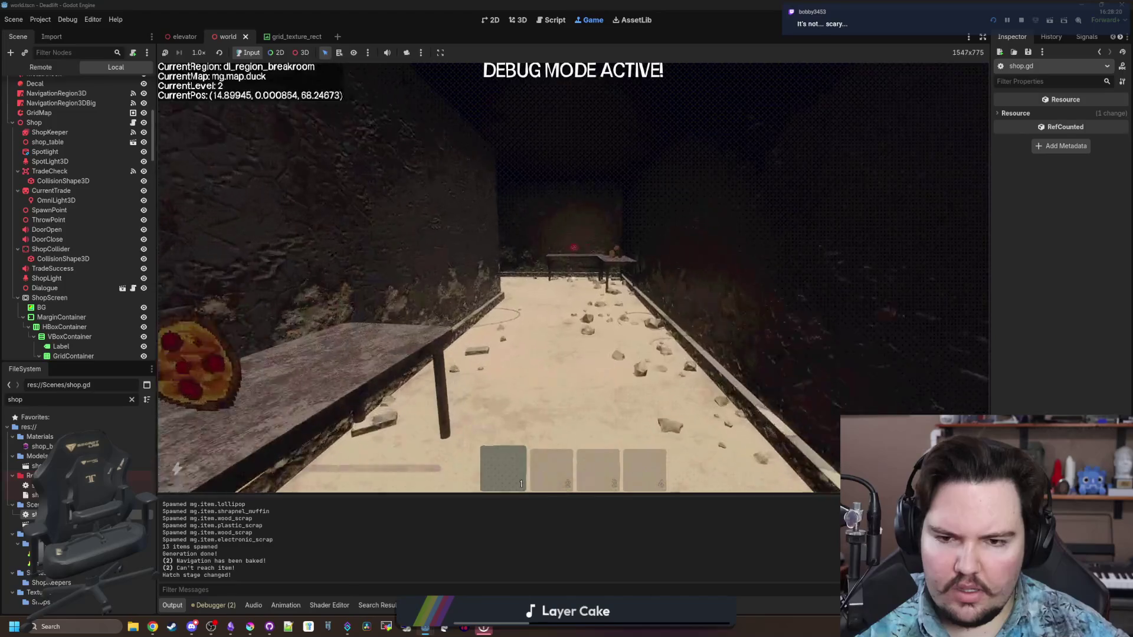
{"action": "key", "text": "w"}
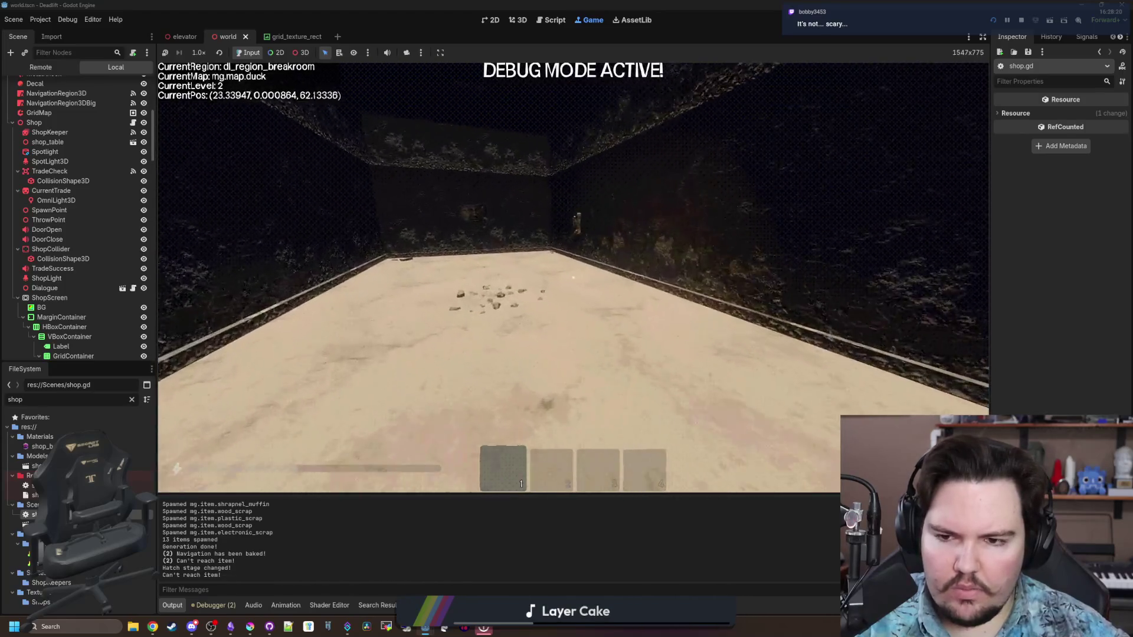
{"action": "key", "text": "w"}
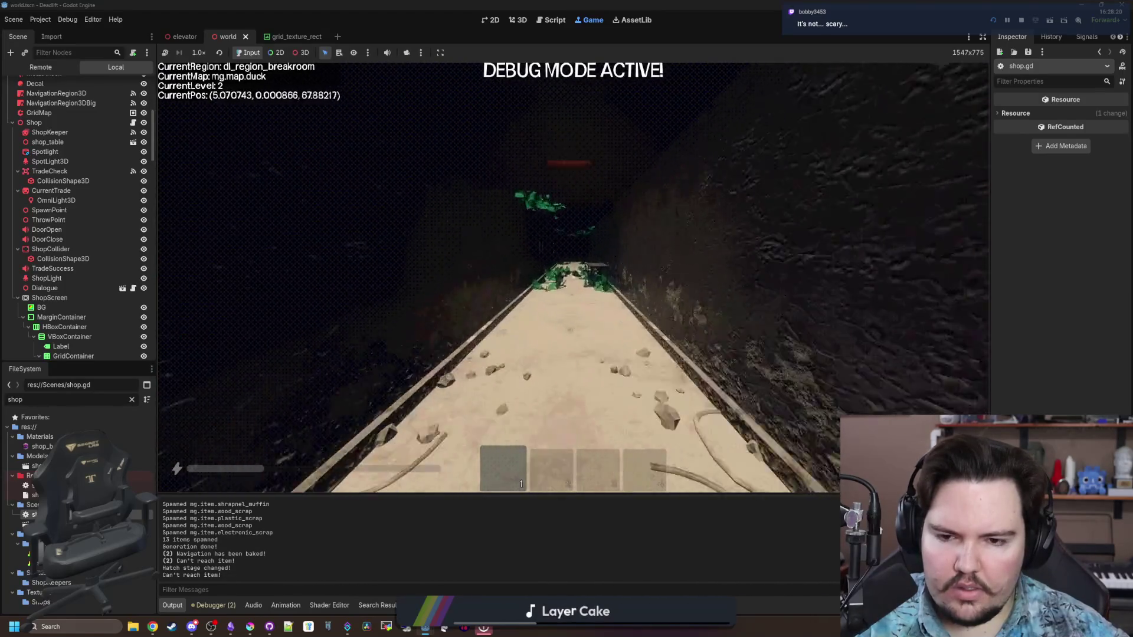
{"action": "key", "text": "w"}
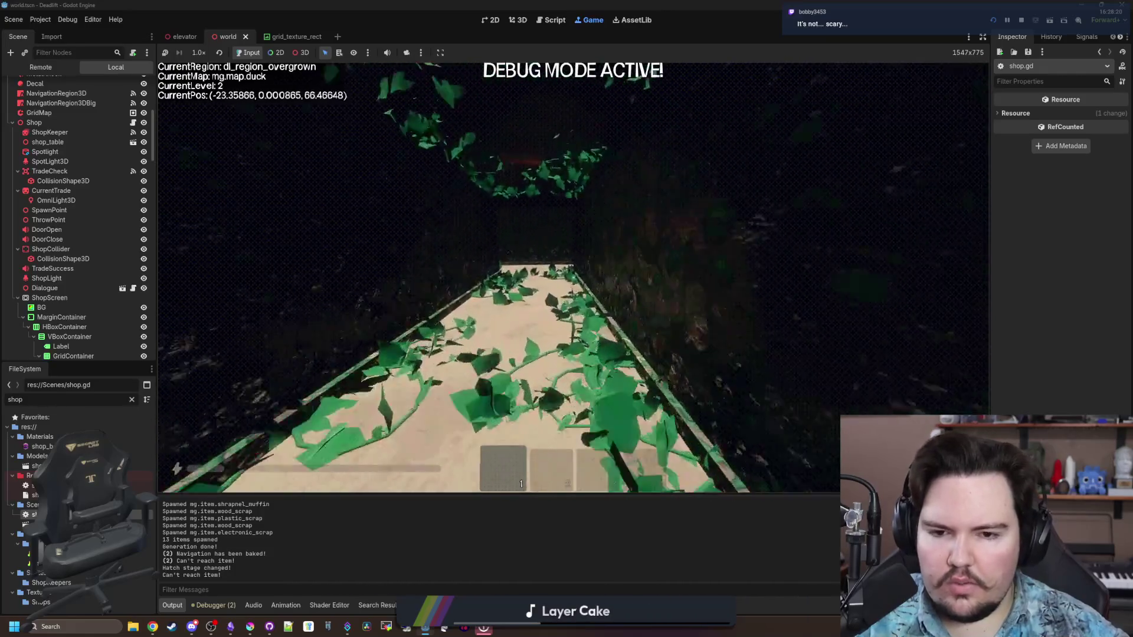
{"action": "key", "text": "w"}
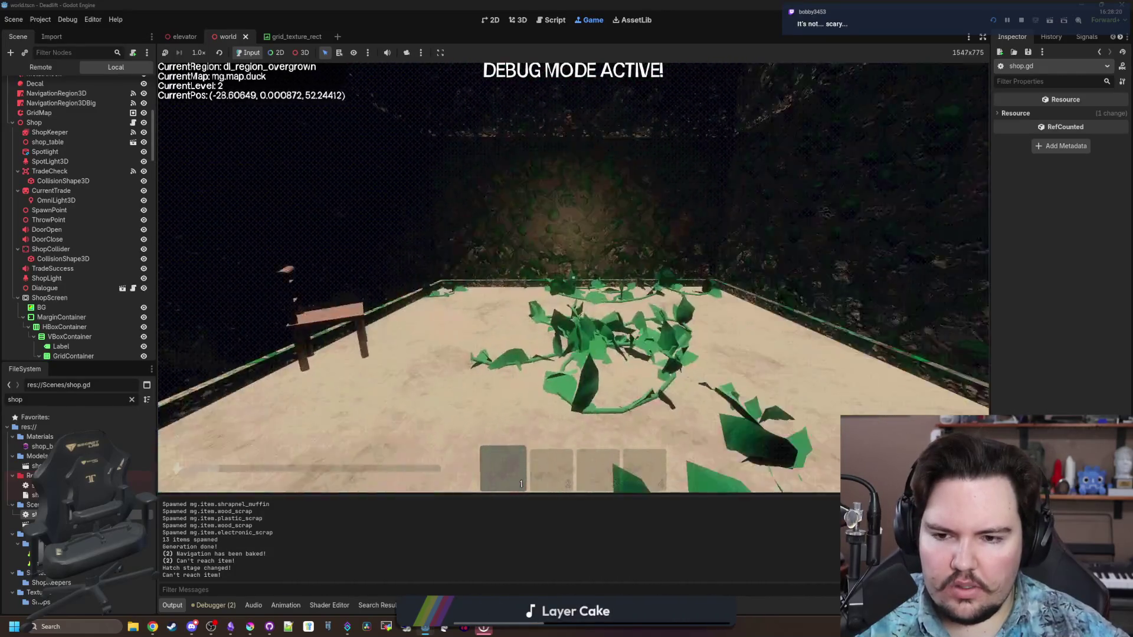
- Walk back past the table into the breakroom corridor and pause the game
{"action": "key", "text": "w"}
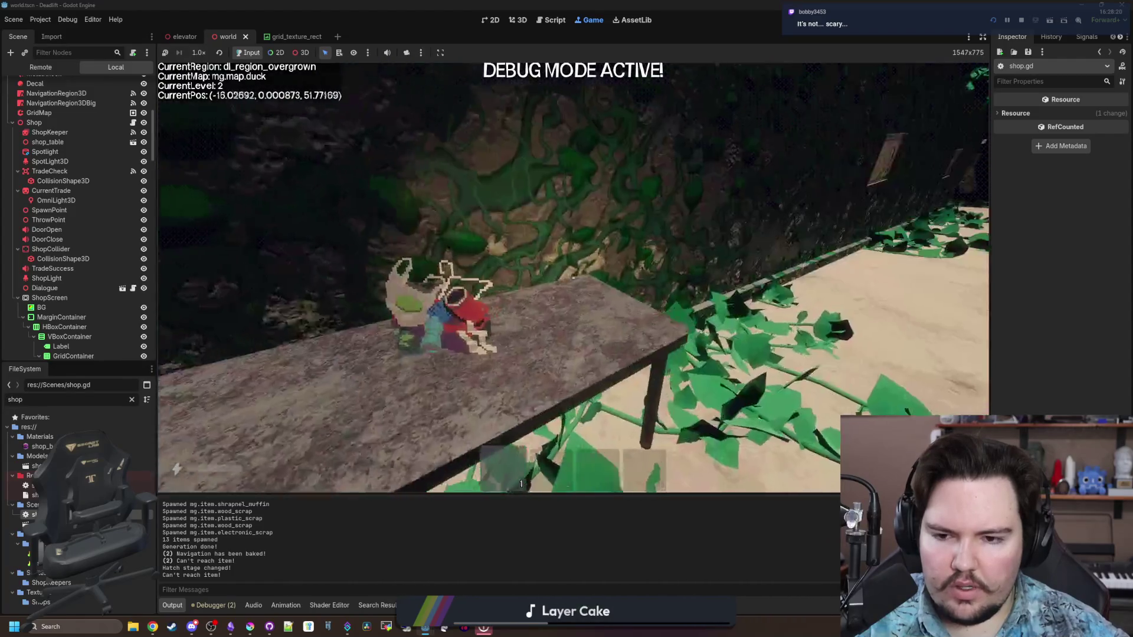
{"action": "key", "text": "w"}
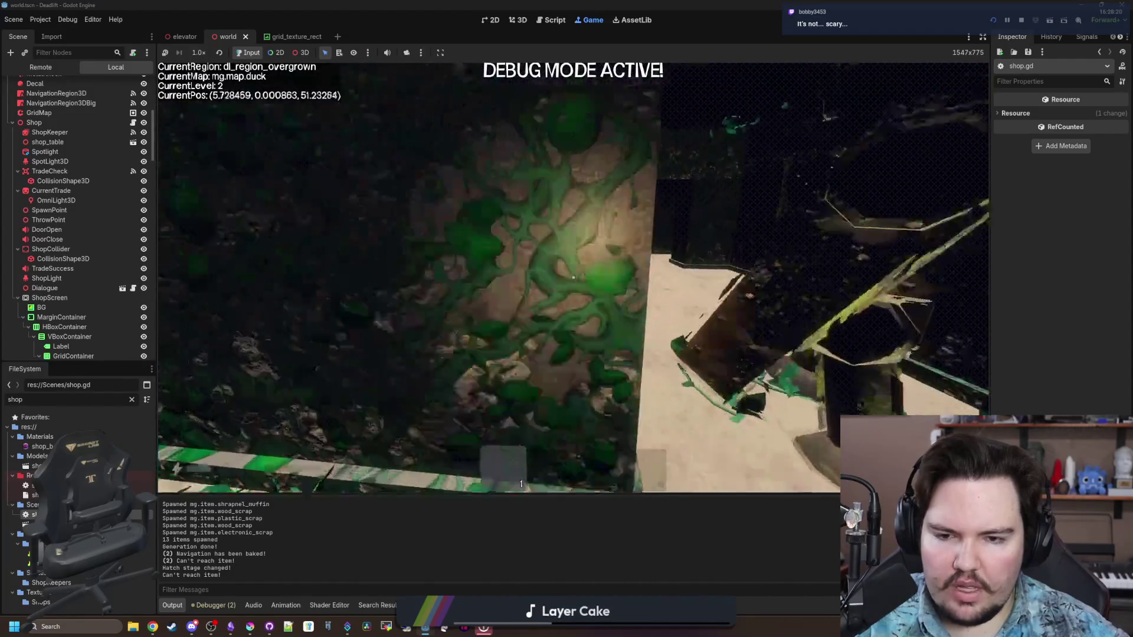
{"action": "key", "text": "w"}
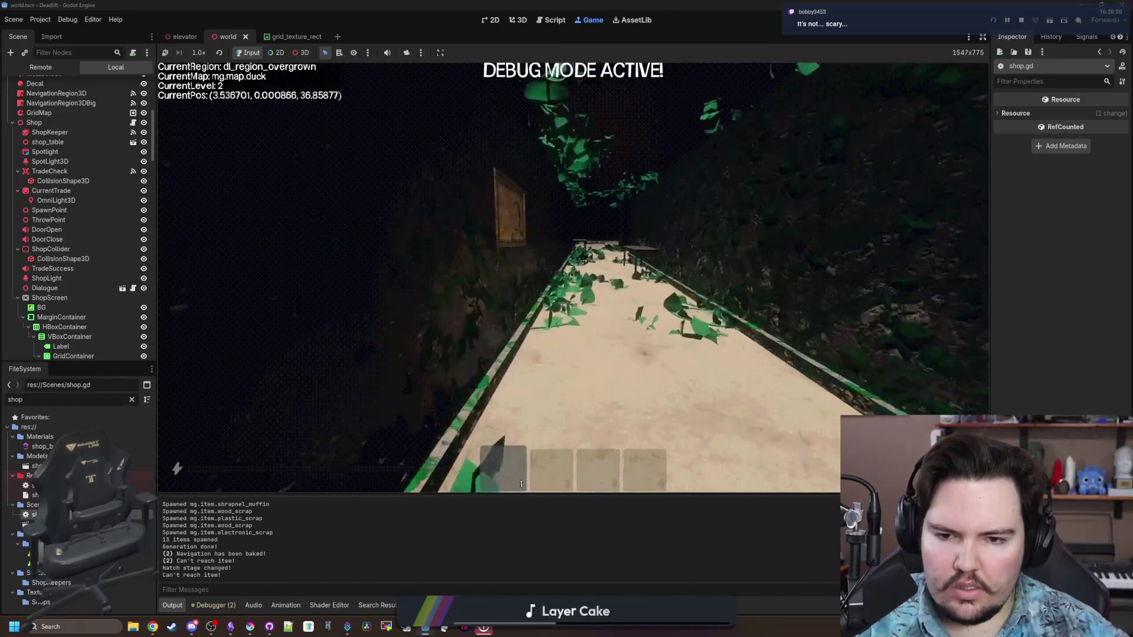
{"action": "key", "text": "w"}
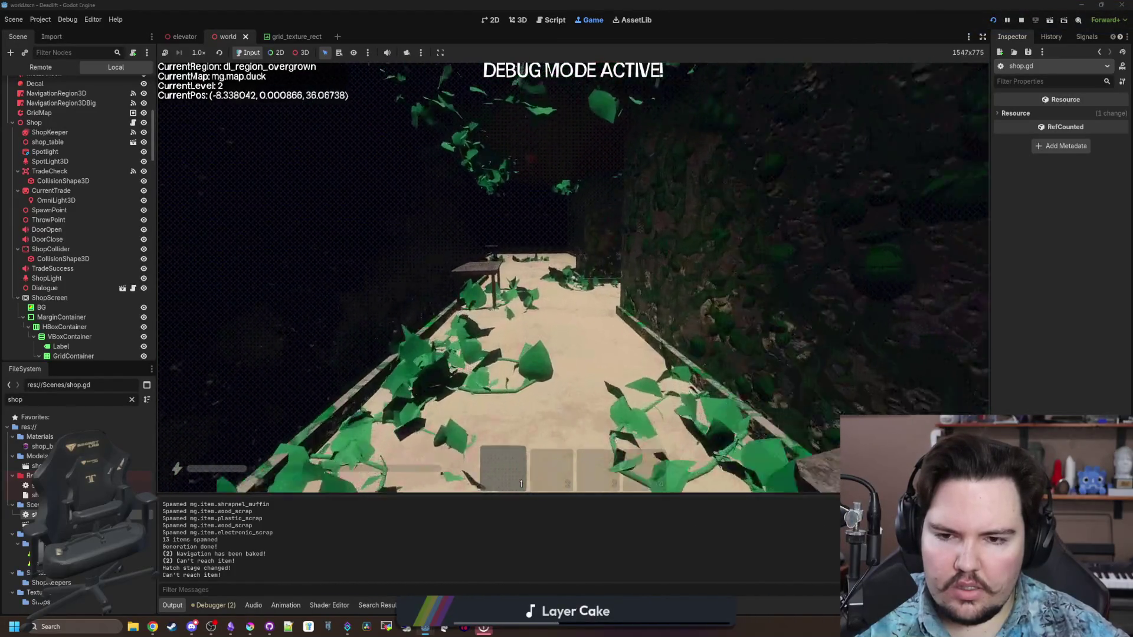
{"action": "key", "text": "w"}
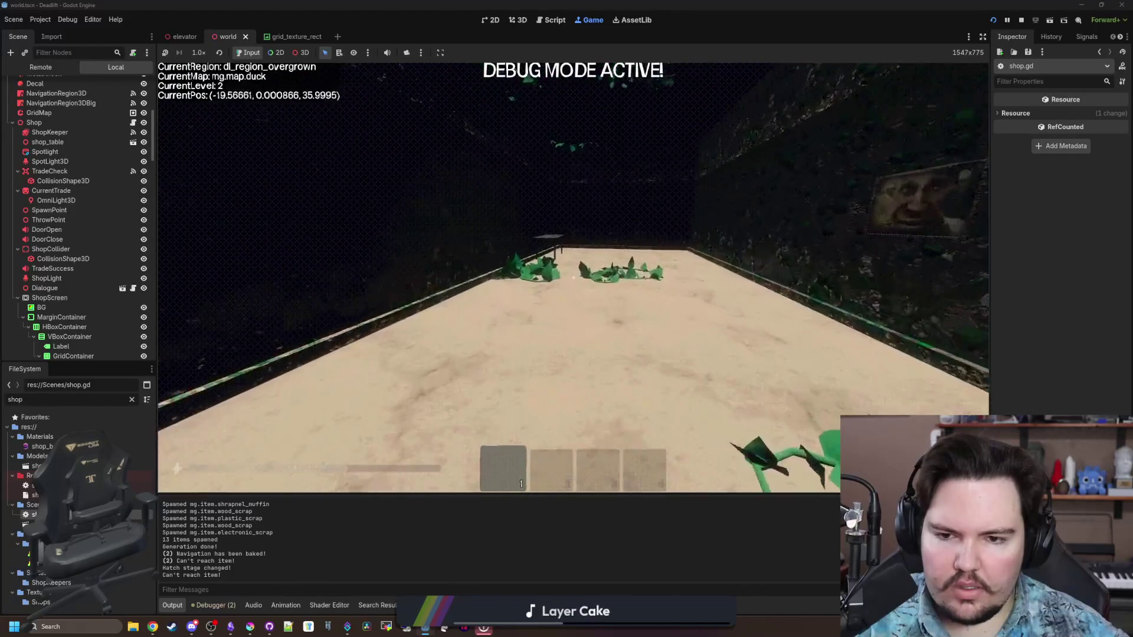
{"action": "key", "text": "w"}
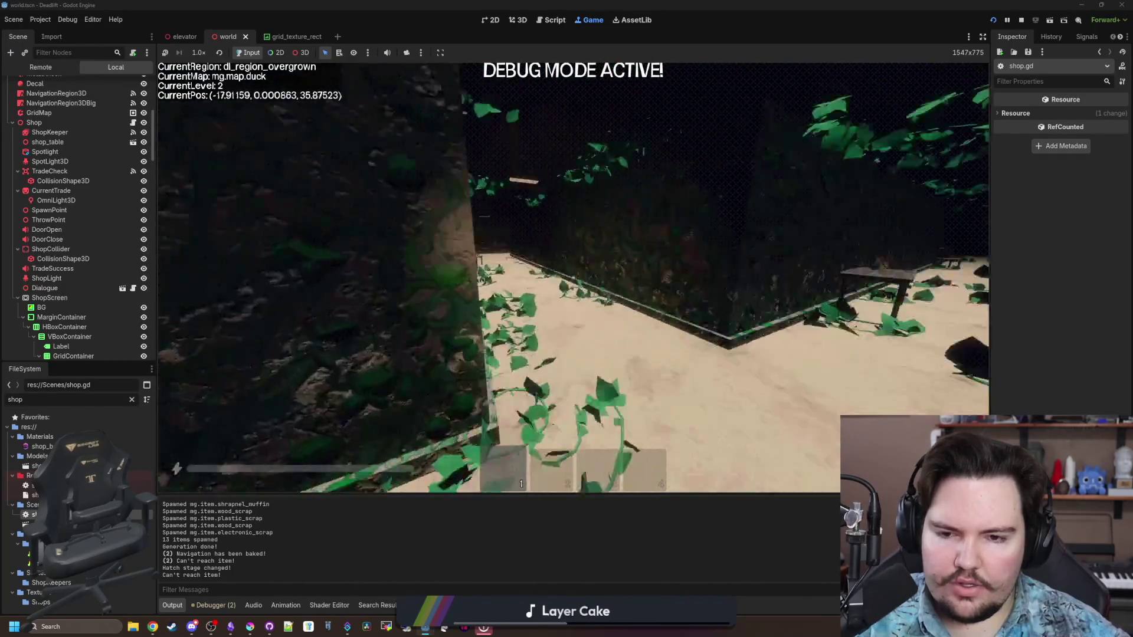
{"action": "key", "text": "w"}
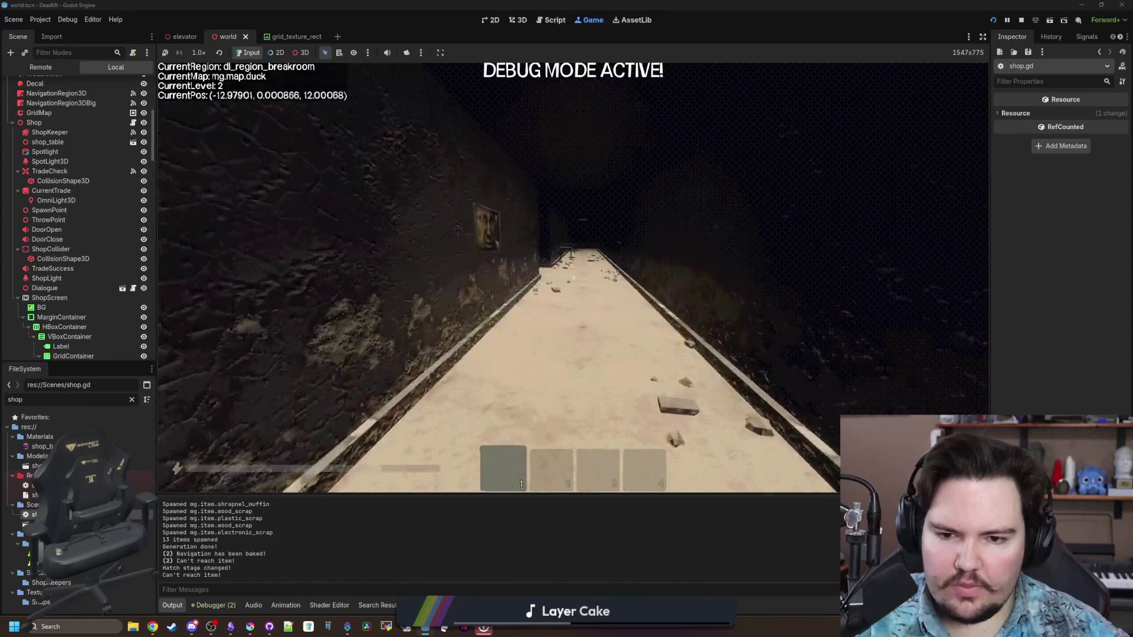
{"action": "key", "text": "w"}
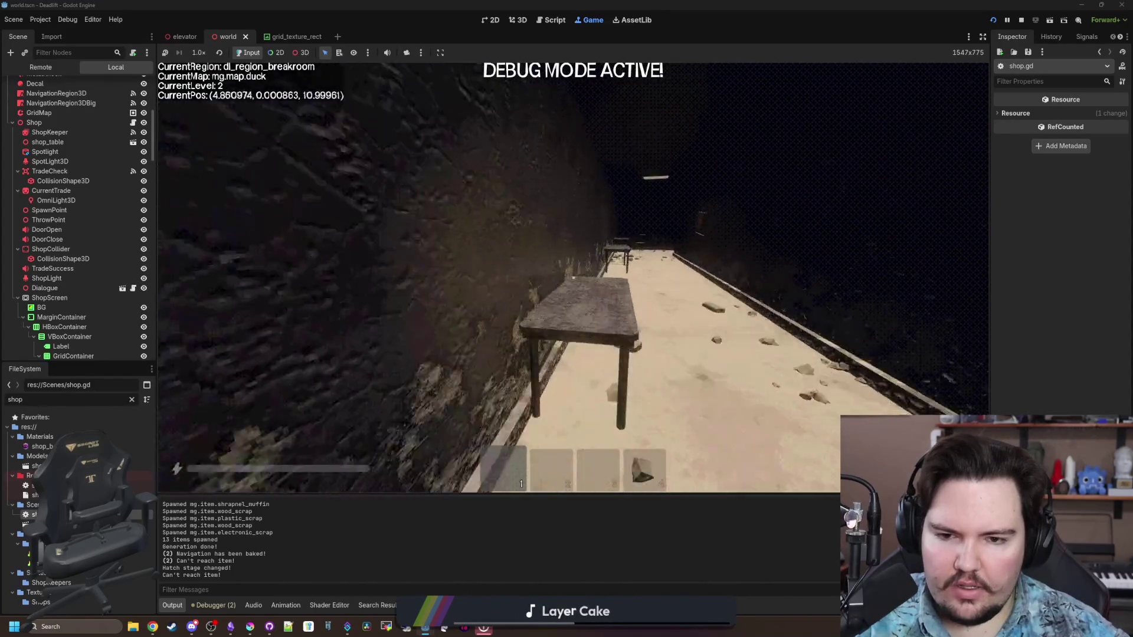
{"action": "key", "text": "Escape"}
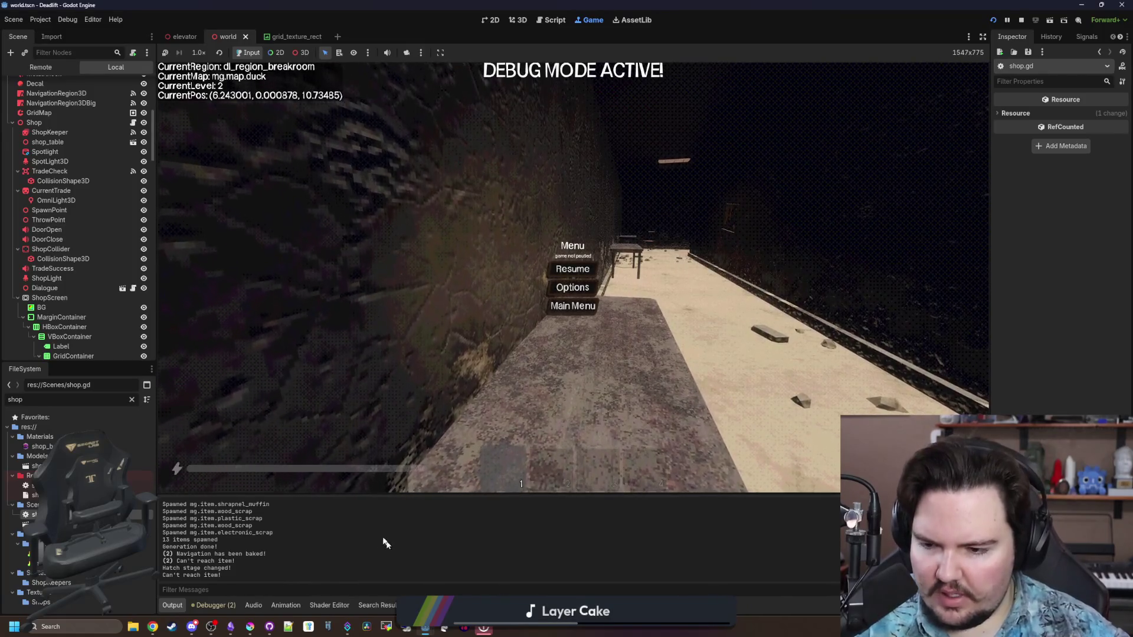
- Check that the Output log reports 13 items spawned, then resume and re-pause the game
{"action": "scroll", "coordinate": [370, 533], "scroll_direction": "up", "scroll_amount": 2}
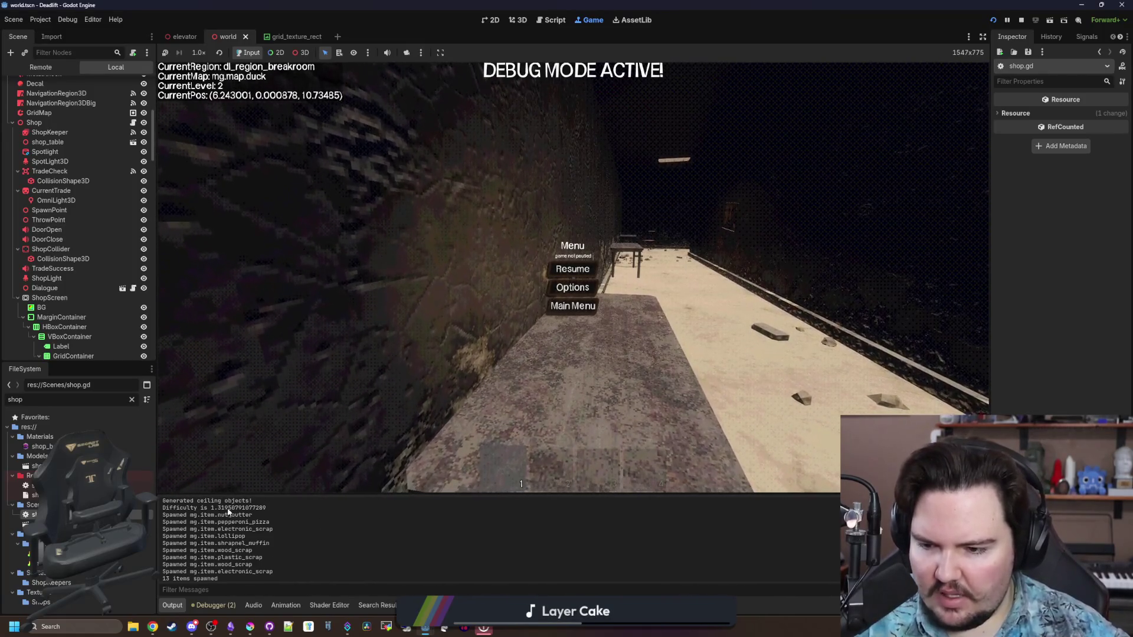
{"action": "scroll", "coordinate": [252, 549], "scroll_direction": "up", "scroll_amount": 1}
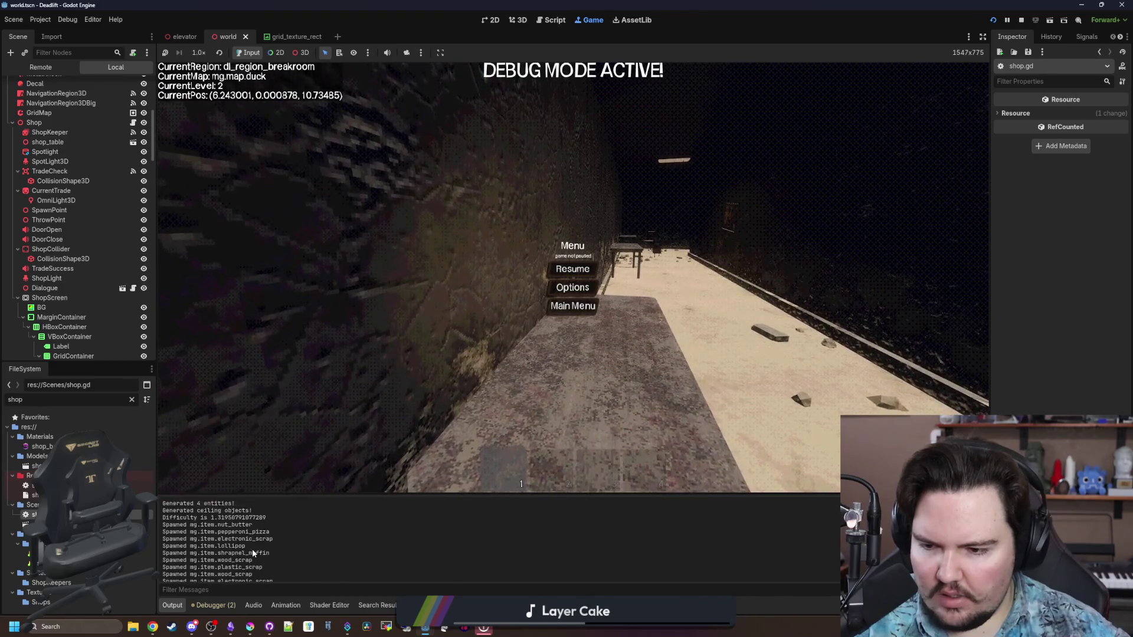
{"action": "scroll", "coordinate": [250, 550], "scroll_direction": "down", "scroll_amount": 2}
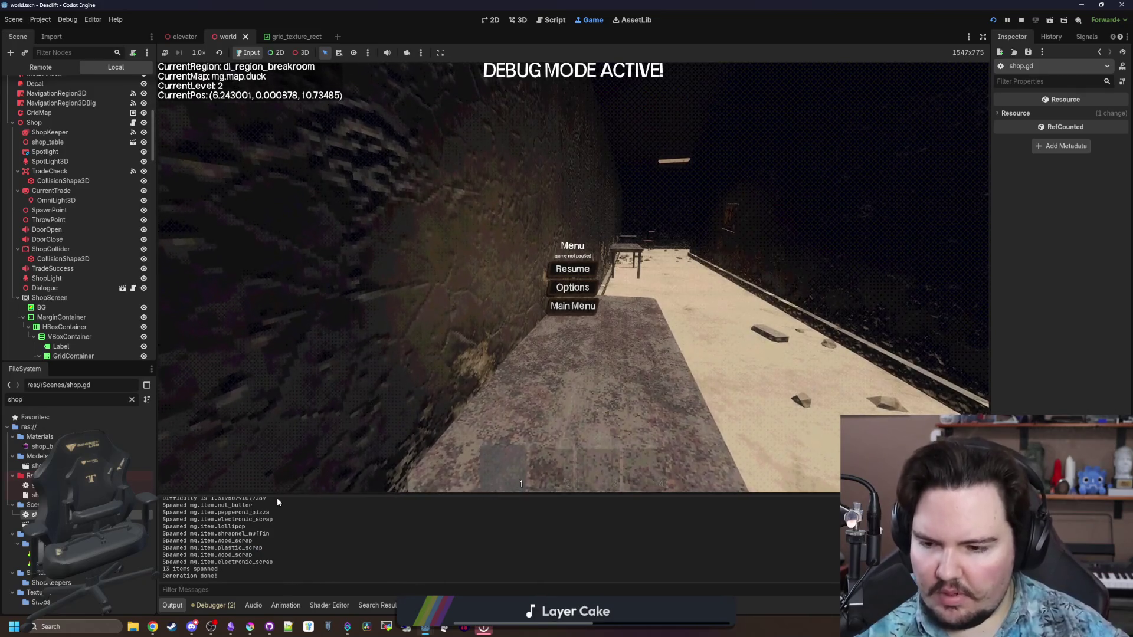
{"action": "left_click", "coordinate": [572, 268]}
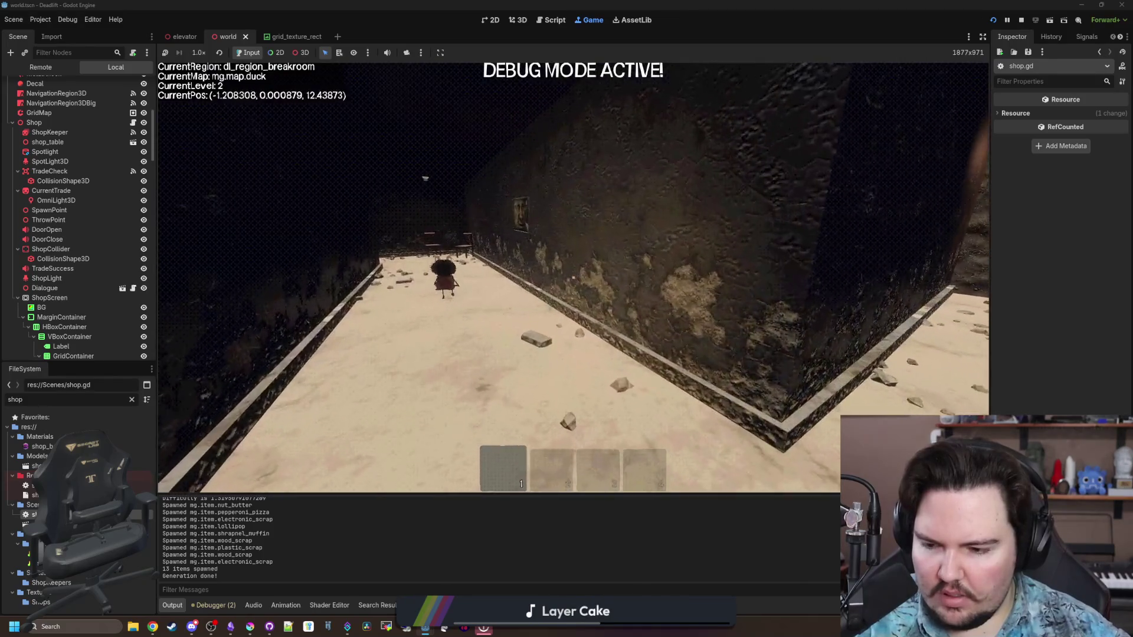
{"action": "key", "text": "Escape"}
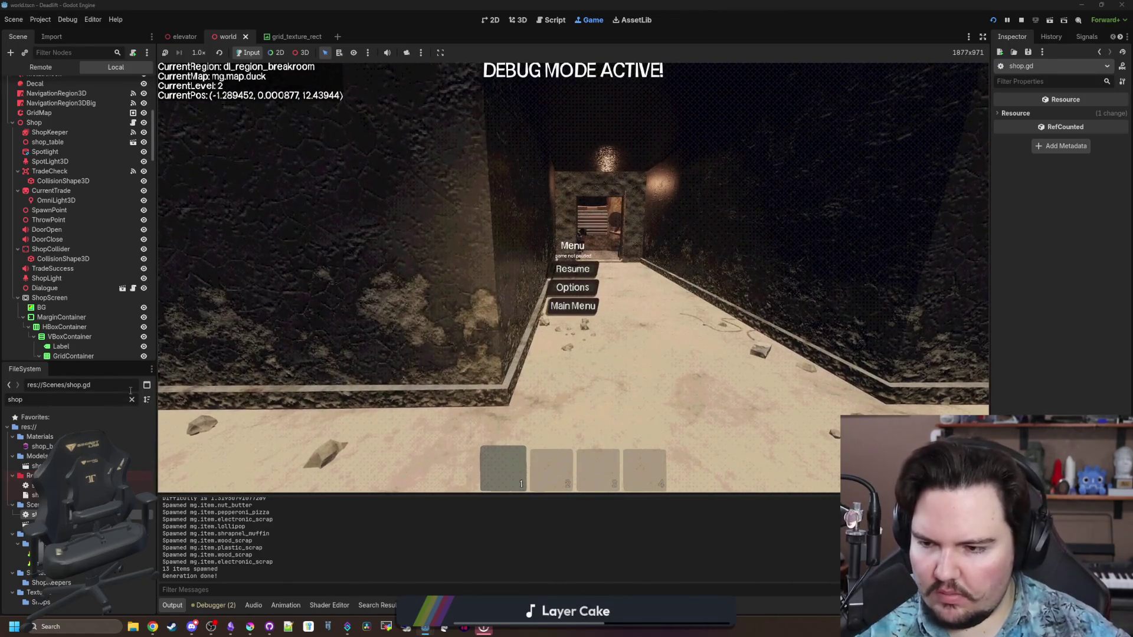
- Filter the FileSystem to 'world' and open world.gd
{"action": "double_click", "coordinate": [118, 400]}
{"action": "type", "text": "world"}
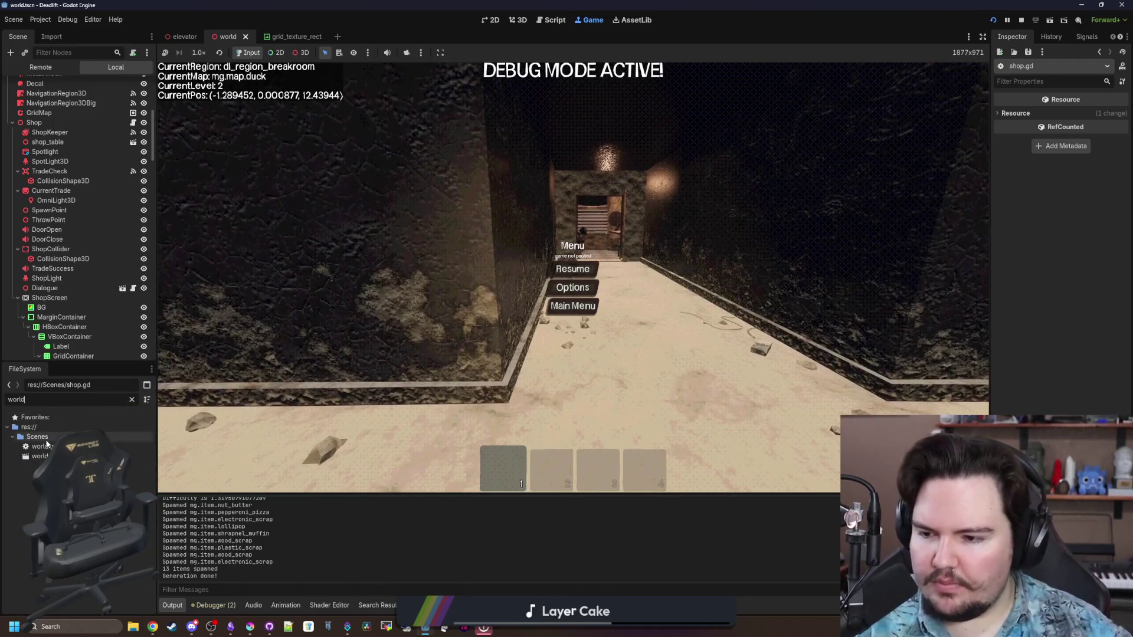
{"action": "double_click", "coordinate": [40, 447]}
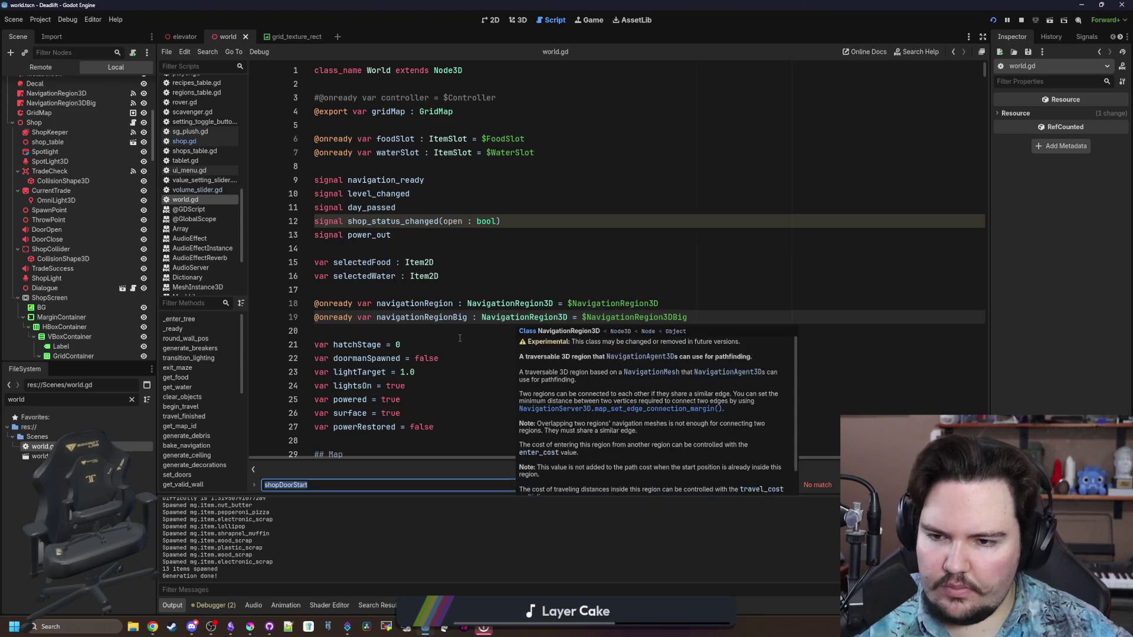
- Search world.gd for 'food' references
{"action": "left_click", "coordinate": [482, 336]}
{"action": "key", "text": "ctrl+f"}
{"action": "type", "text": "food"}
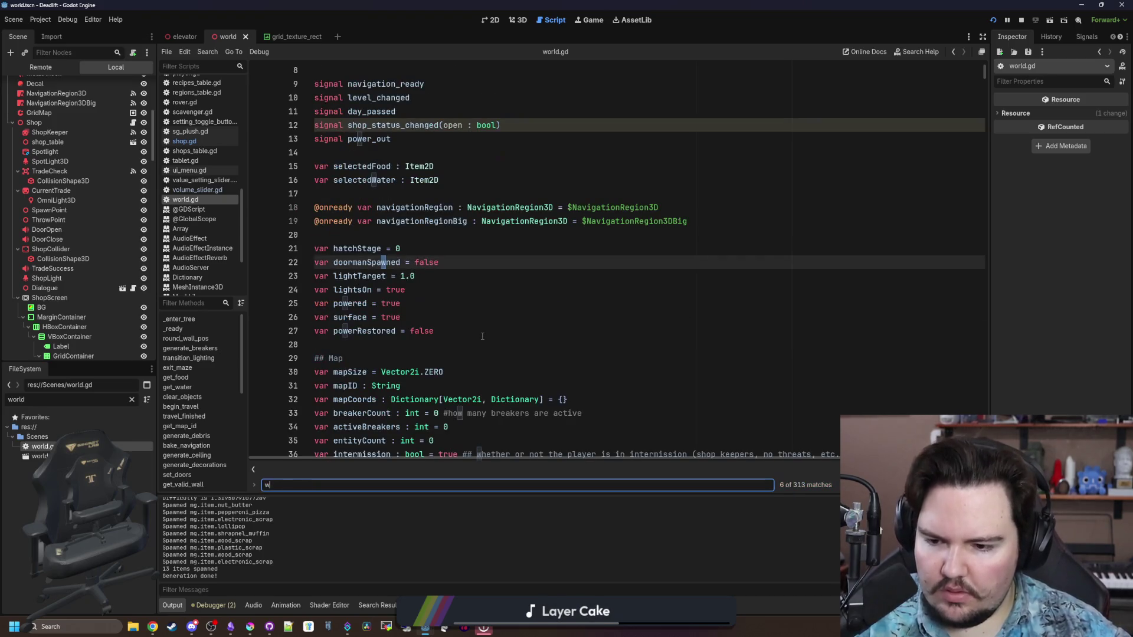
{"action": "left_click", "coordinate": [482, 336]}
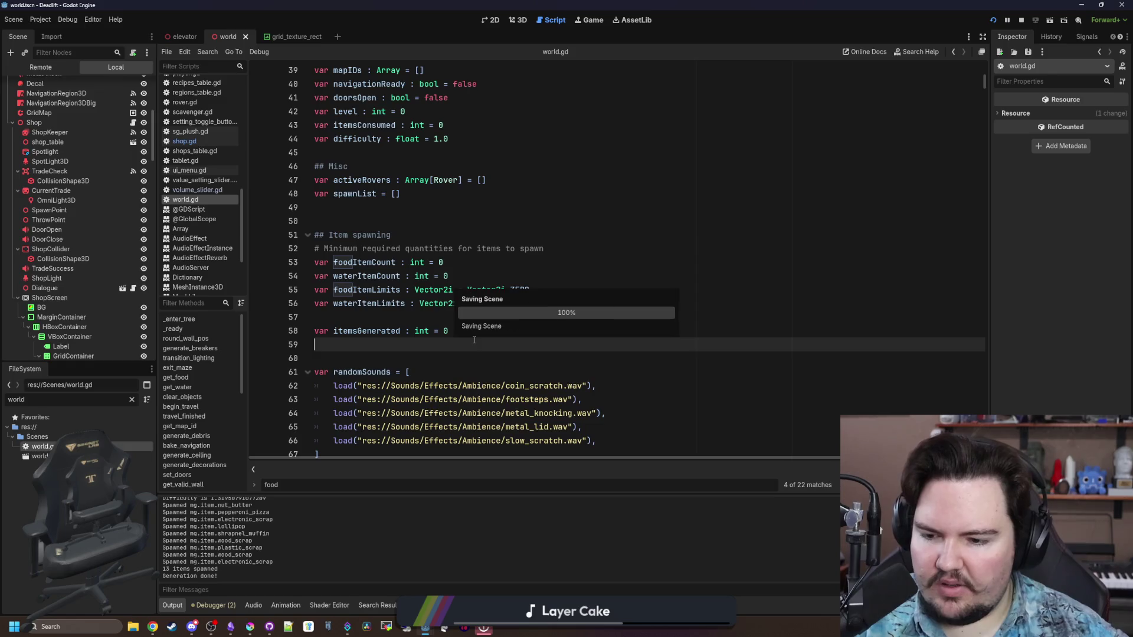
{"action": "scroll", "coordinate": [495, 331], "scroll_direction": "down", "scroll_amount": 7}
{"action": "scroll", "coordinate": [495, 330], "scroll_direction": "down", "scroll_amount": 6}
- Scroll through the startup code and save the script and scene
{"action": "left_click", "coordinate": [467, 304]}
{"action": "left_click", "coordinate": [460, 289]}
{"action": "key", "text": "ctrl+s"}
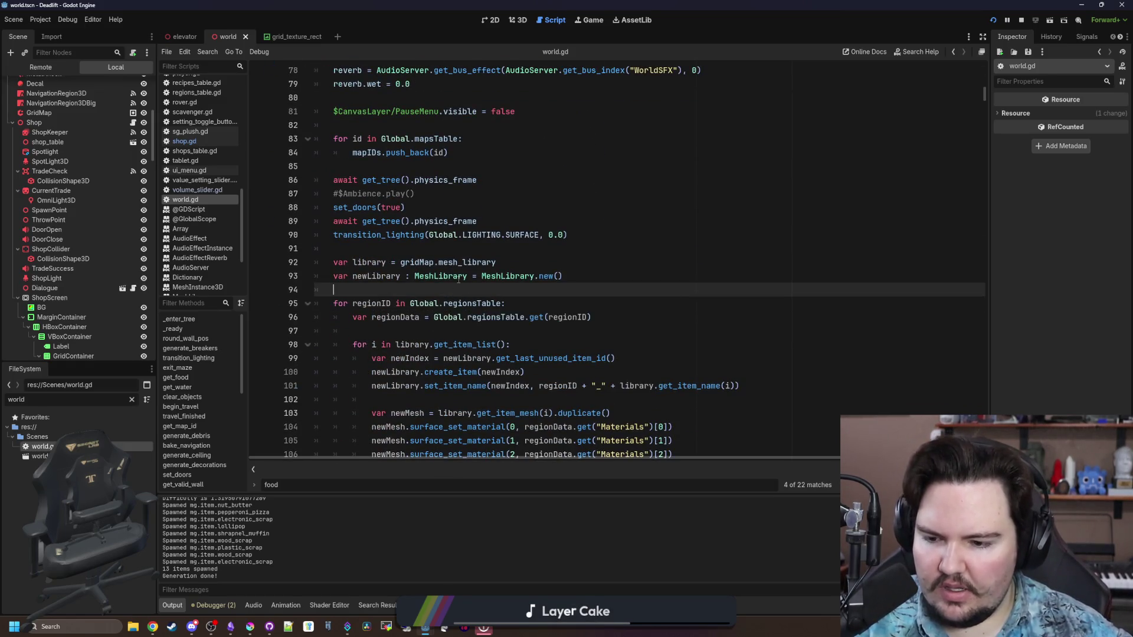
{"action": "scroll", "coordinate": [466, 283], "scroll_direction": "down", "scroll_amount": 3}
{"action": "left_click", "coordinate": [460, 276]}
{"action": "key", "text": "ctrl+s"}
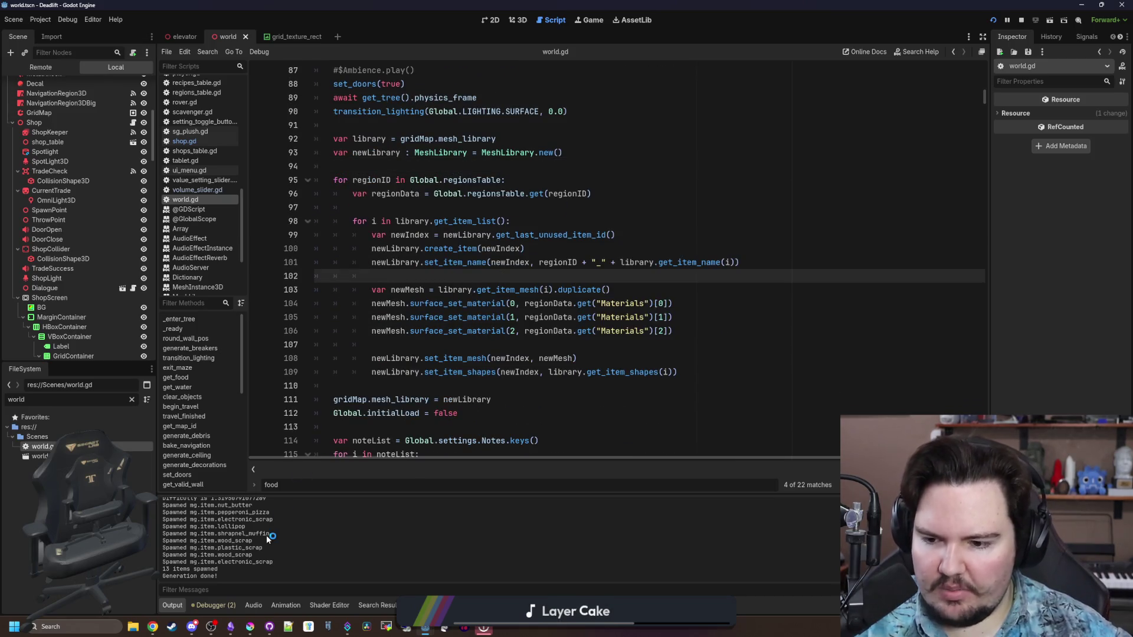
{"action": "scroll", "coordinate": [620, 286], "scroll_direction": "down", "scroll_amount": 6}
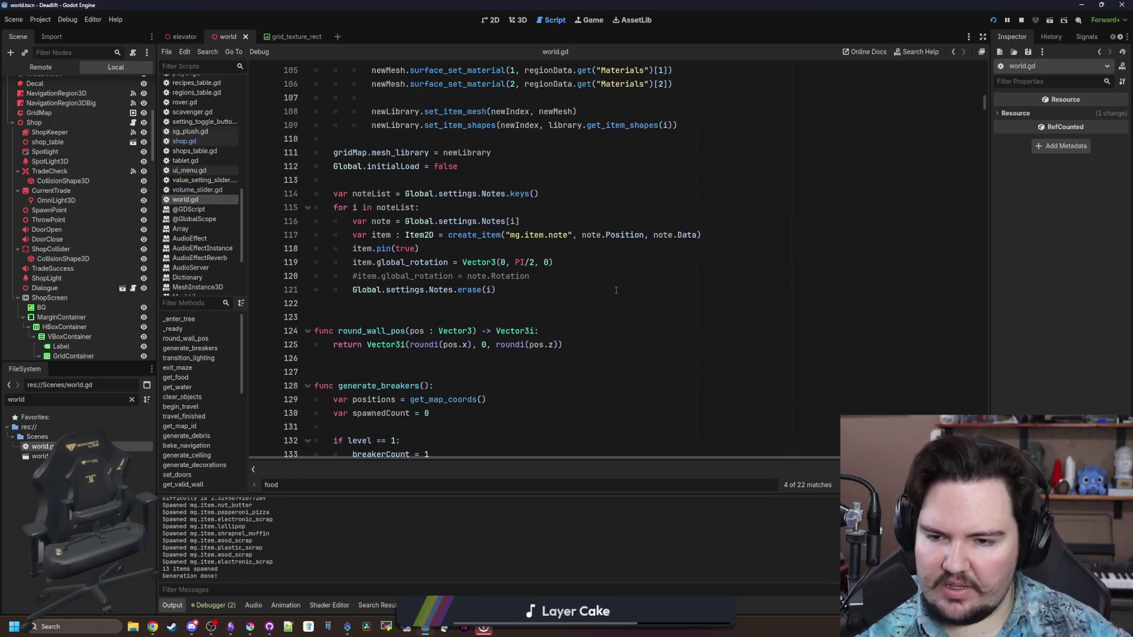
{"action": "scroll", "coordinate": [528, 294], "scroll_direction": "down", "scroll_amount": 16}
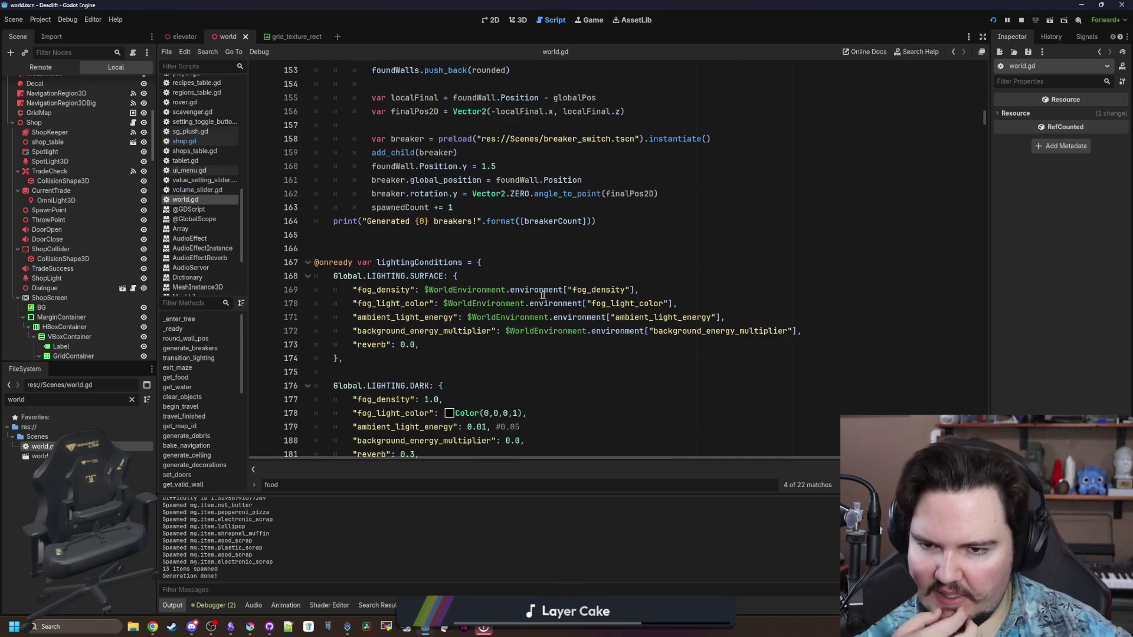
- Search world.gd for 'get_ra' to reach the get_random_item function
{"action": "left_click", "coordinate": [570, 274]}
{"action": "key", "text": "ctrl+f"}
{"action": "type", "text": "get_"}
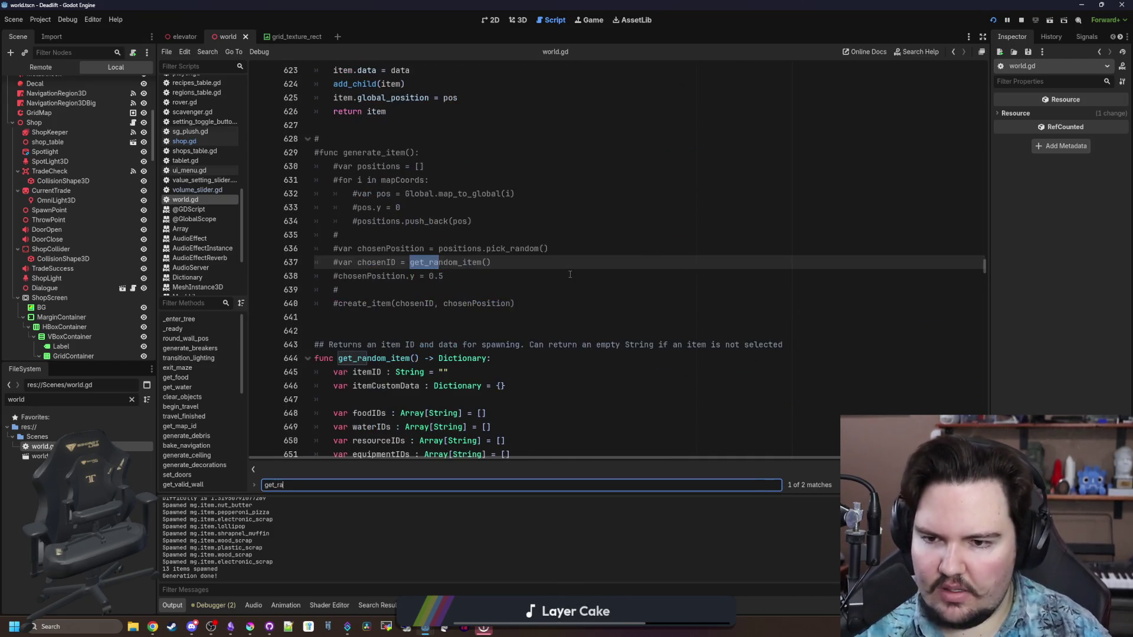
{"action": "key", "text": "BackSpace"}
{"action": "type", "text": "_"}
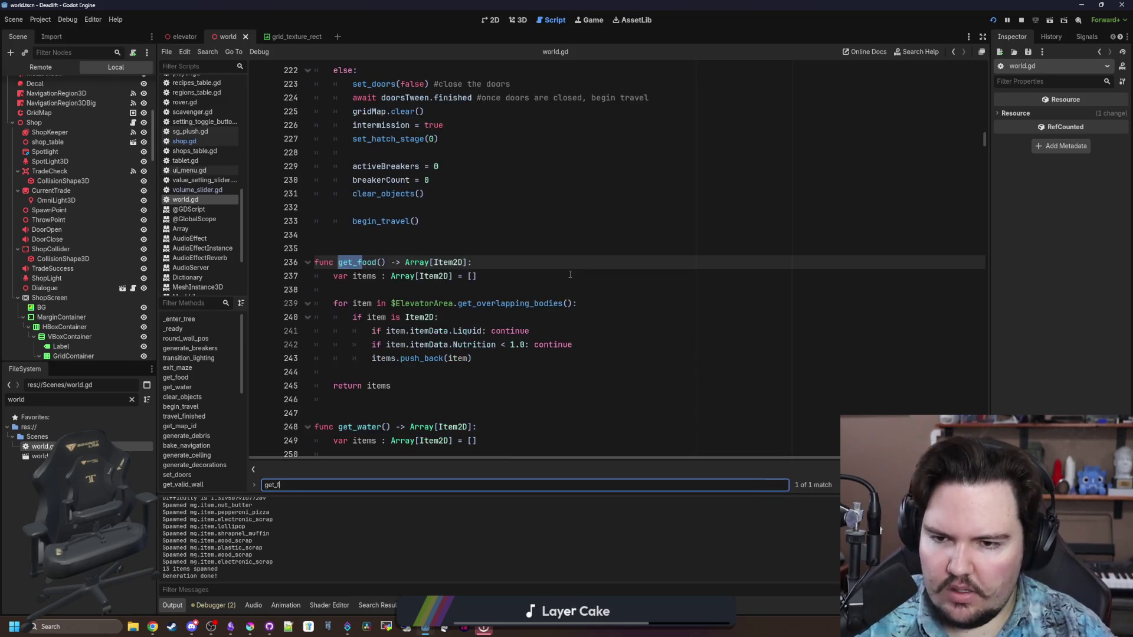
{"action": "type", "text": "w"}
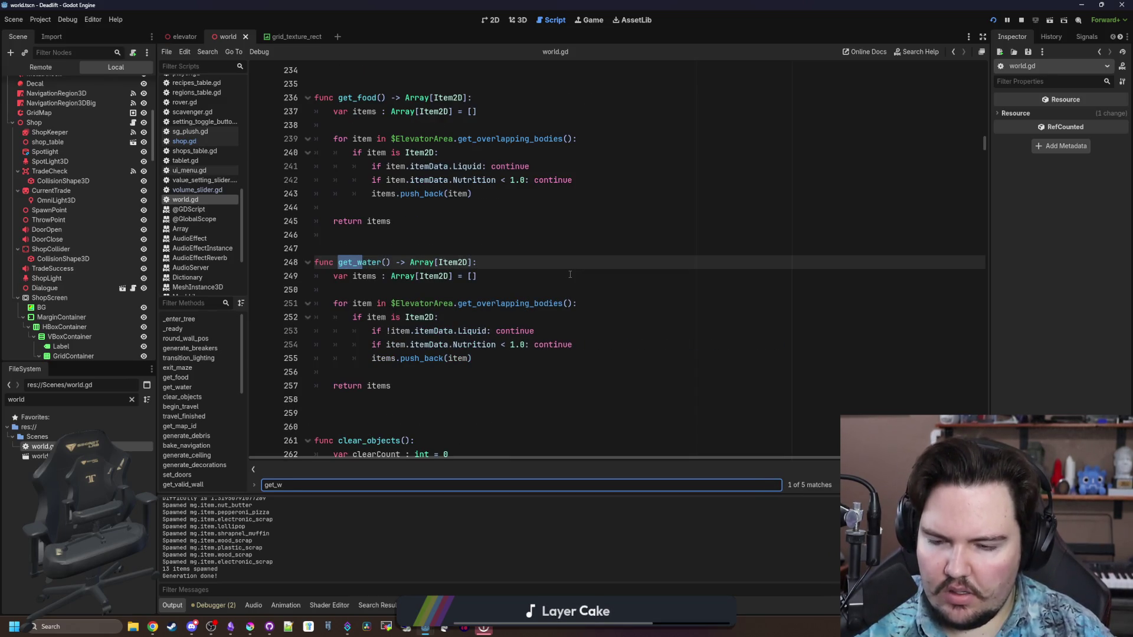
{"action": "key", "text": "BackSpace"}
{"action": "key", "text": "BackSpace"}
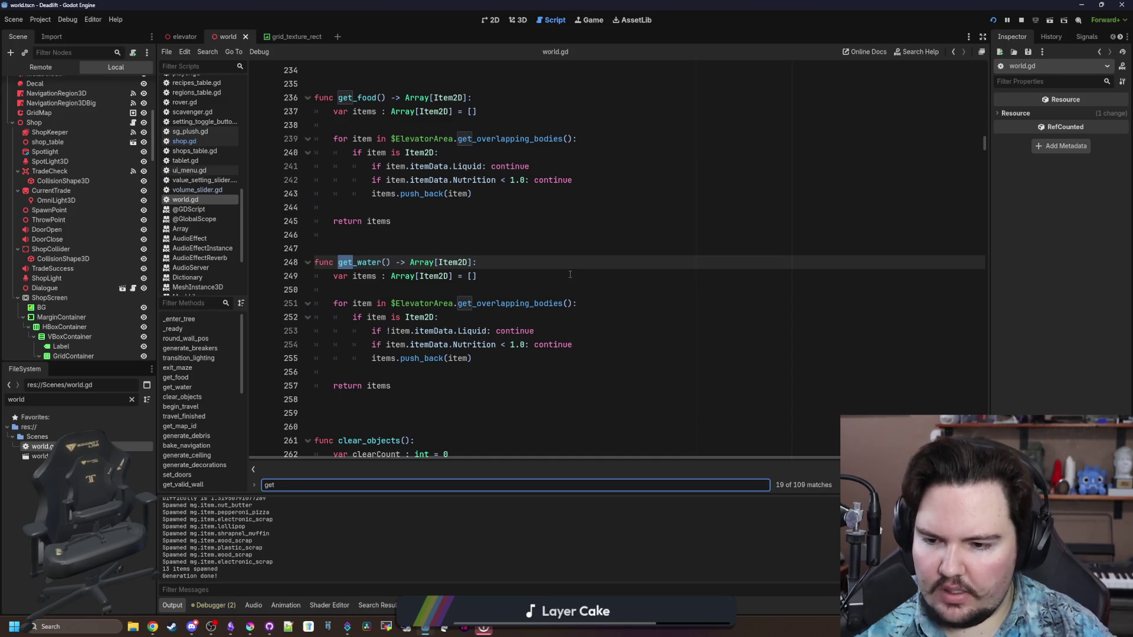
{"action": "type", "text": "_ra"}
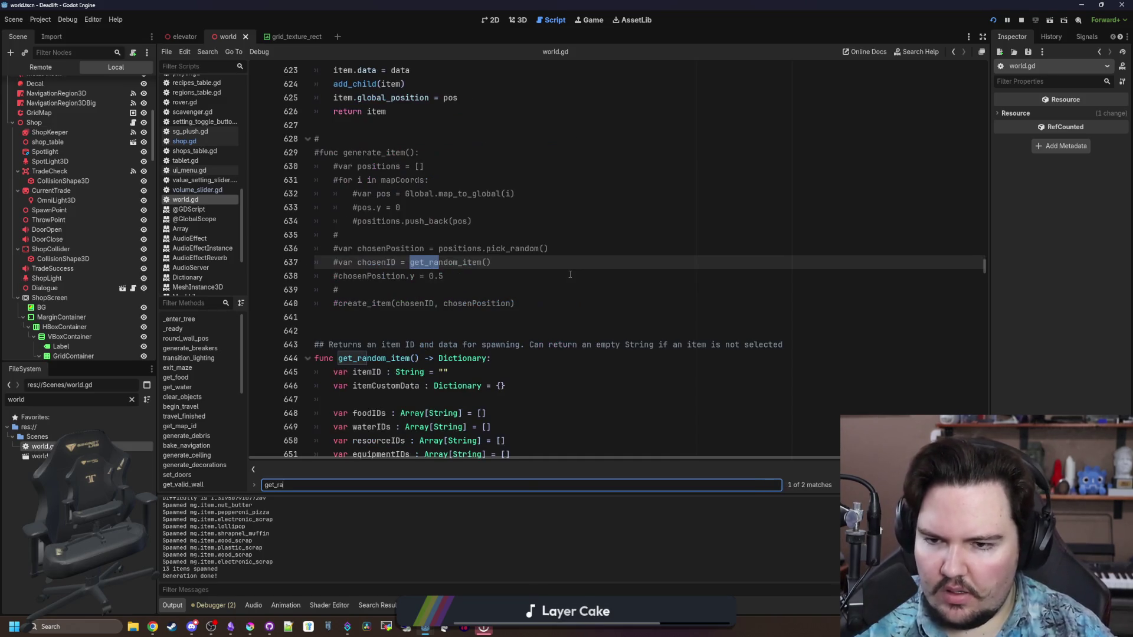
- Scroll to the food and water spawn conditions around lines 669–672
{"action": "scroll", "coordinate": [570, 275], "scroll_direction": "down", "scroll_amount": 5}
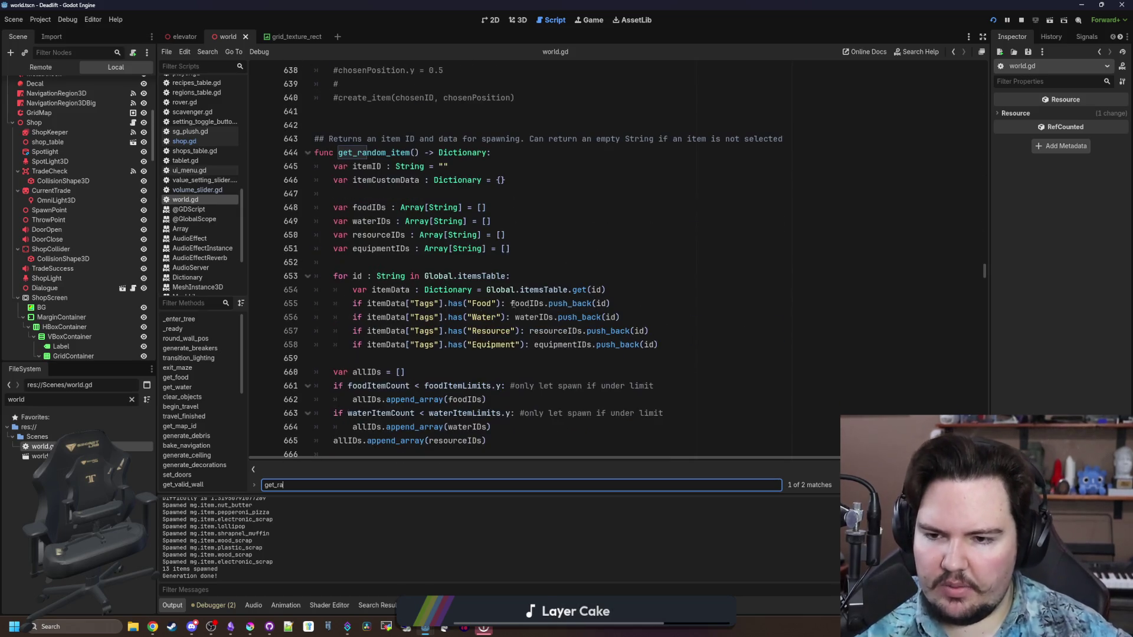
{"action": "scroll", "coordinate": [476, 298], "scroll_direction": "down", "scroll_amount": 2}
{"action": "left_click", "coordinate": [478, 288]}
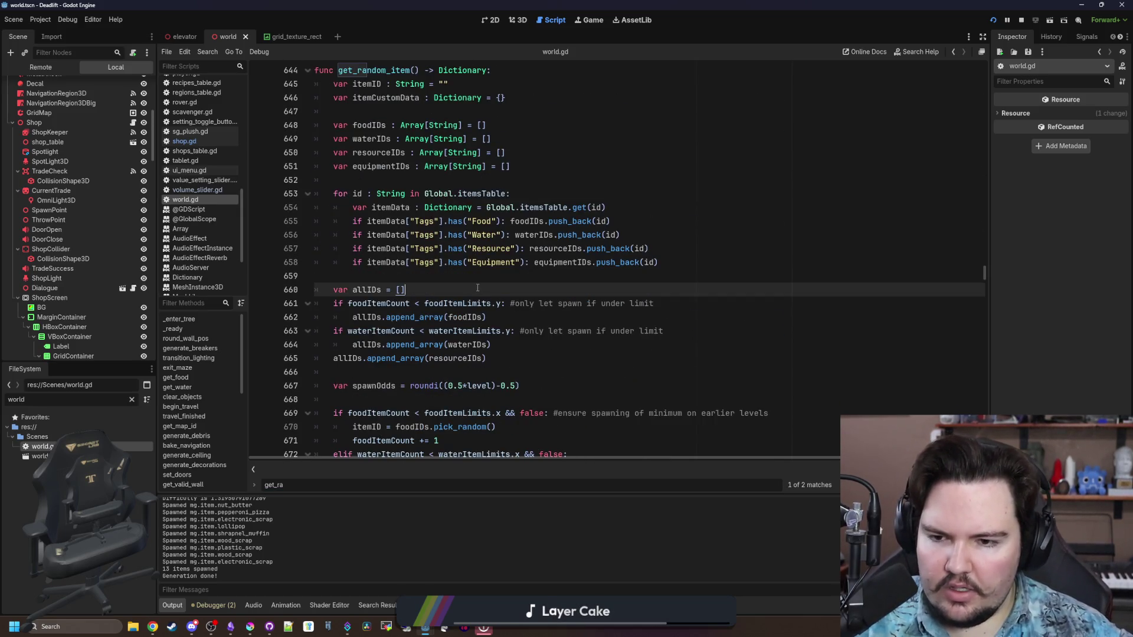
{"action": "left_click", "coordinate": [505, 276]}
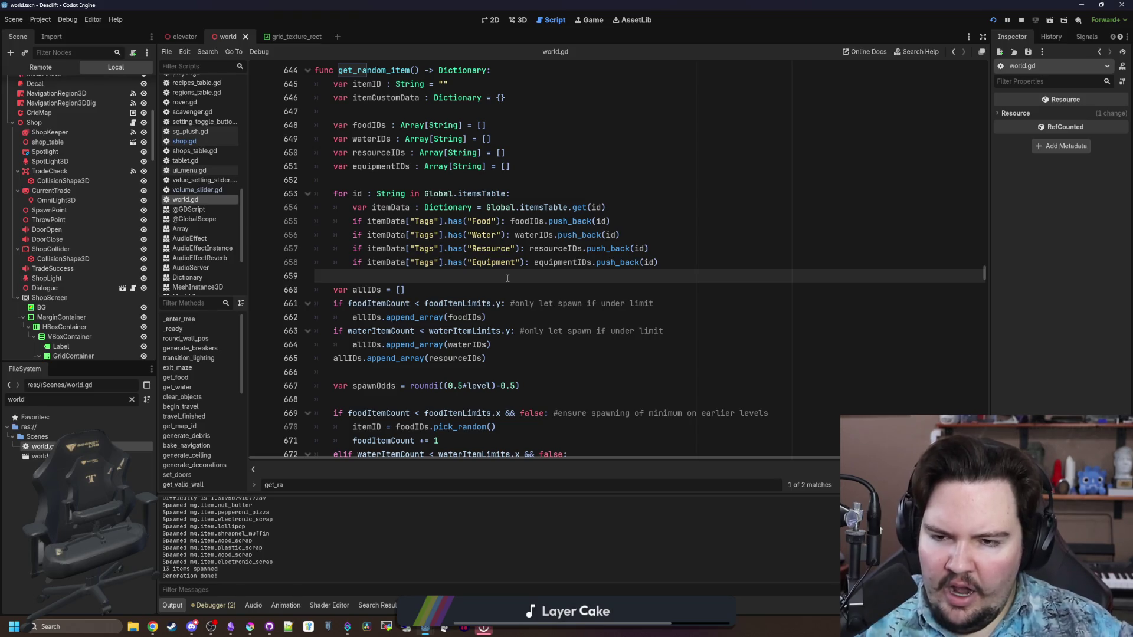
{"action": "scroll", "coordinate": [507, 278], "scroll_direction": "up", "scroll_amount": 1}
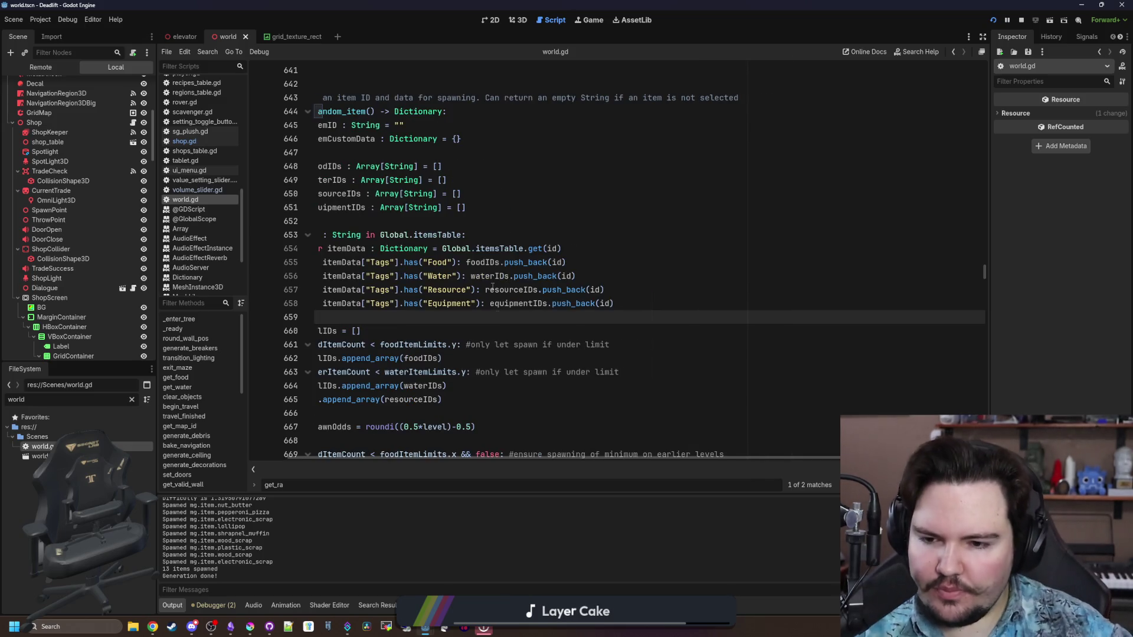
{"action": "scroll", "coordinate": [460, 413], "scroll_direction": "down", "scroll_amount": 1}
{"action": "scroll", "coordinate": [460, 413], "scroll_direction": "right", "scroll_amount": 1}
{"action": "scroll", "coordinate": [466, 458], "scroll_direction": "left", "scroll_amount": 1}
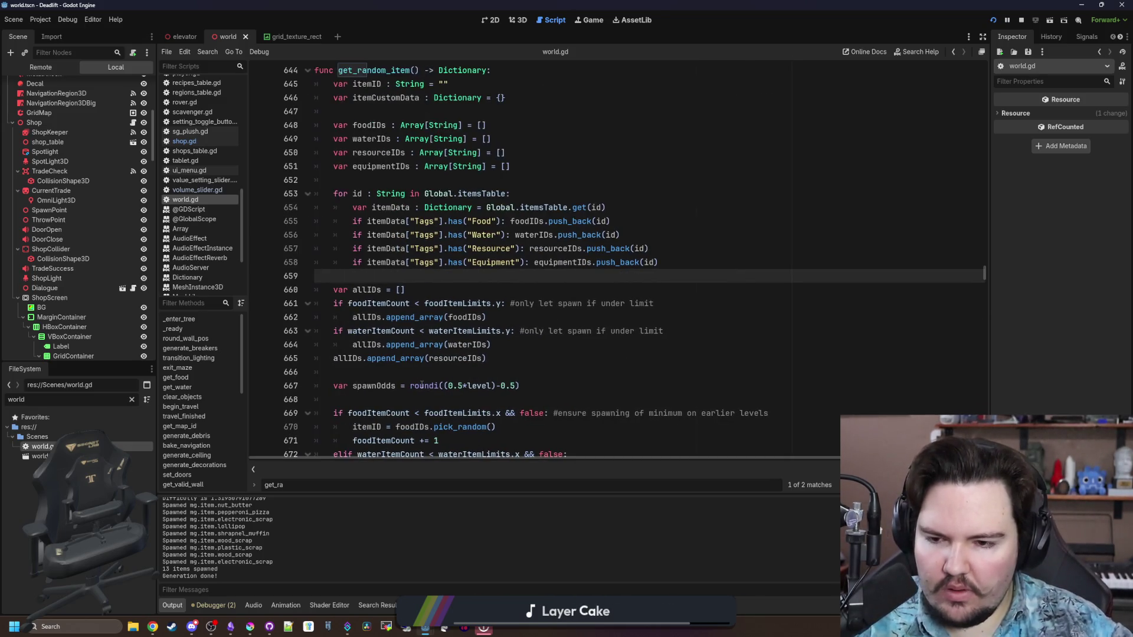
{"action": "scroll", "coordinate": [502, 293], "scroll_direction": "down", "scroll_amount": 3}
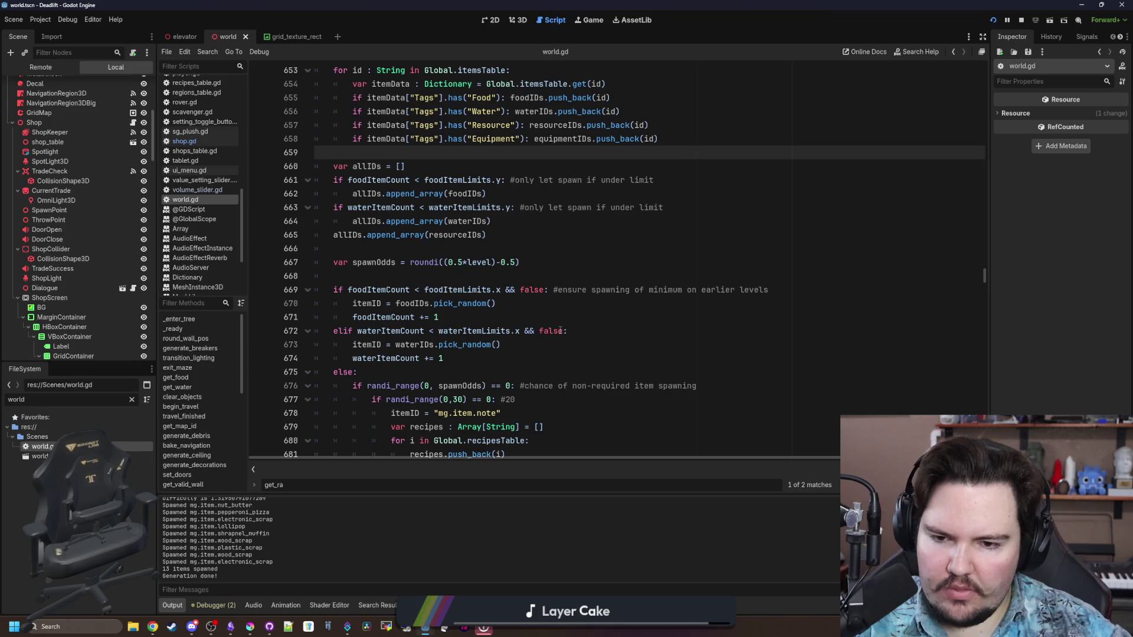
- Delete ' && false' from the conditions on lines 672 and 669, and save world.gd
{"action": "left_click", "coordinate": [560, 331]}
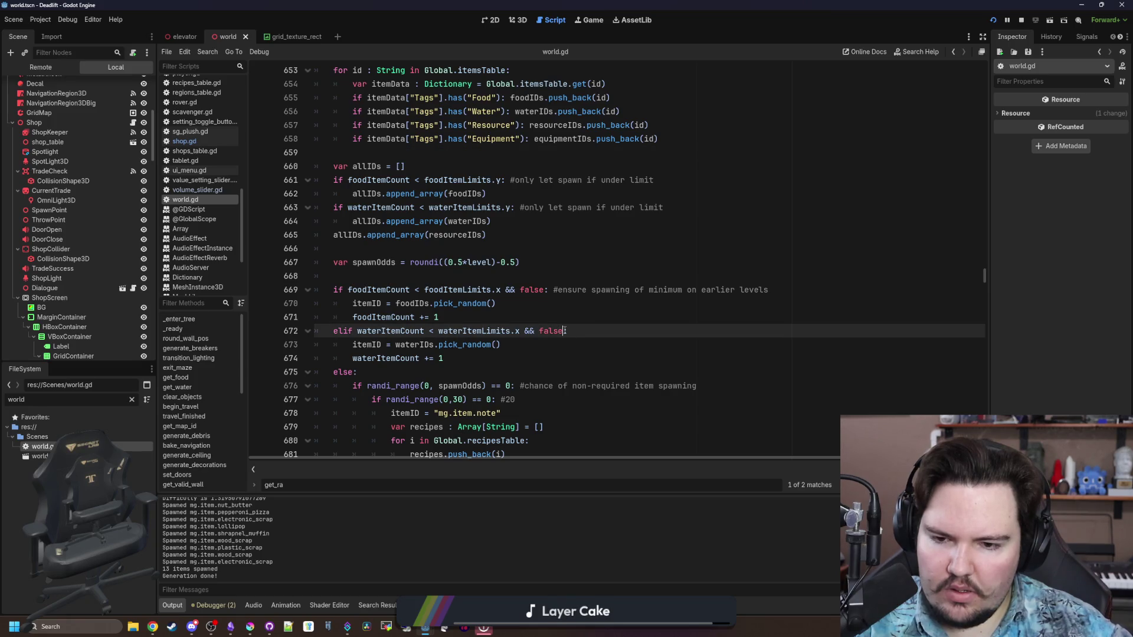
{"action": "key", "text": "BackSpace"}
{"action": "key", "text": "BackSpace"}
{"action": "key", "text": "BackSpace"}
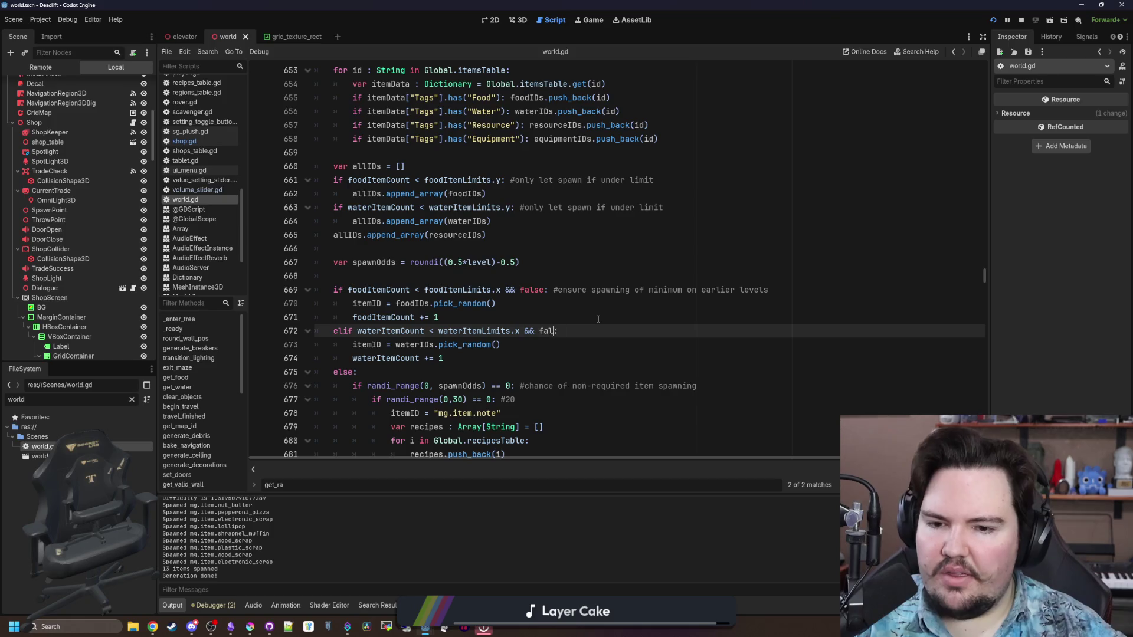
{"action": "key", "text": "Up"}
{"action": "key", "text": "Up"}
{"action": "key", "text": "ctrl+Right"}
{"action": "key", "text": "ctrl+Right"}
{"action": "key", "text": "ctrl+Right"}
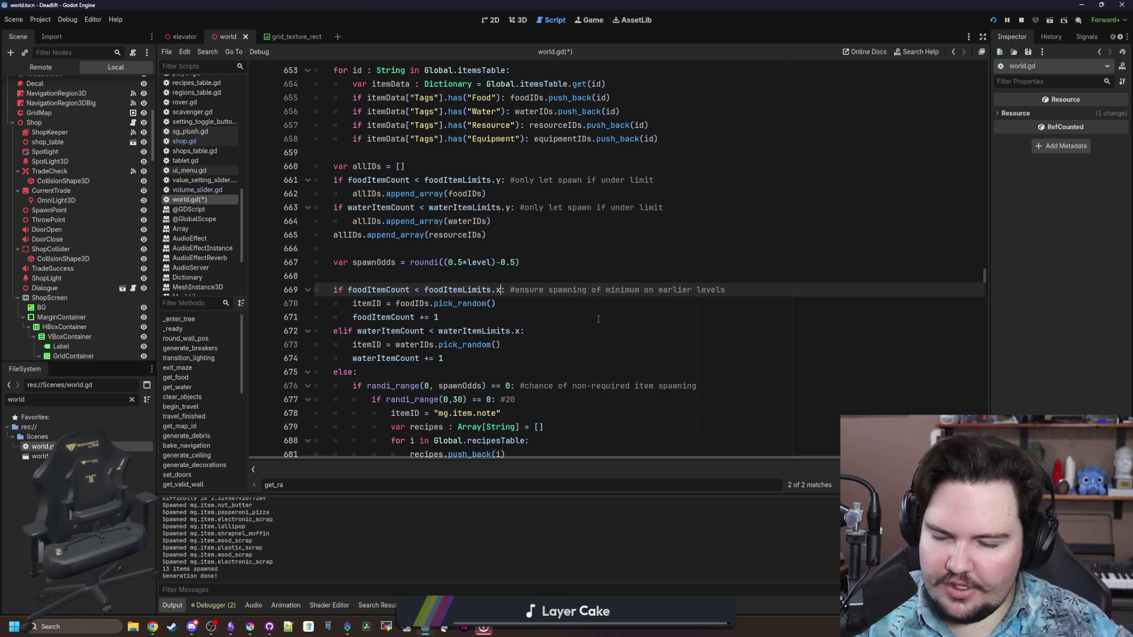
{"action": "left_click", "coordinate": [599, 319]}
{"action": "key", "text": "ctrl+s"}
{"action": "left_click", "coordinate": [421, 280]}
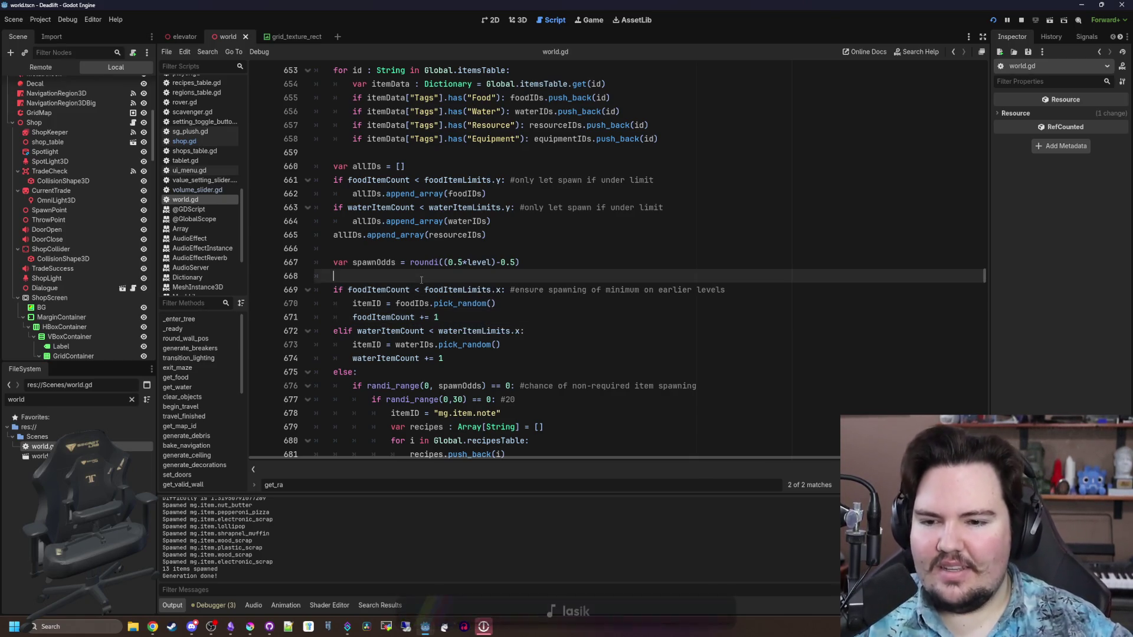
- Restart the game and descend from the elevator into level 1
{"action": "left_click", "coordinate": [598, 21]}
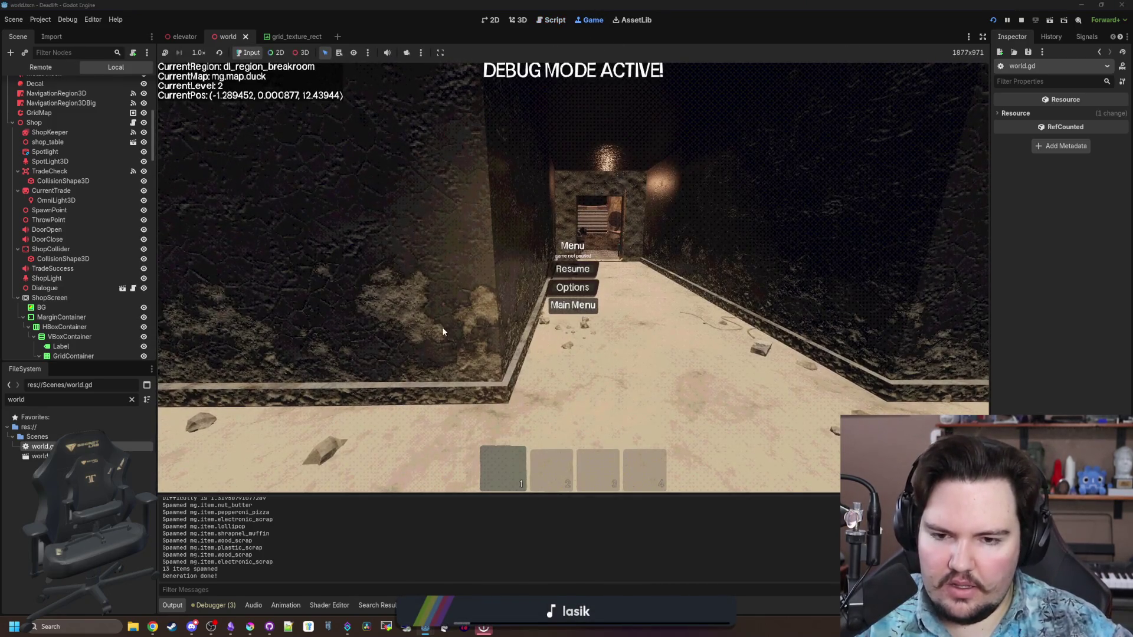
{"action": "key", "text": "F5"}
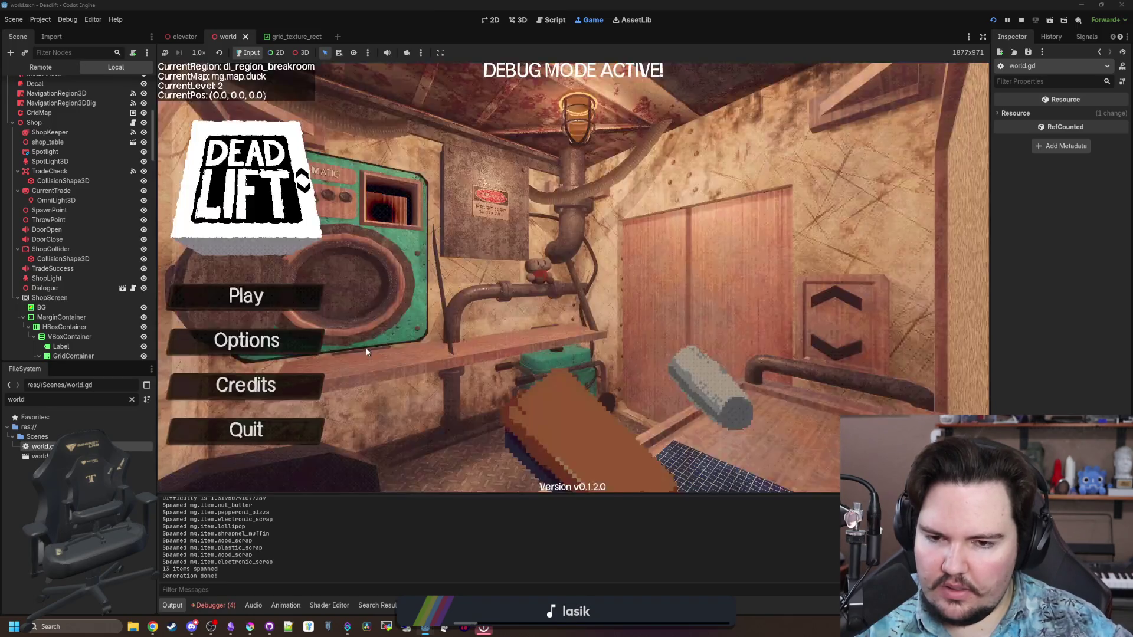
{"action": "left_click", "coordinate": [303, 304]}
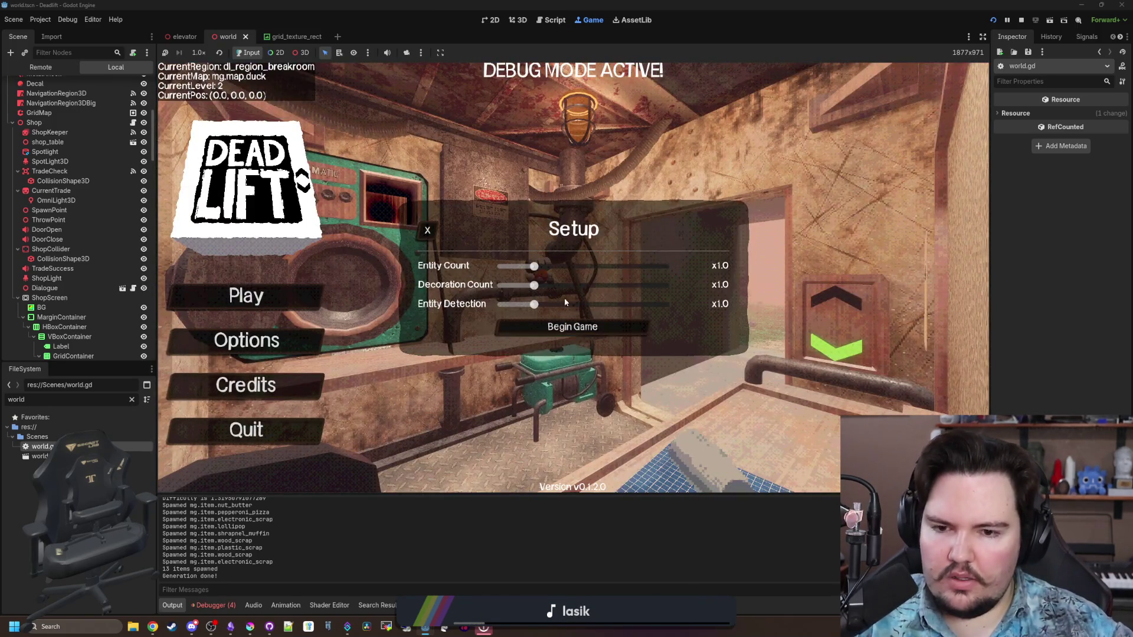
{"action": "left_click", "coordinate": [573, 328]}
{"action": "key", "text": "e"}
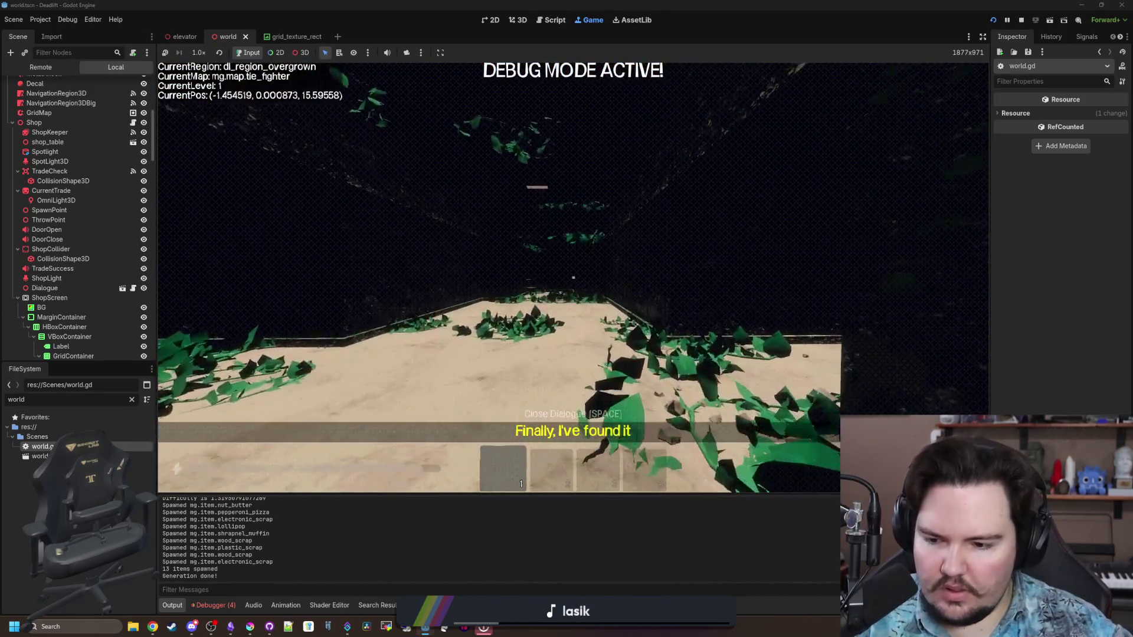
{"action": "key", "text": "Escape"}
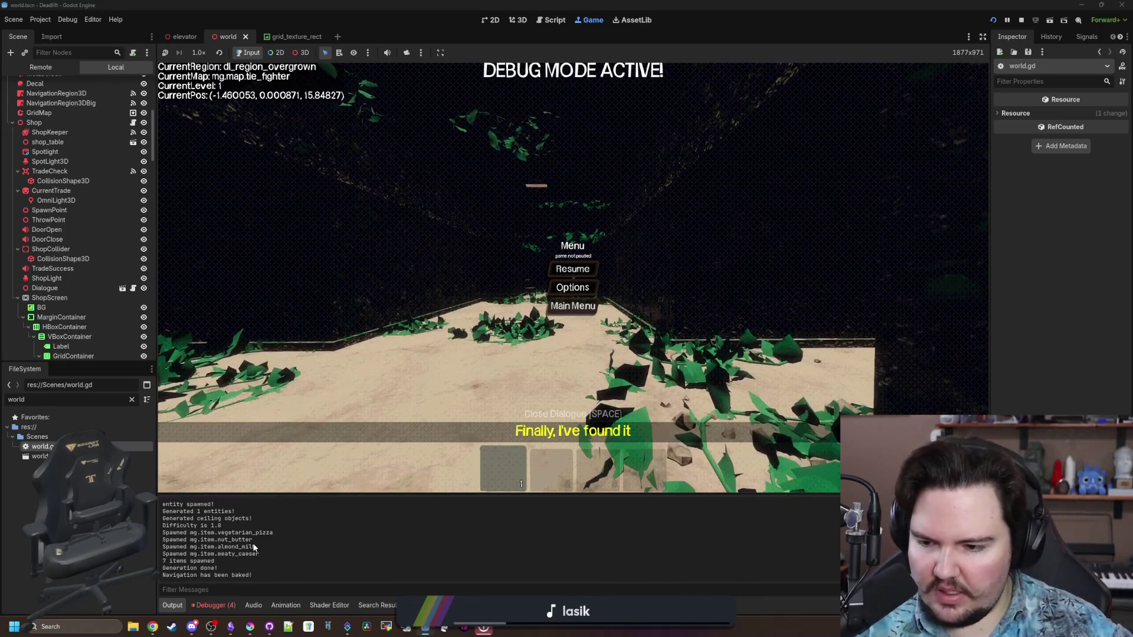
{"action": "key", "text": "Escape"}
- Walk into the breakroom looking for spawned items, then pause to check the output log
{"action": "key", "text": "w"}
{"action": "key", "text": "w"}
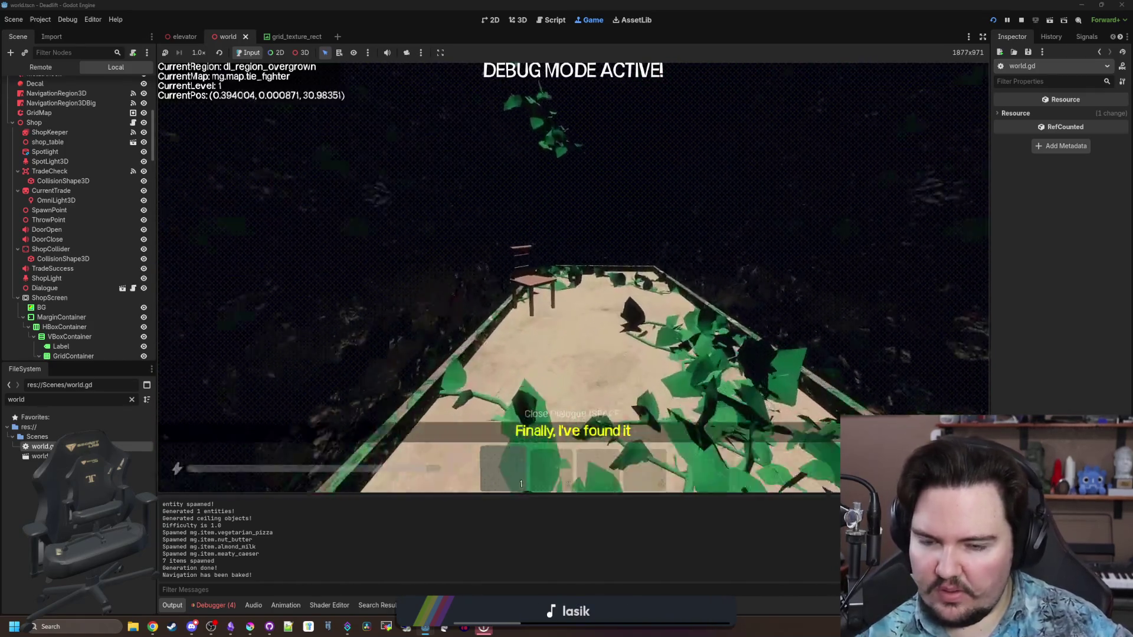
{"action": "key", "text": "s"}
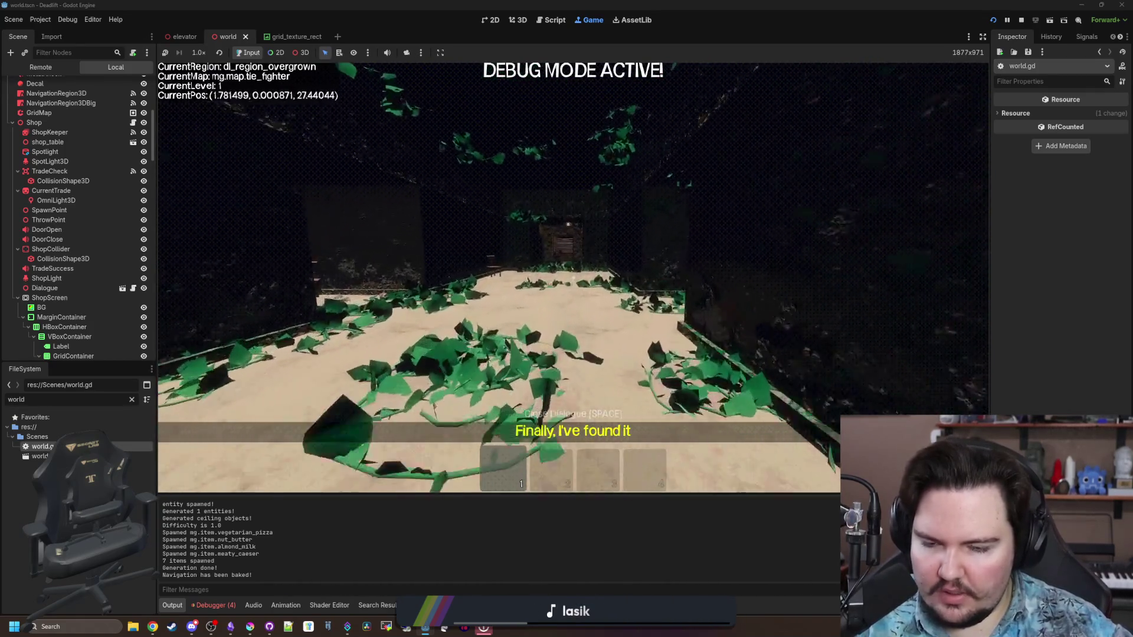
{"action": "key", "text": "w"}
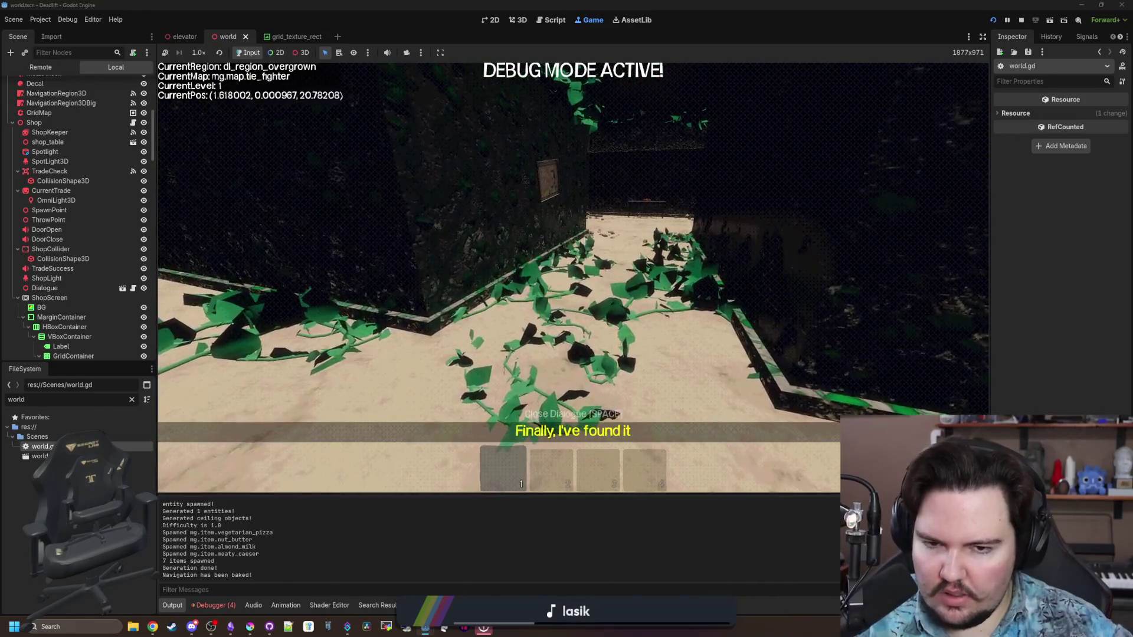
{"action": "key", "text": "w"}
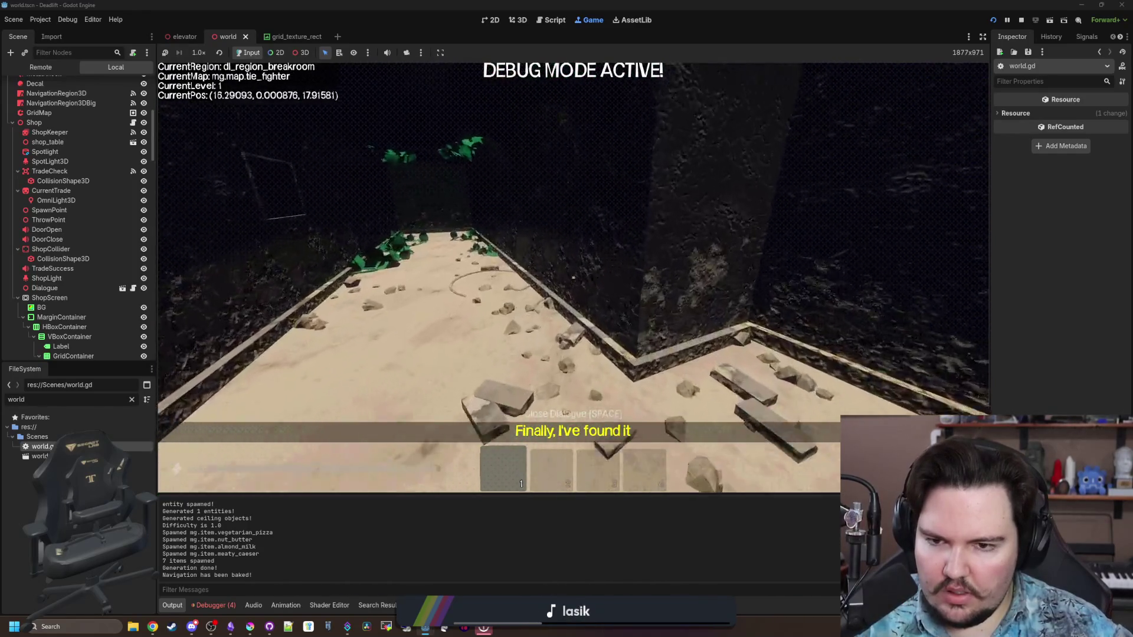
{"action": "key", "text": "Escape"}
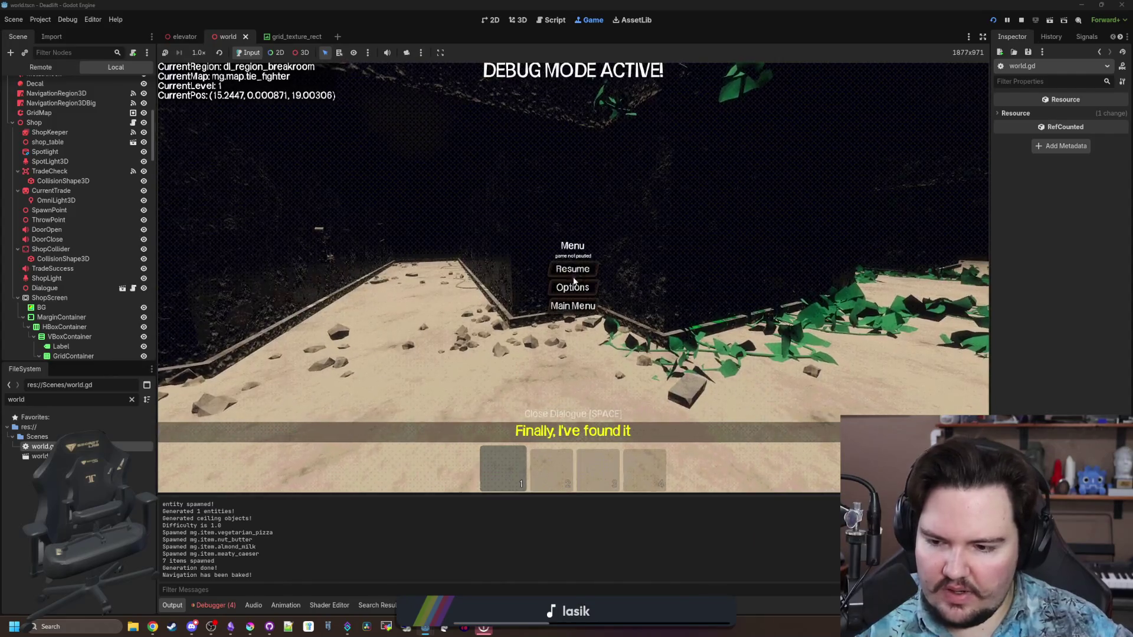
{"action": "scroll", "coordinate": [224, 557], "scroll_direction": "up", "scroll_amount": 1}
{"action": "scroll", "coordinate": [223, 557], "scroll_direction": "up", "scroll_amount": 3}
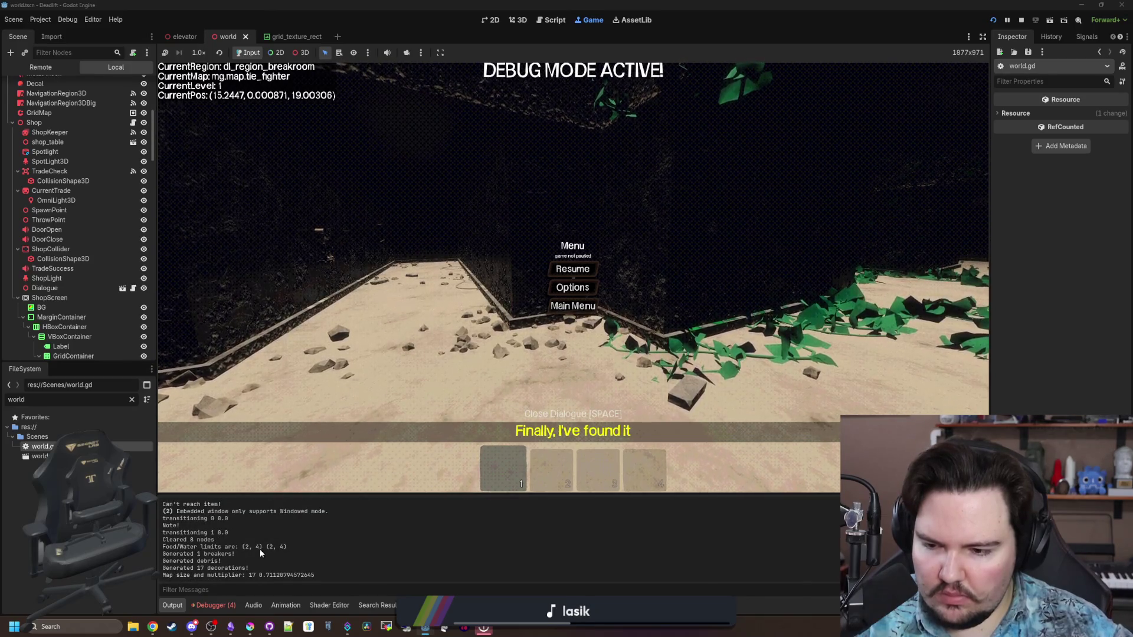
{"action": "scroll", "coordinate": [258, 547], "scroll_direction": "down", "scroll_amount": 4}
- Walk through the leafy corridor and overgrown area looking for spawned items
{"action": "key", "text": "Escape"}
{"action": "key", "text": "w"}
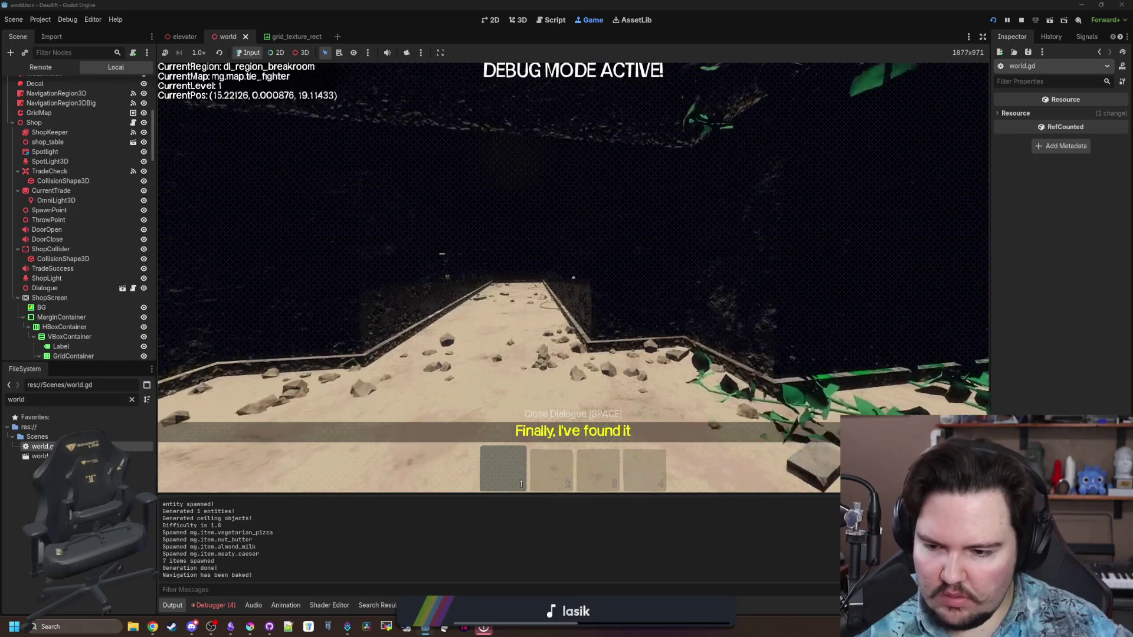
{"action": "key", "text": "w"}
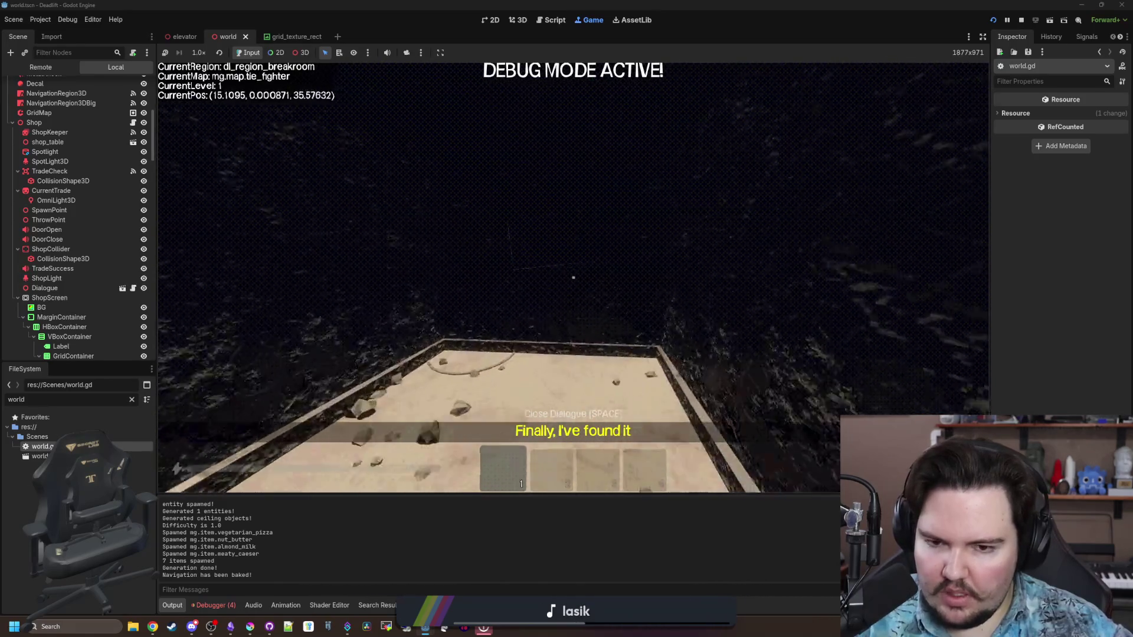
{"action": "key", "text": "w"}
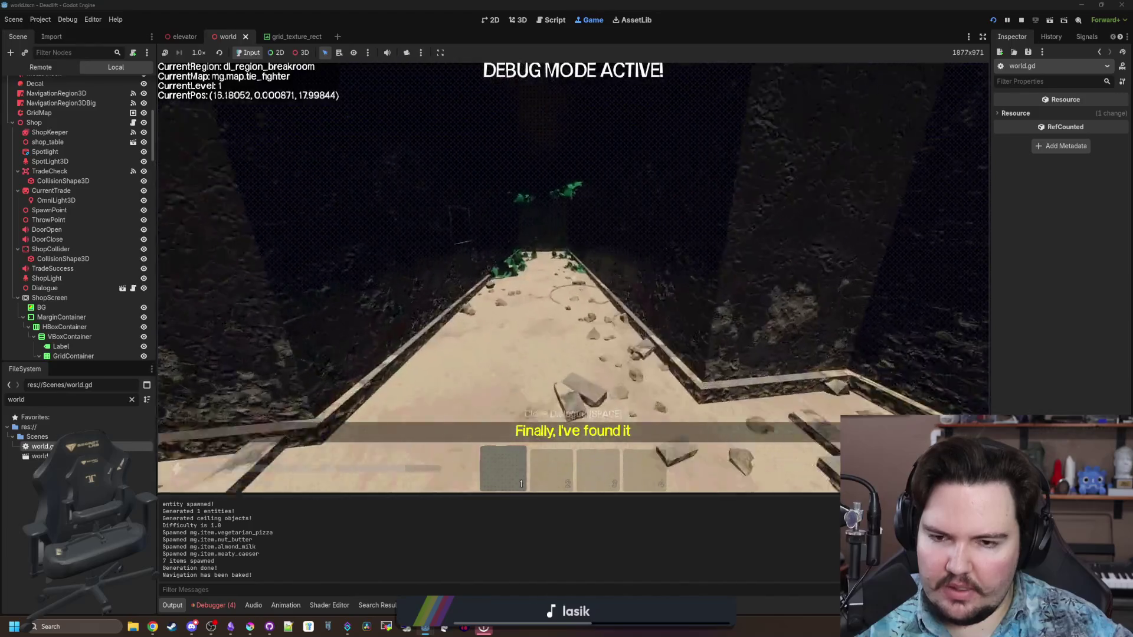
{"action": "key", "text": "w"}
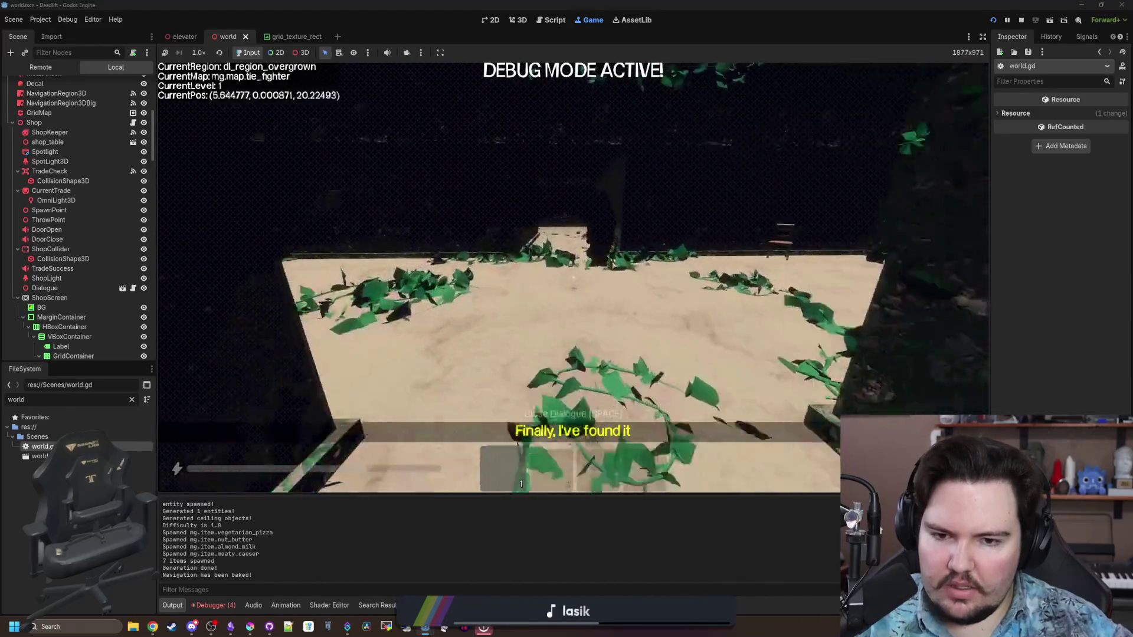
{"action": "key", "text": "w"}
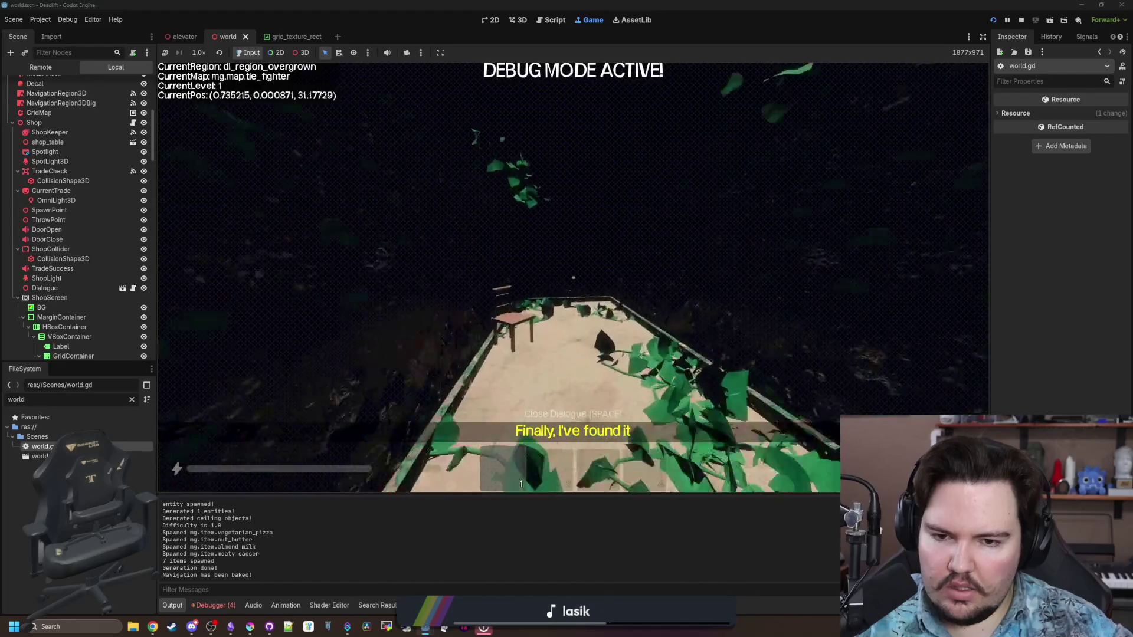
{"action": "key", "text": "w"}
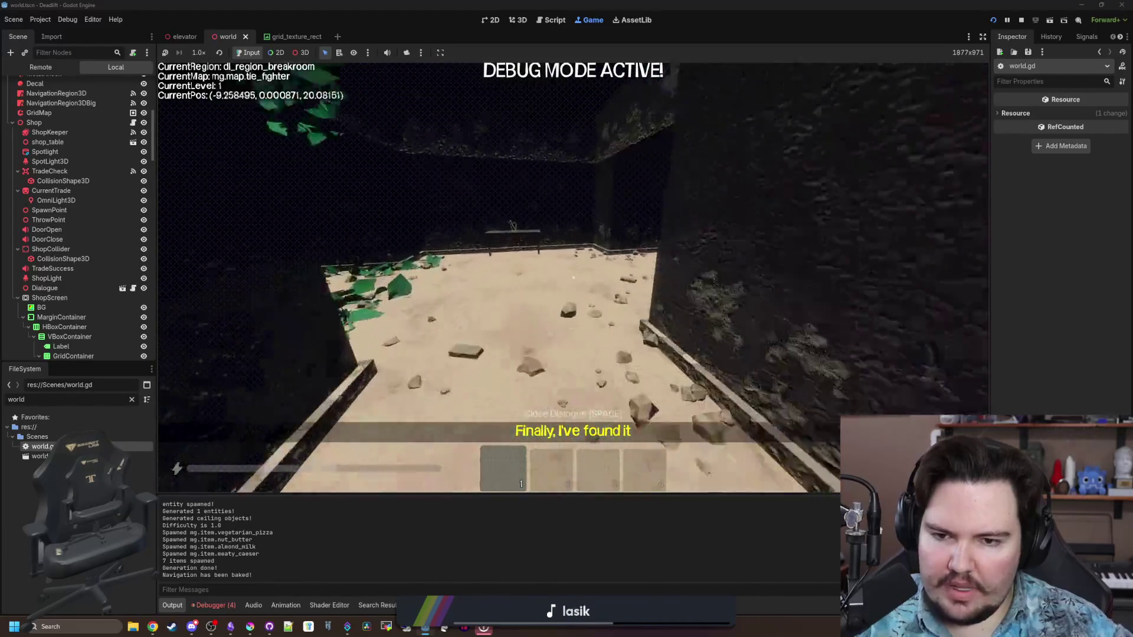
{"action": "key", "text": "w"}
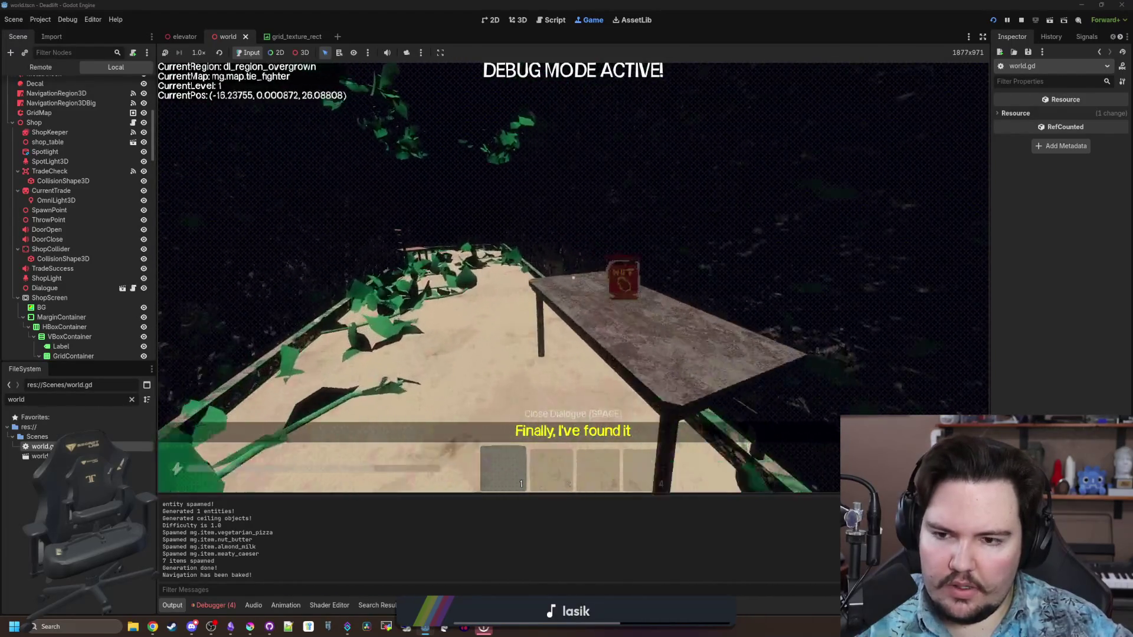
{"action": "key", "text": "w"}
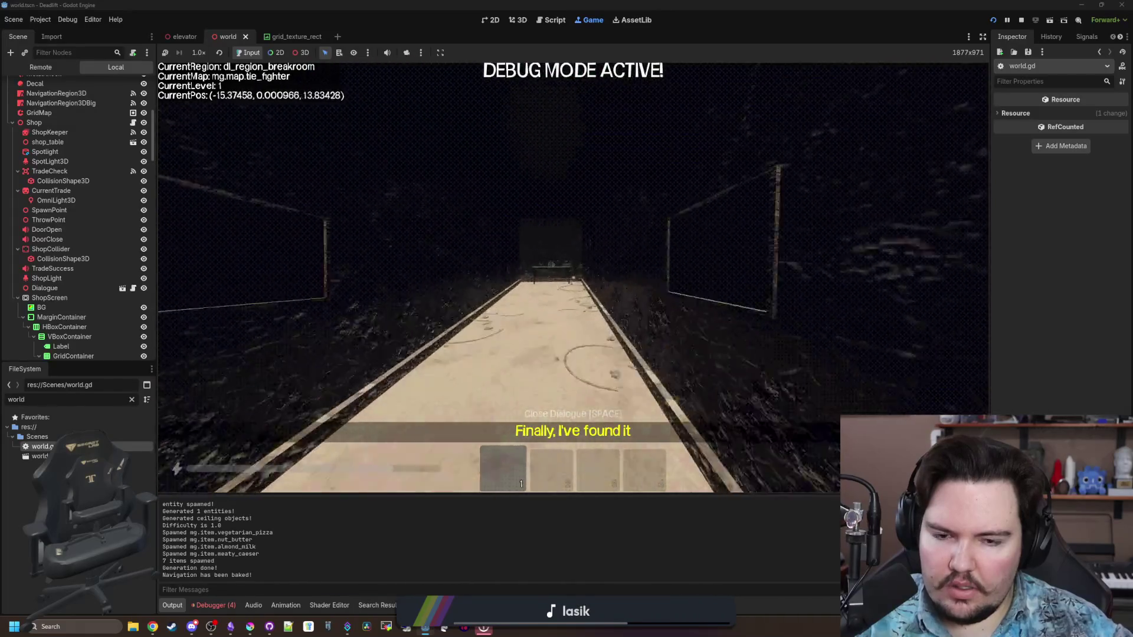
{"action": "key", "text": "w"}
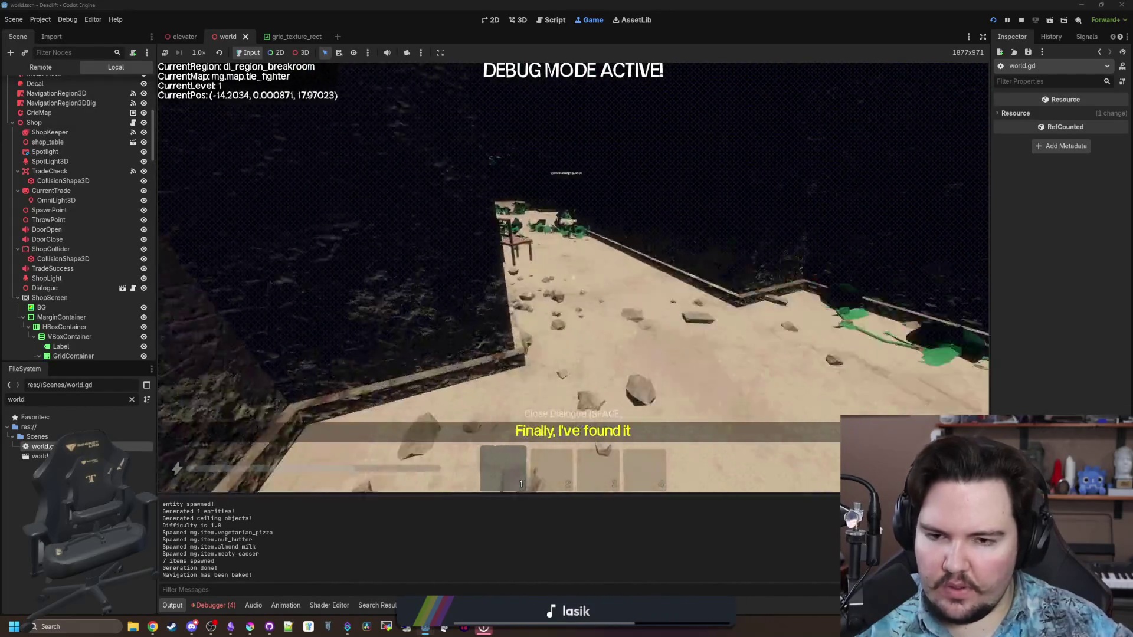
- Pause the game and show the debugger's list of 4 errors
{"action": "key", "text": "Escape"}
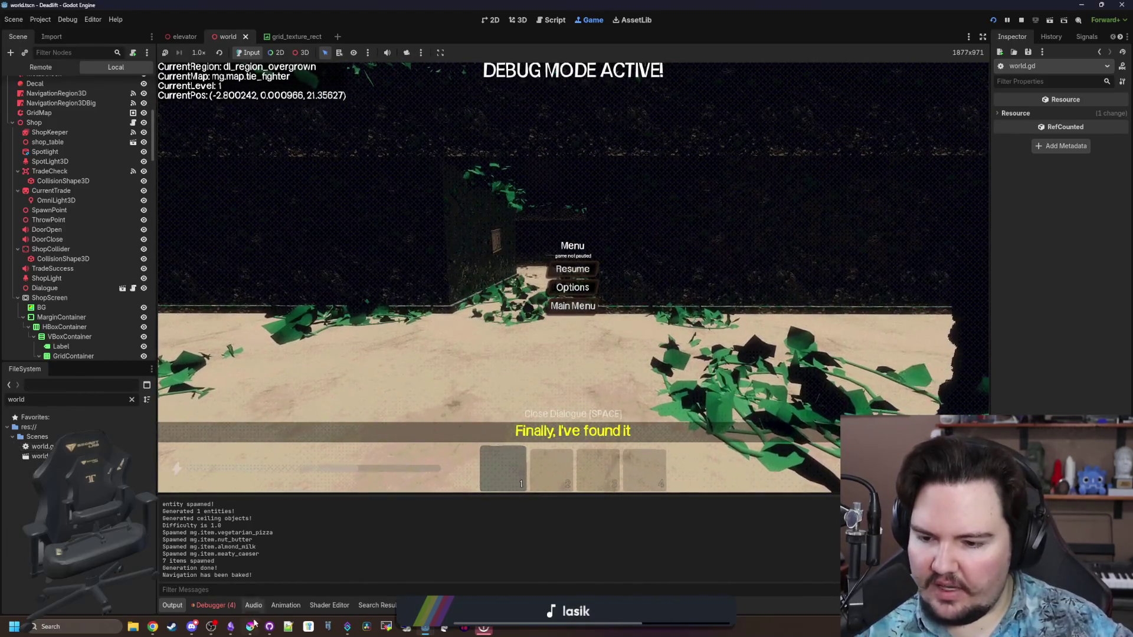
{"action": "left_click", "coordinate": [218, 607]}
{"action": "left_click", "coordinate": [230, 416]}
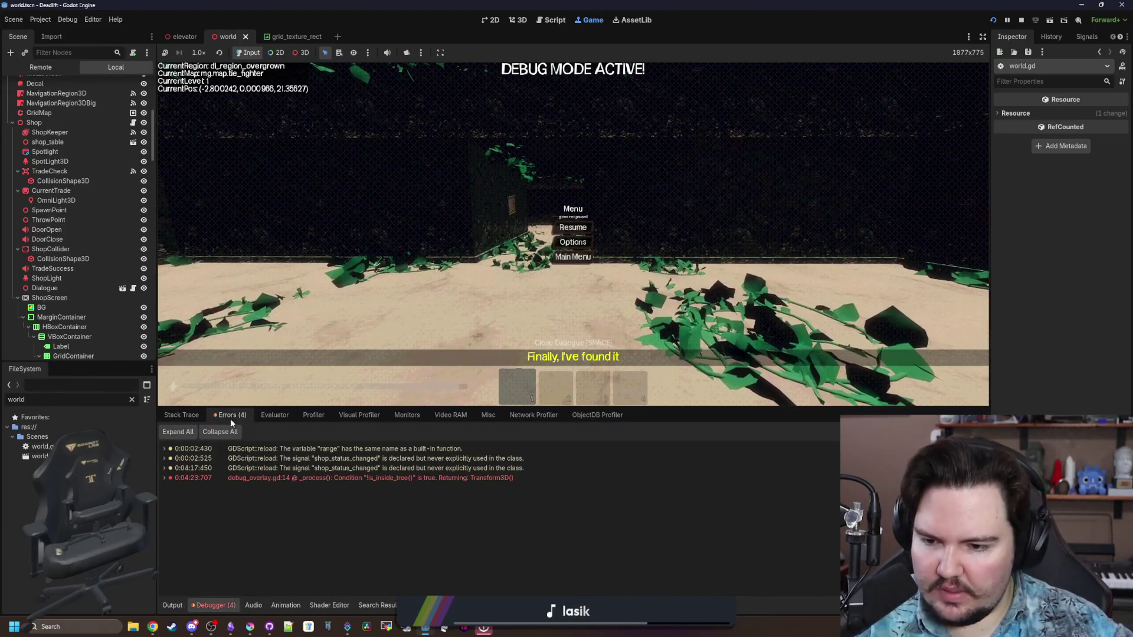
- Jump to the shop_status_changed signal declaration, delete that line, and save world.gd
{"action": "double_click", "coordinate": [339, 479]}
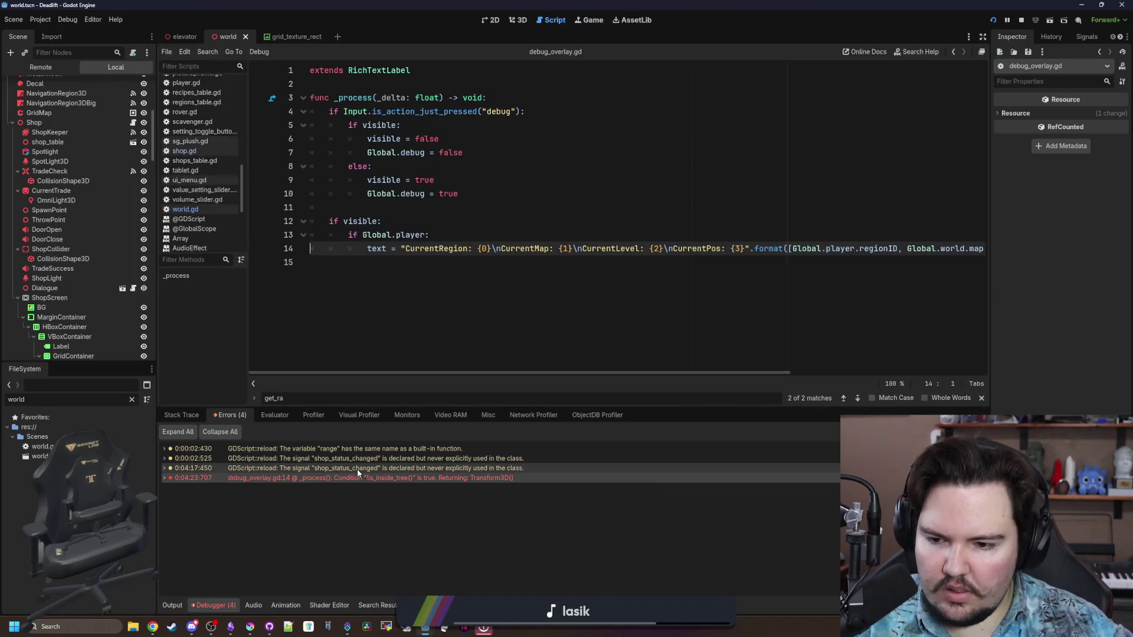
{"action": "double_click", "coordinate": [204, 458]}
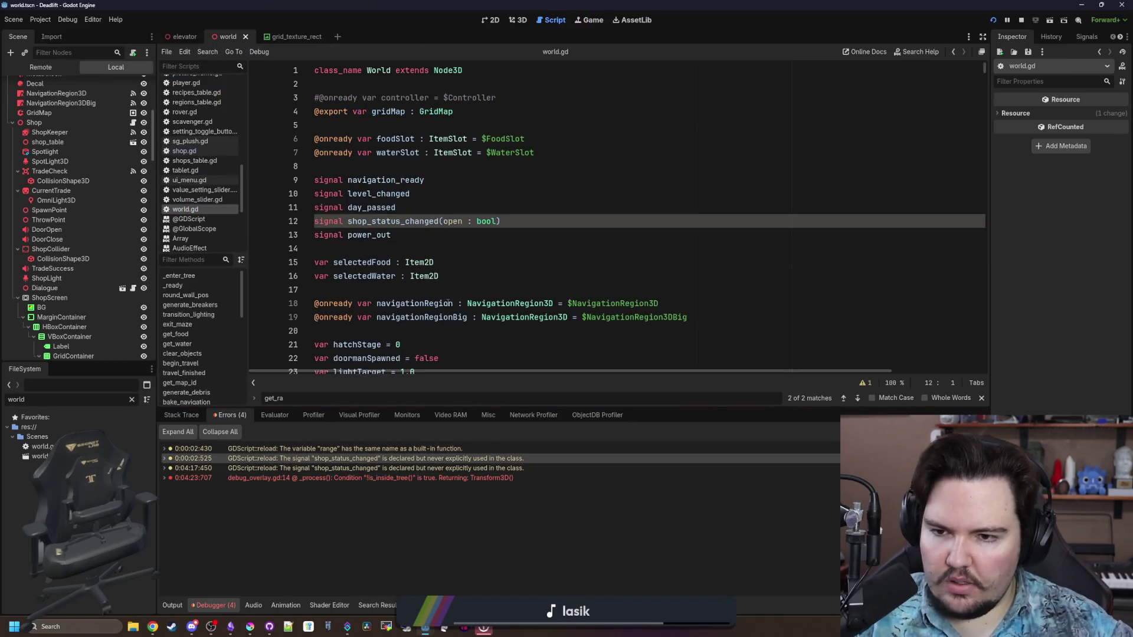
{"action": "left_click_drag", "start_coordinate": [502, 221], "coordinate": [298, 214]}
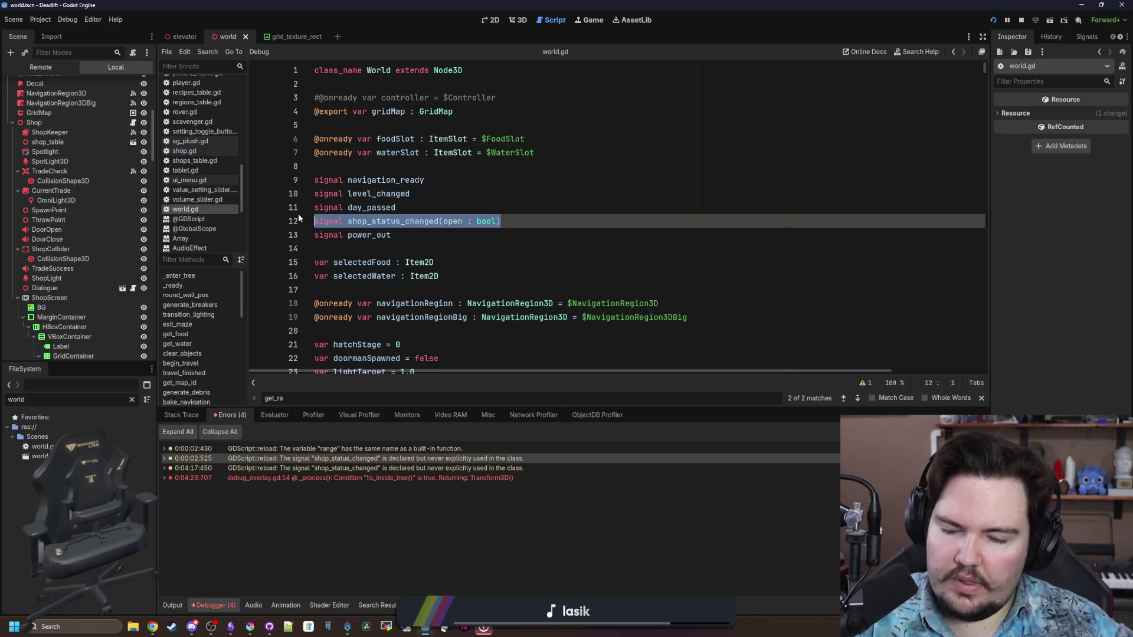
{"action": "key", "text": "BackSpace"}
{"action": "left_click", "coordinate": [463, 215]}
{"action": "key", "text": "ctrl+s"}
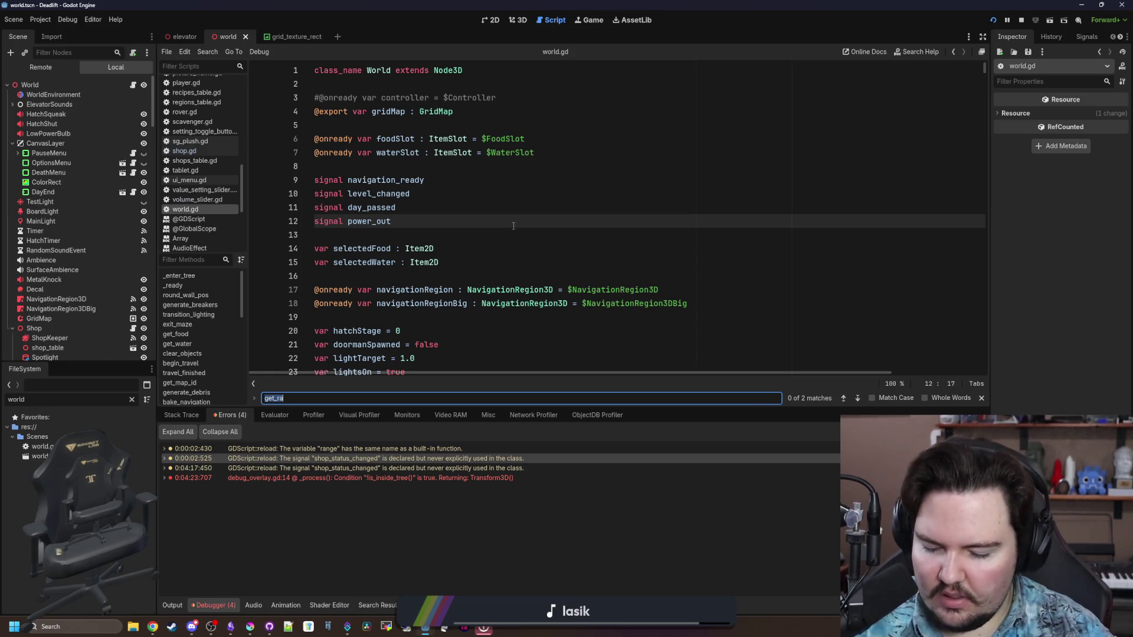
- Stop the running playtest and return to the script editor with the output log shown
{"action": "type", "text": "item_spawned"}
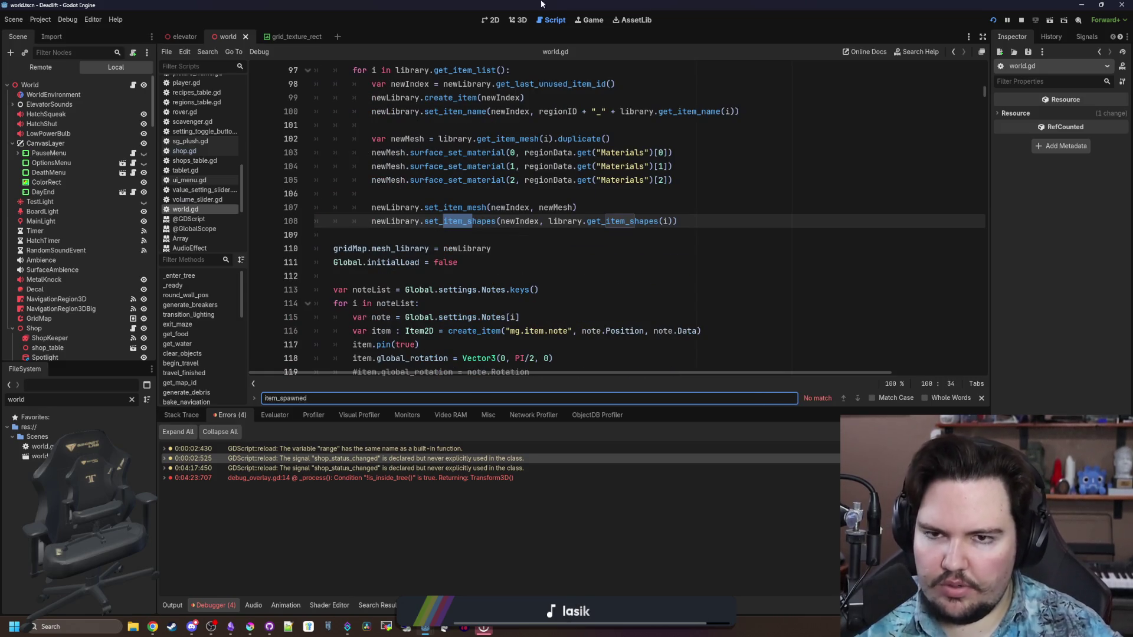
{"action": "left_click", "coordinate": [589, 20]}
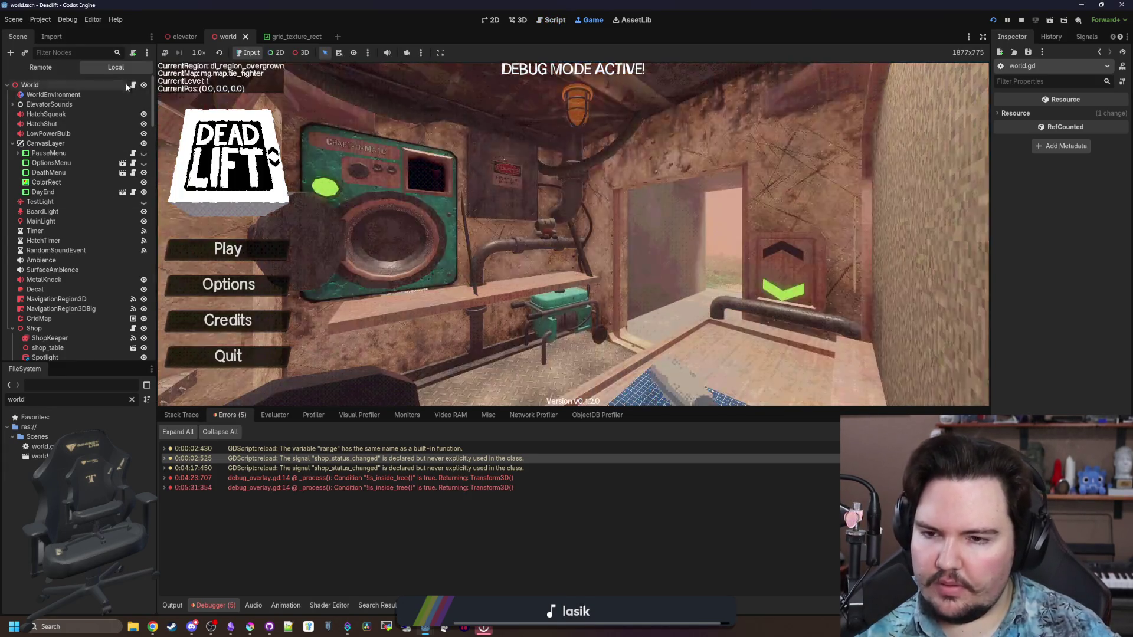
{"action": "key", "text": "ctrl+F3"}
{"action": "mouse_move", "coordinate": [498, 228]}
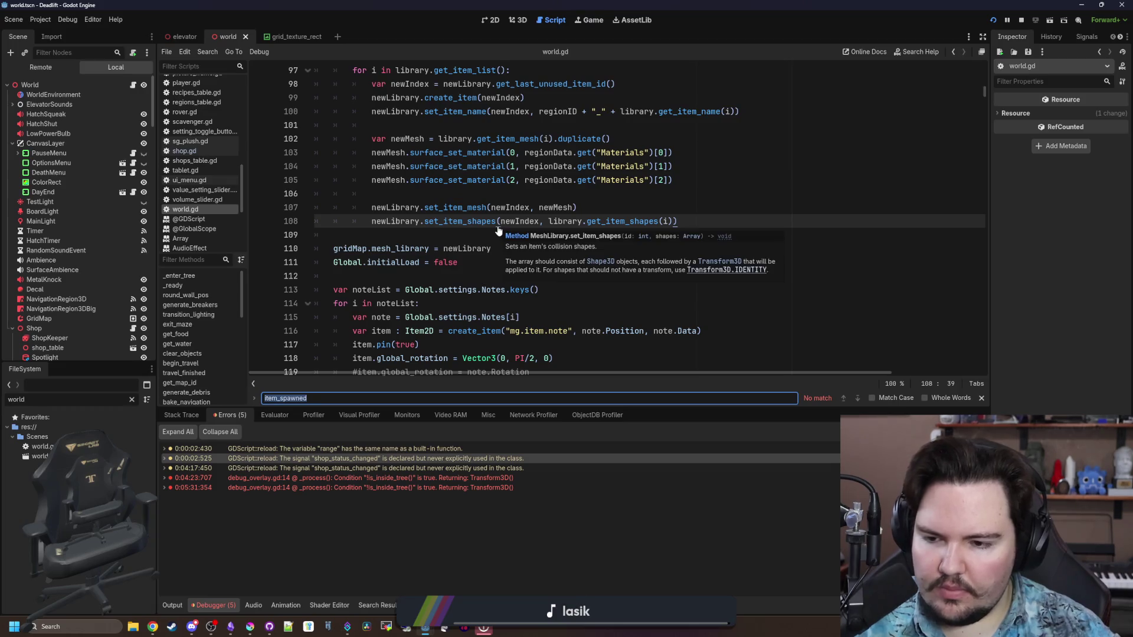
{"action": "left_click", "coordinate": [481, 290]}
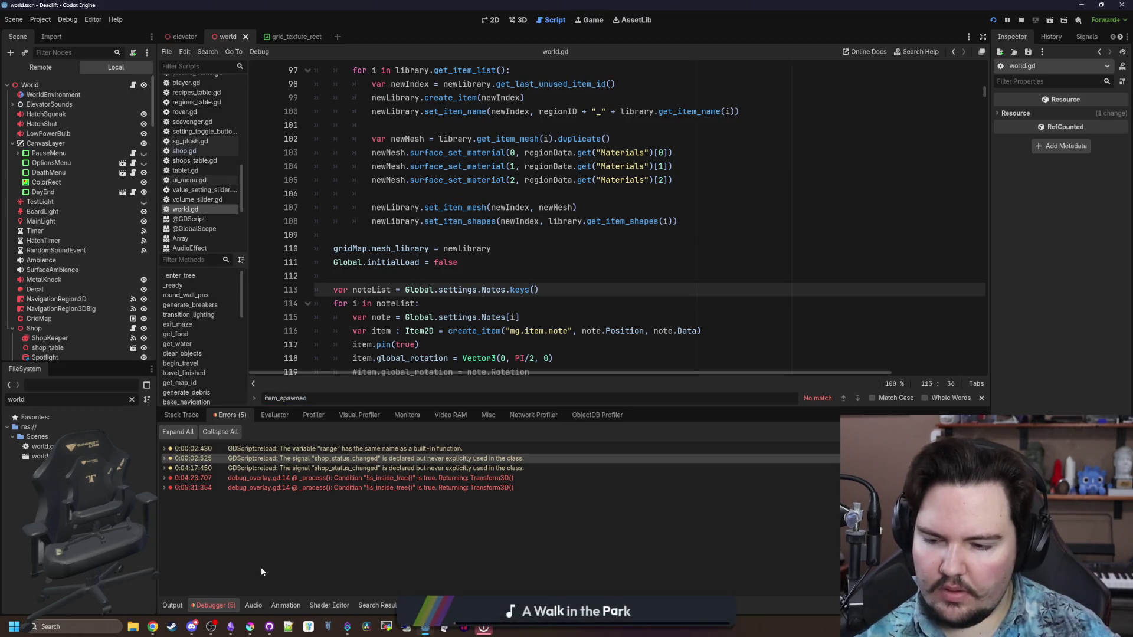
{"action": "left_click", "coordinate": [180, 606]}
{"action": "left_click", "coordinate": [555, 307]}
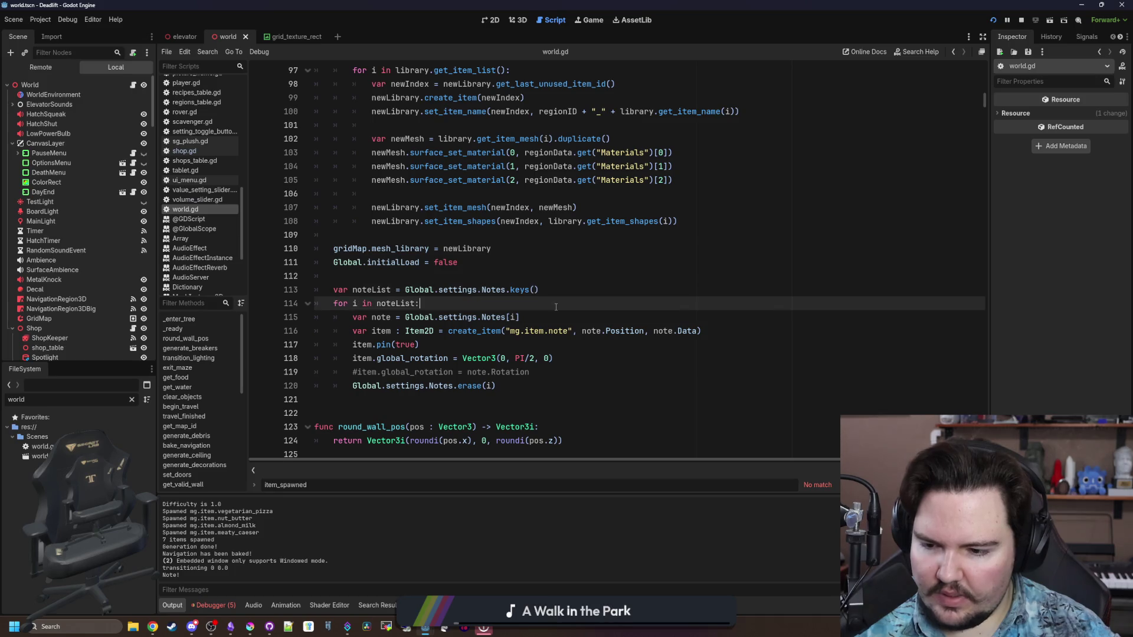
- Search all scripts for 'items spawned', inspect line 346's Items group count print, and save
{"action": "key", "text": "ctrl+shift+f"}
{"action": "type", "text": "items spawned"}
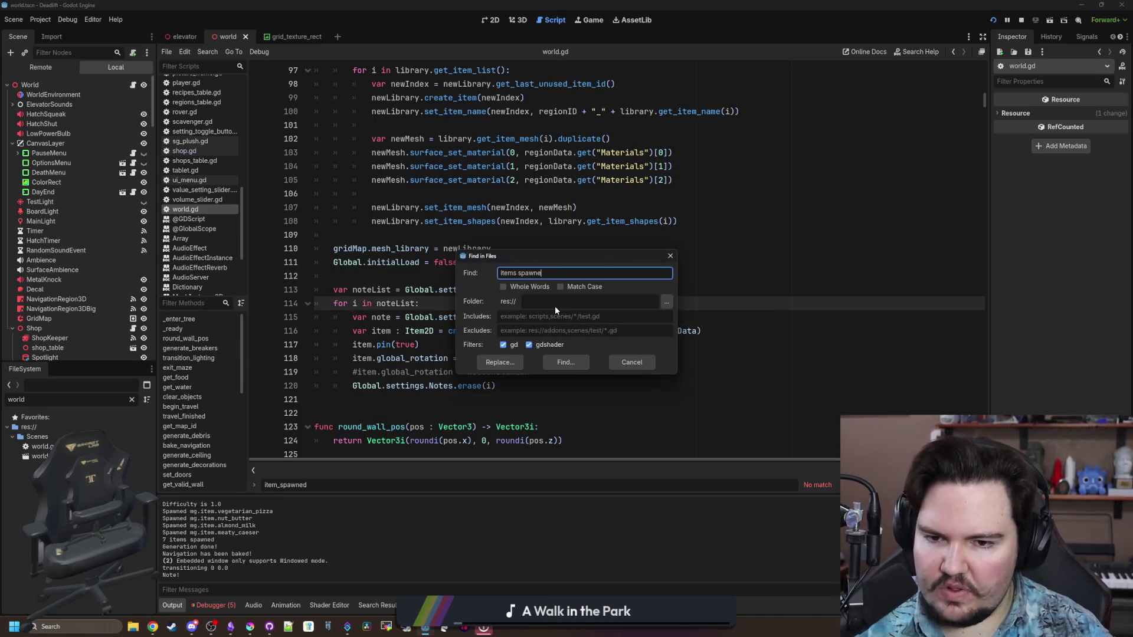
{"action": "key", "text": "Return"}
{"action": "left_click", "coordinate": [363, 524]}
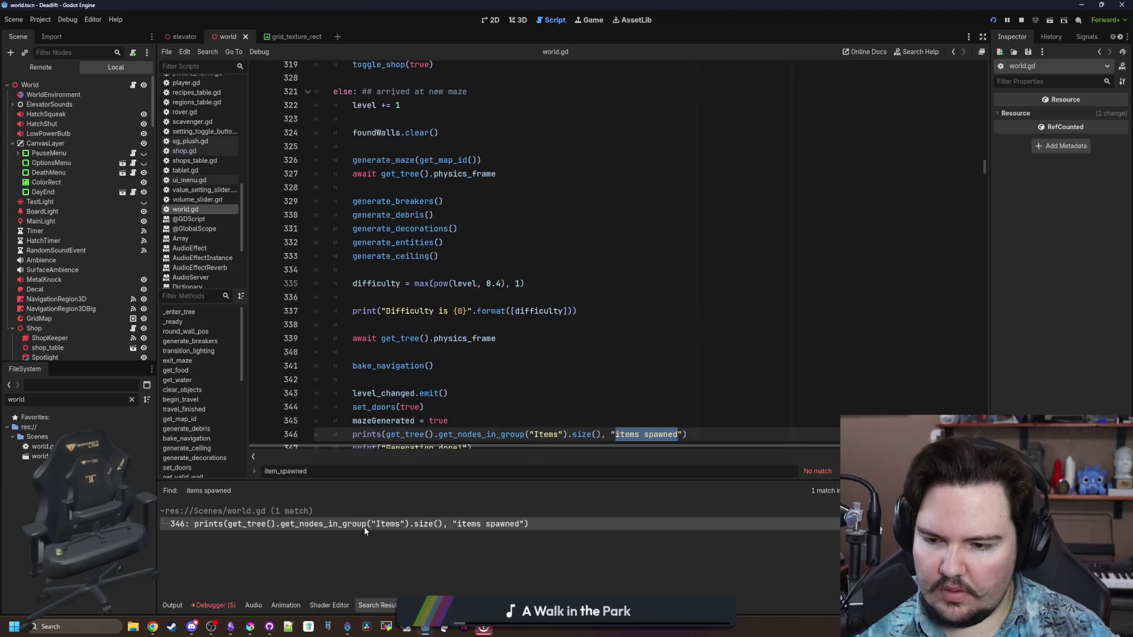
{"action": "scroll", "coordinate": [432, 351], "scroll_direction": "down", "scroll_amount": 2}
{"action": "left_click", "coordinate": [496, 337]}
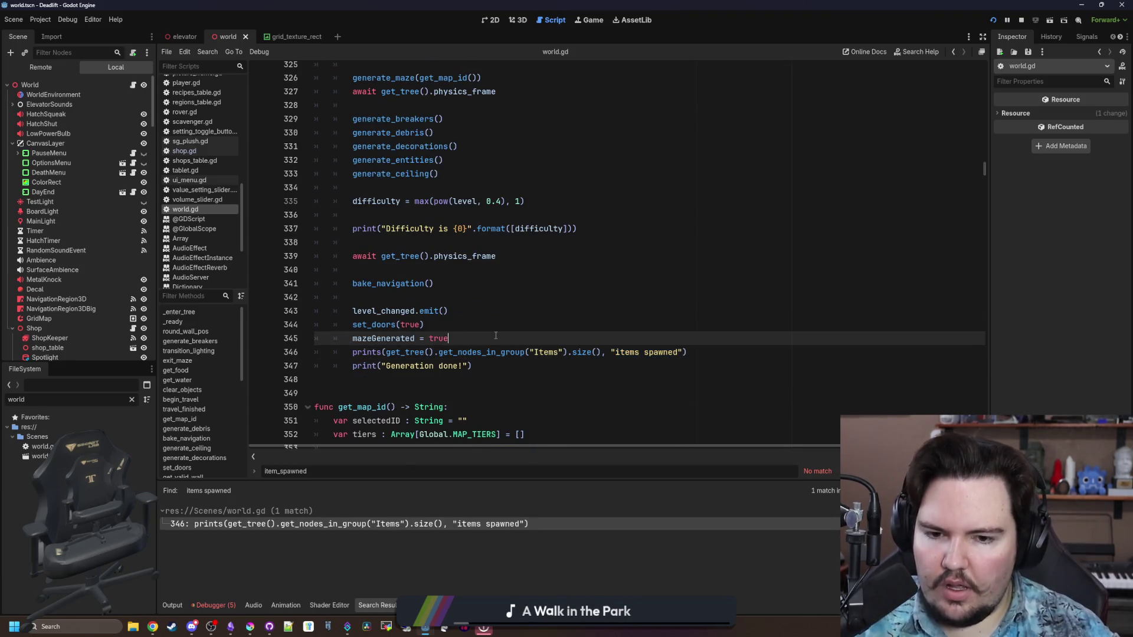
{"action": "left_click_drag", "start_coordinate": [439, 352], "coordinate": [516, 353]}
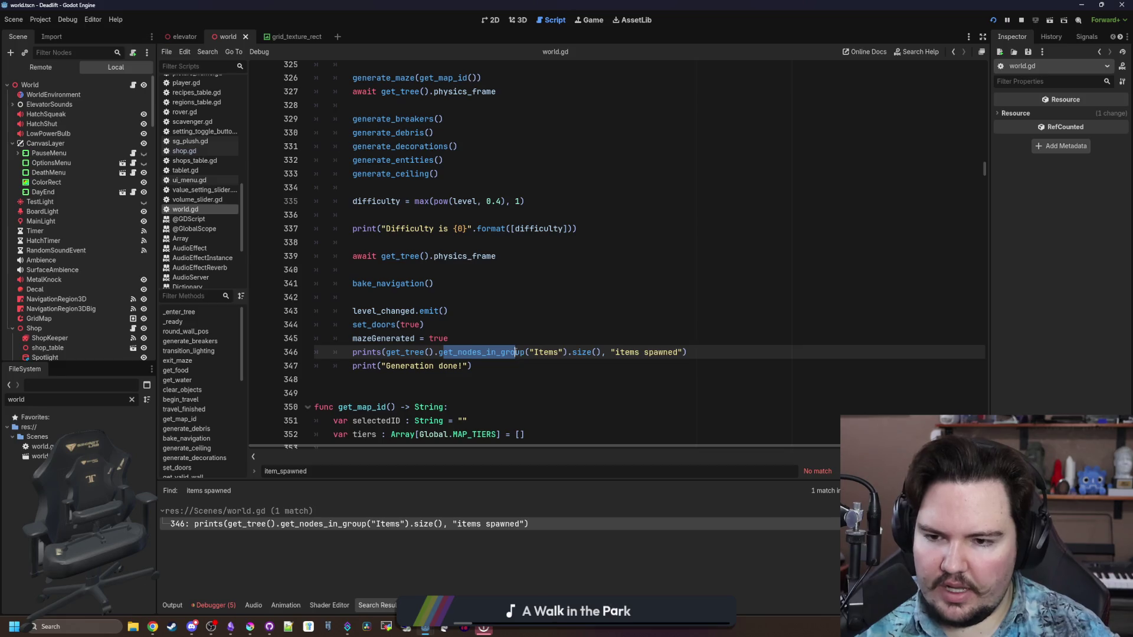
{"action": "left_click", "coordinate": [492, 338]}
{"action": "scroll", "coordinate": [493, 331], "scroll_direction": "up", "scroll_amount": 5}
{"action": "scroll", "coordinate": [493, 330], "scroll_direction": "down", "scroll_amount": 4}
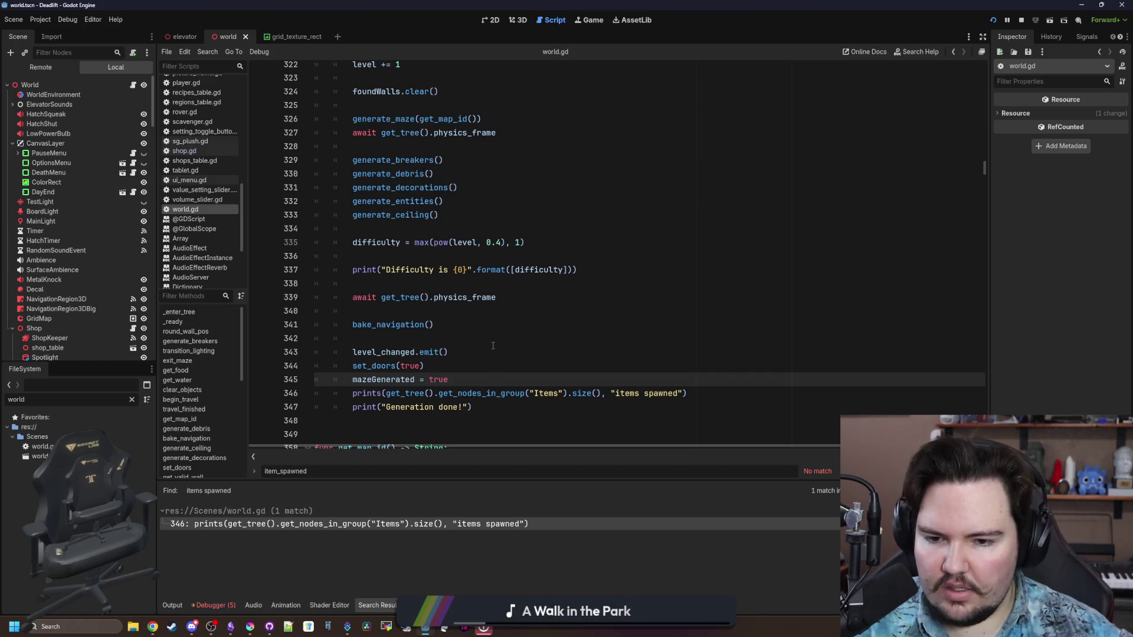
{"action": "scroll", "coordinate": [493, 346], "scroll_direction": "down", "scroll_amount": 1}
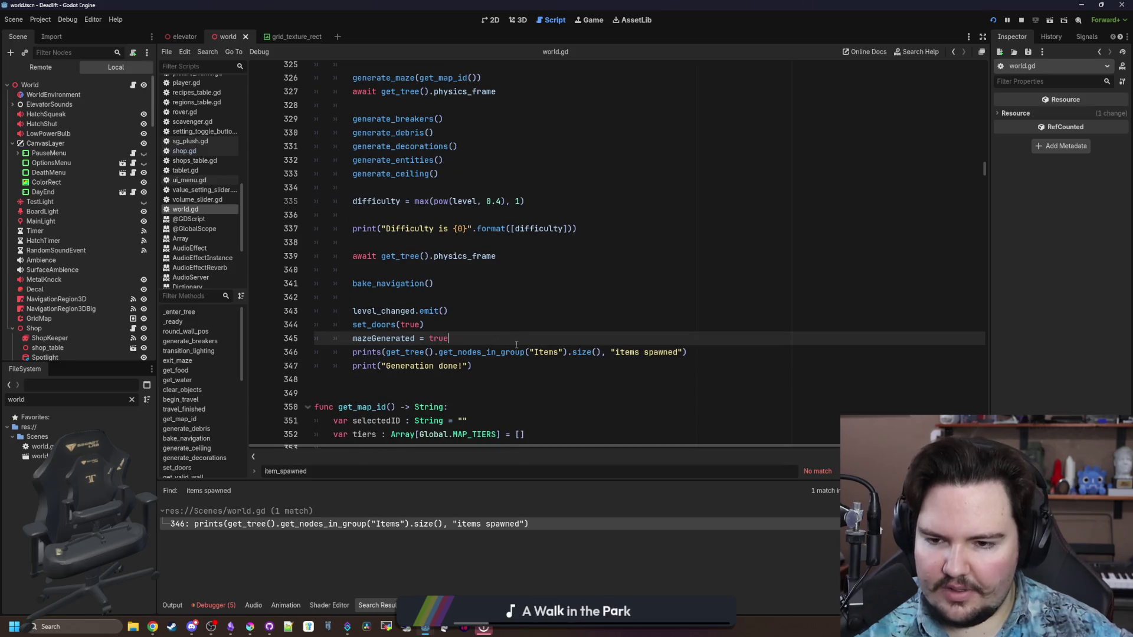
{"action": "key", "text": "ctrl+s"}
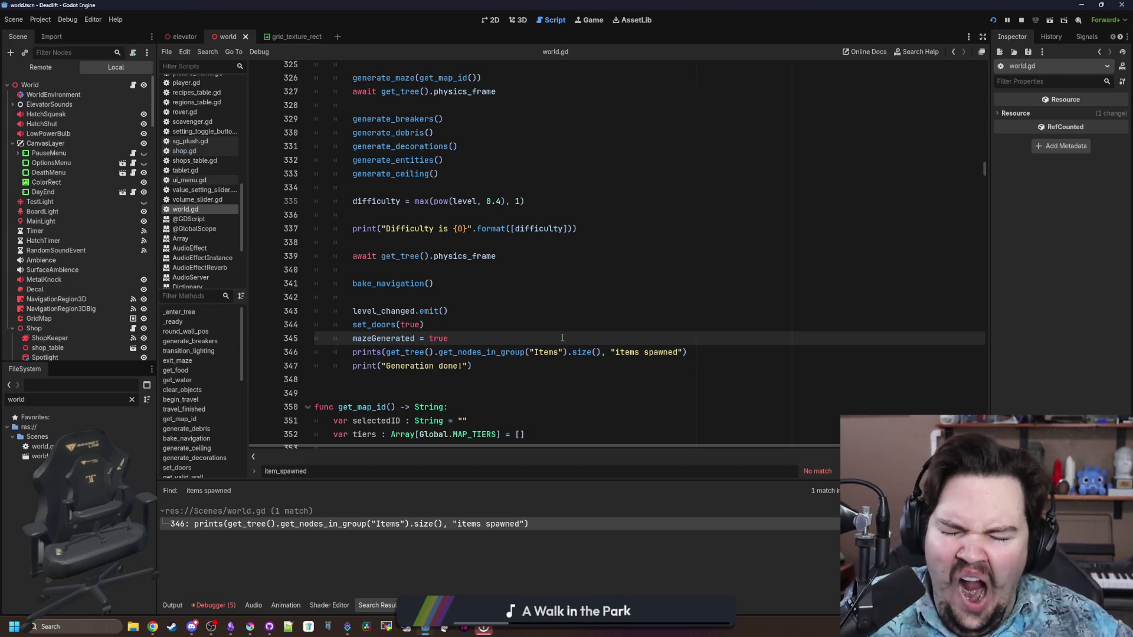
{"action": "left_click", "coordinate": [493, 298]}
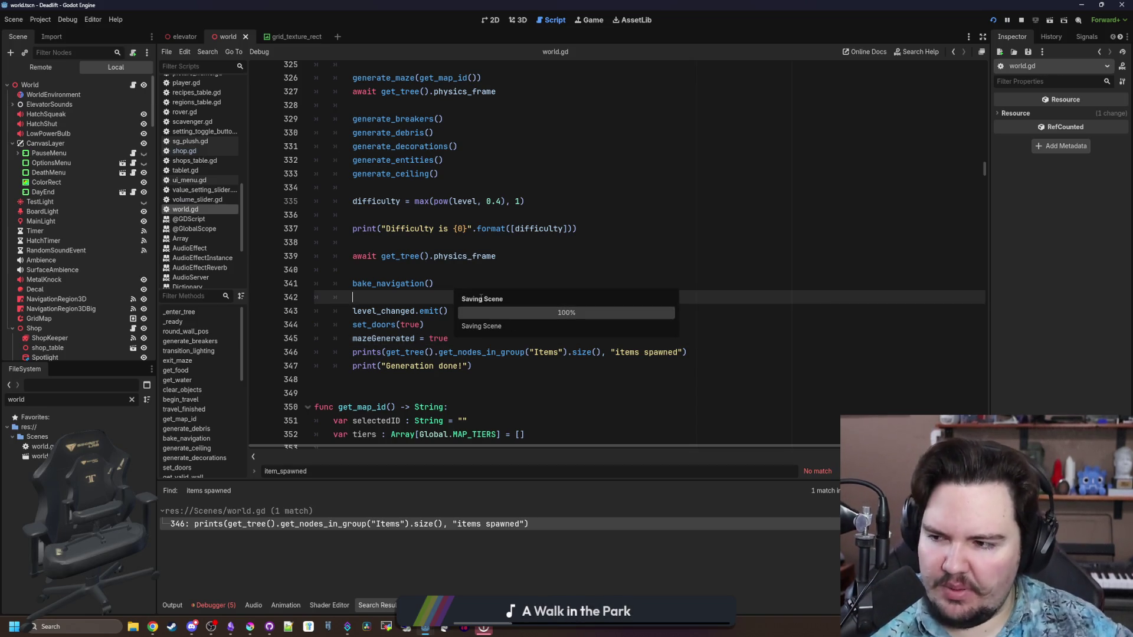
- Start a new game and descend to level 1
{"action": "left_click", "coordinate": [590, 21]}
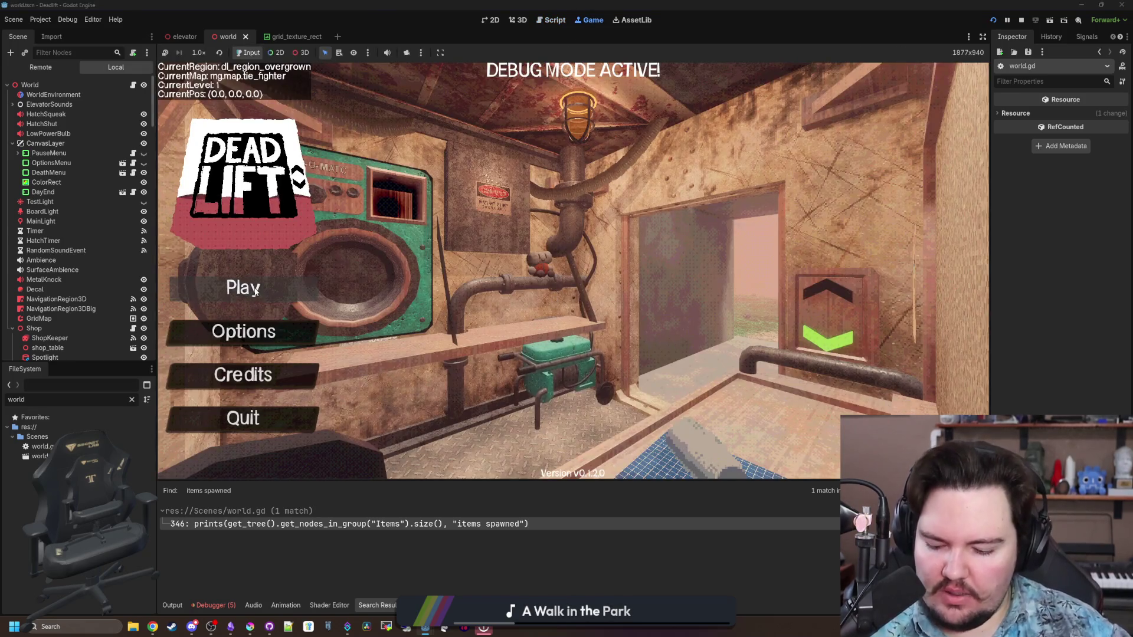
{"action": "left_click", "coordinate": [255, 290]}
{"action": "left_click", "coordinate": [575, 322]}
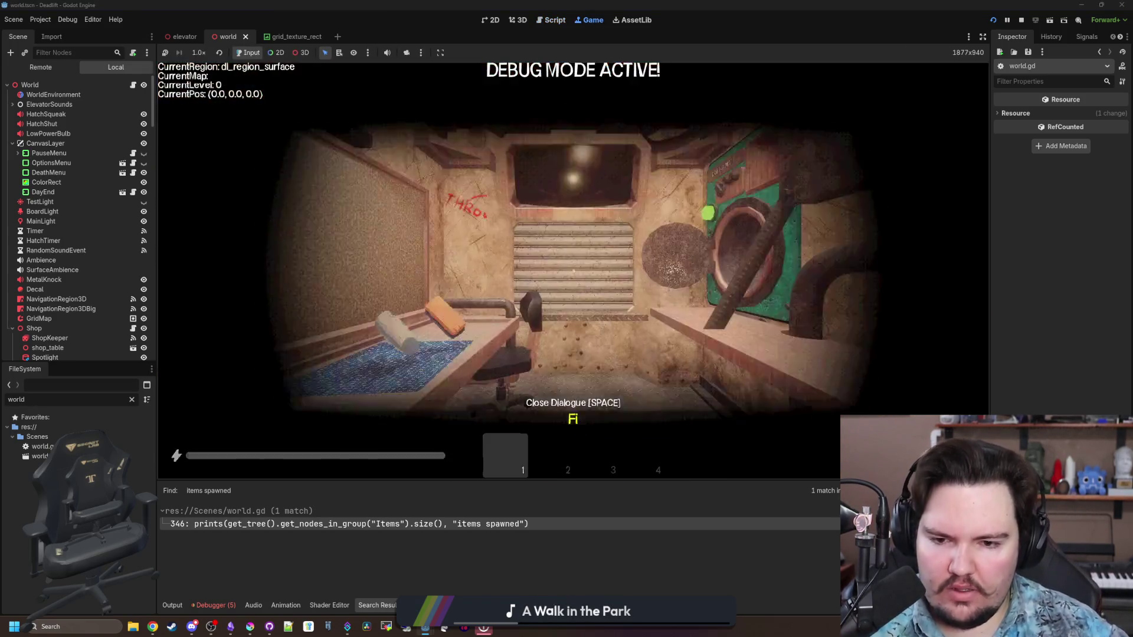
{"action": "key", "text": "e"}
- Walk through the corridors and overgrown region up to the shop window
{"action": "key", "text": "w"}
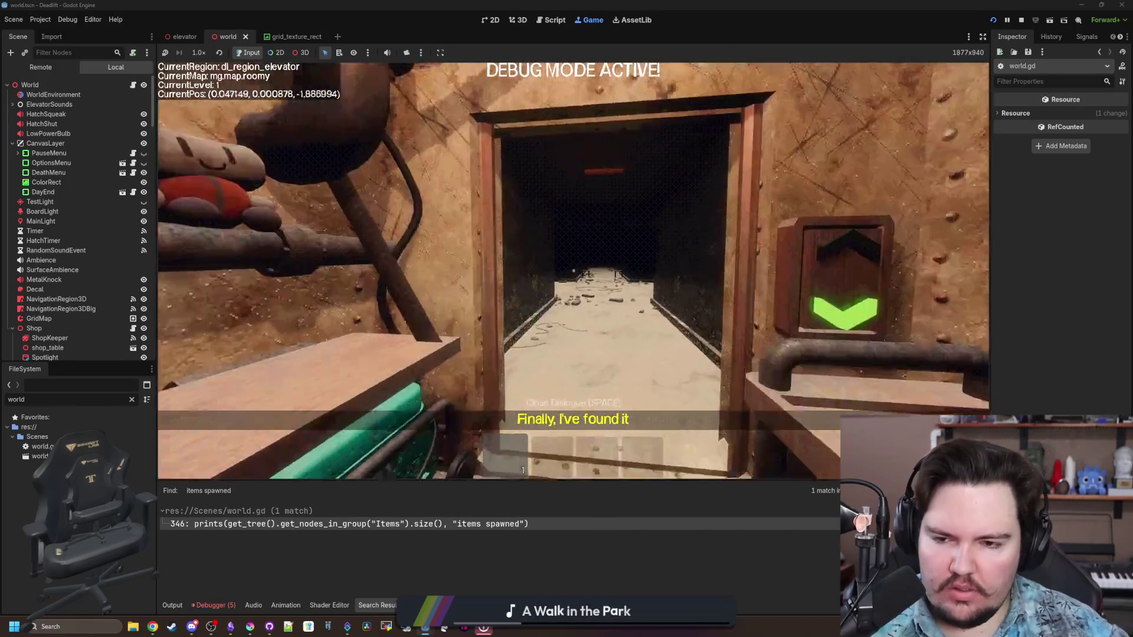
{"action": "key", "text": "w"}
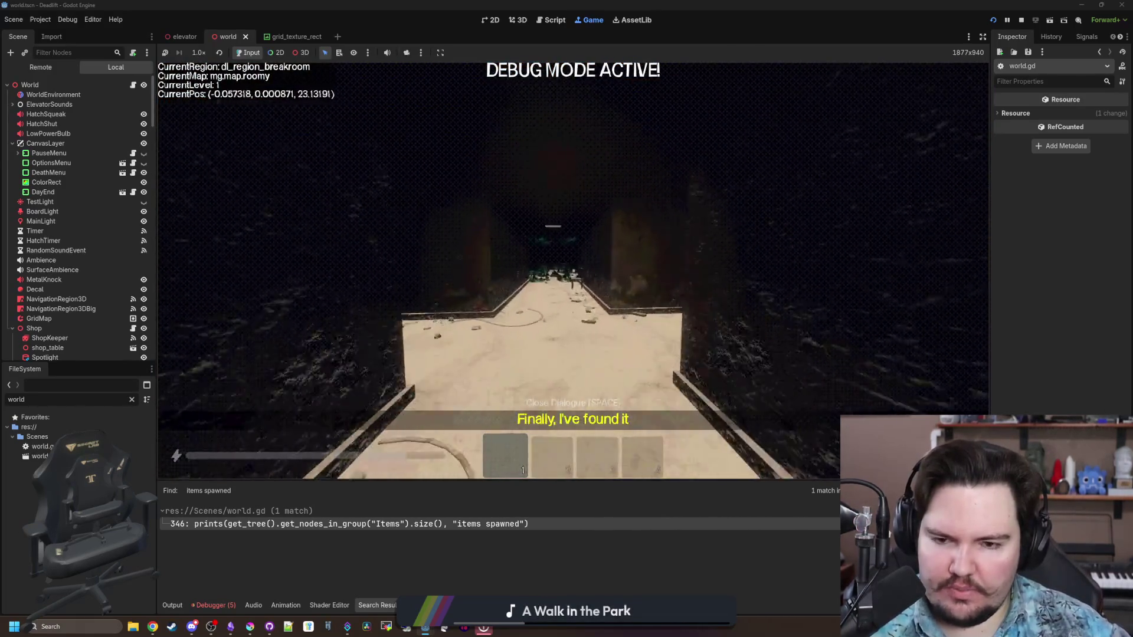
{"action": "key", "text": "w"}
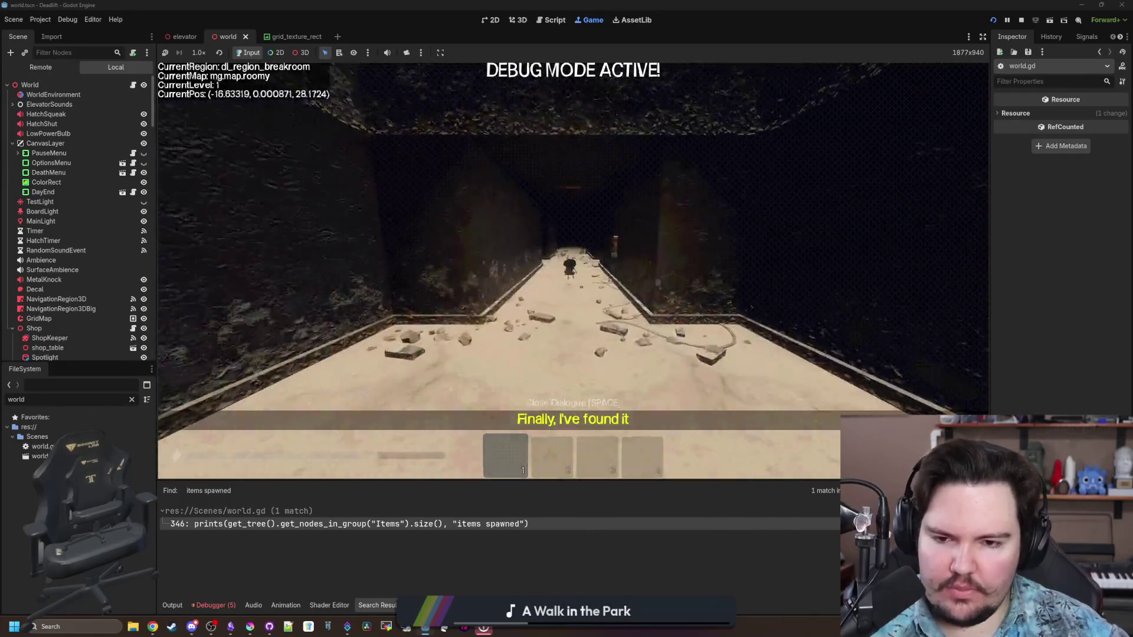
{"action": "key", "text": "w"}
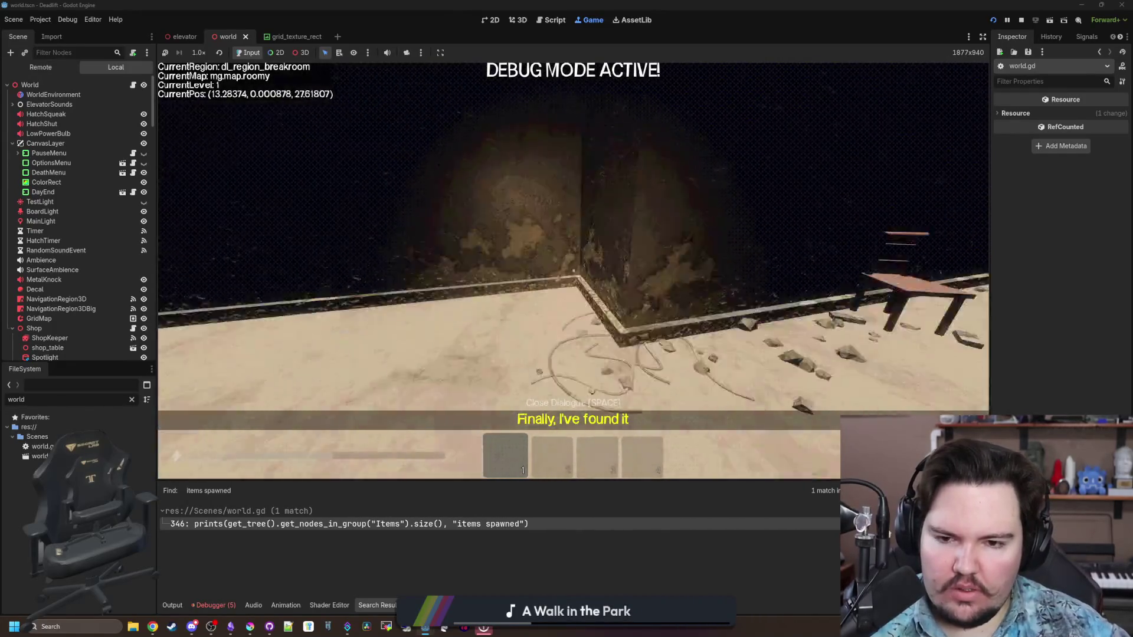
{"action": "key", "text": "w"}
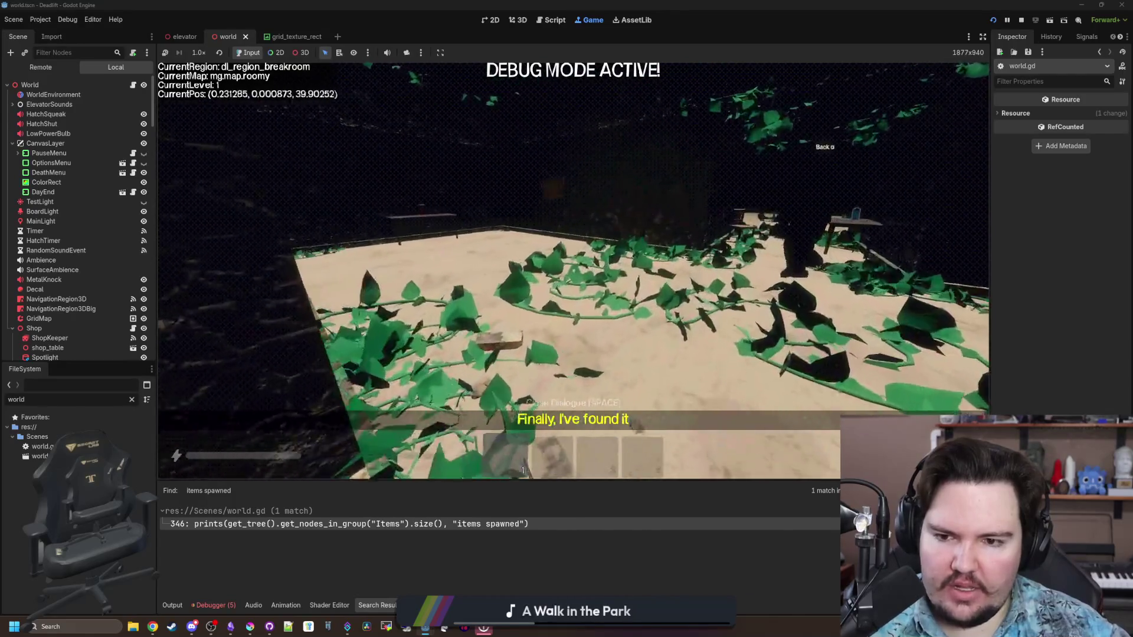
{"action": "key", "text": "w"}
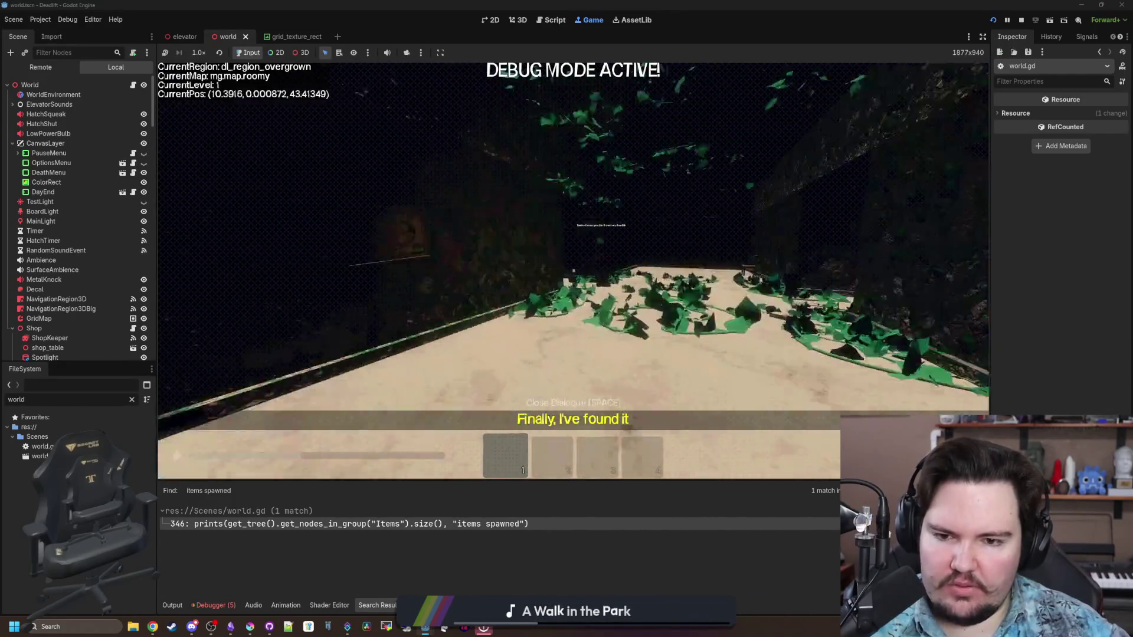
{"action": "key", "text": "w"}
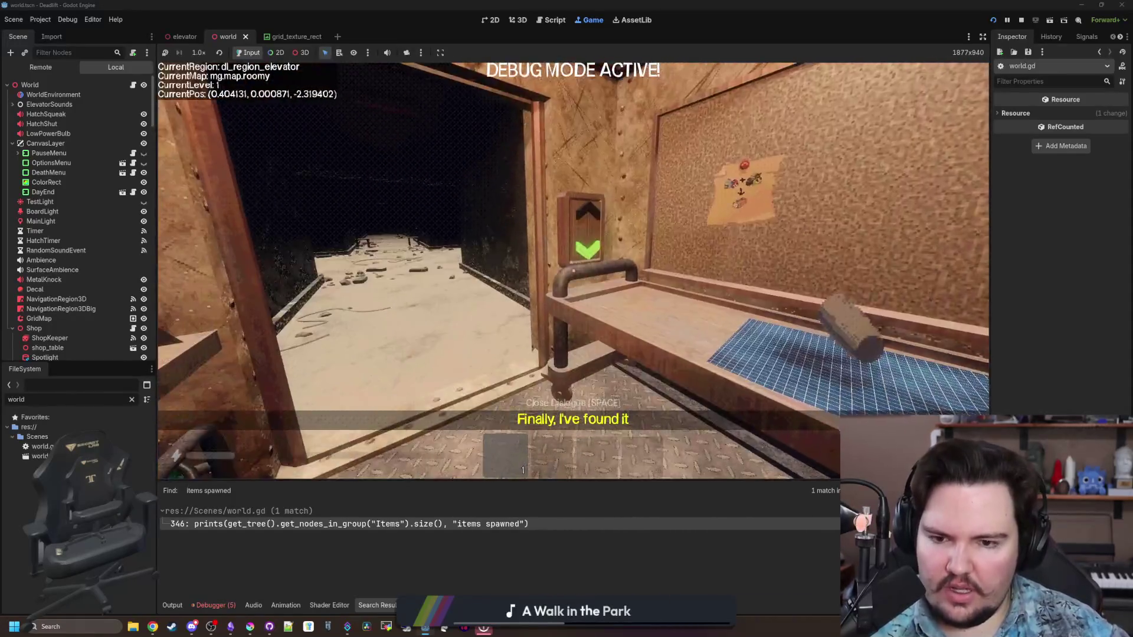
{"action": "key", "text": "w"}
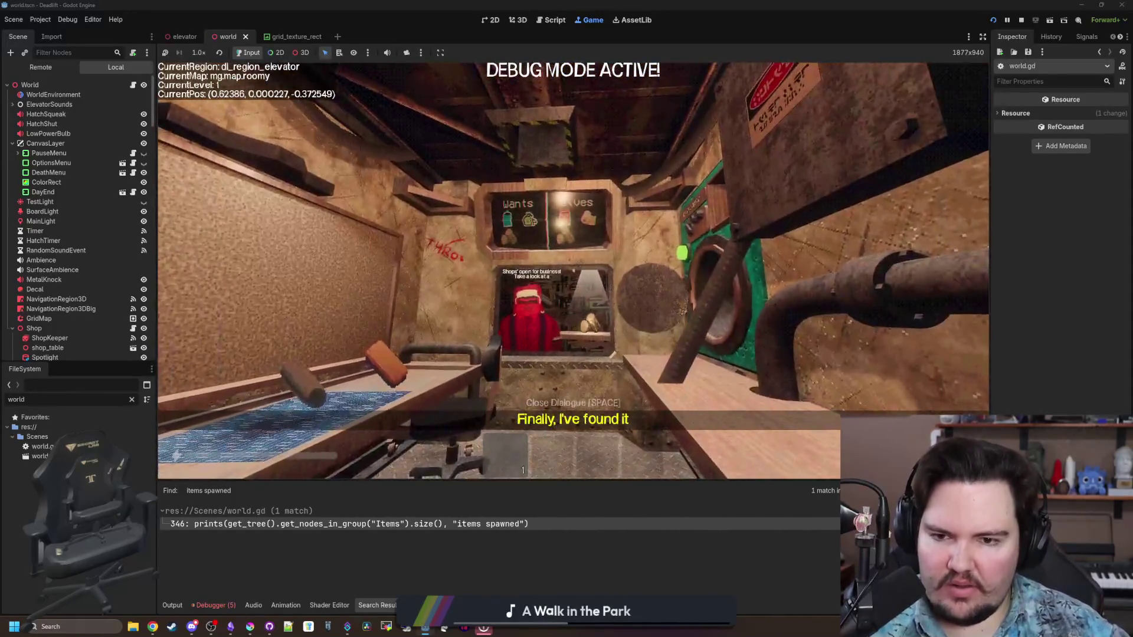
{"action": "key", "text": "w"}
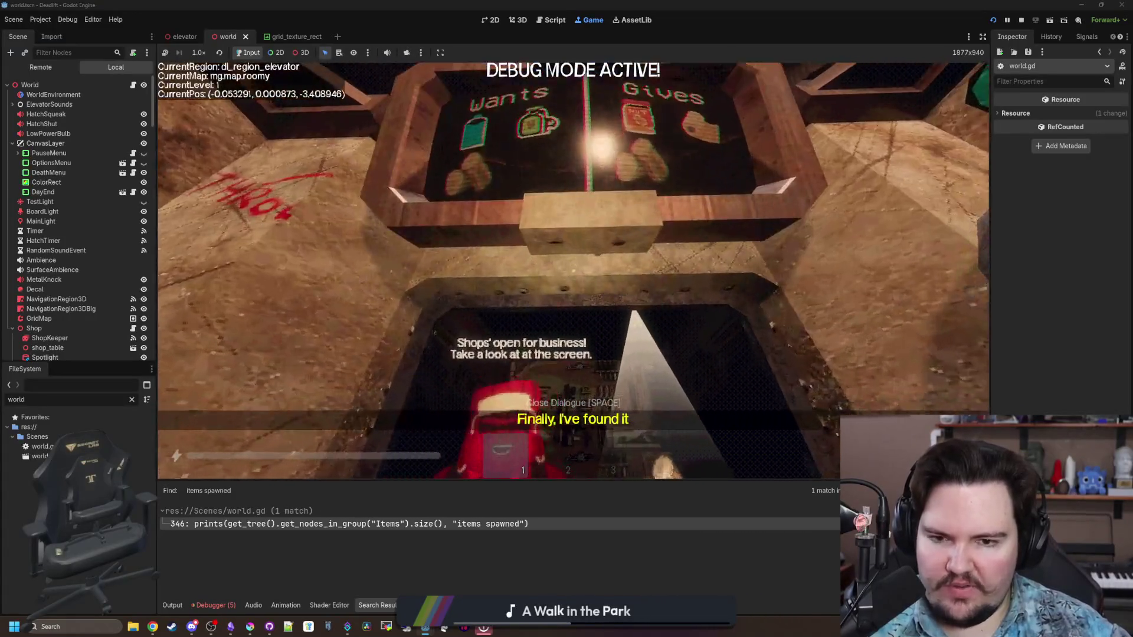
{"action": "key", "text": "s"}
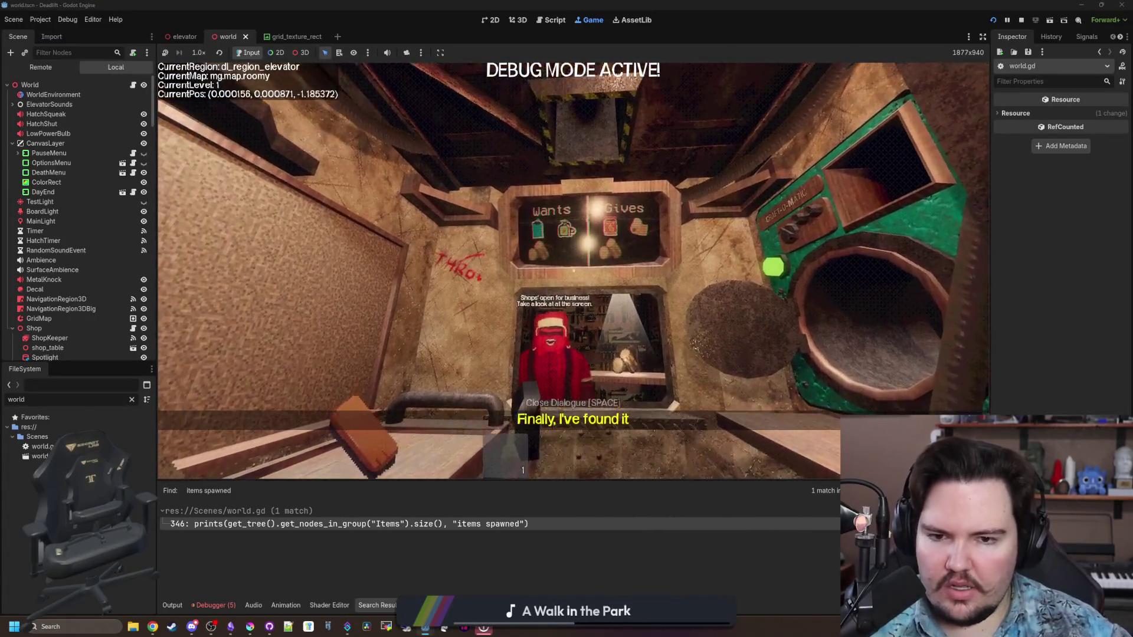
- Pick up the white roll and throw it back onto the table
{"action": "key", "text": "e"}
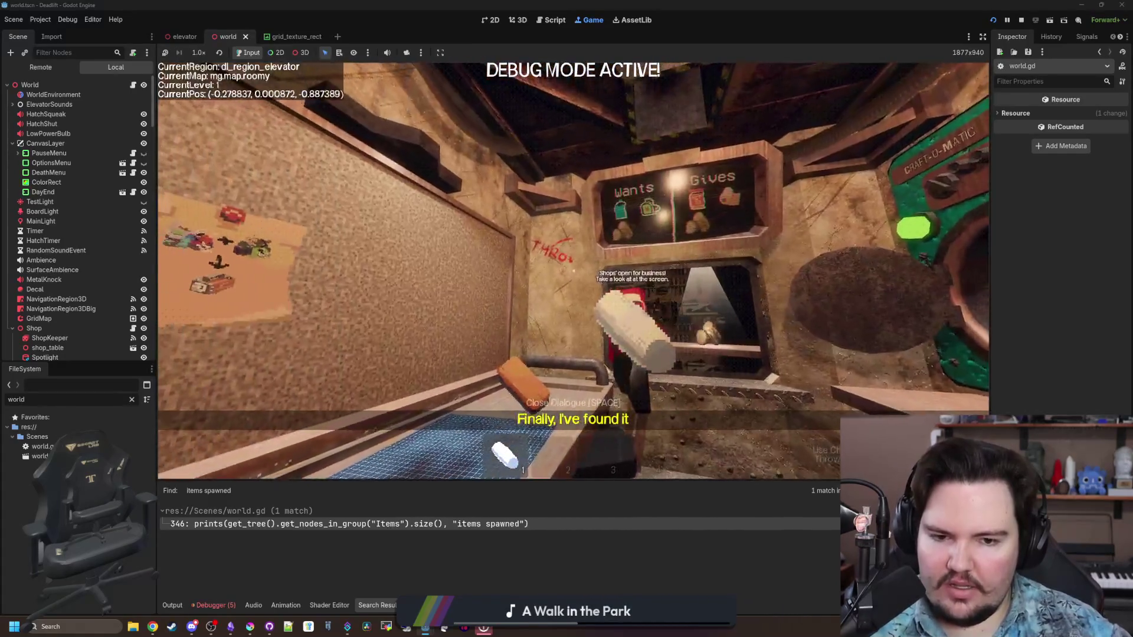
{"action": "key", "text": "q"}
{"action": "key", "text": "w"}
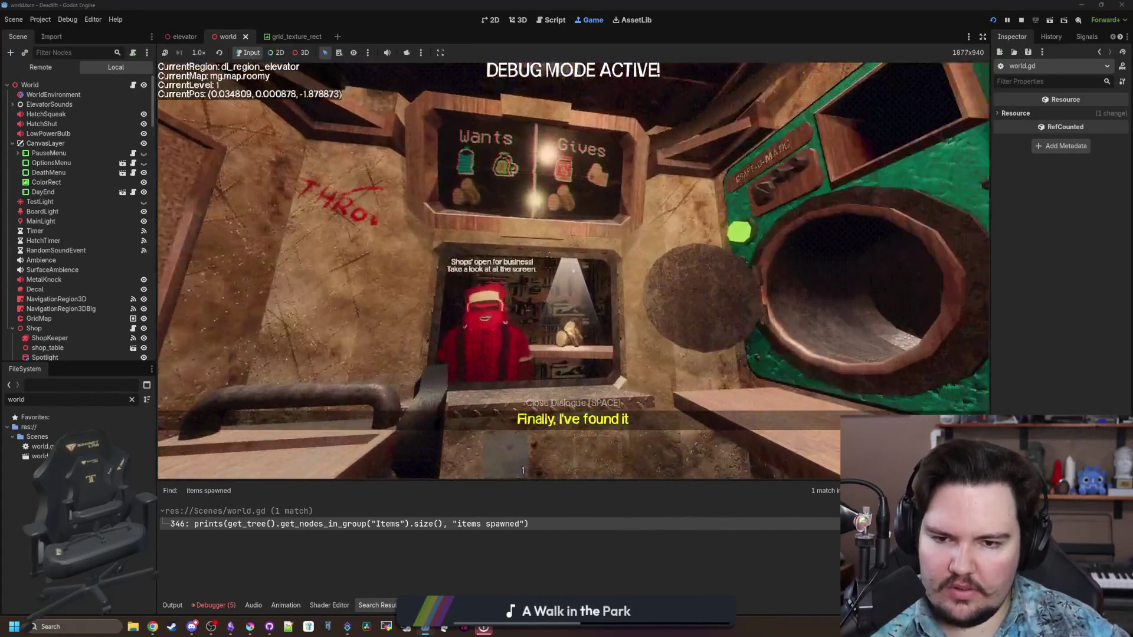
{"action": "key", "text": "w"}
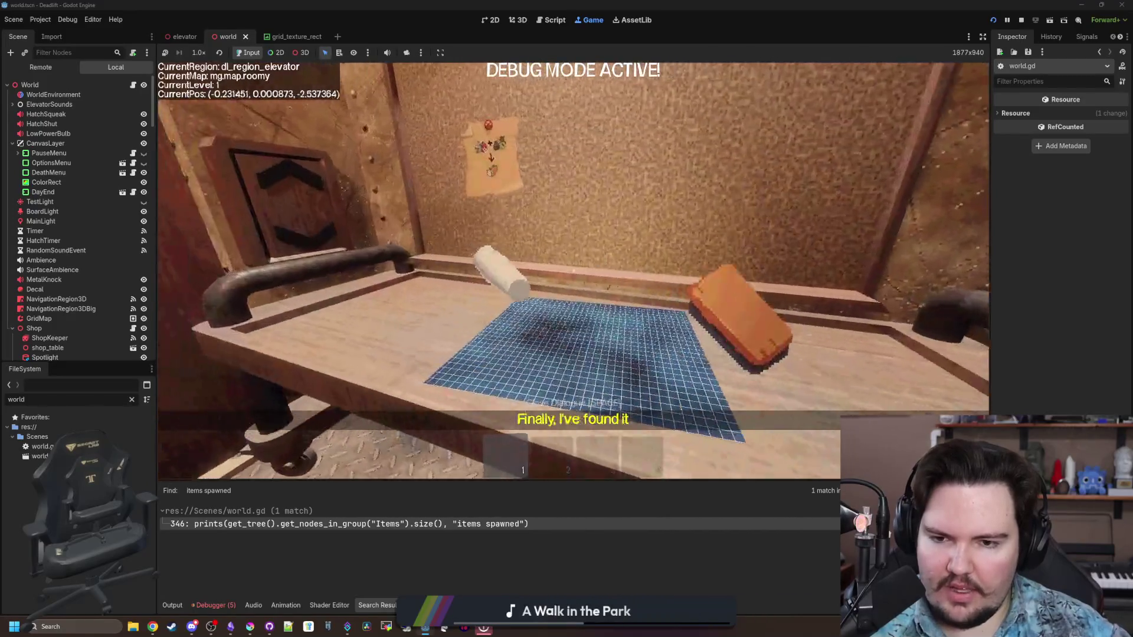
{"action": "key", "text": "s"}
{"action": "key", "text": "s"}
- Advance to level 2 and pick up the lollipop, mug and cauliflower in the breakroom
{"action": "key", "text": "Escape"}
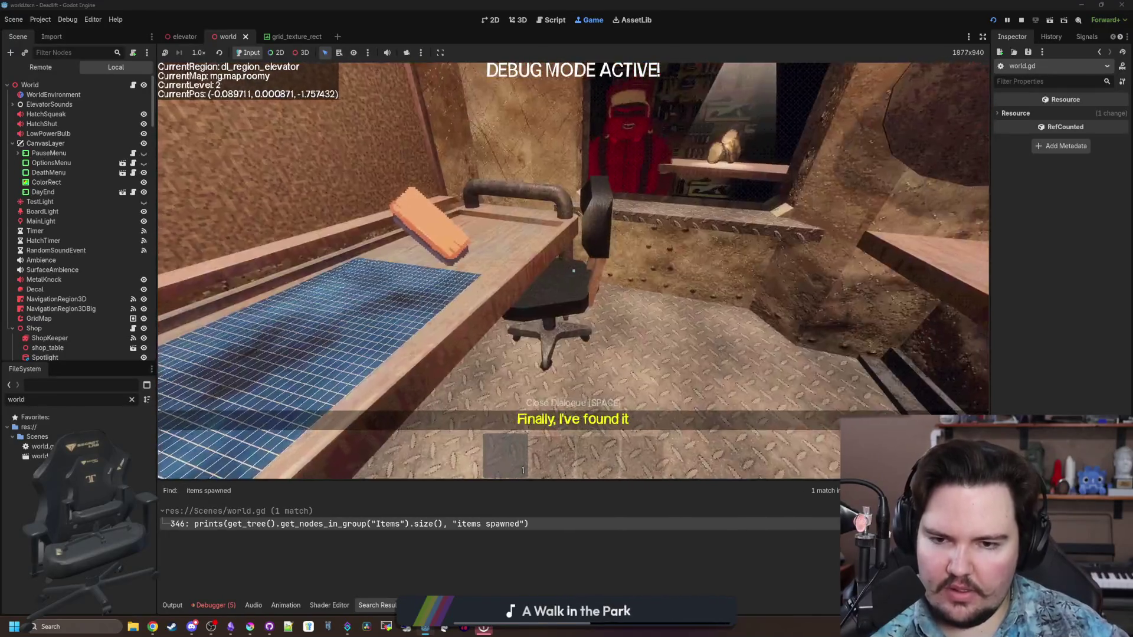
{"action": "key", "text": "w"}
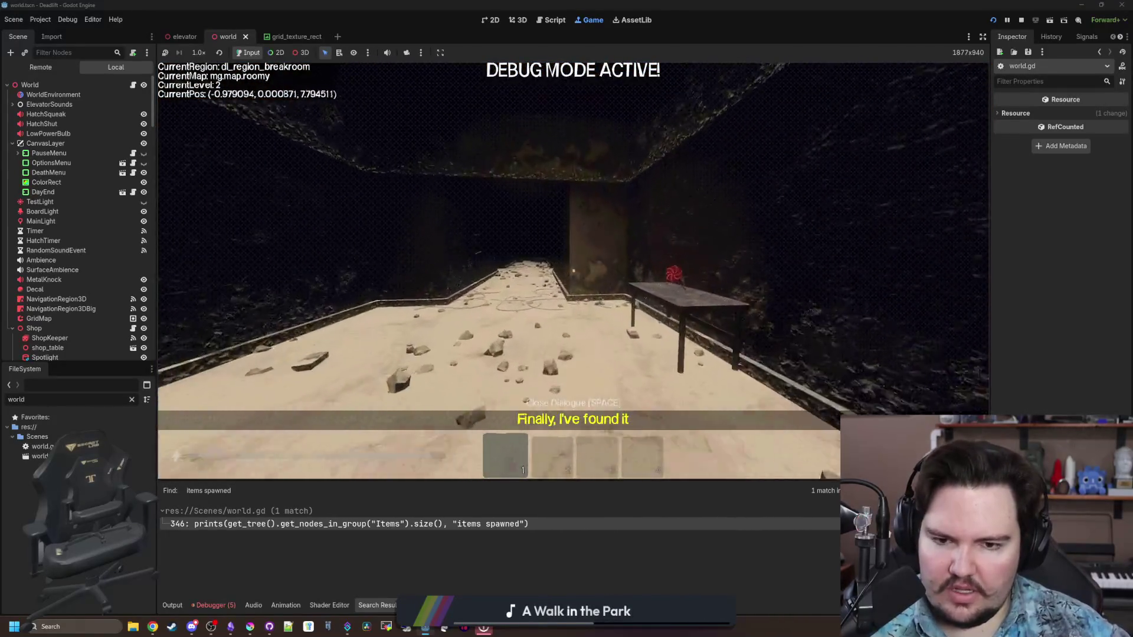
{"action": "key", "text": "w"}
{"action": "key", "text": "e"}
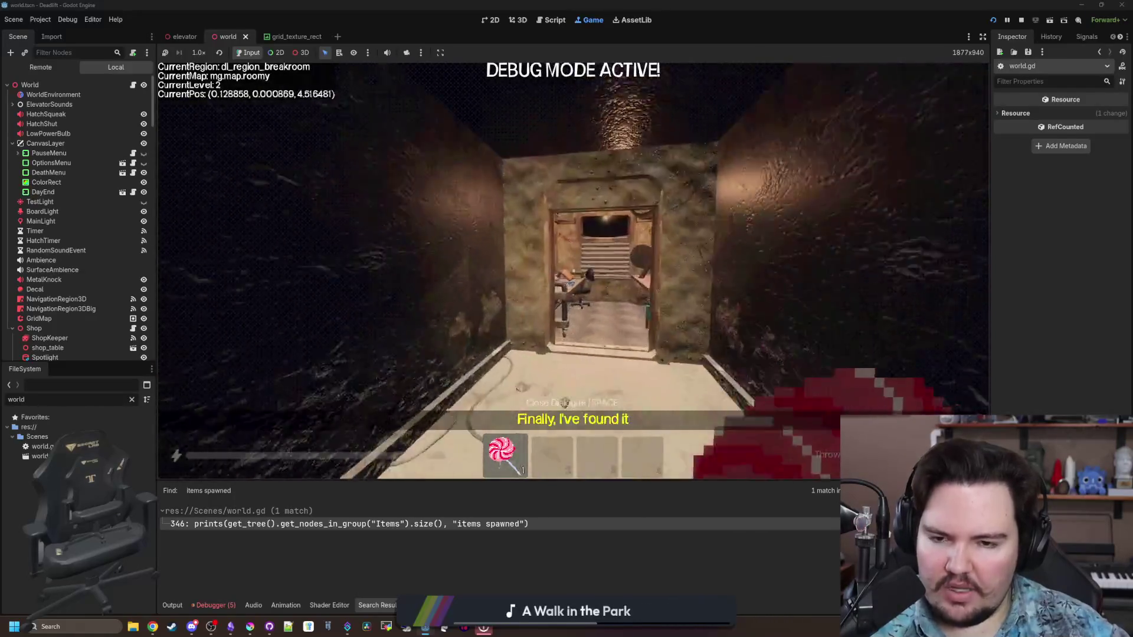
{"action": "key", "text": "w"}
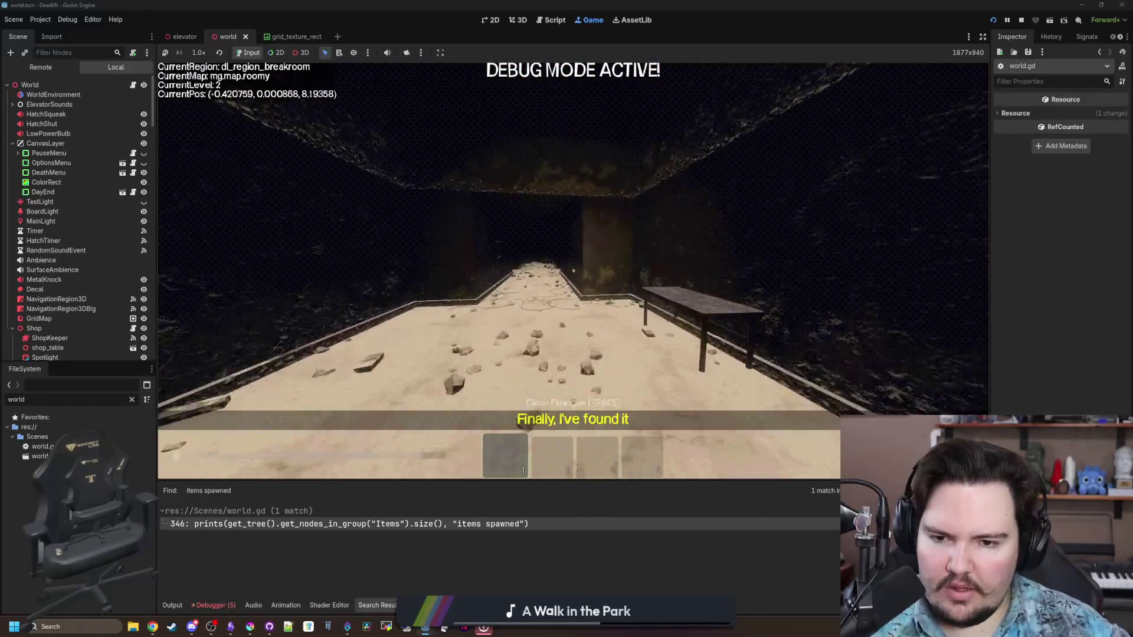
{"action": "key", "text": "w"}
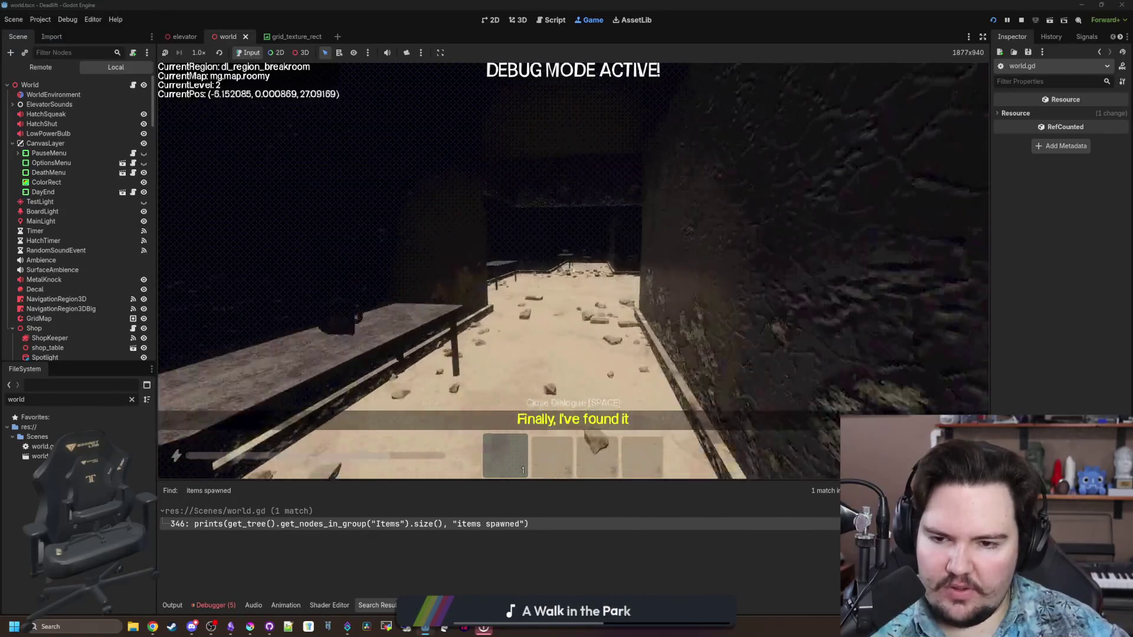
{"action": "key", "text": "w"}
{"action": "key", "text": "e"}
{"action": "key", "text": "w"}
{"action": "key", "text": "e"}
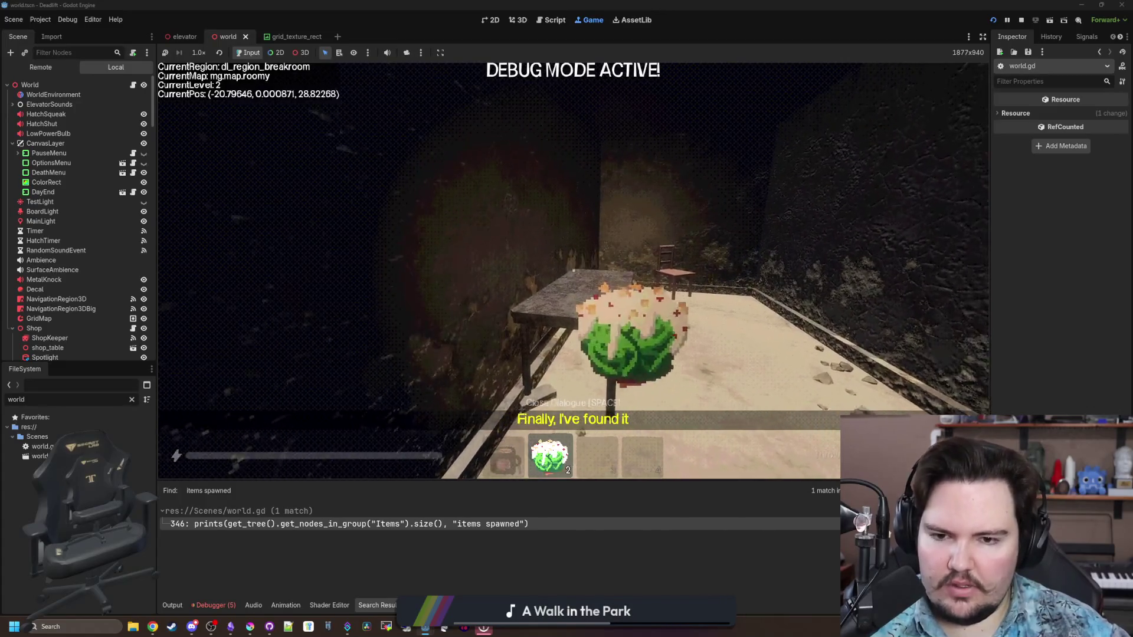
- Carry the items back to the elevator desk, then pause and stop the game
{"action": "key", "text": "w"}
{"action": "key", "text": "3"}
{"action": "key", "text": "shift+w"}
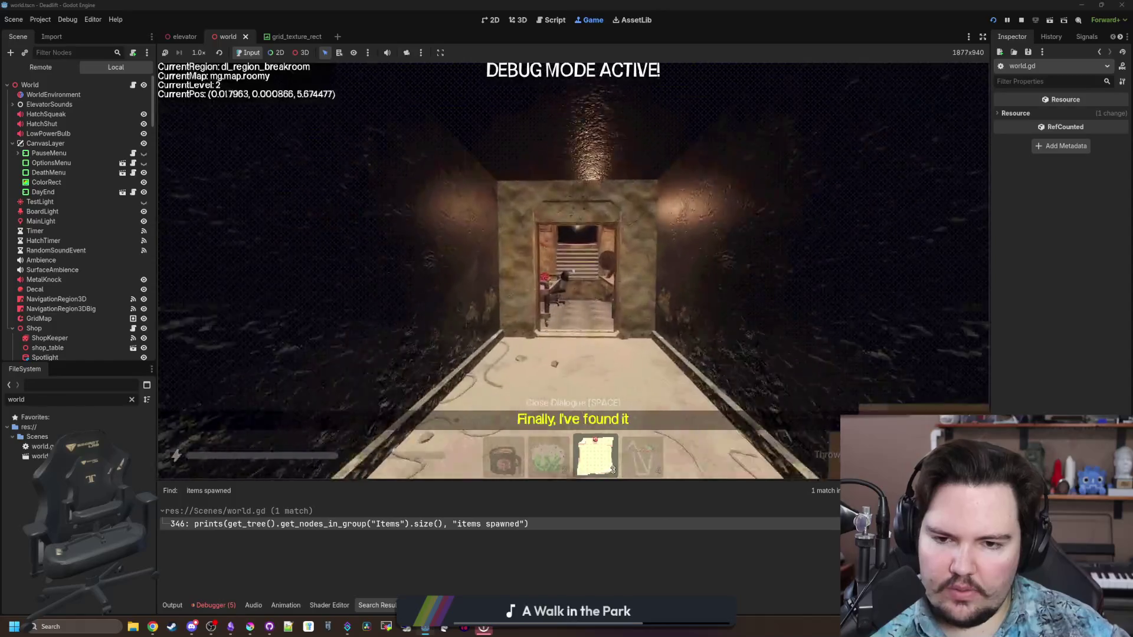
{"action": "key", "text": "d"}
{"action": "key", "text": "a"}
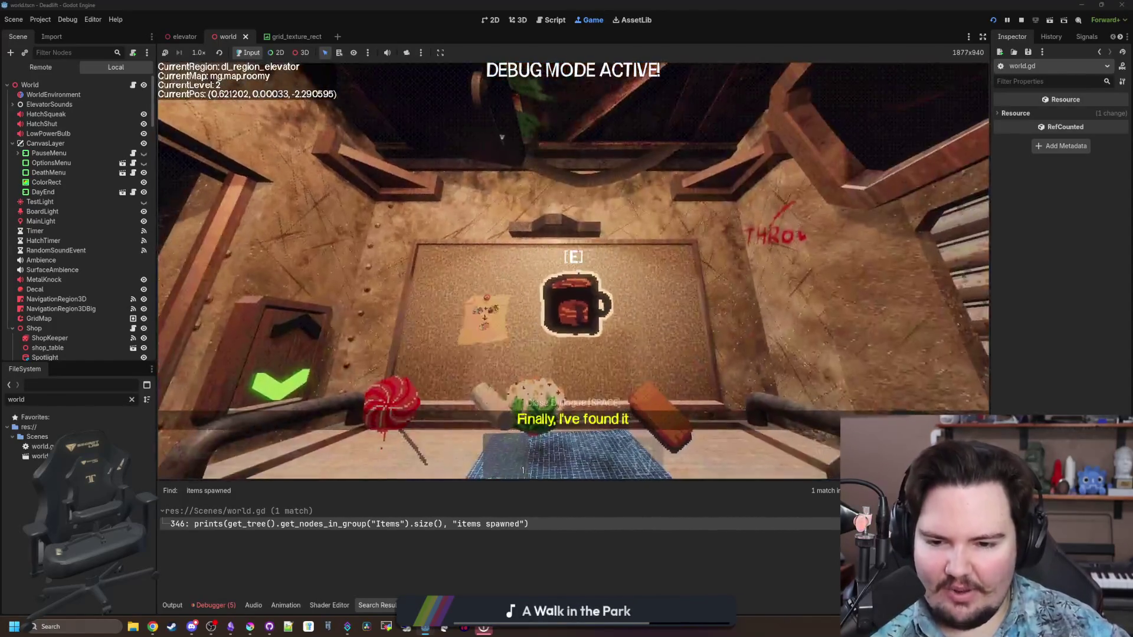
{"action": "key", "text": "w"}
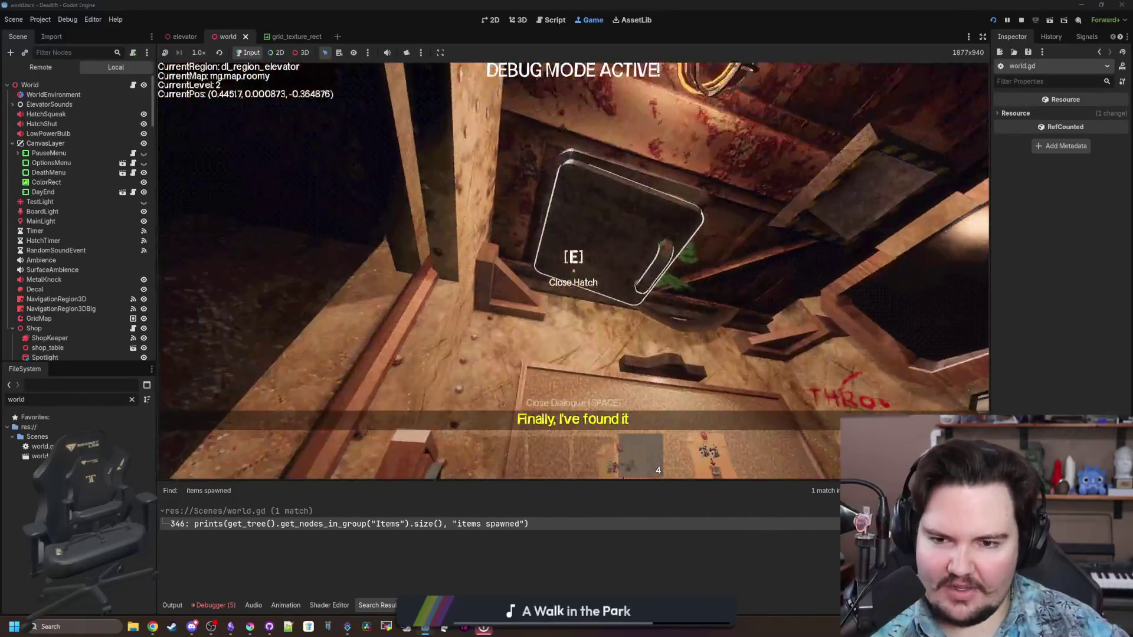
{"action": "key", "text": "s"}
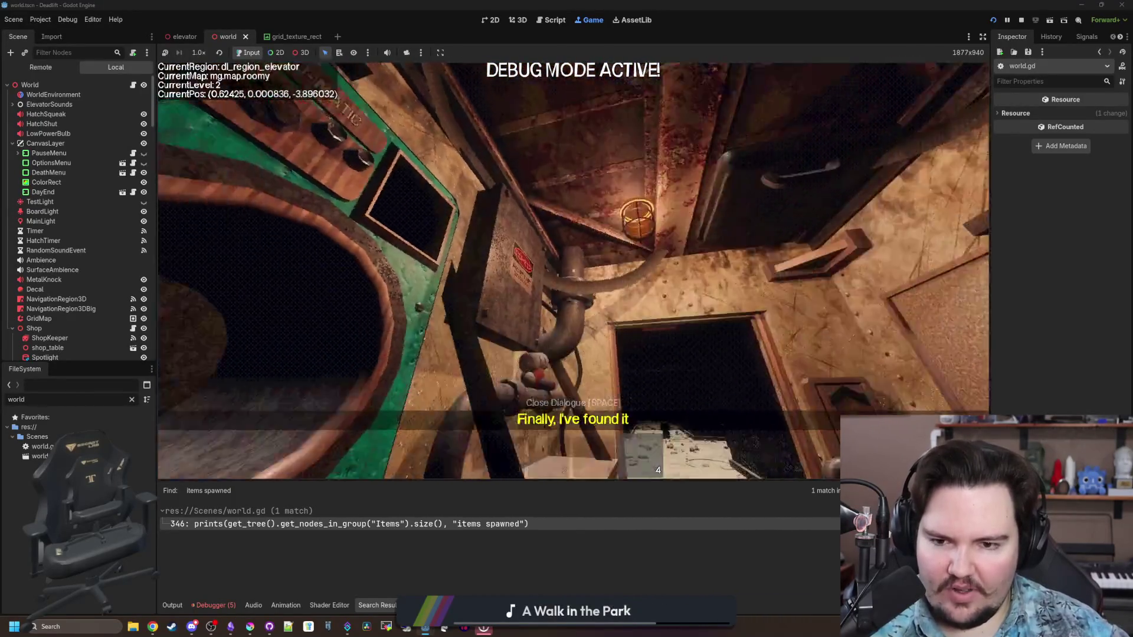
{"action": "key", "text": "w"}
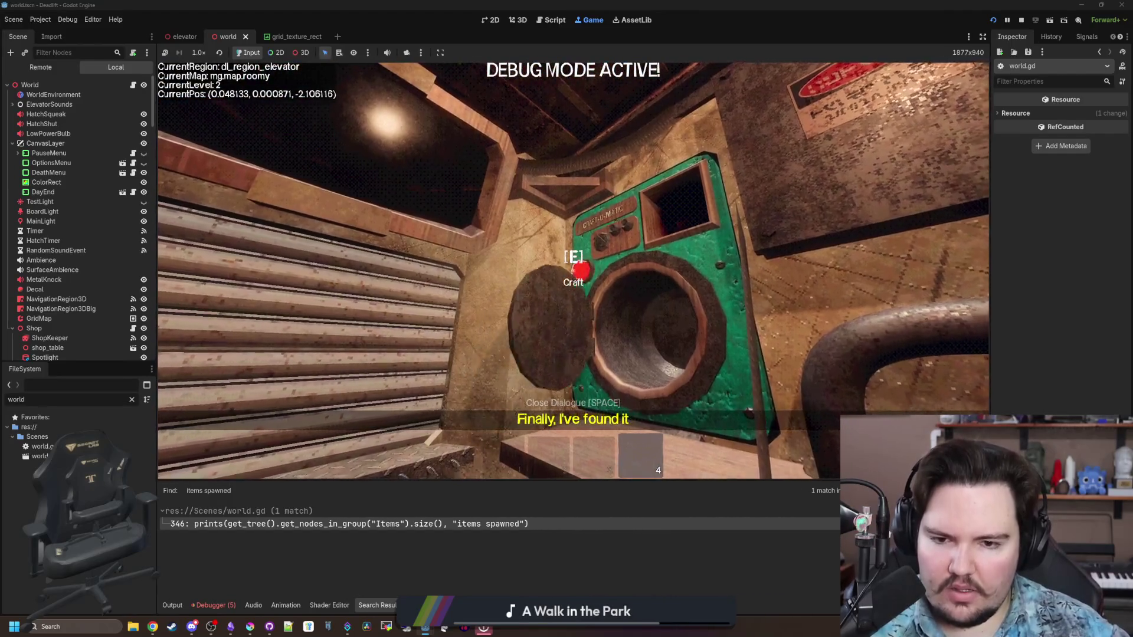
{"action": "key", "text": "s"}
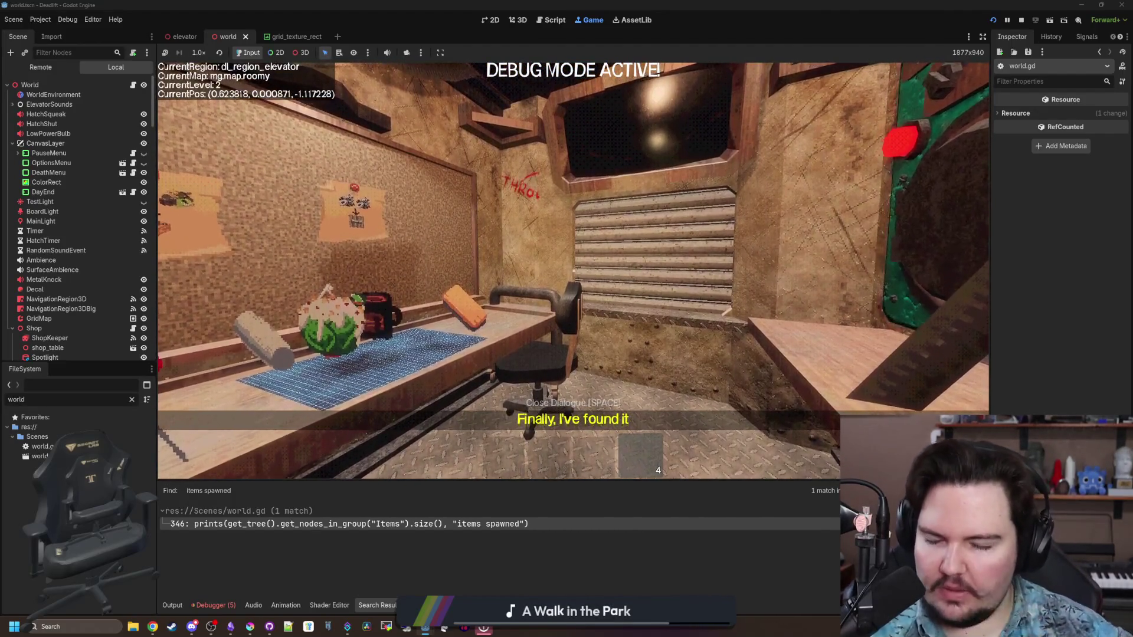
{"action": "key", "text": "w"}
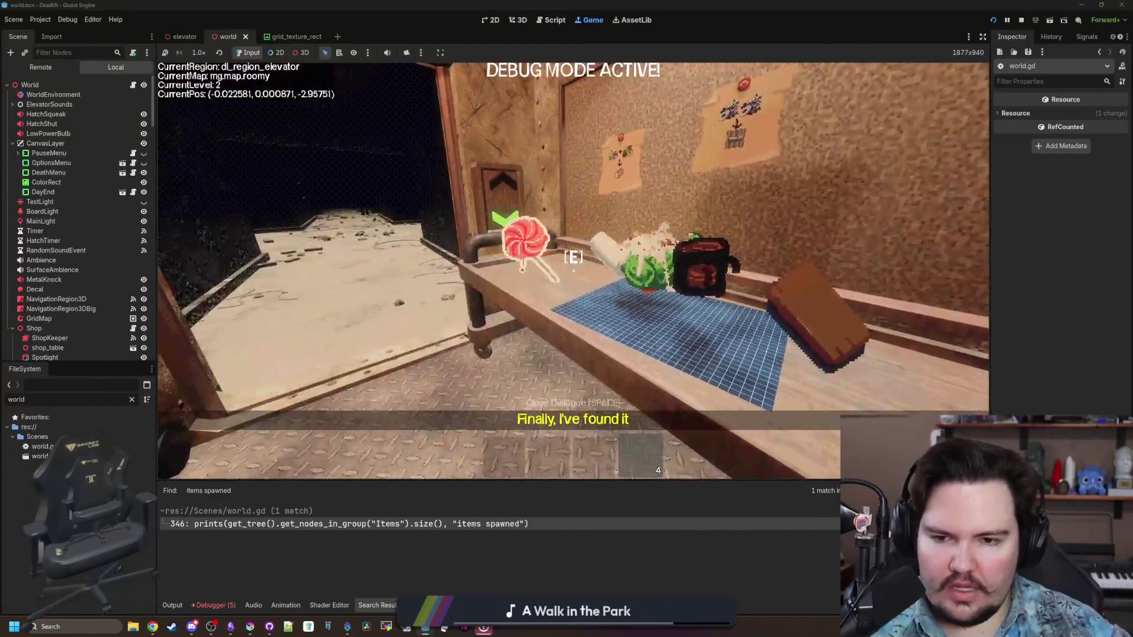
{"action": "key", "text": "Escape"}
{"action": "left_click", "coordinate": [1021, 22]}
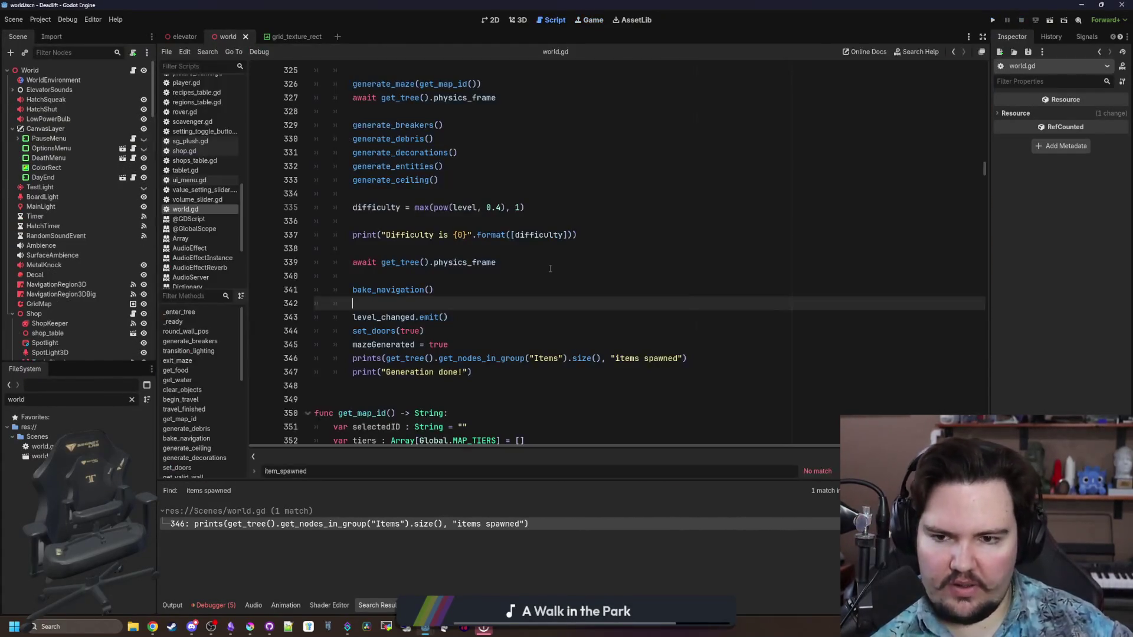
{"action": "key", "text": "ctrl+s"}
{"action": "left_click", "coordinate": [475, 248]}
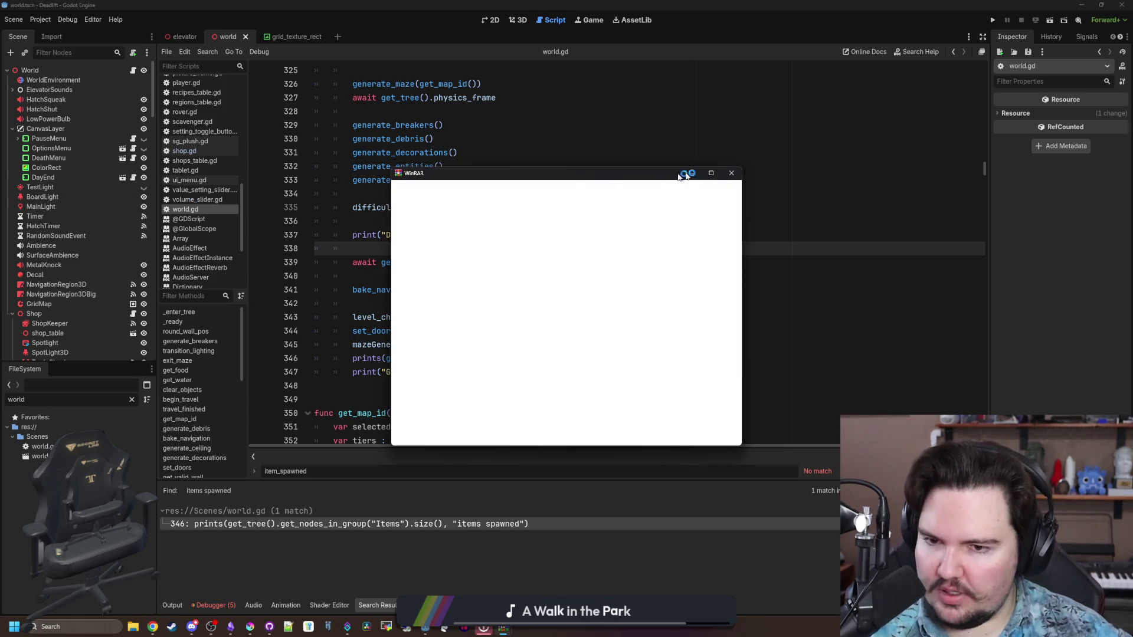
{"action": "left_click", "coordinate": [732, 173]}
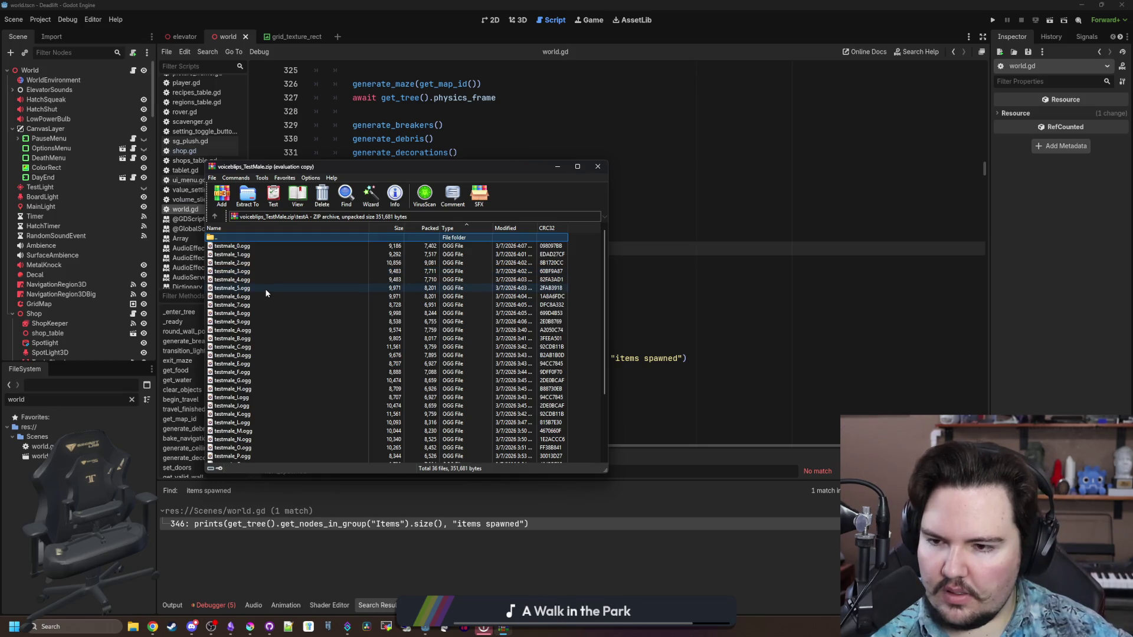
{"action": "scroll", "coordinate": [265, 293], "scroll_direction": "down", "scroll_amount": 4}
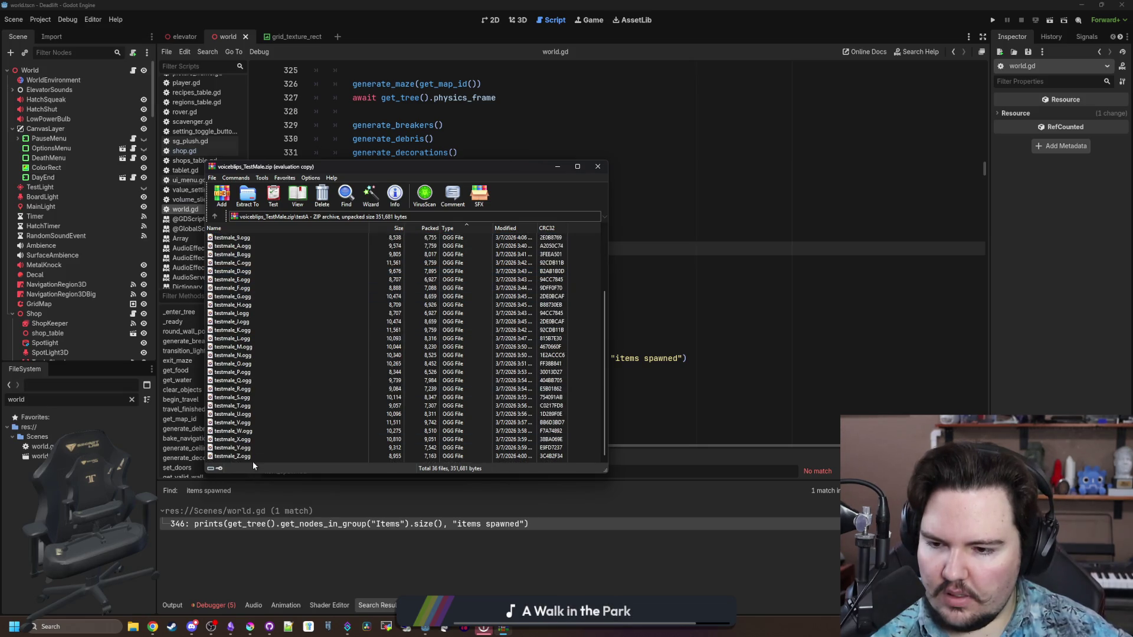
{"action": "scroll", "coordinate": [254, 458], "scroll_direction": "up", "scroll_amount": 4}
{"action": "scroll", "coordinate": [254, 458], "scroll_direction": "down", "scroll_amount": 4}
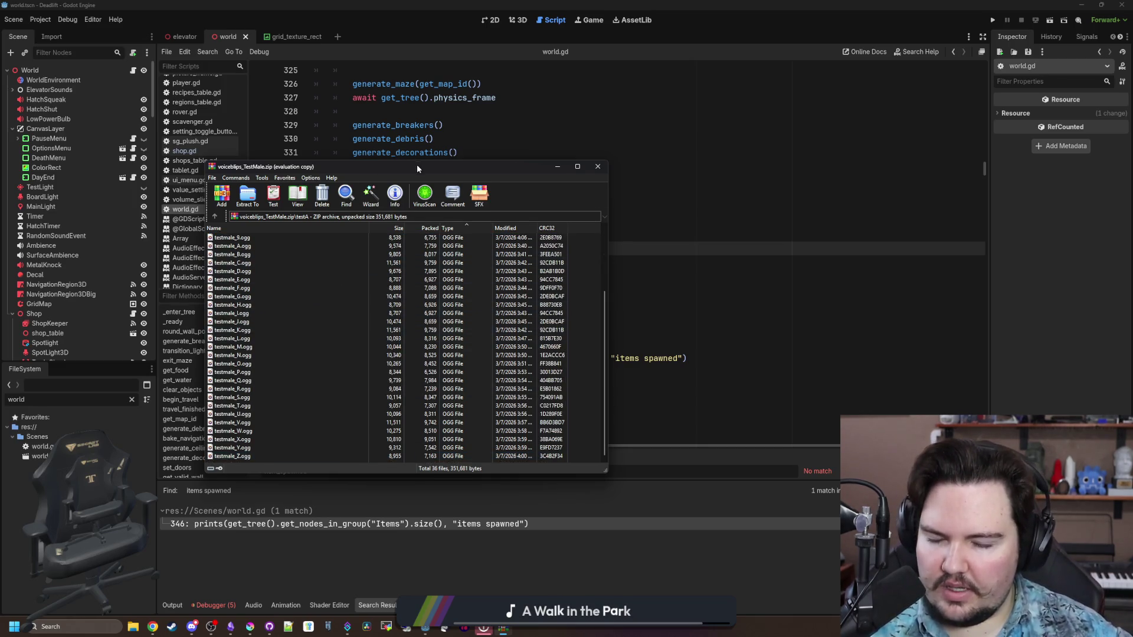
{"action": "key", "text": "Escape"}
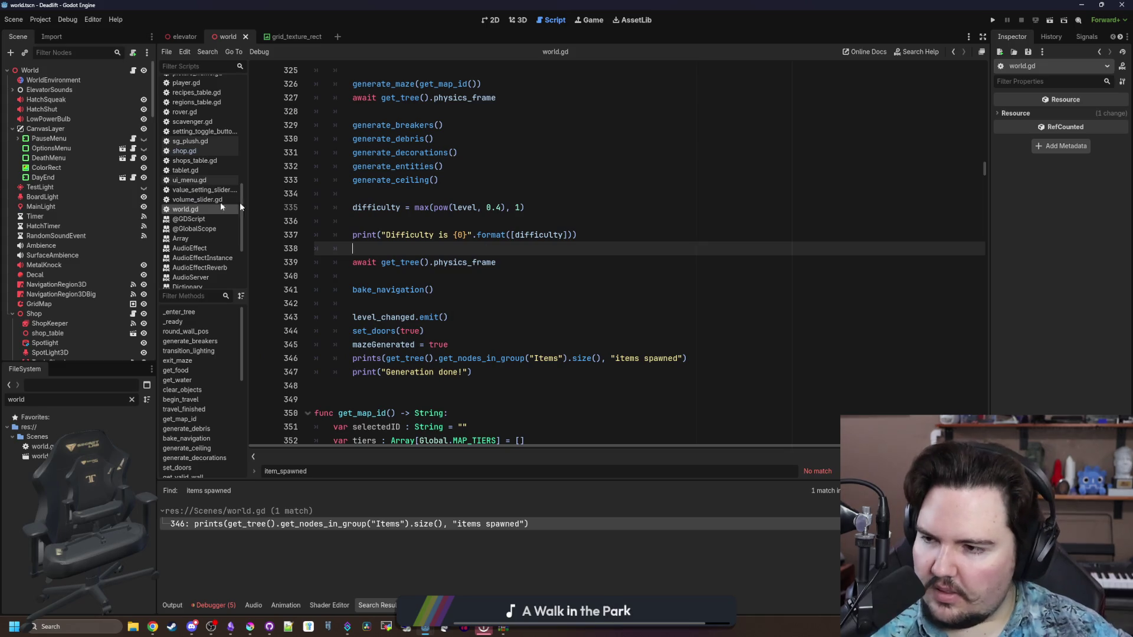
- Replace the 'world' filter in the FileSystem dock with 'items'
{"action": "scroll", "coordinate": [225, 214], "scroll_direction": "up", "scroll_amount": 5}
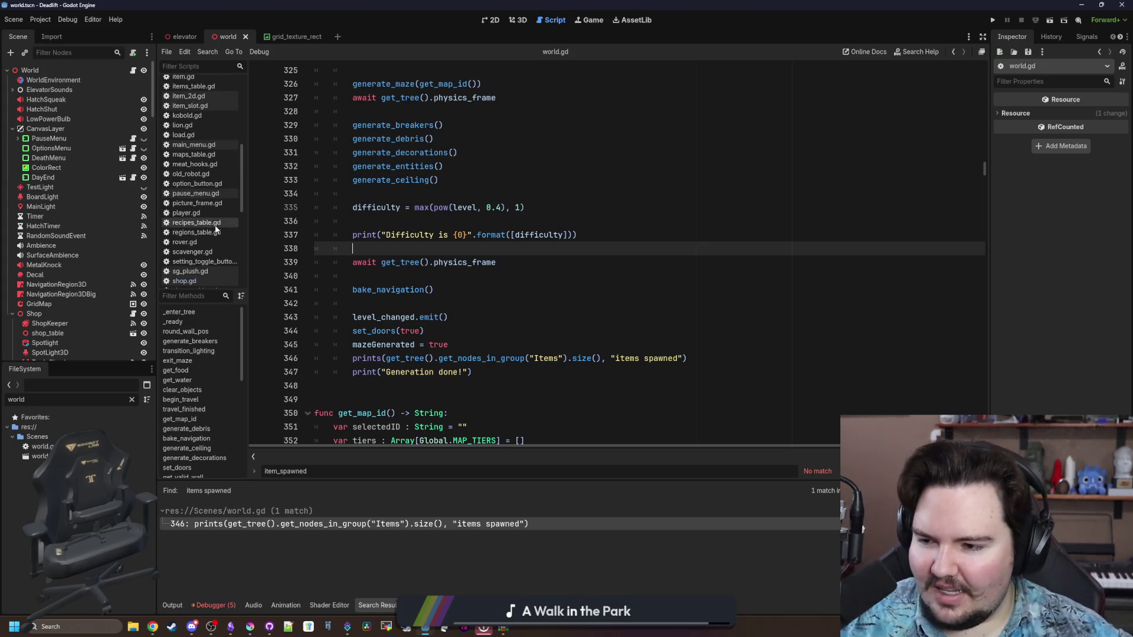
{"action": "left_click", "coordinate": [118, 437]}
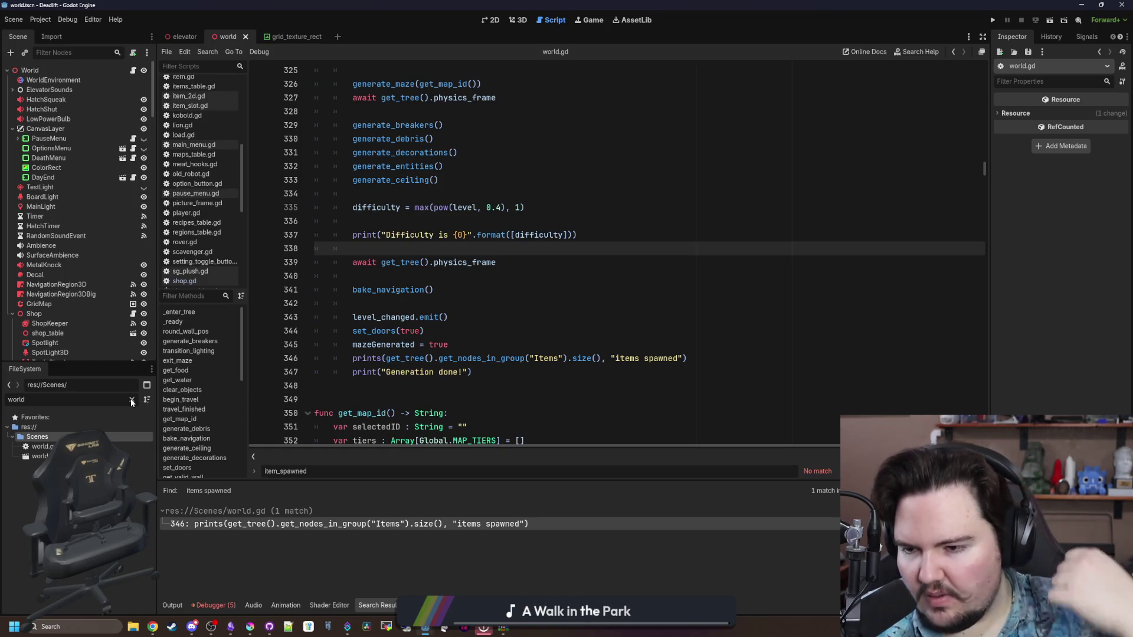
{"action": "left_click", "coordinate": [131, 400]}
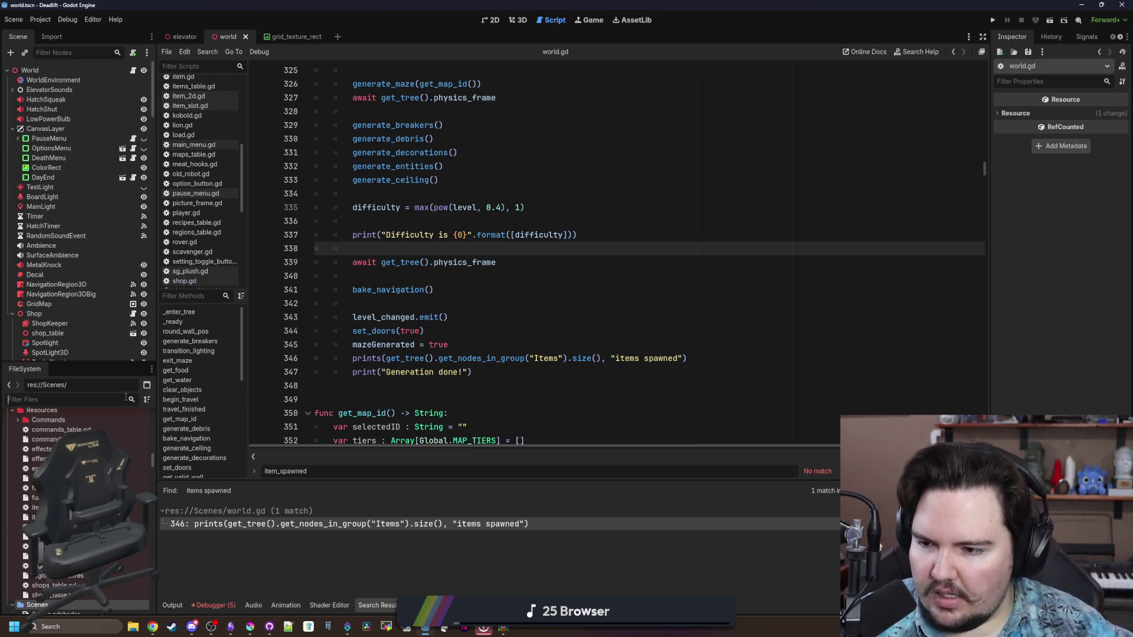
{"action": "type", "text": "items"}
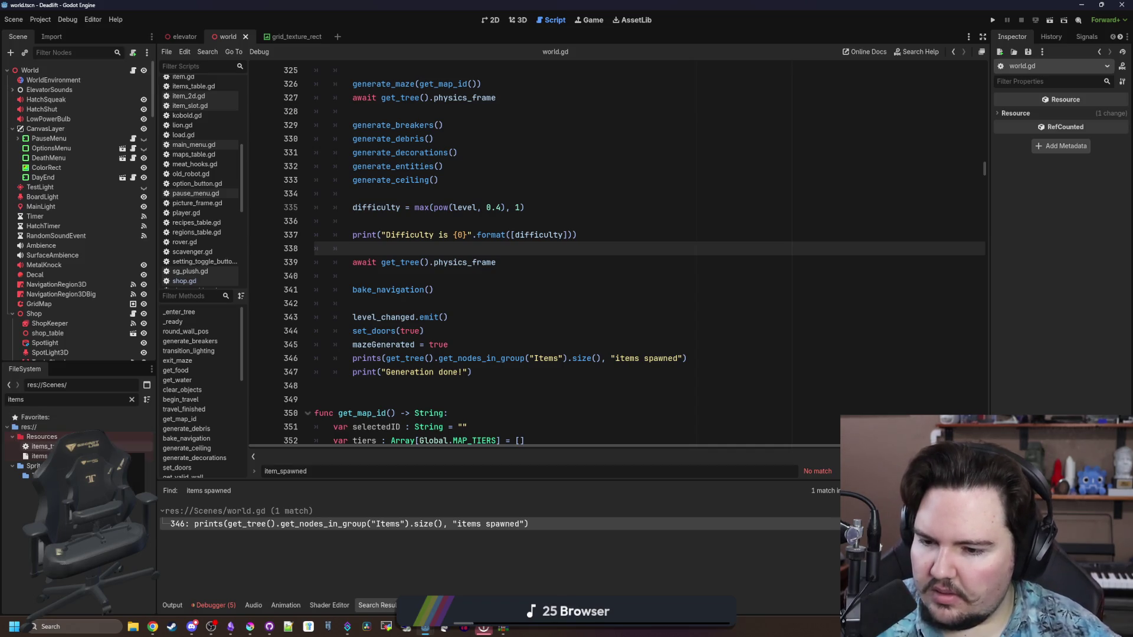
- Open items_table.gd in the script editor and place the cursor at line 232
{"action": "left_click", "coordinate": [41, 447]}
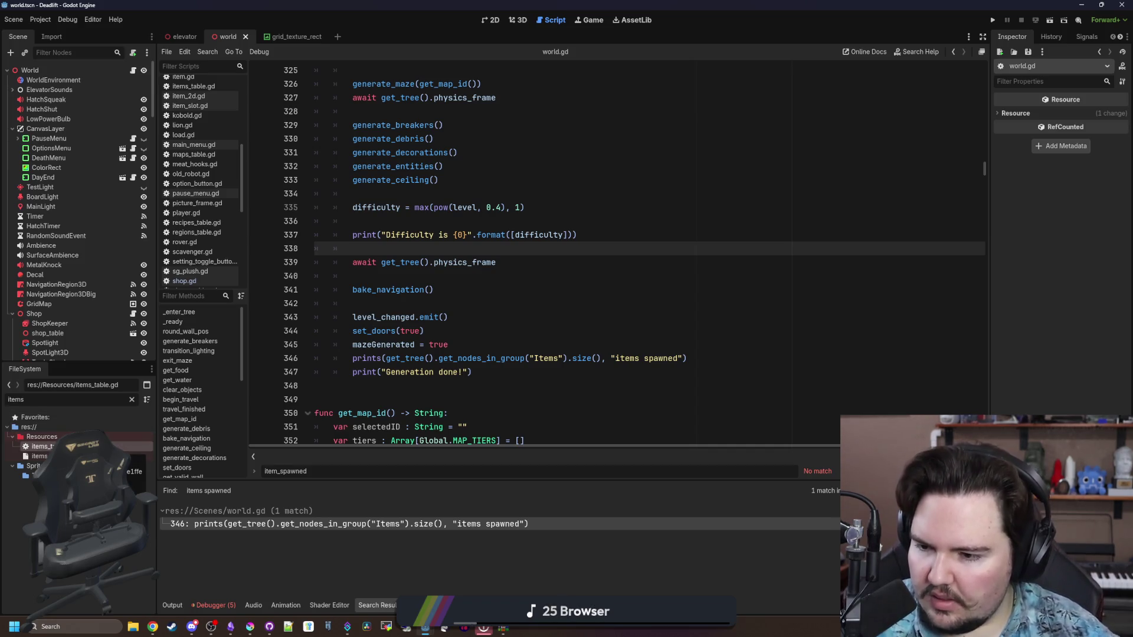
{"action": "double_click", "coordinate": [41, 446]}
{"action": "left_click", "coordinate": [479, 348]}
{"action": "left_click", "coordinate": [412, 335]}
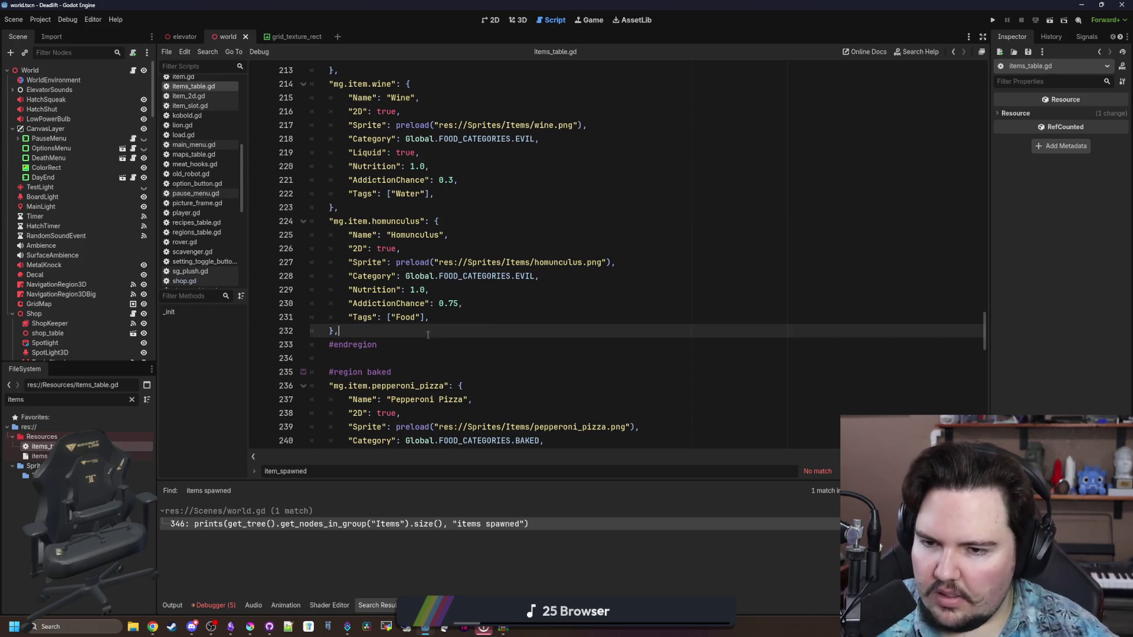
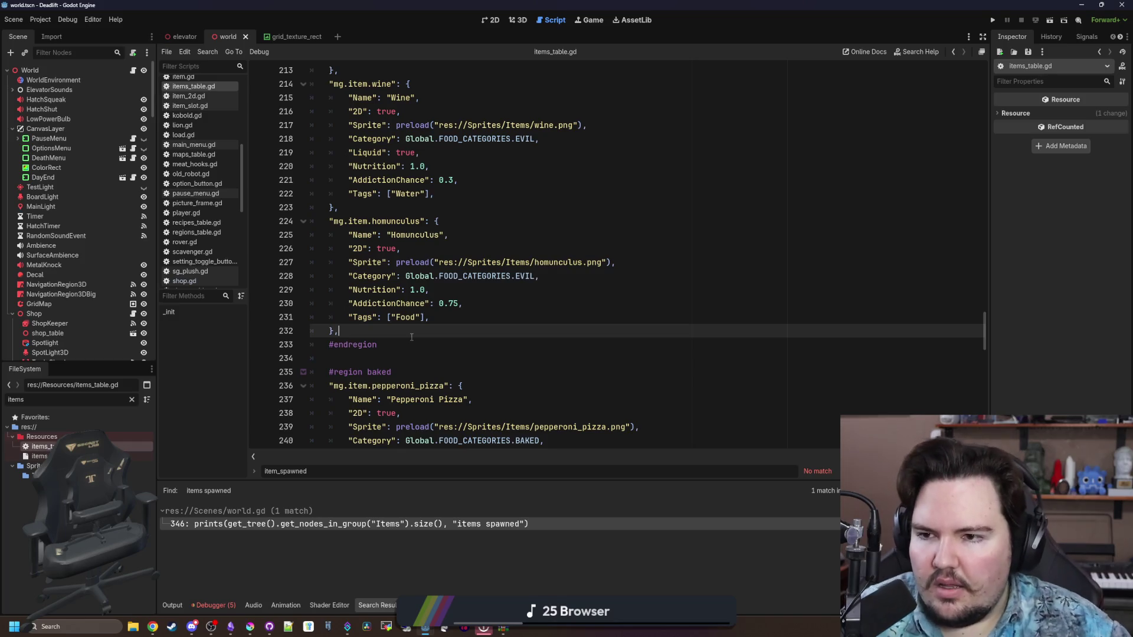
- Filter the FileSystem dock for 'glob' and open global.gd in the script editor
{"action": "scroll", "coordinate": [195, 208], "scroll_direction": "up", "scroll_amount": 3}
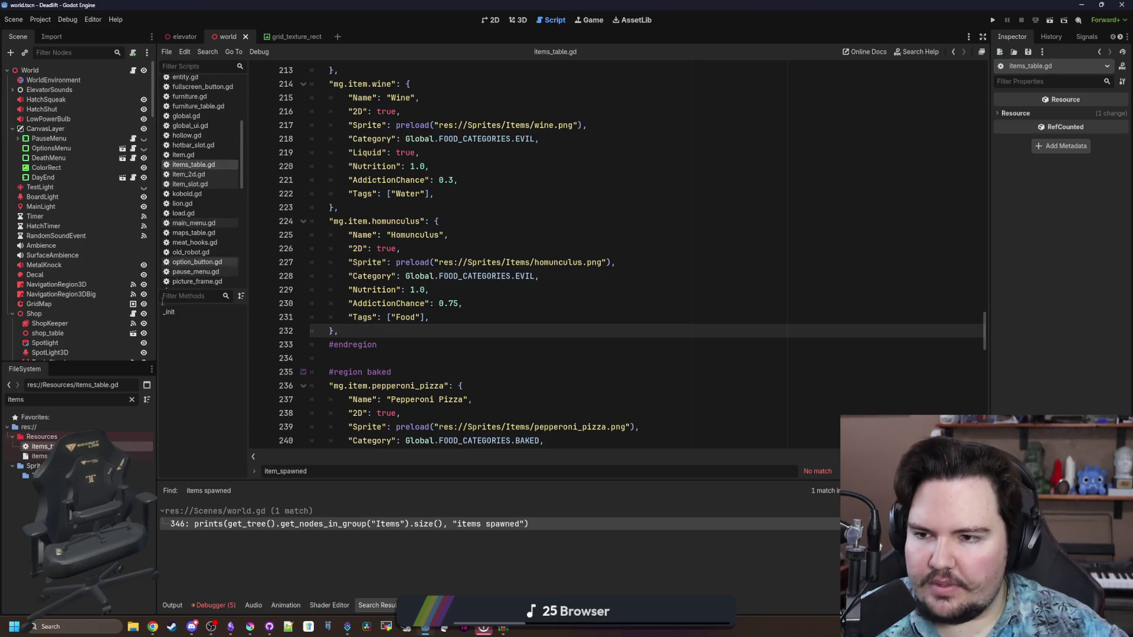
{"action": "left_click", "coordinate": [132, 400]}
{"action": "type", "text": "glob"}
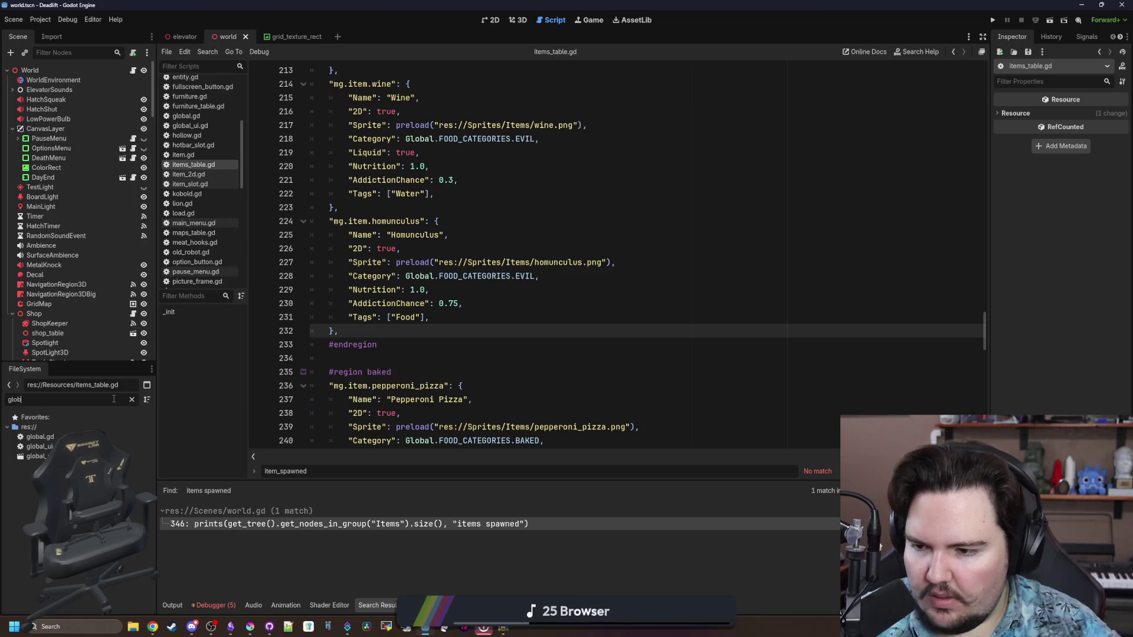
{"action": "double_click", "coordinate": [38, 436]}
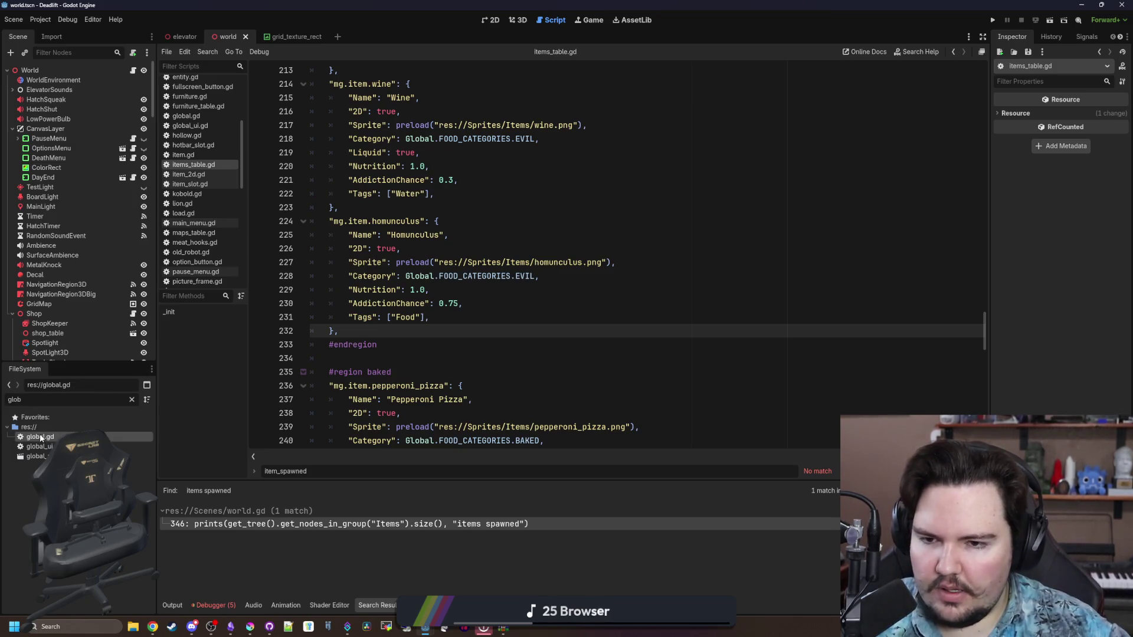
- Search global.gd for _ready and add a blank line above the function
{"action": "scroll", "coordinate": [456, 262], "scroll_direction": "up", "scroll_amount": 20}
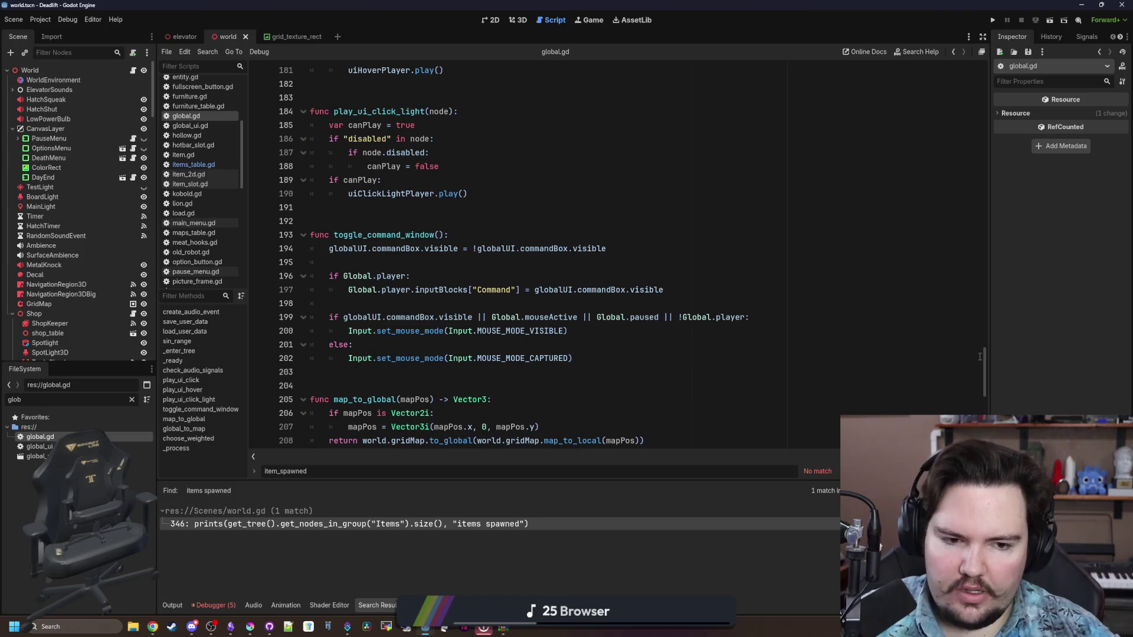
{"action": "scroll", "coordinate": [583, 297], "scroll_direction": "down", "scroll_amount": 20}
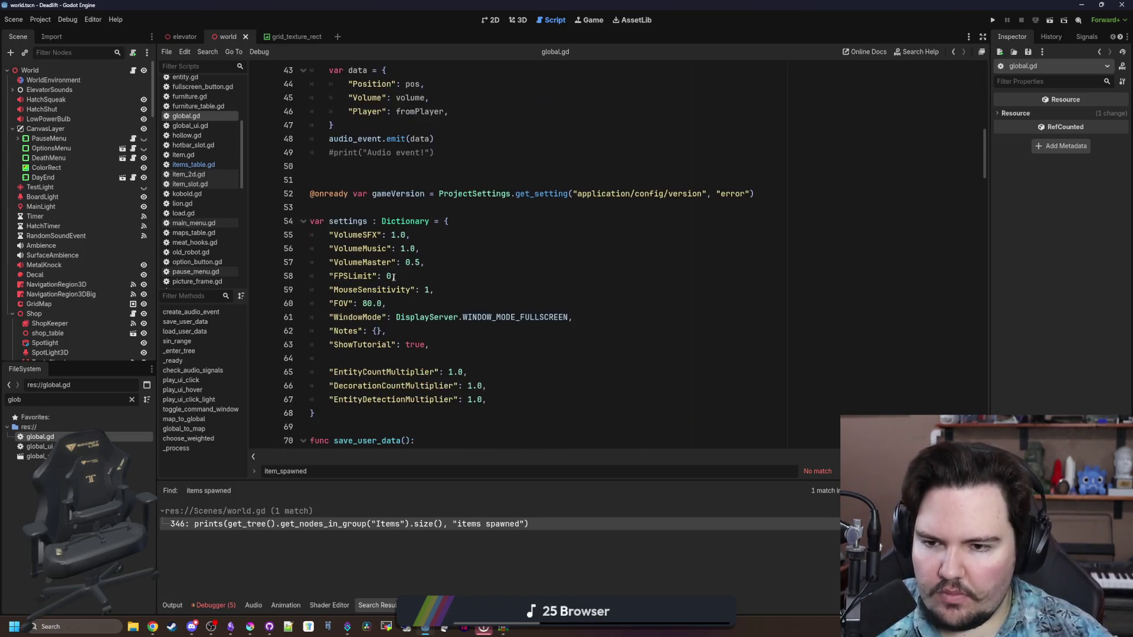
{"action": "scroll", "coordinate": [386, 281], "scroll_direction": "up", "scroll_amount": 3}
{"action": "key", "text": "ctrl+f"}
{"action": "type", "text": "_ready"}
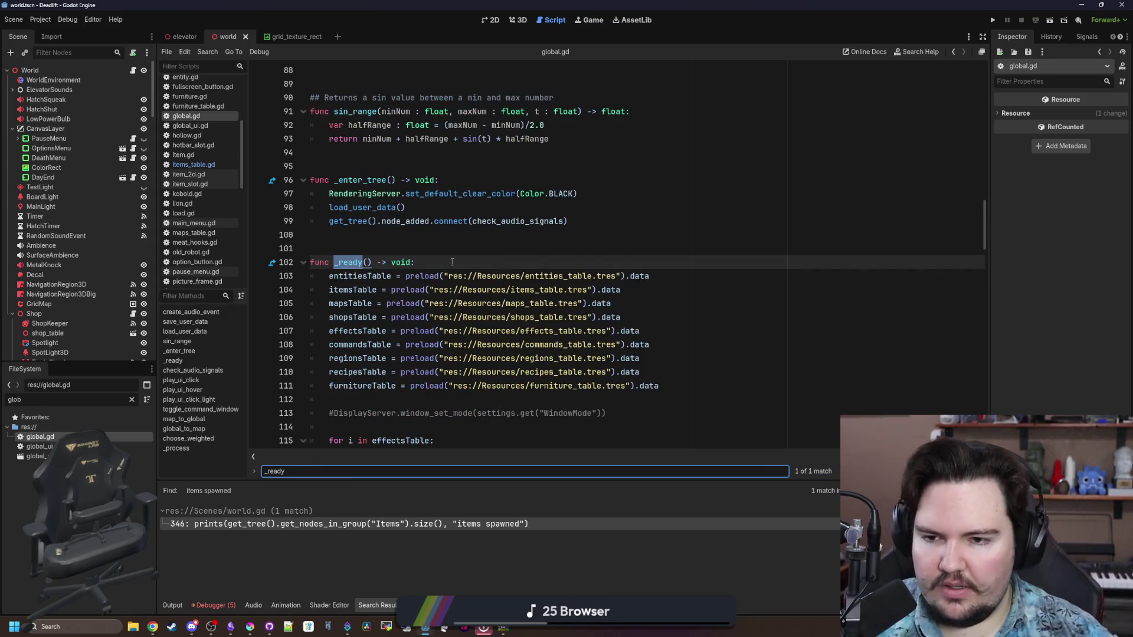
{"action": "left_click", "coordinate": [383, 245]}
{"action": "key", "text": "Return"}
{"action": "key", "text": "Return"}
{"action": "key", "text": "Return"}
{"action": "key", "text": "Up"}
{"action": "key", "text": "Up"}
- Above _ready, type a voices declaration containing a "testmale": { } entry
{"action": "type", "text": "var voices = ["}
{"action": "key", "text": "Return"}
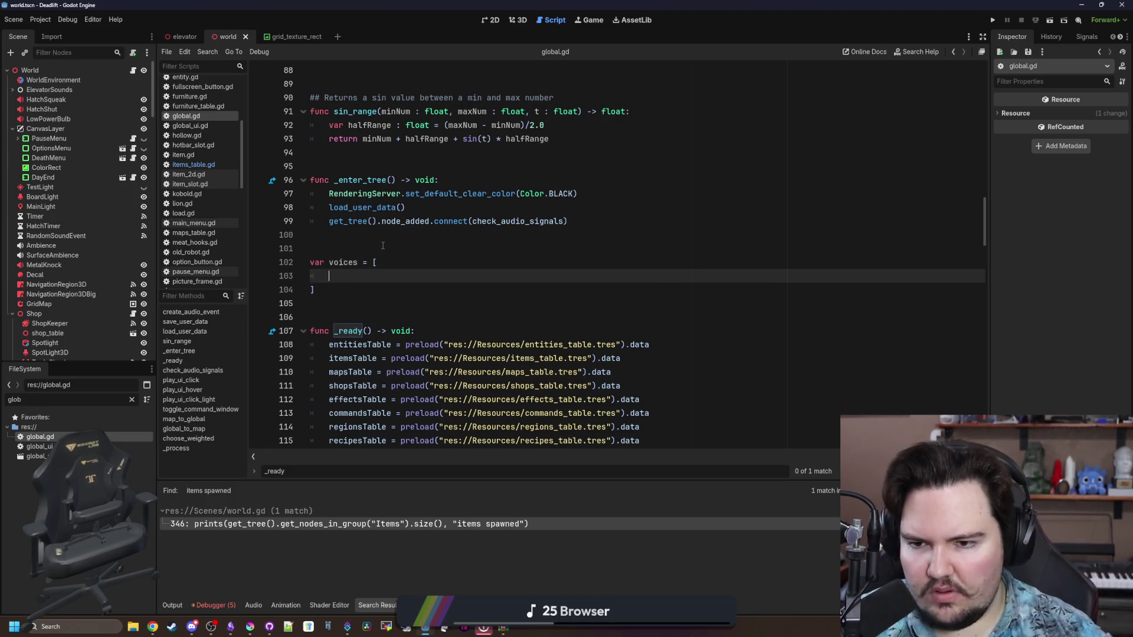
{"action": "type", "text": "\""}
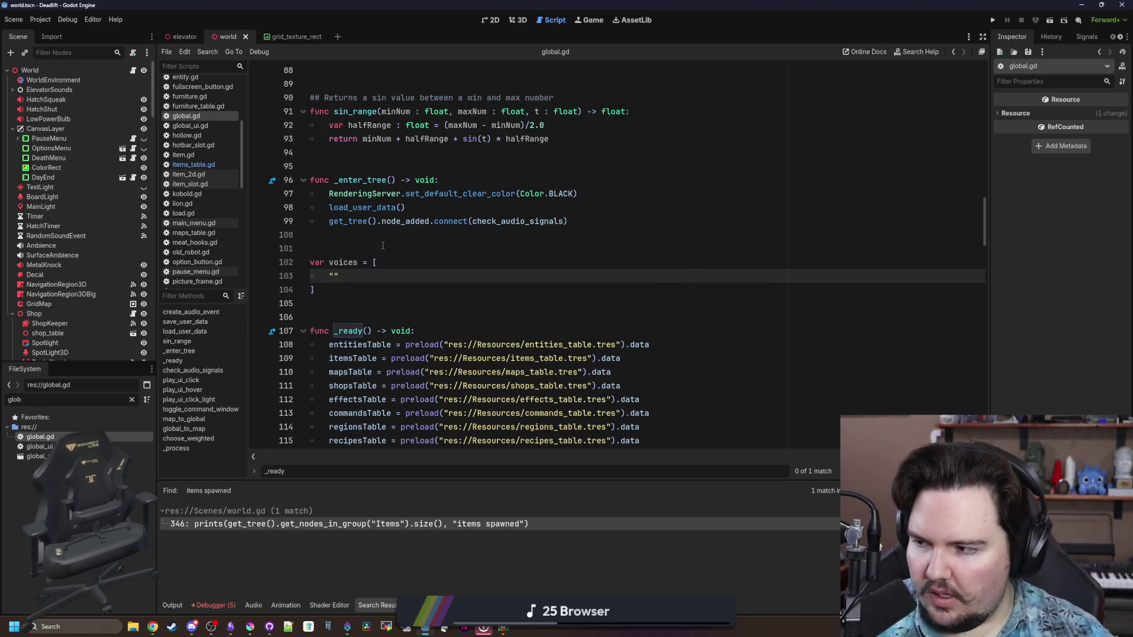
{"action": "type", "text": "testmale\""}
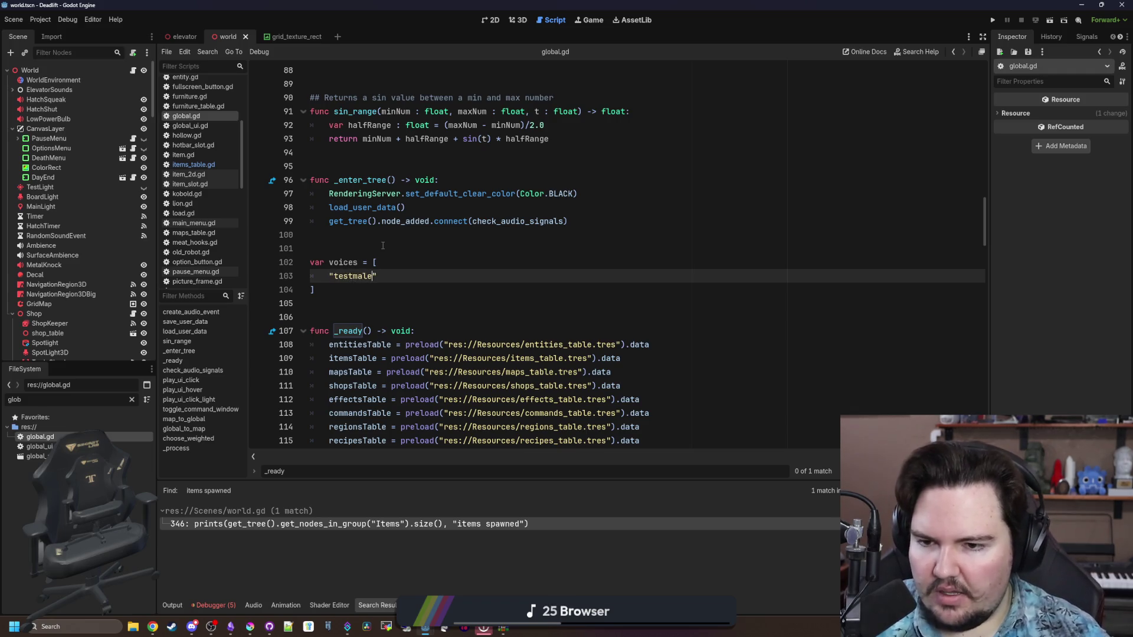
{"action": "type", "text": ": {"}
{"action": "key", "text": "Return"}
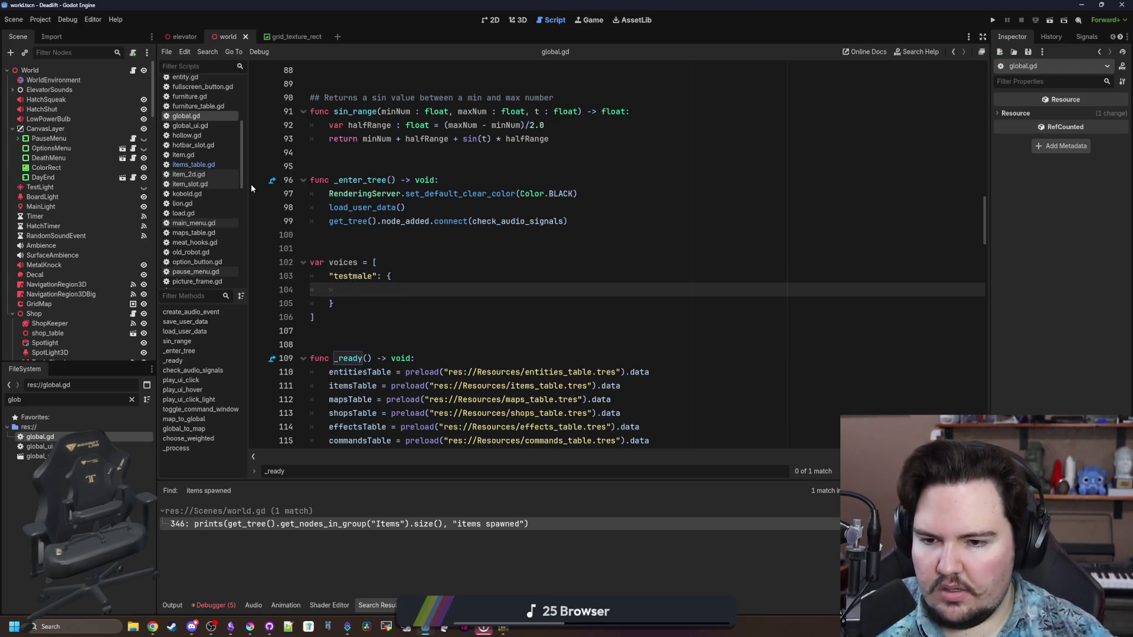
{"action": "scroll", "coordinate": [355, 296], "scroll_direction": "down", "scroll_amount": 1}
{"action": "scroll", "coordinate": [366, 321], "scroll_direction": "down", "scroll_amount": 3}
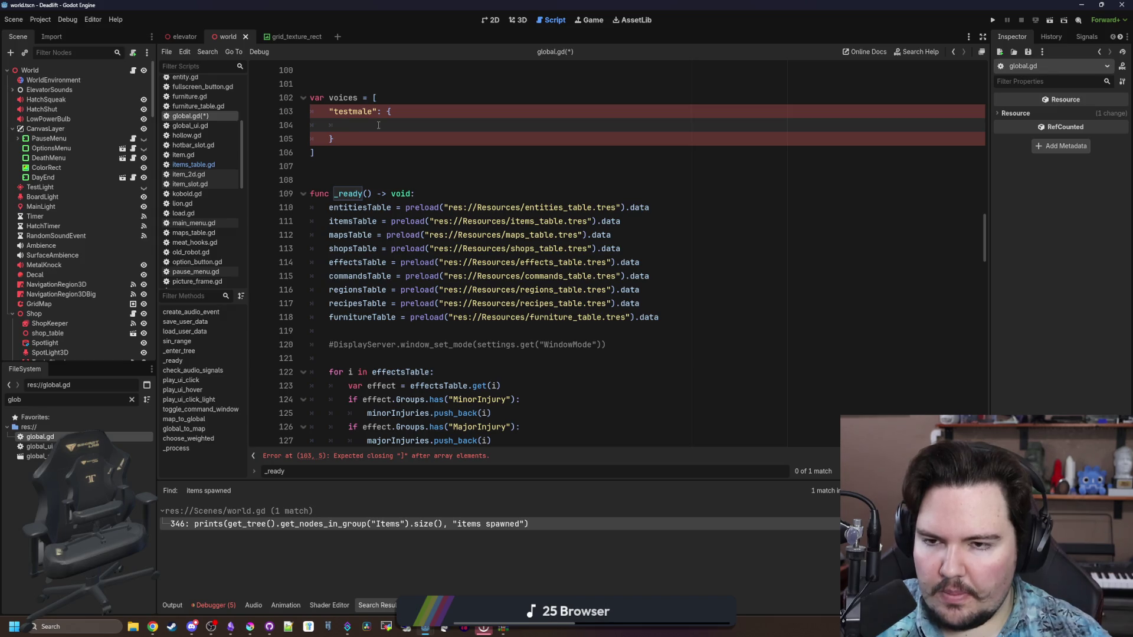
- Replace voices' square brackets with curly braces to clear the parse error
{"action": "left_click", "coordinate": [381, 112]}
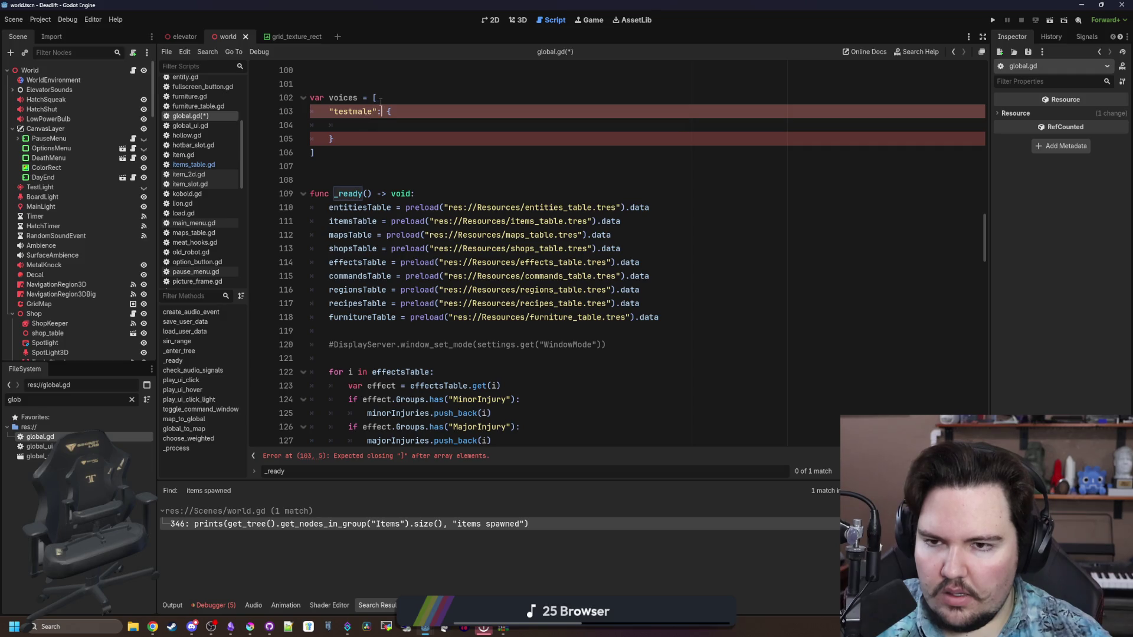
{"action": "left_click", "coordinate": [381, 102]}
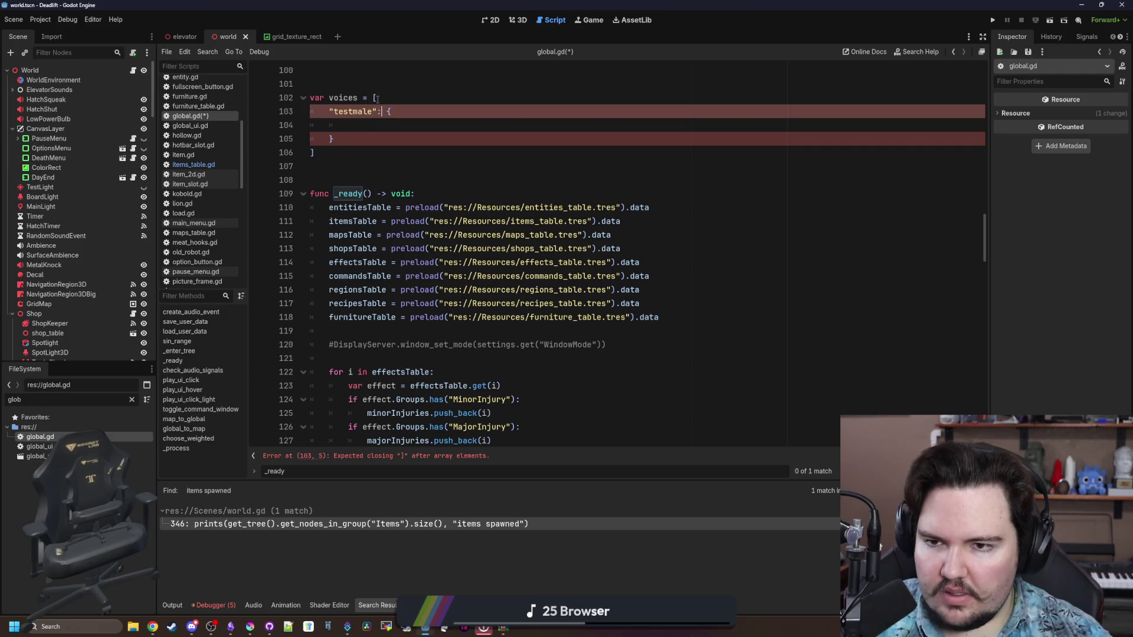
{"action": "key", "text": "BackSpace"}
{"action": "type", "text": "{"}
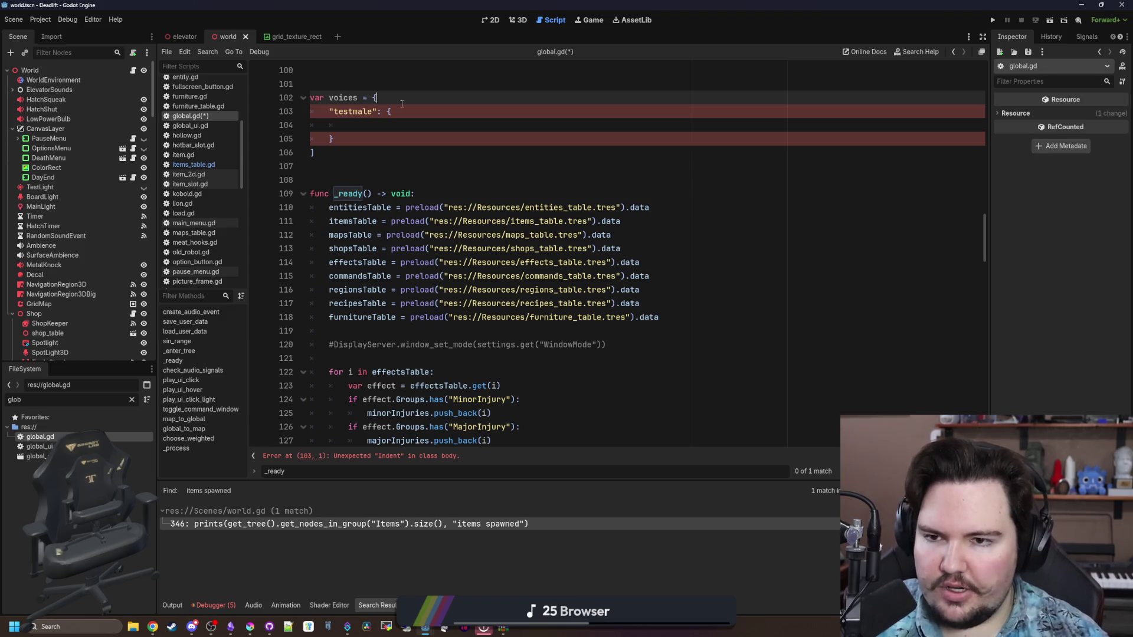
{"action": "key", "text": "Down"}
{"action": "key", "text": "Down"}
{"action": "key", "text": "Down"}
{"action": "key", "text": "BackSpace"}
{"action": "type", "text": "}"}
{"action": "key", "text": "Delete"}
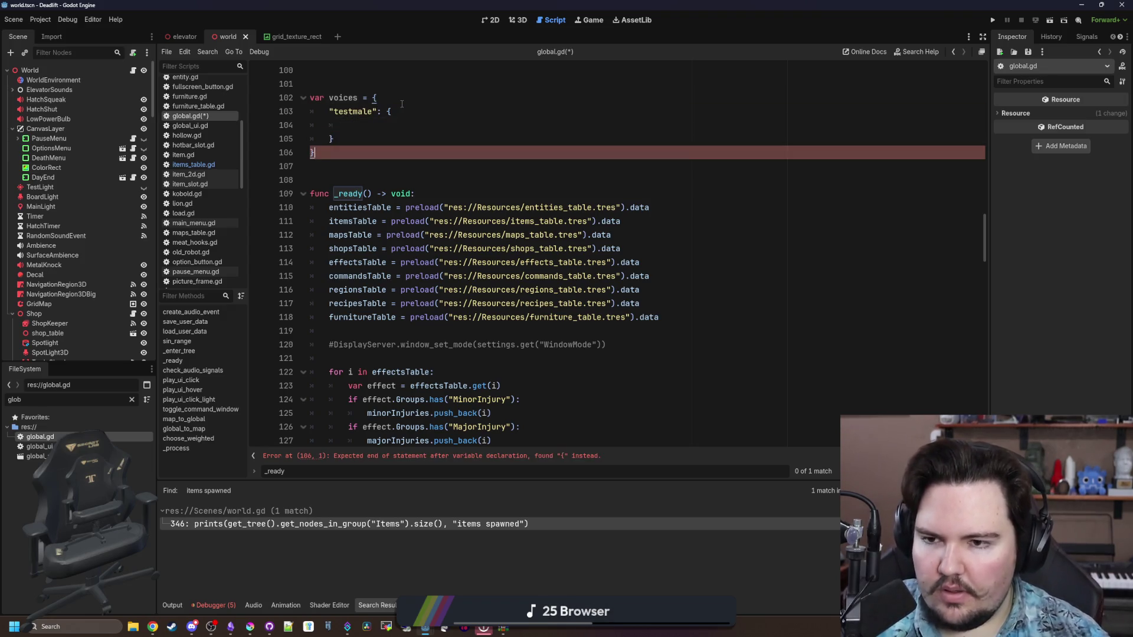
{"action": "scroll", "coordinate": [369, 286], "scroll_direction": "down", "scroll_amount": 1}
{"action": "left_click", "coordinate": [369, 286]}
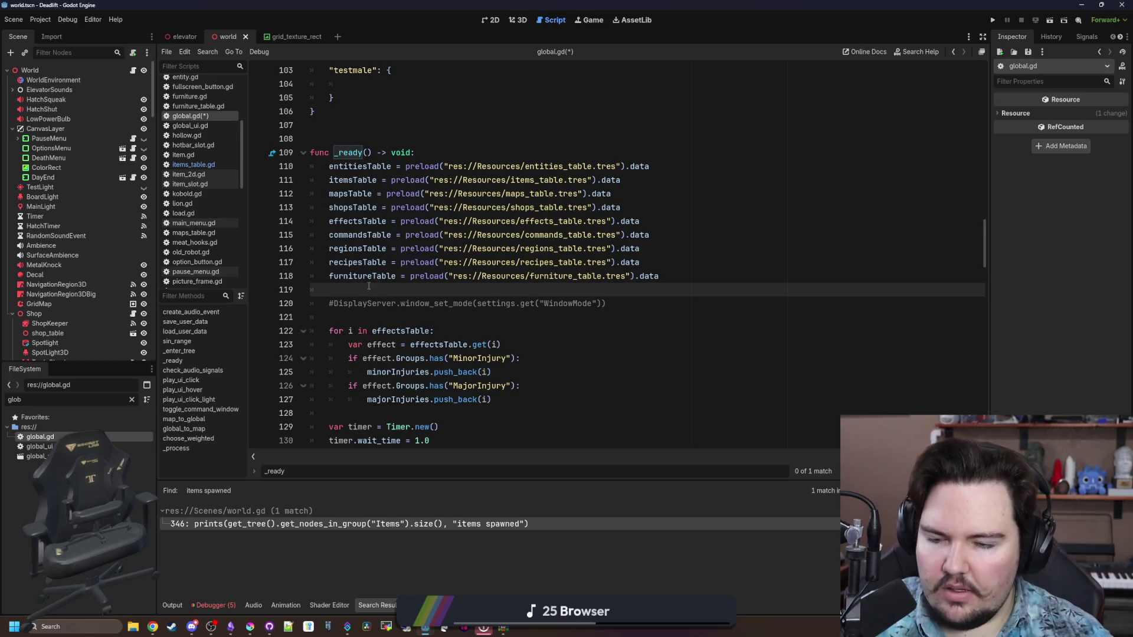
- In _ready, add a 'for voiceID in voices:' loop calling voices[voiceID].set()
{"action": "key", "text": "Return"}
{"action": "type", "text": "for i in voices:"}
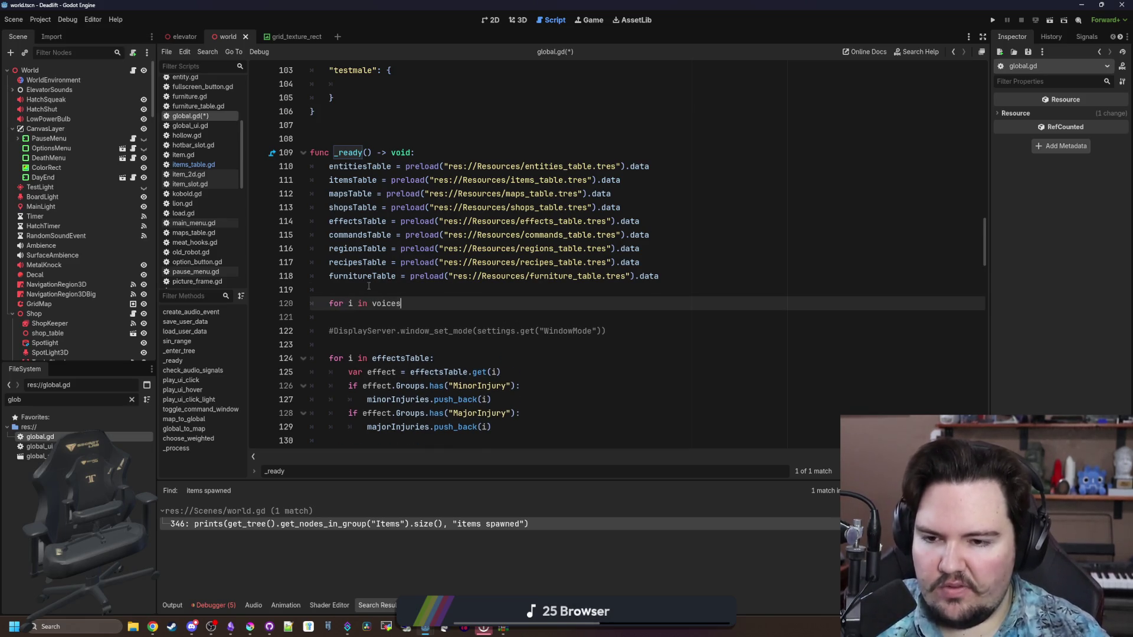
{"action": "key", "text": "Return"}
{"action": "key", "text": "Up"}
{"action": "key", "text": "Right"}
{"action": "key", "text": "Right"}
{"action": "key", "text": "Right"}
{"action": "key", "text": "Delete"}
{"action": "type", "text": "voiceID"}
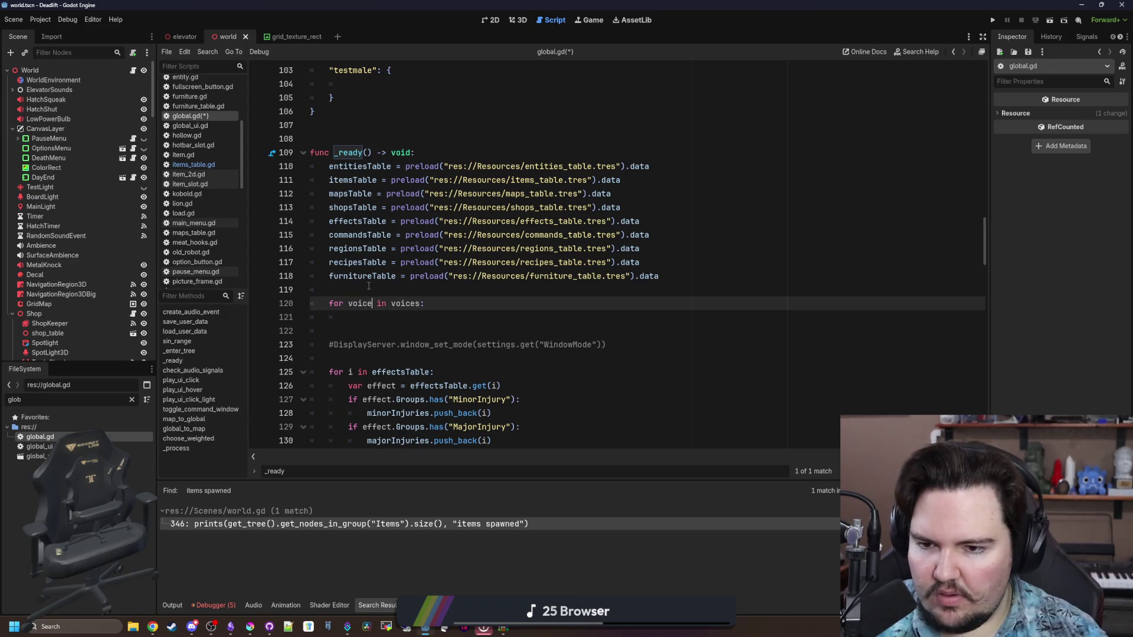
{"action": "key", "text": "Down"}
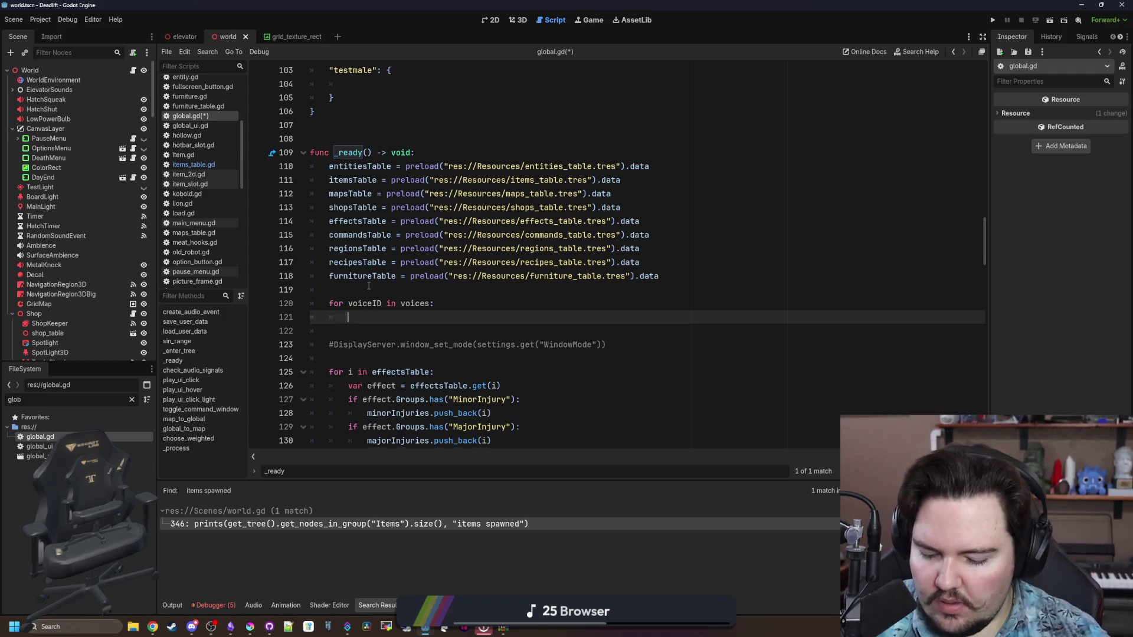
{"action": "type", "text": "print"}
{"action": "key", "text": "BackSpace"}
{"action": "key", "text": "BackSpace"}
{"action": "key", "text": "BackSpace"}
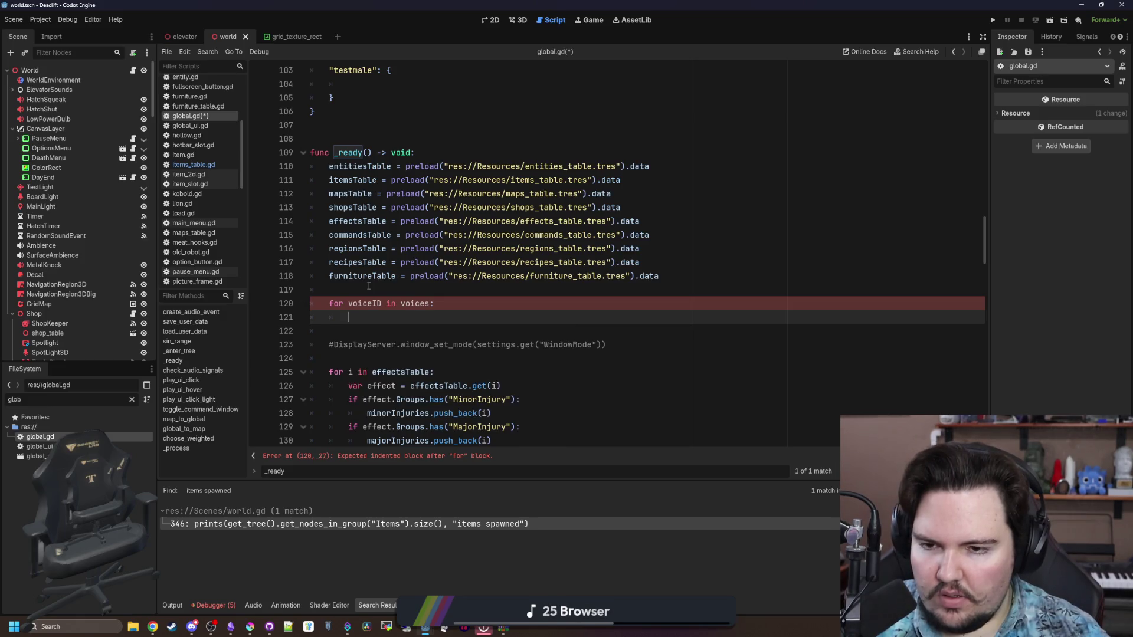
{"action": "scroll", "coordinate": [369, 286], "scroll_direction": "up", "scroll_amount": 1}
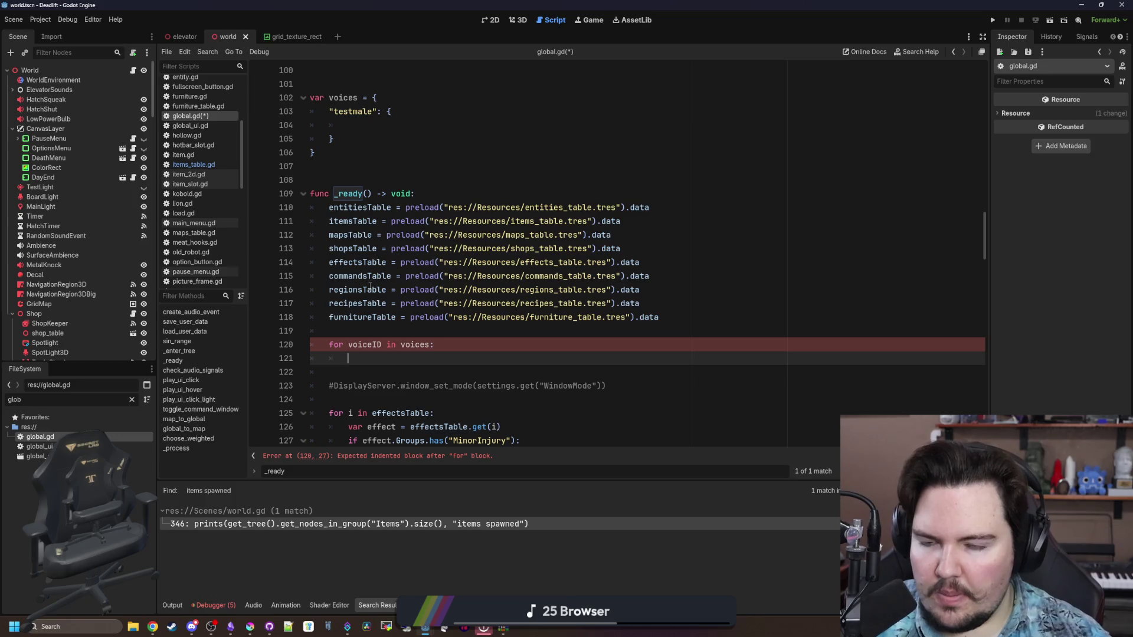
{"action": "type", "text": "voices[voiceID"}
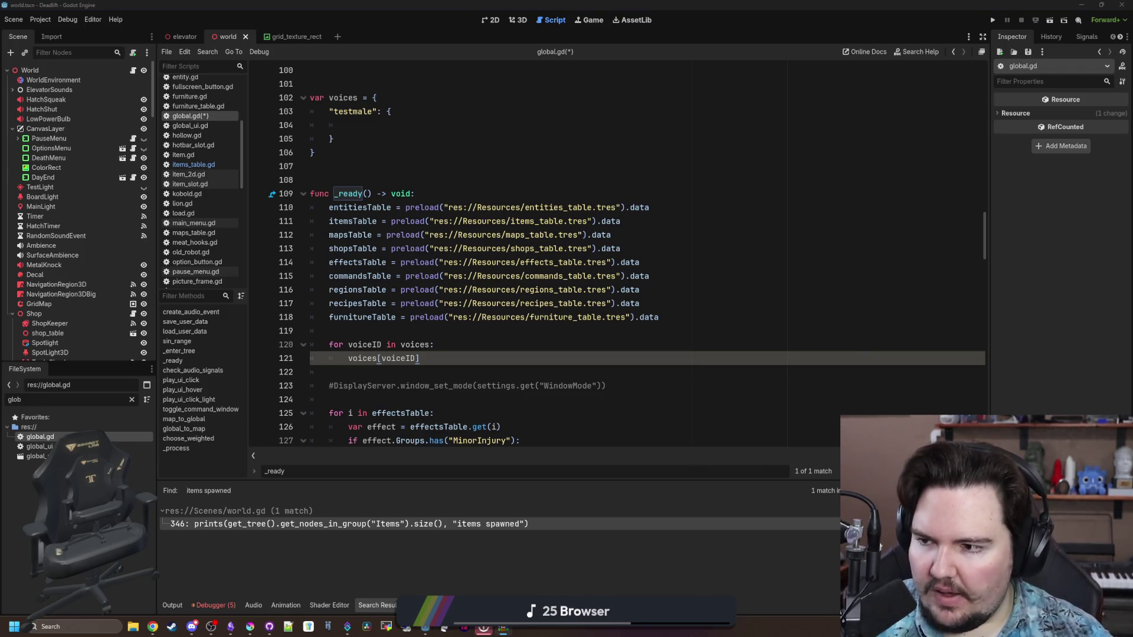
{"action": "type", "text": ".set()"}
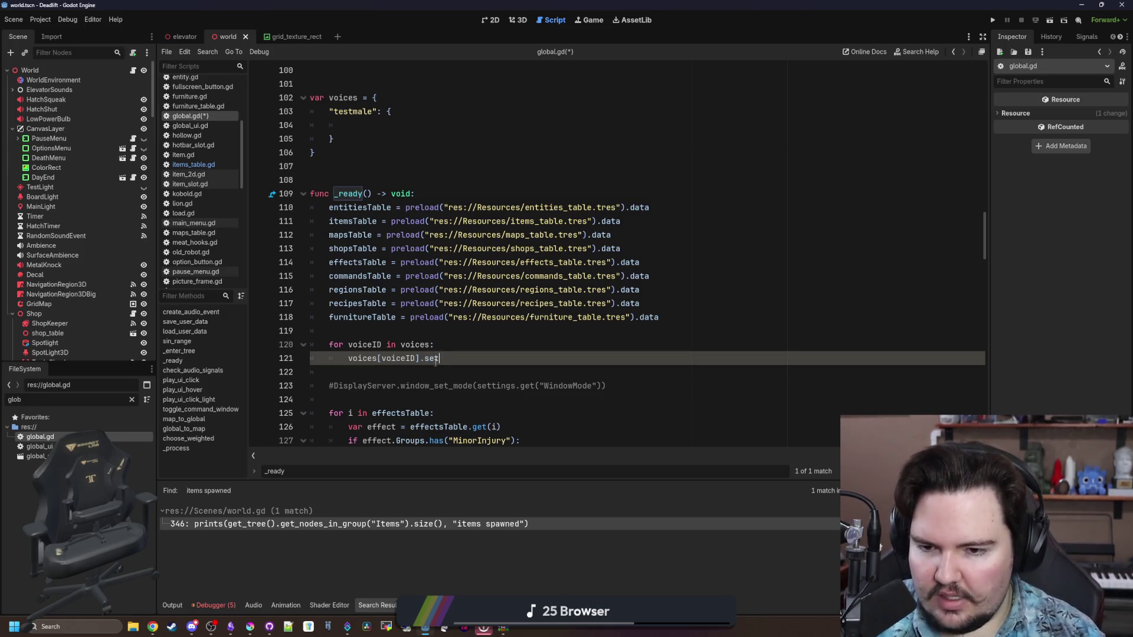
{"action": "key", "text": "Up"}
{"action": "key", "text": "Return"}
{"action": "key", "text": "Return"}
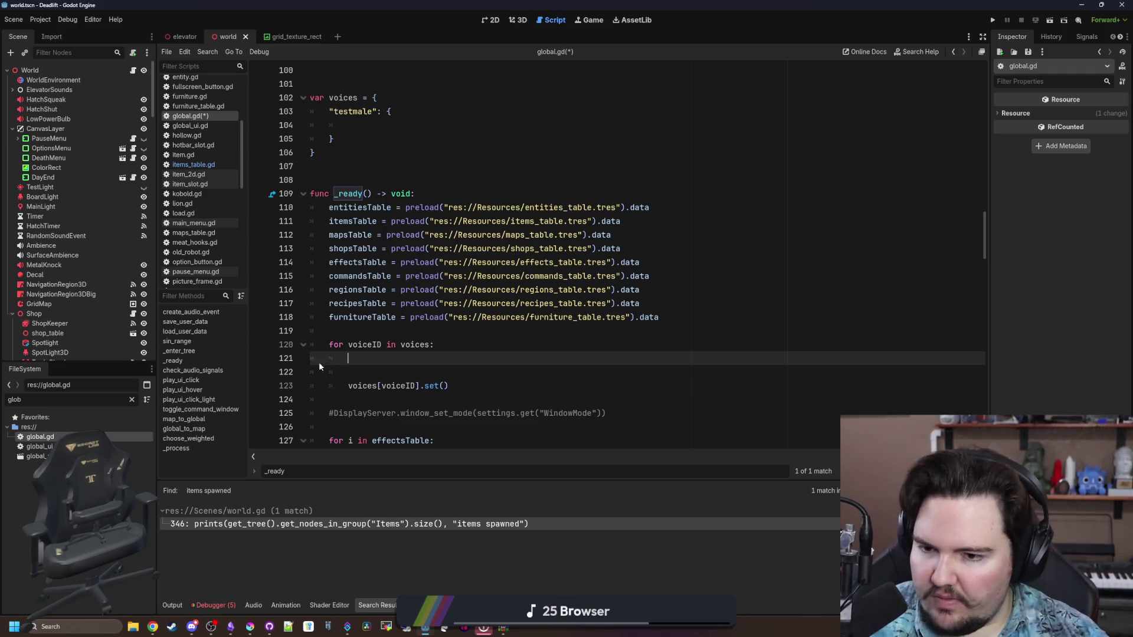
- Above that loop, add var chars = [] and a for i in range(26) loop starting a char( call
{"action": "left_click", "coordinate": [380, 328]}
{"action": "key", "text": "Return"}
{"action": "type", "text": "var "}
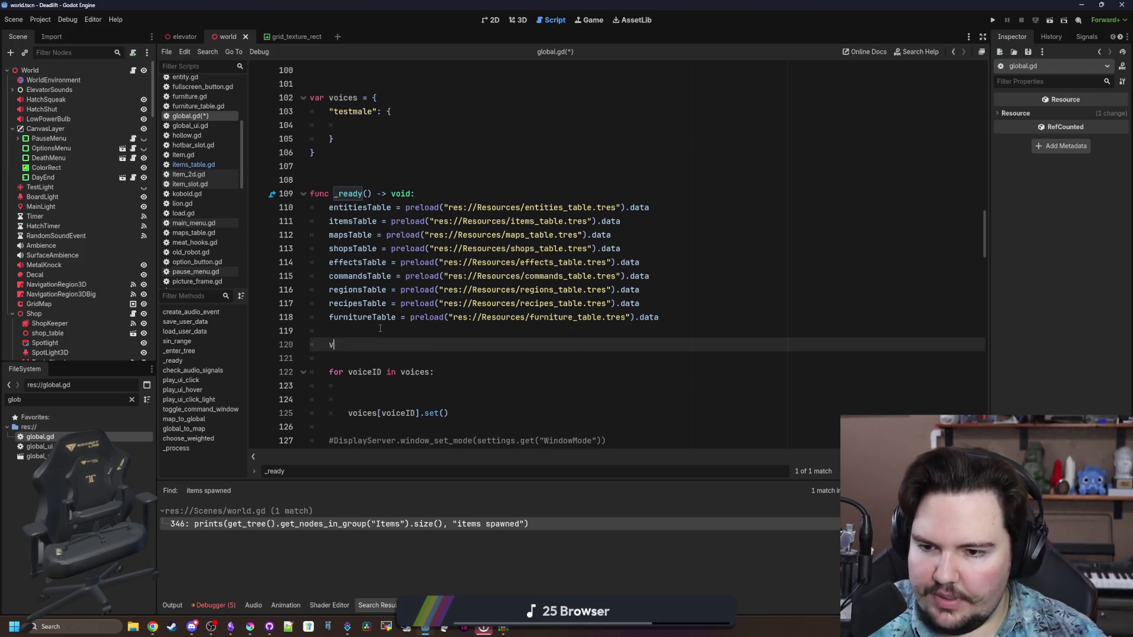
{"action": "type", "text": "chars = []"}
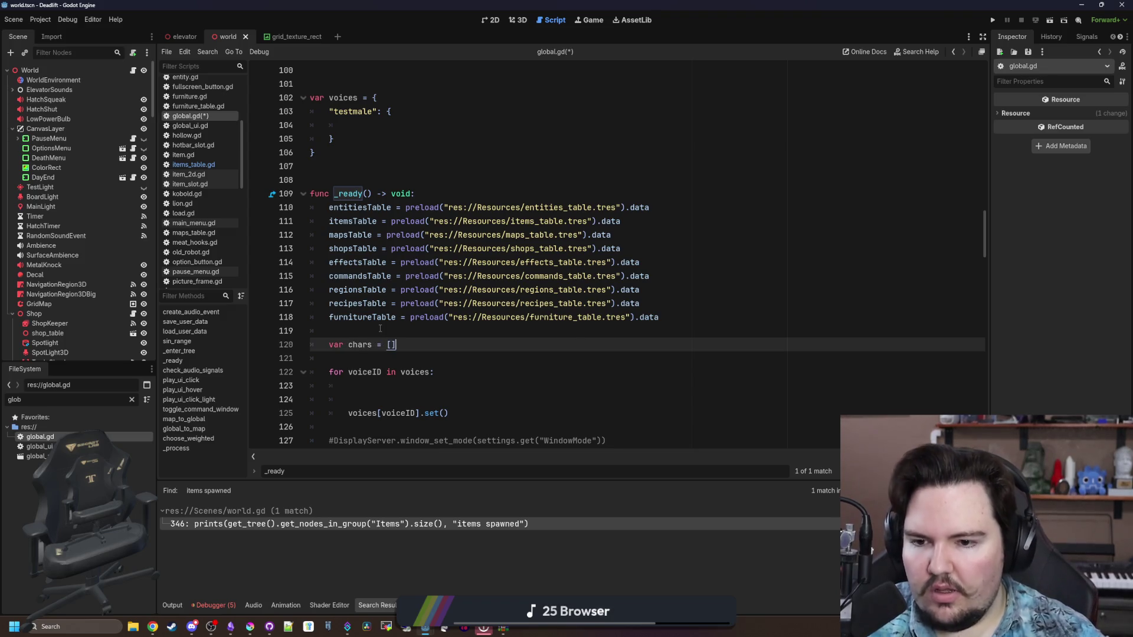
{"action": "key", "text": "ctrl+shift+Return"}
{"action": "key", "text": "ctrl+shift+Return"}
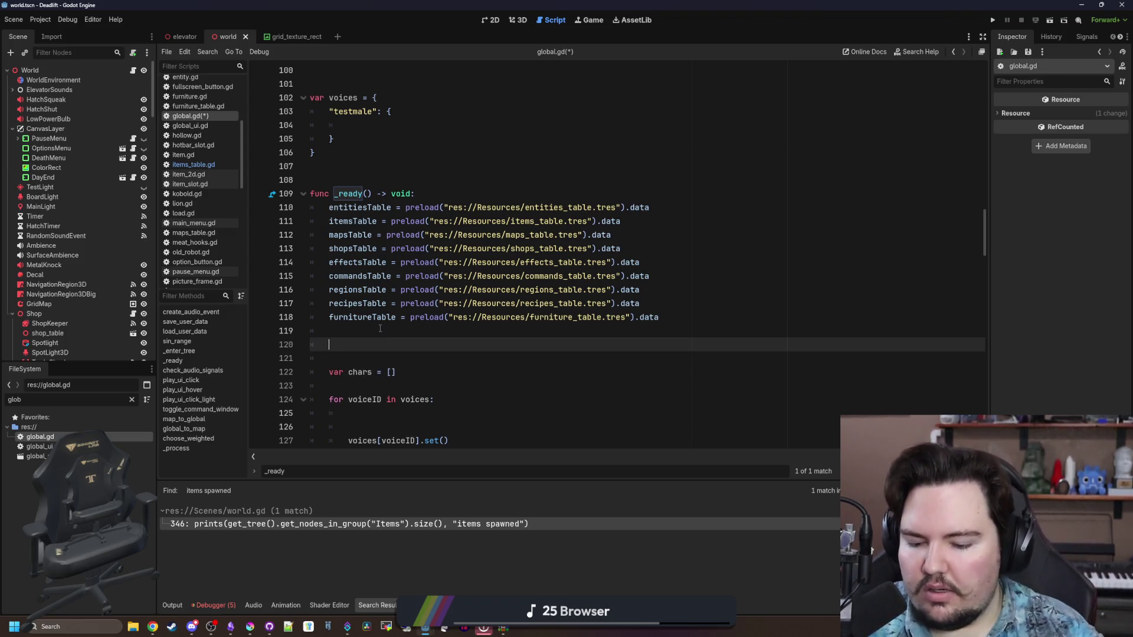
{"action": "type", "text": "for i in "}
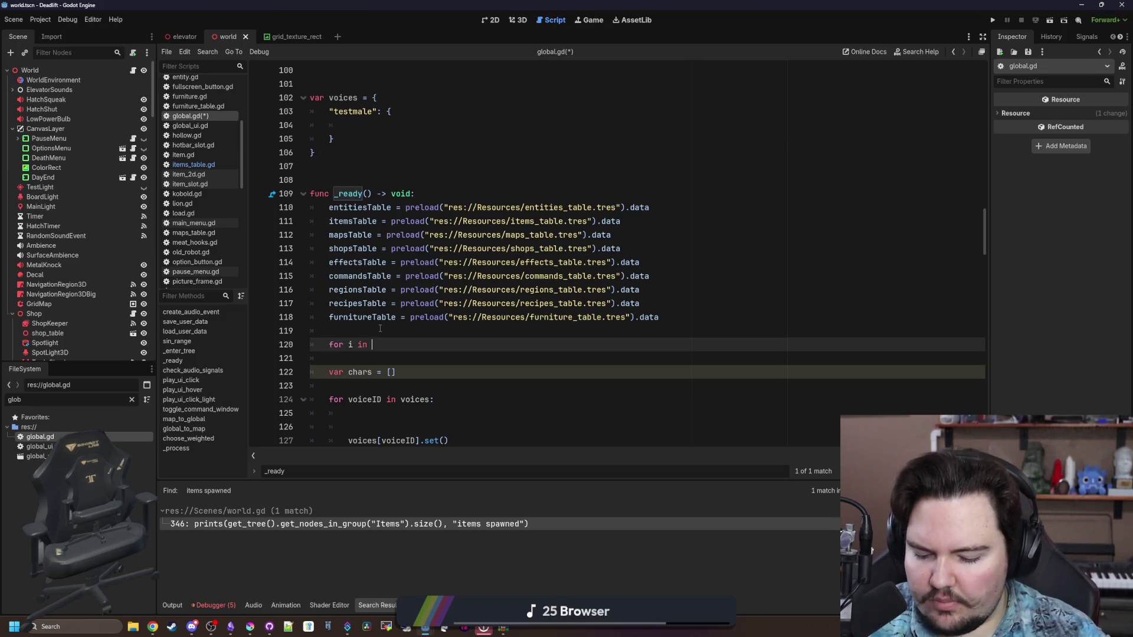
{"action": "type", "text": "range(26"}
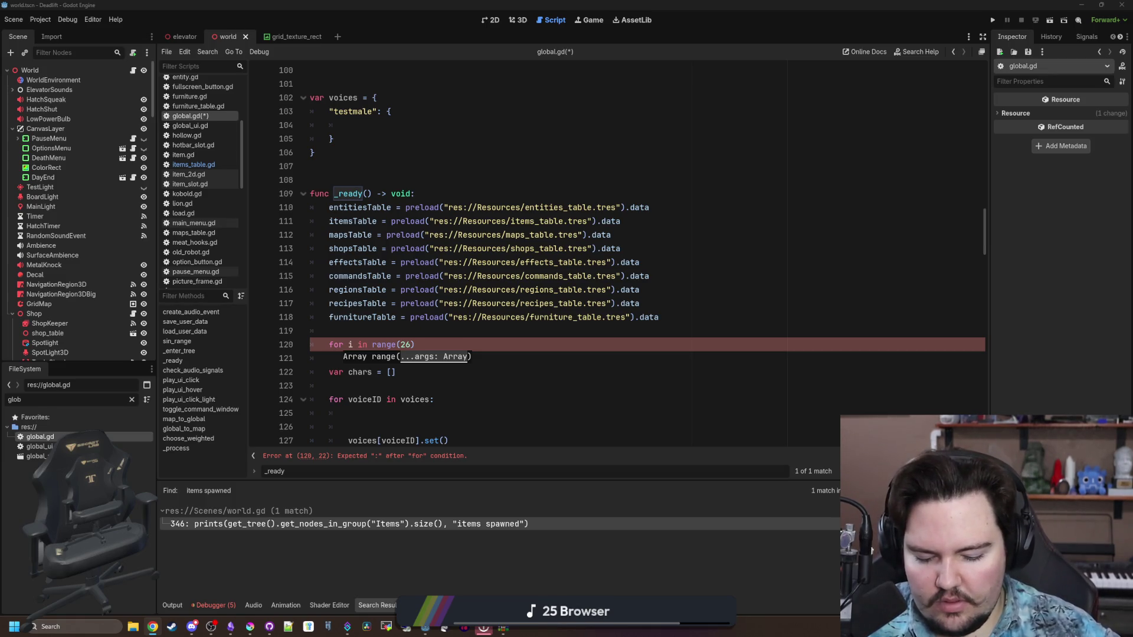
{"action": "type", "text": "):"}
{"action": "key", "text": "Return"}
{"action": "type", "text": "char"}
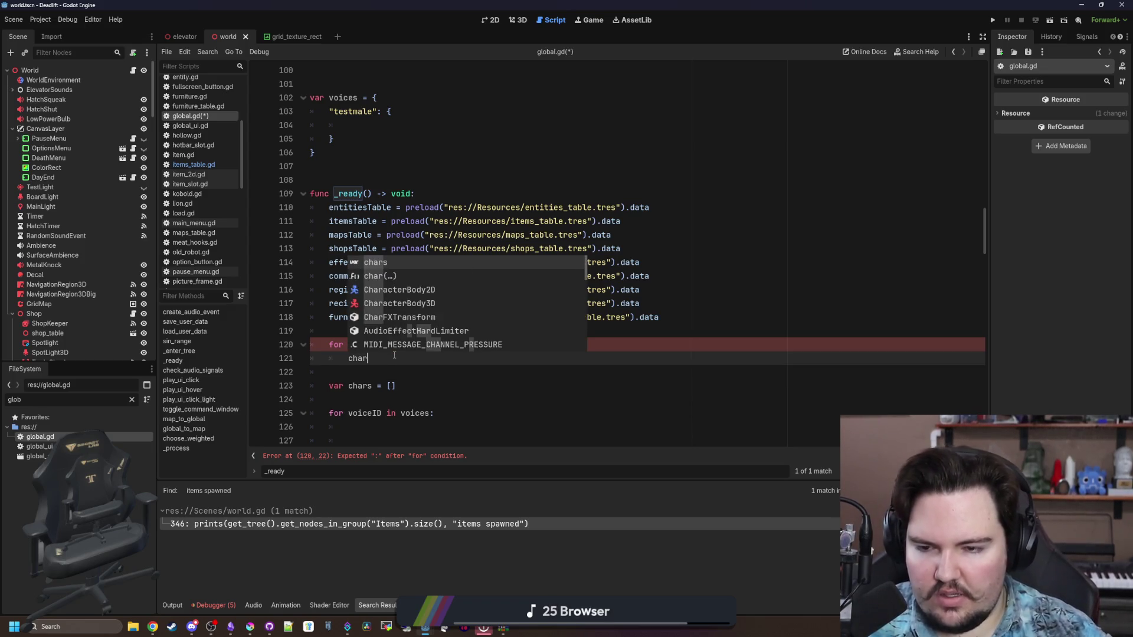
{"action": "type", "text": "("}
{"action": "left_click", "coordinate": [358, 359], "text": "ctrl"}
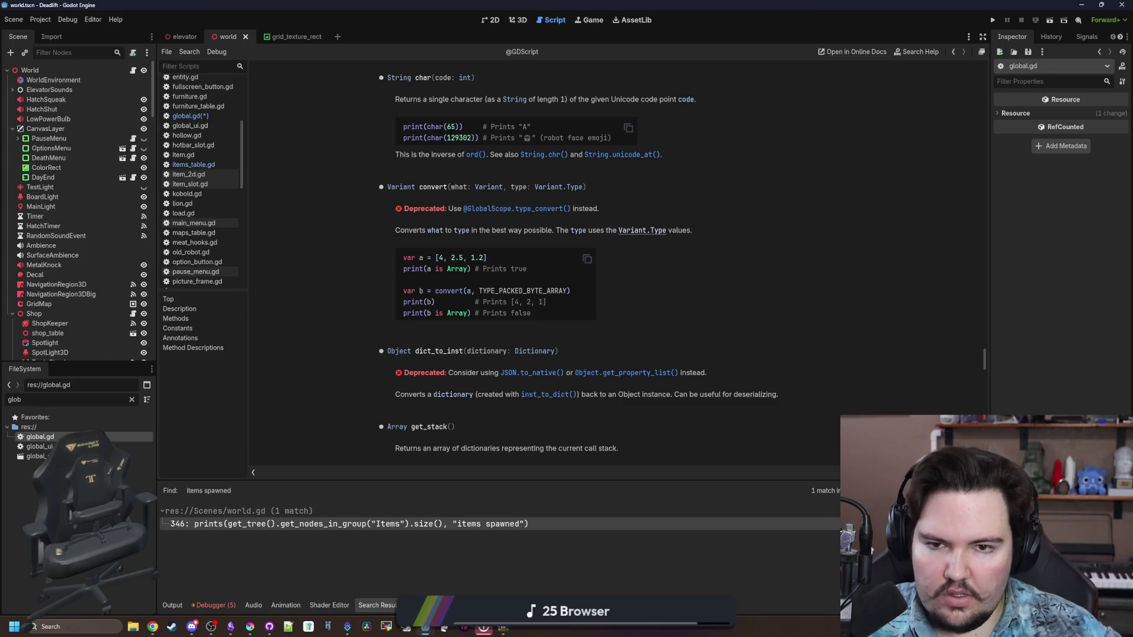
- Compare the char(code) help page with the browser's Wikipedia 'List of Unicode characters' article
{"action": "key", "text": "alt+Tab"}
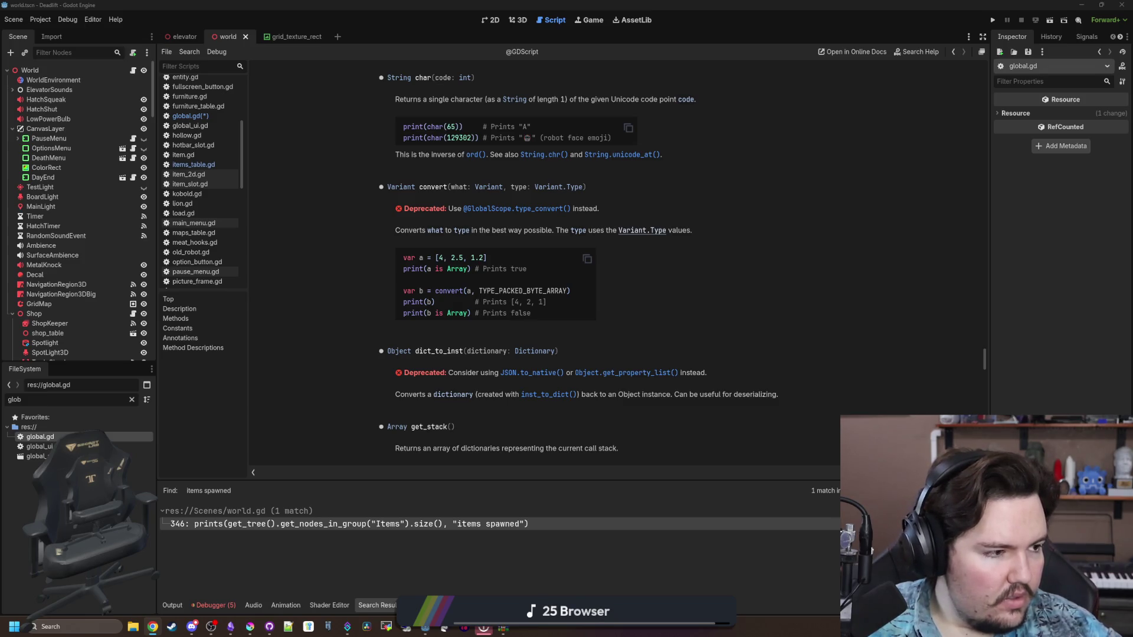
{"action": "left_click", "coordinate": [504, 150]}
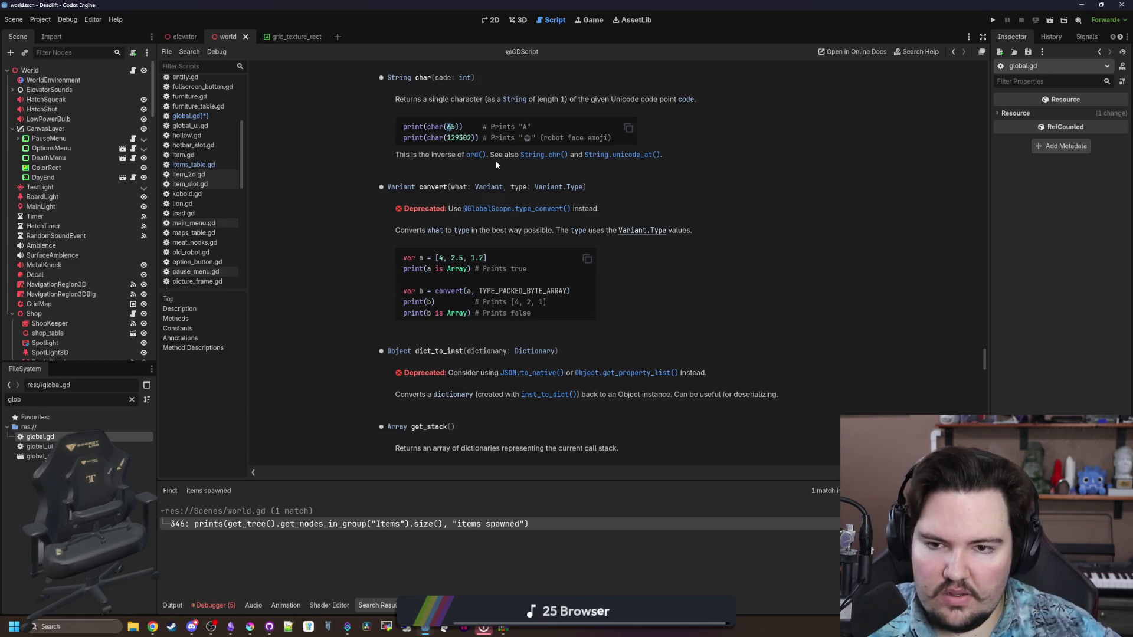
{"action": "scroll", "coordinate": [477, 267], "scroll_direction": "up", "scroll_amount": 3}
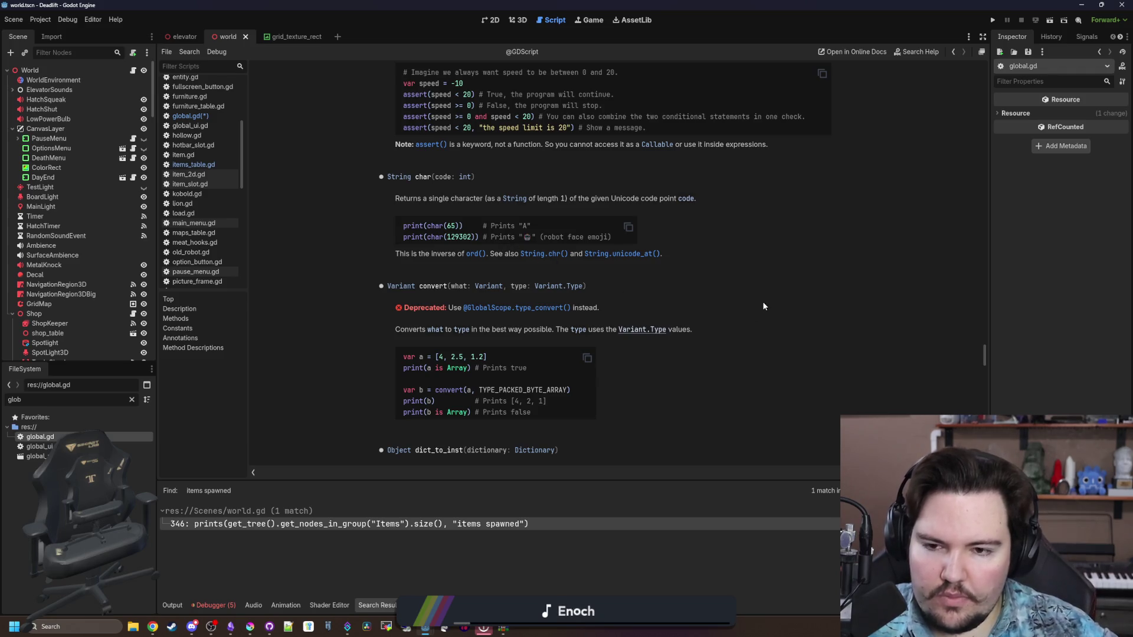
{"action": "left_click", "coordinate": [152, 626]}
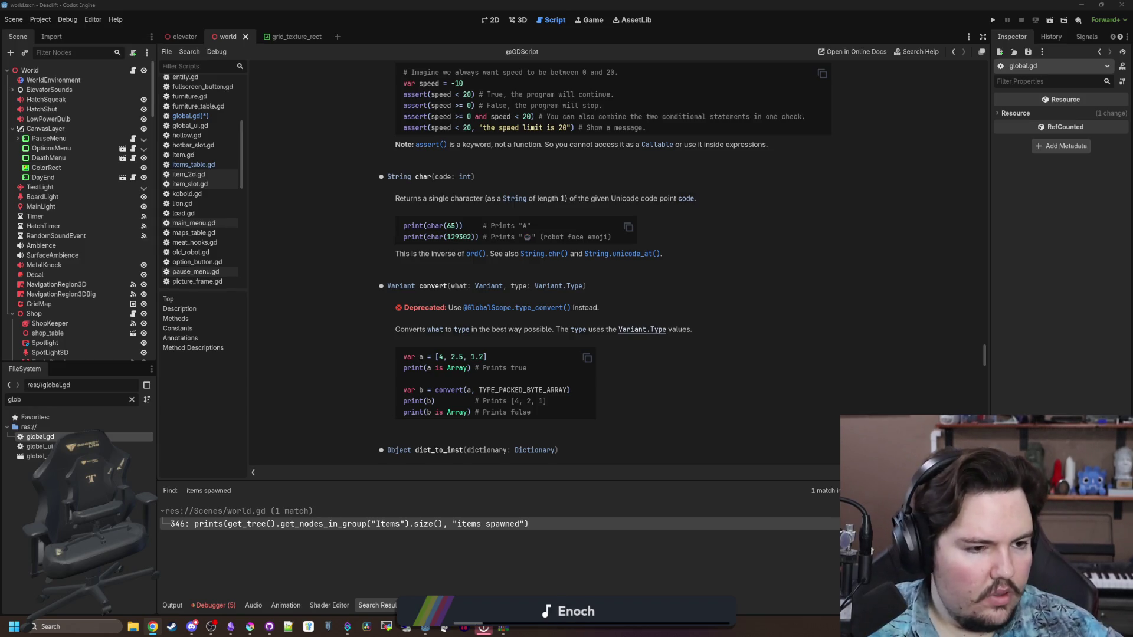
{"action": "key", "text": "alt+Tab"}
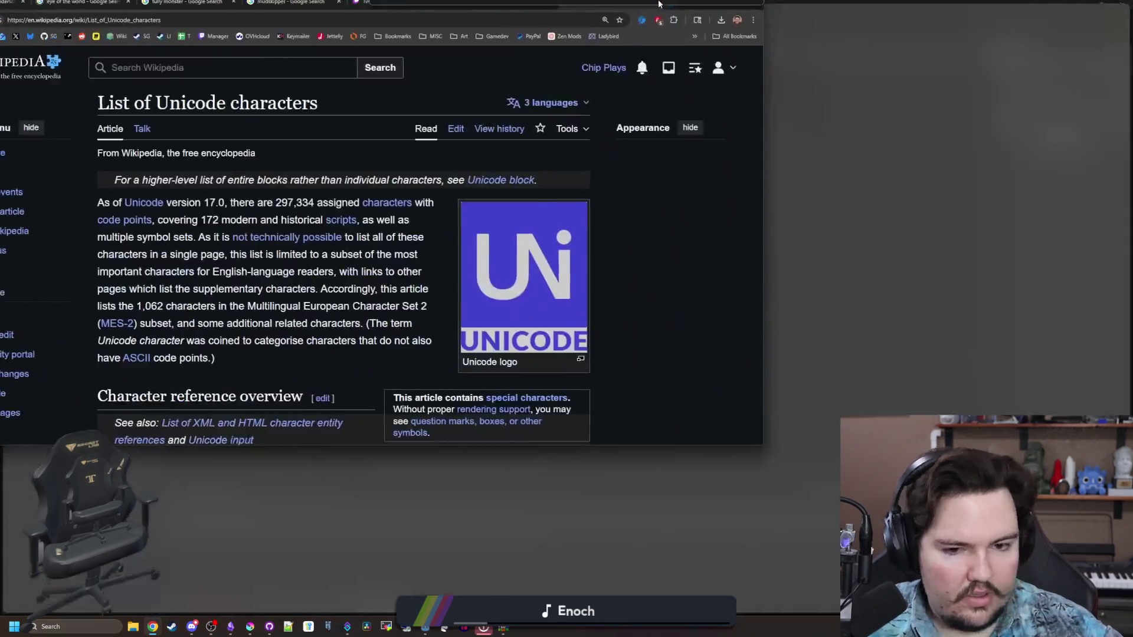
- Scroll Wikipedia's Unicode list to the Latin capitals (A = 65), then return to Godot
{"action": "scroll", "coordinate": [423, 260], "scroll_direction": "down", "scroll_amount": 15}
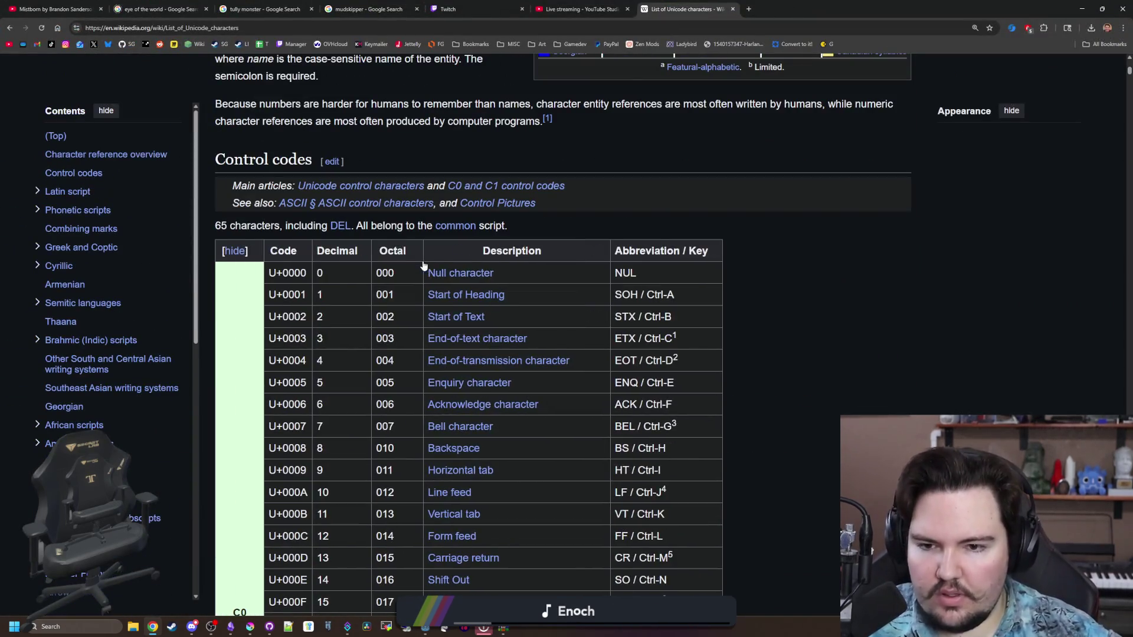
{"action": "scroll", "coordinate": [423, 260], "scroll_direction": "down", "scroll_amount": 20}
{"action": "scroll", "coordinate": [422, 260], "scroll_direction": "down", "scroll_amount": 8}
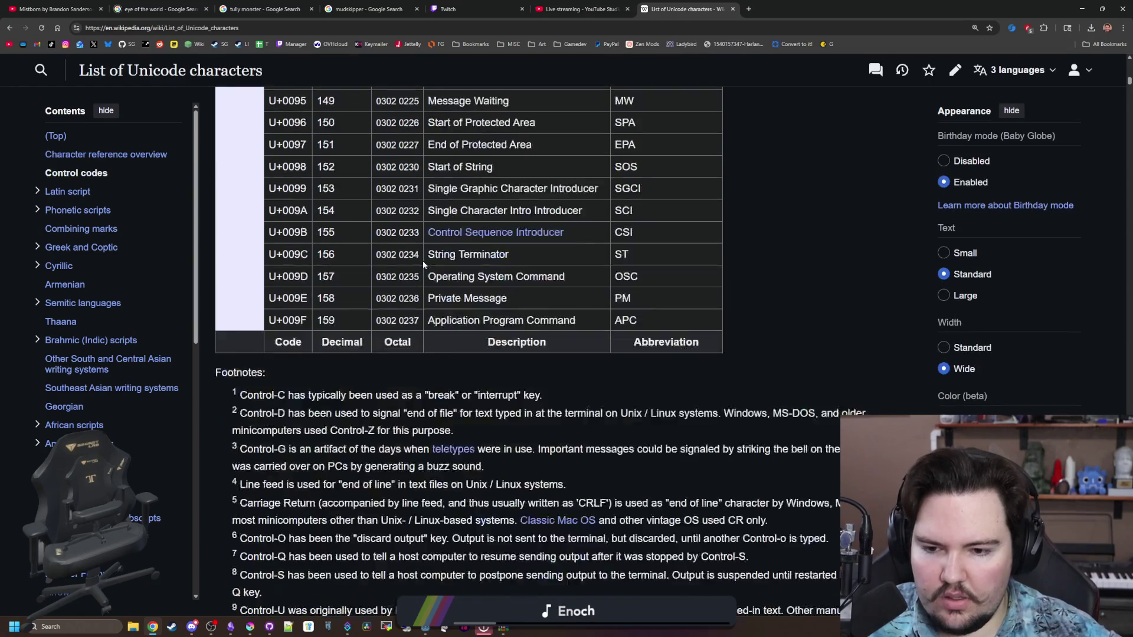
{"action": "scroll", "coordinate": [392, 360], "scroll_direction": "up", "scroll_amount": 14}
{"action": "scroll", "coordinate": [392, 360], "scroll_direction": "down", "scroll_amount": 20}
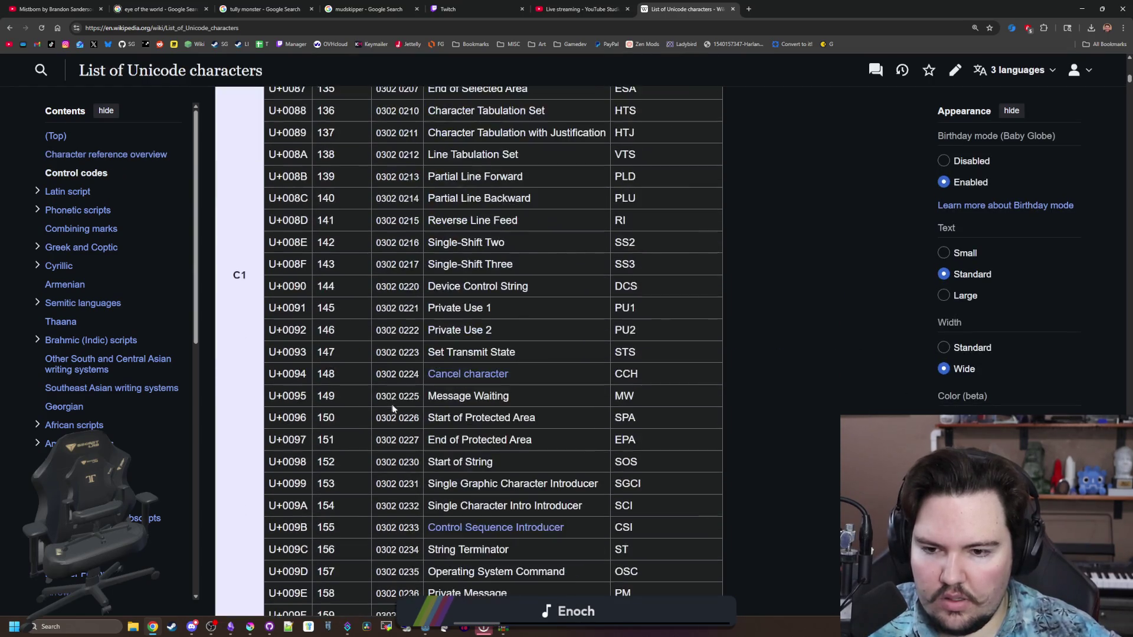
{"action": "scroll", "coordinate": [397, 416], "scroll_direction": "down", "scroll_amount": 20}
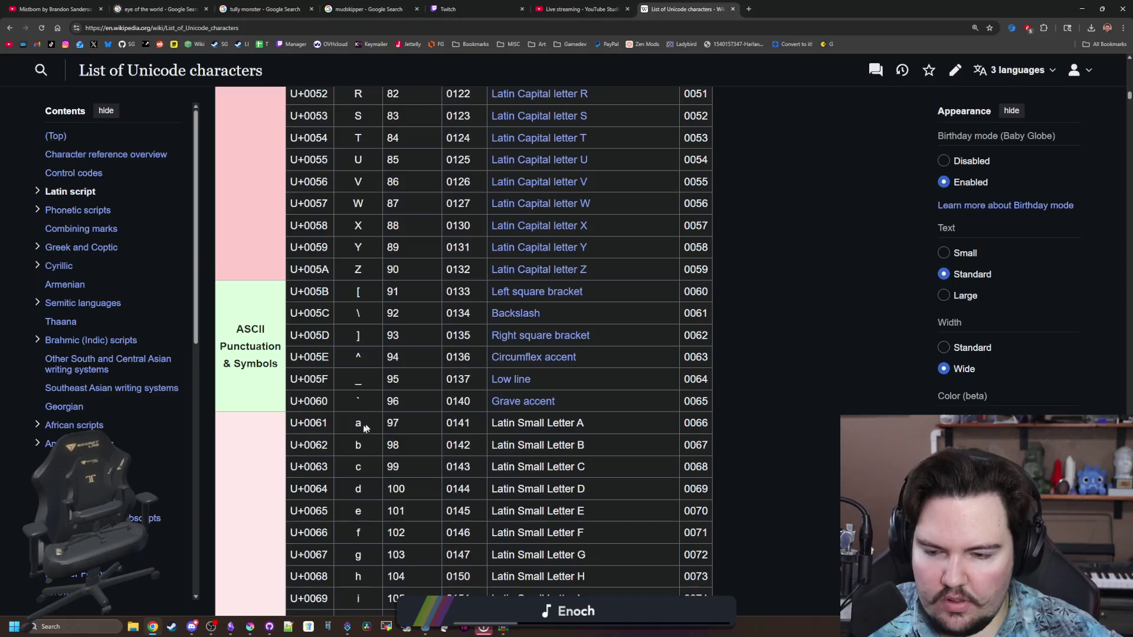
{"action": "scroll", "coordinate": [359, 429], "scroll_direction": "up", "scroll_amount": 8}
{"action": "scroll", "coordinate": [359, 433], "scroll_direction": "up", "scroll_amount": 2}
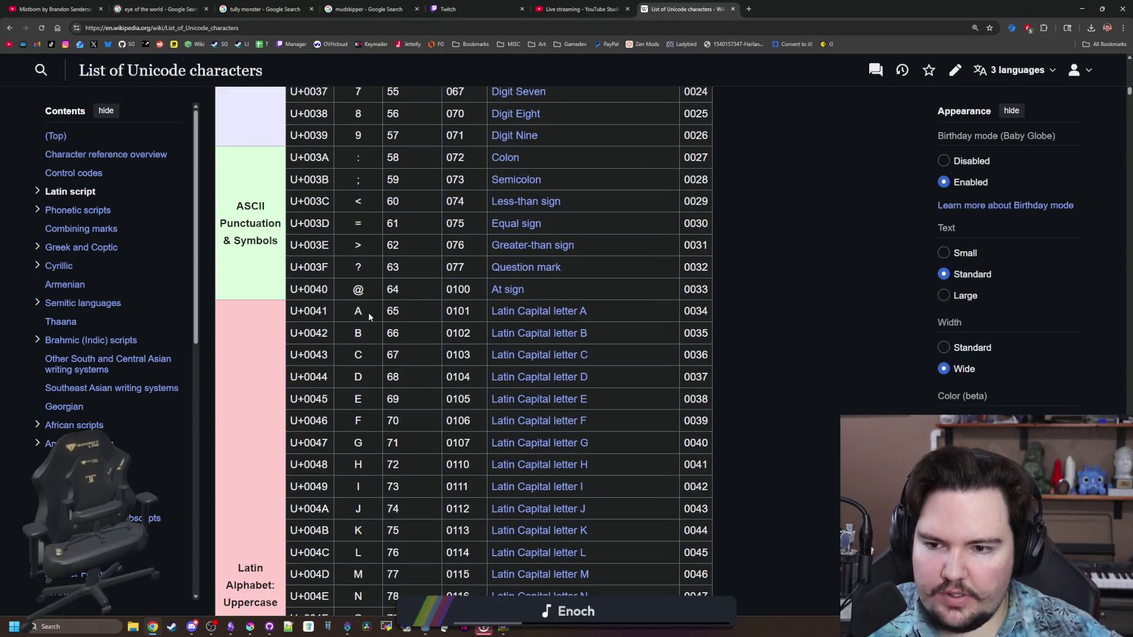
{"action": "key", "text": "alt+Tab"}
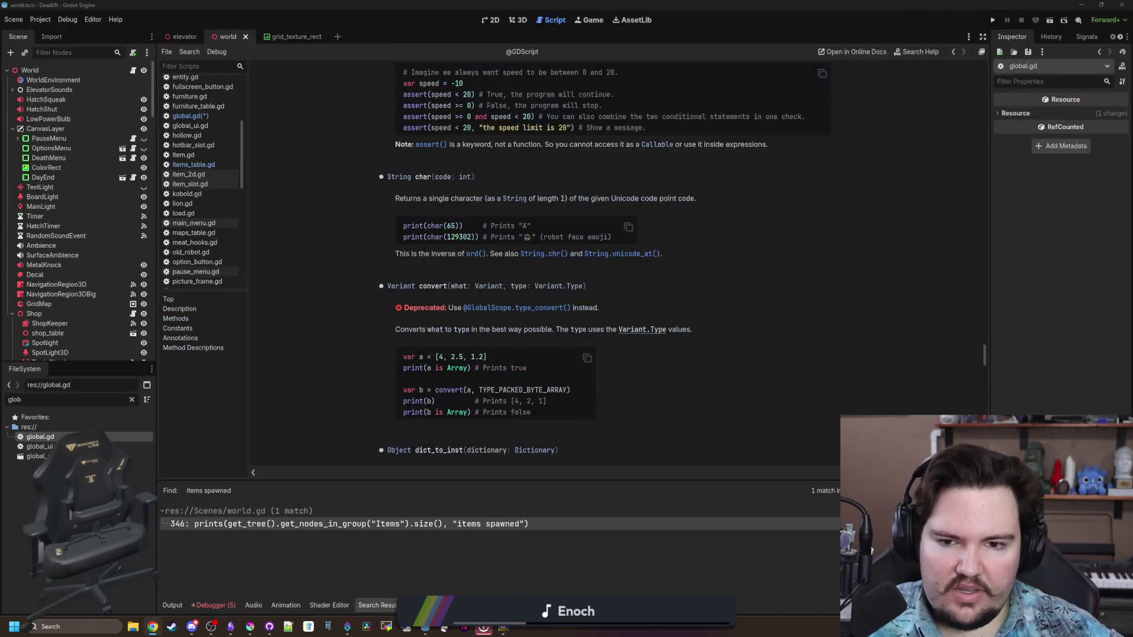
- Change the loop to range(65, 90, 1) with a char(i) body and delete the leftover char() line
{"action": "left_click", "coordinate": [190, 116]}
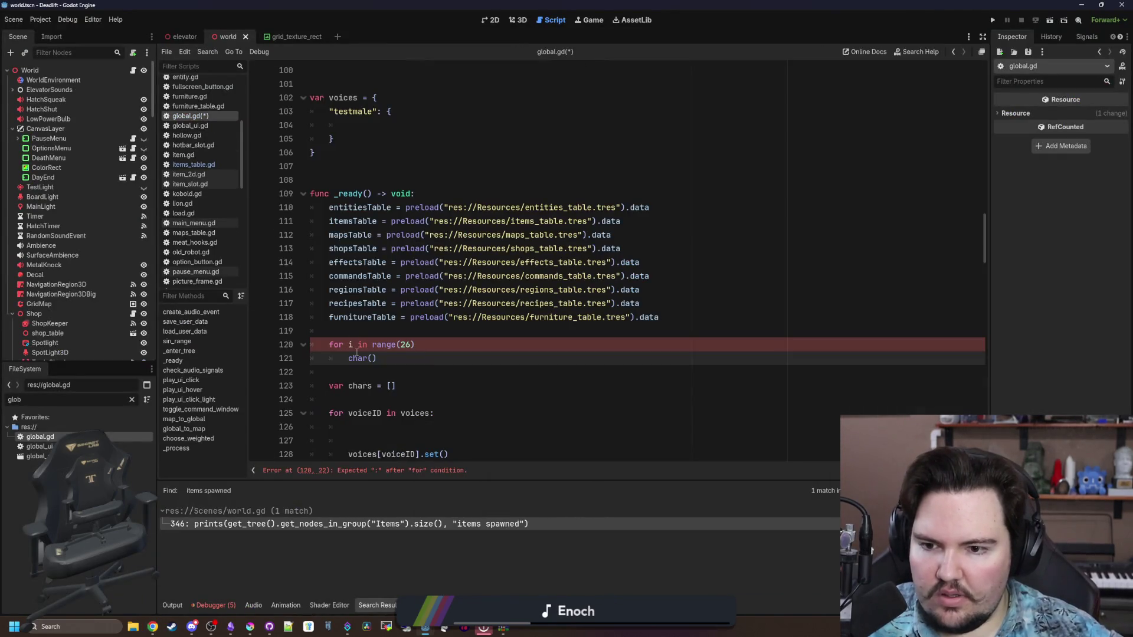
{"action": "left_click", "coordinate": [397, 344]}
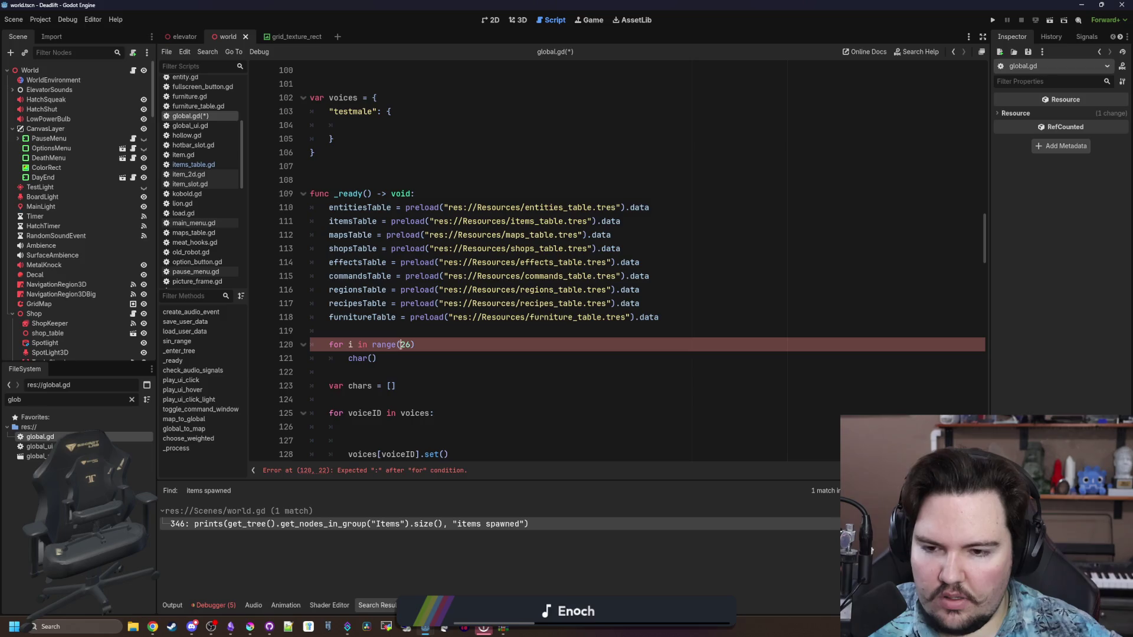
{"action": "key", "text": "Delete"}
{"action": "key", "text": "Delete"}
{"action": "key", "text": "Delete"}
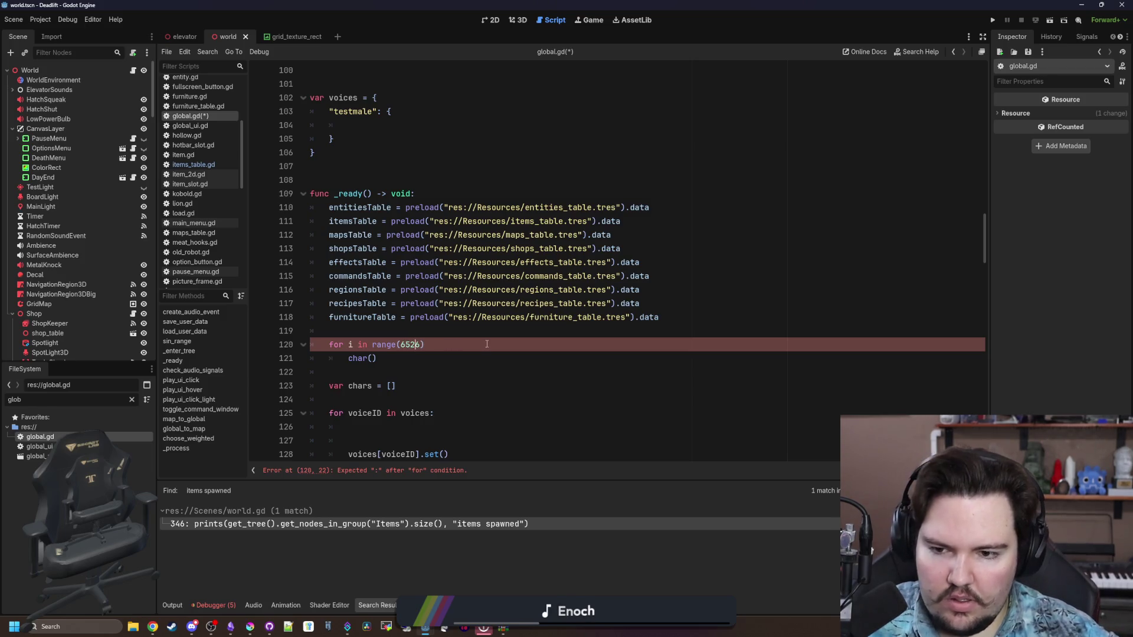
{"action": "type", "text": "(65,"}
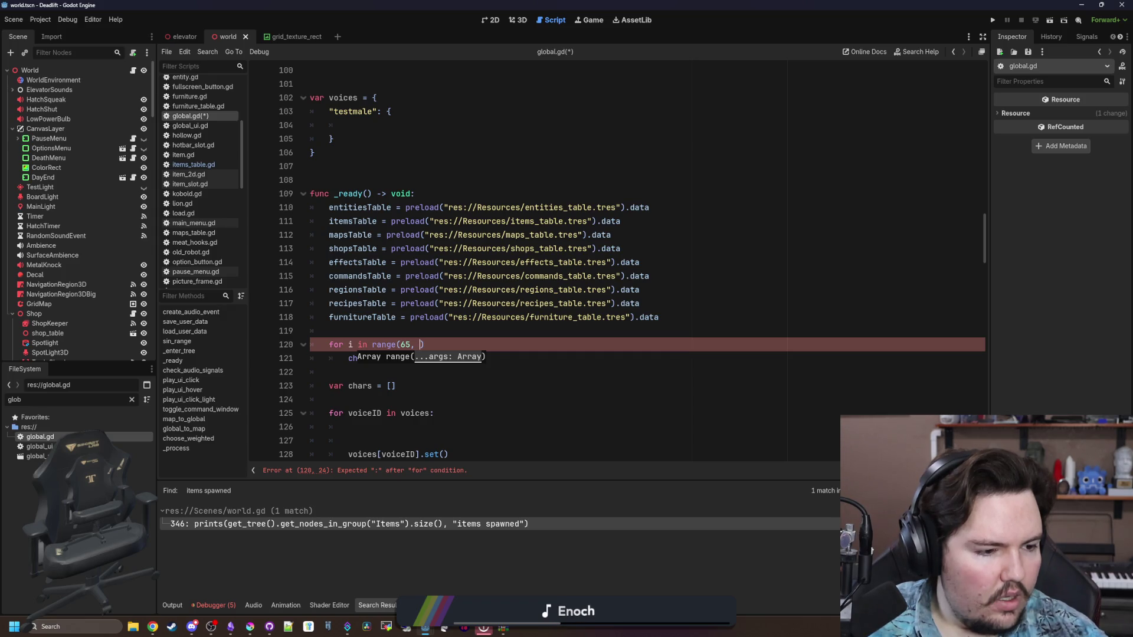
{"action": "type", "text": "90, 1):"}
{"action": "key", "text": "Return"}
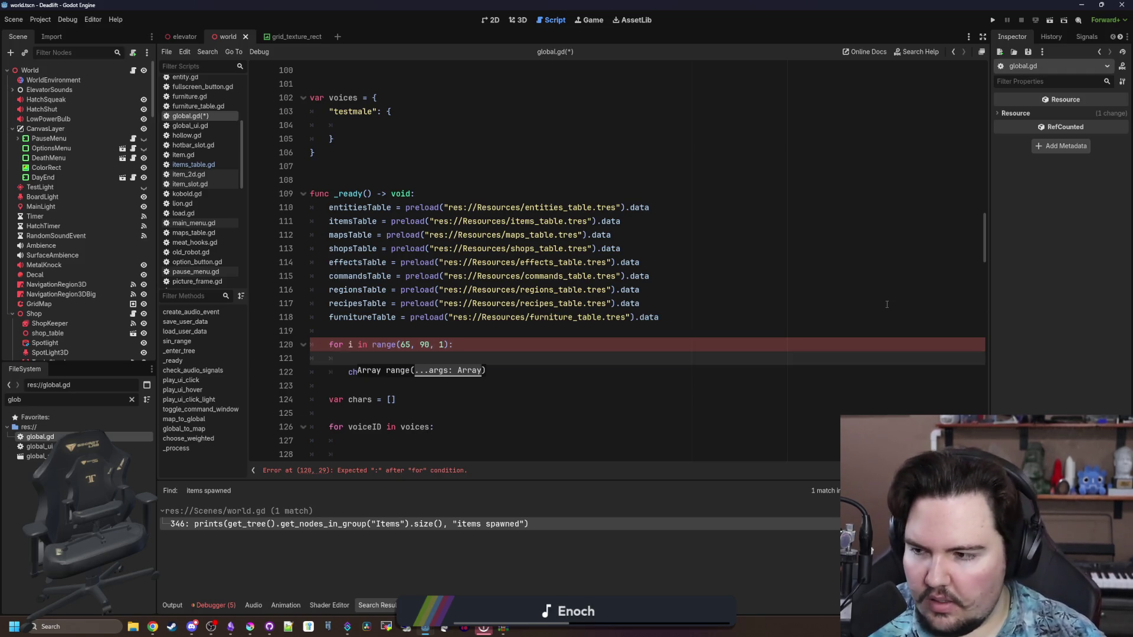
{"action": "left_click", "coordinate": [419, 364]}
{"action": "type", "text": "har(i"}
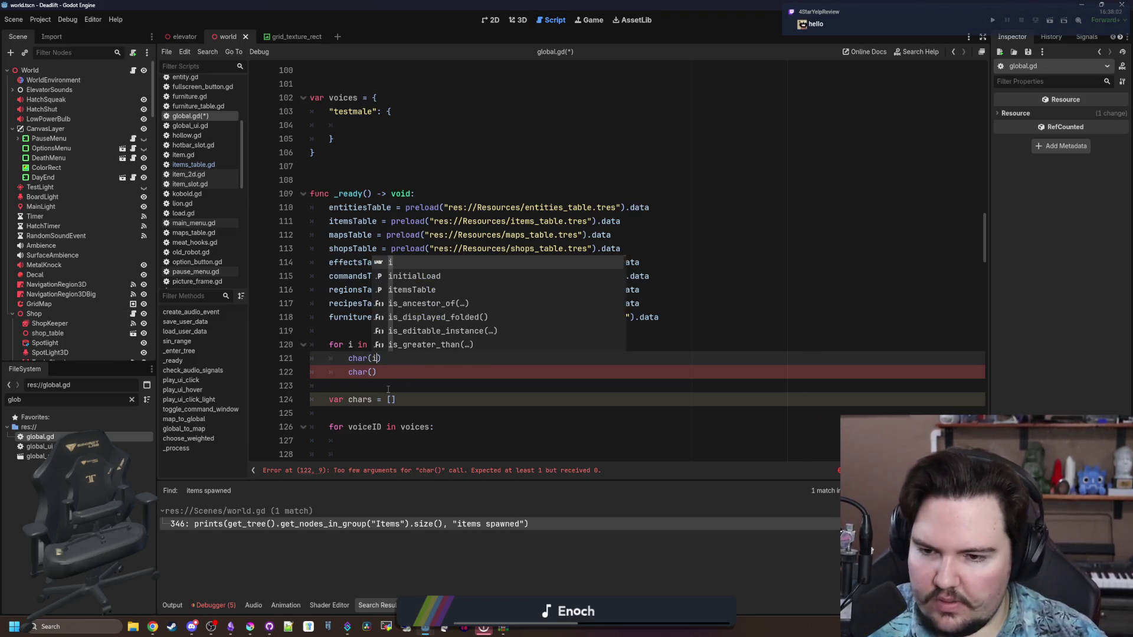
{"action": "left_click", "coordinate": [387, 377]}
{"action": "left_click_drag", "start_coordinate": [400, 370], "coordinate": [322, 373]}
{"action": "key", "text": "BackSpace"}
{"action": "key", "text": "BackSpace"}
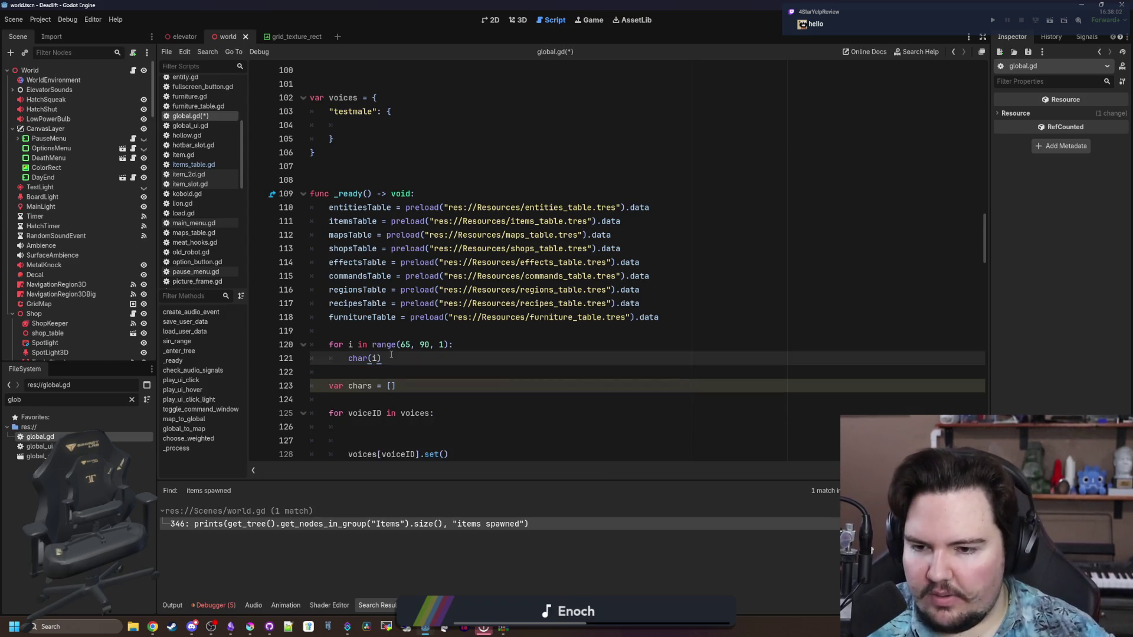
- Wrap the loop body as chars.push_back(char(i))
{"action": "scroll", "coordinate": [323, 373], "scroll_direction": "down", "scroll_amount": 1}
{"action": "left_click_drag", "start_coordinate": [397, 345], "coordinate": [323, 351]}
{"action": "key", "text": "BackSpace"}
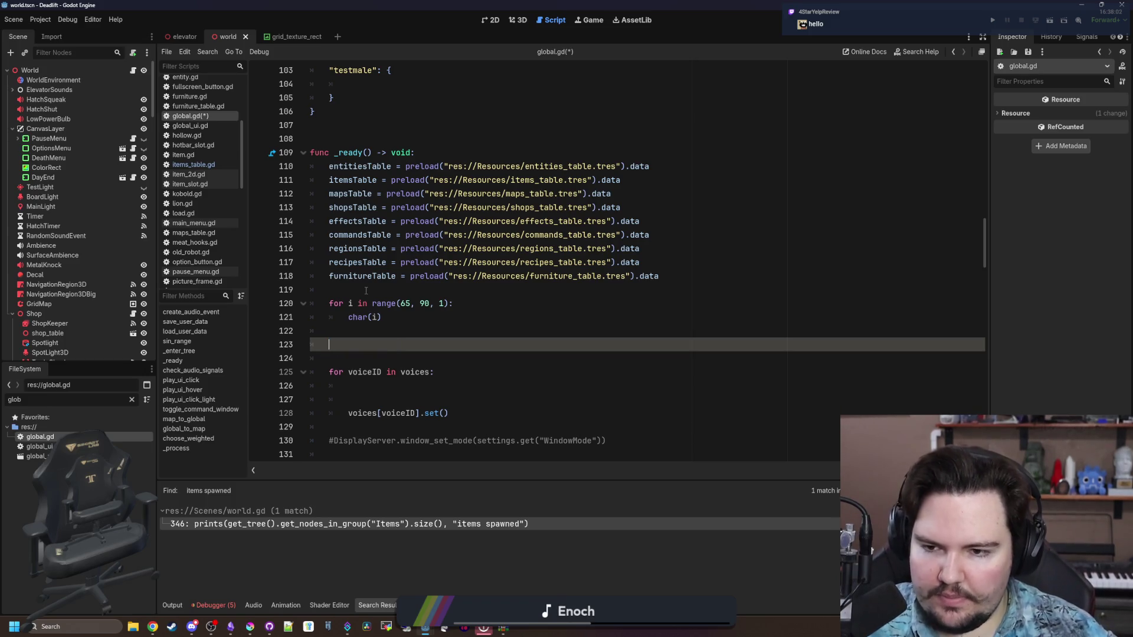
{"action": "key", "text": "ctrl+z"}
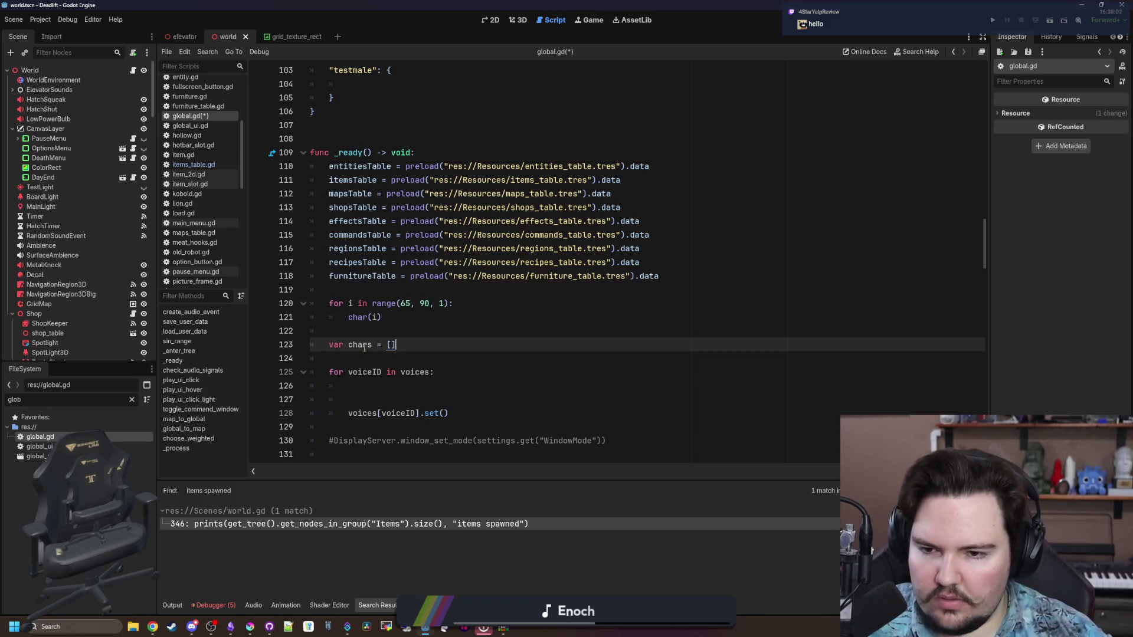
{"action": "left_click", "coordinate": [389, 316]}
{"action": "left_click", "coordinate": [341, 319]}
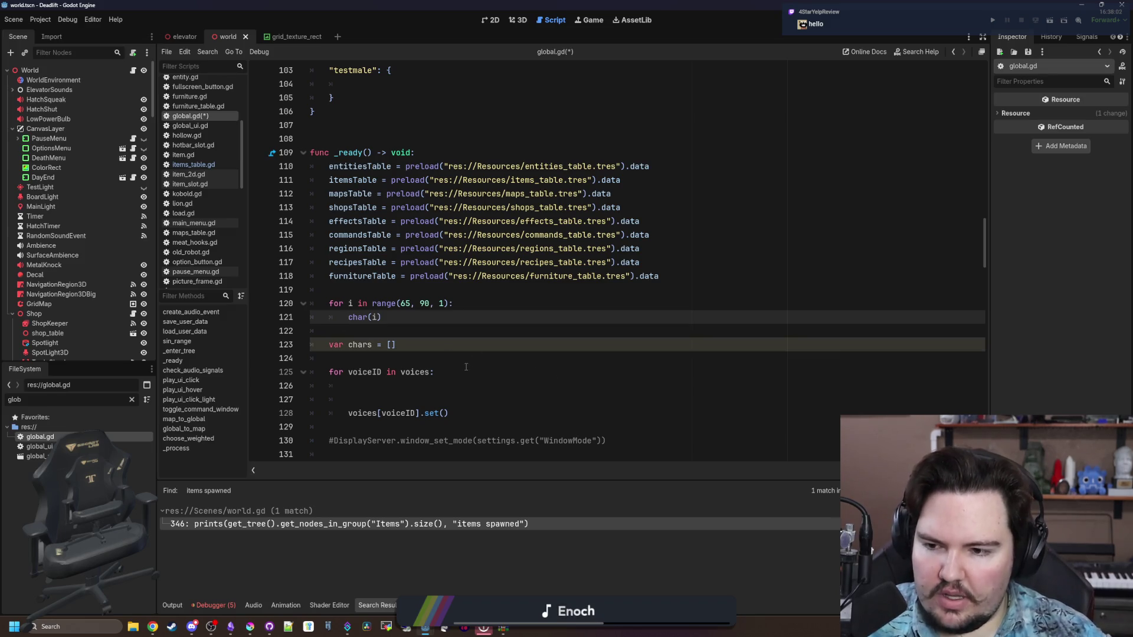
{"action": "type", "text": "chars.p"}
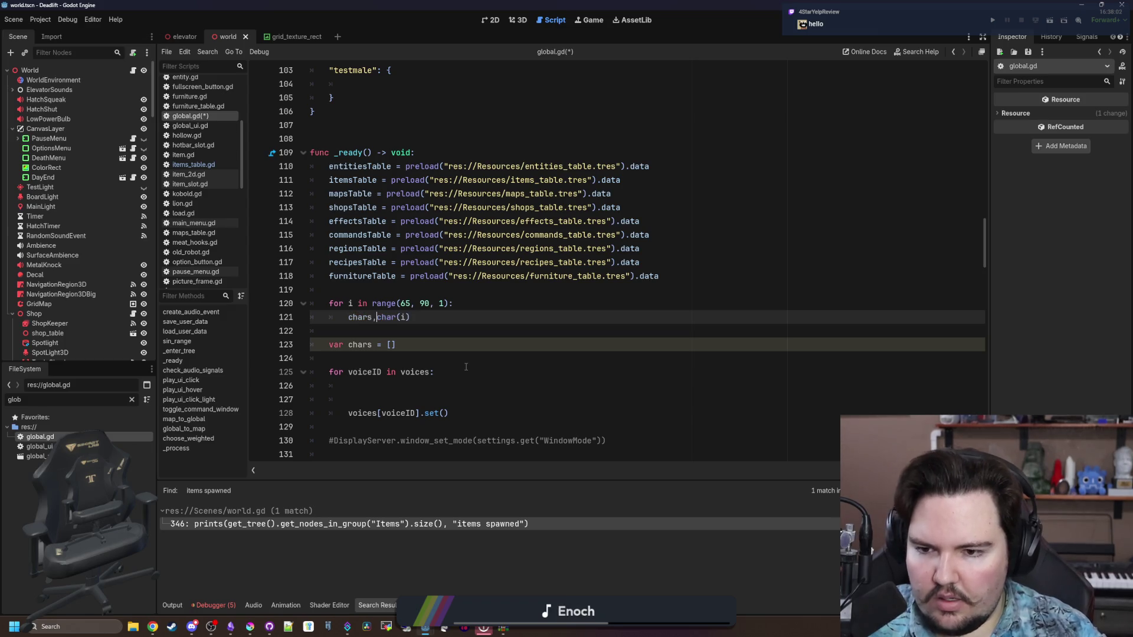
{"action": "type", "text": "ush_back("}
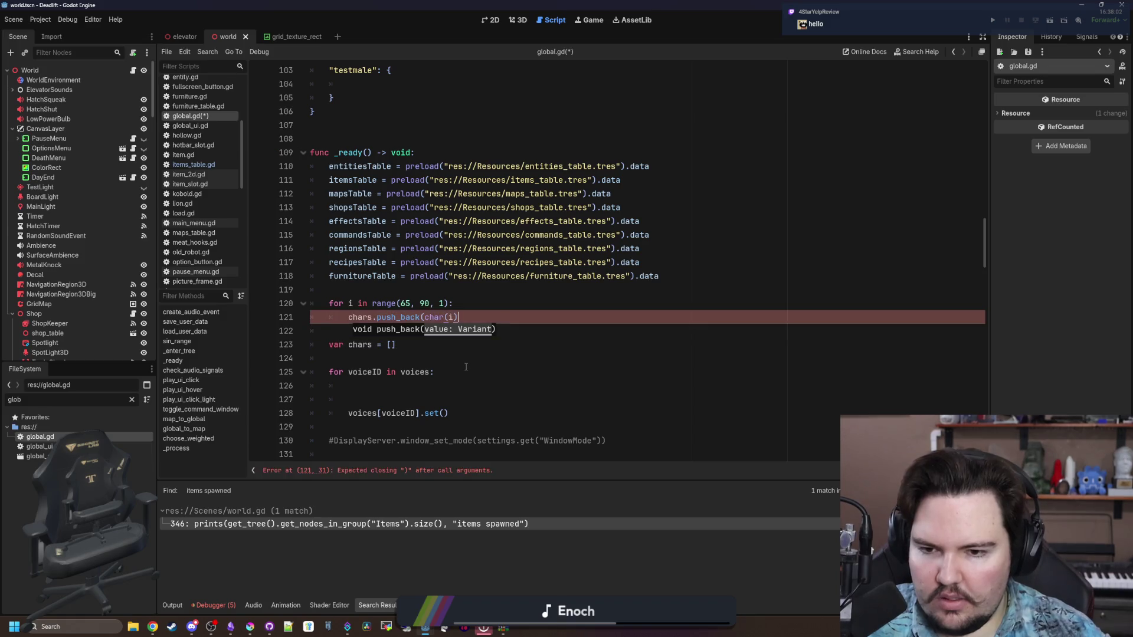
{"action": "key", "text": "End"}
{"action": "type", "text": ")"}
- Move var chars = [] above the loop and remove the extra blank lines after it
{"action": "left_click_drag", "start_coordinate": [395, 344], "coordinate": [329, 345]}
{"action": "key", "text": "ctrl+x"}
{"action": "left_click", "coordinate": [347, 278]}
{"action": "left_click", "coordinate": [353, 291]}
{"action": "key", "text": "Return"}
{"action": "key", "text": "Return"}
{"action": "key", "text": "Up"}
{"action": "key", "text": "ctrl+v"}
{"action": "scroll", "coordinate": [366, 330], "scroll_direction": "down", "scroll_amount": 1}
{"action": "left_click", "coordinate": [365, 329]}
{"action": "key", "text": "BackSpace"}
{"action": "key", "text": "BackSpace"}
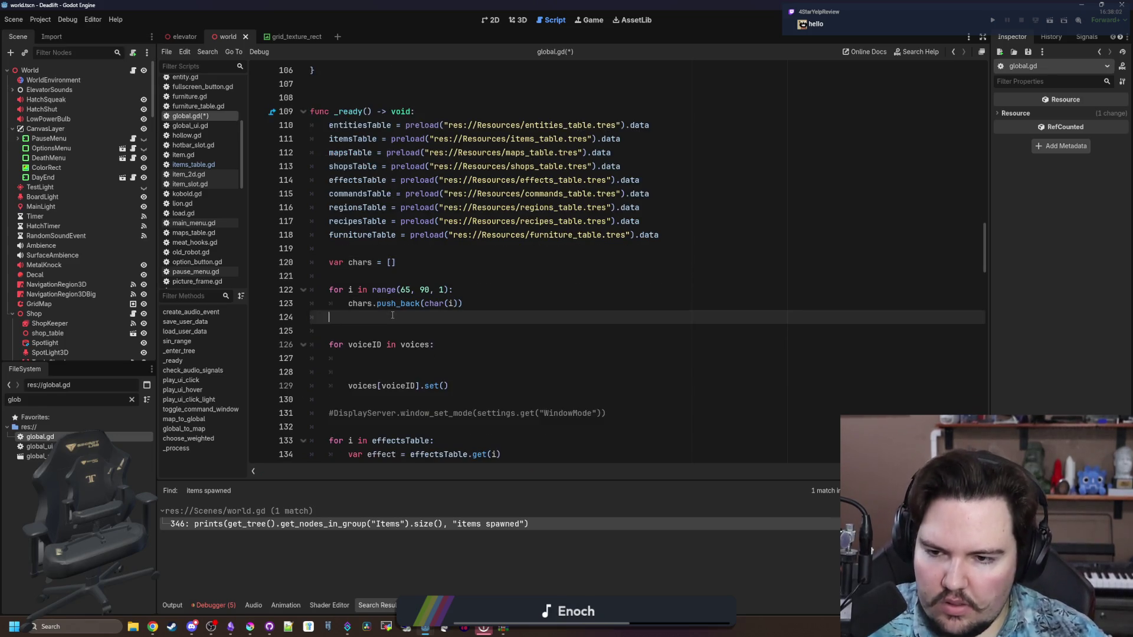
{"action": "left_click_drag", "start_coordinate": [464, 303], "coordinate": [281, 296]}
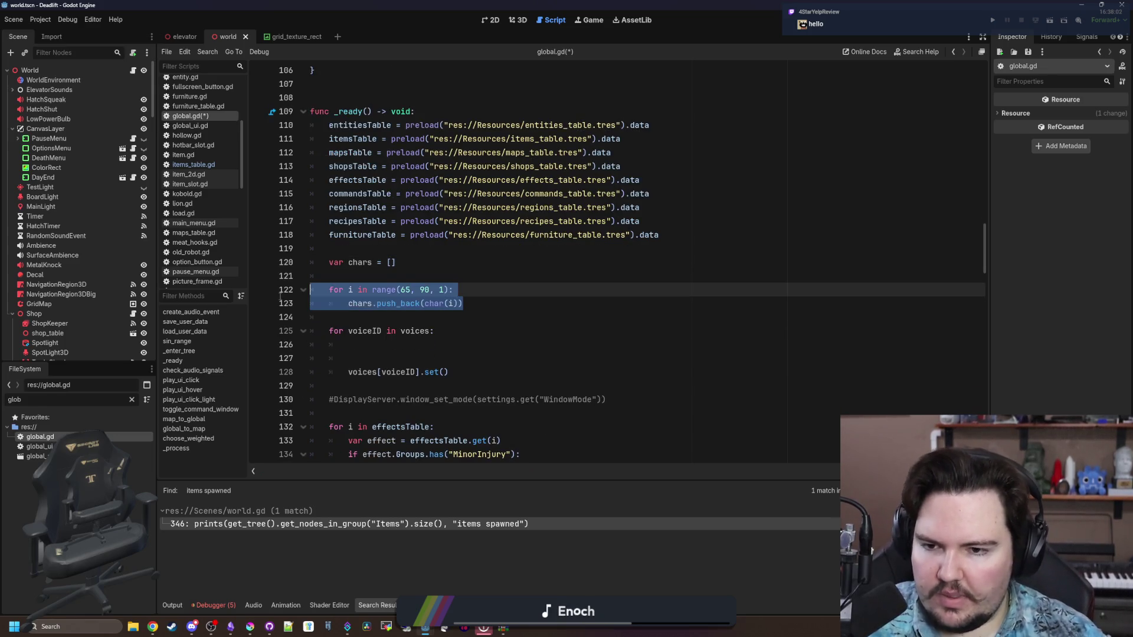
- Duplicate the range loop and its push_back line below the original
{"action": "key", "text": "ctrl+c"}
{"action": "left_click", "coordinate": [527, 305]}
{"action": "key", "text": "Return"}
{"action": "key", "text": "Return"}
{"action": "key", "text": "ctrl+v"}
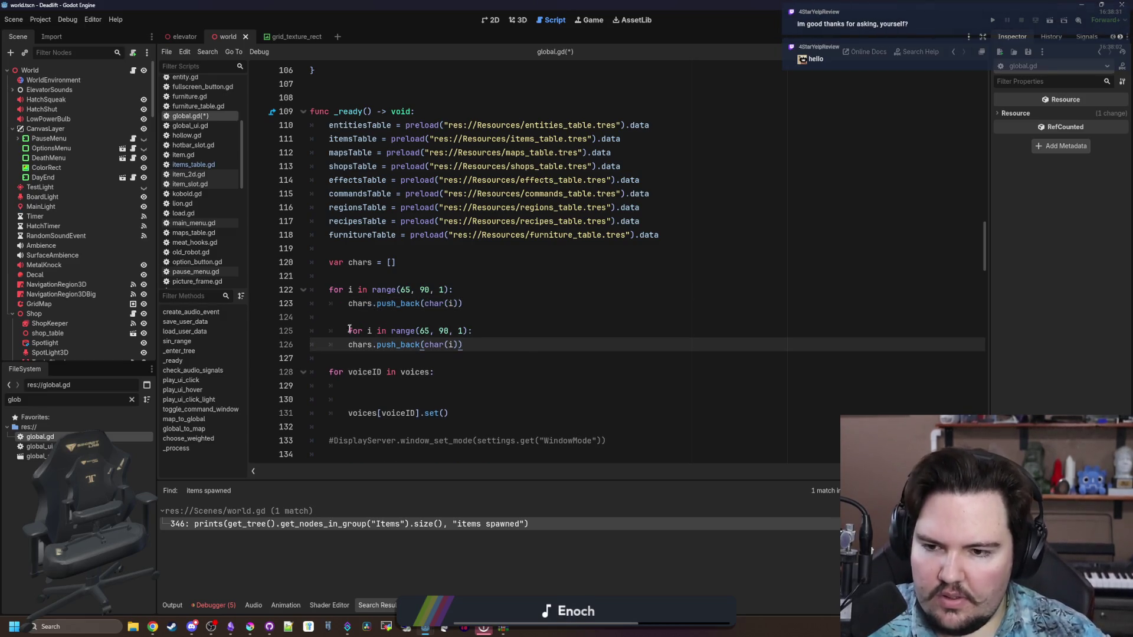
{"action": "left_click", "coordinate": [350, 330]}
{"action": "key", "text": "BackSpace"}
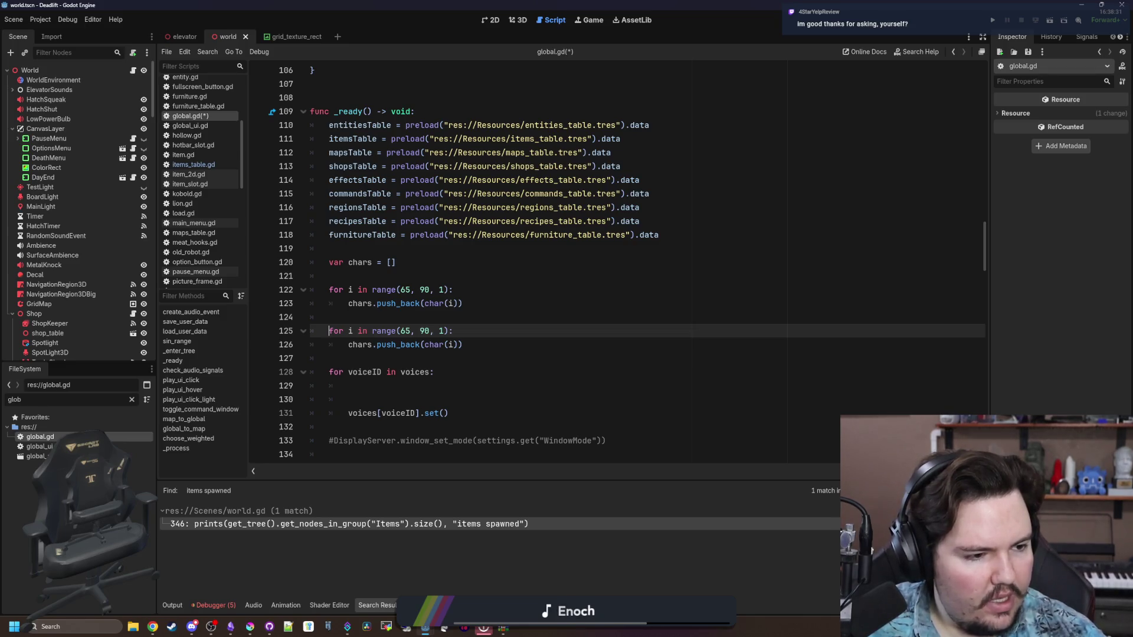
- Change the copied loop's range to (48, 57, 1)
{"action": "left_click", "coordinate": [414, 331]}
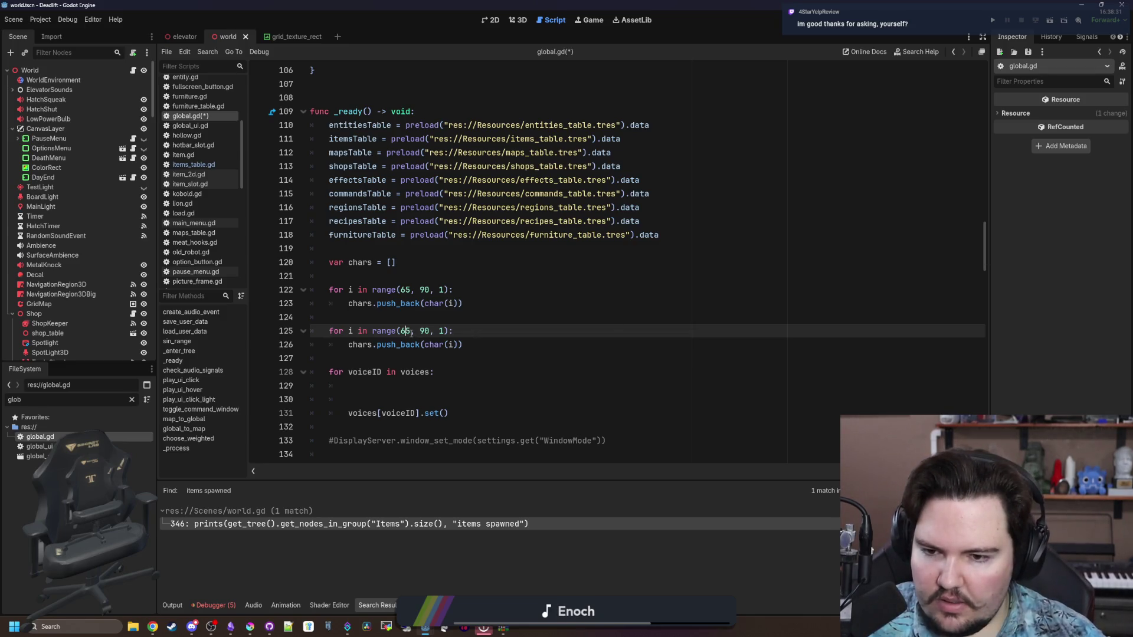
{"action": "key", "text": "BackSpace"}
{"action": "key", "text": "BackSpace"}
{"action": "key", "text": "BackSpace"}
{"action": "type", "text": "48,"}
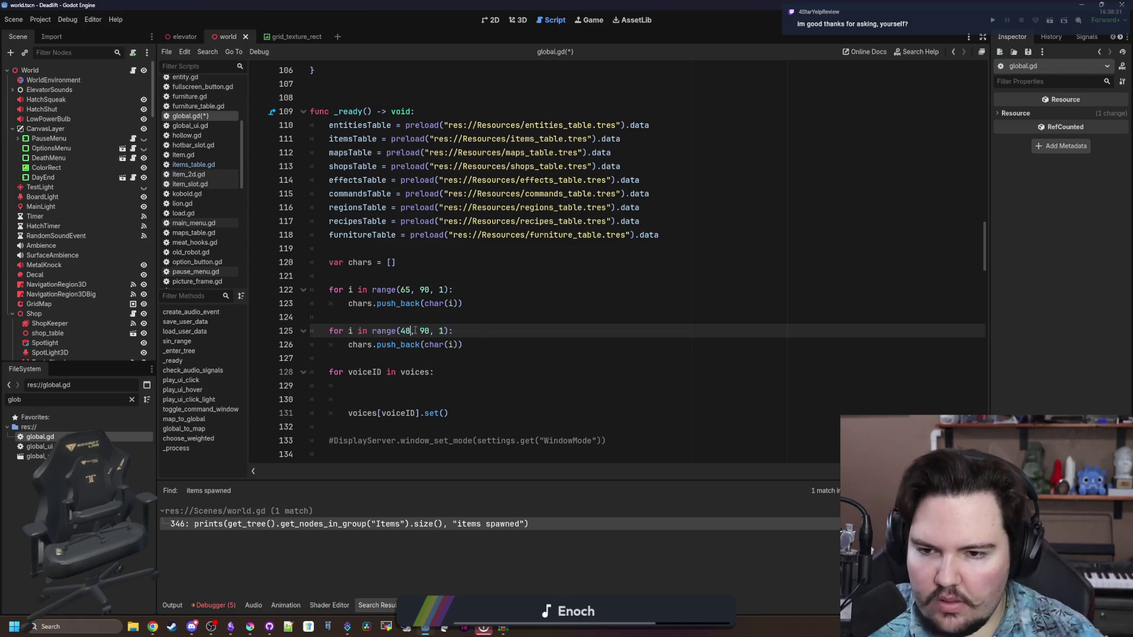
{"action": "key", "text": "Right"}
{"action": "key", "text": "Right"}
{"action": "key", "text": "Right"}
{"action": "key", "text": "BackSpace"}
{"action": "key", "text": "BackSpace"}
{"action": "type", "text": "57"}
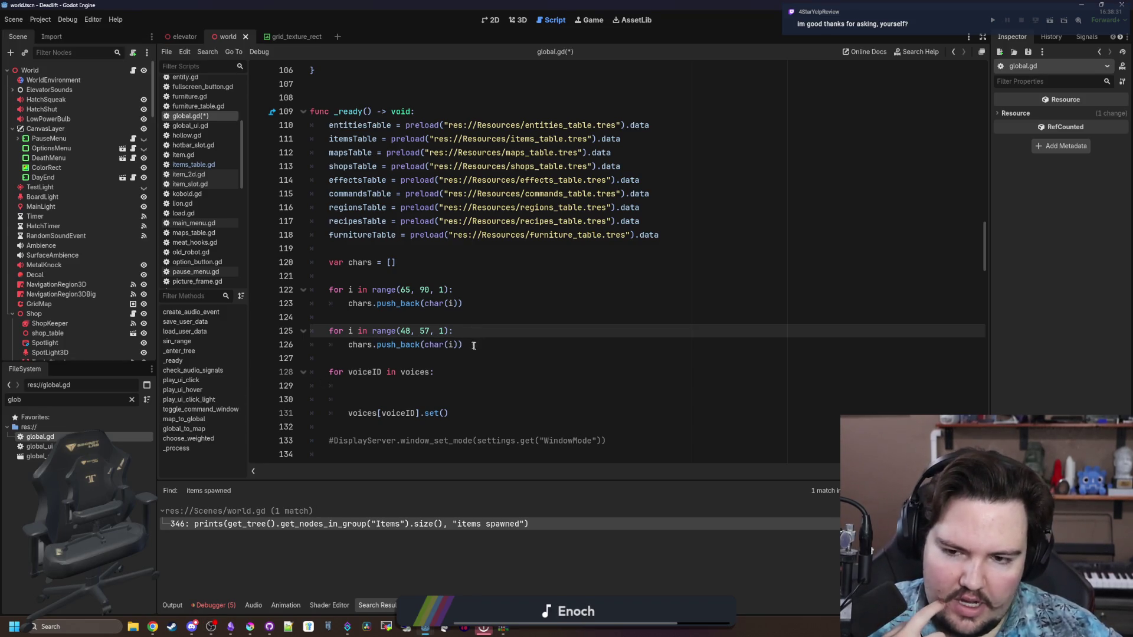
{"action": "left_click", "coordinate": [474, 344]}
{"action": "left_click", "coordinate": [471, 335]}
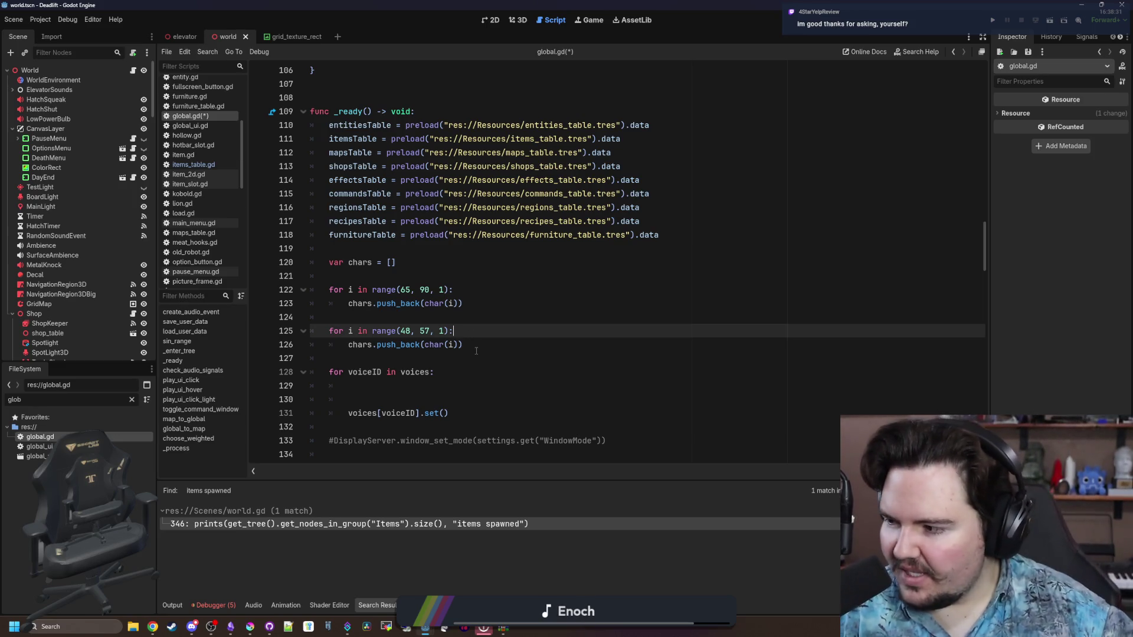
{"action": "left_click", "coordinate": [131, 400]}
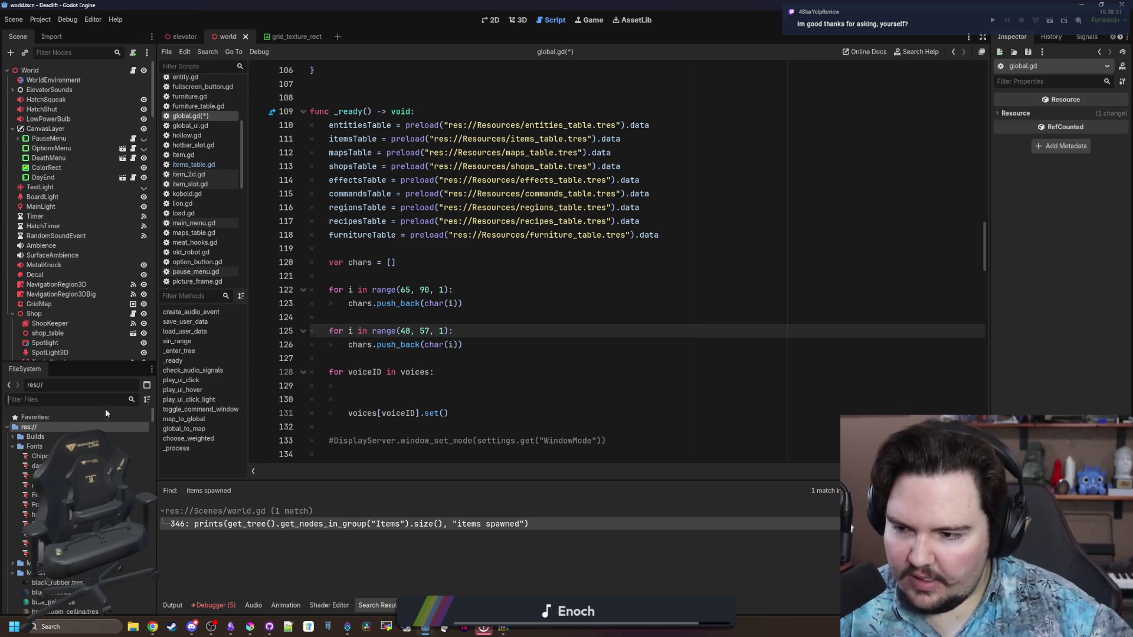
- Collapse the expanded folders in the FileSystem tree down to Sounds/Effects
{"action": "double_click", "coordinate": [33, 447]}
{"action": "left_click", "coordinate": [13, 476]}
{"action": "left_click", "coordinate": [12, 485]}
{"action": "left_click", "coordinate": [13, 495]}
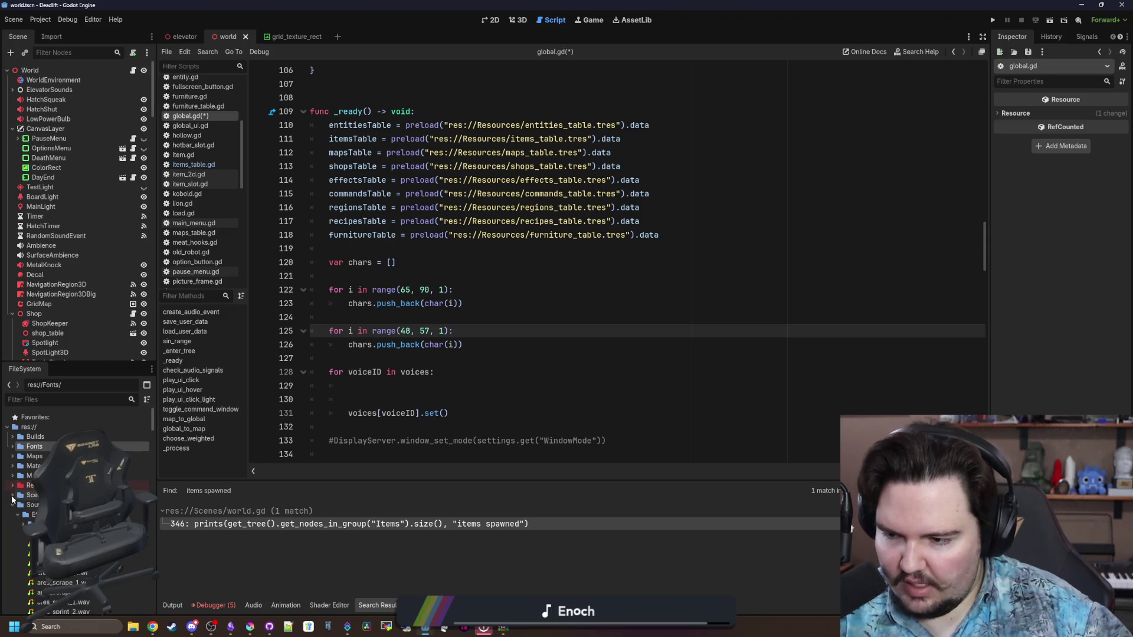
{"action": "left_click", "coordinate": [13, 505]}
{"action": "left_click", "coordinate": [16, 515]}
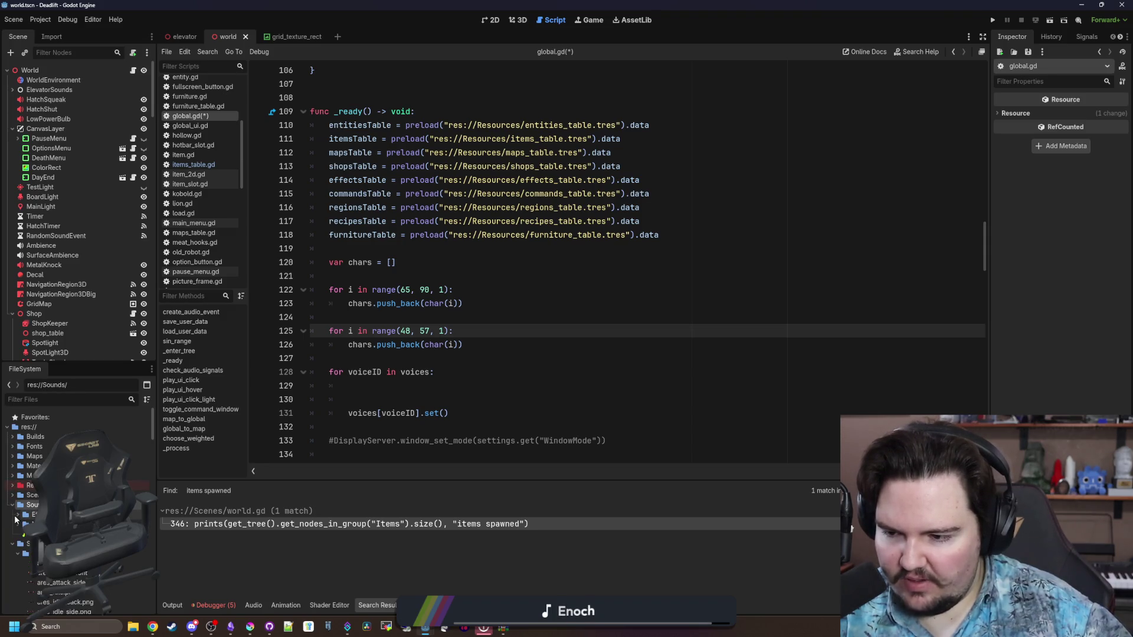
- Create a new Voices folder inside Sounds/Effects
{"action": "right_click", "coordinate": [26, 515]}
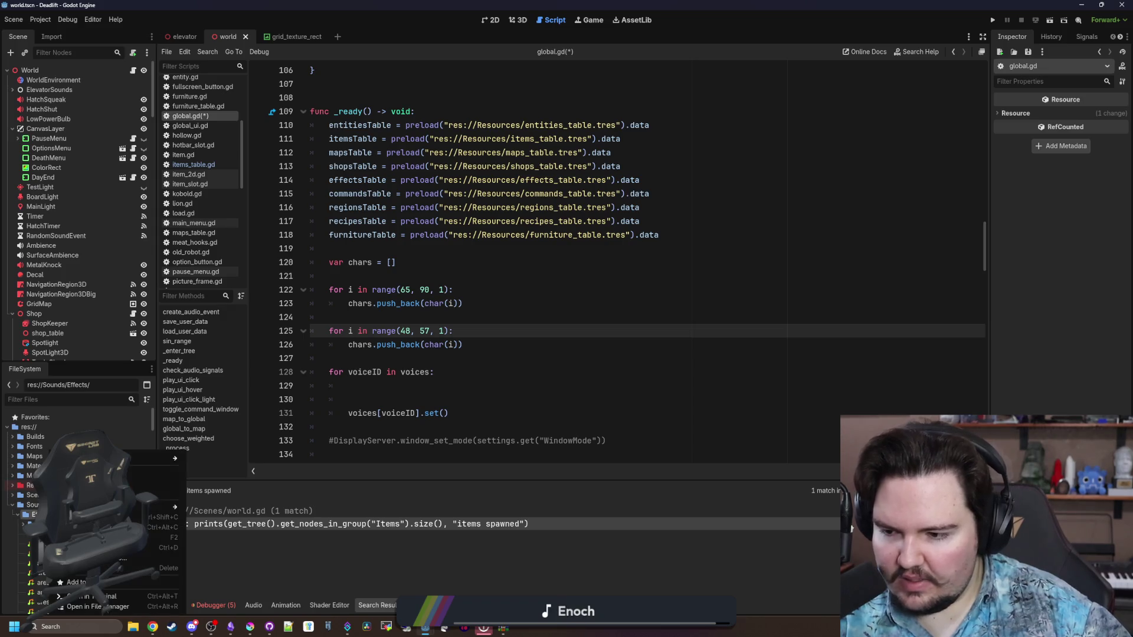
{"action": "mouse_move", "coordinate": [137, 459]}
{"action": "left_click", "coordinate": [192, 458]}
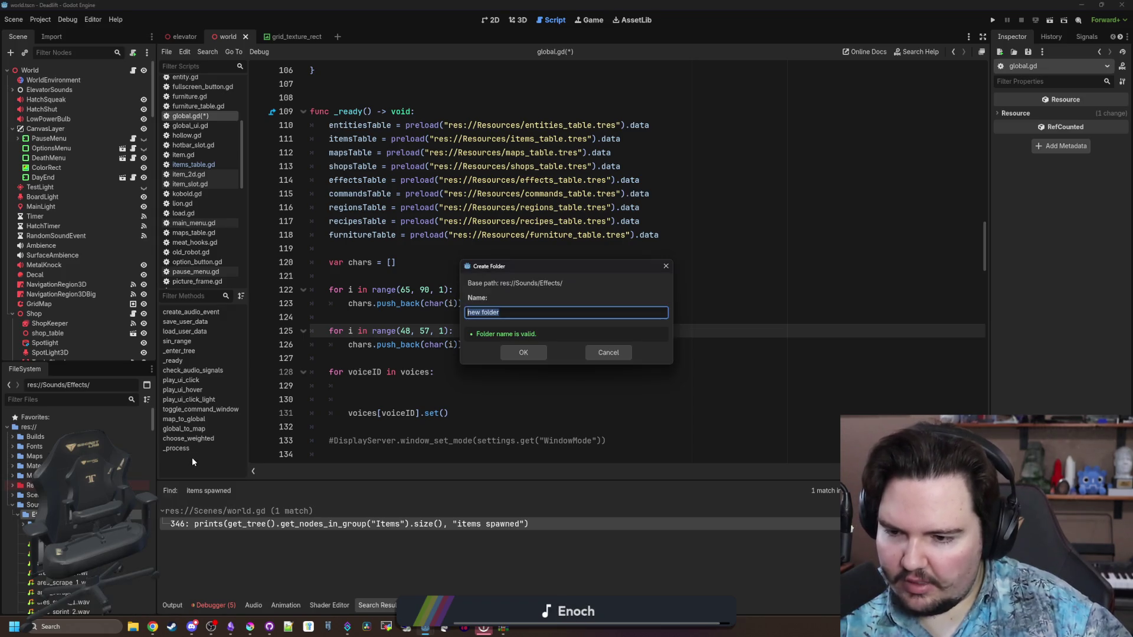
{"action": "type", "text": "Voice"}
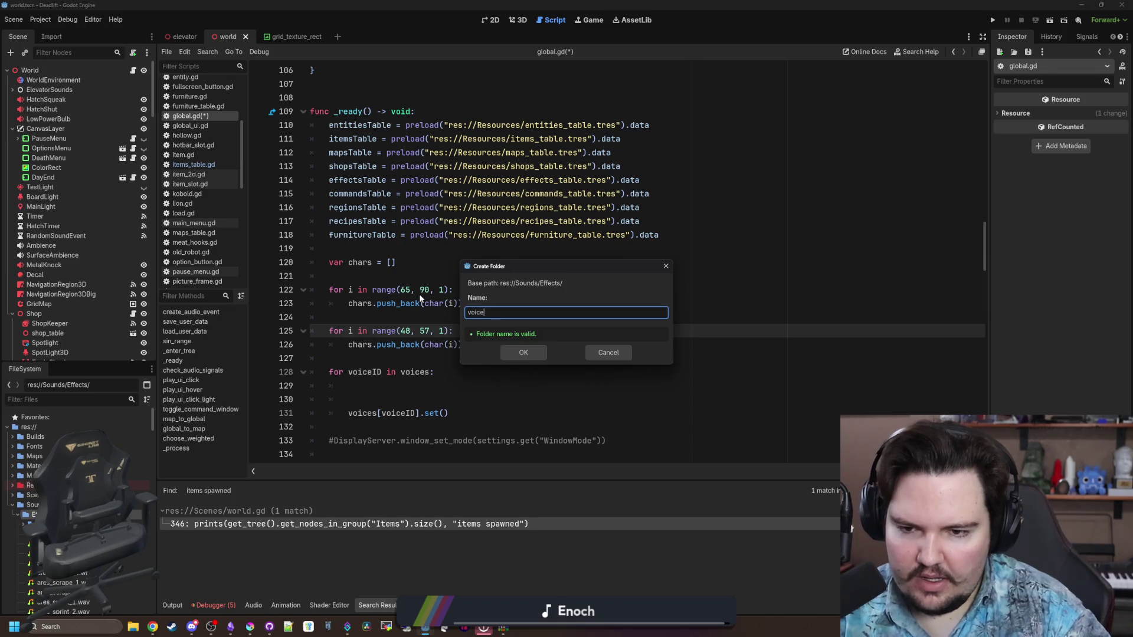
{"action": "key", "text": "BackSpace"}
{"action": "key", "text": "BackSpace"}
{"action": "type", "text": "Vo"}
{"action": "key", "text": "Return"}
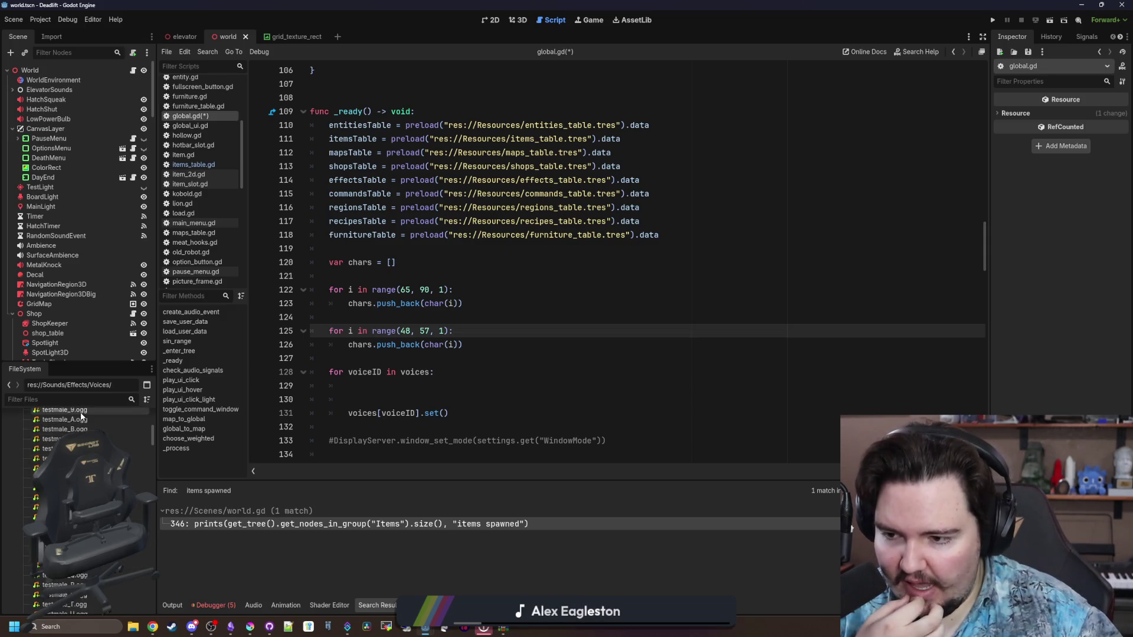
- Preview the testmale_A.ogg voice clip from its import settings
{"action": "double_click", "coordinate": [147, 419]}
{"action": "left_click", "coordinate": [440, 384]}
{"action": "left_click", "coordinate": [636, 405]}
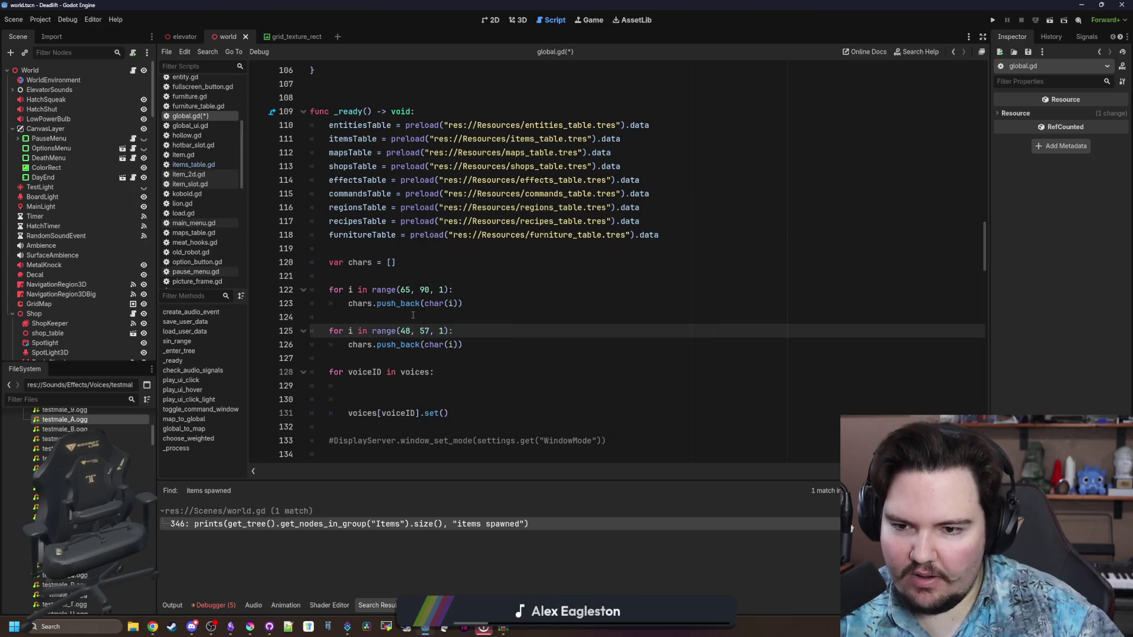
- Save global.gd with both character loops in _ready
{"action": "left_click", "coordinate": [428, 322]}
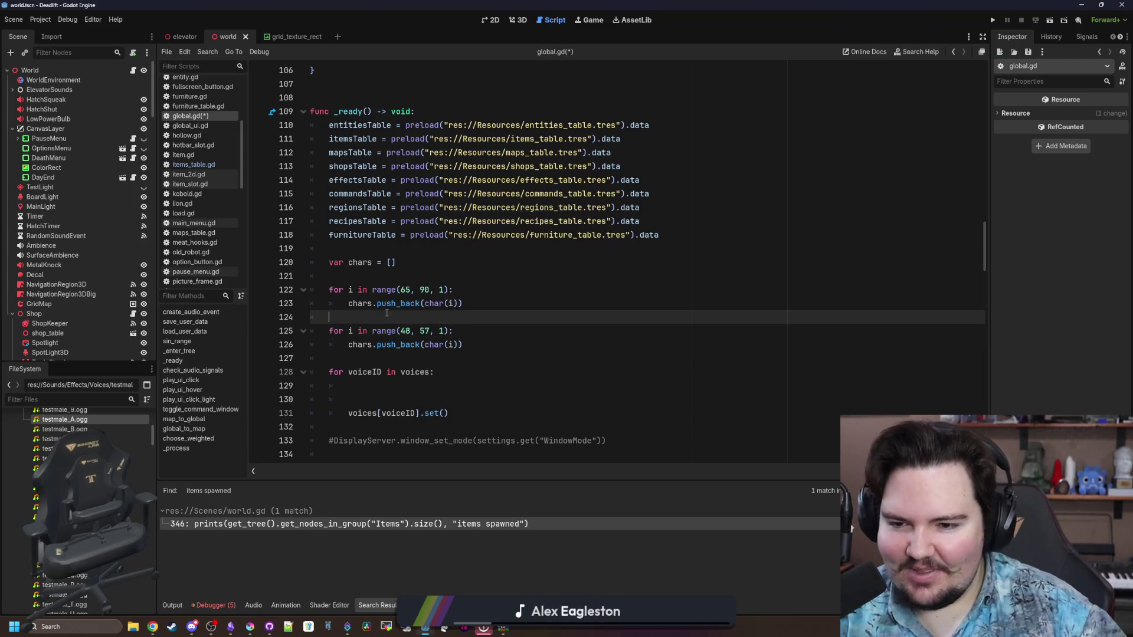
{"action": "key", "text": "ctrl+s"}
{"action": "left_click", "coordinate": [397, 277]}
{"action": "key", "text": "ctrl+s"}
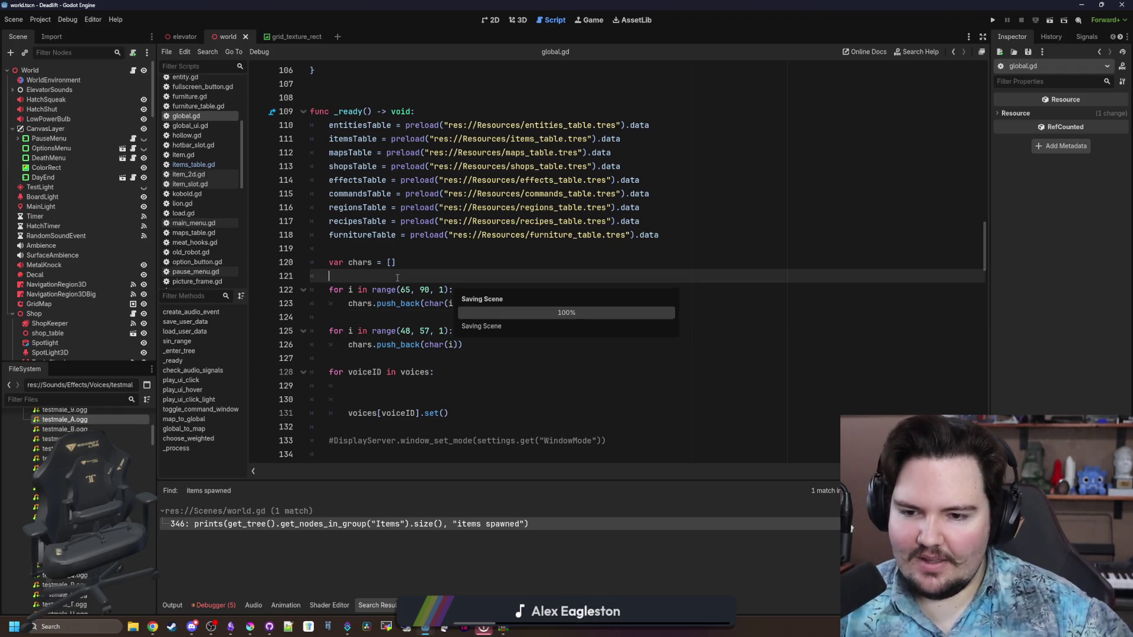
- Save, delete the blank lines, and add 'for char in chars:' under the voices loop
{"action": "key", "text": "ctrl+s"}
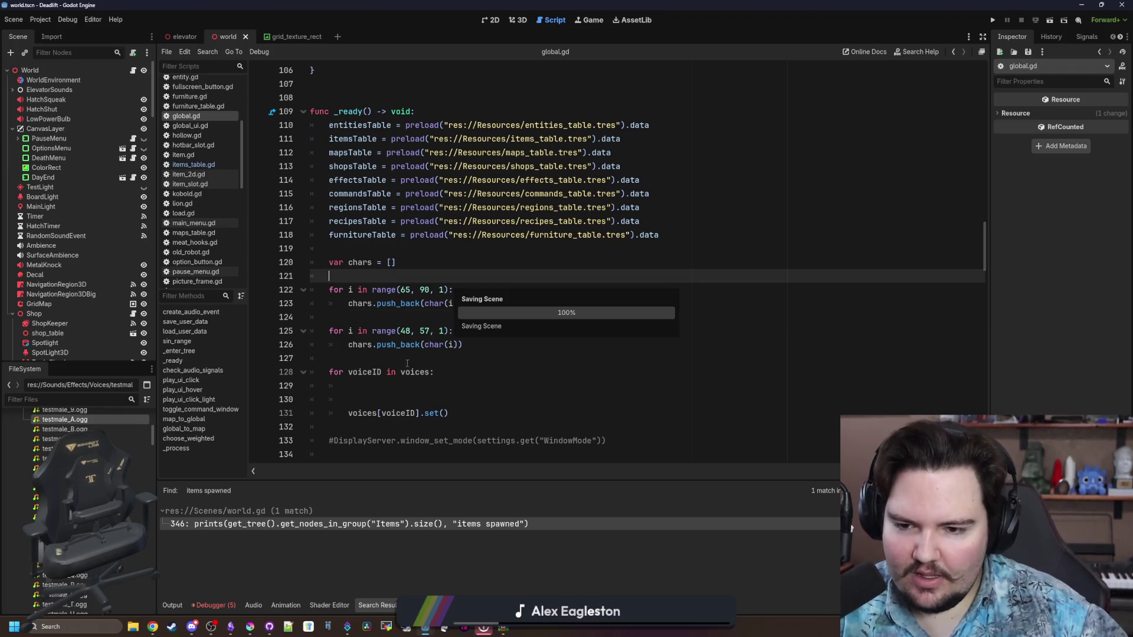
{"action": "left_click", "coordinate": [399, 385]}
{"action": "scroll", "coordinate": [394, 361], "scroll_direction": "down", "scroll_amount": 1}
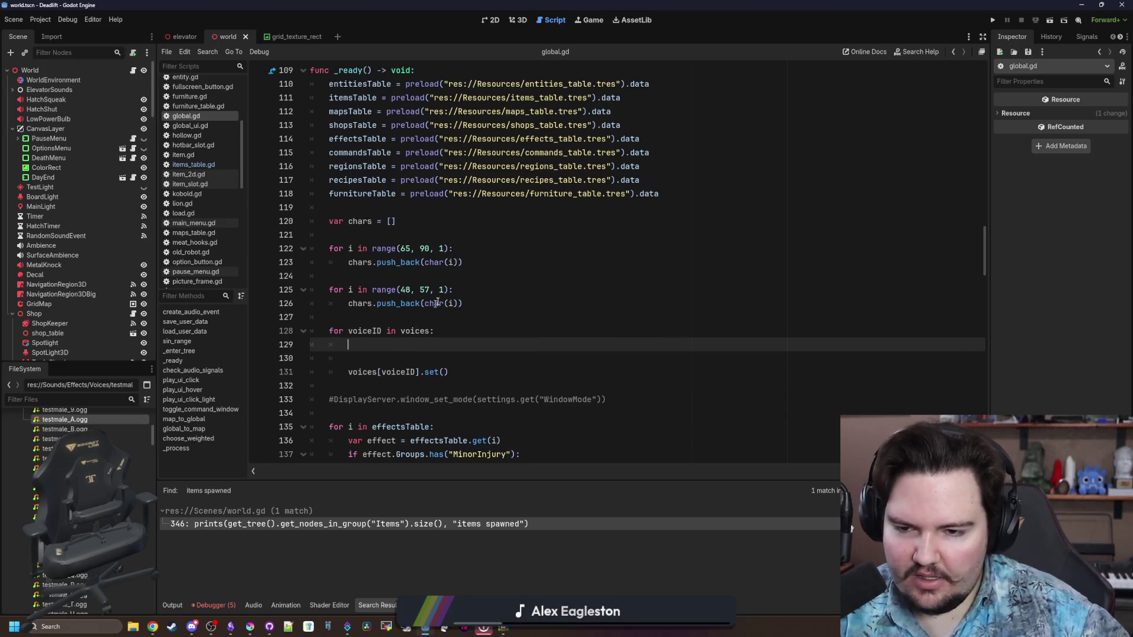
{"action": "left_click_drag", "start_coordinate": [494, 300], "coordinate": [374, 249]}
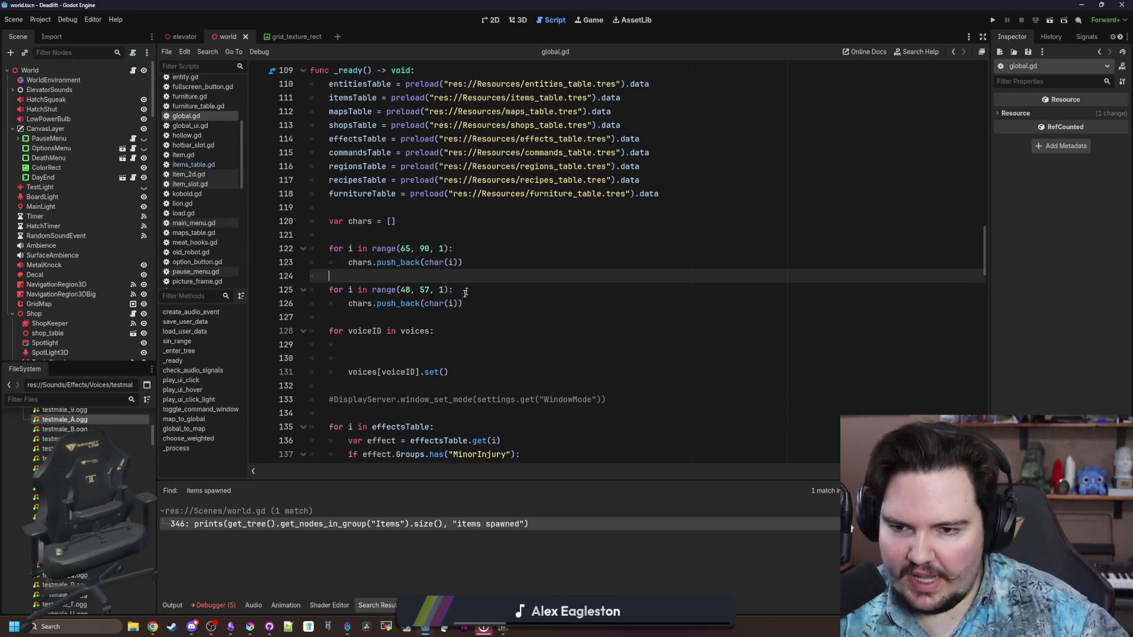
{"action": "left_click", "coordinate": [420, 341]}
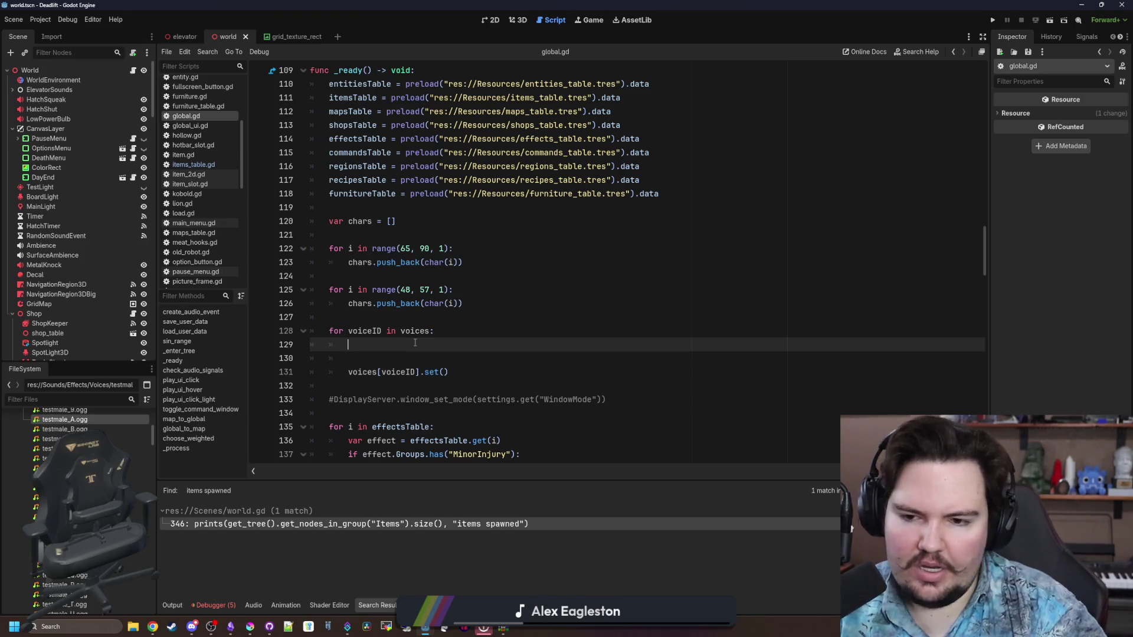
{"action": "key", "text": "Delete"}
{"action": "key", "text": "Delete"}
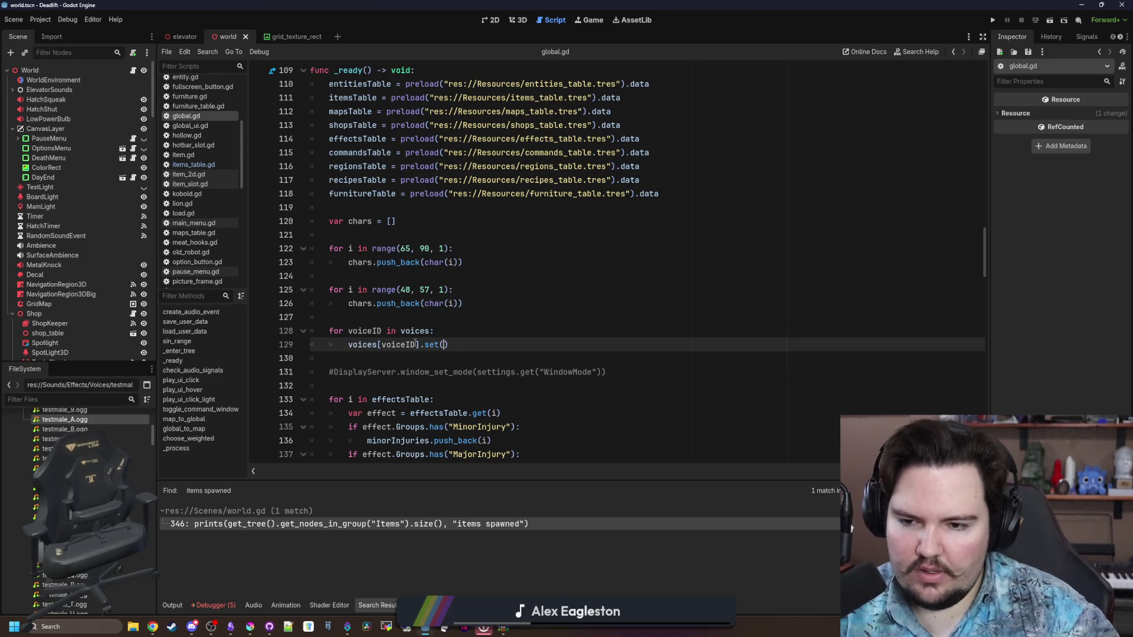
{"action": "key", "text": "Up"}
{"action": "key", "text": "Return"}
{"action": "type", "text": "for char in chars:"}
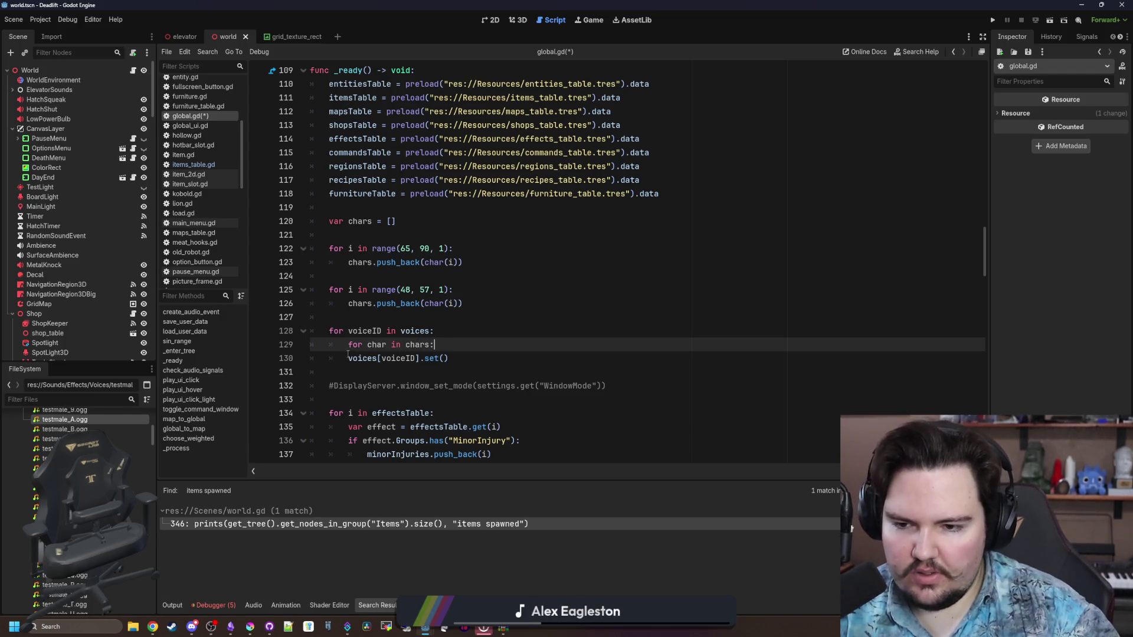
- Indent the set call under the new loop and change it to set(char, load(""))
{"action": "key", "text": "Down"}
{"action": "key", "text": "Home"}
{"action": "key", "text": "Tab"}
{"action": "key", "text": "End"}
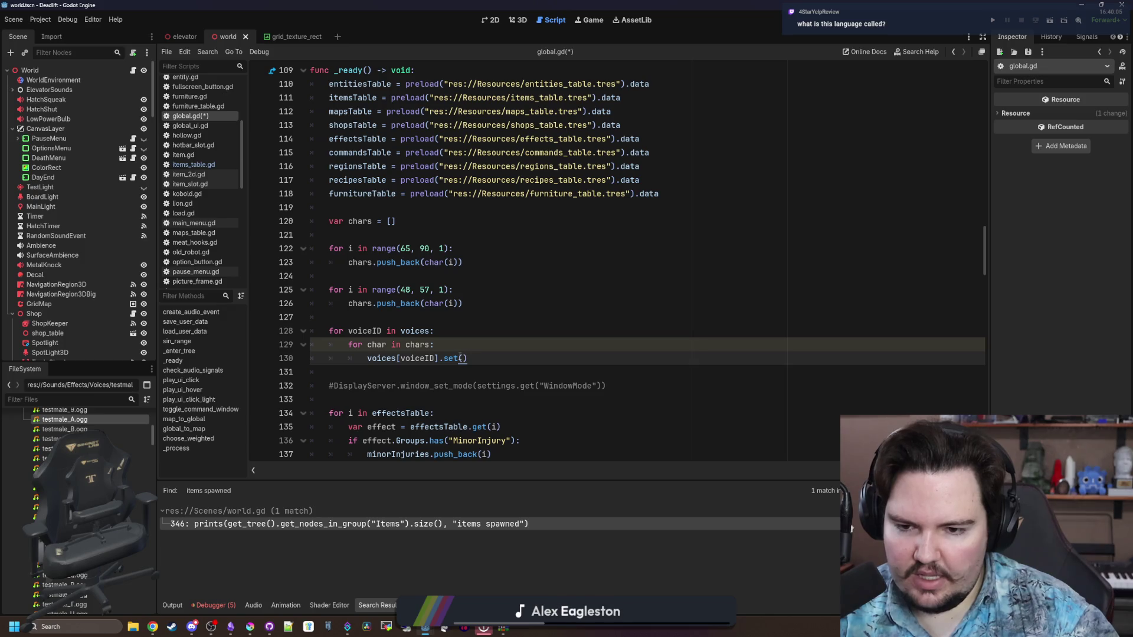
{"action": "type", "text": "char"}
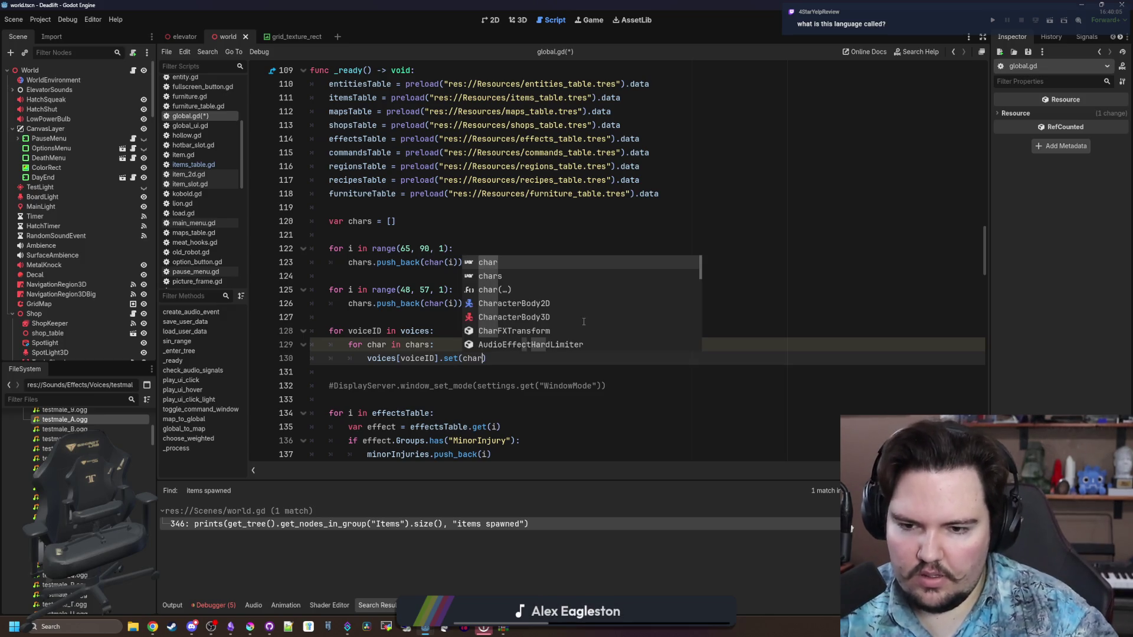
{"action": "type", "text": ","}
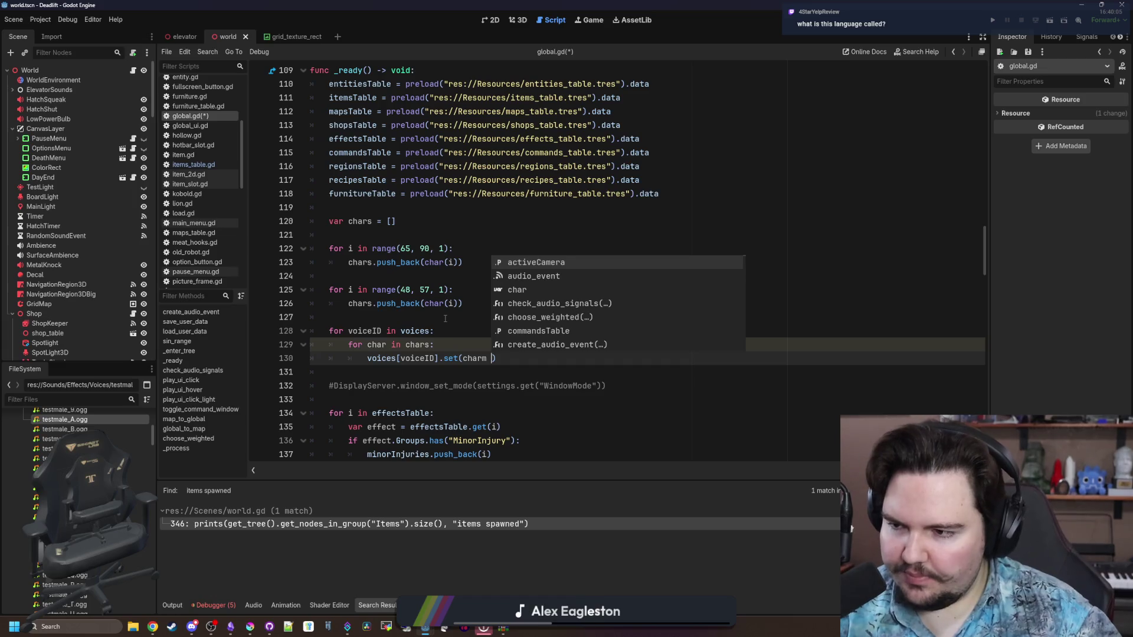
{"action": "left_click", "coordinate": [463, 340]}
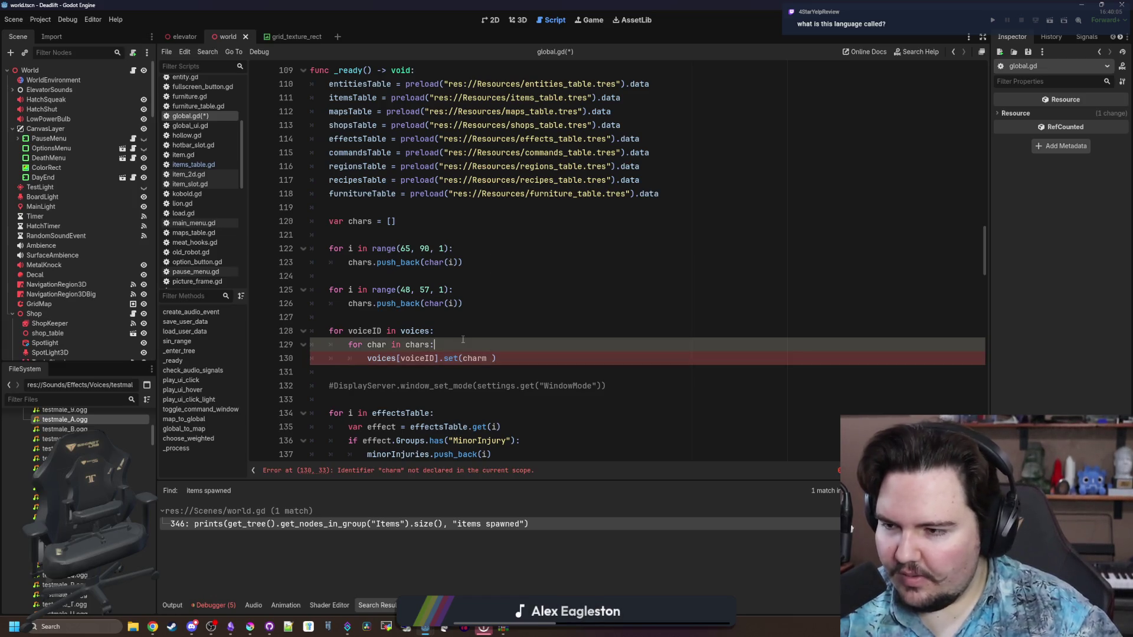
{"action": "left_click", "coordinate": [487, 358]}
{"action": "key", "text": "BackSpace"}
{"action": "type", "text": ","}
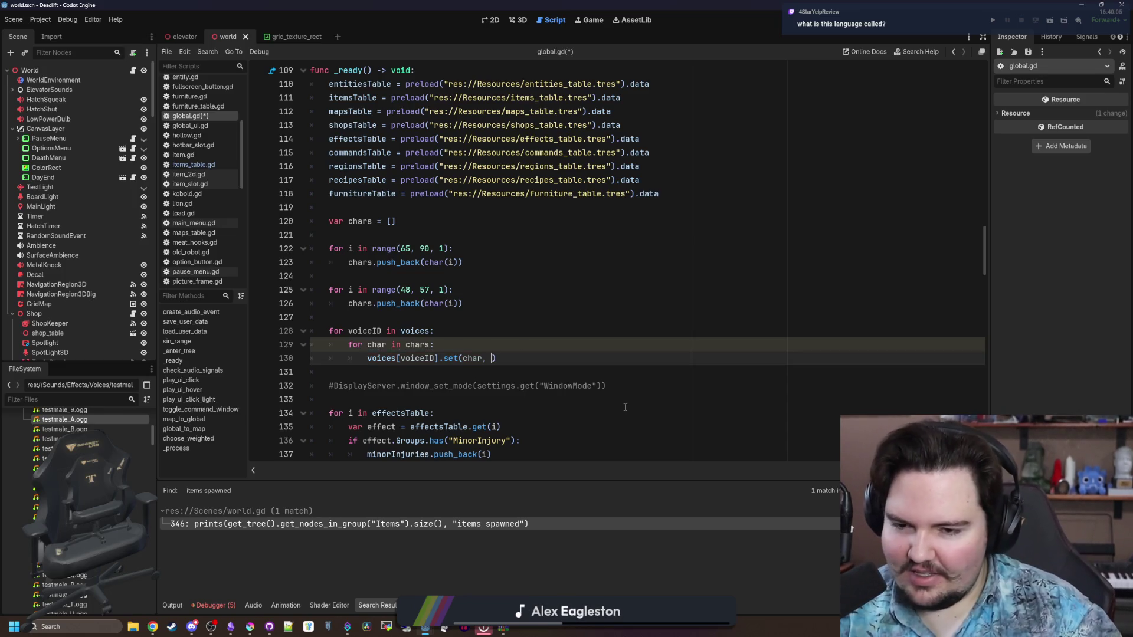
{"action": "key", "text": "ctrl+a"}
{"action": "left_click", "coordinate": [464, 237]}
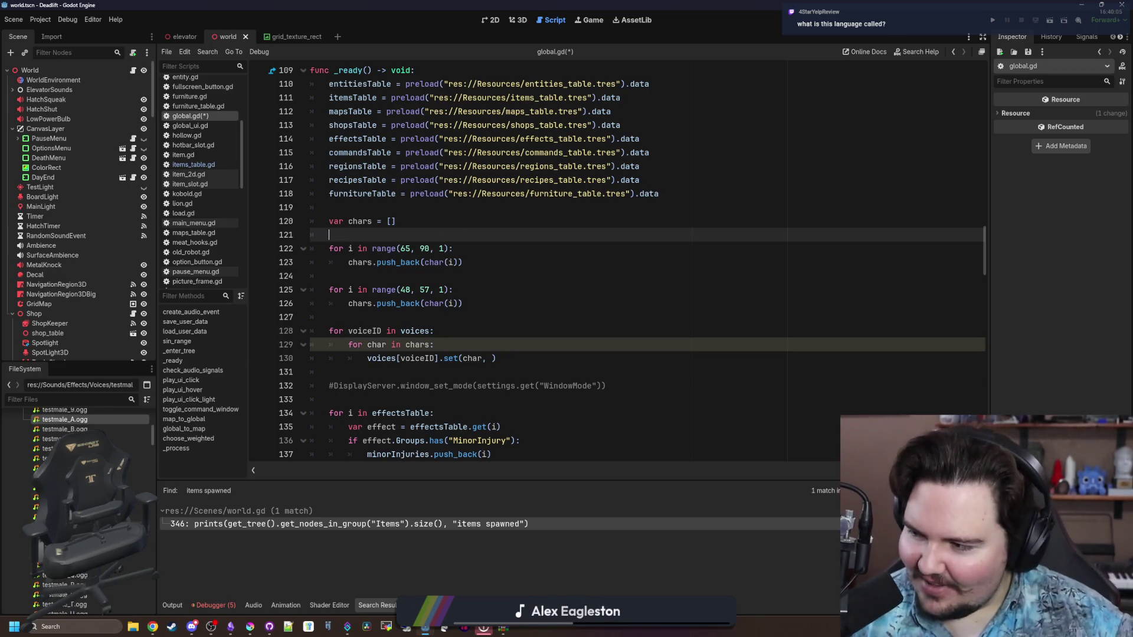
{"action": "left_click", "coordinate": [491, 358]}
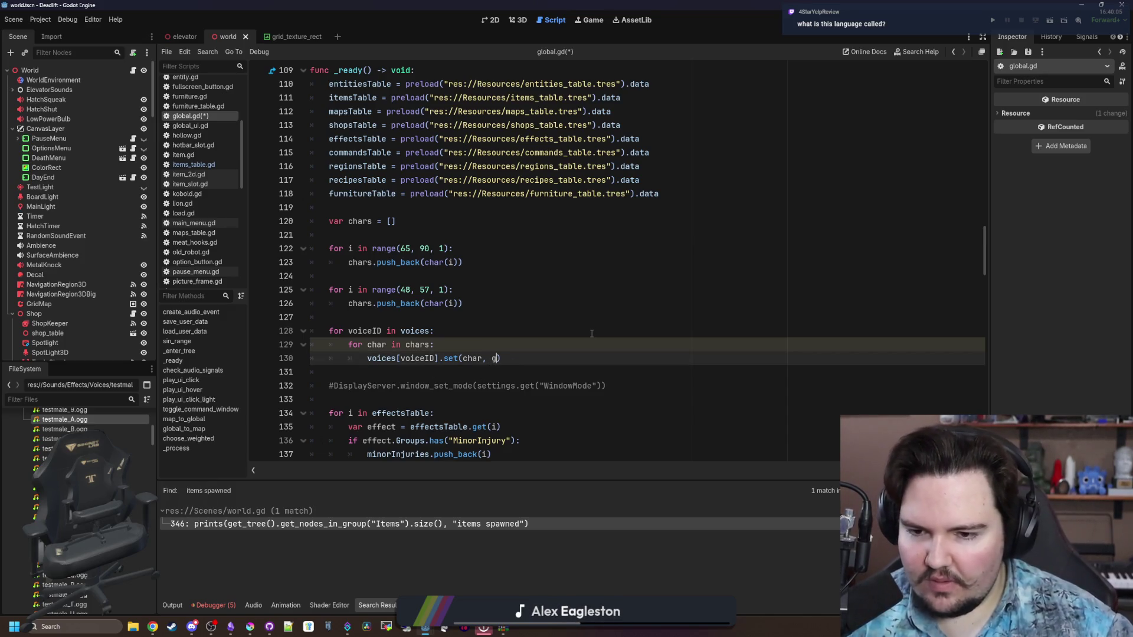
{"action": "key", "text": "BackSpace"}
{"action": "type", "text": "l"}
{"action": "key", "text": "BackSpace"}
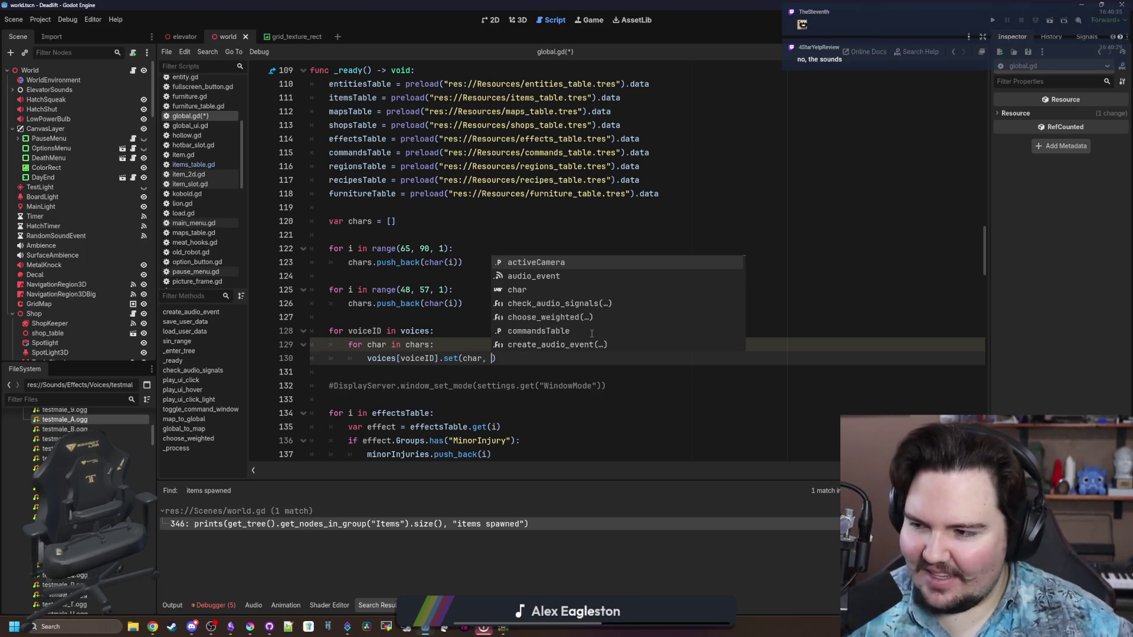
{"action": "key", "text": "Escape"}
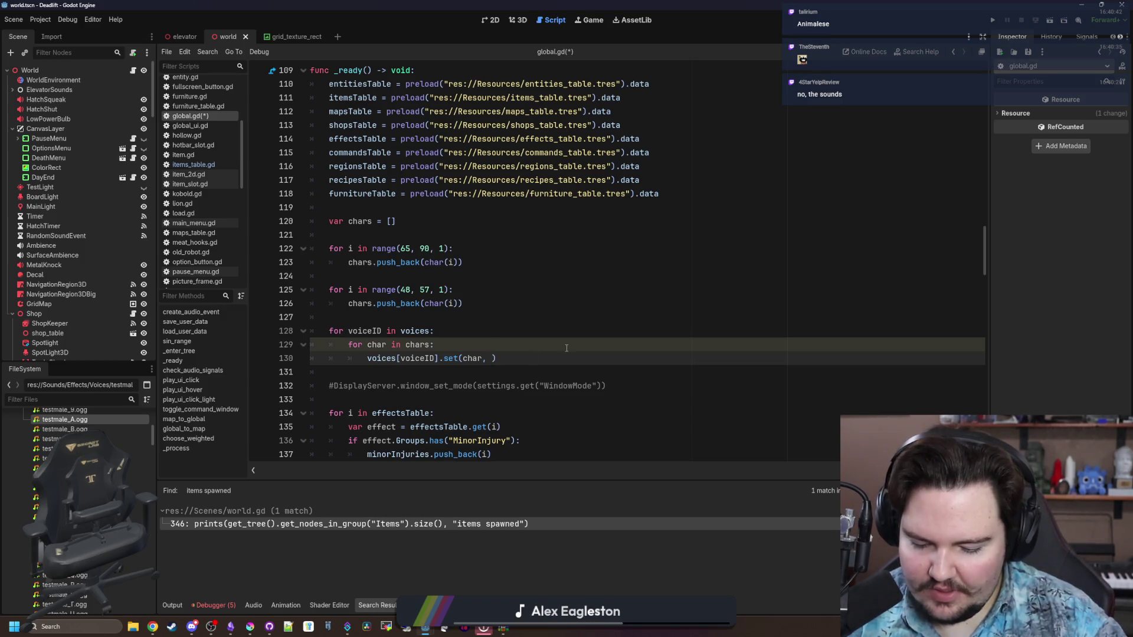
{"action": "type", "text": "load(\""}
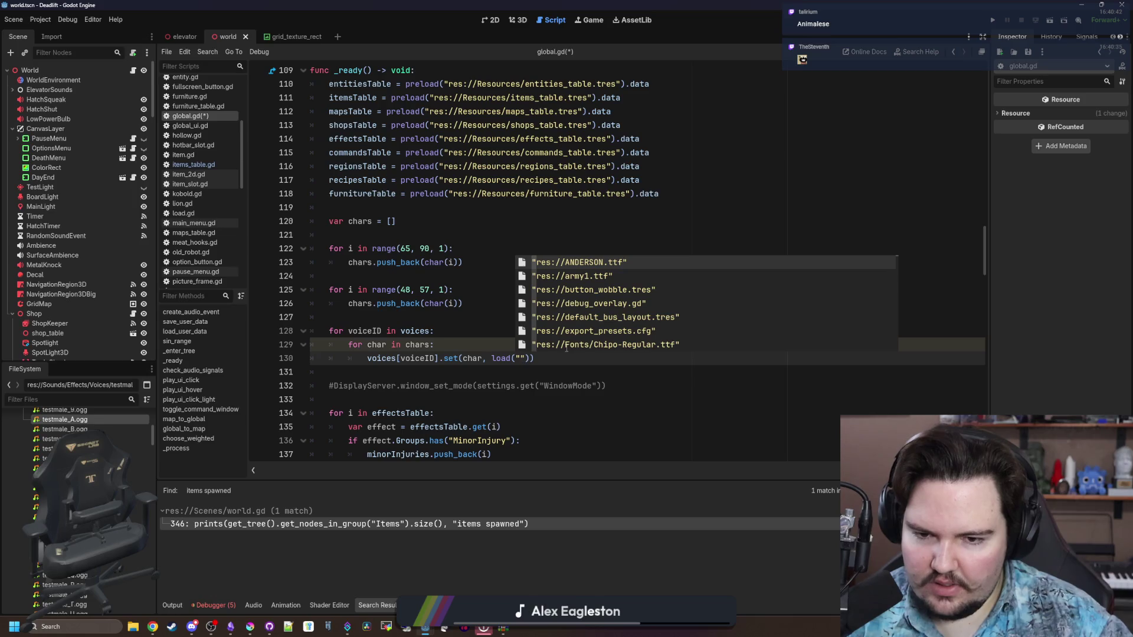
- Fill the load path with "res://Sounds/Effects/Voices/{0}_{1}.ogg" followed by .format()
{"action": "type", "text": "res://S"}
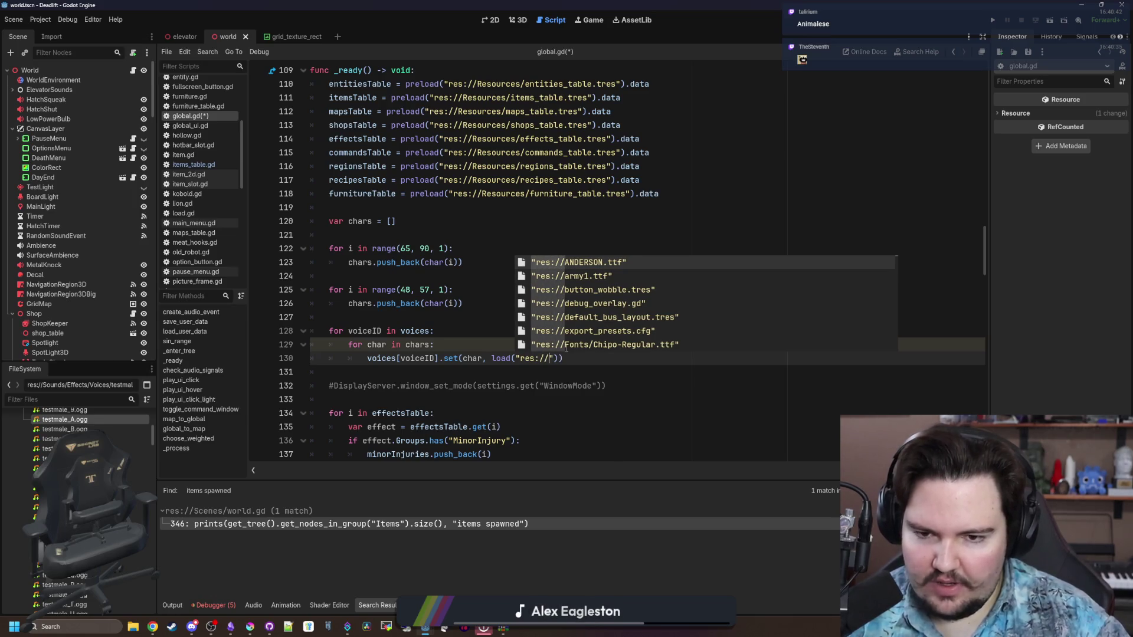
{"action": "type", "text": "ounds"}
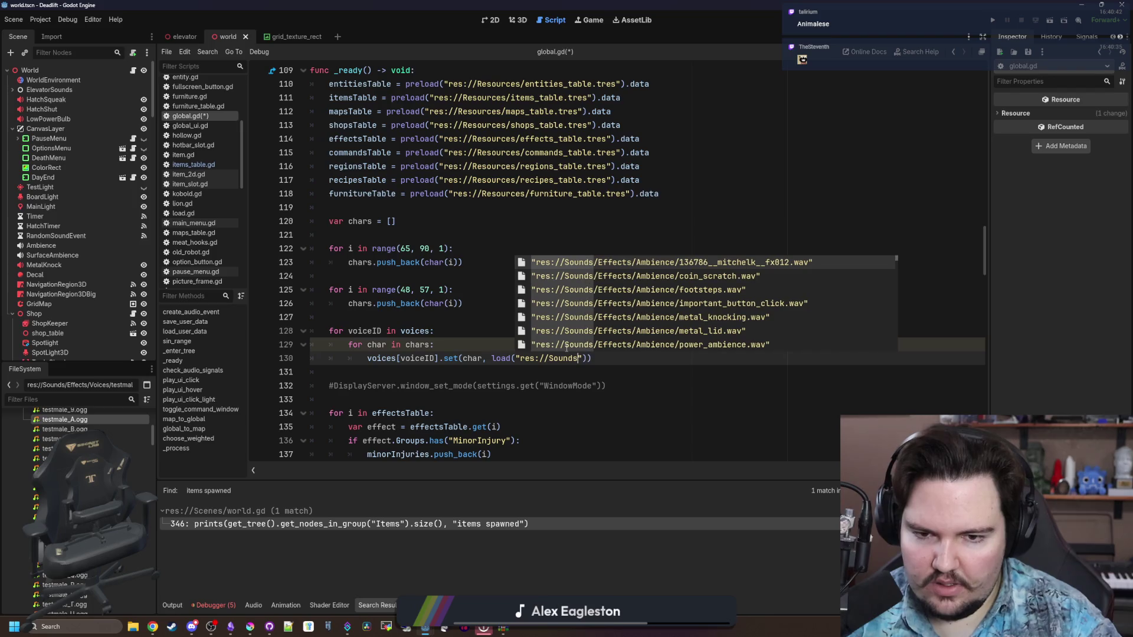
{"action": "type", "text": "/Effects/Voice"}
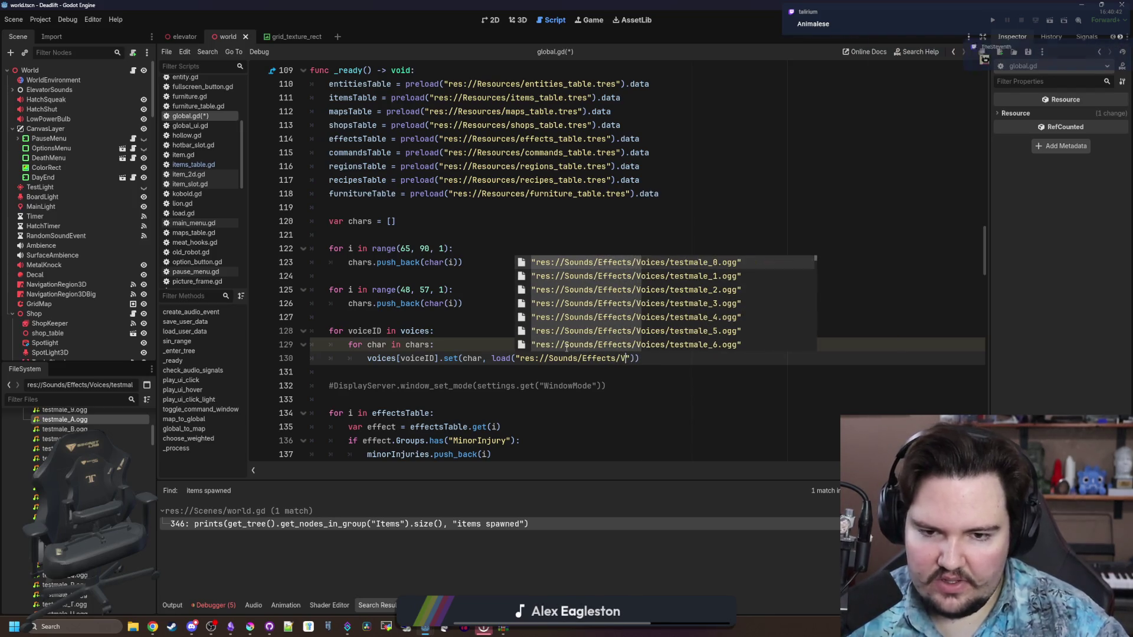
{"action": "type", "text": "s\""}
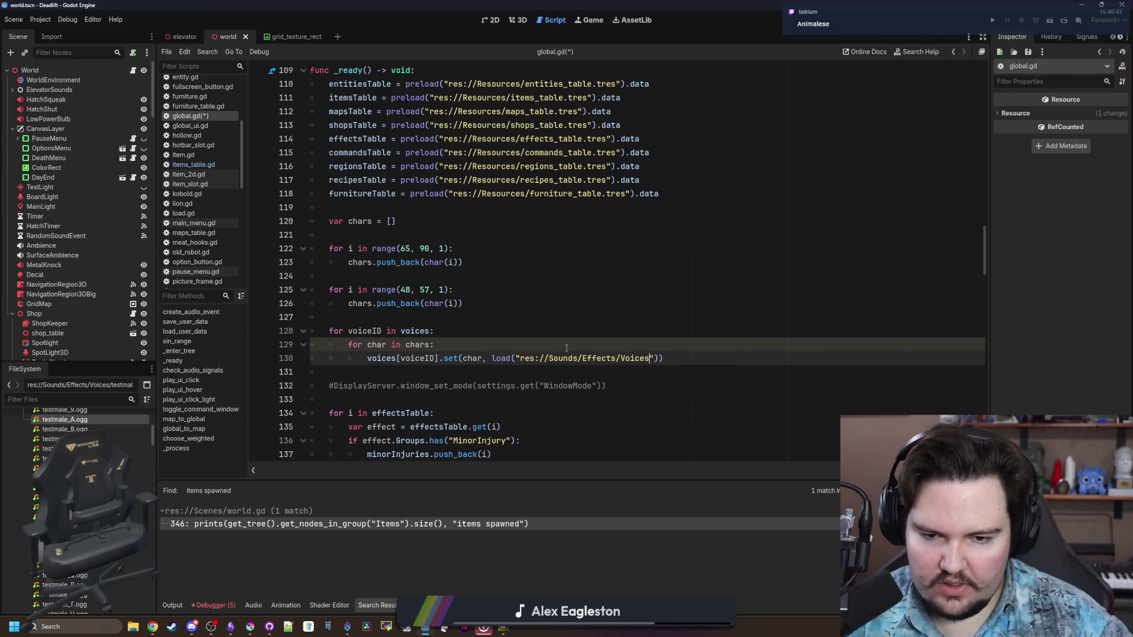
{"action": "type", "text": "/"}
{"action": "key", "text": "Right"}
{"action": "type", "text": ".format("}
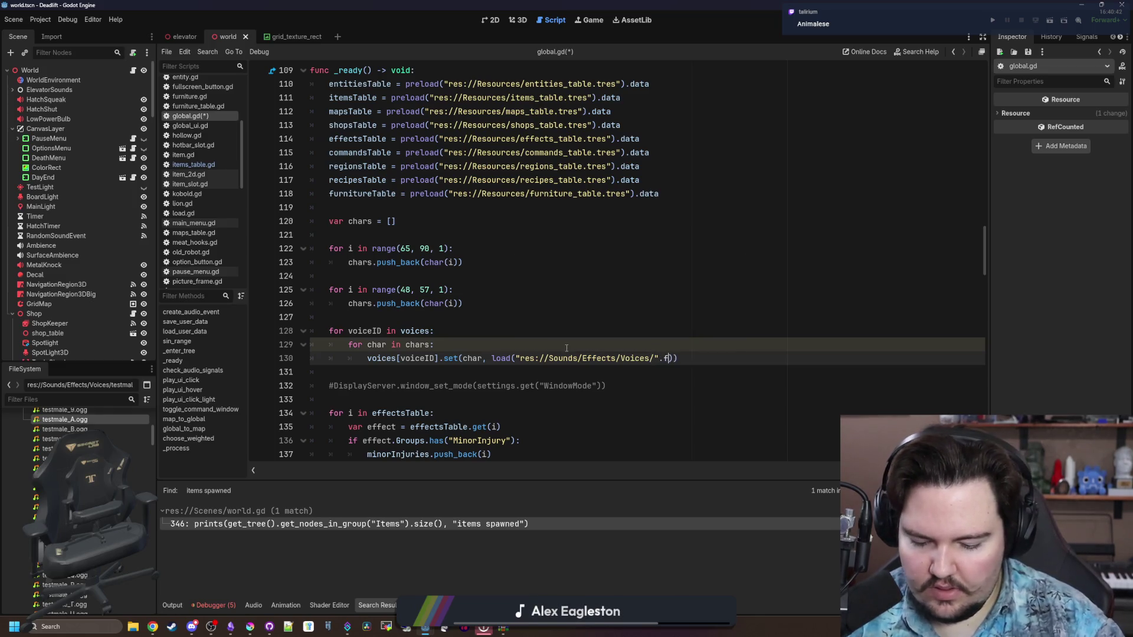
{"action": "type", "text": "["}
{"action": "key", "text": "Left"}
{"action": "key", "text": "Left"}
{"action": "key", "text": "Left"}
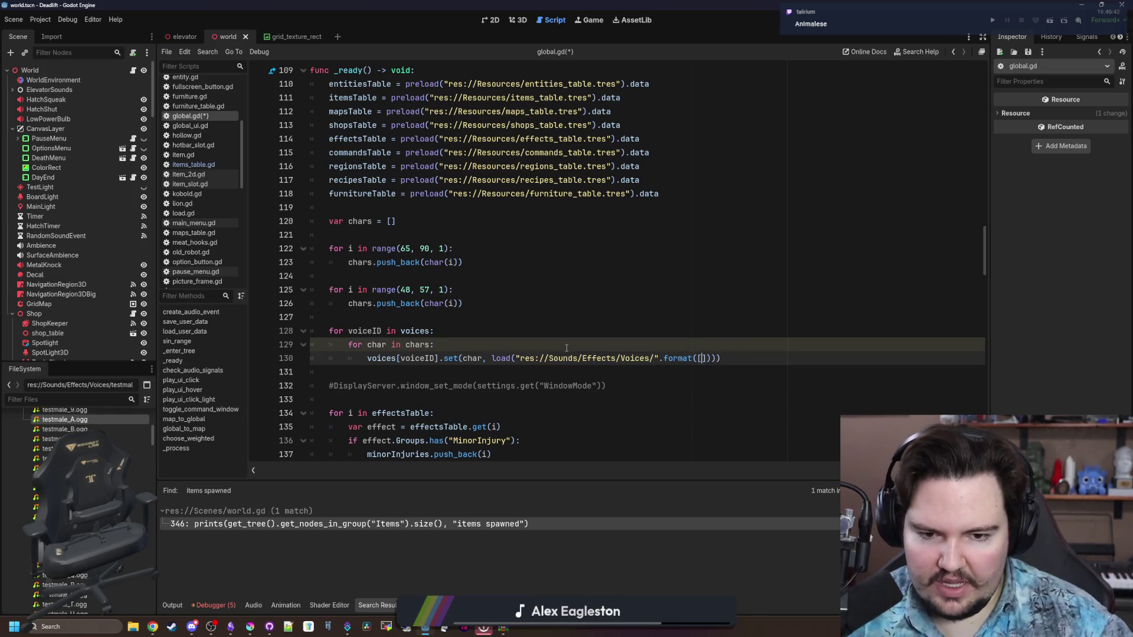
{"action": "type", "text": "{"}
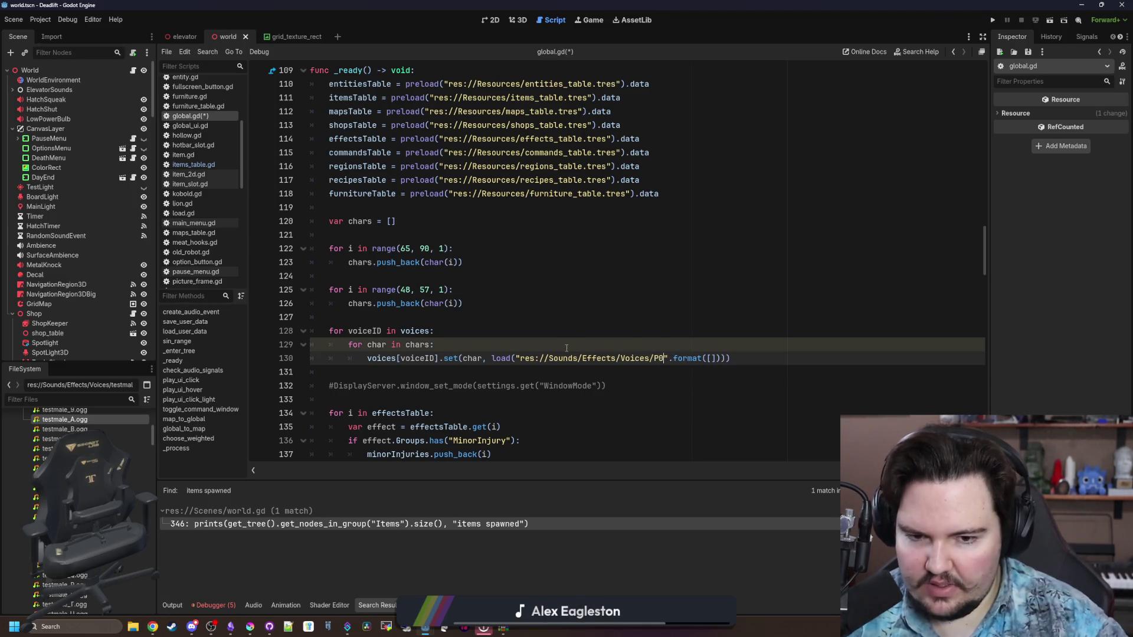
{"action": "type", "text": "0"}
{"action": "key", "text": "Right"}
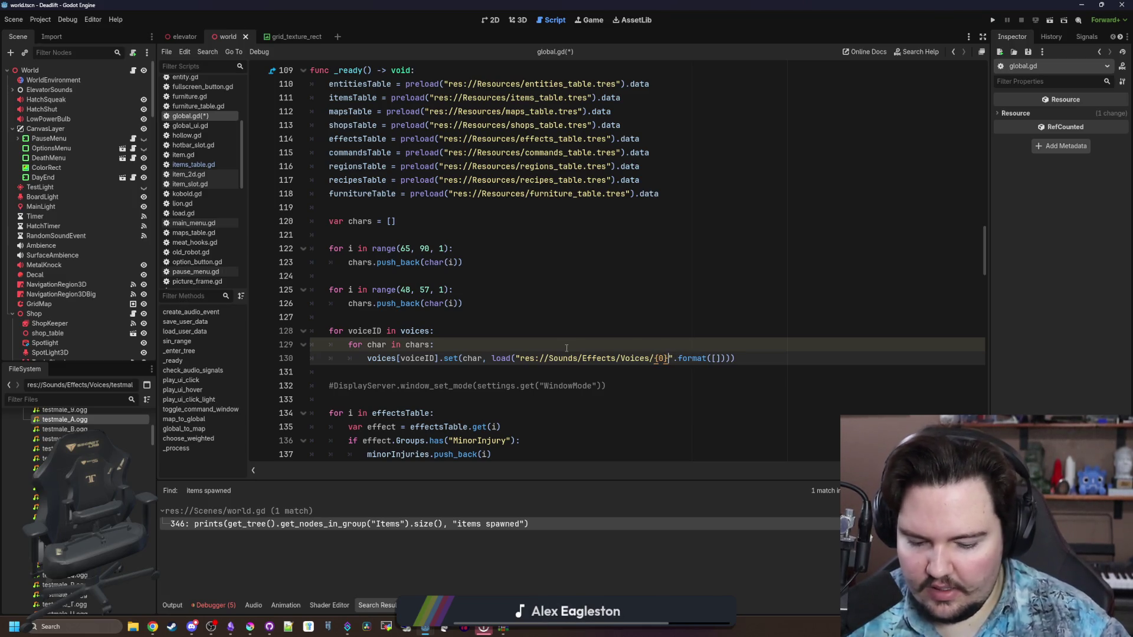
{"action": "type", "text": "_{1"}
{"action": "key", "text": "Right"}
{"action": "type", "text": ".ogg"}
- Pass [voiceID, char] as the format arguments and show the Debugger's Errors list
{"action": "key", "text": "Right"}
{"action": "key", "text": "Right"}
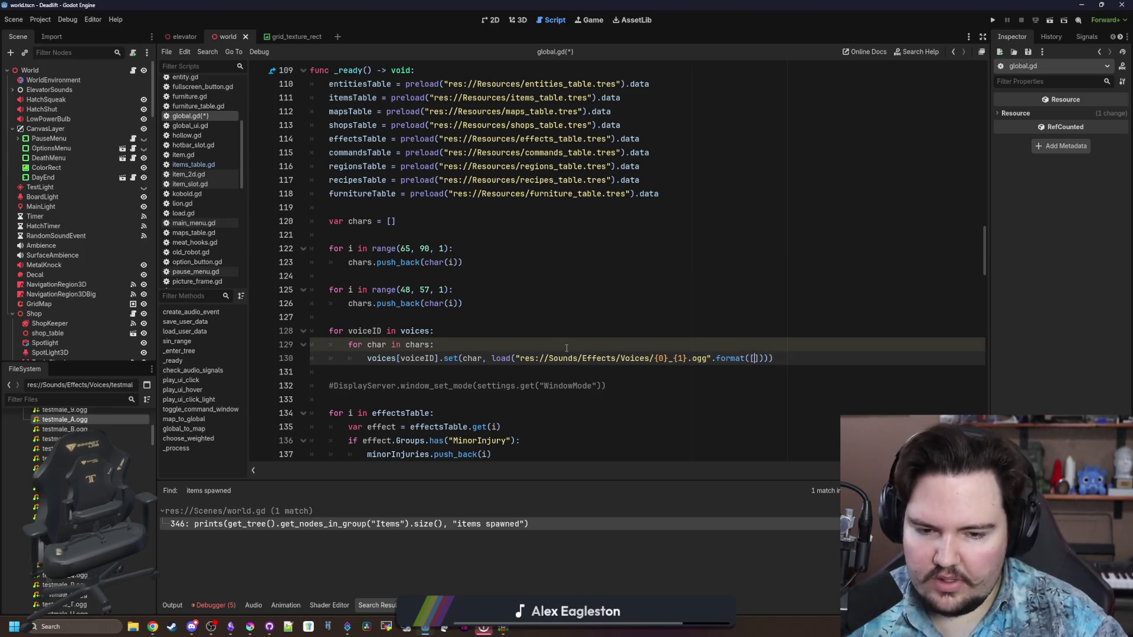
{"action": "type", "text": "voiceid"}
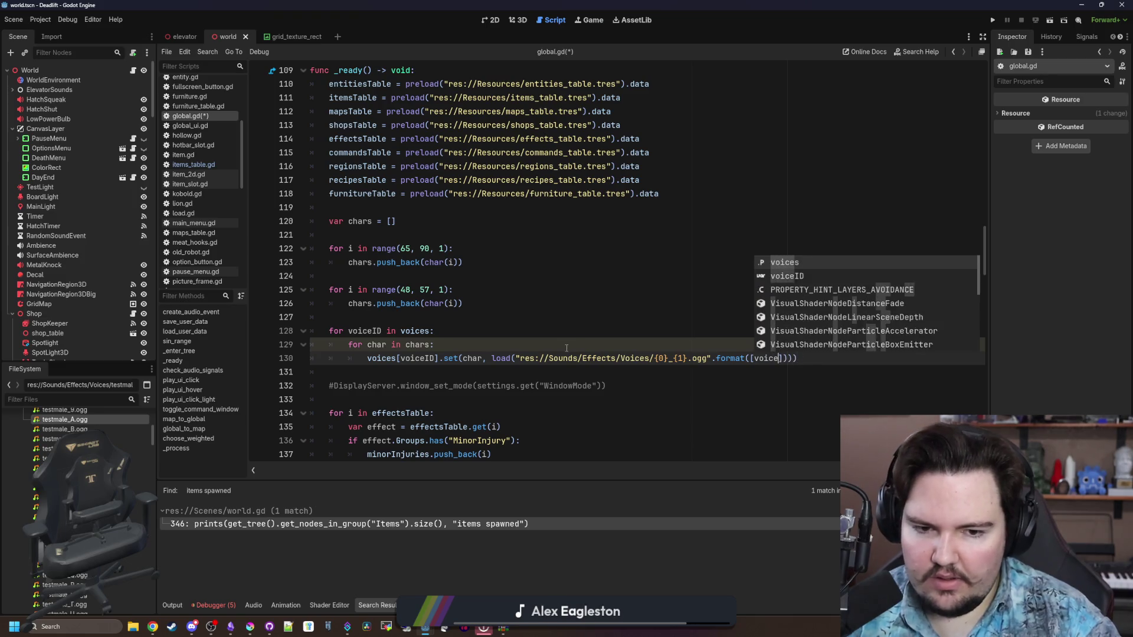
{"action": "key", "text": "Return"}
{"action": "type", "text": ", "}
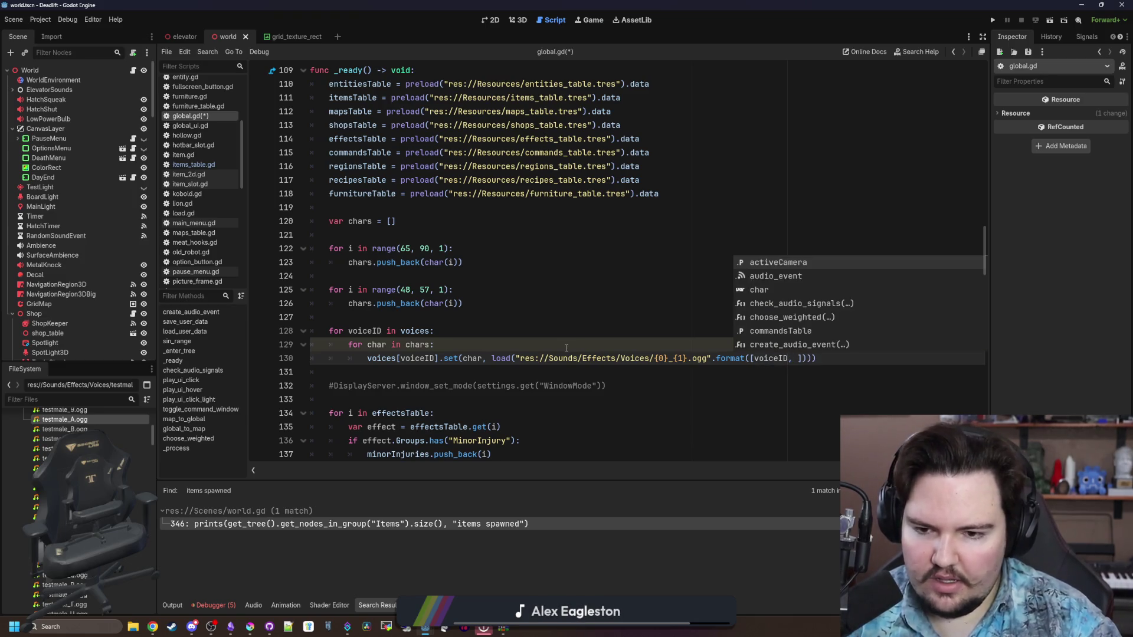
{"action": "type", "text": "char"}
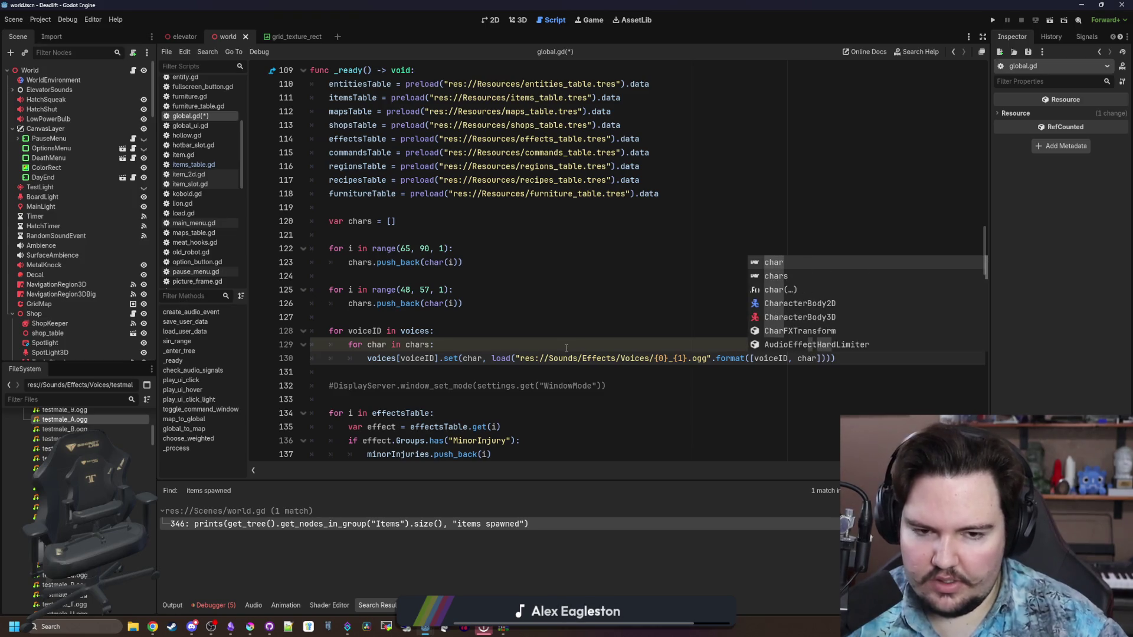
{"action": "left_click", "coordinate": [567, 348]}
{"action": "left_click", "coordinate": [411, 294]}
{"action": "key", "text": "Down"}
{"action": "key", "text": "Down"}
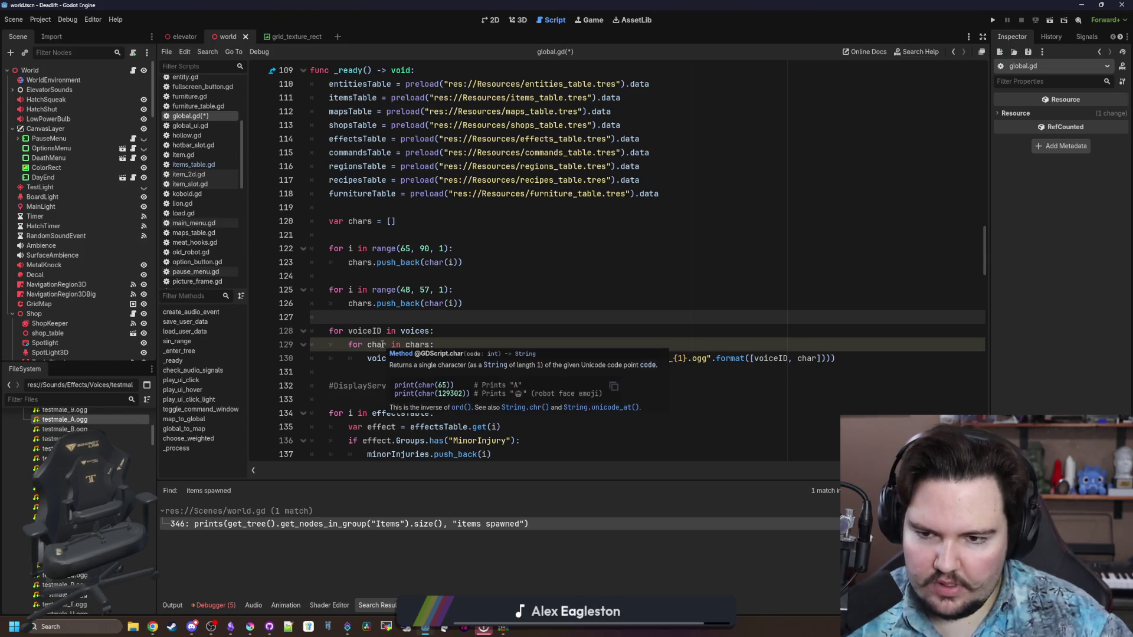
{"action": "left_click", "coordinate": [215, 603]}
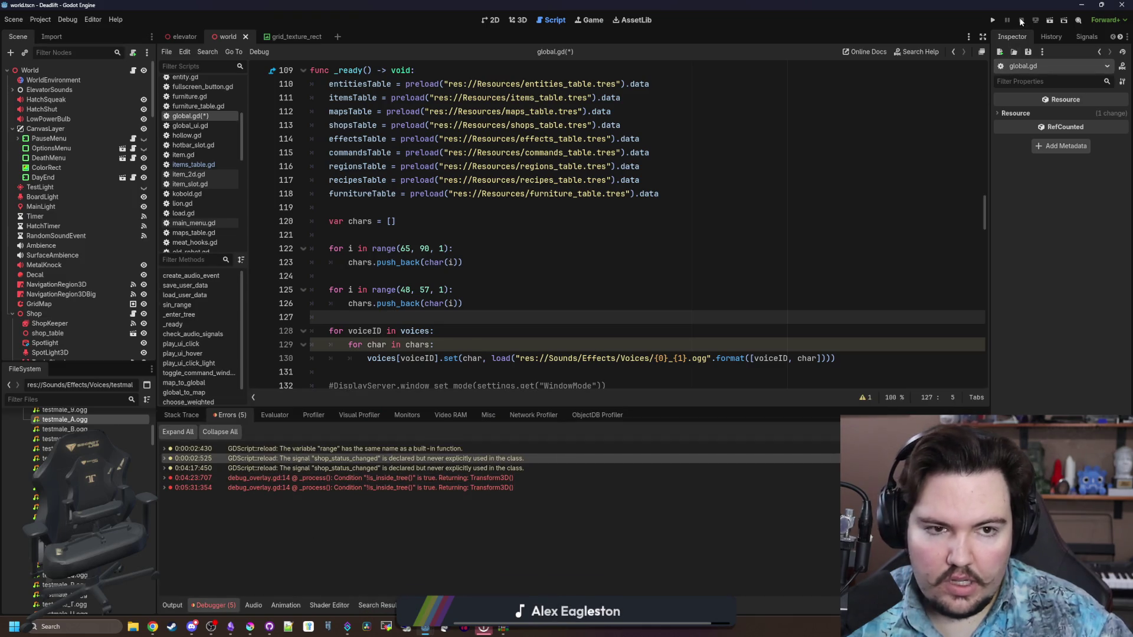
- Rename the loop variable char to c on line 129 and in the format arguments
{"action": "left_click", "coordinate": [463, 262]}
{"action": "left_click", "coordinate": [863, 397]}
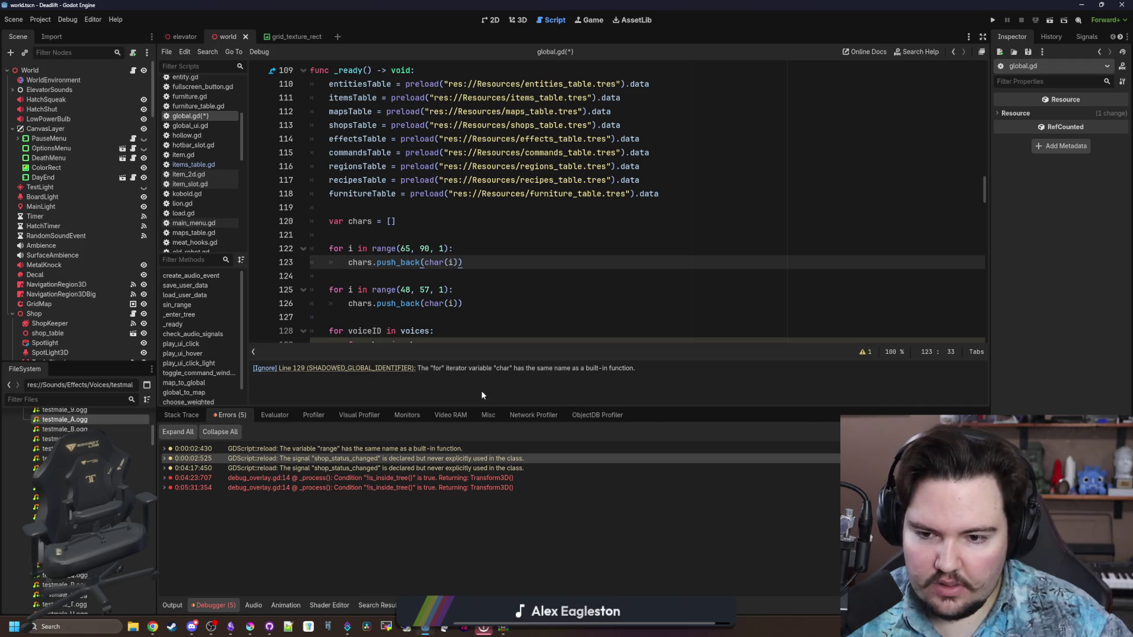
{"action": "left_click", "coordinate": [347, 368]}
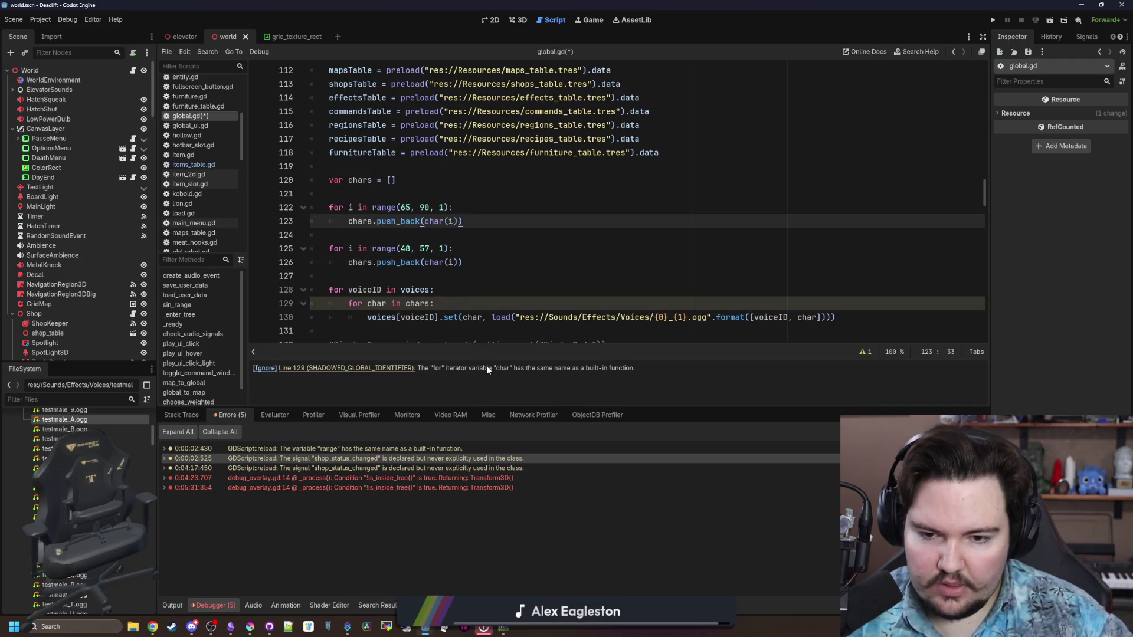
{"action": "double_click", "coordinate": [378, 302]}
{"action": "type", "text": "c"}
{"action": "double_click", "coordinate": [806, 317]}
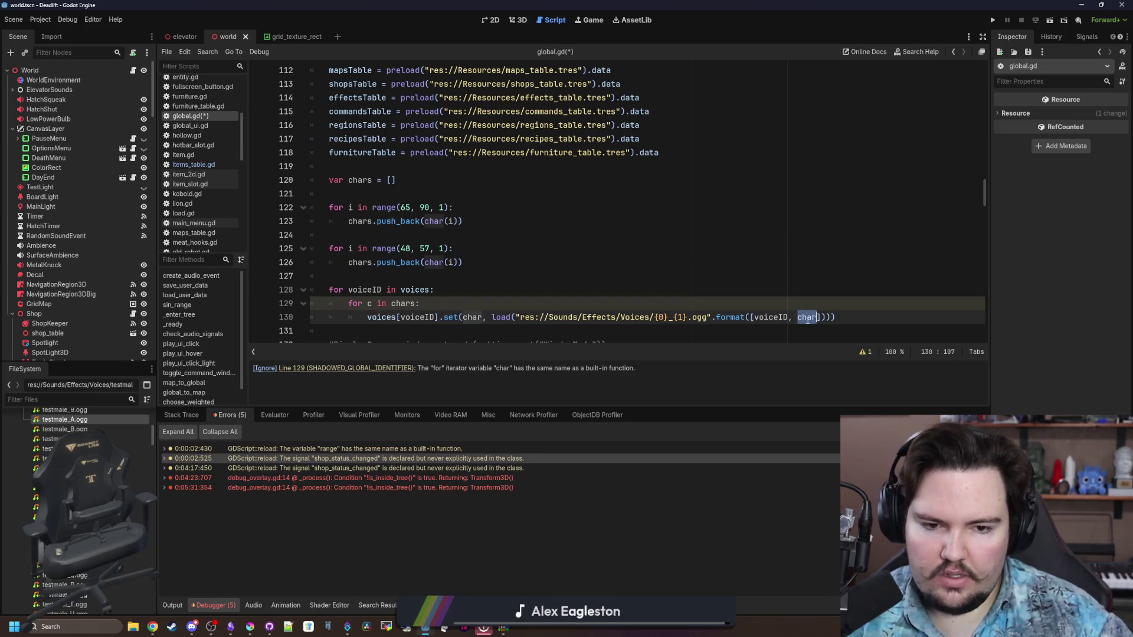
{"action": "type", "text": "c"}
- Save the edited global.gd script
{"action": "left_click", "coordinate": [795, 294]}
{"action": "left_click", "coordinate": [423, 276]}
{"action": "scroll", "coordinate": [431, 307], "scroll_direction": "down", "scroll_amount": 1}
{"action": "scroll", "coordinate": [433, 324], "scroll_direction": "up", "scroll_amount": 1}
{"action": "left_click", "coordinate": [416, 331]}
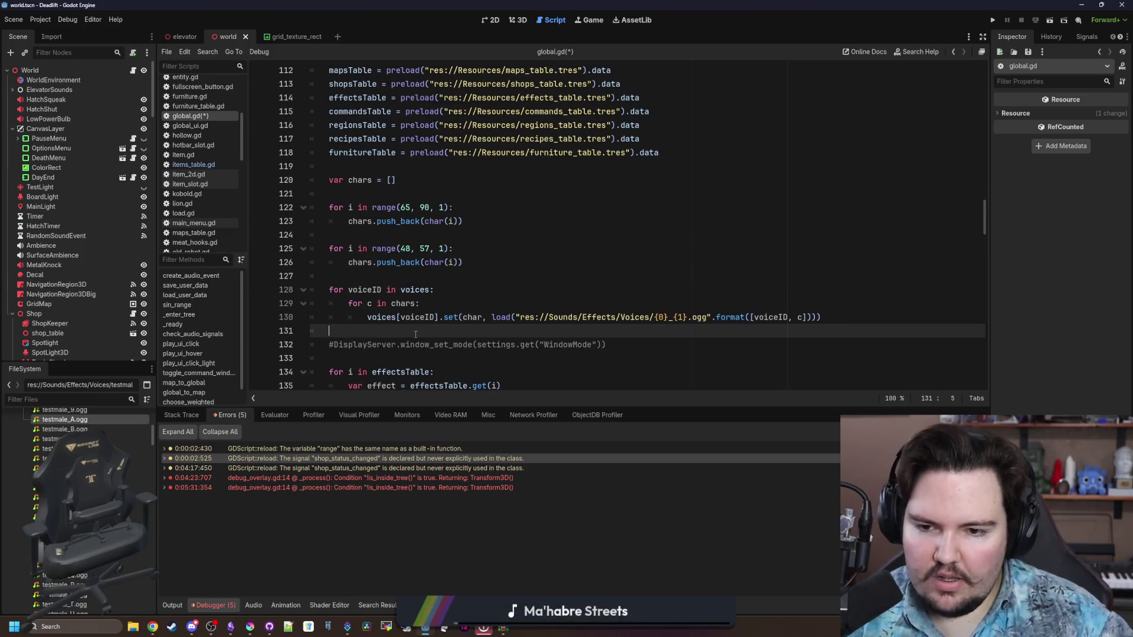
{"action": "key", "text": "ctrl+s"}
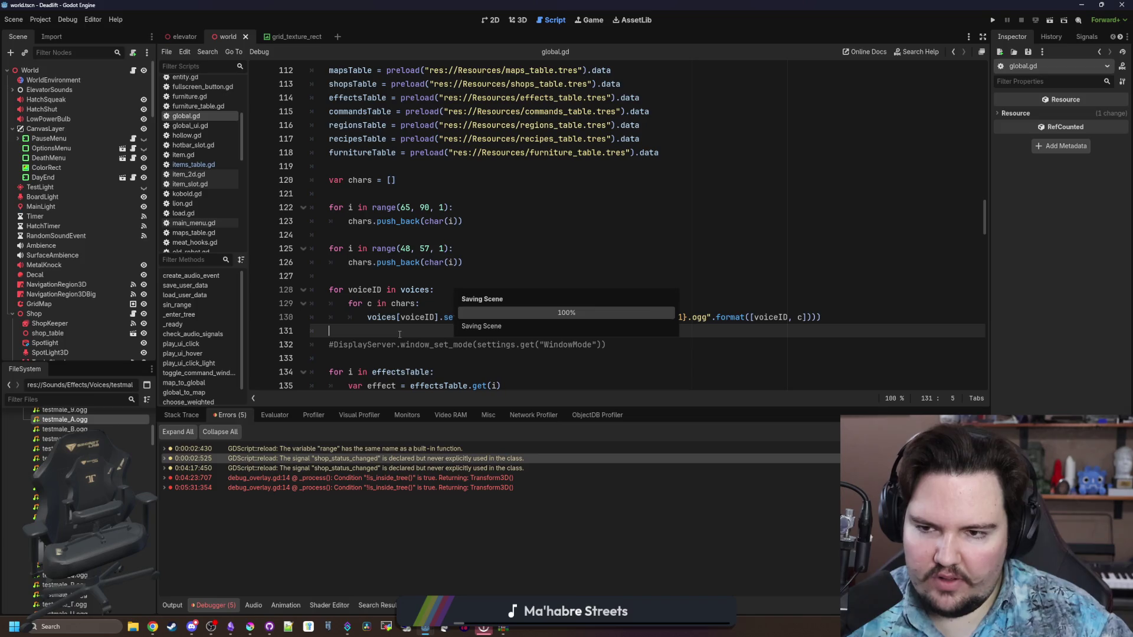
{"action": "key", "text": "ctrl+s"}
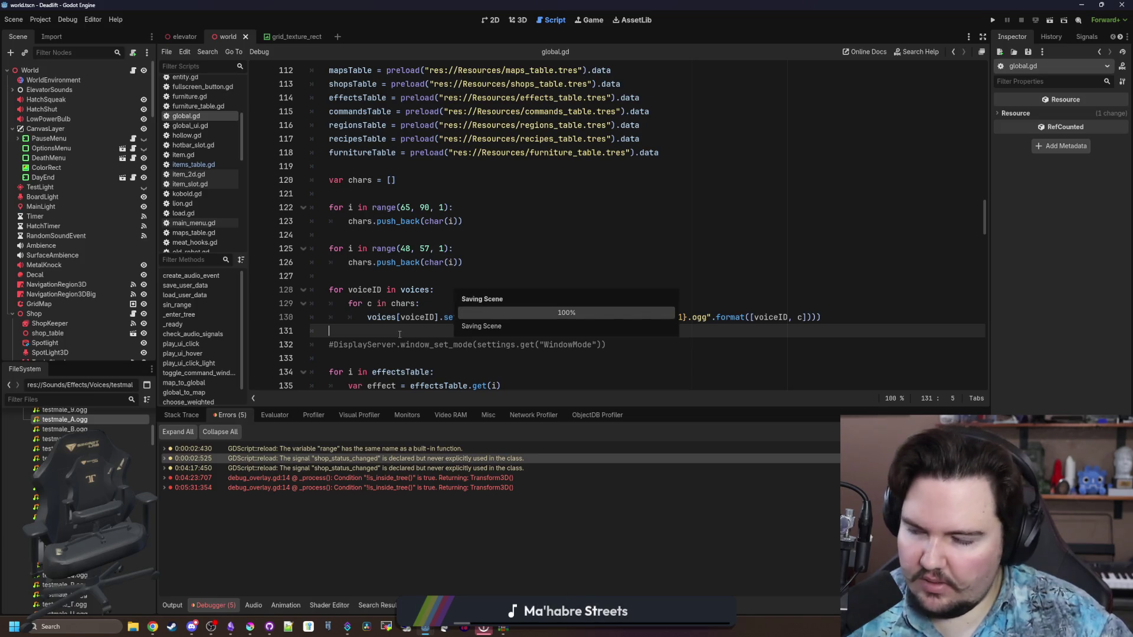
{"action": "key", "text": "ctrl+s"}
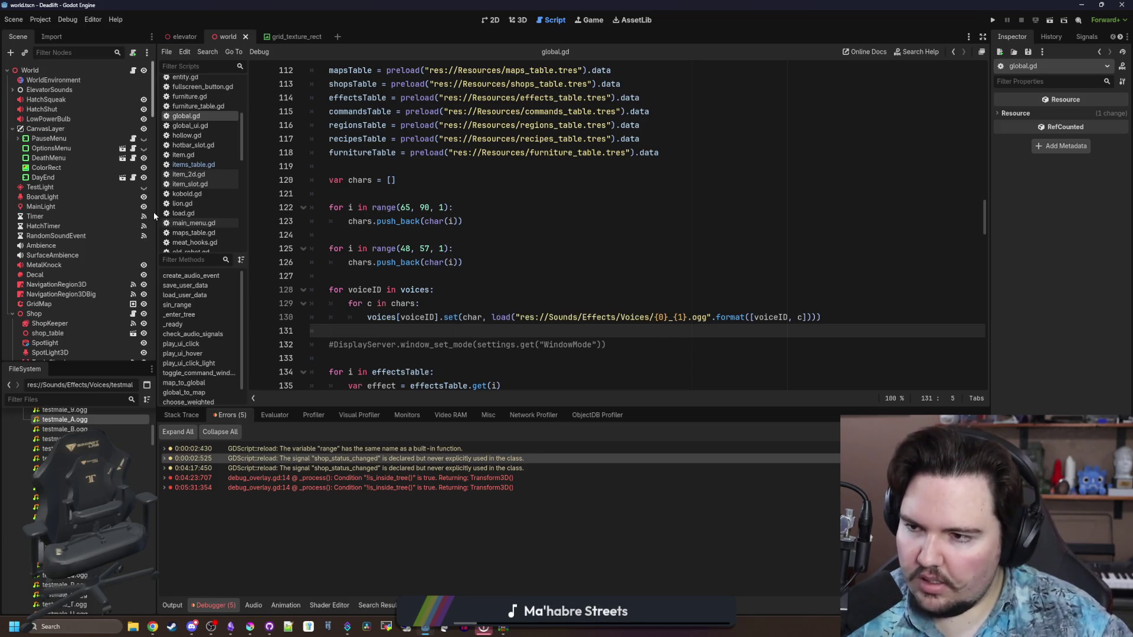
{"action": "key", "text": "ctrl+s"}
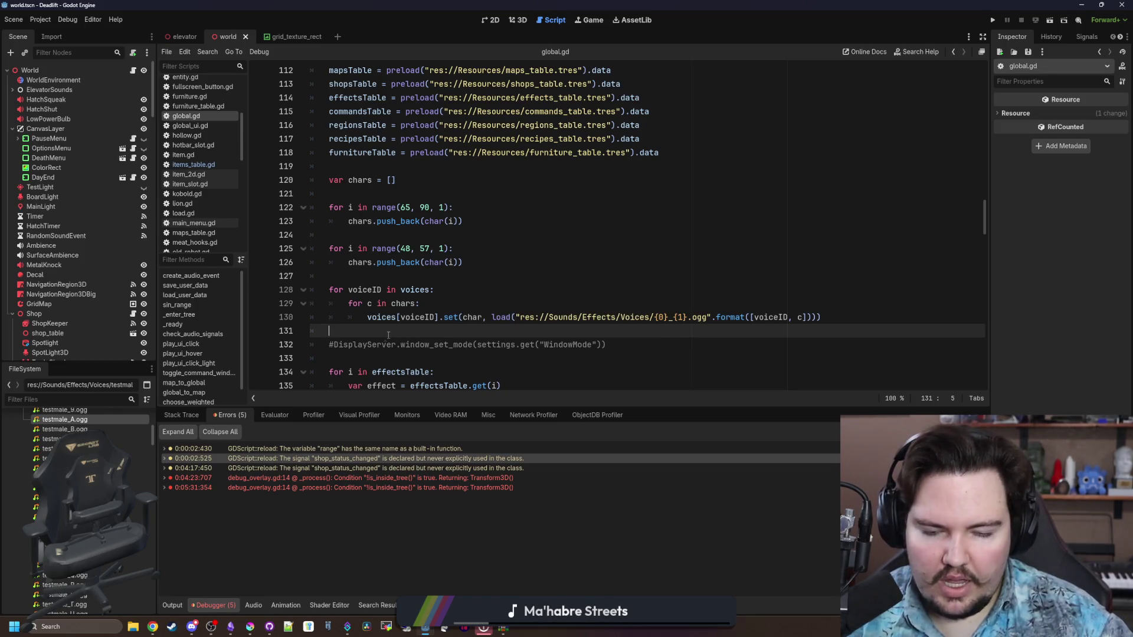
{"action": "left_click", "coordinate": [125, 402]}
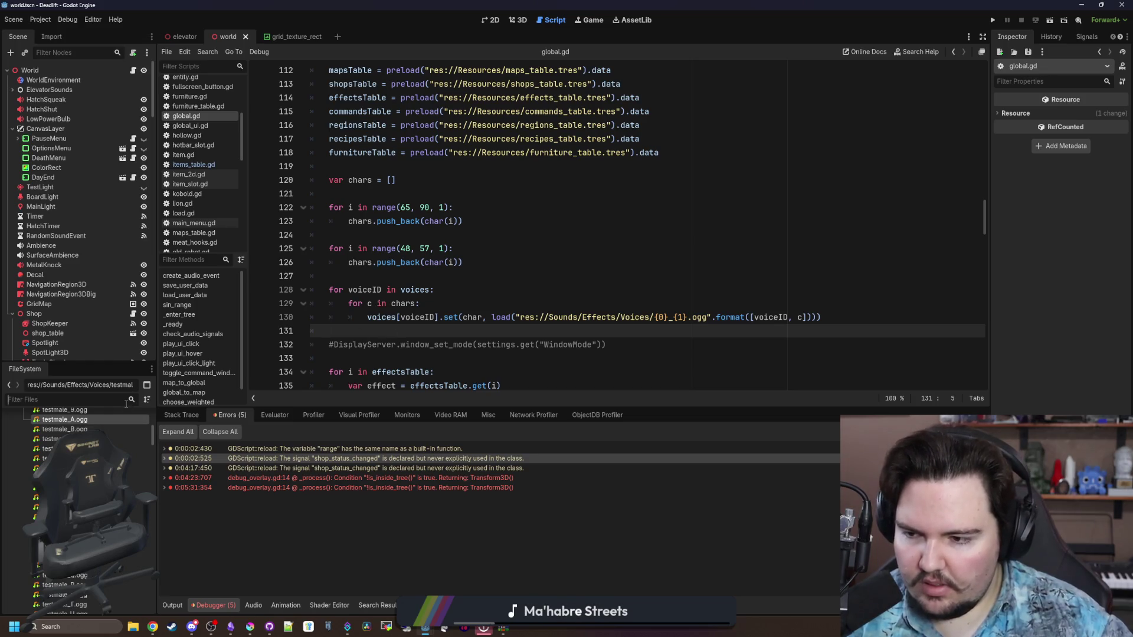
- Filter FileSystem for 'dialo', open dialogue.tscn, and open the Talking node's dialogue.gd script
{"action": "type", "text": "dialo"}
{"action": "double_click", "coordinate": [40, 457]}
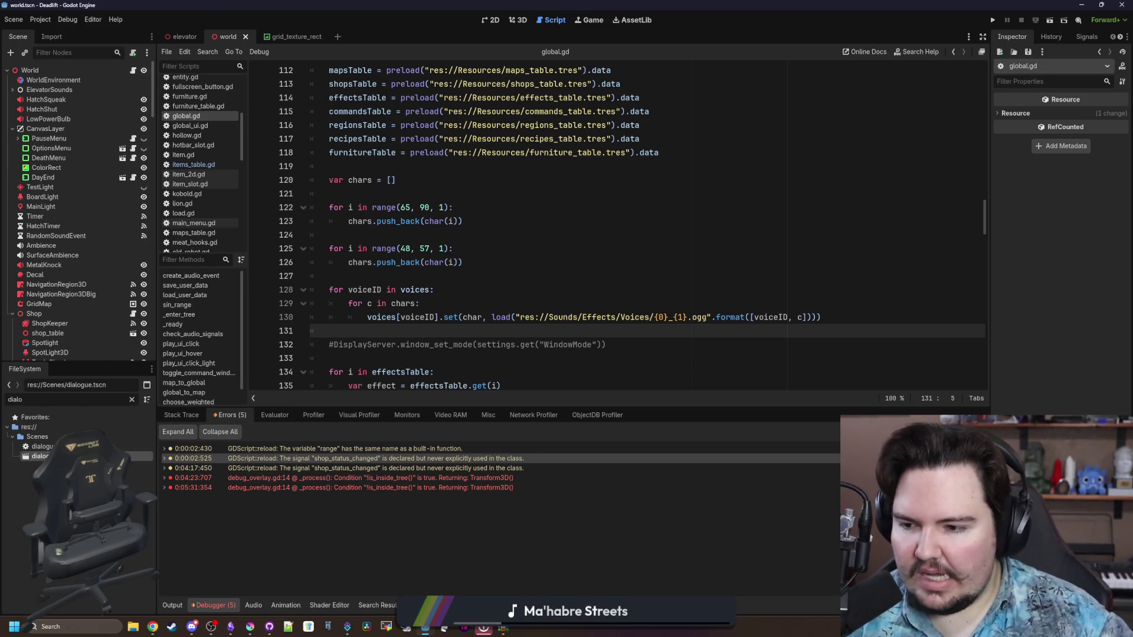
{"action": "left_click", "coordinate": [484, 20]}
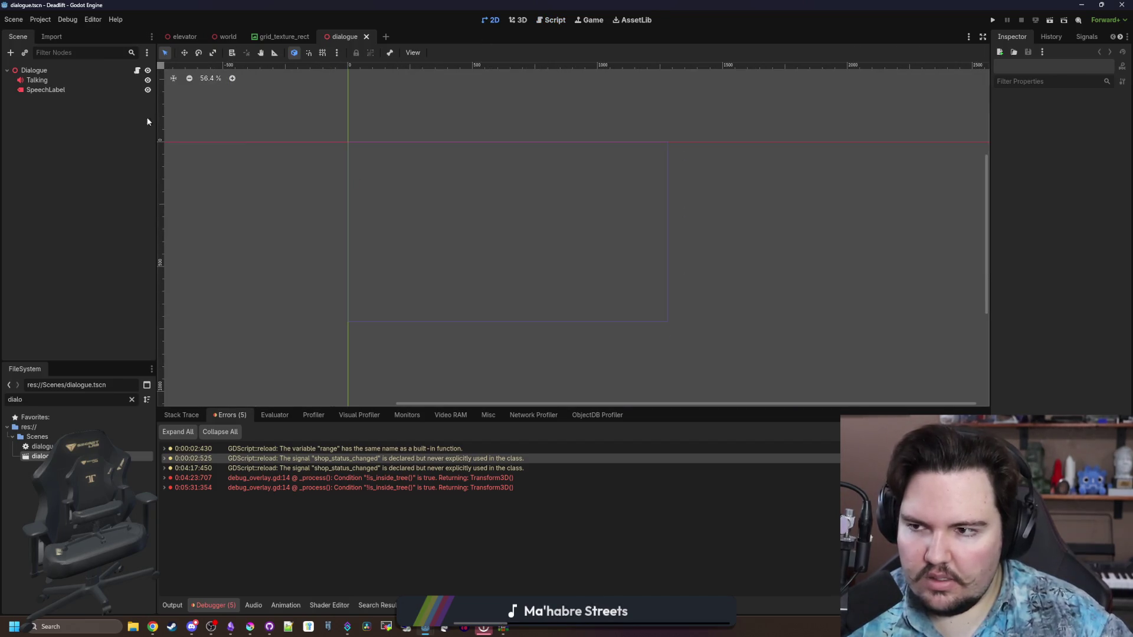
{"action": "right_click", "coordinate": [59, 70]}
{"action": "left_click", "coordinate": [94, 76]}
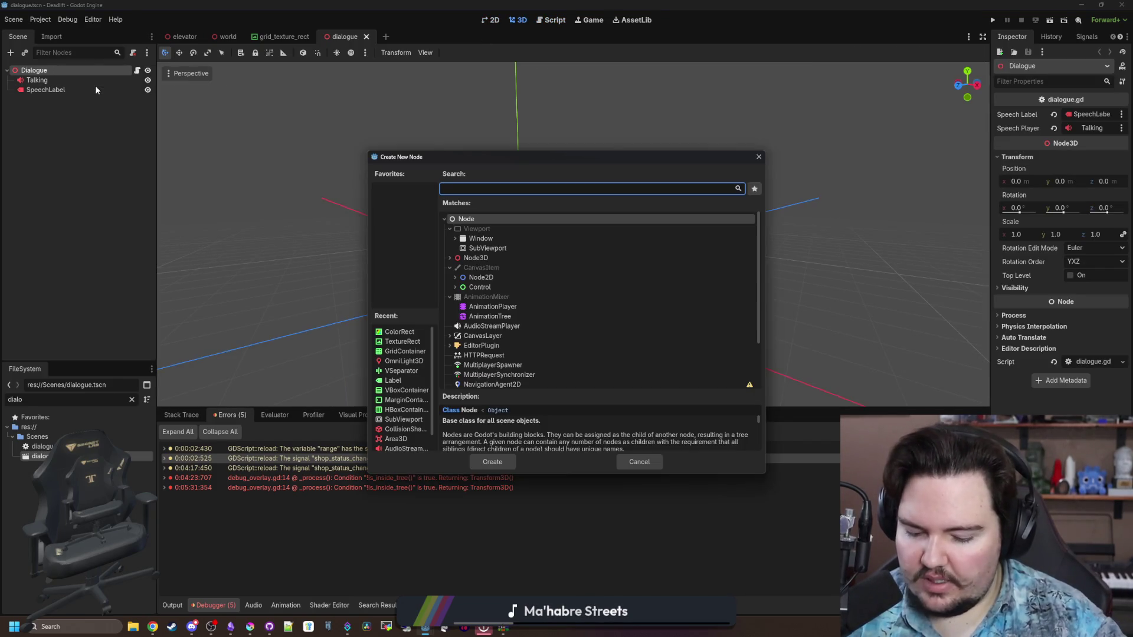
{"action": "left_click", "coordinate": [655, 467]}
{"action": "left_click", "coordinate": [37, 79]}
{"action": "left_click", "coordinate": [136, 70]}
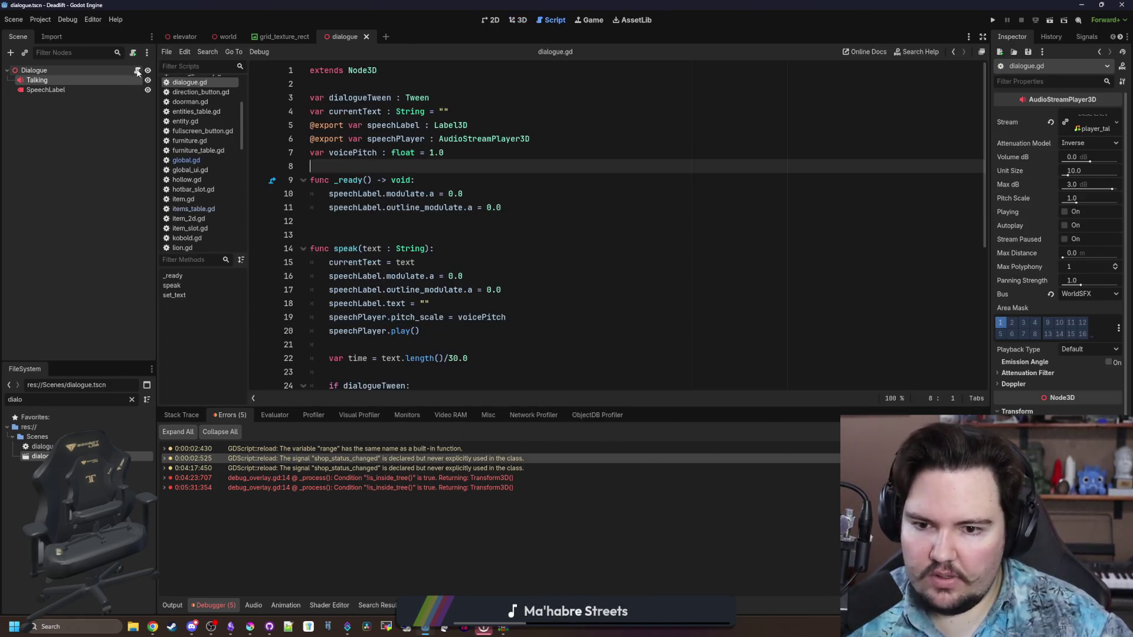
- Scroll through dialogue.gd and save the dialogue scene and script
{"action": "scroll", "coordinate": [386, 232], "scroll_direction": "down", "scroll_amount": 2}
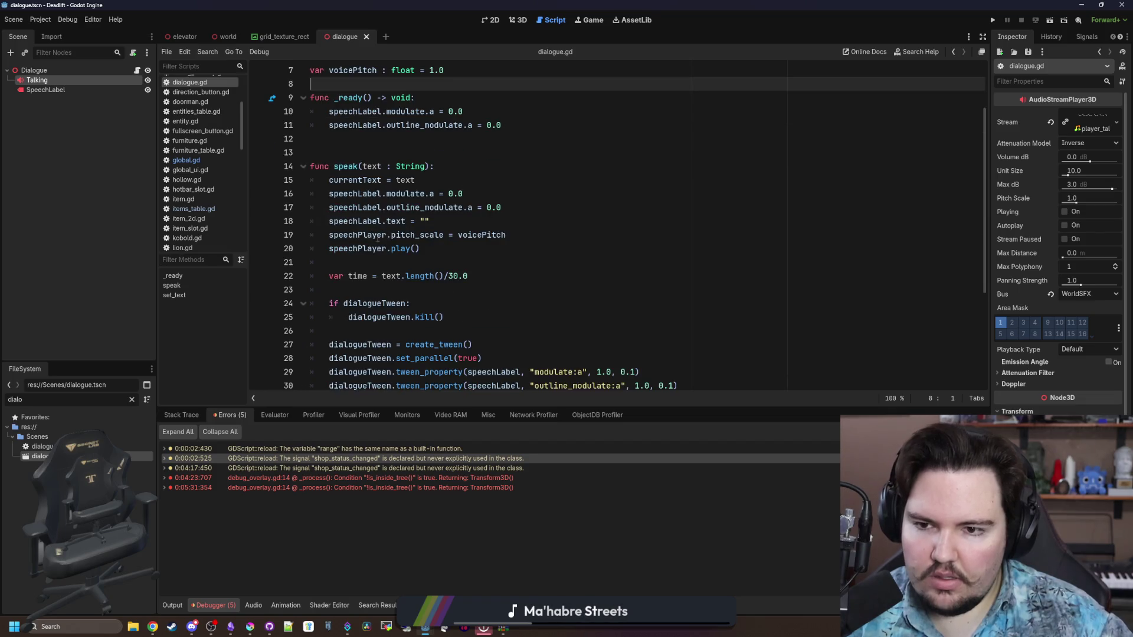
{"action": "left_click", "coordinate": [376, 266]}
{"action": "scroll", "coordinate": [376, 267], "scroll_direction": "down", "scroll_amount": 4}
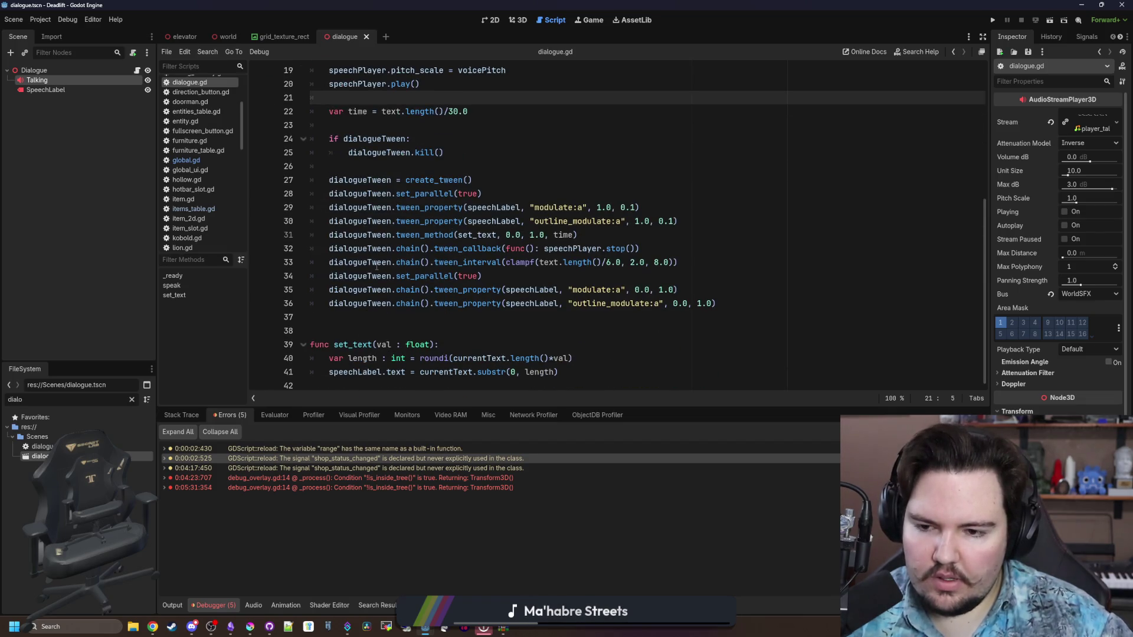
{"action": "left_click", "coordinate": [408, 333]}
{"action": "key", "text": "ctrl+s"}
- Review the tween block and set_text, then add a new line after the substring assignment
{"action": "left_click", "coordinate": [396, 317]}
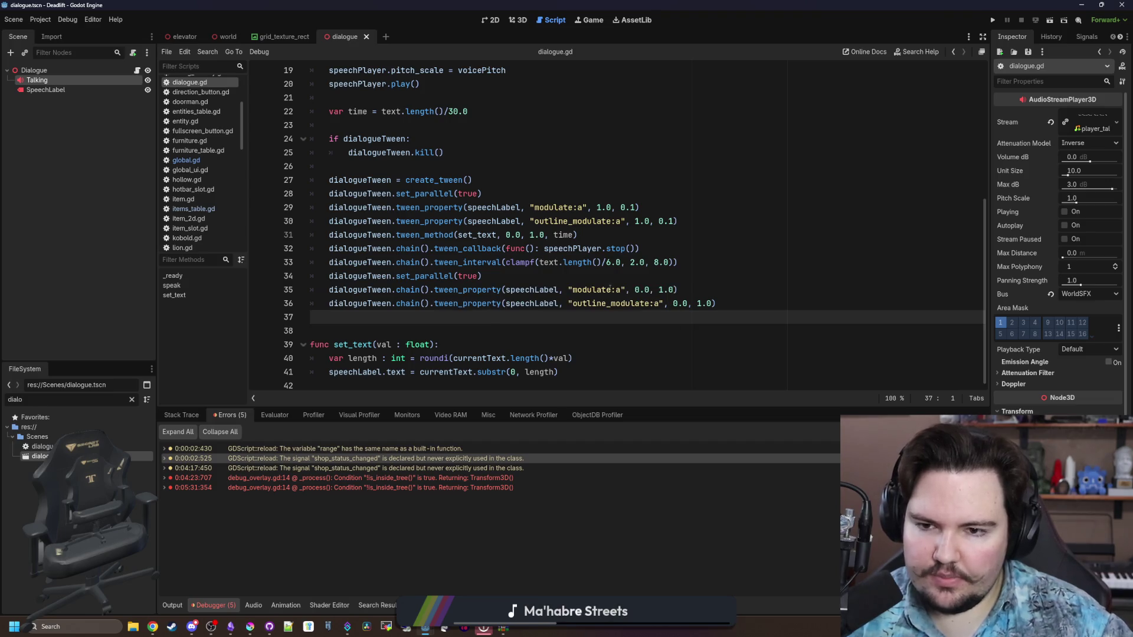
{"action": "mouse_move", "coordinate": [730, 304]}
{"action": "left_mouse_down"}
{"action": "mouse_move", "coordinate": [377, 207]}
{"action": "mouse_move", "coordinate": [331, 180]}
{"action": "left_mouse_up"}
{"action": "left_click", "coordinate": [473, 249]}
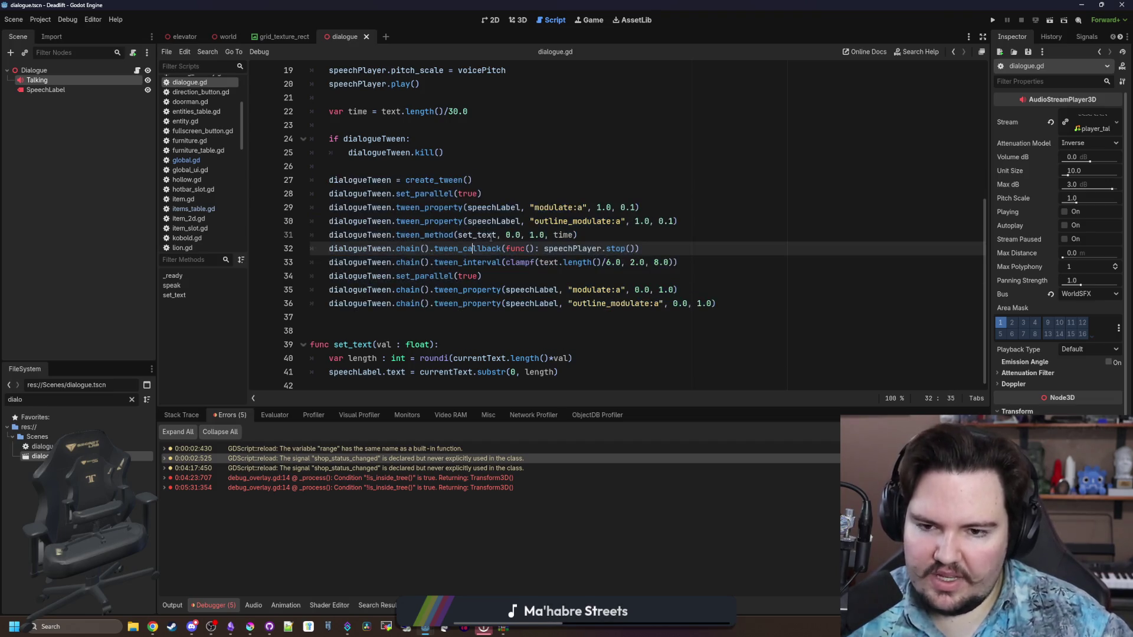
{"action": "left_click_drag", "start_coordinate": [458, 235], "coordinate": [579, 235]}
{"action": "left_click", "coordinate": [601, 234]}
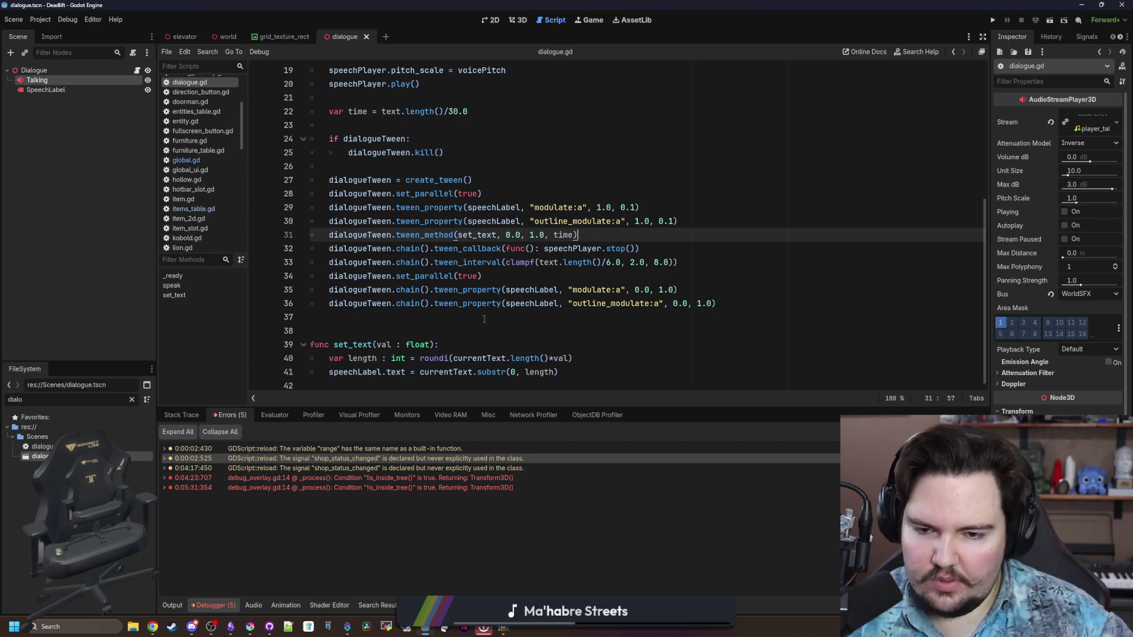
{"action": "left_click", "coordinate": [435, 344]}
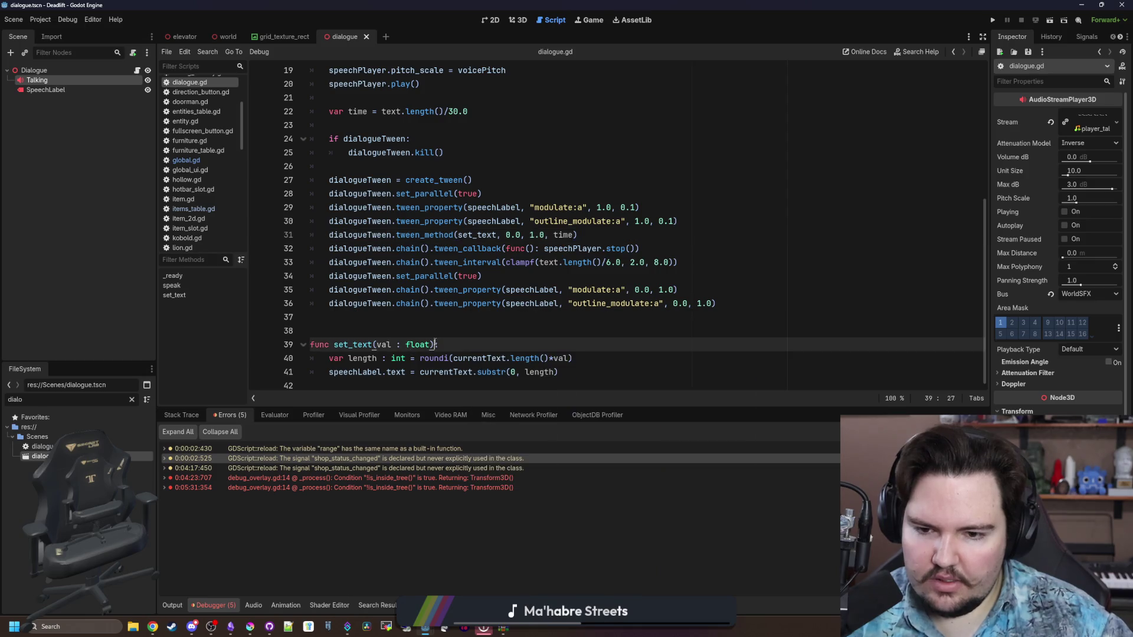
{"action": "left_click_drag", "start_coordinate": [579, 380], "coordinate": [299, 363]}
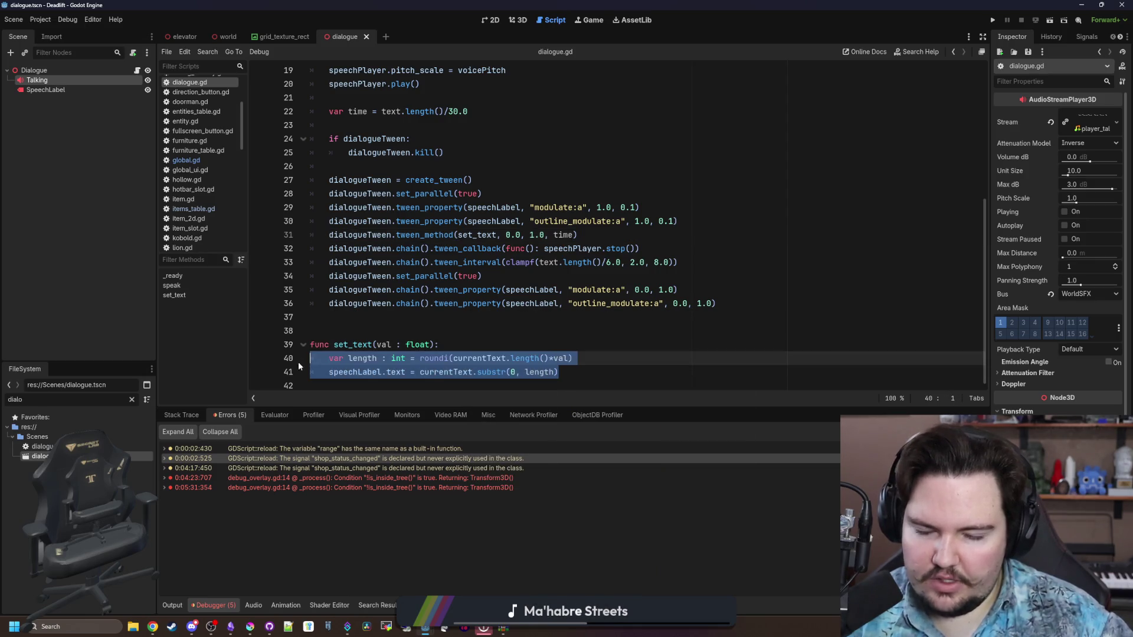
{"action": "left_click", "coordinate": [404, 321]}
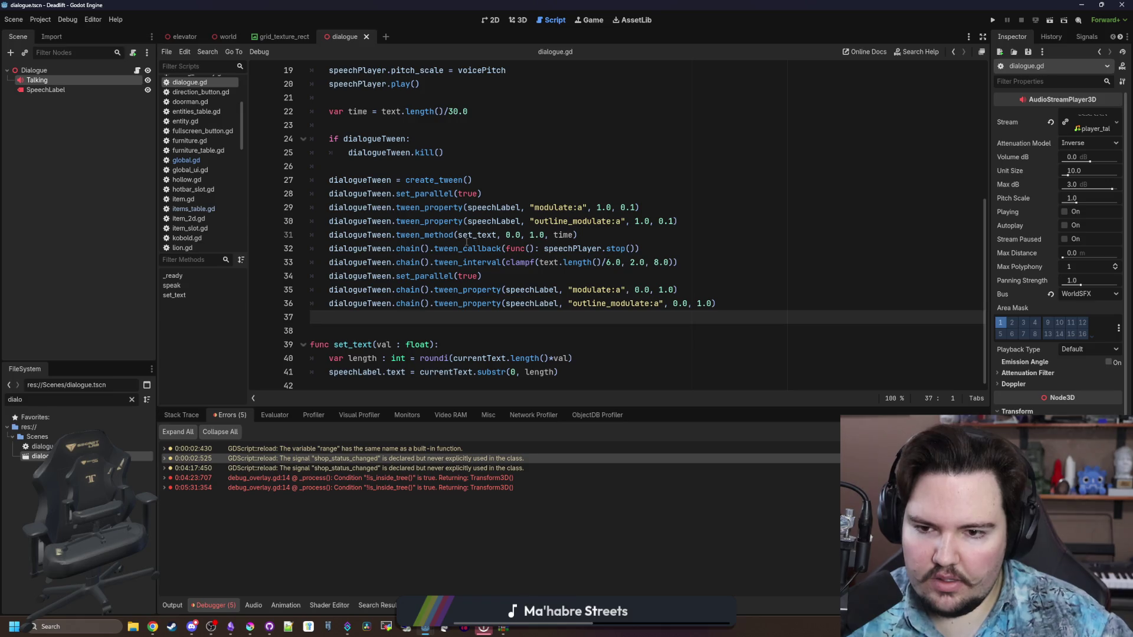
{"action": "left_click", "coordinate": [508, 184]}
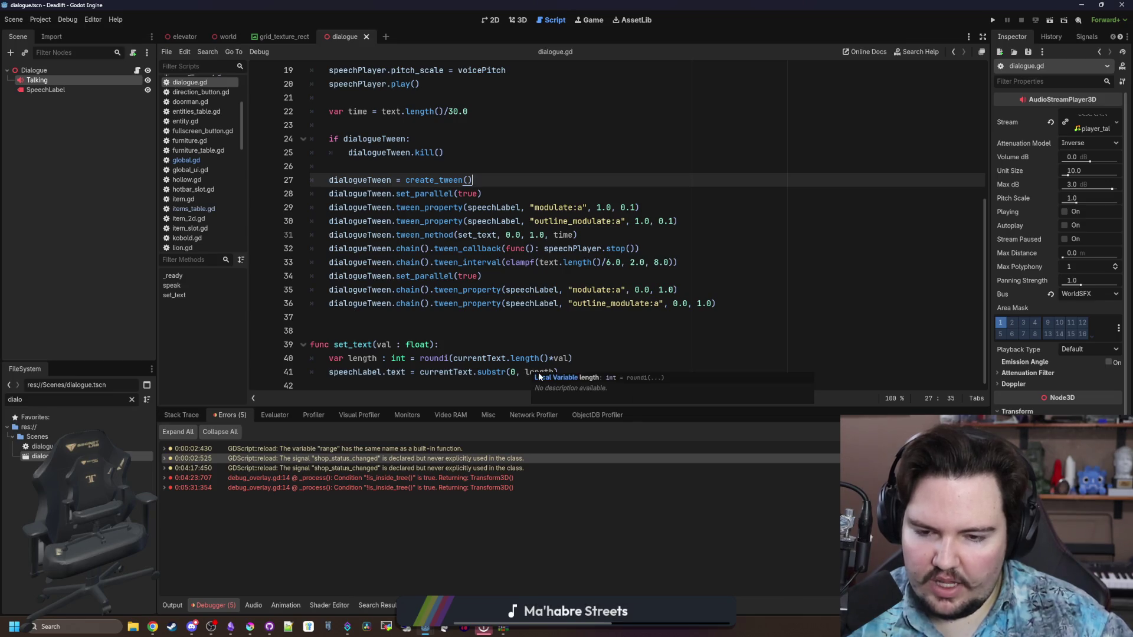
{"action": "left_click", "coordinate": [556, 371]}
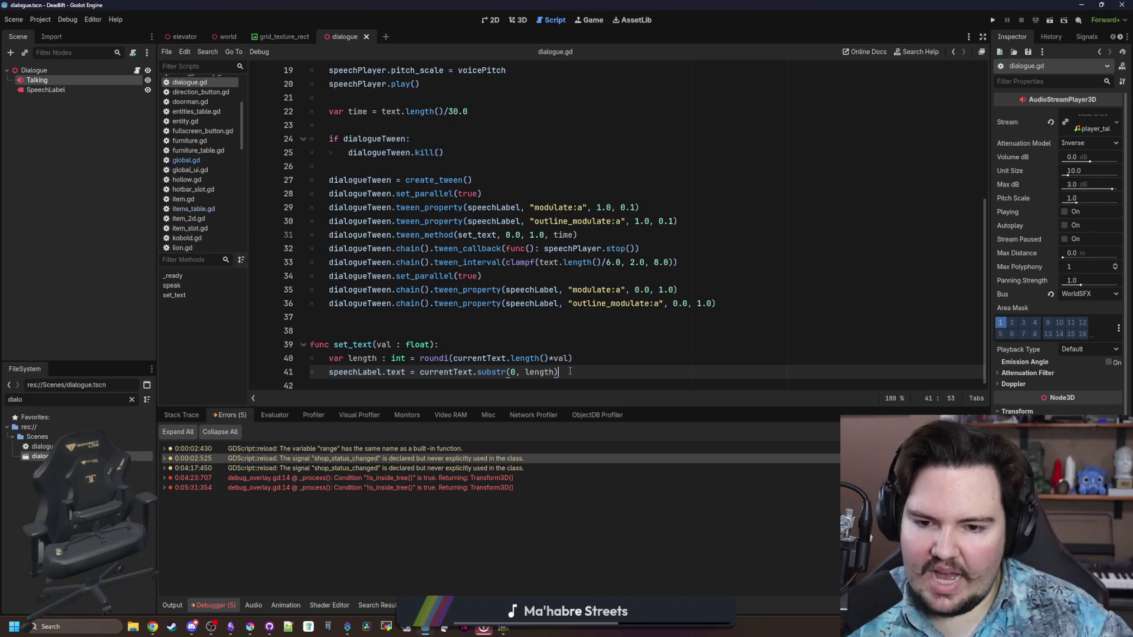
{"action": "key", "text": "Return"}
- Type speechLabel.text. on the new line to list its String methods
{"action": "type", "text": "curre"}
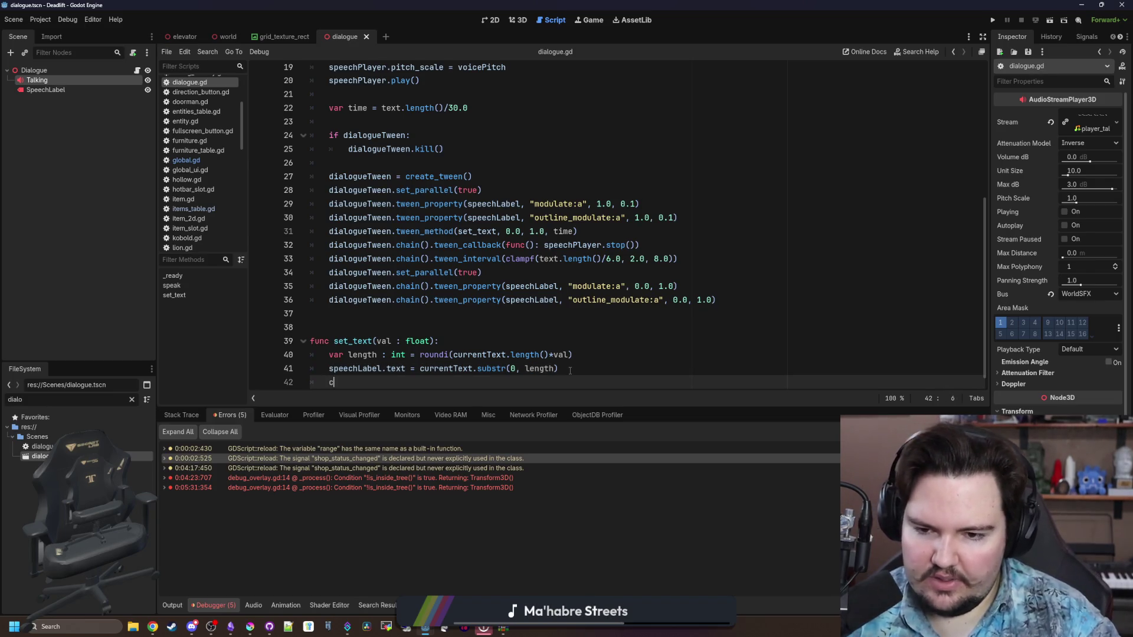
{"action": "key", "text": "Escape"}
{"action": "key", "text": "BackSpace"}
{"action": "key", "text": "BackSpace"}
{"action": "key", "text": "BackSpace"}
{"action": "type", "text": "speechLabel."}
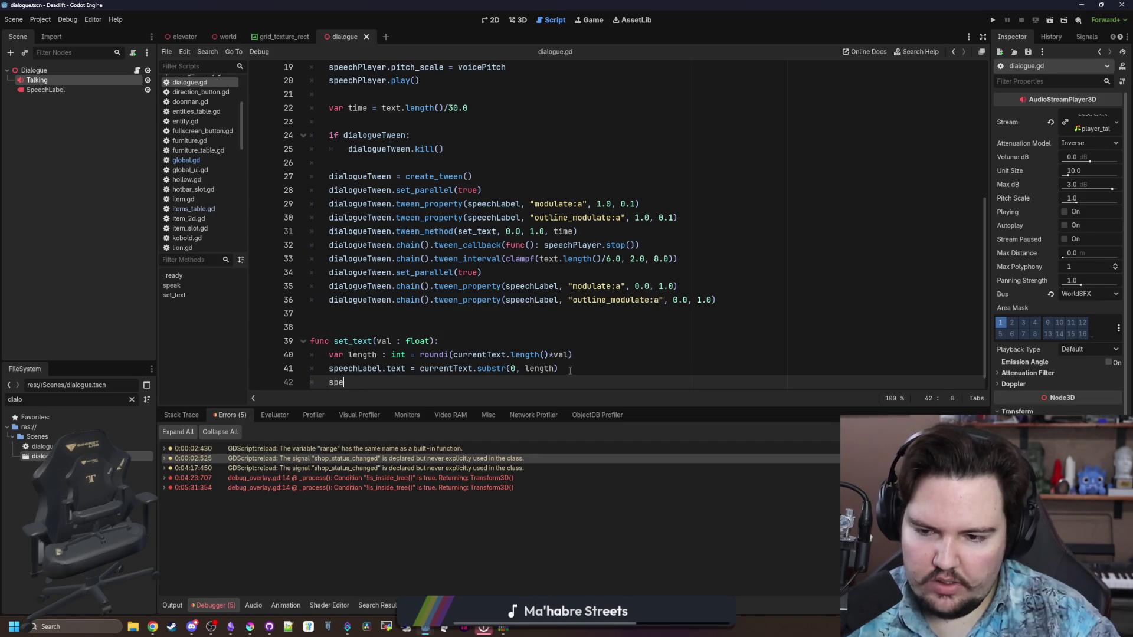
{"action": "type", "text": "text."}
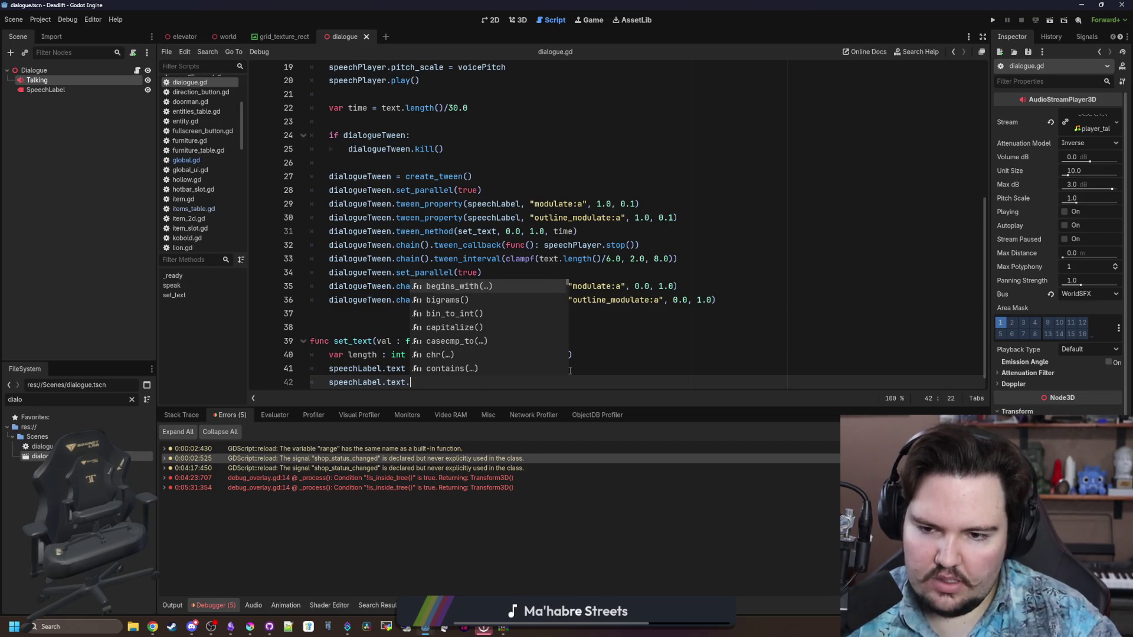
{"action": "type", "text": "en"}
{"action": "key", "text": "BackSpace"}
{"action": "key", "text": "BackSpace"}
{"action": "type", "text": "l"}
{"action": "key", "text": "BackSpace"}
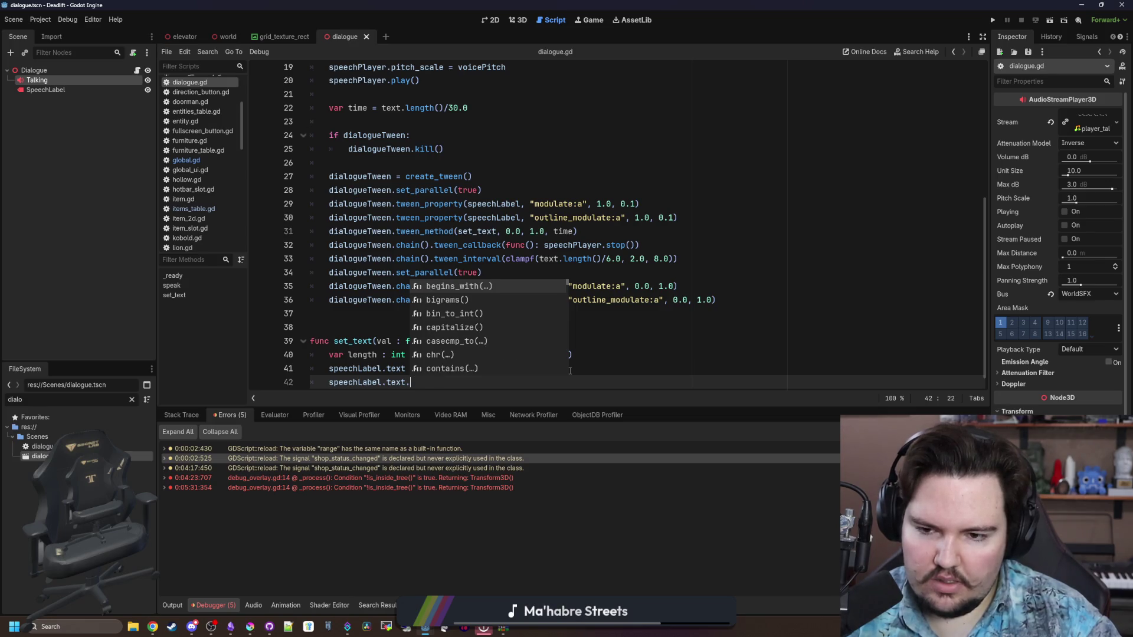
{"action": "type", "text": "end"}
{"action": "key", "text": "BackSpace"}
{"action": "key", "text": "BackSpace"}
{"action": "key", "text": "BackSpace"}
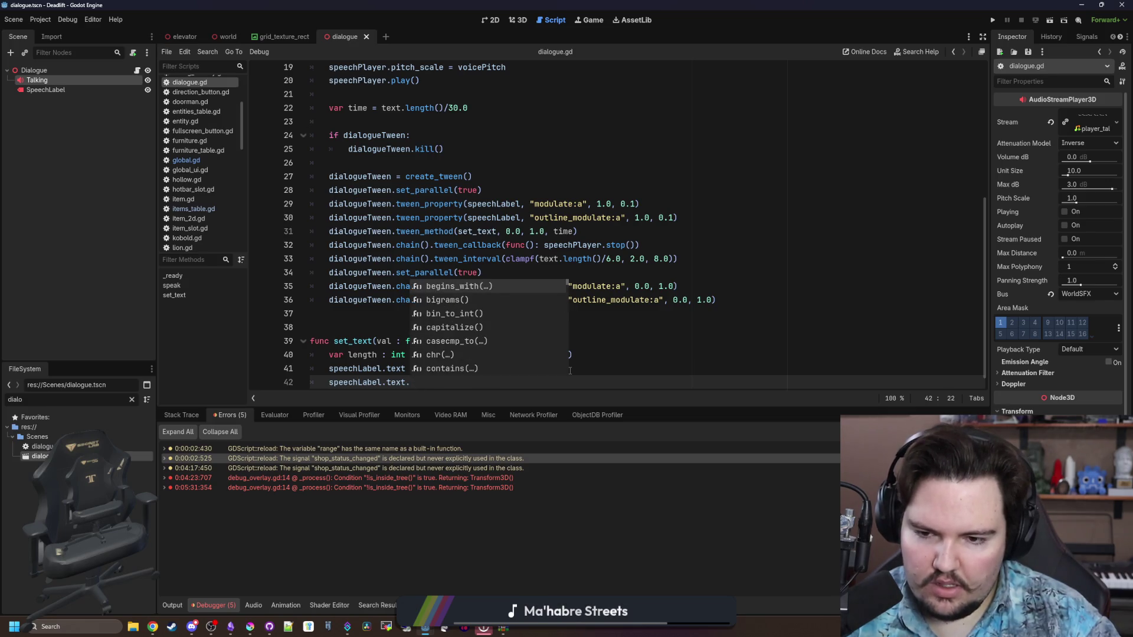
- Browse the String methods completion list and choose substr()
{"action": "scroll", "coordinate": [459, 331], "scroll_direction": "down", "scroll_amount": 3}
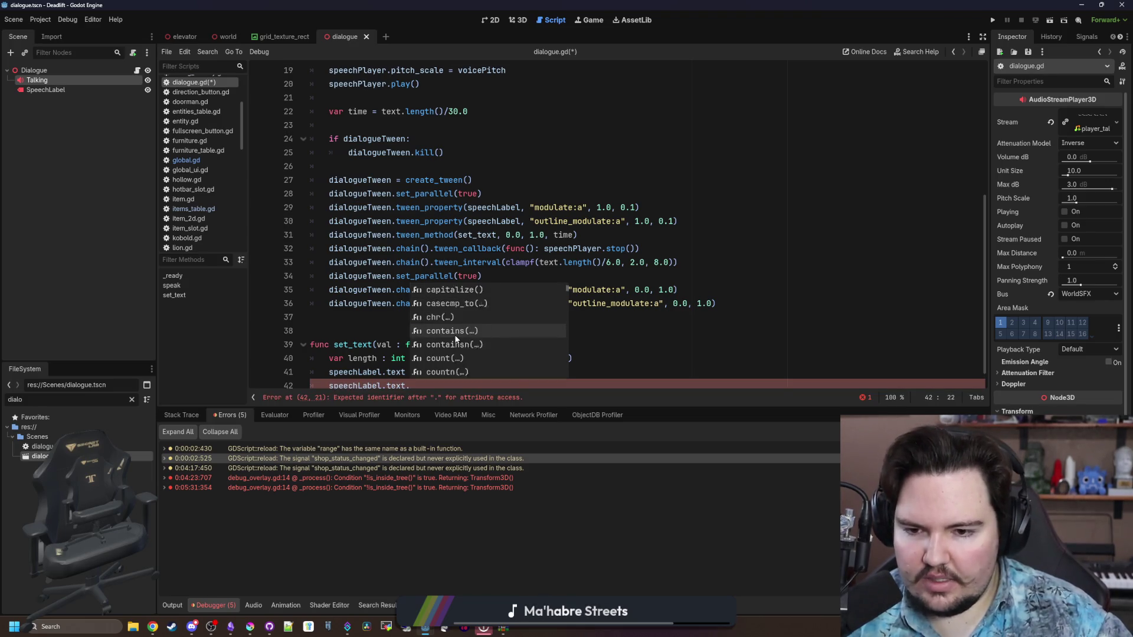
{"action": "scroll", "coordinate": [460, 334], "scroll_direction": "down", "scroll_amount": 1}
{"action": "scroll", "coordinate": [459, 335], "scroll_direction": "down", "scroll_amount": 4}
{"action": "scroll", "coordinate": [460, 335], "scroll_direction": "down", "scroll_amount": 4}
{"action": "scroll", "coordinate": [459, 331], "scroll_direction": "down", "scroll_amount": 4}
{"action": "scroll", "coordinate": [456, 347], "scroll_direction": "down", "scroll_amount": 4}
{"action": "scroll", "coordinate": [457, 347], "scroll_direction": "down", "scroll_amount": 4}
{"action": "scroll", "coordinate": [456, 346], "scroll_direction": "down", "scroll_amount": 4}
{"action": "scroll", "coordinate": [496, 352], "scroll_direction": "down", "scroll_amount": 3}
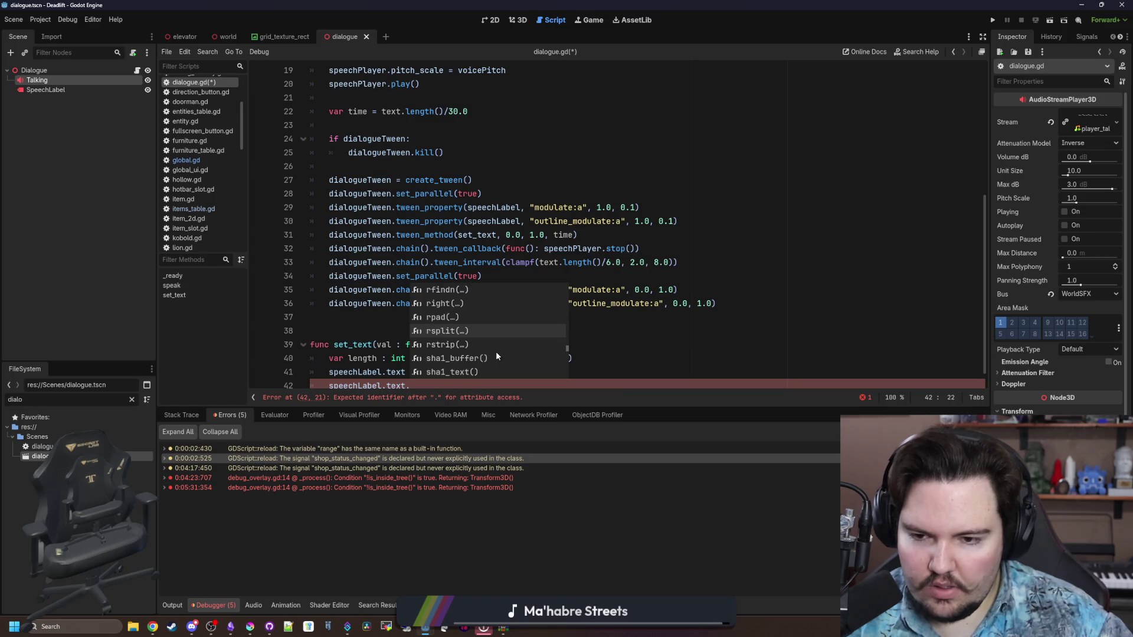
{"action": "scroll", "coordinate": [496, 352], "scroll_direction": "up", "scroll_amount": 2}
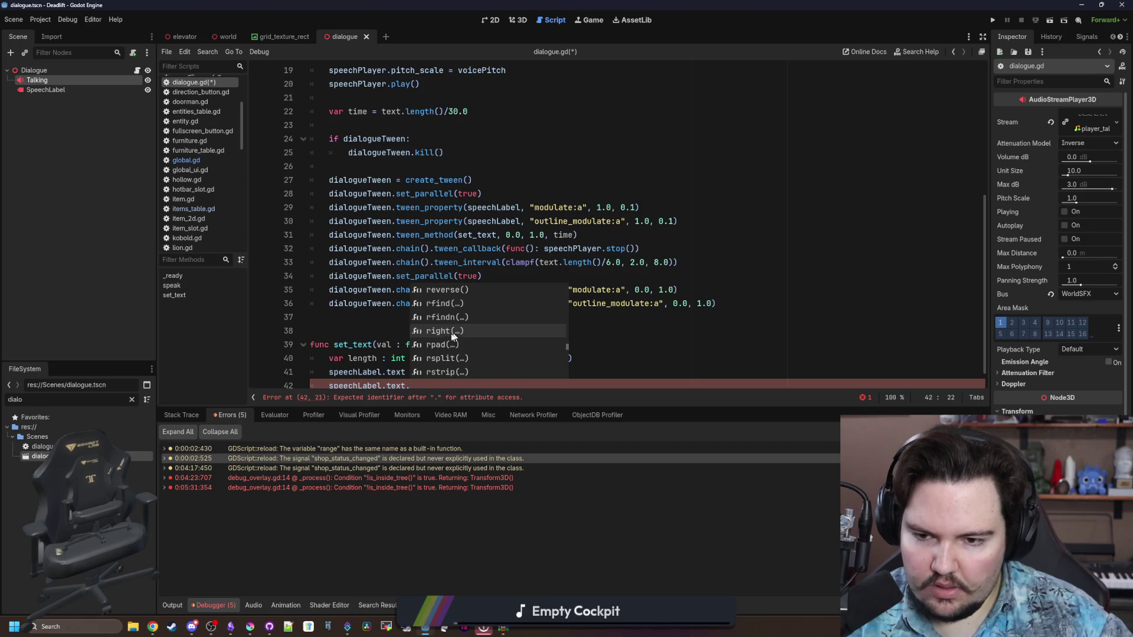
{"action": "scroll", "coordinate": [438, 340], "scroll_direction": "down", "scroll_amount": 2}
{"action": "scroll", "coordinate": [497, 321], "scroll_direction": "down", "scroll_amount": 9}
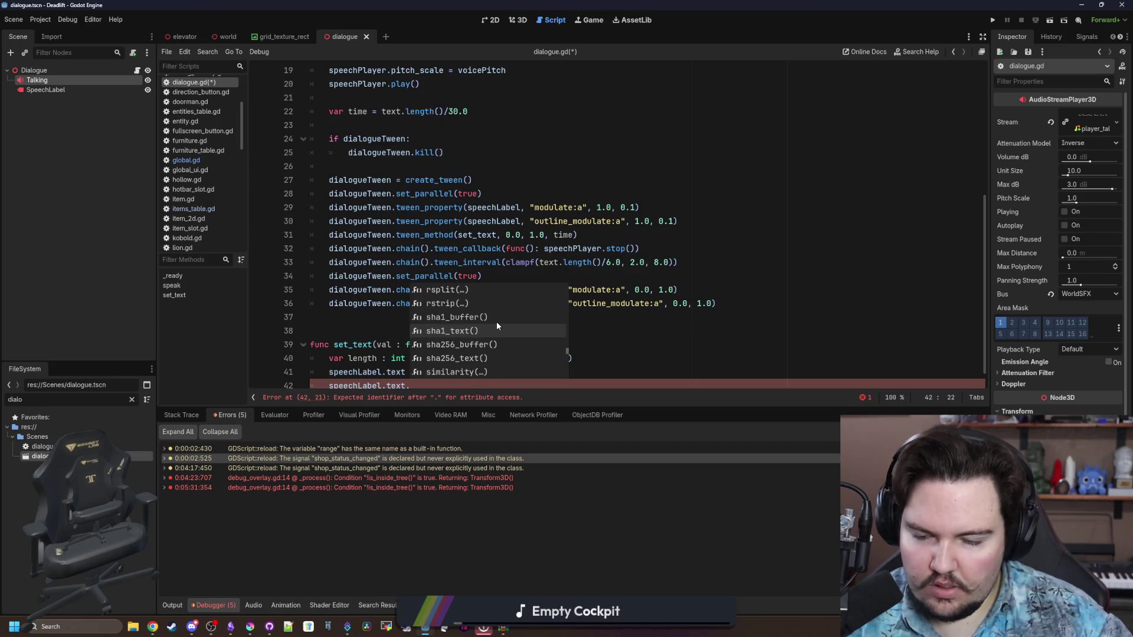
{"action": "scroll", "coordinate": [497, 323], "scroll_direction": "down", "scroll_amount": 10}
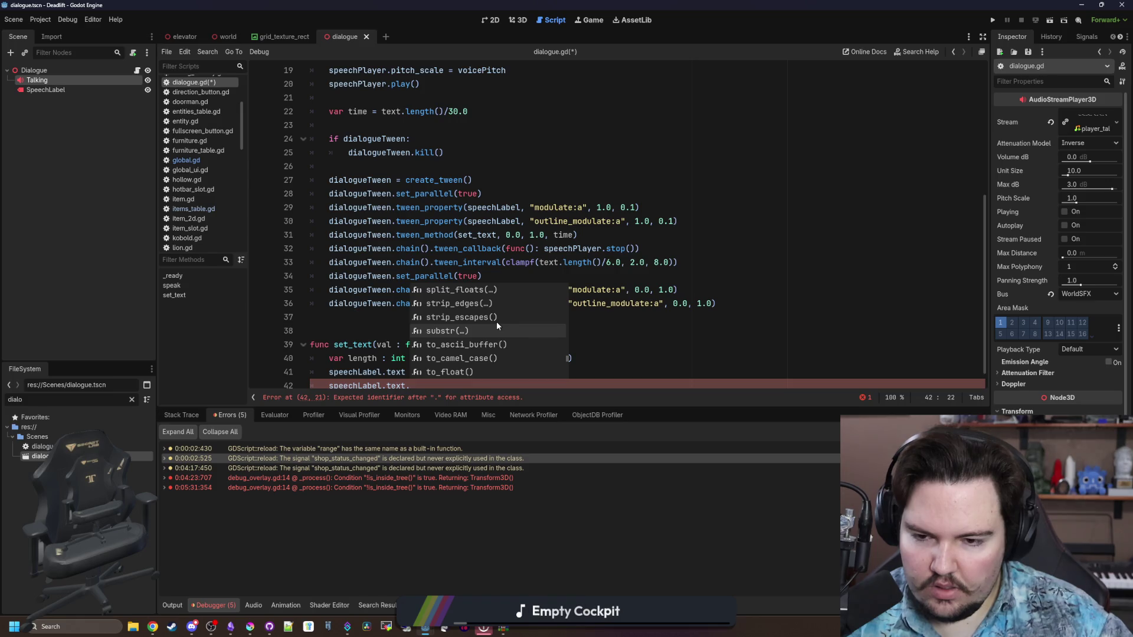
{"action": "scroll", "coordinate": [497, 323], "scroll_direction": "down", "scroll_amount": 7}
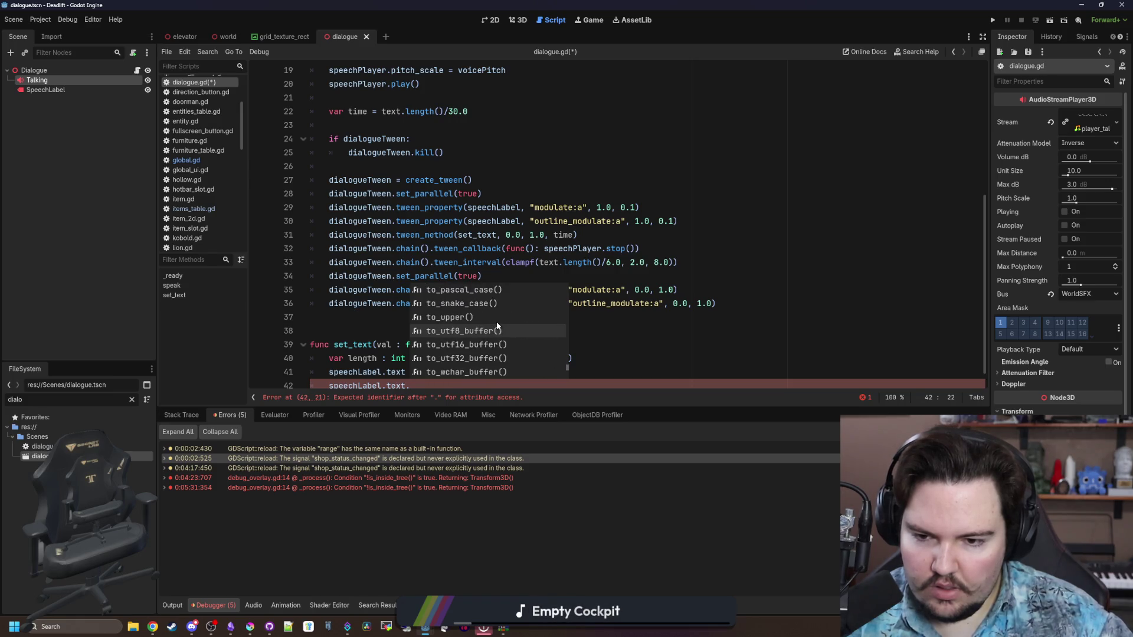
{"action": "scroll", "coordinate": [500, 313], "scroll_direction": "down", "scroll_amount": 7}
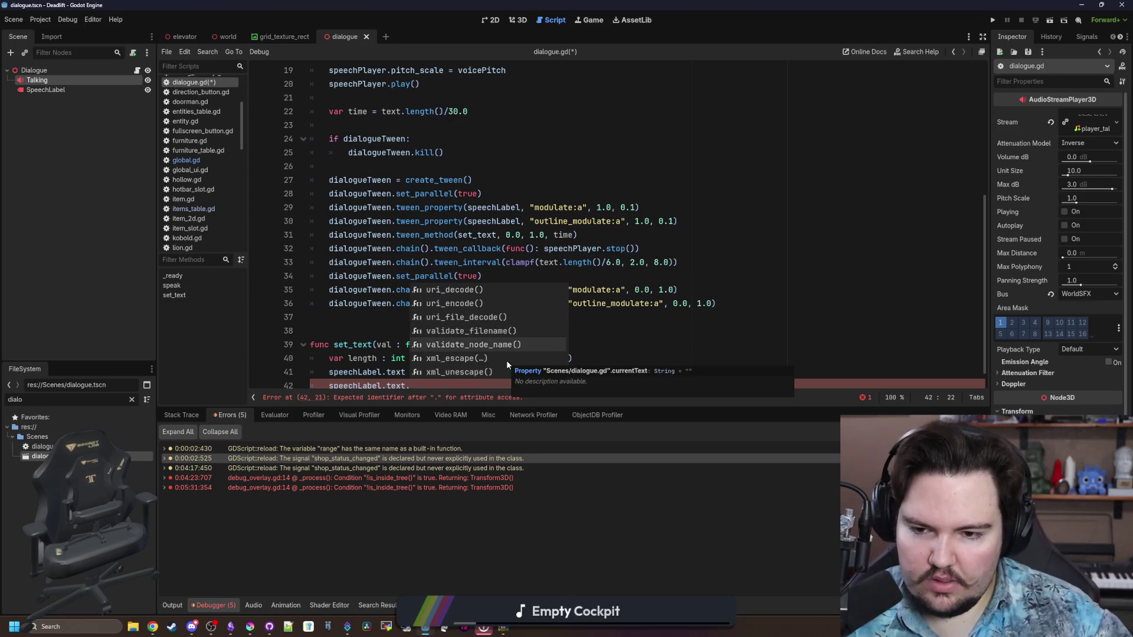
{"action": "scroll", "coordinate": [341, 346], "scroll_direction": "down", "scroll_amount": 1}
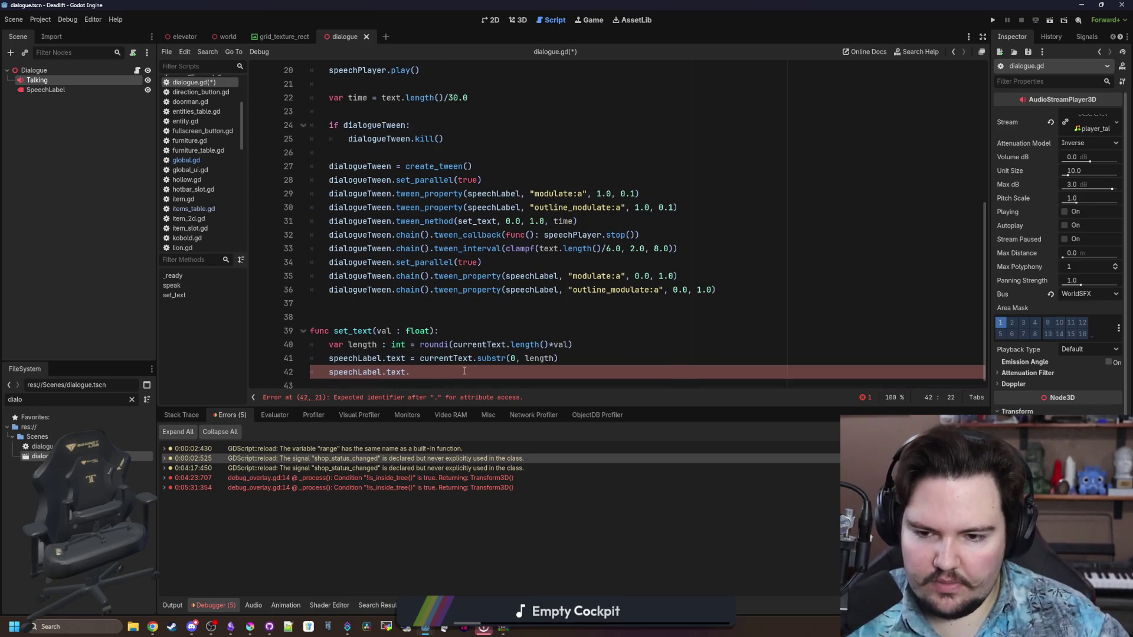
{"action": "type", "text": "substr("}
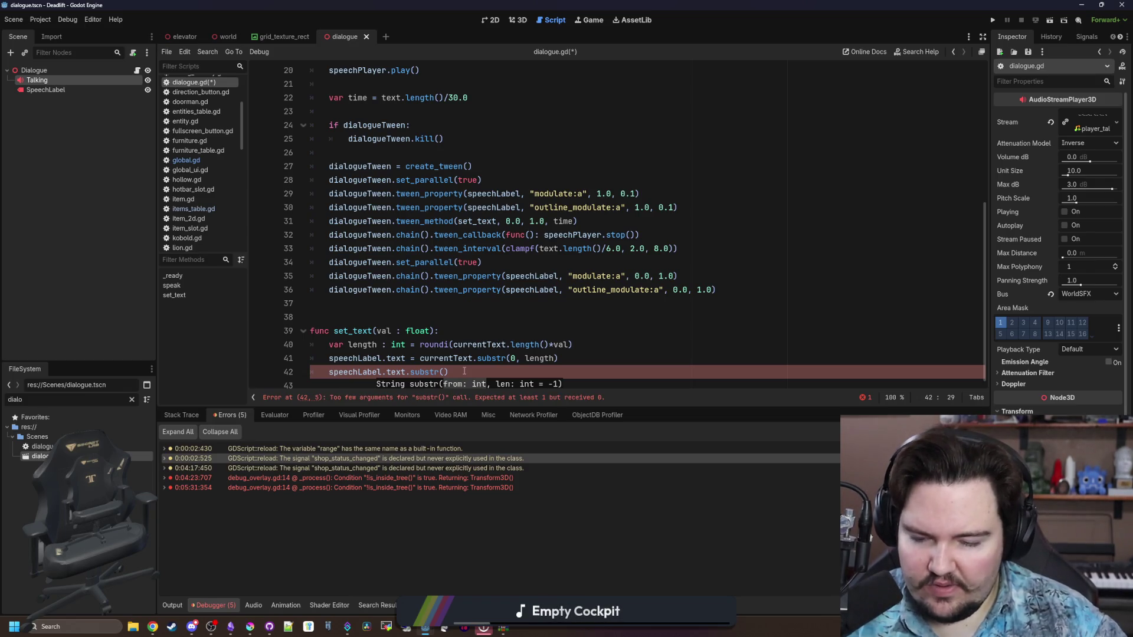
- Store the text's last character as var char using substr with speechLabel.text.length() minus 1
{"action": "key", "text": "Escape"}
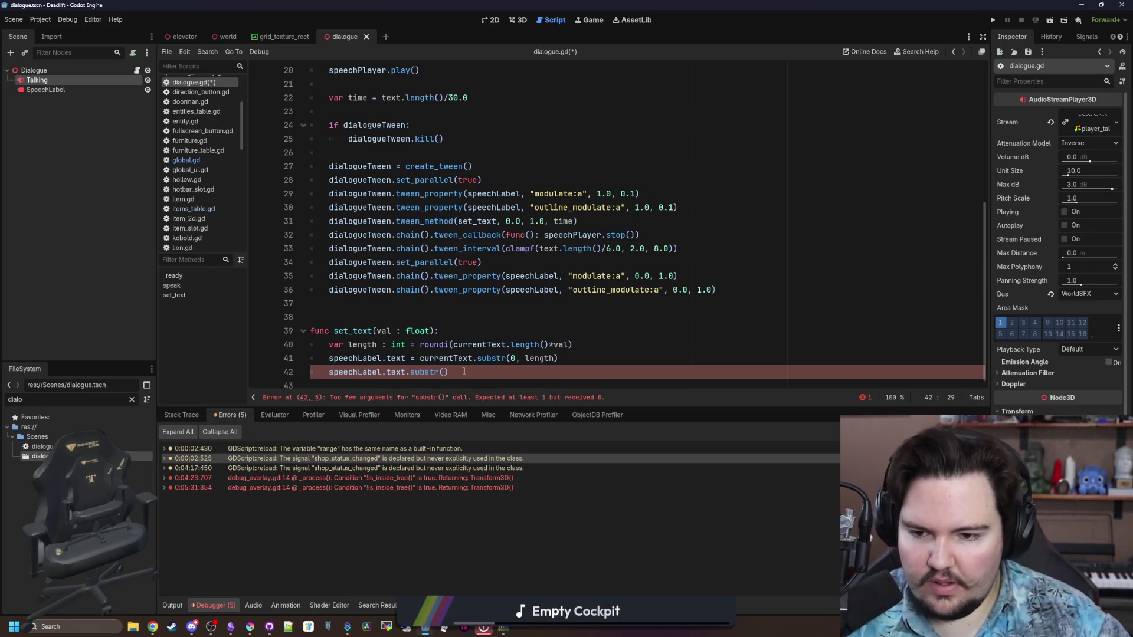
{"action": "left_click_drag", "start_coordinate": [406, 373], "coordinate": [329, 372]}
{"action": "key", "text": "ctrl+c"}
{"action": "left_click", "coordinate": [444, 372]}
{"action": "key", "text": "ctrl+v"}
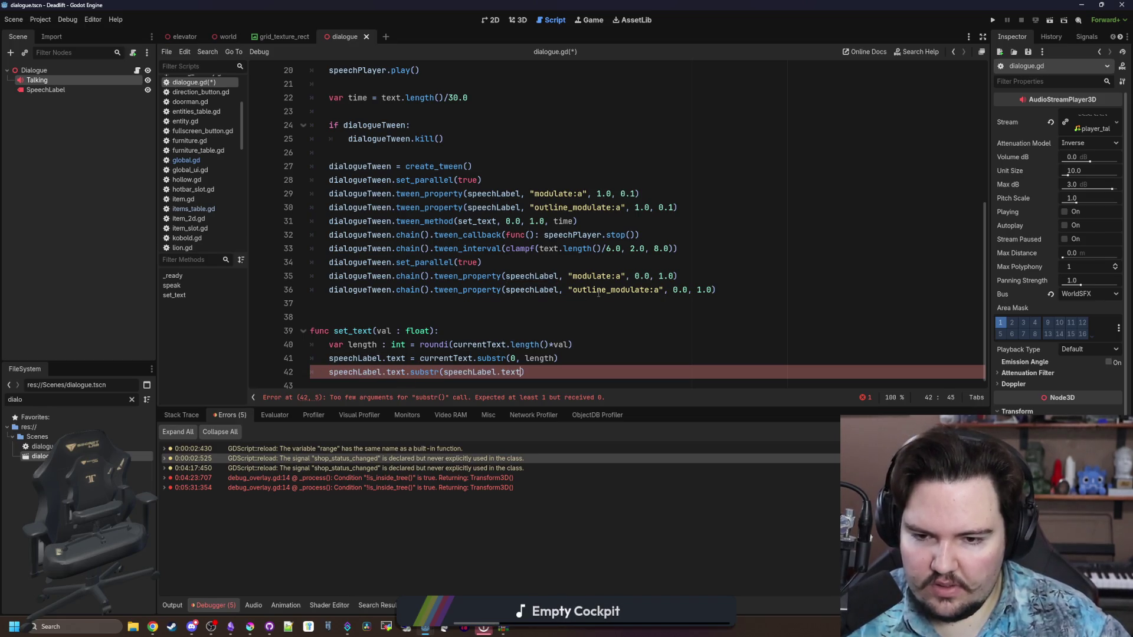
{"action": "type", "text": ".length(0,"}
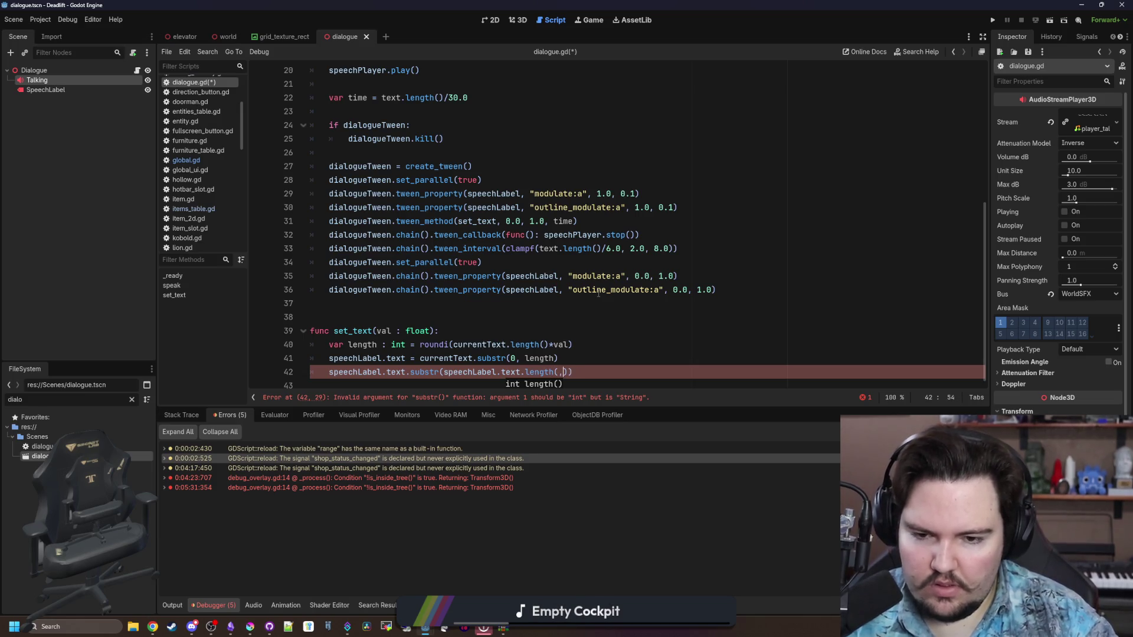
{"action": "key", "text": "BackSpace"}
{"action": "type", "text": "), speechLabel.text.length()"}
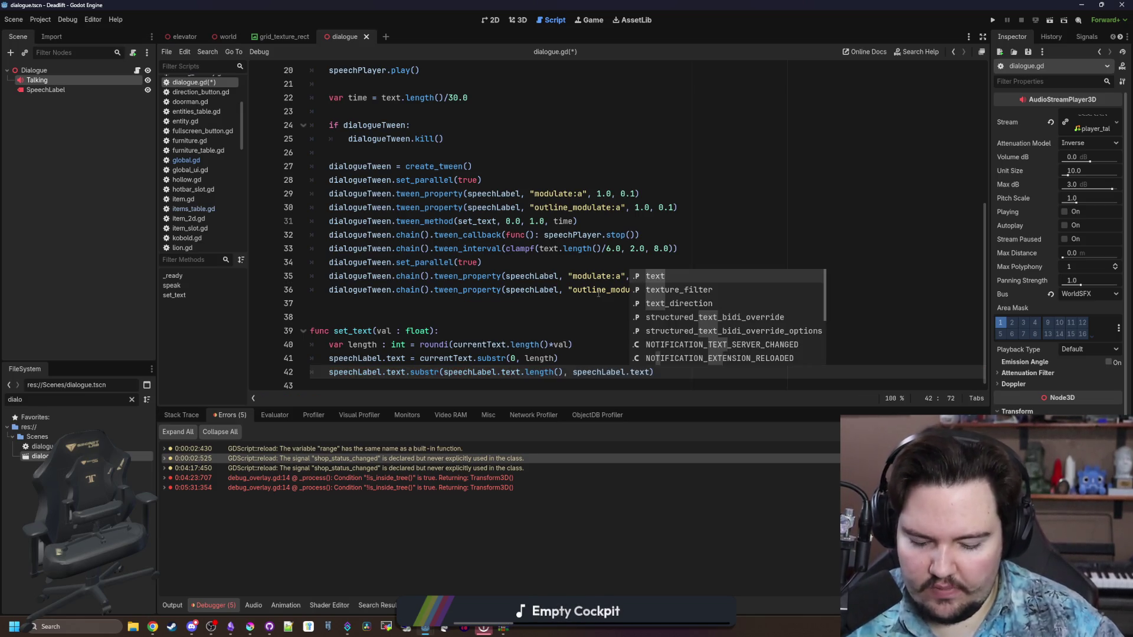
{"action": "key", "text": "Left"}
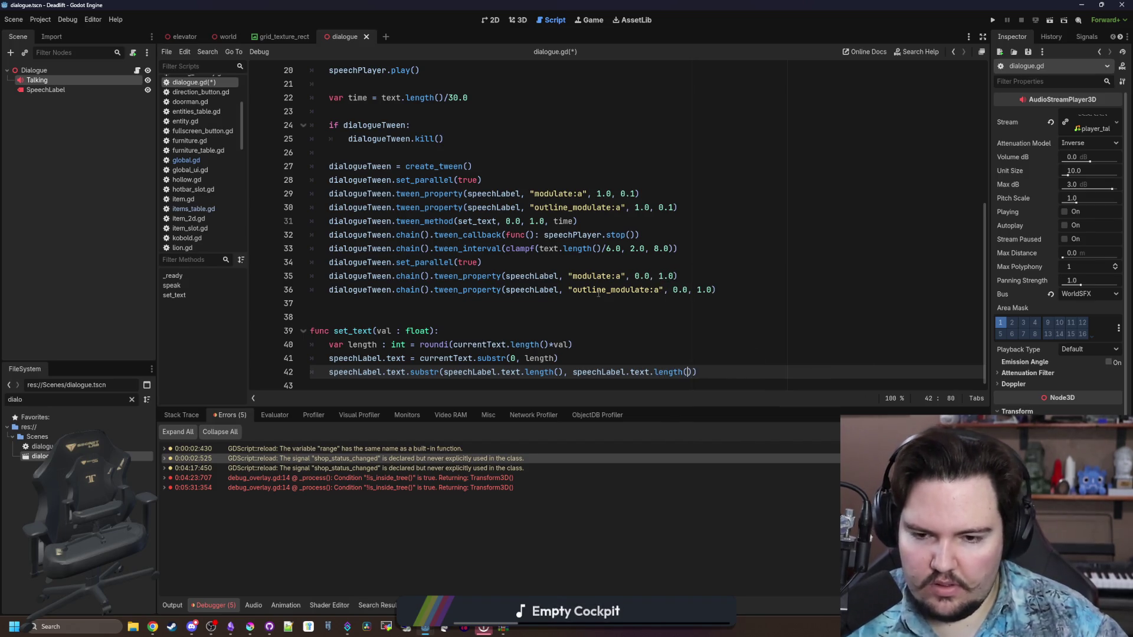
{"action": "type", "text": "-1"}
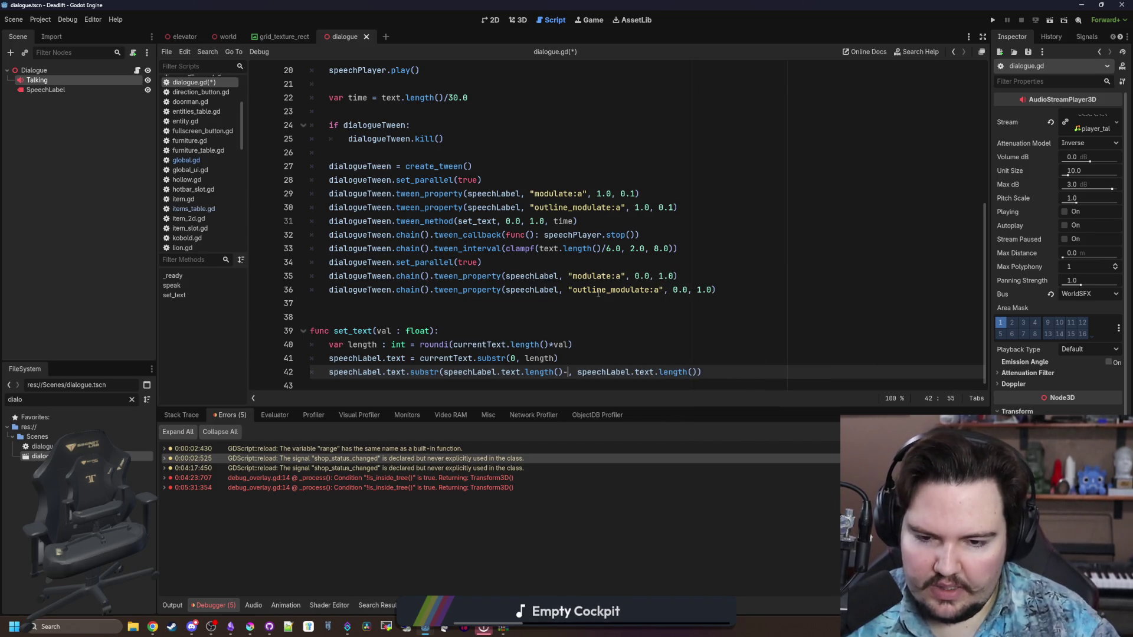
{"action": "left_click", "coordinate": [330, 372]}
{"action": "type", "text": "var char"}
{"action": "type", "text": " ="}
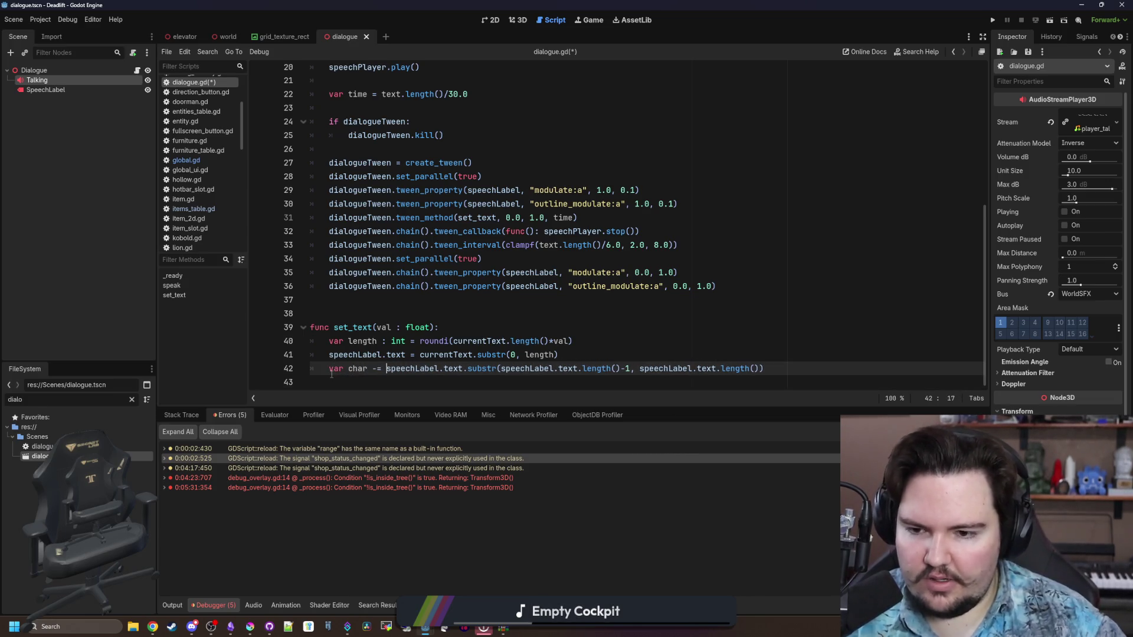
{"action": "key", "text": "Escape"}
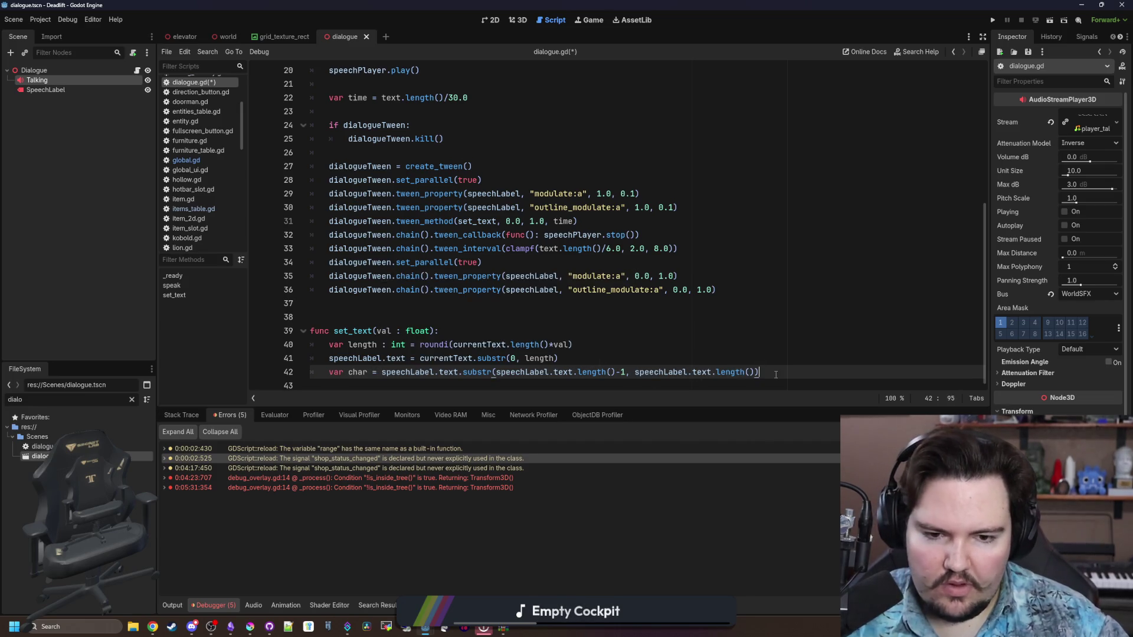
{"action": "left_click", "coordinate": [359, 384]}
{"action": "key", "text": "Tab"}
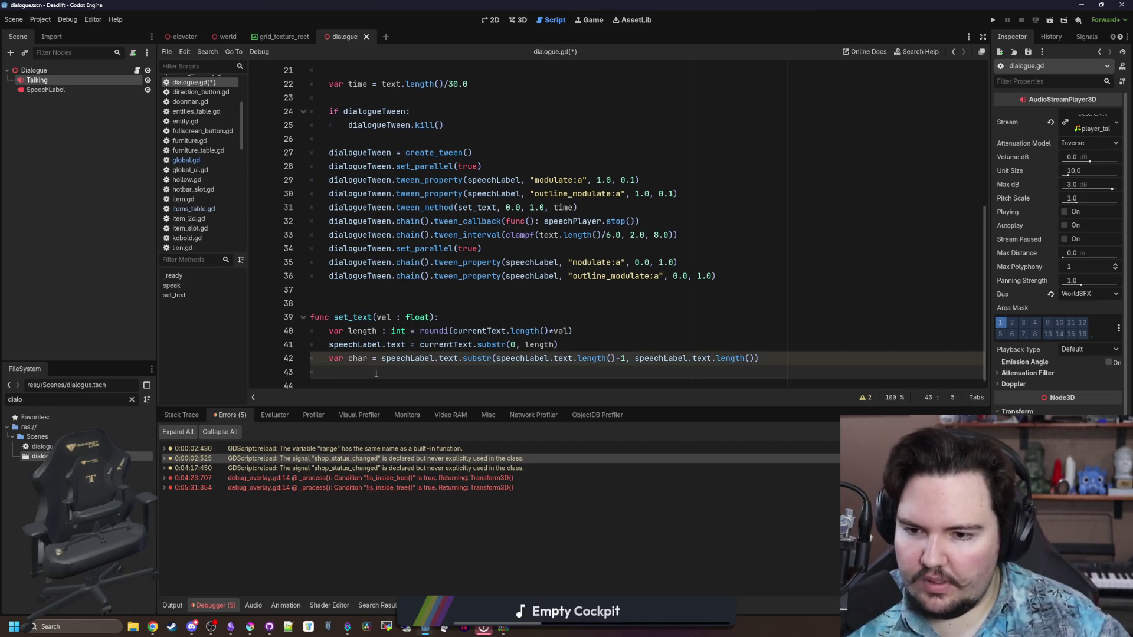
- Set $Talking.stream to Global.voices["testmale"][char] and add $Talking.play()
{"action": "type", "text": "$Ta"}
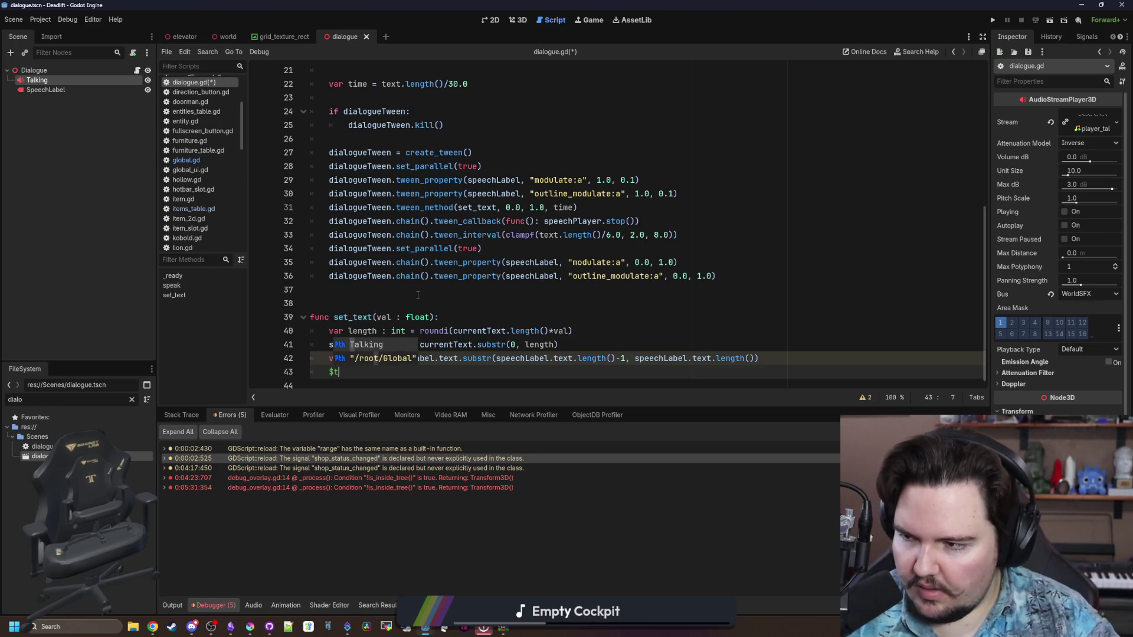
{"action": "key", "text": "Return"}
{"action": "type", "text": ".stream"}
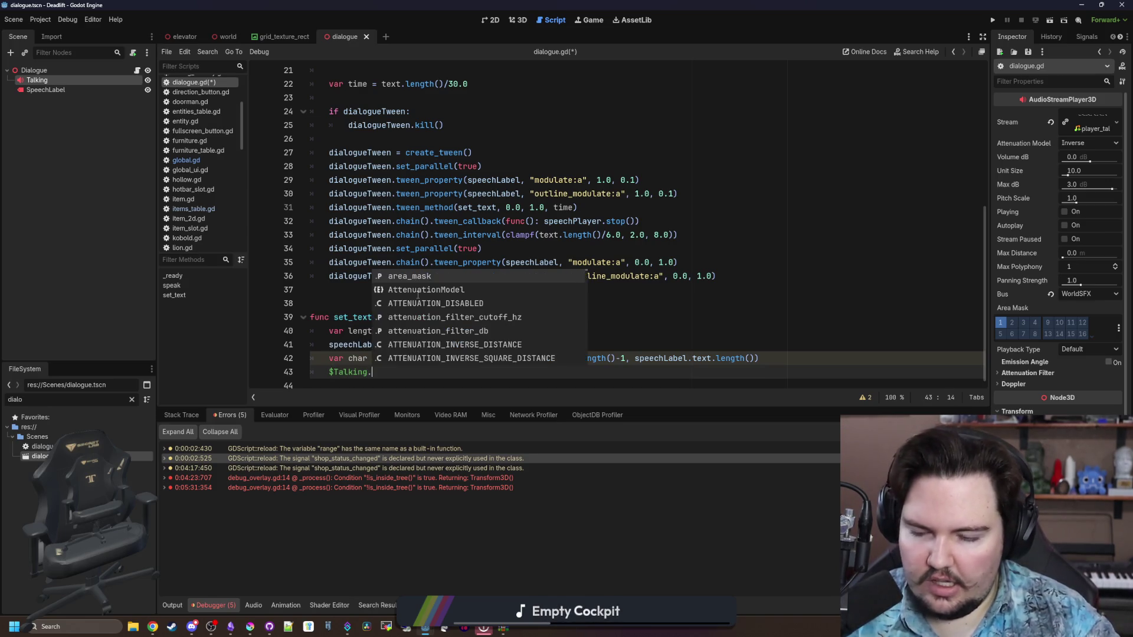
{"action": "type", "text": " = "}
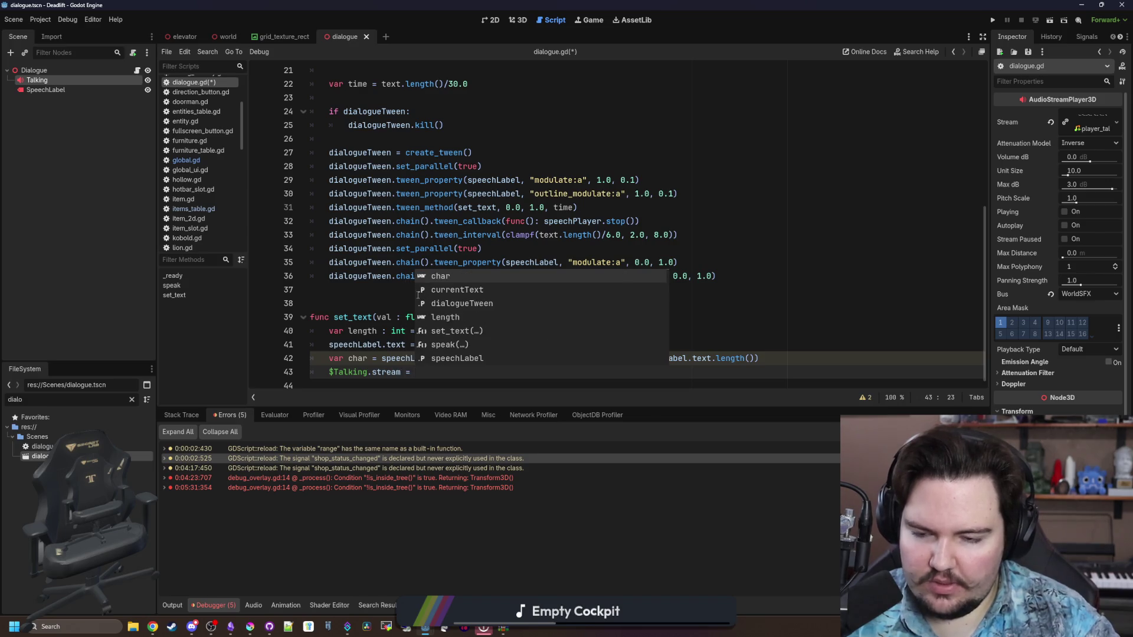
{"action": "type", "text": "Global.voice"}
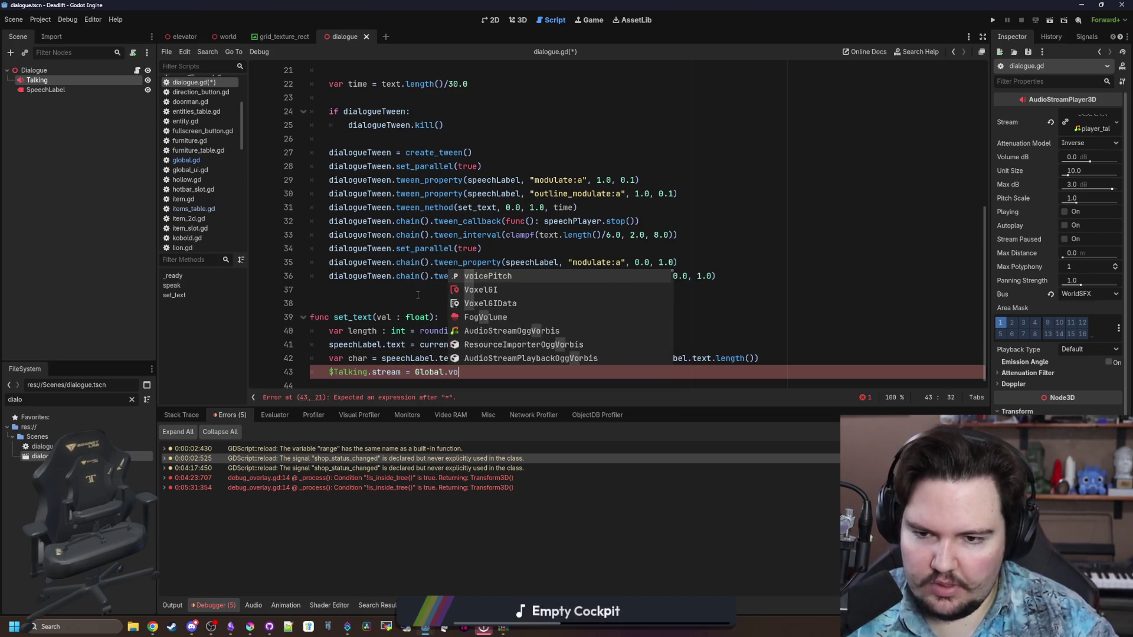
{"action": "type", "text": "s"}
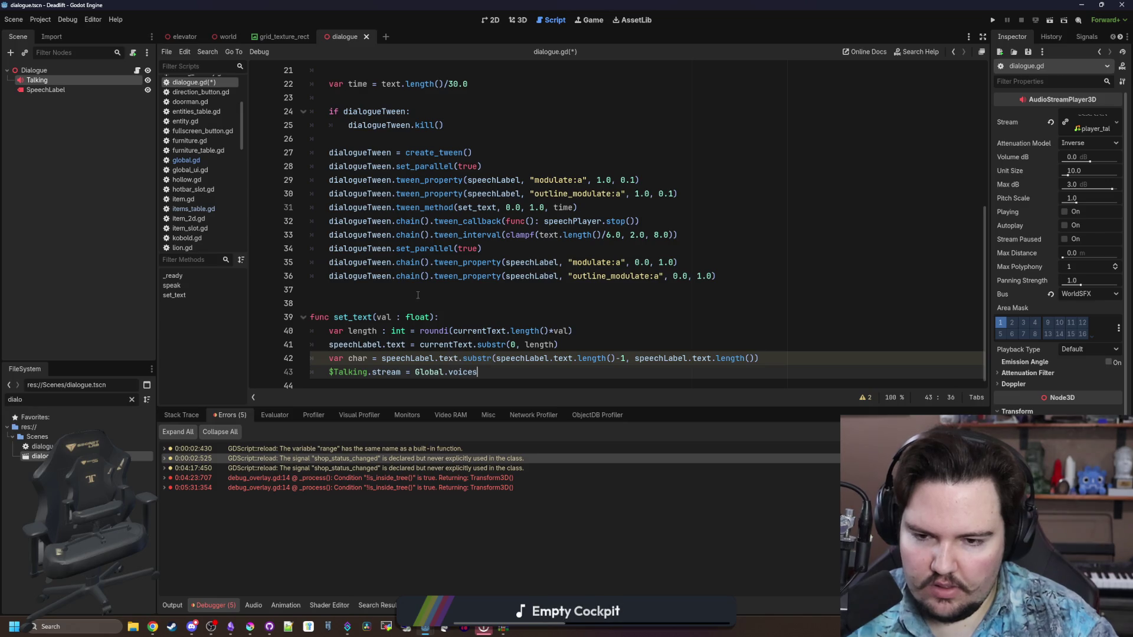
{"action": "type", "text": "[\"te"}
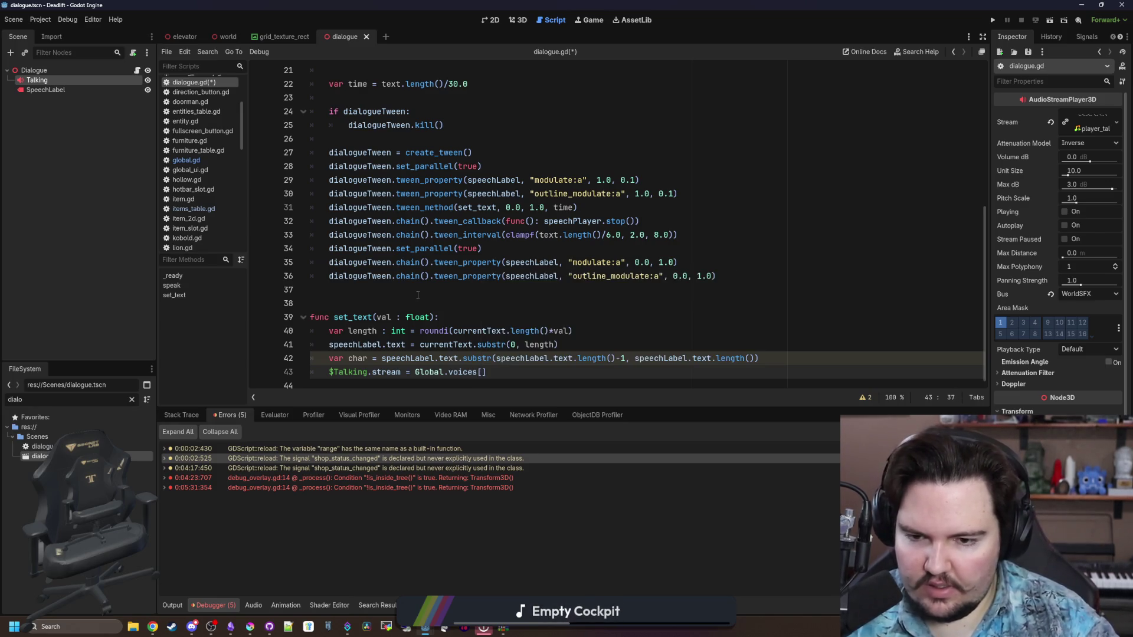
{"action": "type", "text": "stmale\"]["}
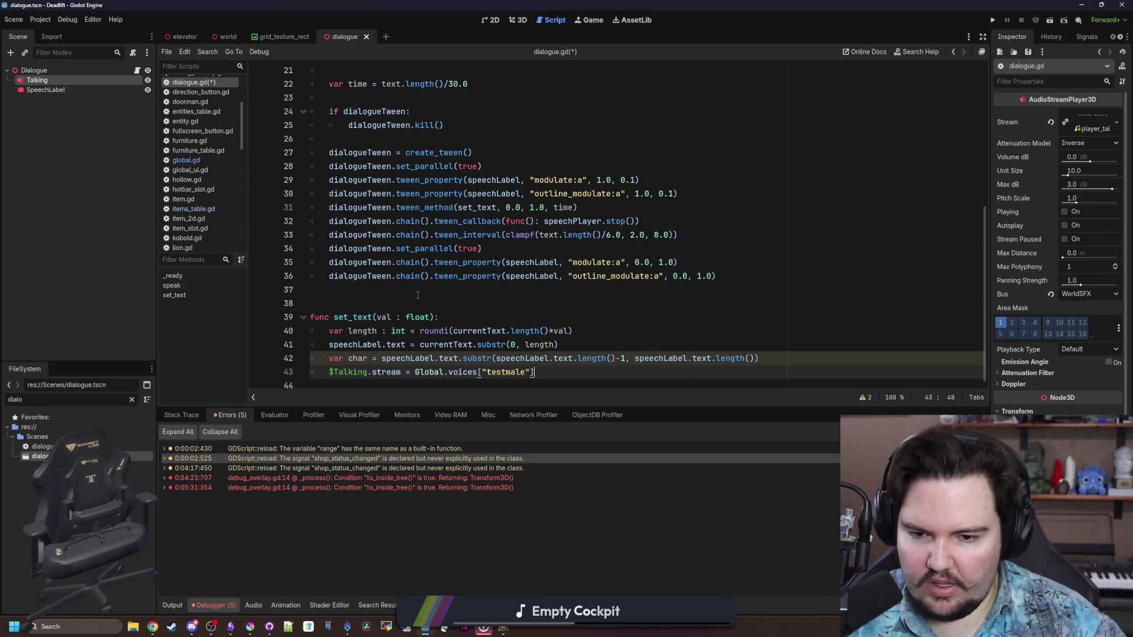
{"action": "type", "text": "char]"}
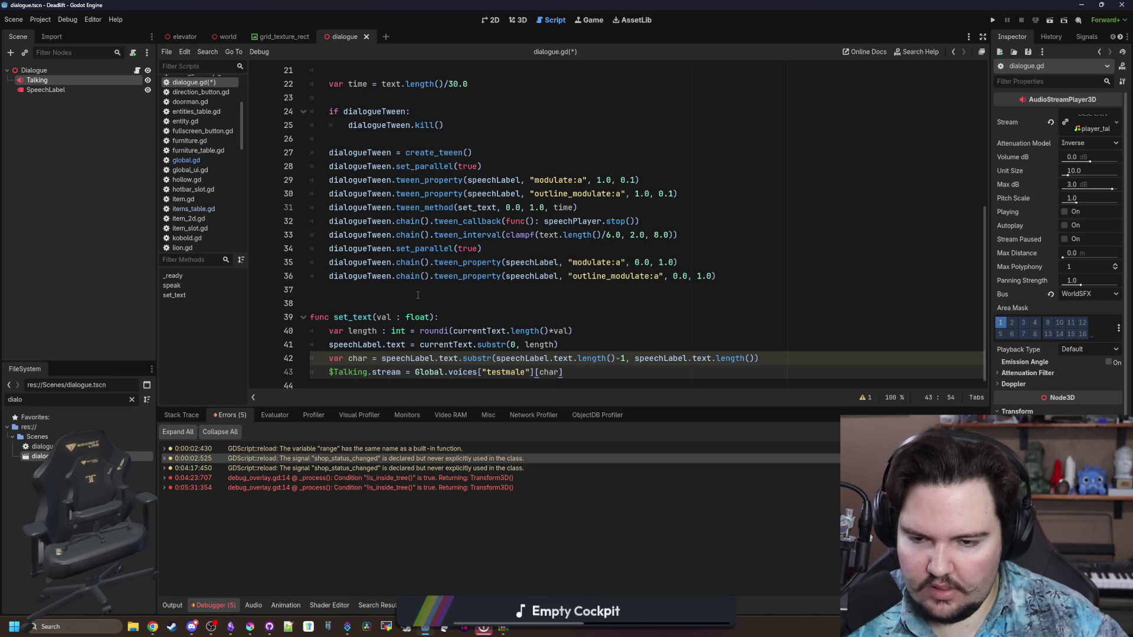
{"action": "key", "text": "Return"}
{"action": "type", "text": "$Talk"}
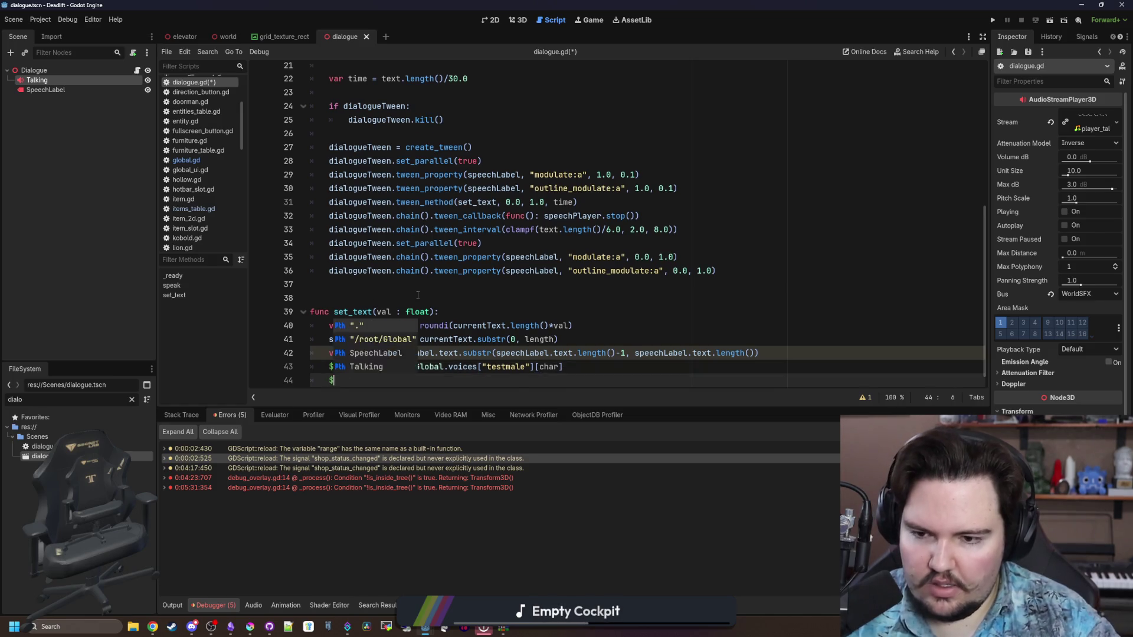
{"action": "type", "text": "iung."}
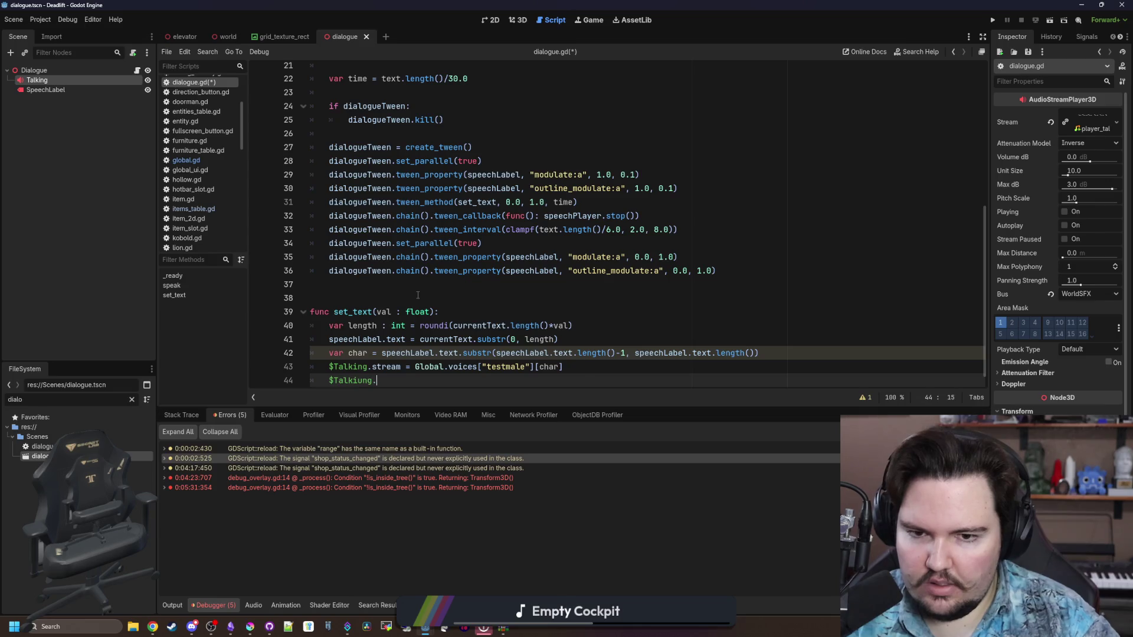
{"action": "key", "text": "BackSpace"}
{"action": "key", "text": "BackSpace"}
{"action": "key", "text": "BackSpace"}
{"action": "type", "text": "ng.play()"}
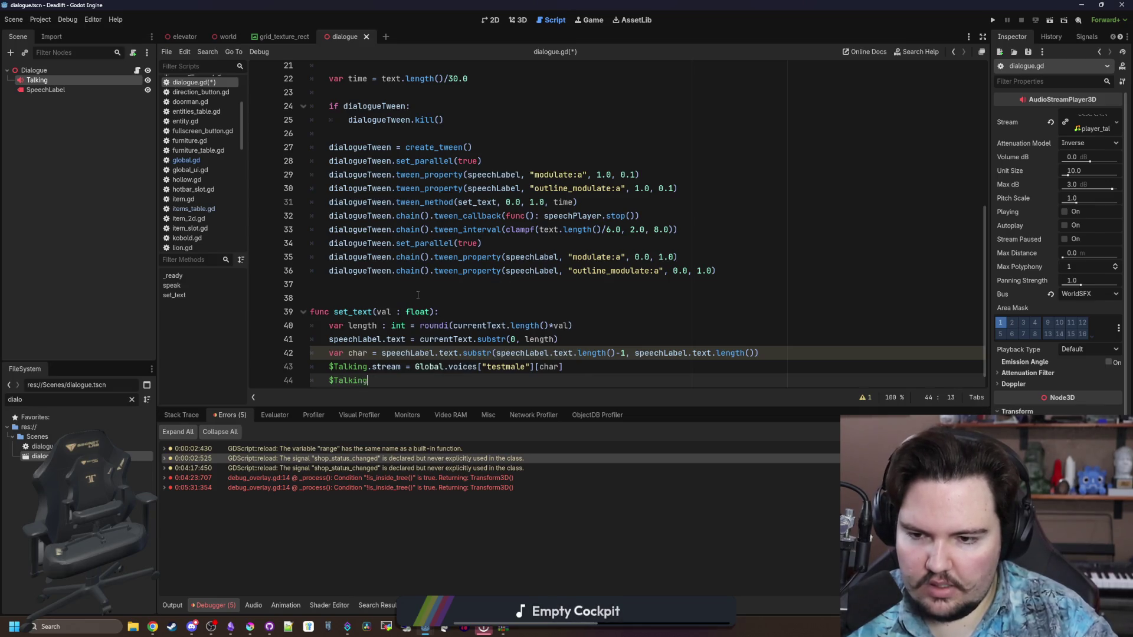
{"action": "scroll", "coordinate": [417, 295], "scroll_direction": "up", "scroll_amount": 6}
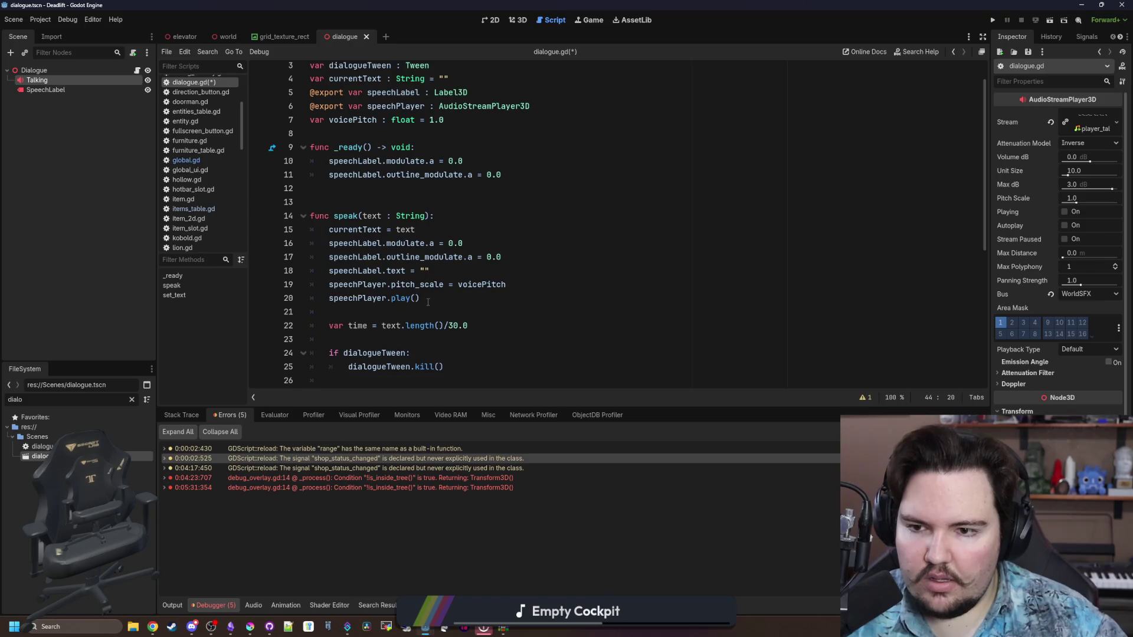
- Comment out the old speechPlayer.play() call on line 20 in speak with #
{"action": "scroll", "coordinate": [428, 302], "scroll_direction": "up", "scroll_amount": 1}
{"action": "scroll", "coordinate": [409, 270], "scroll_direction": "down", "scroll_amount": 5}
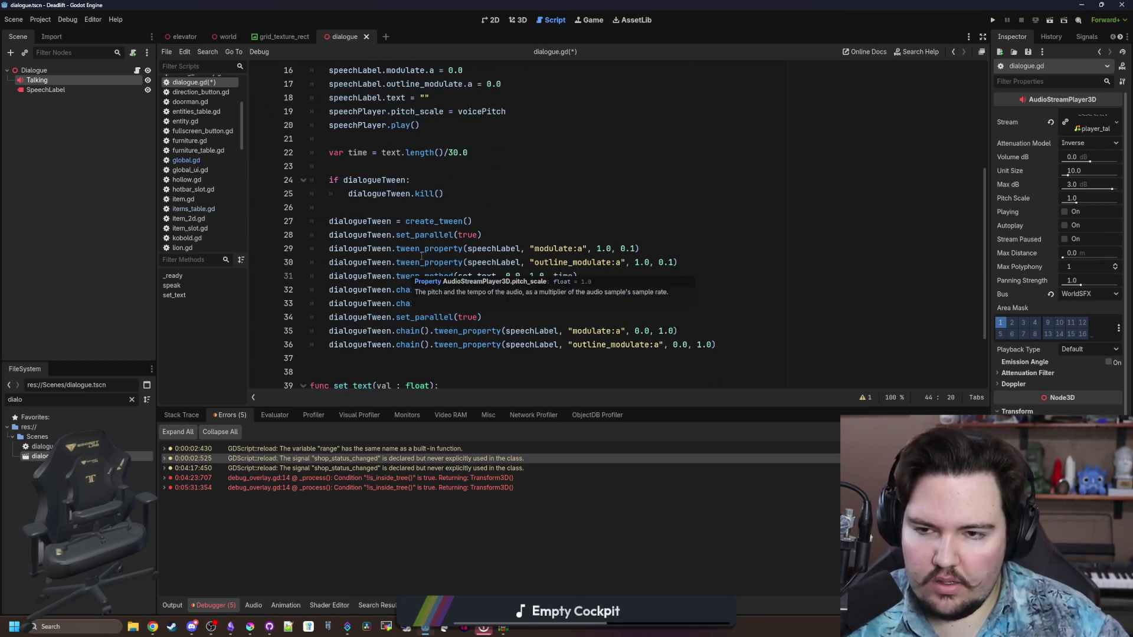
{"action": "left_click", "coordinate": [324, 126]}
{"action": "type", "text": "#"}
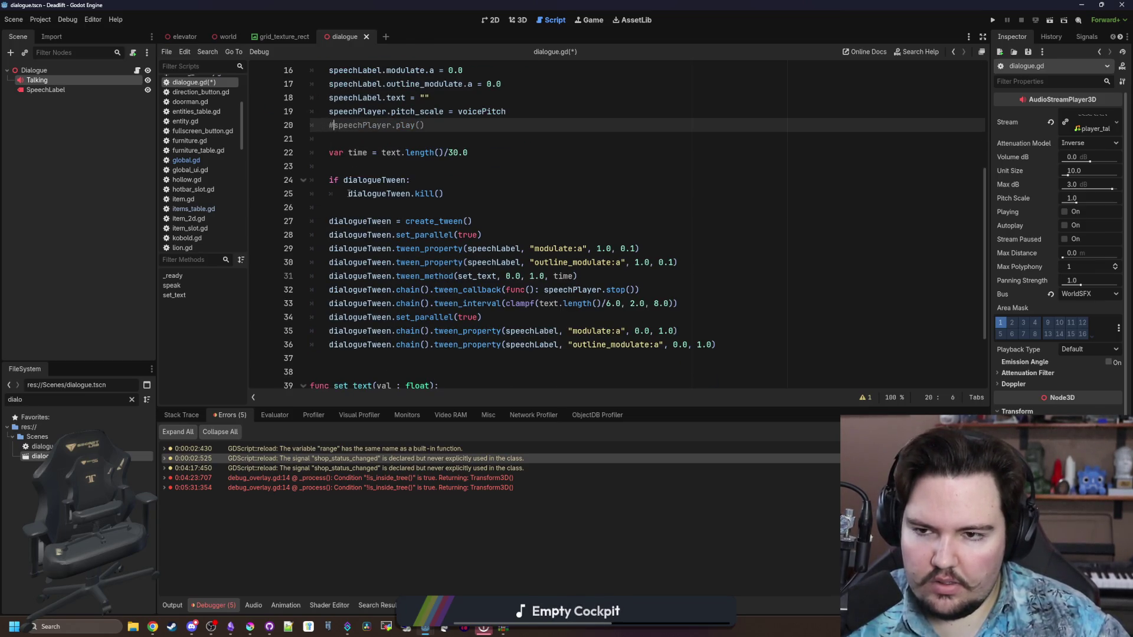
{"action": "left_click", "coordinate": [360, 317]}
{"action": "left_click", "coordinate": [391, 208]}
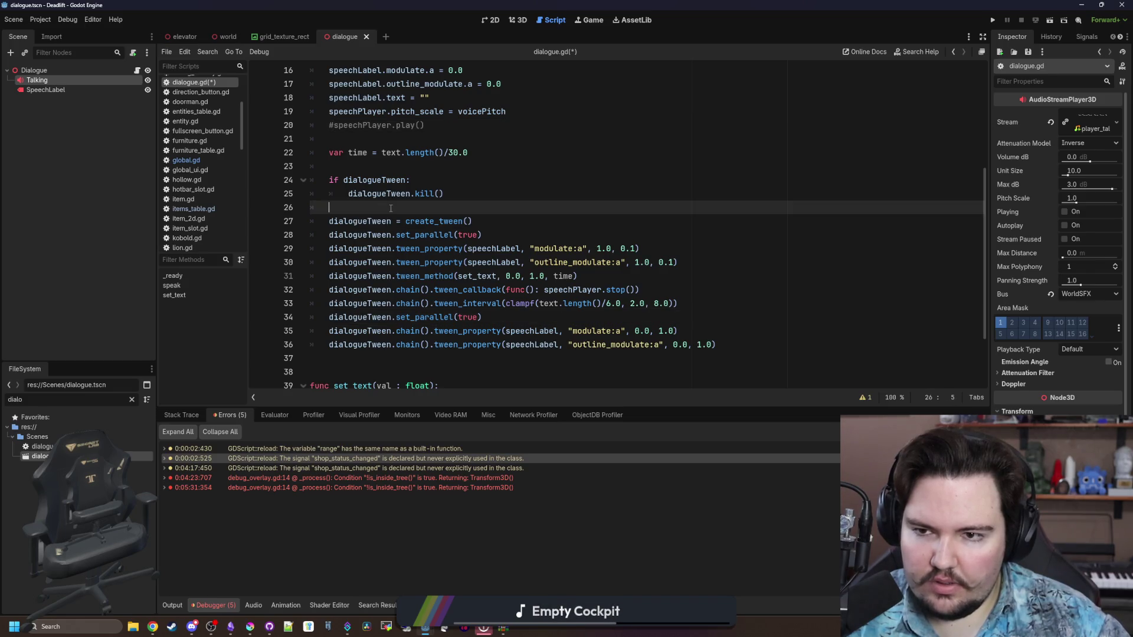
{"action": "scroll", "coordinate": [424, 137], "scroll_direction": "up", "scroll_amount": 1}
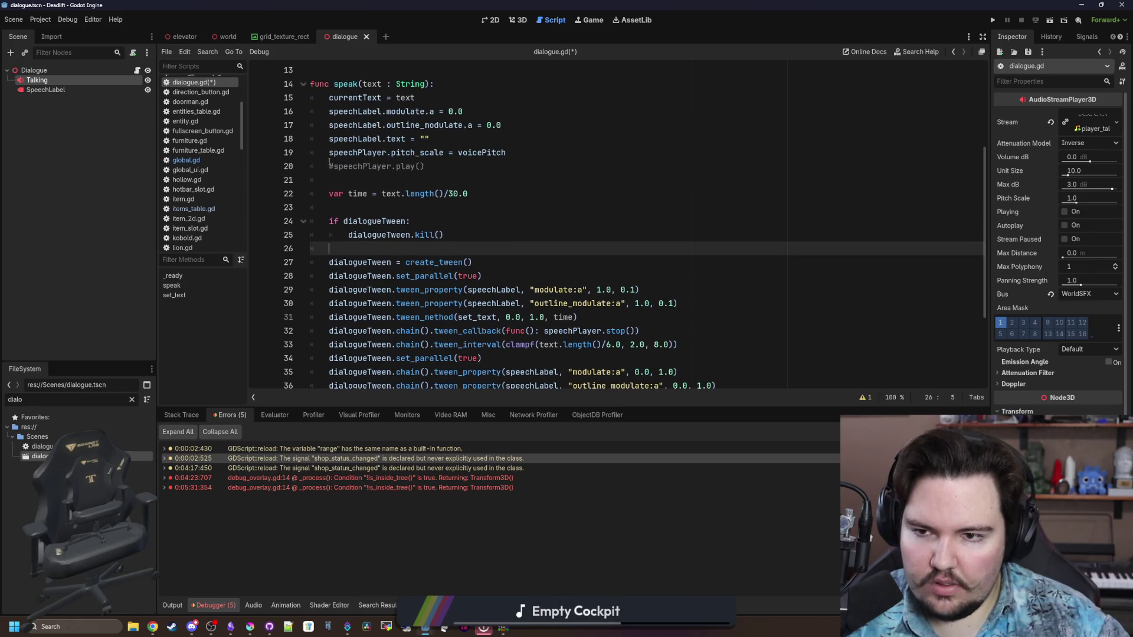
{"action": "scroll", "coordinate": [360, 248], "scroll_direction": "down", "scroll_amount": 3}
{"action": "left_click", "coordinate": [400, 337]}
{"action": "left_click", "coordinate": [416, 359]}
{"action": "left_click", "coordinate": [429, 367]}
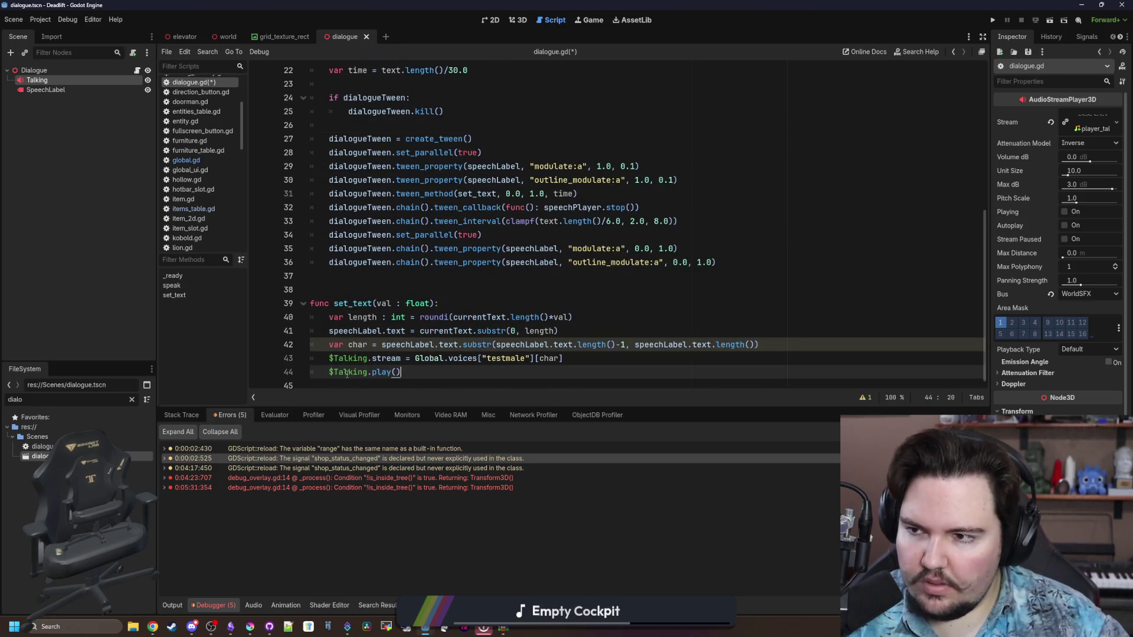
- Replace $Talking with speechPlayer on the stream and play lines 43 and 44
{"action": "left_click", "coordinate": [359, 358]}
{"action": "scroll", "coordinate": [359, 358], "scroll_direction": "up", "scroll_amount": 7}
{"action": "double_click", "coordinate": [396, 139]}
{"action": "key", "text": "ctrl+c"}
{"action": "scroll", "coordinate": [354, 236], "scroll_direction": "down", "scroll_amount": 7}
{"action": "double_click", "coordinate": [351, 358]}
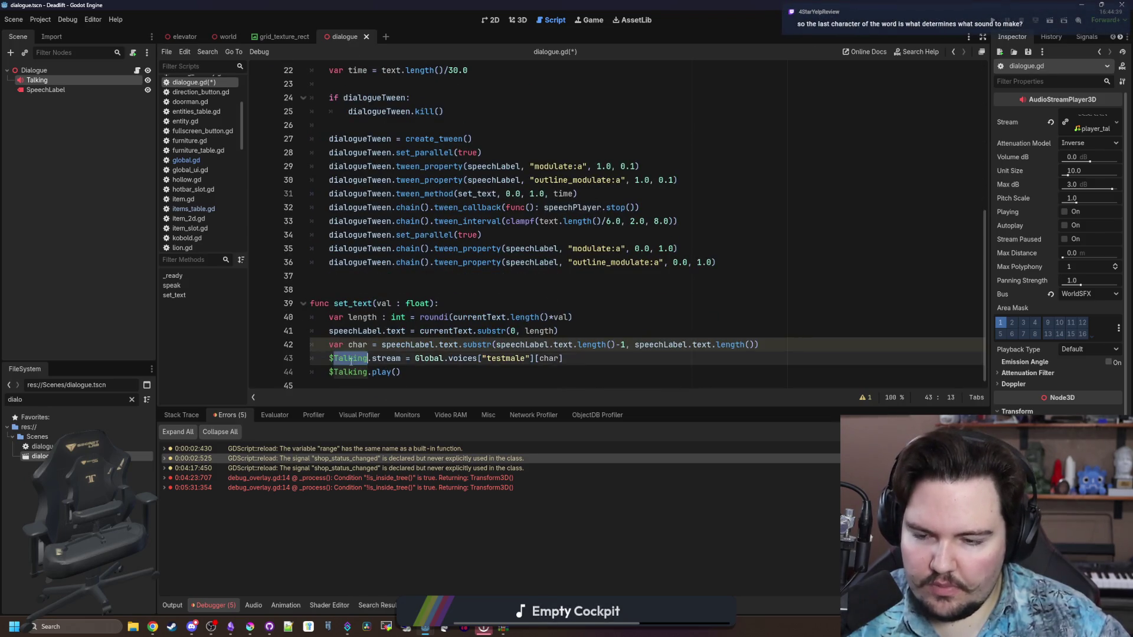
{"action": "key", "text": "ctrl+v"}
{"action": "double_click", "coordinate": [350, 372]}
{"action": "key", "text": "ctrl+v"}
{"action": "left_click", "coordinate": [333, 358]}
{"action": "key", "text": "BackSpace"}
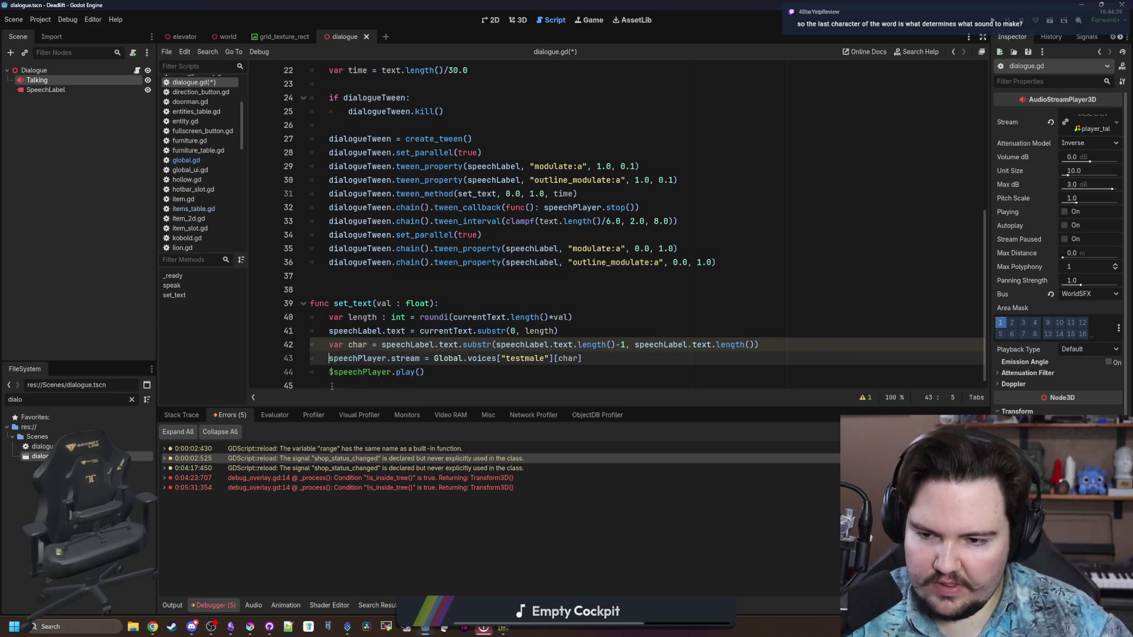
{"action": "key", "text": "Down"}
{"action": "key", "text": "Delete"}
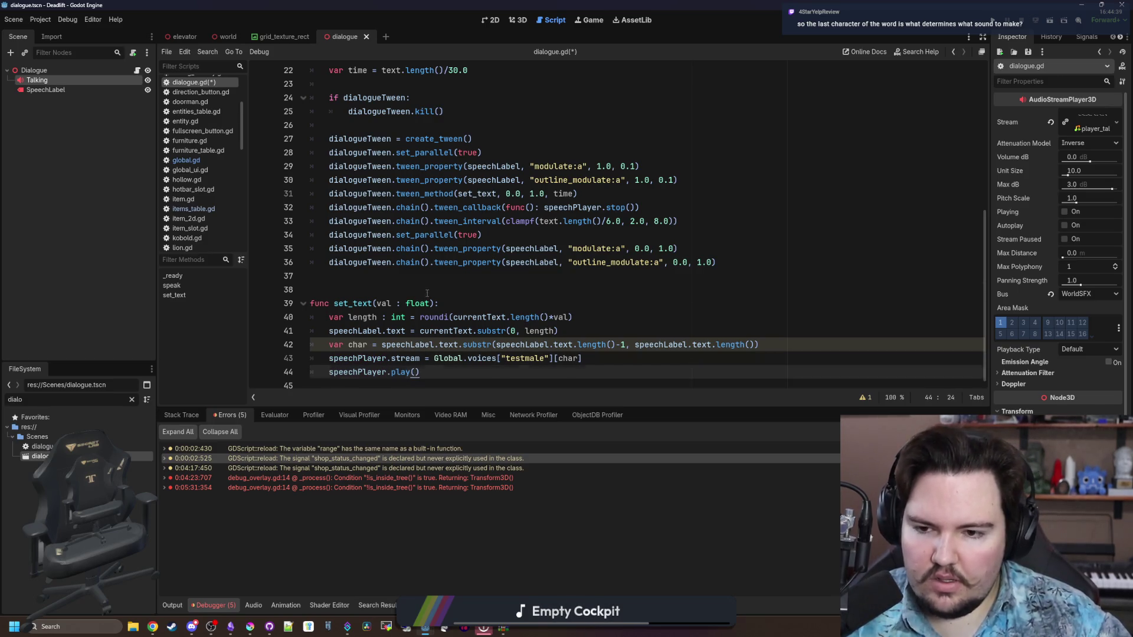
- Check the speechPlayer stop callback, then run the game with F5
{"action": "left_click", "coordinate": [427, 293]}
{"action": "left_click", "coordinate": [483, 278]}
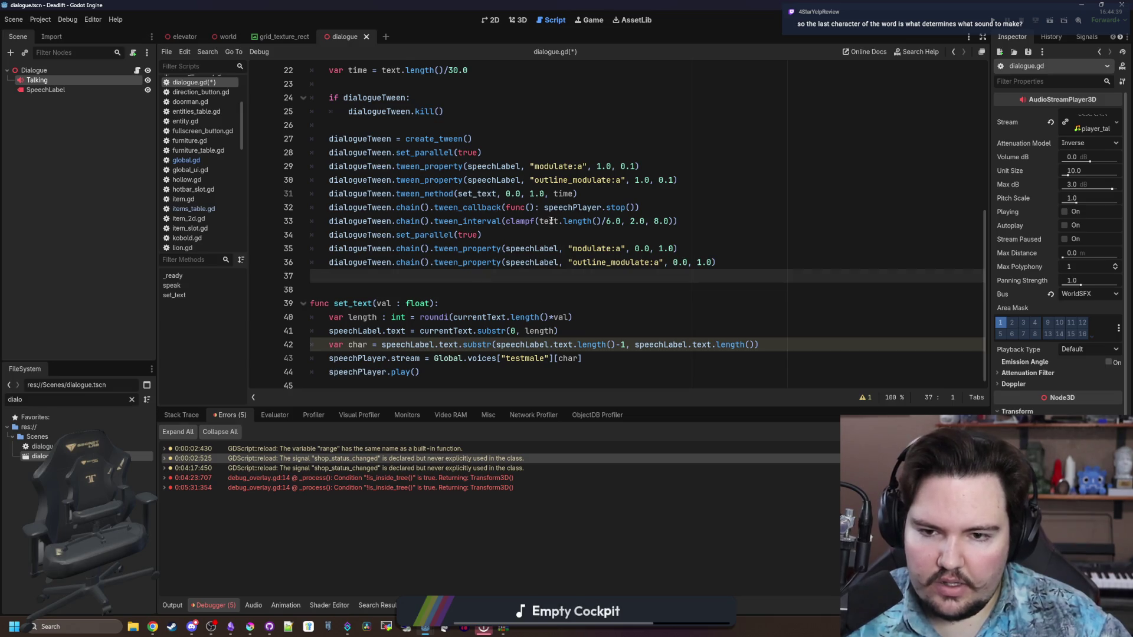
{"action": "left_click", "coordinate": [636, 207]}
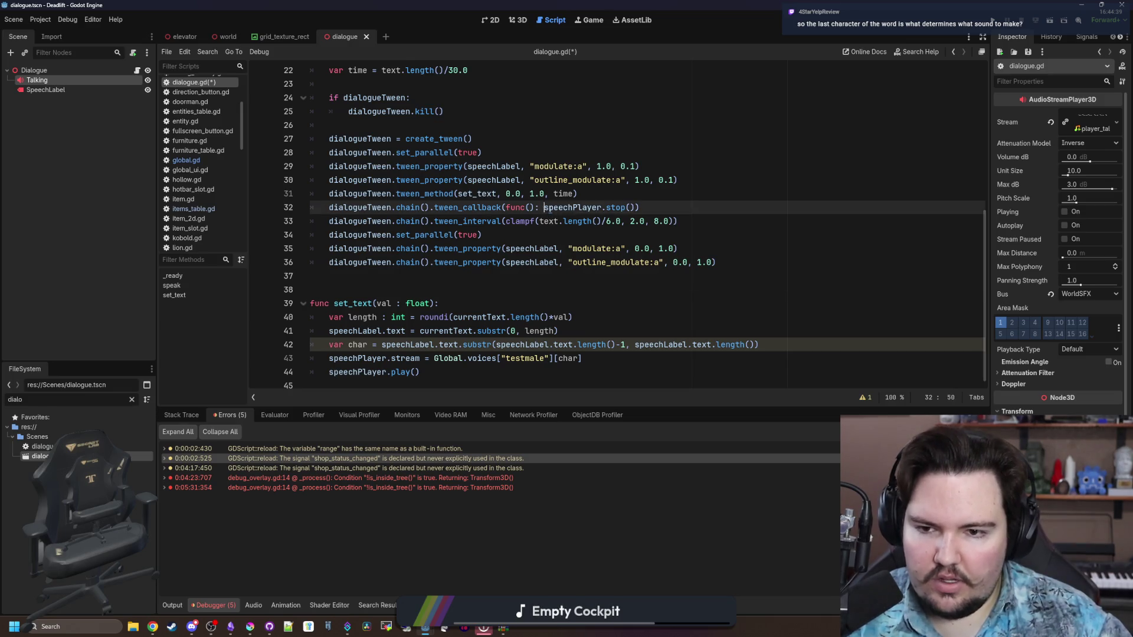
{"action": "left_click", "coordinate": [329, 219]}
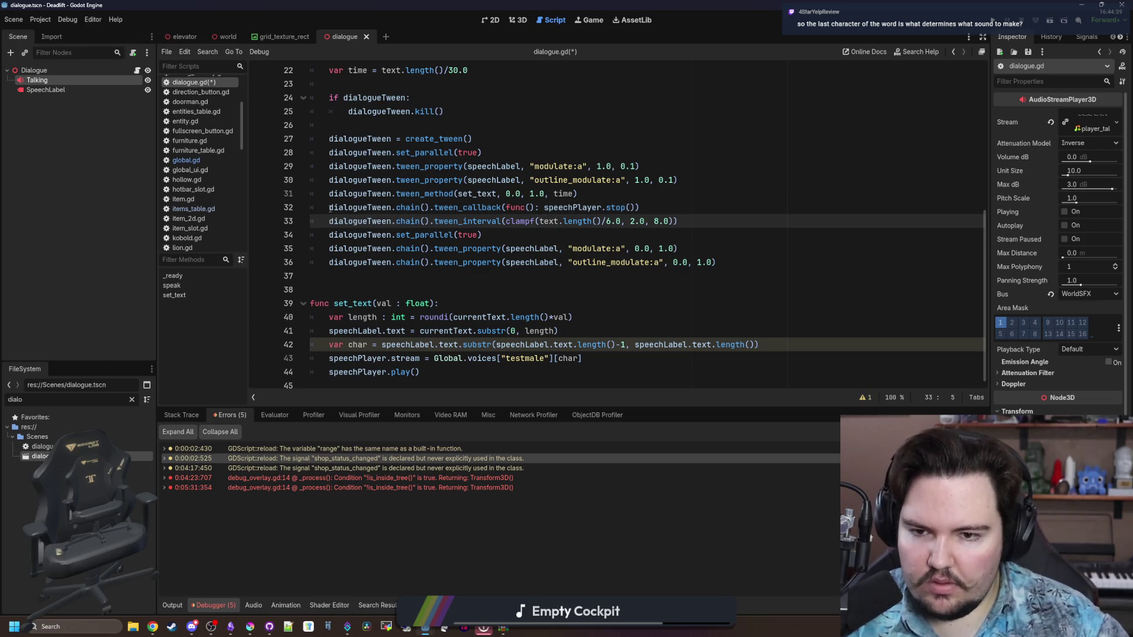
{"action": "left_click", "coordinate": [330, 290]}
{"action": "key", "text": "F5"}
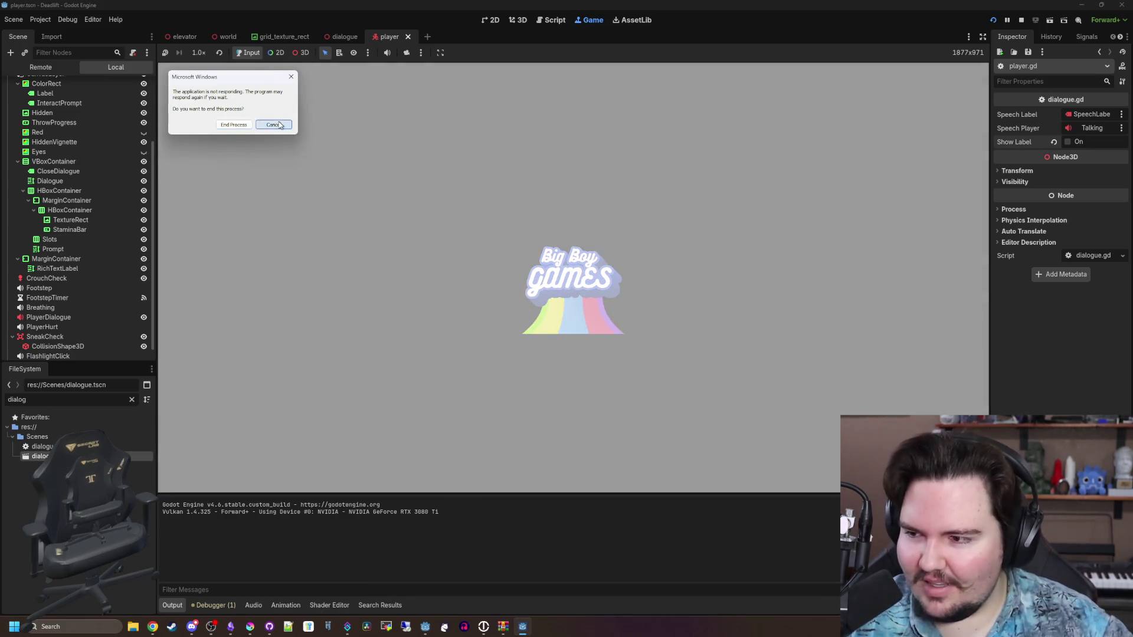
- Dismiss the popup and Options panel, then start a game via Play and Begin Game
{"action": "left_click", "coordinate": [273, 124]}
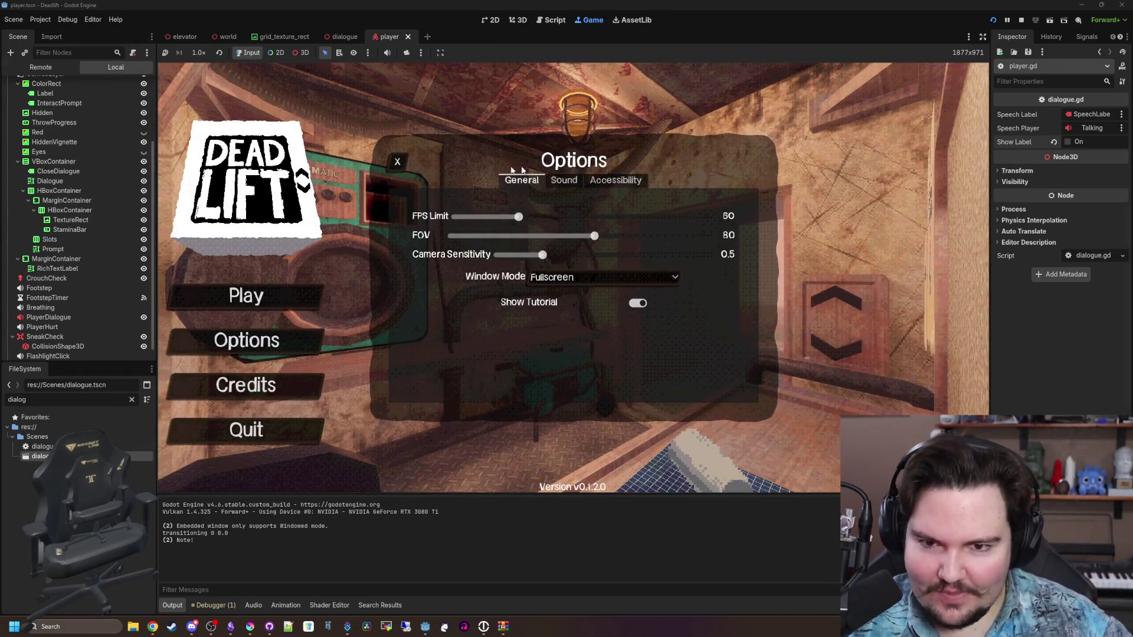
{"action": "left_click", "coordinate": [397, 161]}
{"action": "left_click", "coordinate": [246, 297]}
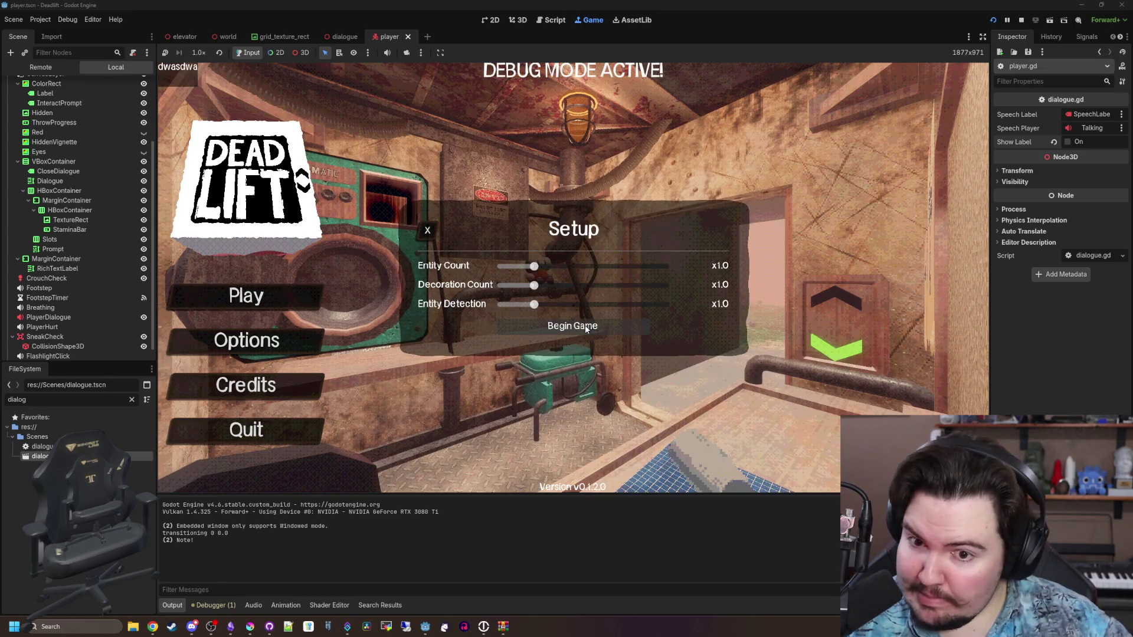
{"action": "left_click", "coordinate": [586, 329]}
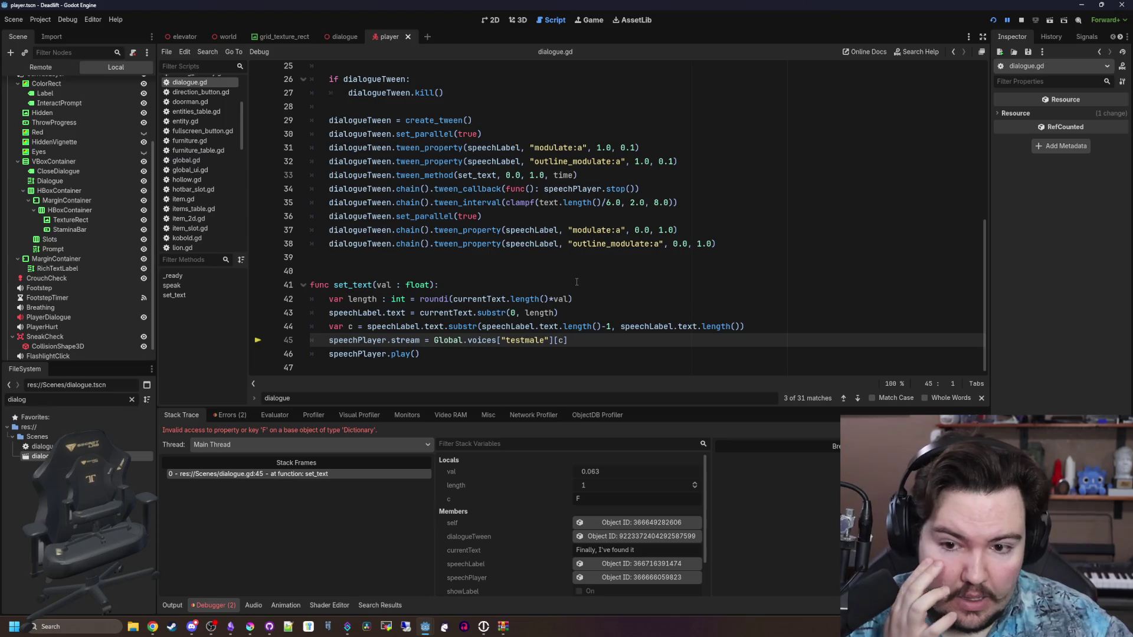
- Jump from dialogue.gd to the Global.voices definition in global.gd
{"action": "left_click", "coordinate": [577, 282]}
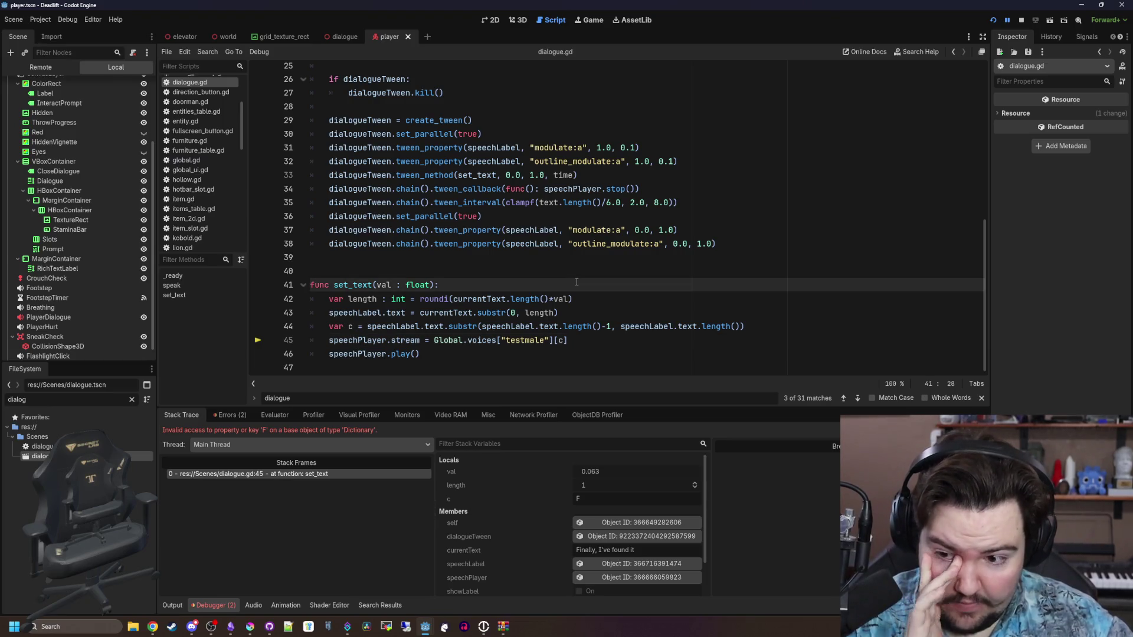
{"action": "scroll", "coordinate": [541, 328], "scroll_direction": "up", "scroll_amount": 1}
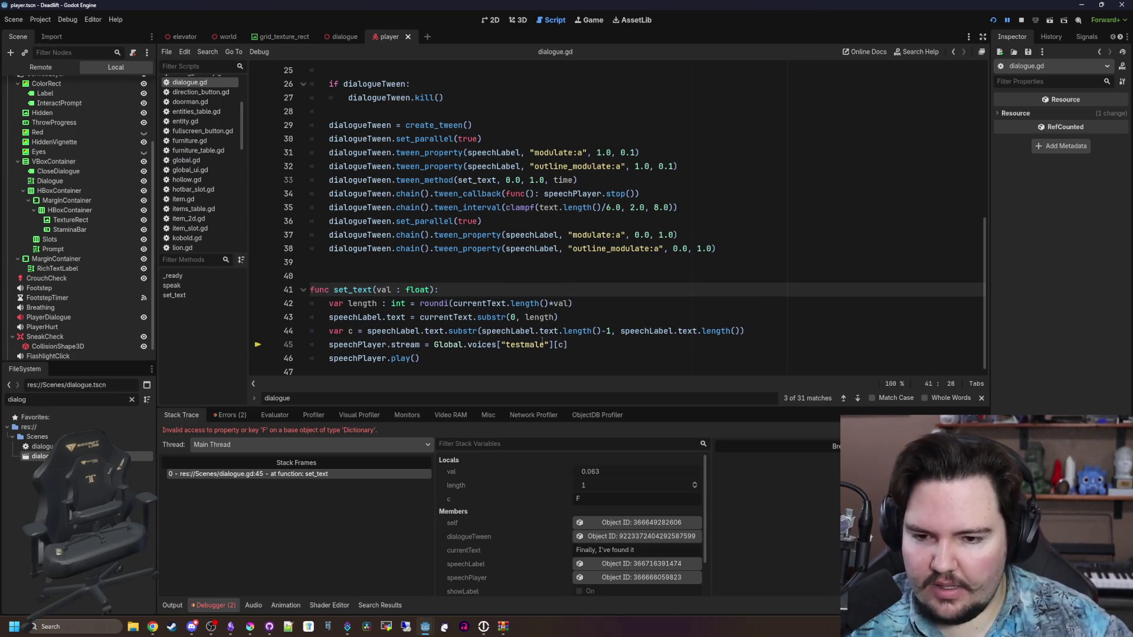
{"action": "left_click", "coordinate": [468, 359]}
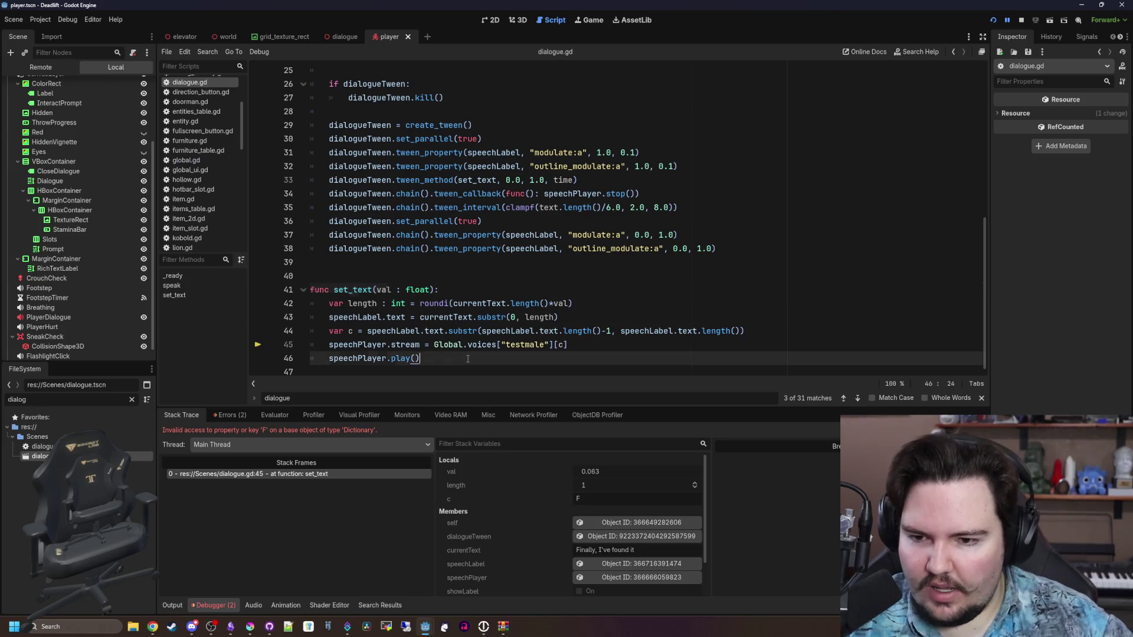
{"action": "left_click", "coordinate": [502, 267]}
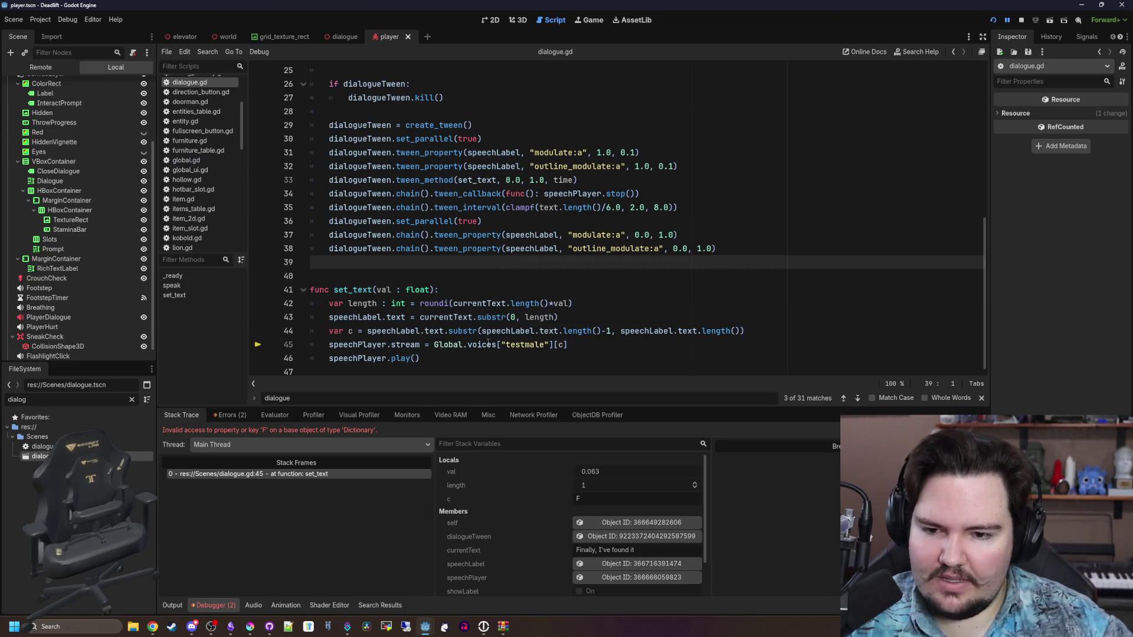
{"action": "left_click", "coordinate": [489, 343], "text": "ctrl"}
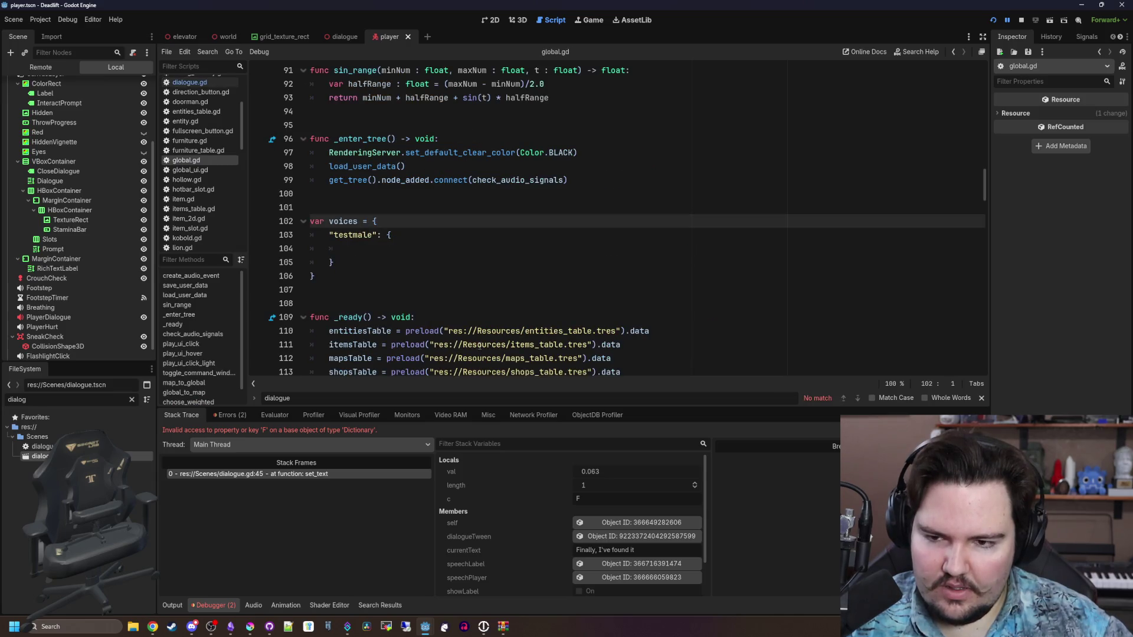
{"action": "scroll", "coordinate": [380, 256], "scroll_direction": "down", "scroll_amount": 8}
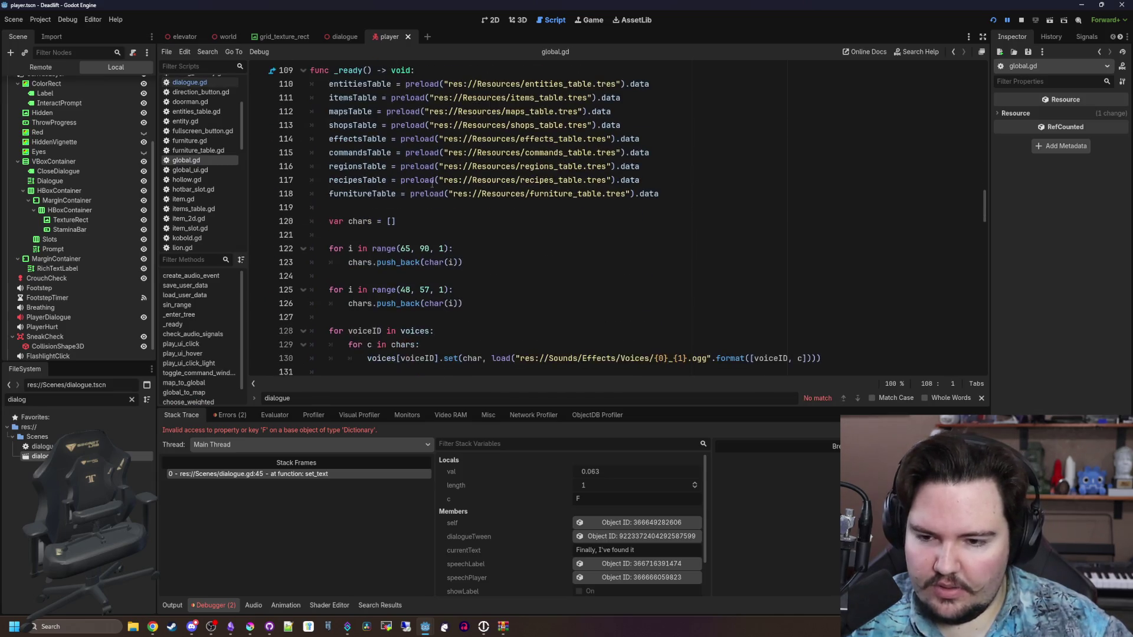
{"action": "scroll", "coordinate": [469, 279], "scroll_direction": "down", "scroll_amount": 1}
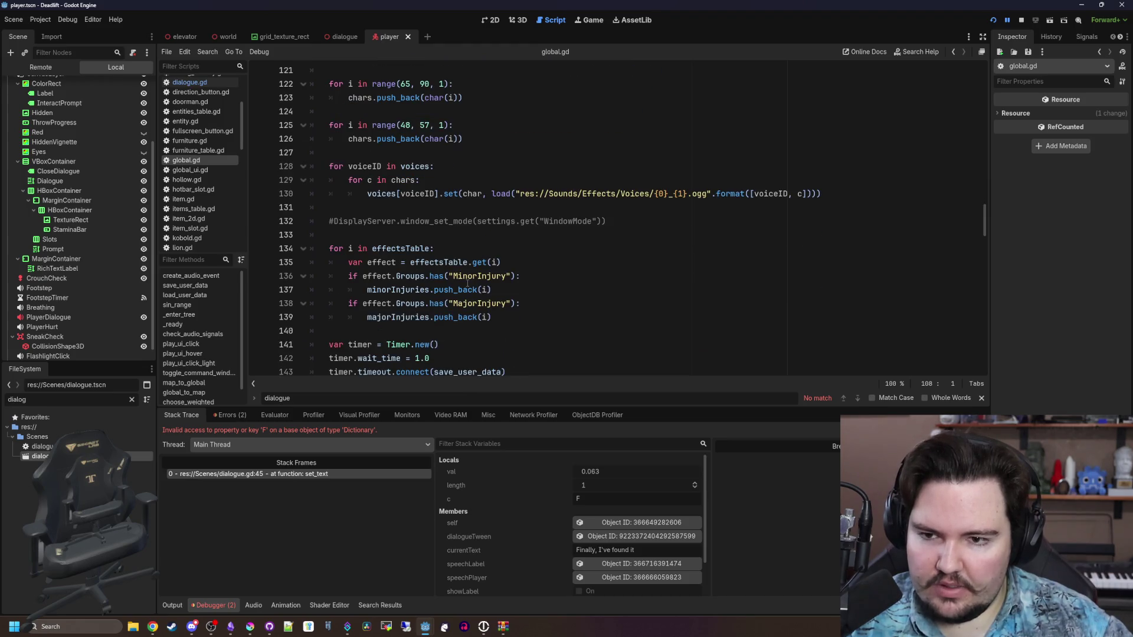
{"action": "scroll", "coordinate": [467, 283], "scroll_direction": "up", "scroll_amount": 3}
- Change set(char, …) to set(c, …) on line 130, save, and relaunch the game
{"action": "left_click", "coordinate": [407, 276]}
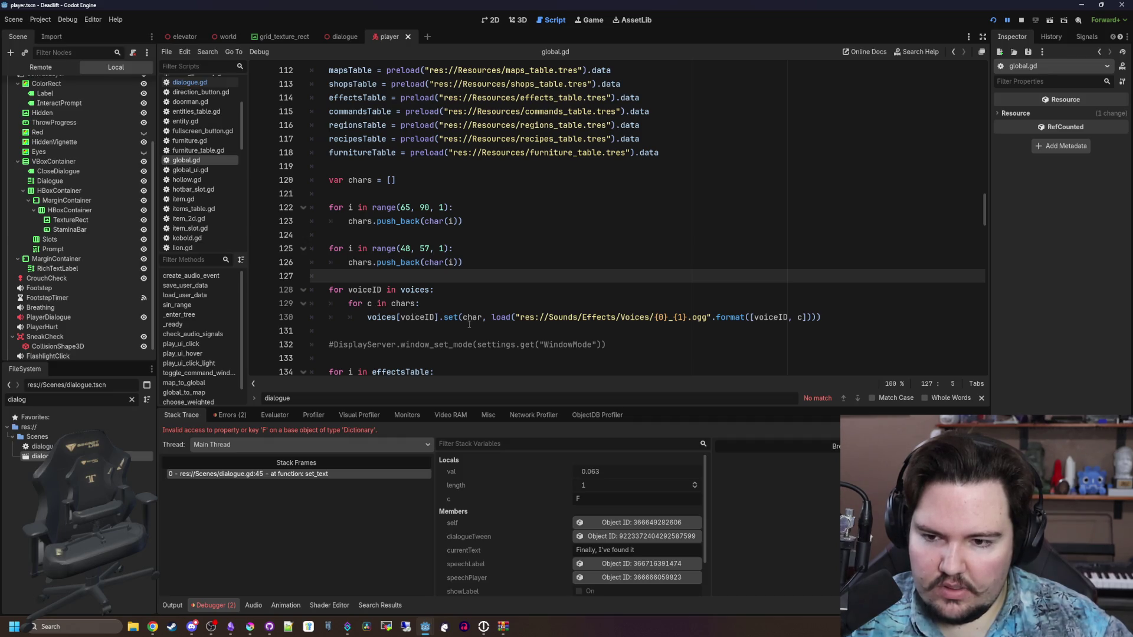
{"action": "double_click", "coordinate": [475, 318]}
{"action": "type", "text": "c"}
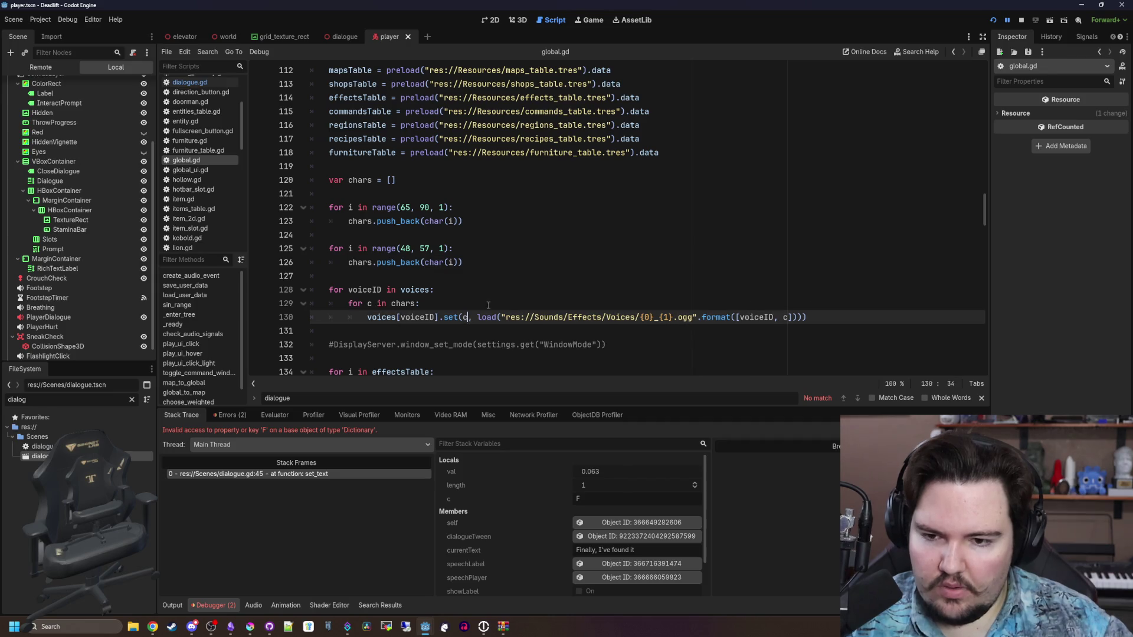
{"action": "left_click", "coordinate": [453, 291]}
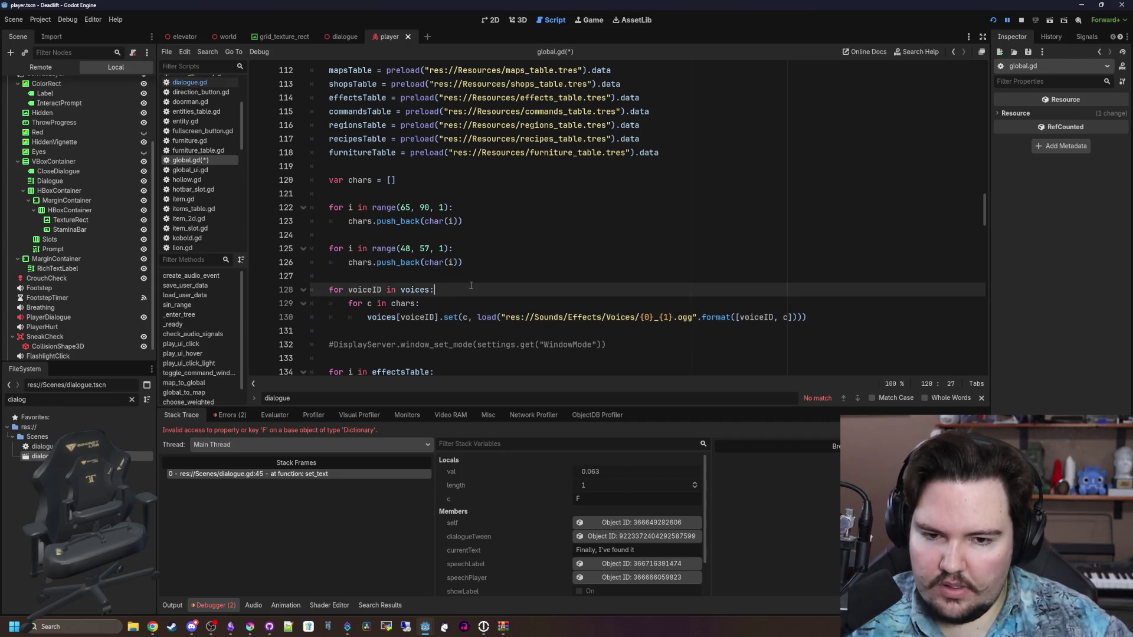
{"action": "key", "text": "Up"}
{"action": "key", "text": "ctrl+s"}
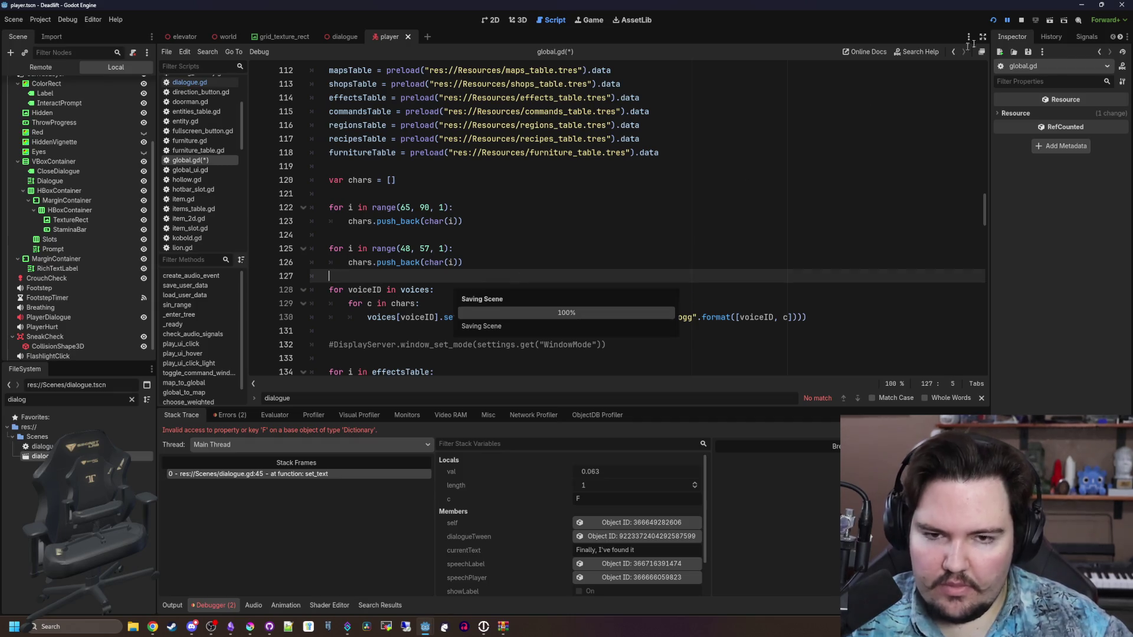
{"action": "left_click", "coordinate": [993, 20]}
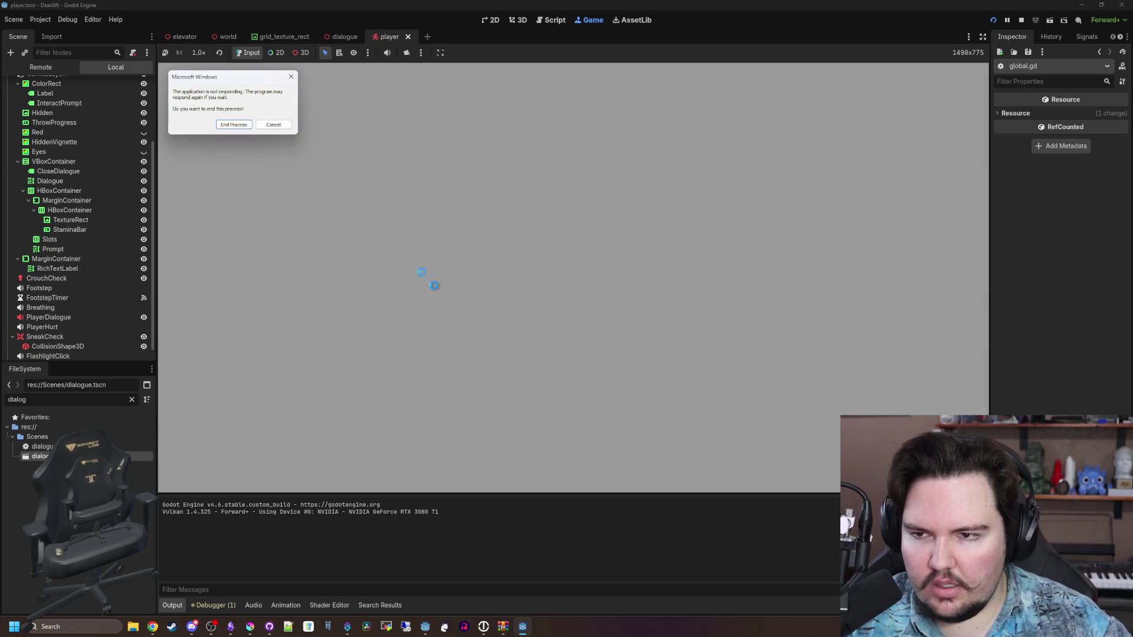
- Cancel the not-responding warning, enter the debug code, and begin a default game
{"action": "left_click", "coordinate": [279, 125]}
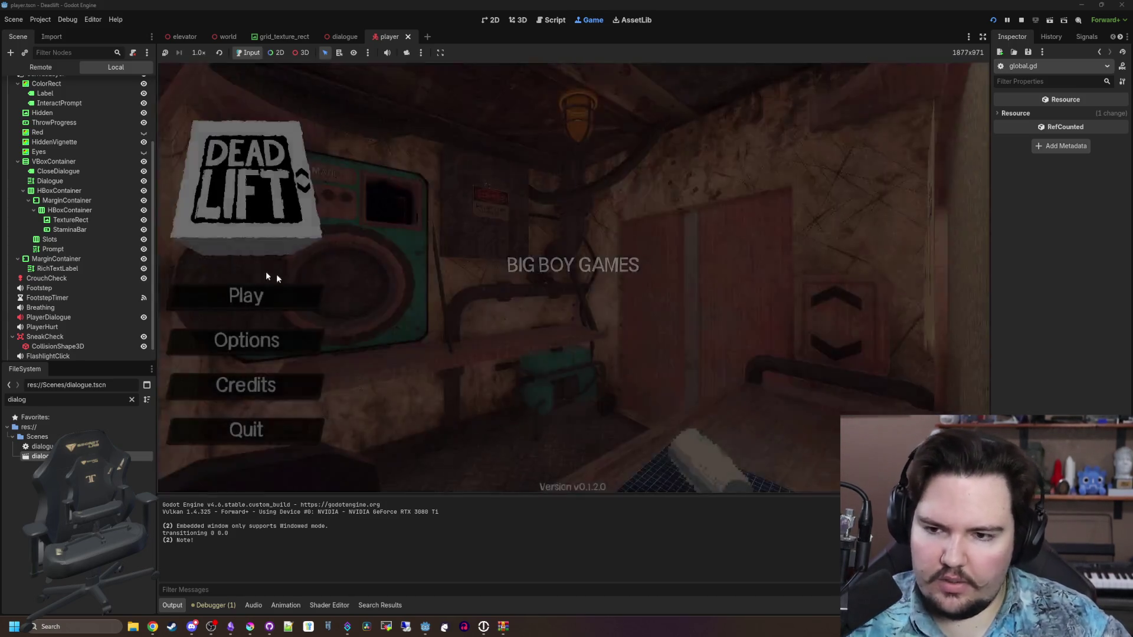
{"action": "type", "text": "dwasdwa"}
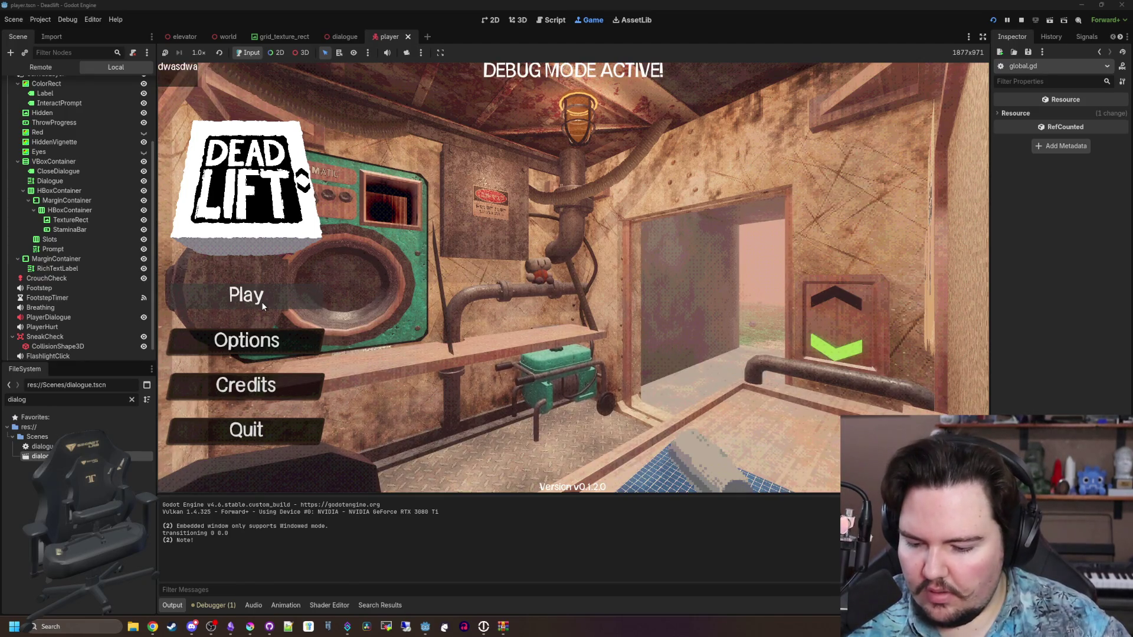
{"action": "left_click", "coordinate": [268, 299]}
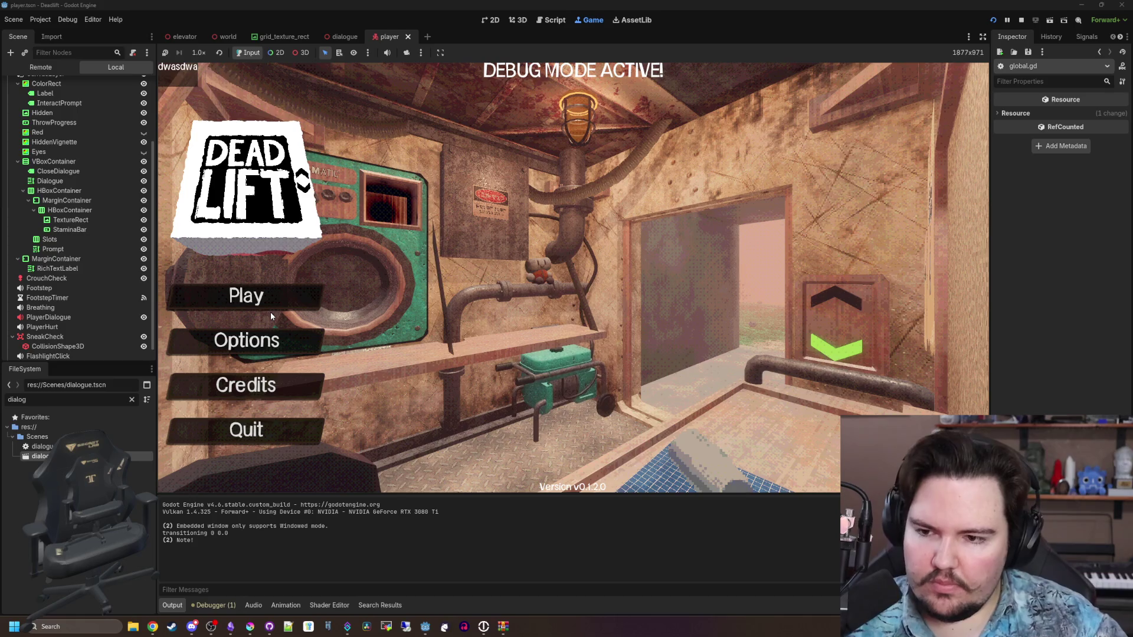
{"action": "left_click", "coordinate": [623, 332]}
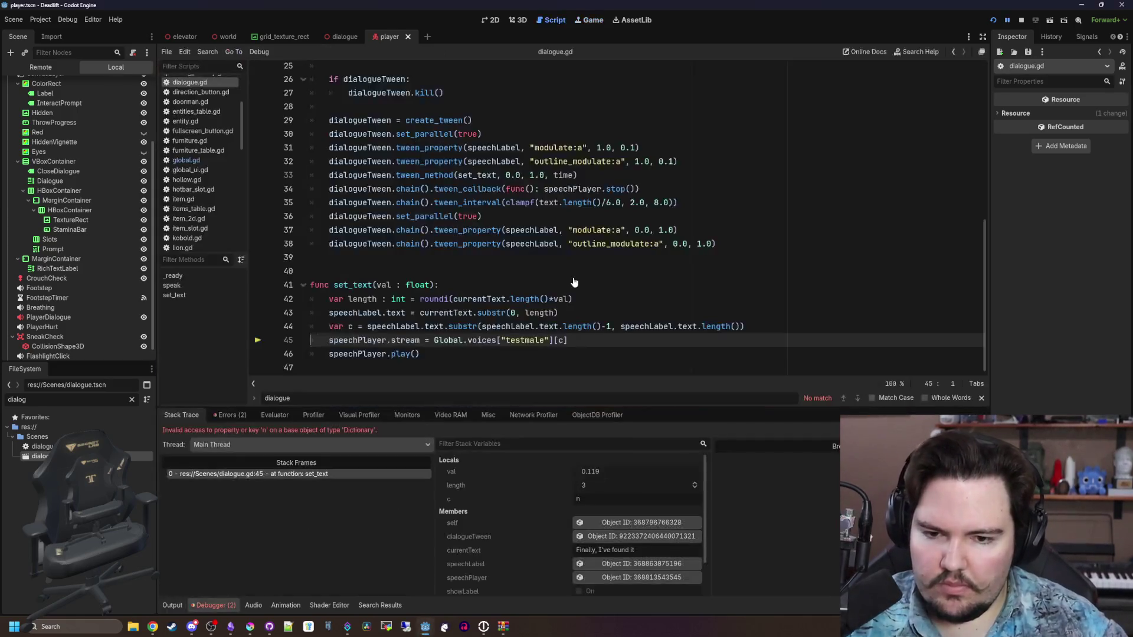
- Add print(c) under 'for c in chars:' in global.gd, save, and restart the game
{"action": "left_click", "coordinate": [439, 360]}
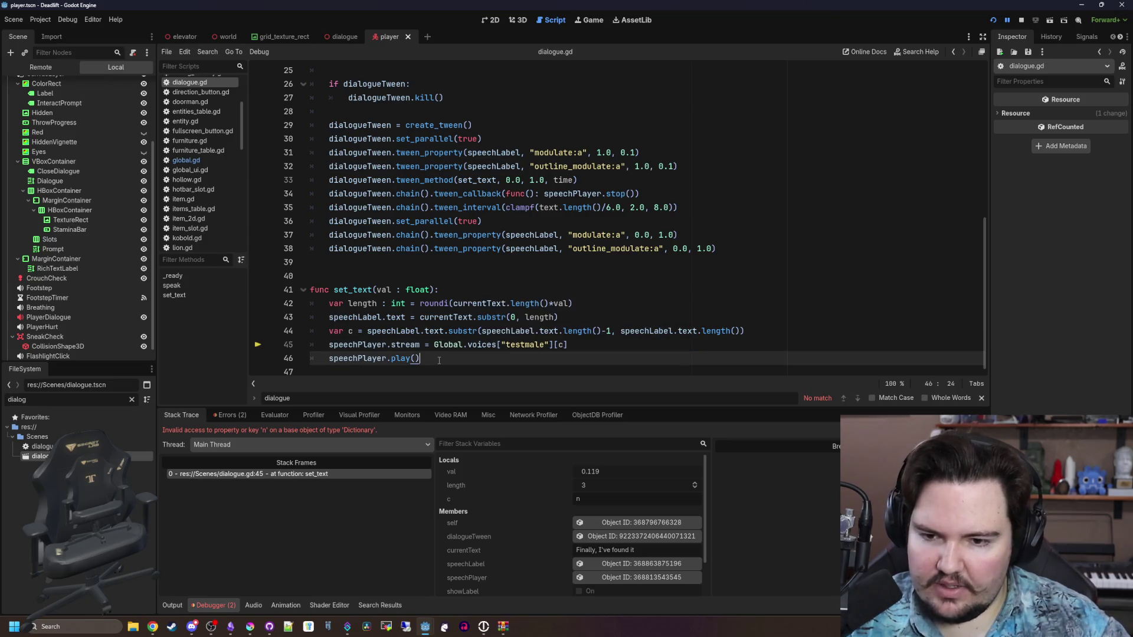
{"action": "left_click", "coordinate": [209, 160]}
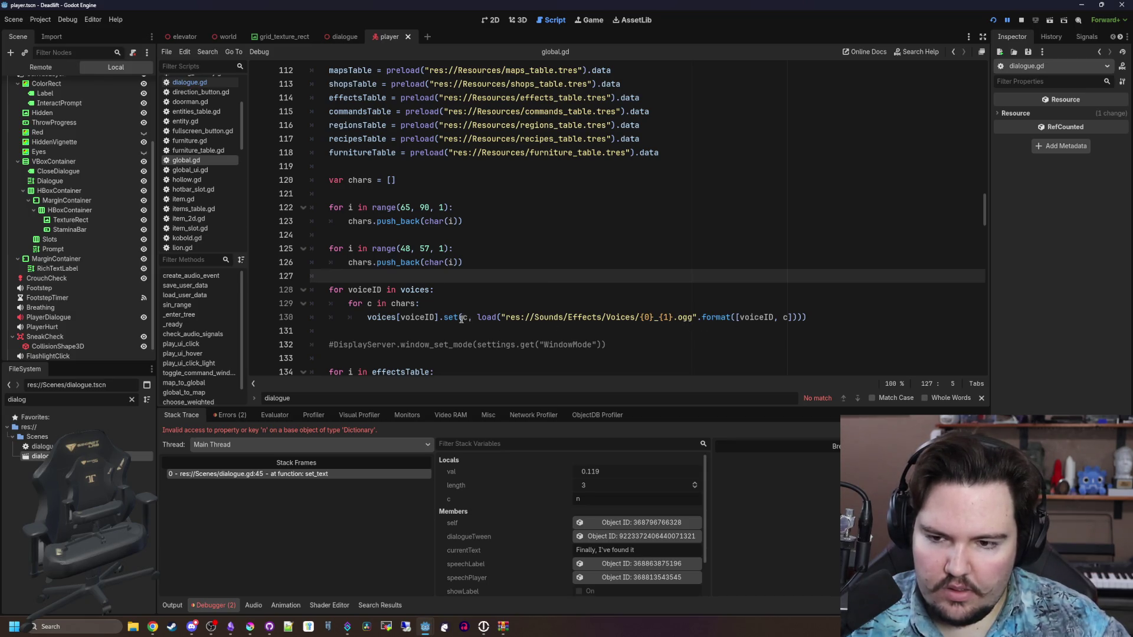
{"action": "left_click", "coordinate": [438, 305]}
{"action": "key", "text": "Return"}
{"action": "type", "text": "print(c"}
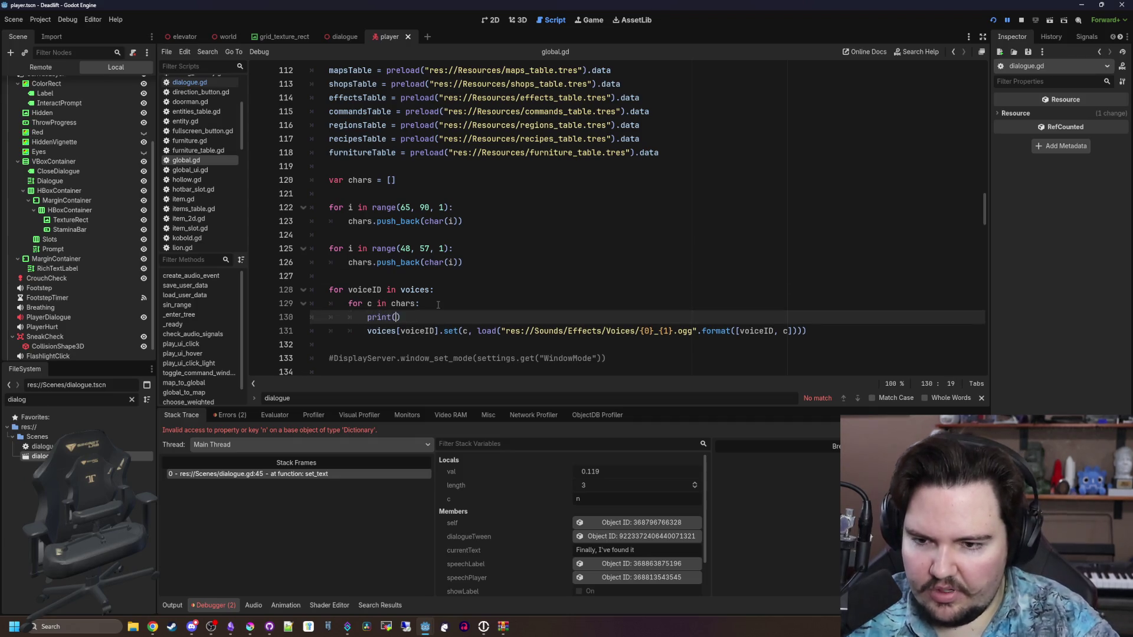
{"action": "key", "text": "ctrl+s"}
{"action": "left_click", "coordinate": [372, 276]}
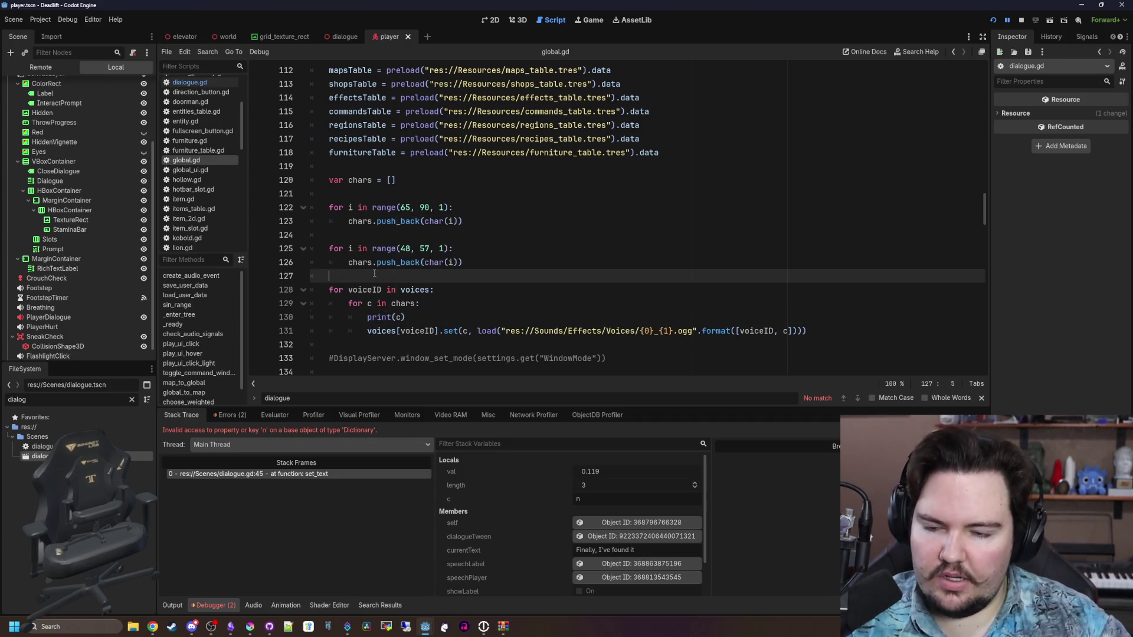
{"action": "key", "text": "ctrl+s"}
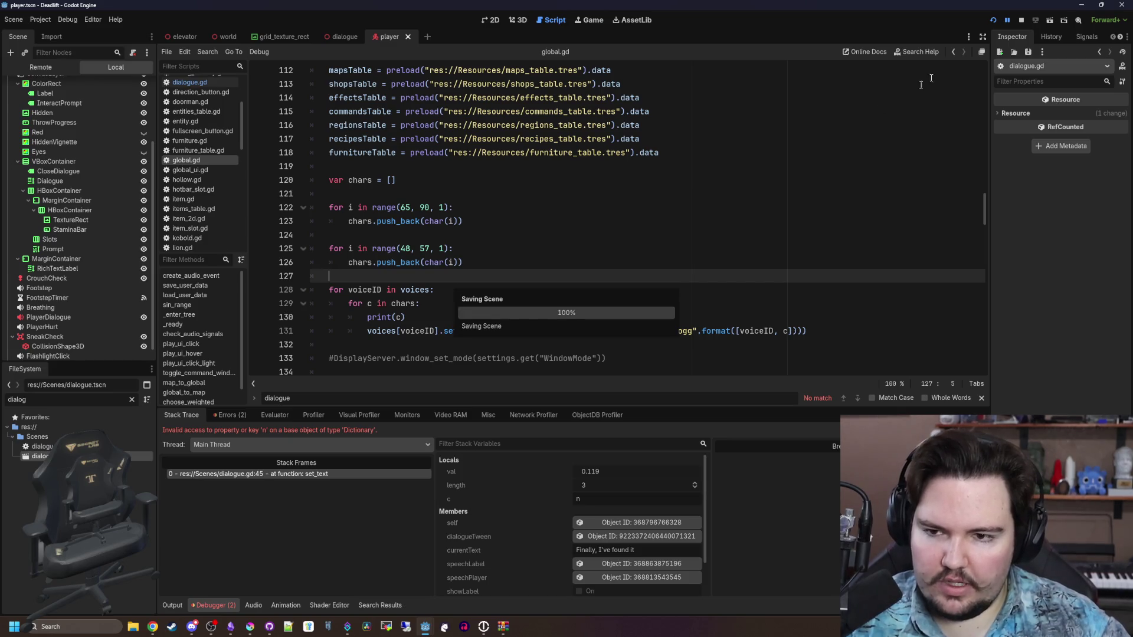
{"action": "left_click", "coordinate": [1019, 21]}
{"action": "left_click", "coordinate": [994, 21]}
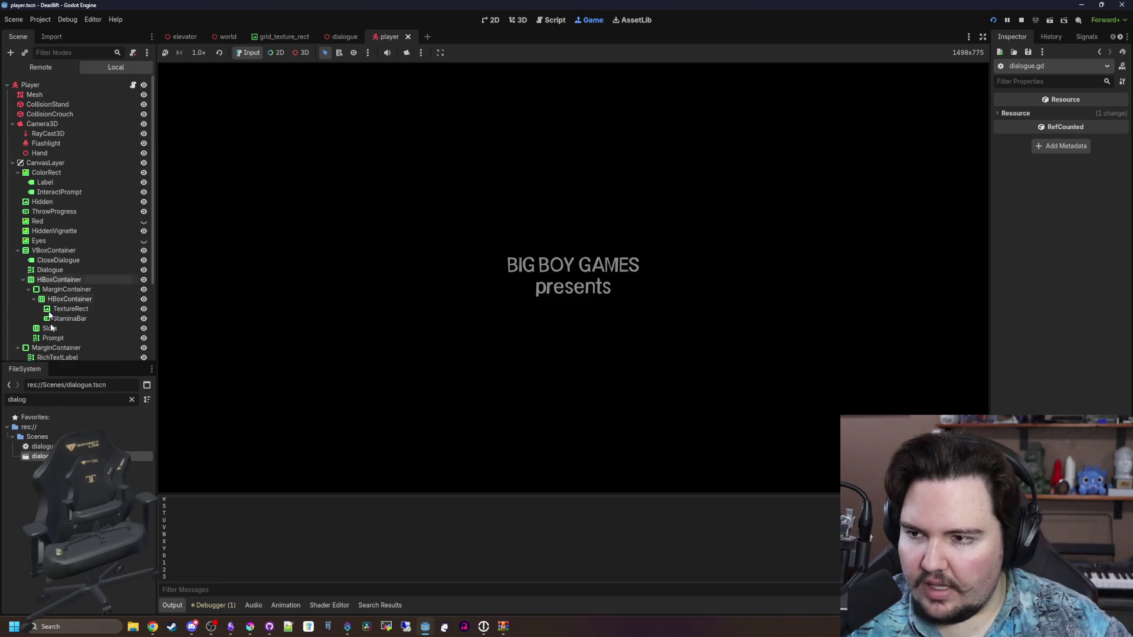
- Filter the FileSystem for 'glob' and open global.gd at the print(c) line
{"action": "left_click", "coordinate": [130, 402]}
{"action": "type", "text": "glob"}
{"action": "double_click", "coordinate": [39, 436]}
{"action": "left_click", "coordinate": [522, 315]}
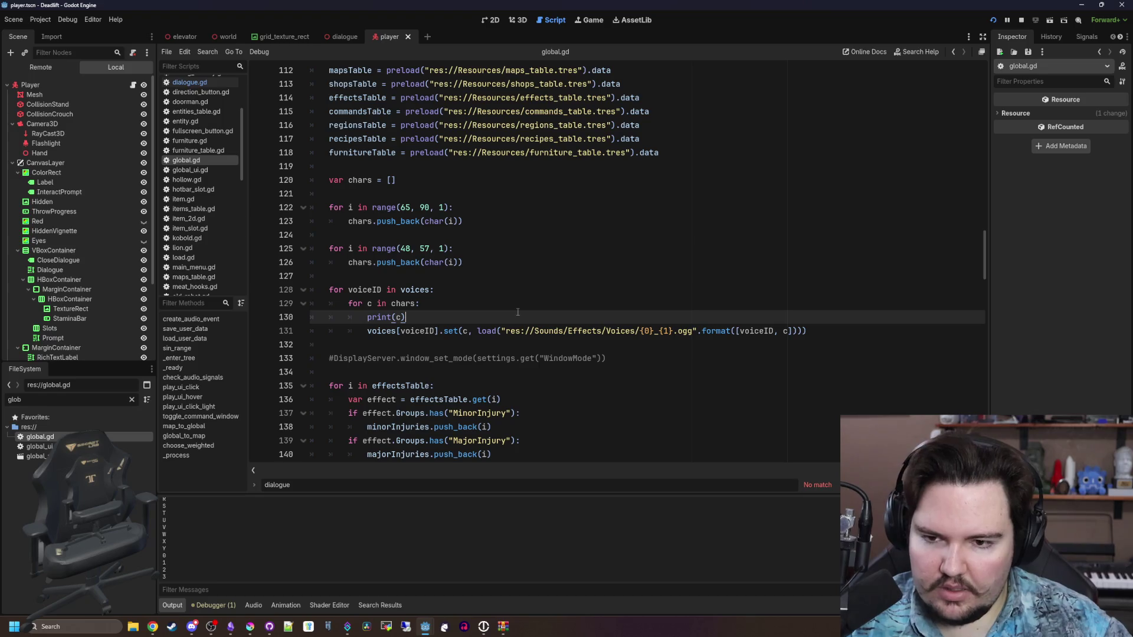
- Raise the range upper bounds to 91 and 58 so Z and 9 are included, then rerun
{"action": "left_click", "coordinate": [429, 207]}
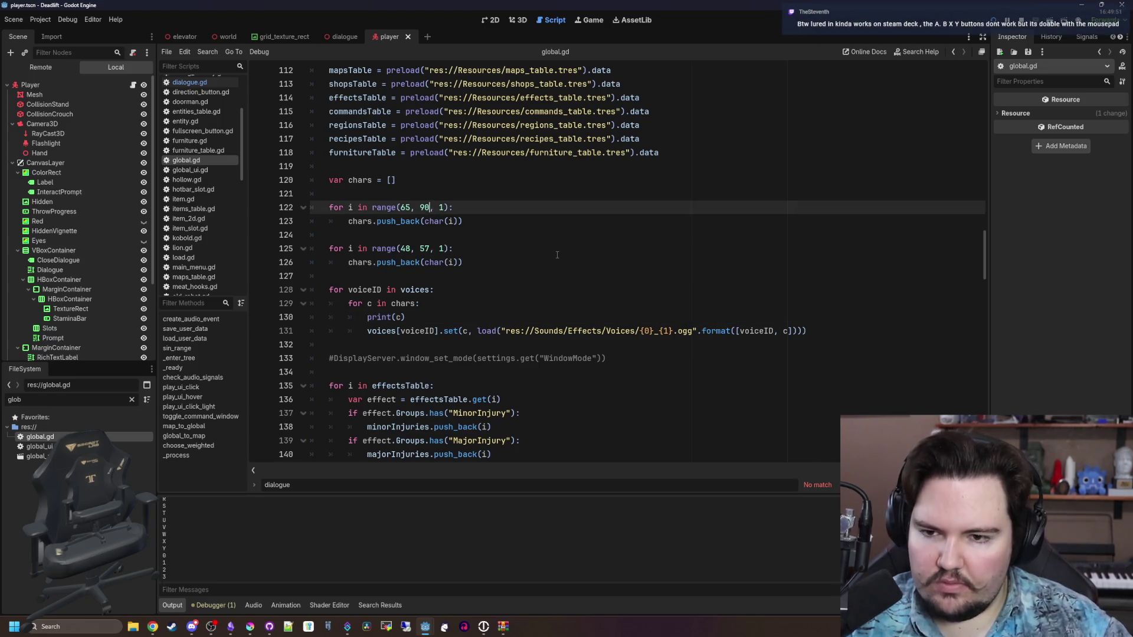
{"action": "left_click", "coordinate": [429, 248]}
{"action": "key", "text": "BackSpace"}
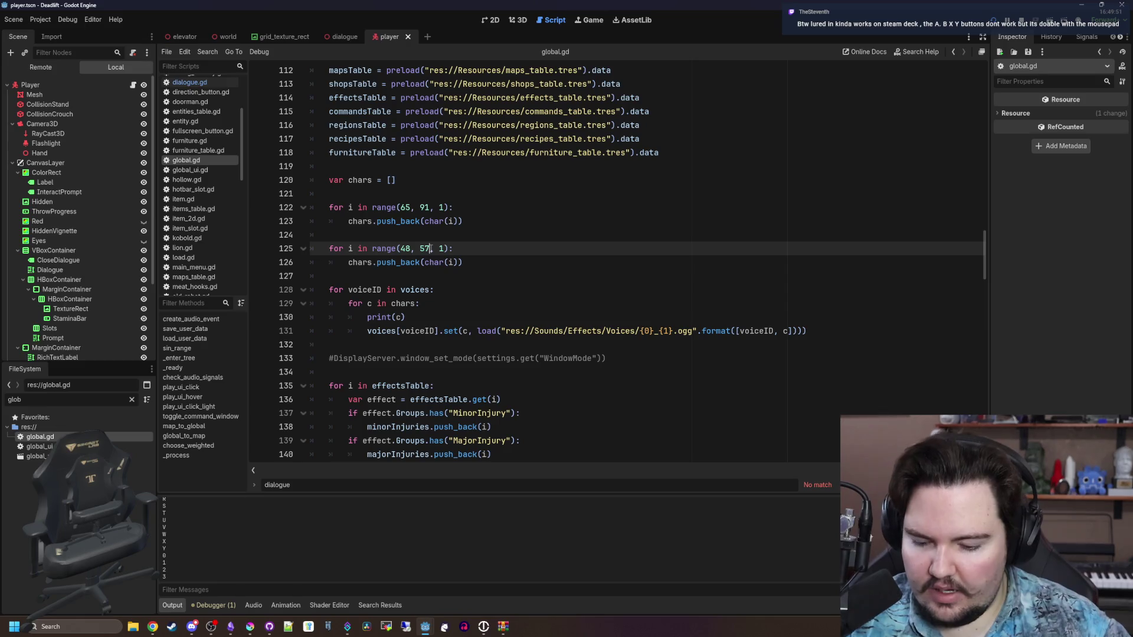
{"action": "type", "text": "8"}
{"action": "scroll", "coordinate": [232, 562], "scroll_direction": "down", "scroll_amount": 2}
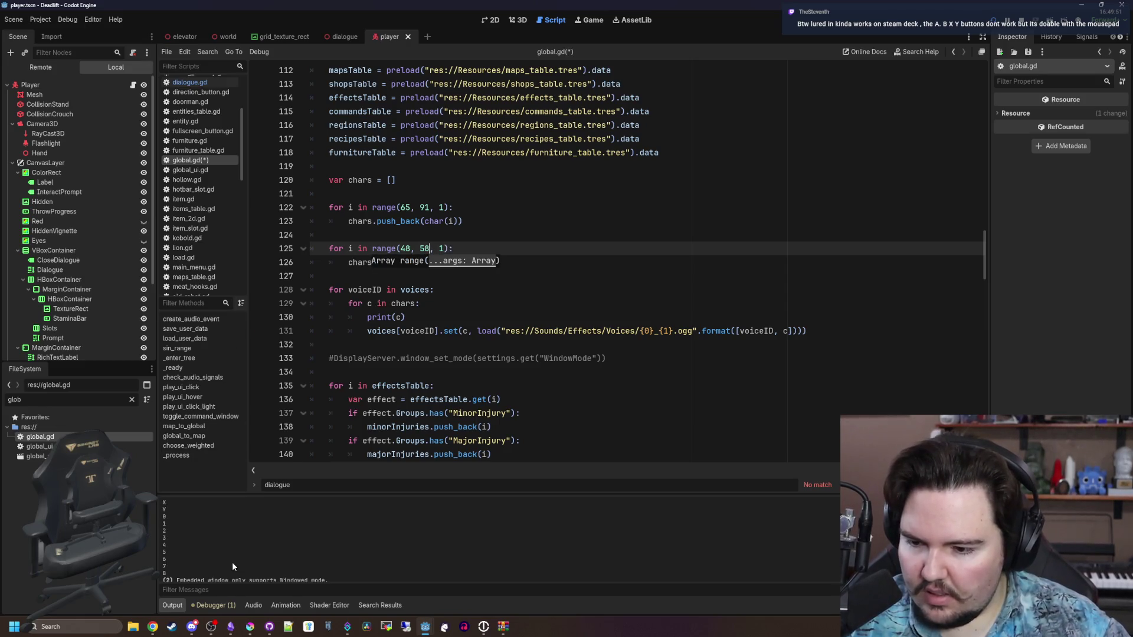
{"action": "scroll", "coordinate": [232, 561], "scroll_direction": "down", "scroll_amount": 1}
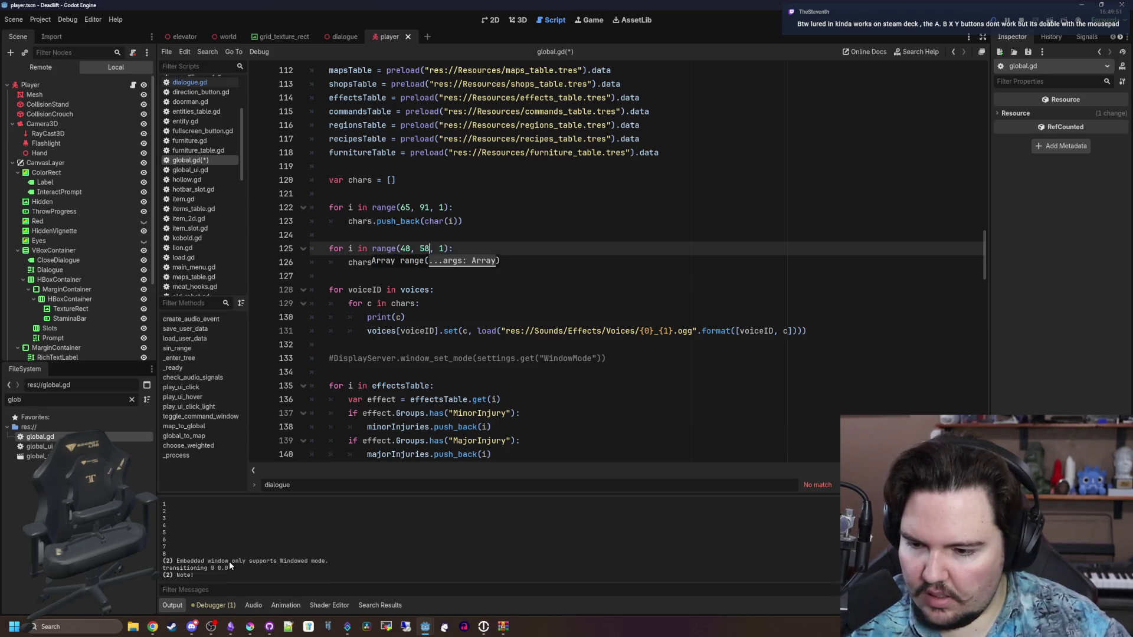
{"action": "left_click", "coordinate": [509, 319]}
{"action": "key", "text": "F5"}
{"action": "left_click", "coordinate": [466, 262]}
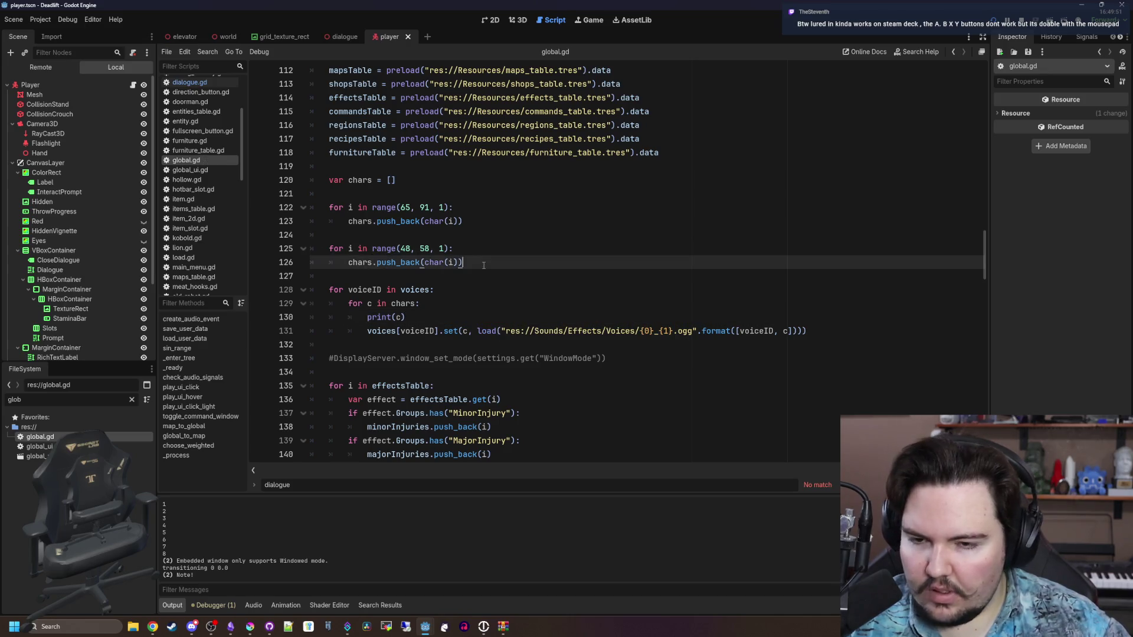
{"action": "left_click", "coordinate": [462, 277]}
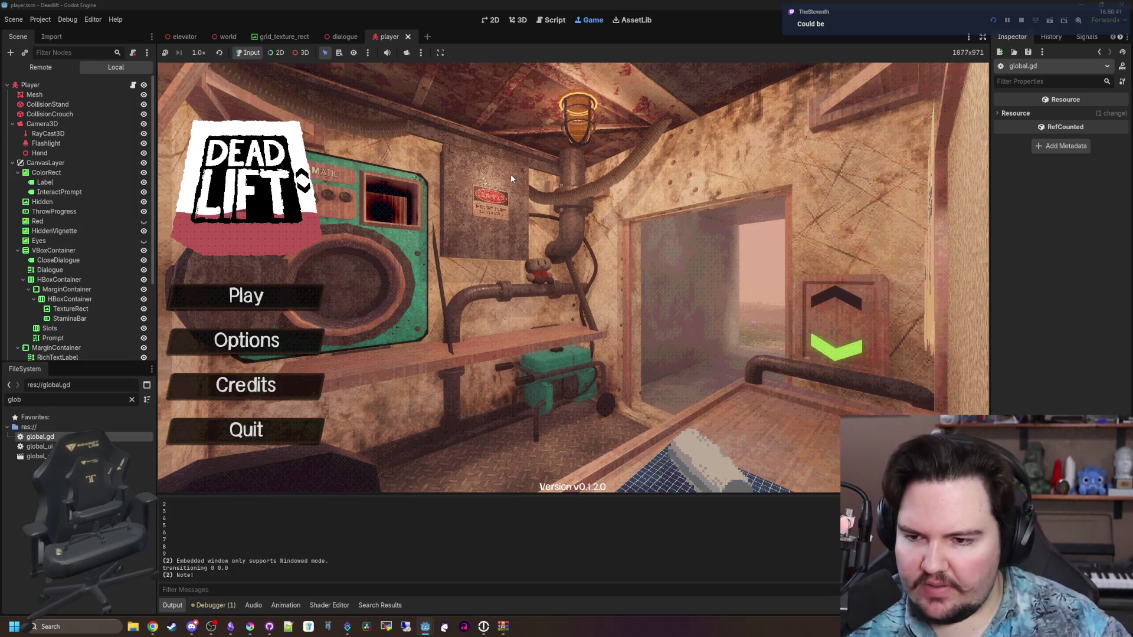
- Enter the debug code, click Play and Begin Game, hitting the line 45 error again
{"action": "type", "text": "dwasdwa"}
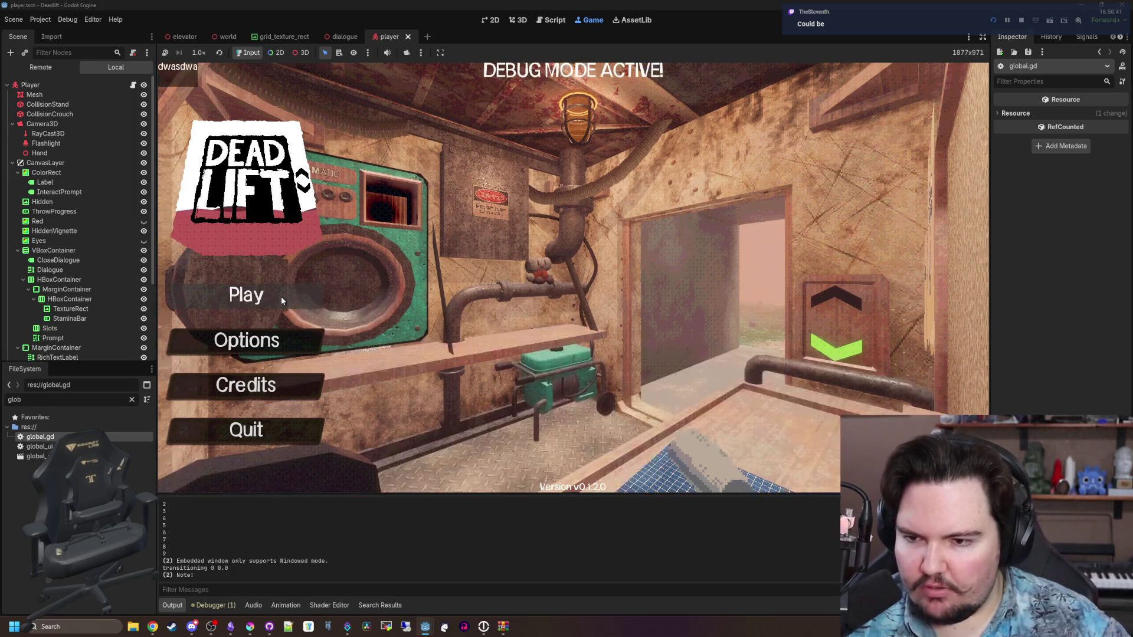
{"action": "left_click", "coordinate": [281, 296]}
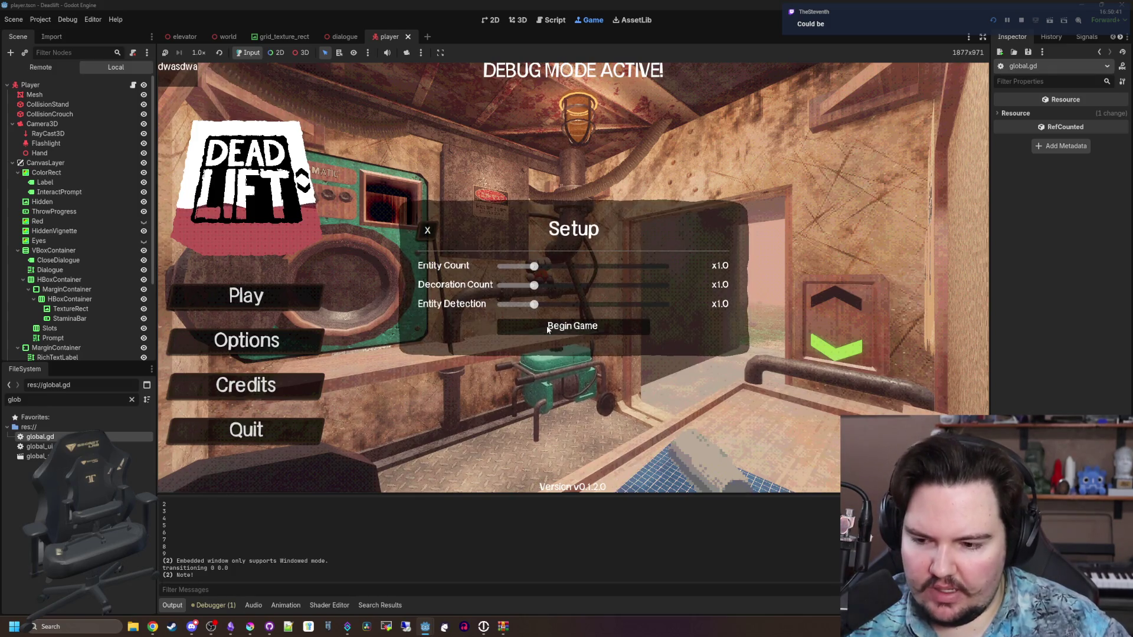
{"action": "left_click", "coordinate": [546, 325]}
{"action": "left_click", "coordinate": [557, 281]}
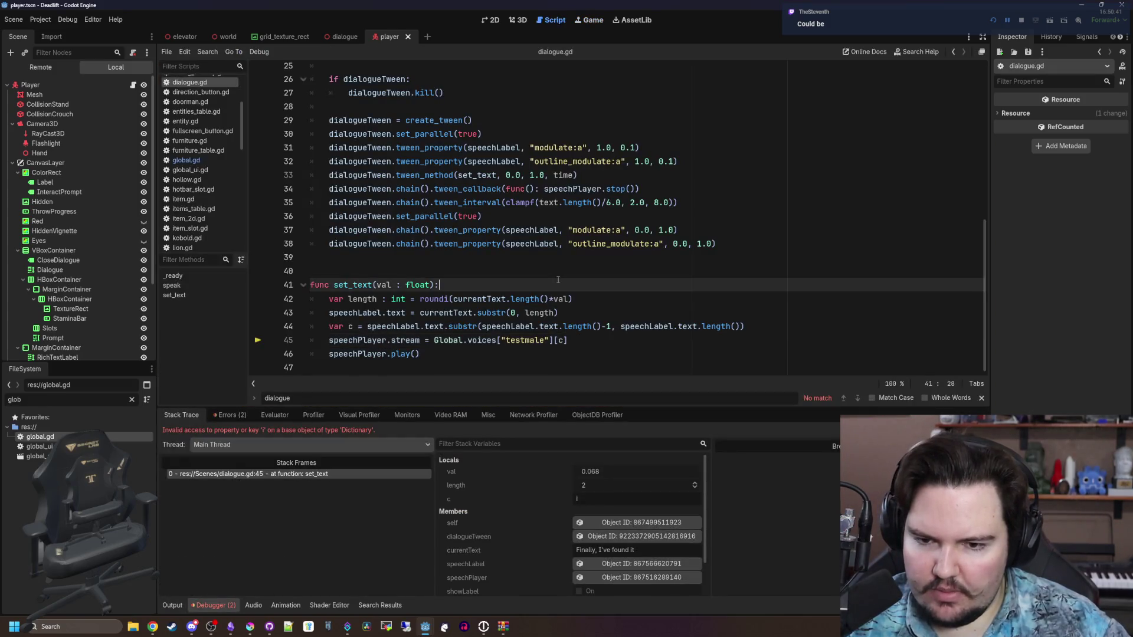
- Change line 45 to Global.voices["testmale"][c.to_upper()], save dialogue.gd, and restart the game
{"action": "left_click", "coordinate": [498, 348]}
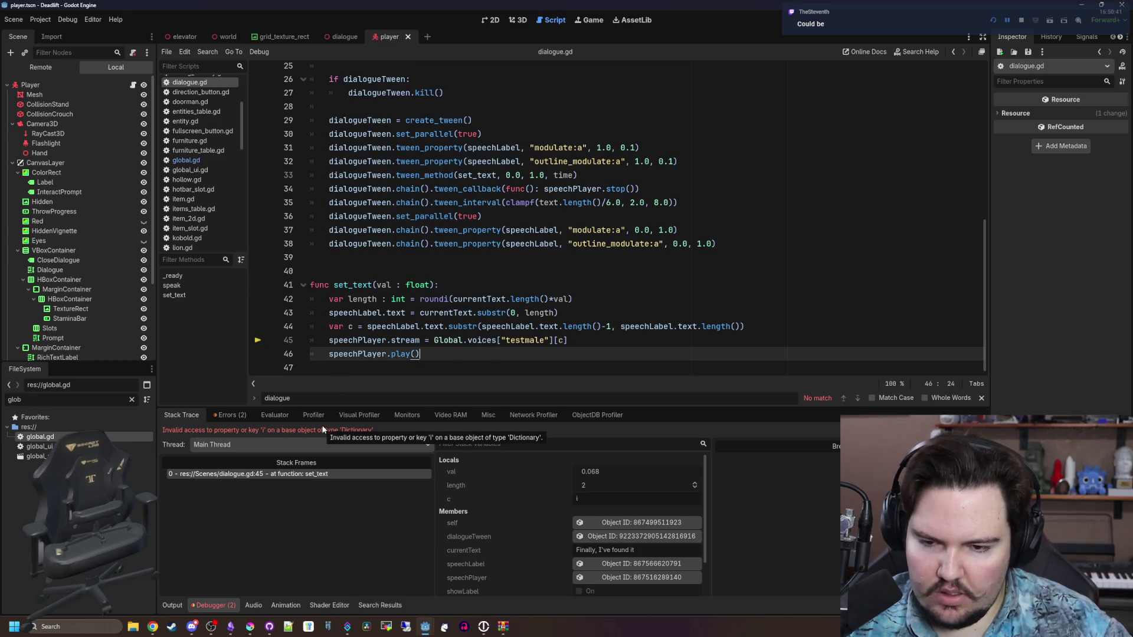
{"action": "scroll", "coordinate": [437, 298], "scroll_direction": "up", "scroll_amount": 1}
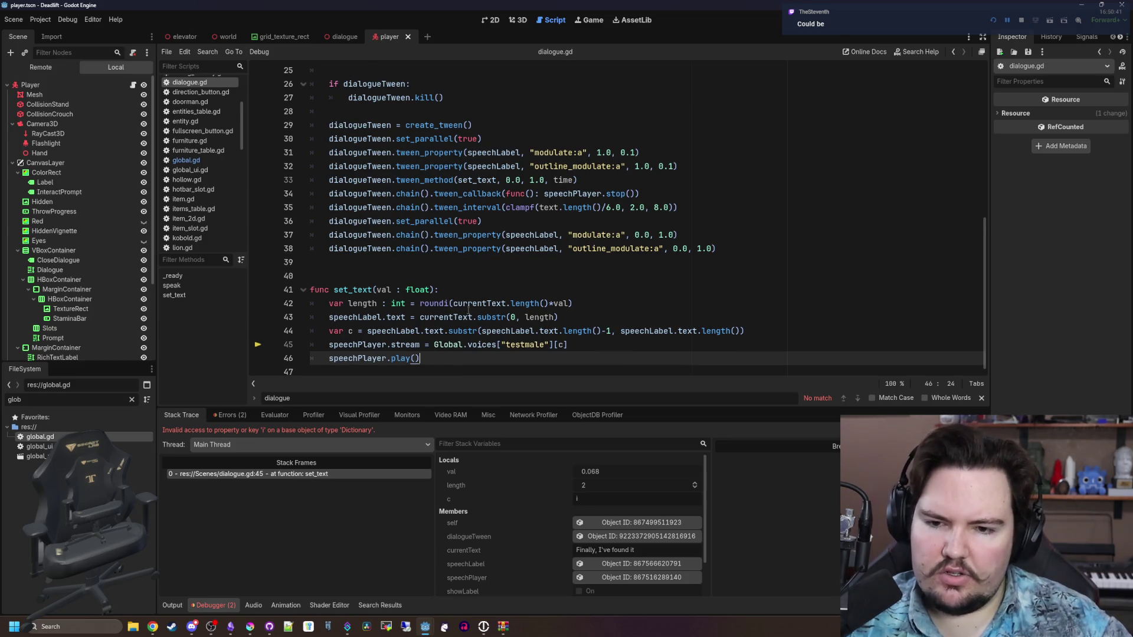
{"action": "left_click", "coordinate": [583, 327]}
{"action": "left_click", "coordinate": [562, 359]}
{"action": "left_click", "coordinate": [561, 347]}
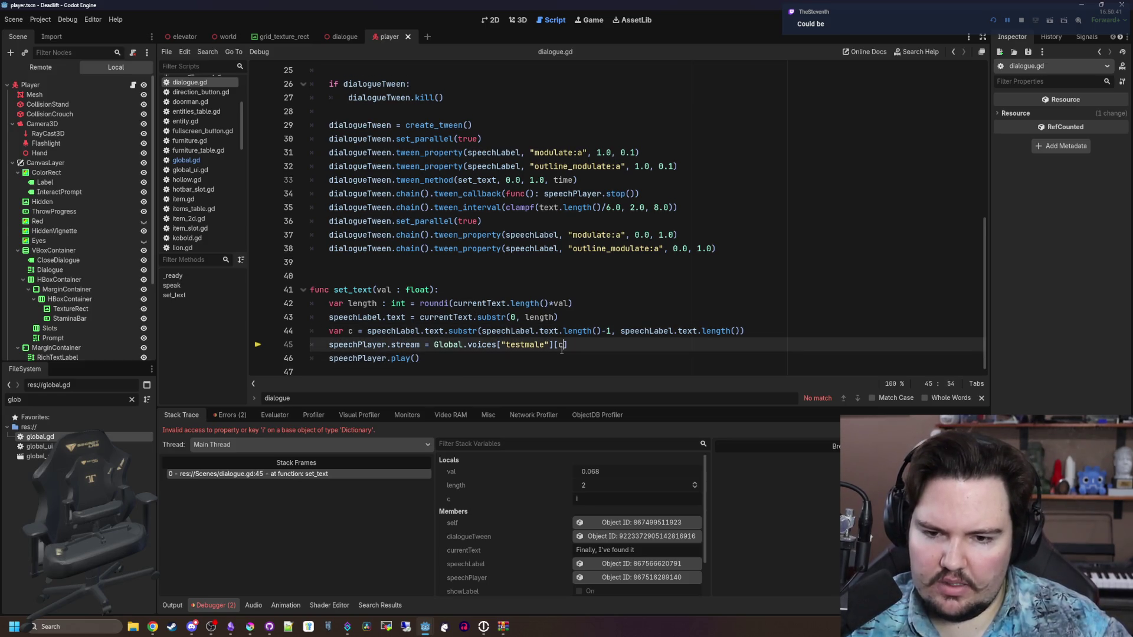
{"action": "type", "text": ".to_"}
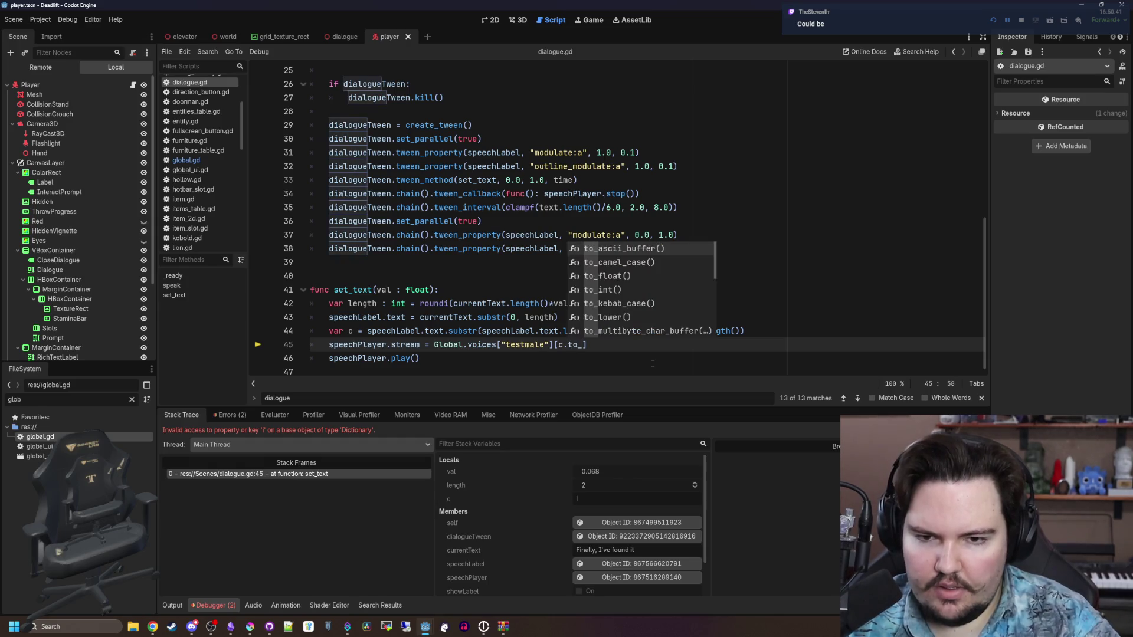
{"action": "type", "text": "u"}
{"action": "key", "text": "Return"}
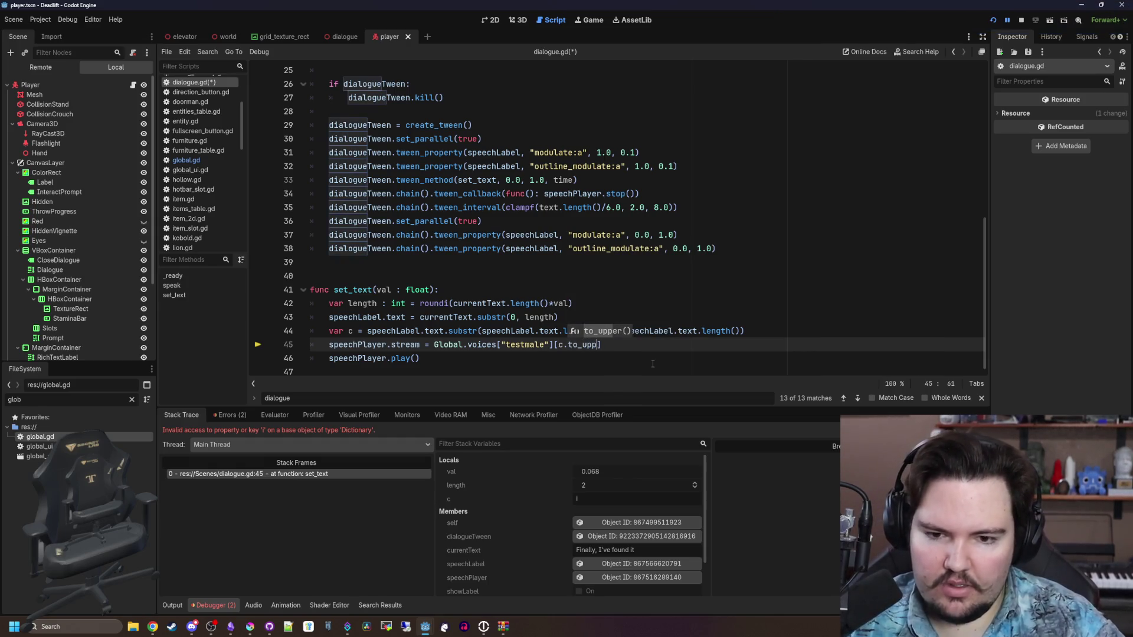
{"action": "left_click", "coordinate": [580, 290]}
{"action": "key", "text": "ctrl+s"}
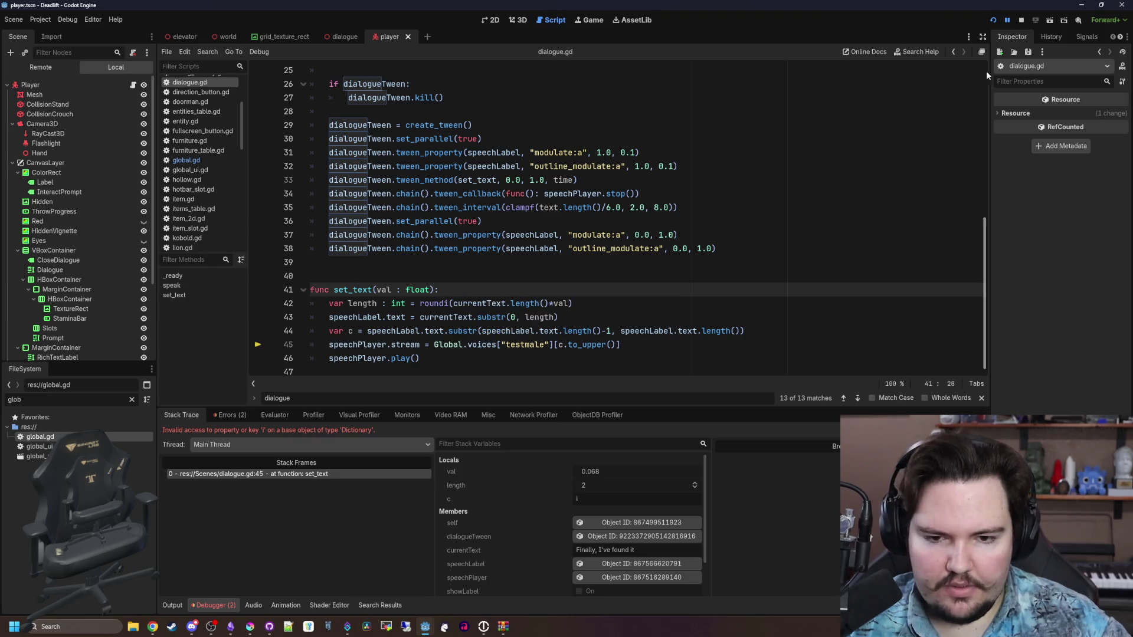
{"action": "left_click", "coordinate": [1021, 20]}
- Relaunch the game, then stop the hung run to return to dialogue.gd
{"action": "left_click", "coordinate": [993, 19]}
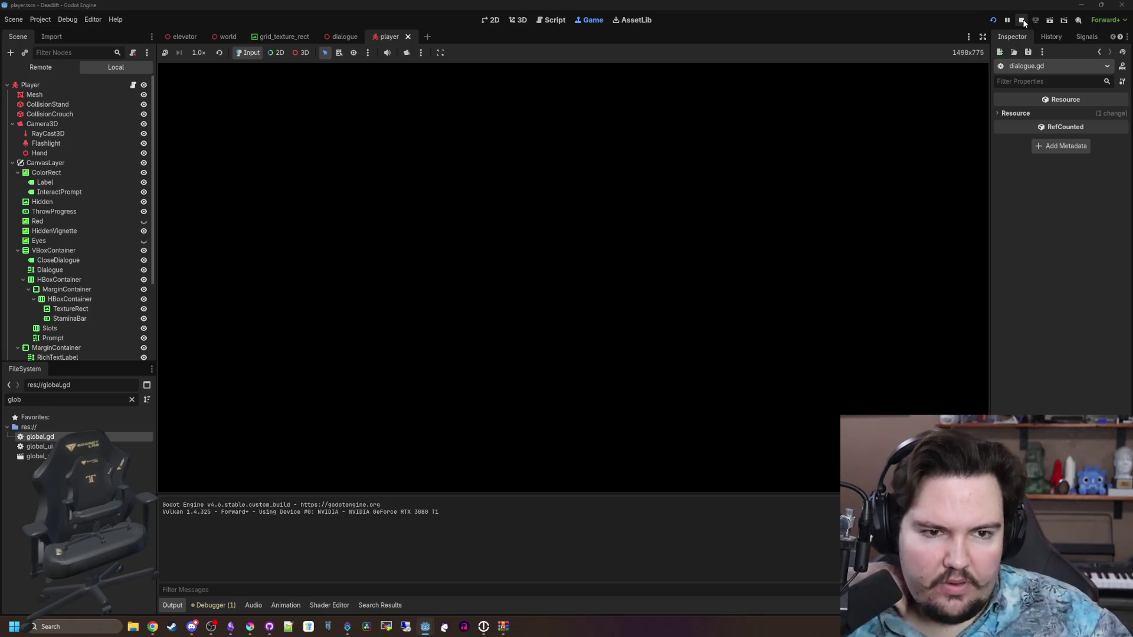
{"action": "left_click", "coordinate": [1023, 21]}
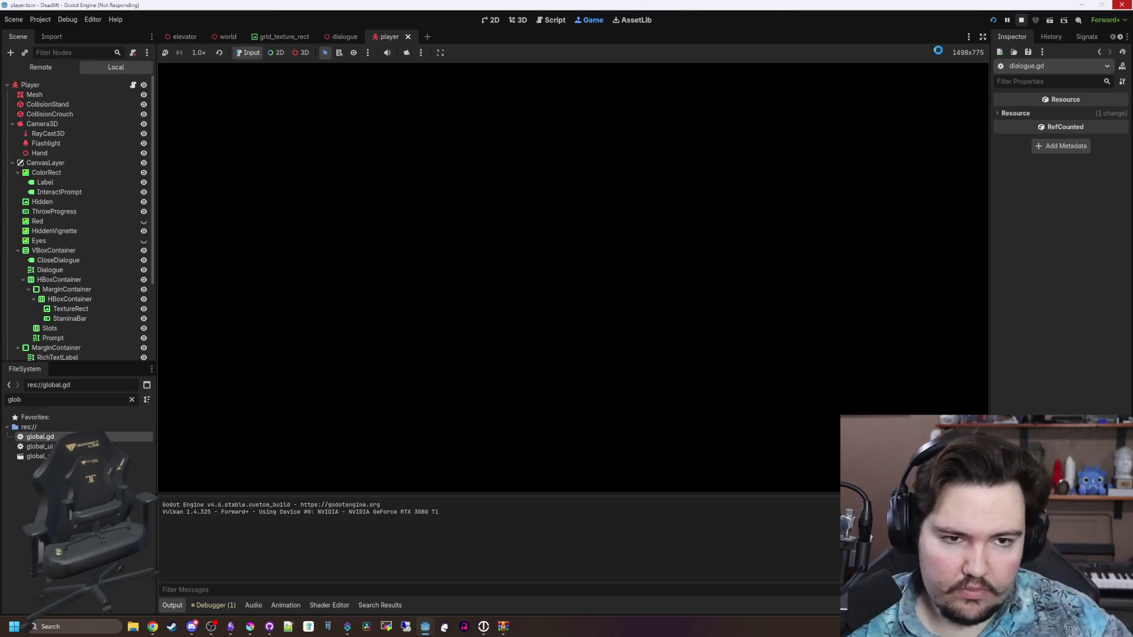
{"action": "left_click", "coordinate": [1022, 21]}
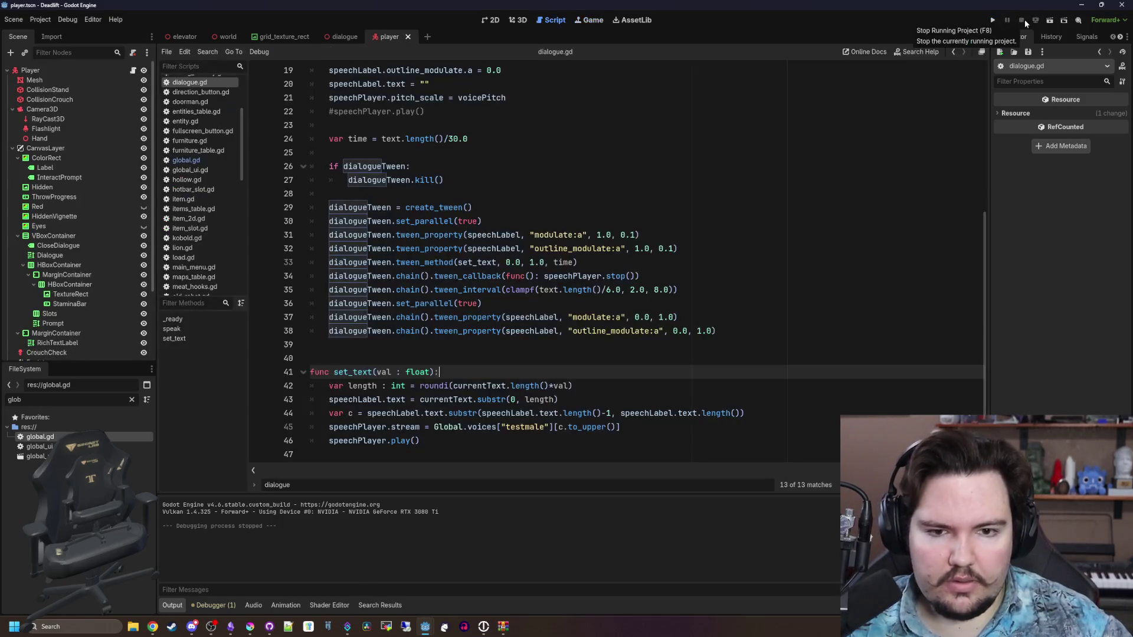
- Change line 45's voice lookup to Global.voices["testmale"].get(c.to_upper())
{"action": "left_click", "coordinate": [577, 427]}
{"action": "left_click", "coordinate": [569, 413]}
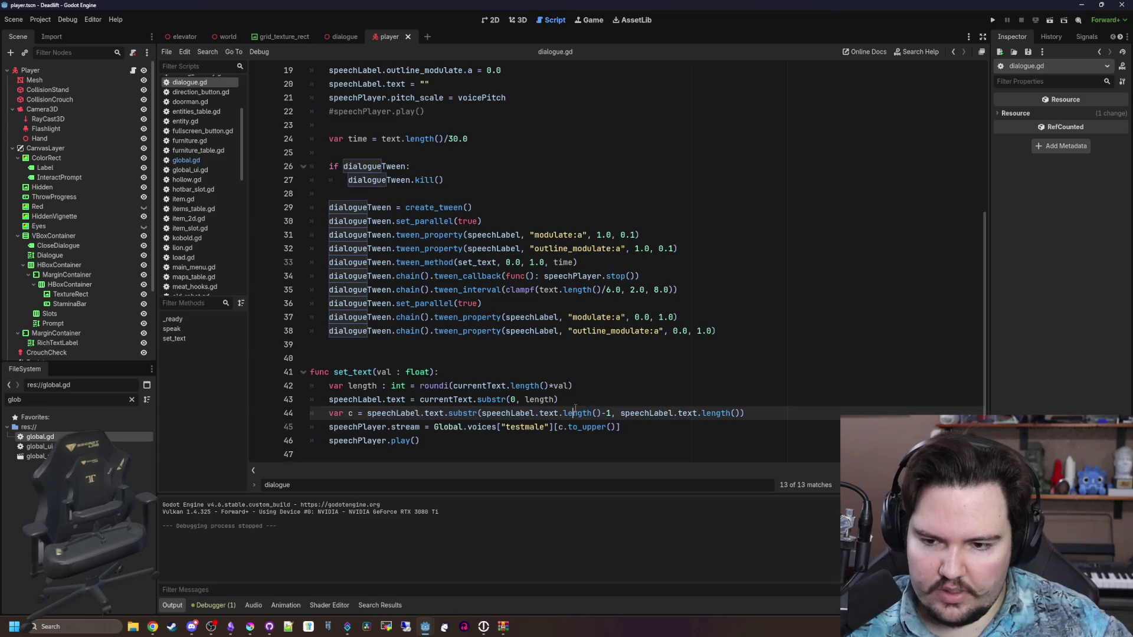
{"action": "left_click", "coordinate": [600, 396]}
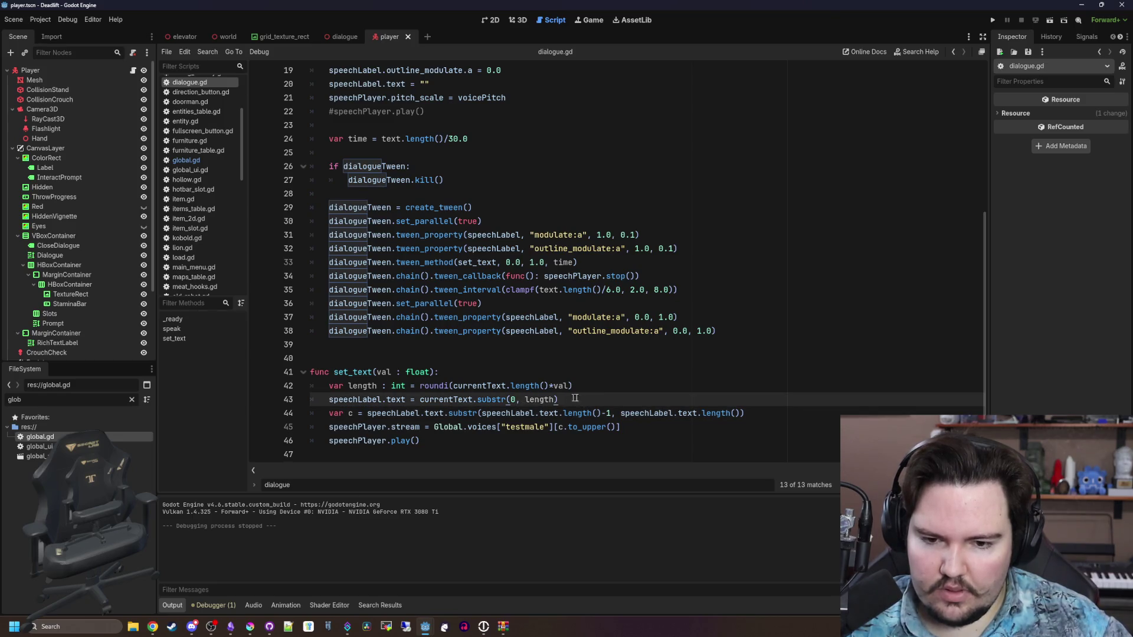
{"action": "left_click", "coordinate": [563, 426]}
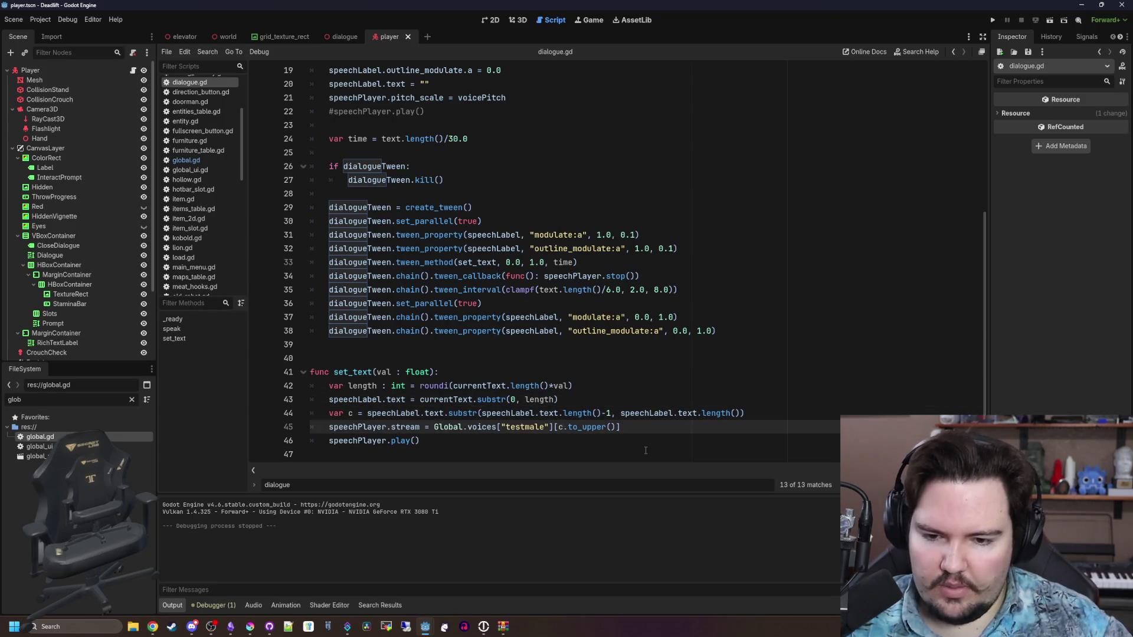
{"action": "key", "text": "BackSpace"}
{"action": "type", "text": ".get("}
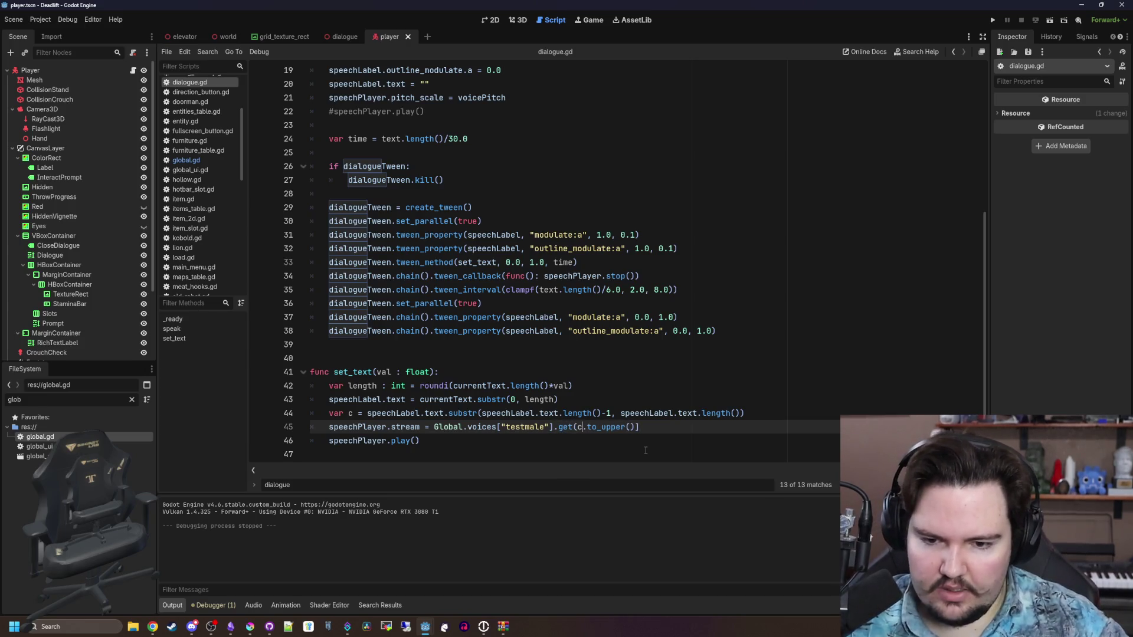
{"action": "key", "text": "End"}
{"action": "key", "text": "BackSpace"}
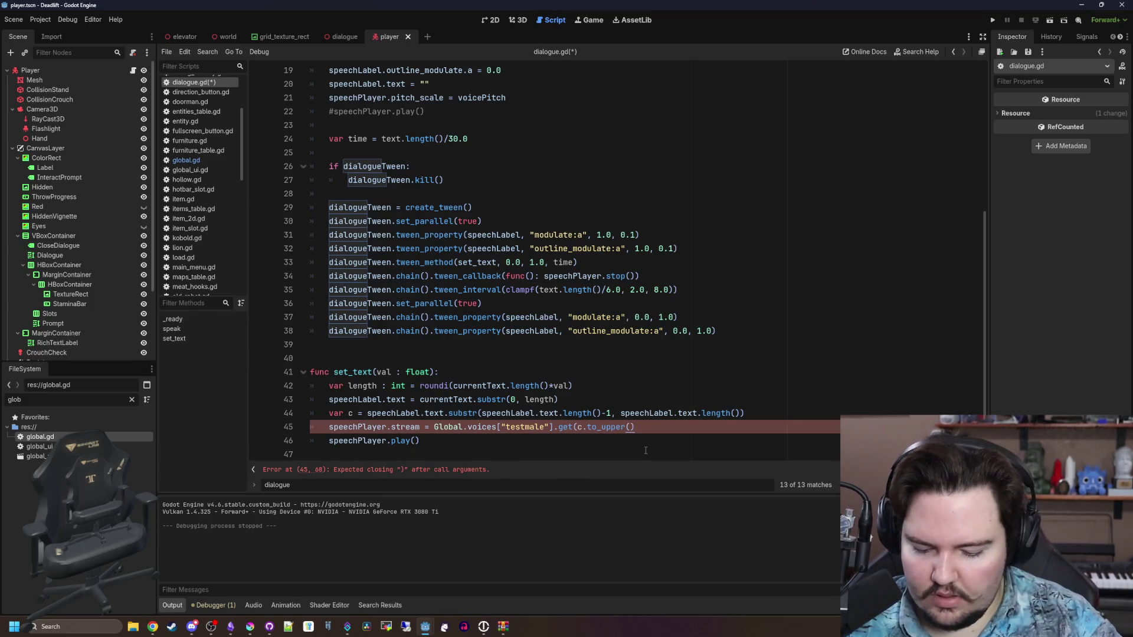
{"action": "key", "text": "BackSpace"}
{"action": "key", "text": "BackSpace"}
{"action": "type", "text": ")"}
{"action": "key", "text": "Return"}
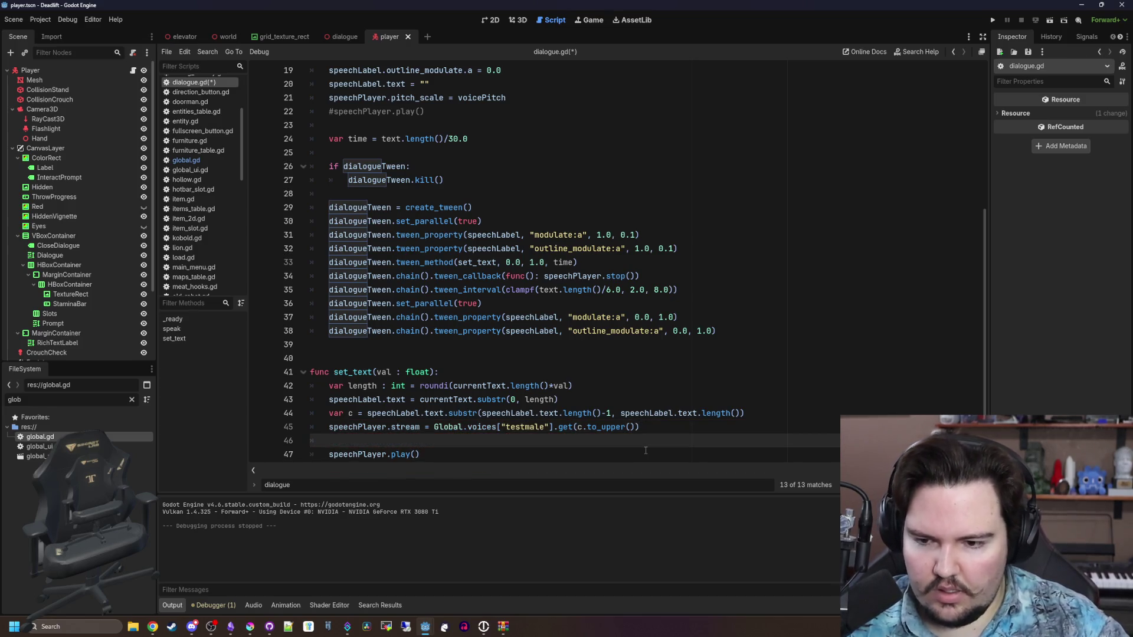
- Move the lookup onto its own line as var sound = ..., followed by if sound:
{"action": "scroll", "coordinate": [646, 450], "scroll_direction": "down", "scroll_amount": 1}
{"action": "left_click_drag", "start_coordinate": [643, 413], "coordinate": [434, 413]}
{"action": "key", "text": "ctrl+c"}
{"action": "key", "text": "BackSpace"}
{"action": "key", "text": "Up"}
{"action": "key", "text": "End"}
{"action": "key", "text": "Return"}
{"action": "key", "text": "Return"}
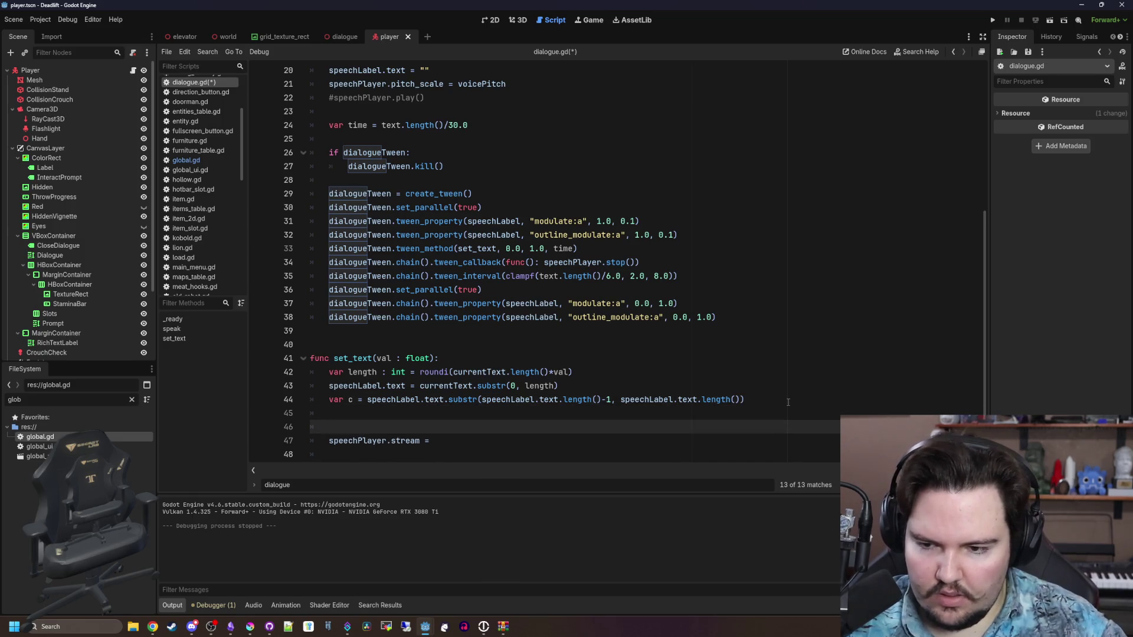
{"action": "key", "text": "Return"}
{"action": "key", "text": "Up"}
{"action": "key", "text": "ctrl+v"}
{"action": "scroll", "coordinate": [335, 406], "scroll_direction": "down", "scroll_amount": 1}
{"action": "type", "text": "var sound ="}
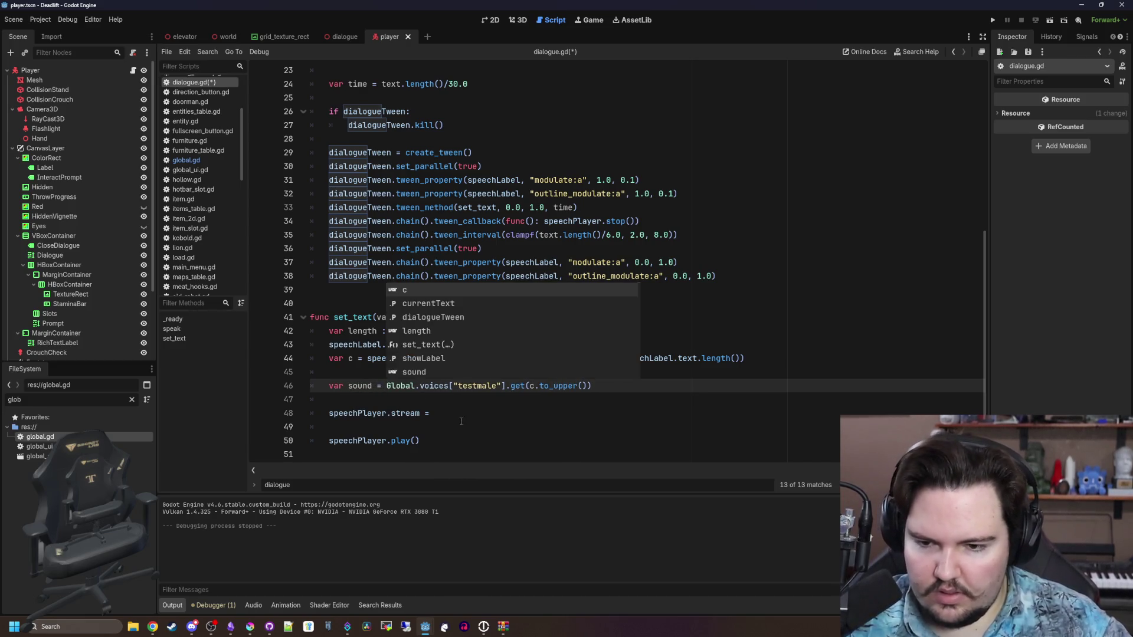
{"action": "left_click", "coordinate": [474, 401]}
{"action": "type", "text": "if sound:"}
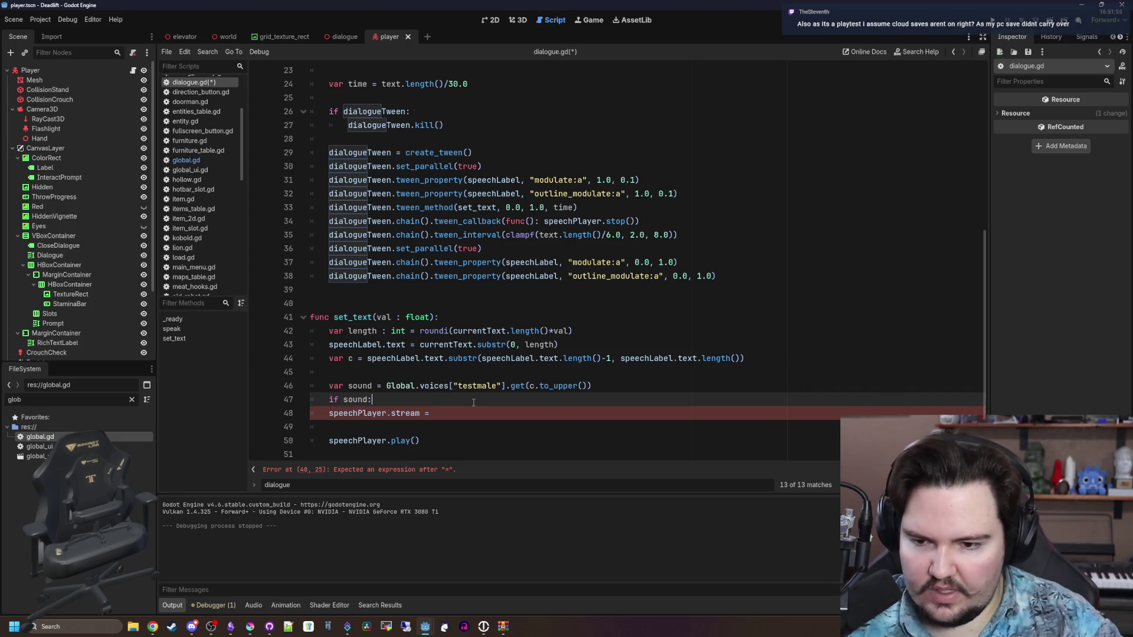
- Indent the stream and play lines under if sound, assign stream = sound, save, and run the game
{"action": "left_click_drag", "start_coordinate": [454, 447], "coordinate": [313, 413]}
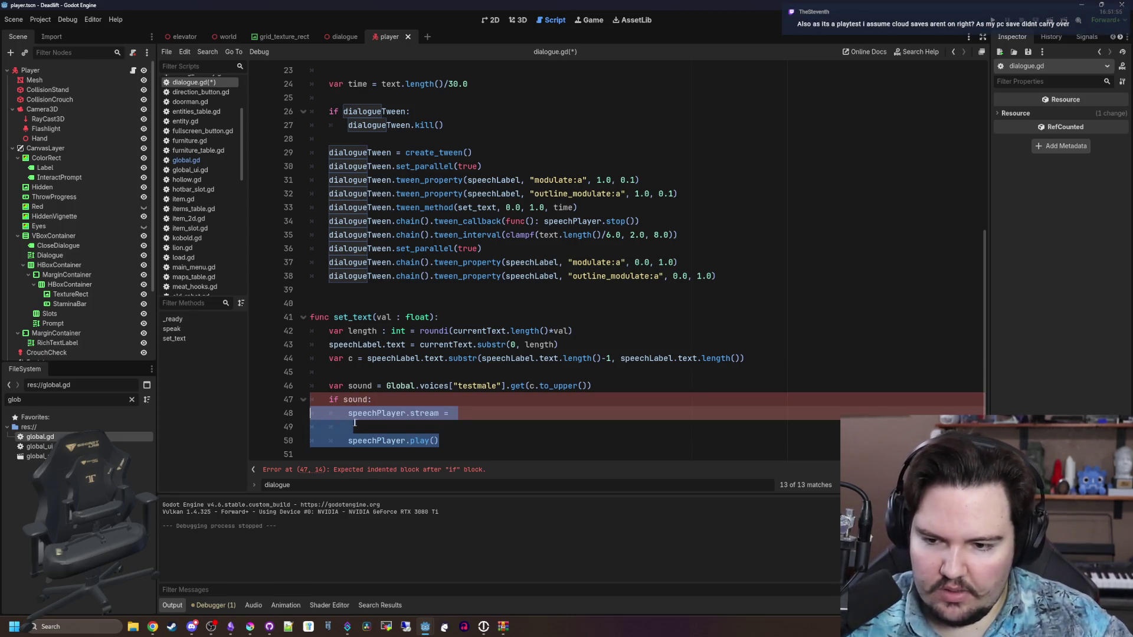
{"action": "key", "text": "Tab"}
{"action": "left_click", "coordinate": [476, 413]}
{"action": "key", "text": "Delete"}
{"action": "type", "text": "sound"}
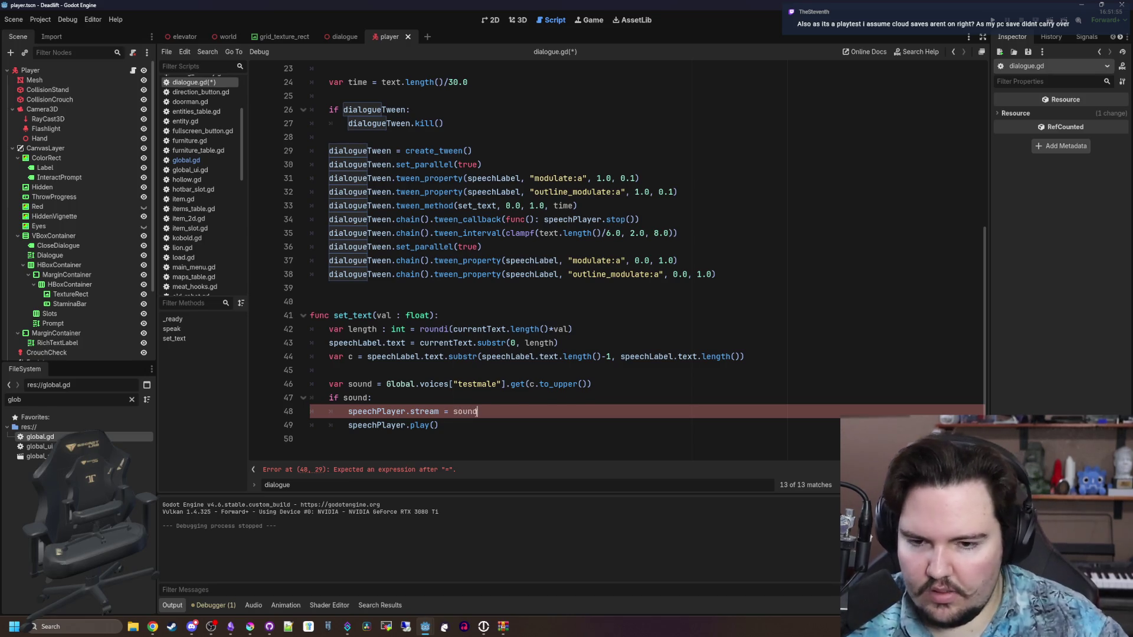
{"action": "key", "text": "ctrl+s"}
{"action": "key", "text": "F5"}
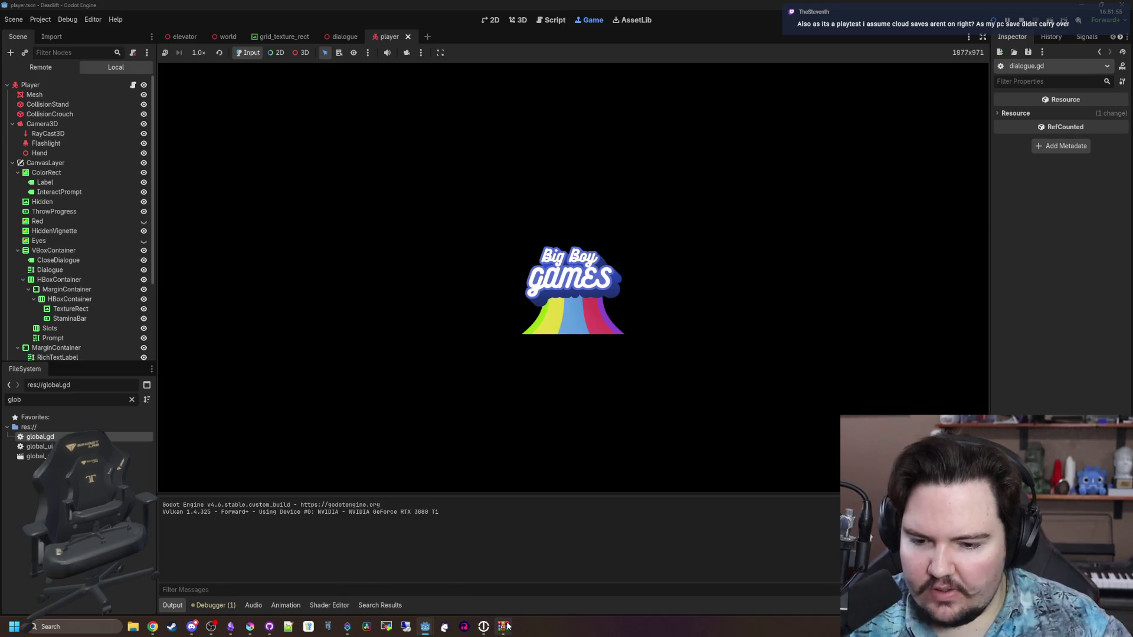
- Close the voiceblips window, begin a game, walk forward to hear the dialogue voices, then stop with F8
{"action": "mouse_move", "coordinate": [505, 626]}
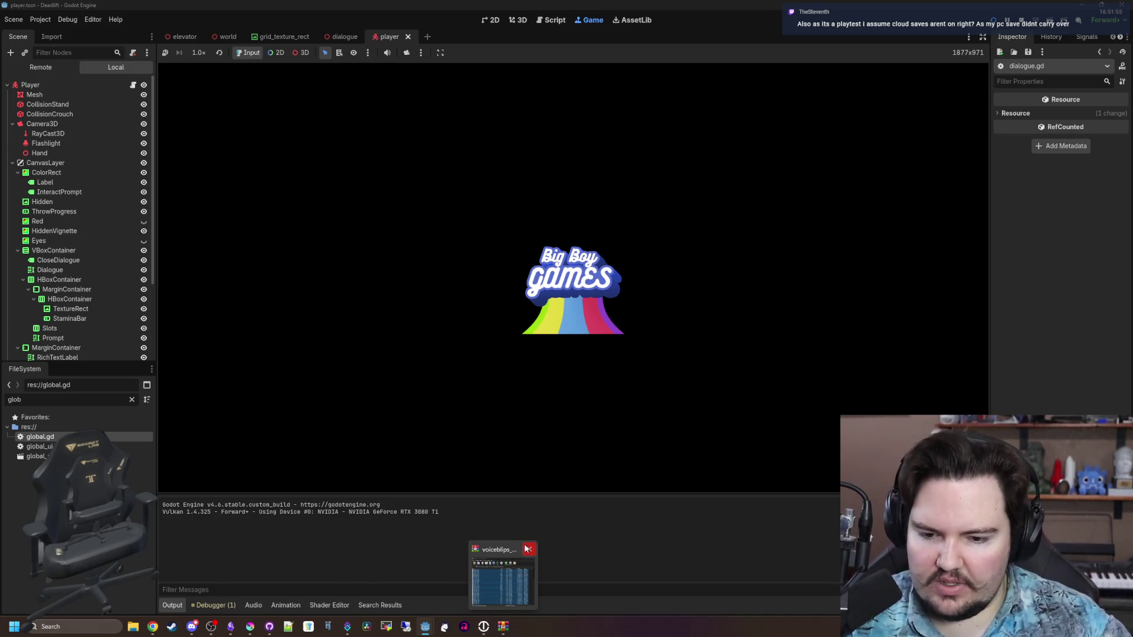
{"action": "left_click", "coordinate": [527, 549]}
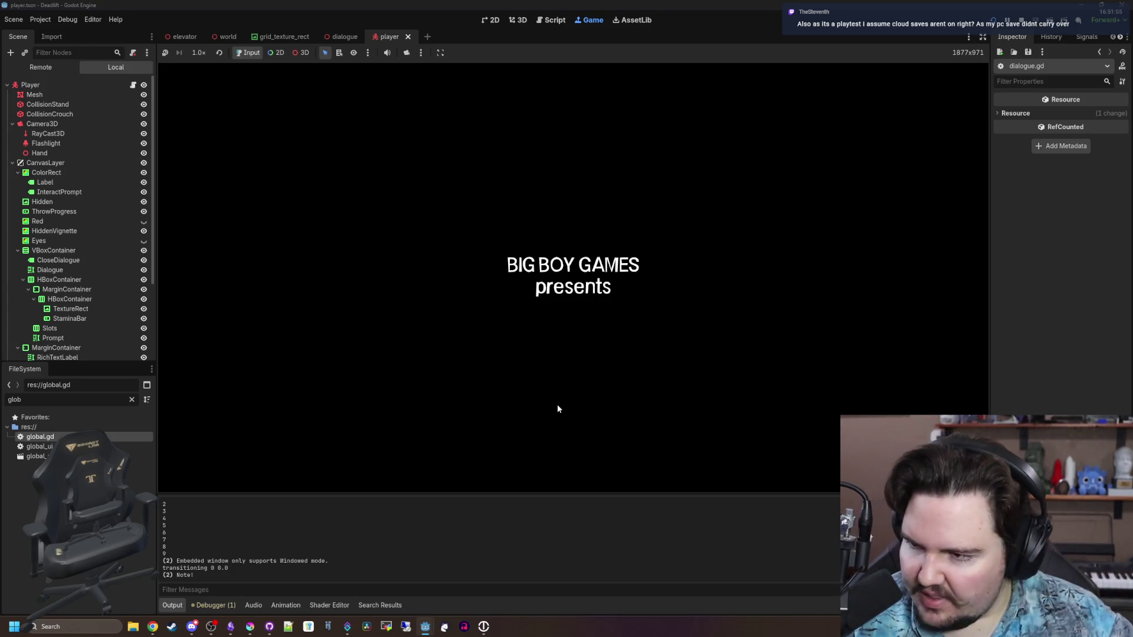
{"action": "key", "text": "Return"}
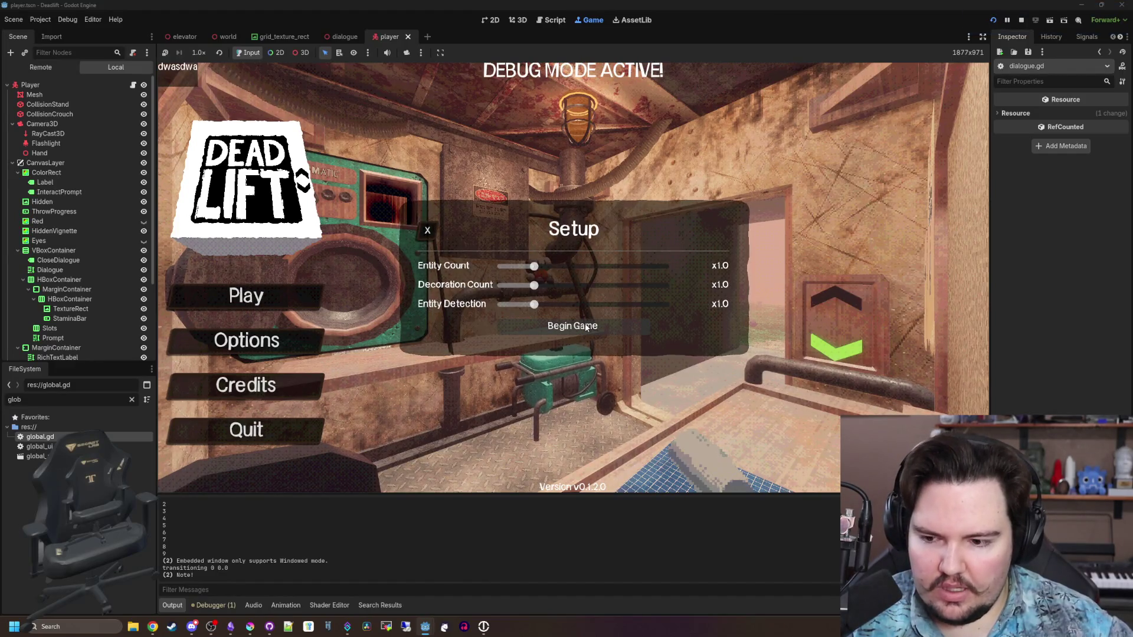
{"action": "left_click", "coordinate": [586, 328]}
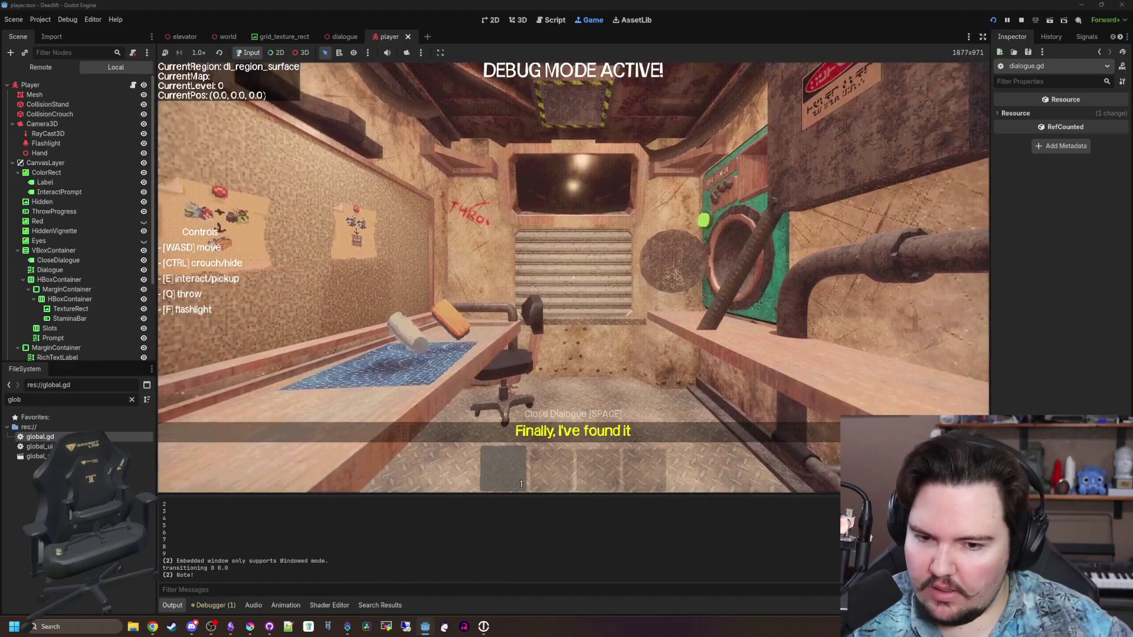
{"action": "key", "text": "w"}
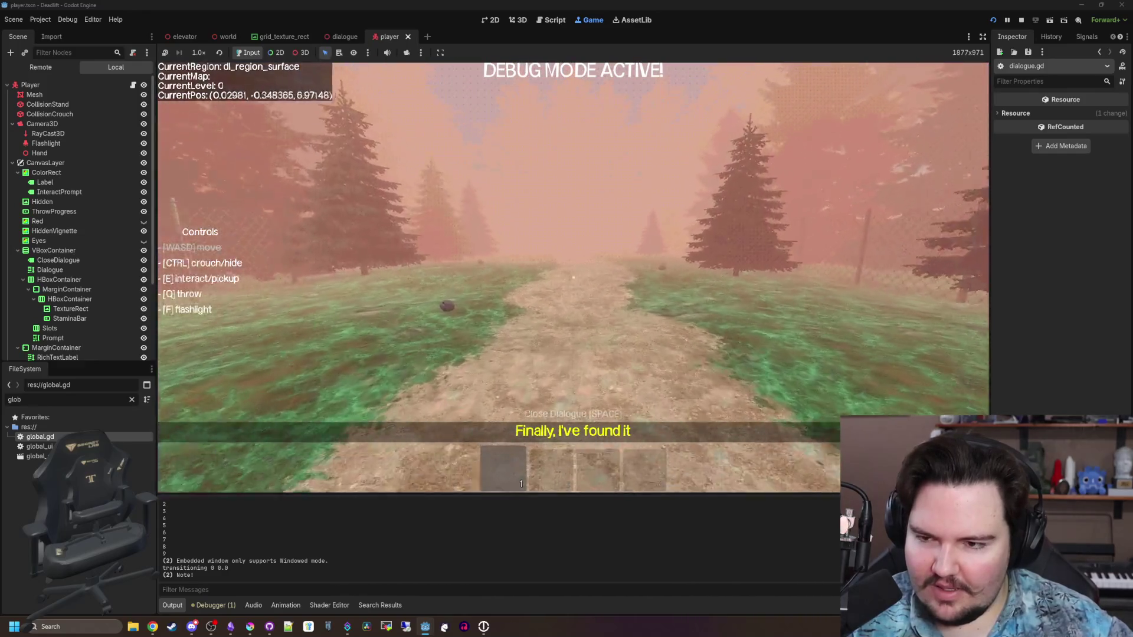
{"action": "key", "text": "Escape"}
{"action": "key", "text": "F8"}
{"action": "key", "text": "ctrl+s"}
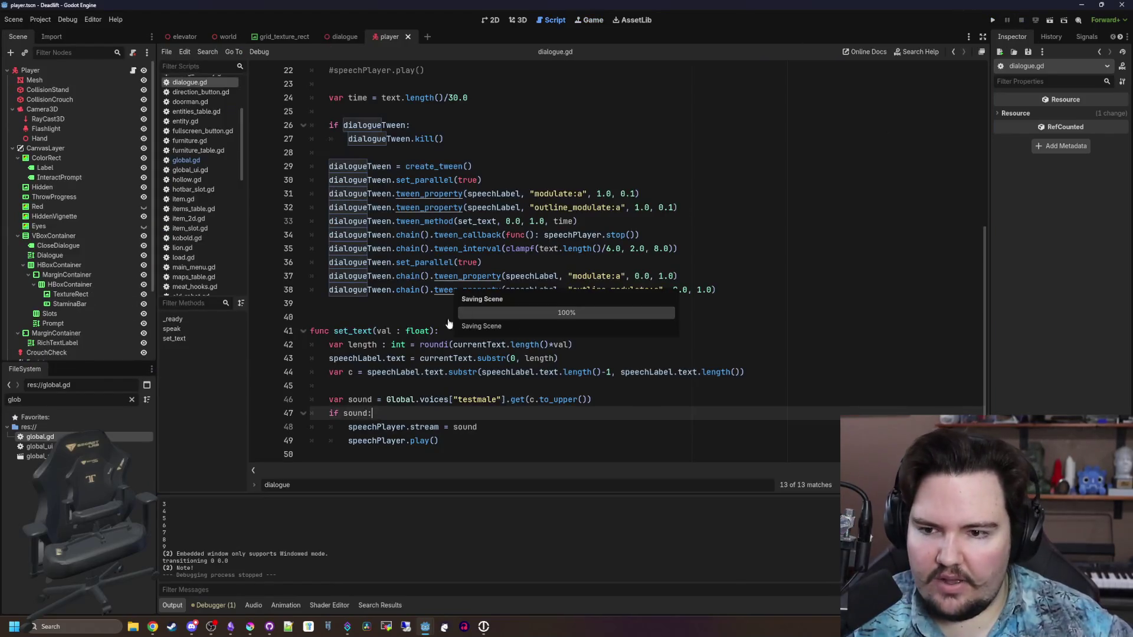
- Open the dialogue scene and save it
{"action": "scroll", "coordinate": [90, 242], "scroll_direction": "down", "scroll_amount": 3}
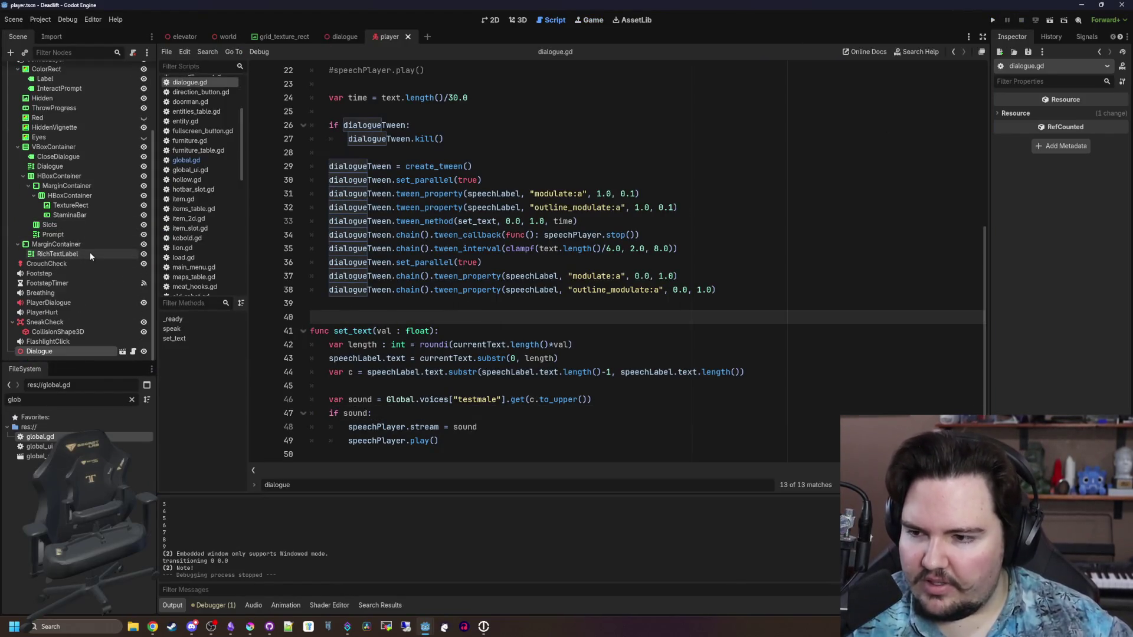
{"action": "left_click", "coordinate": [122, 351]}
{"action": "key", "text": "ctrl+s"}
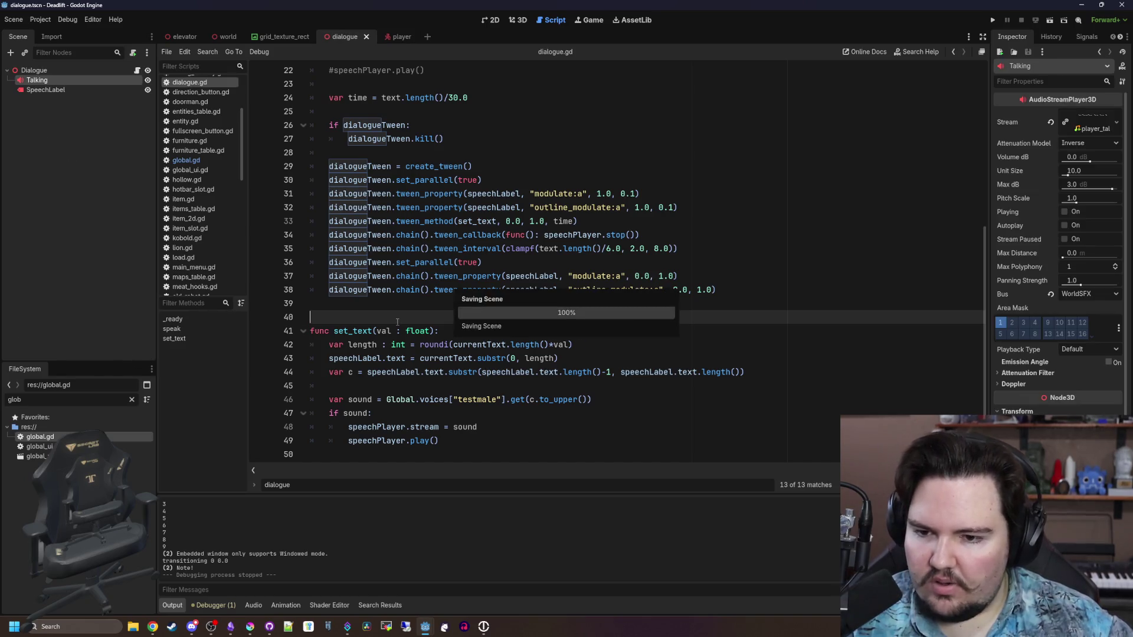
{"action": "key", "text": "ctrl+s"}
{"action": "key", "text": "ctrl+s"}
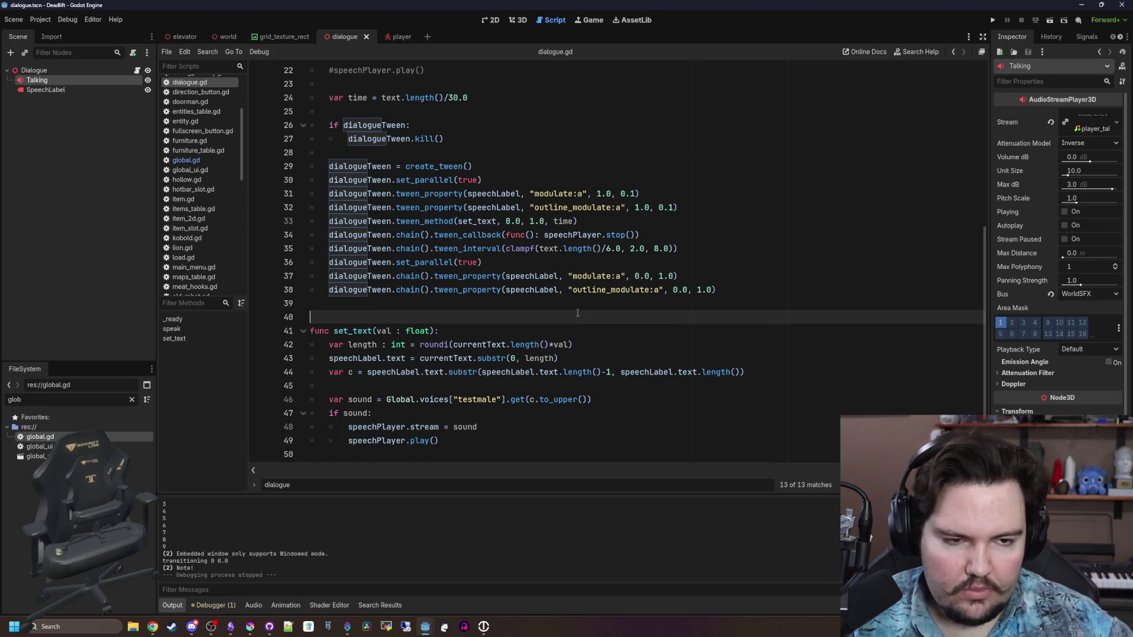
- Duplicate the Talking audio player into Talking2 and inspect its settings
{"action": "right_click", "coordinate": [65, 79]}
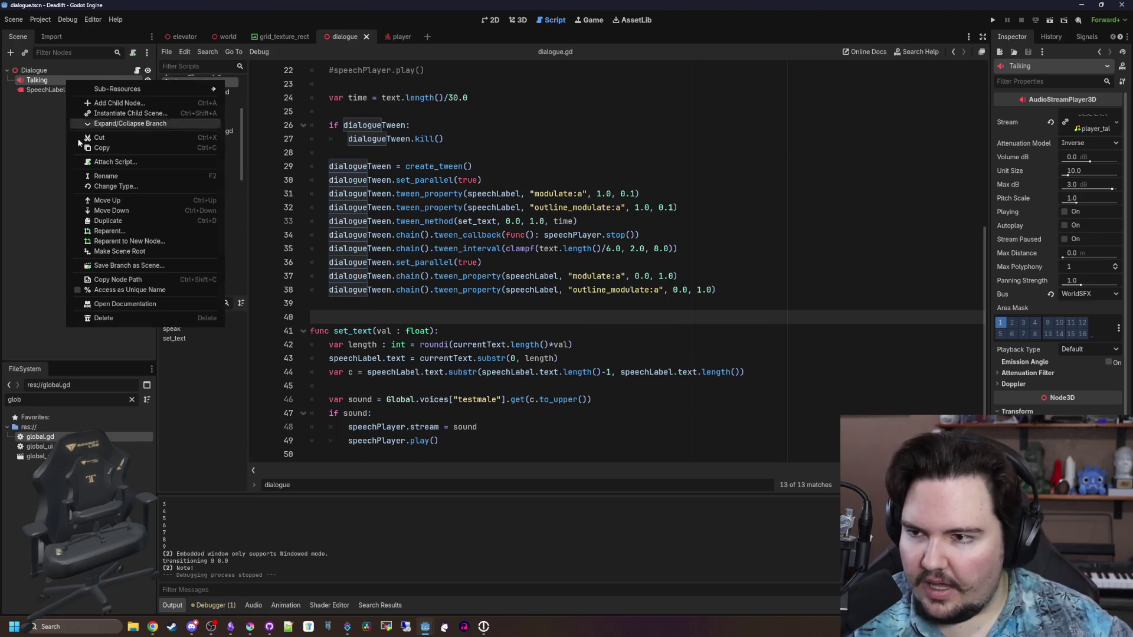
{"action": "left_click", "coordinate": [114, 224]}
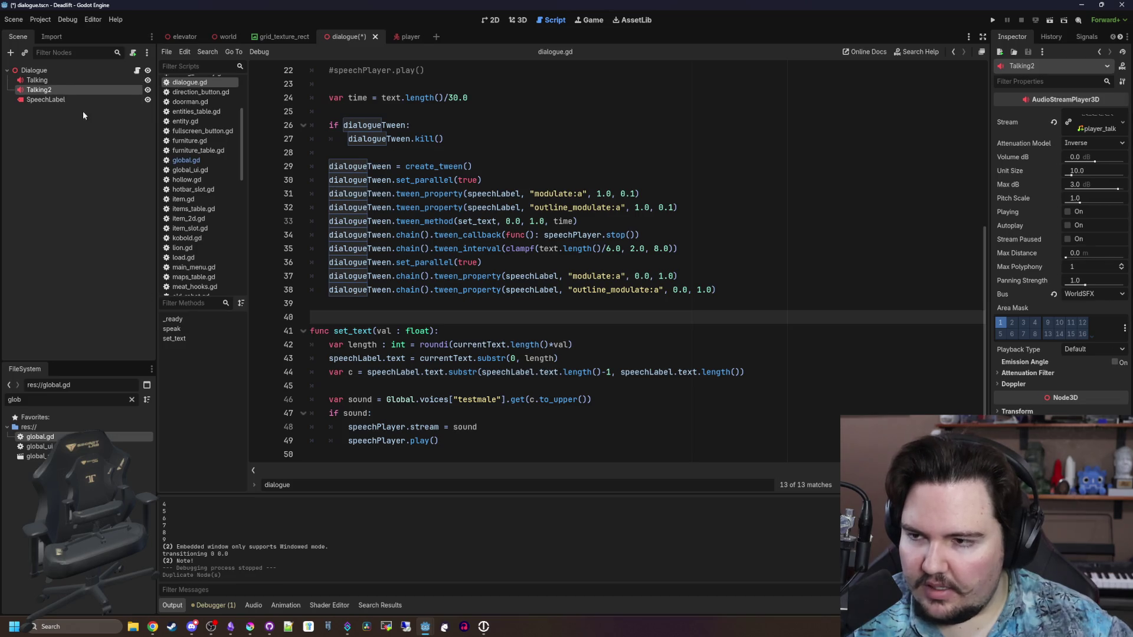
{"action": "left_click", "coordinate": [55, 89]}
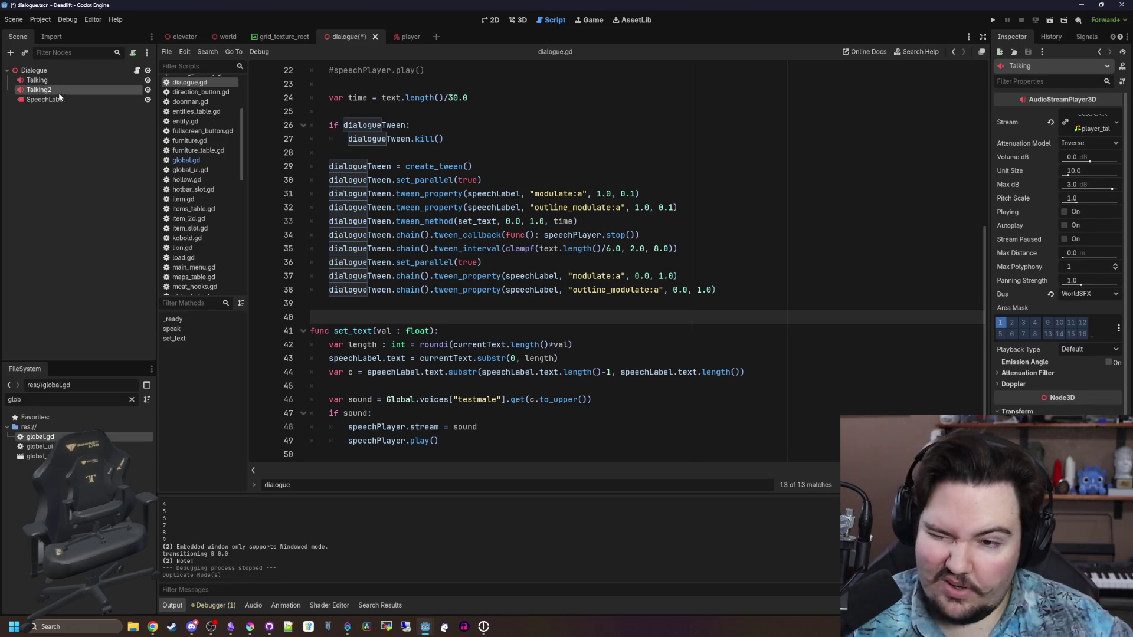
{"action": "left_click", "coordinate": [494, 386]}
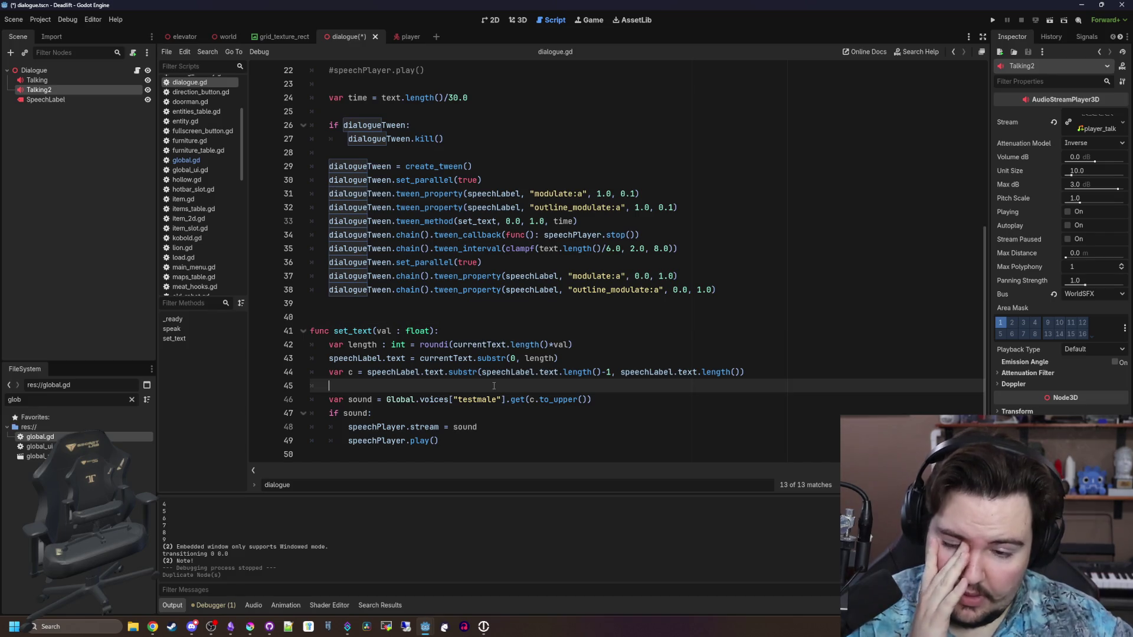
{"action": "left_click", "coordinate": [454, 417]}
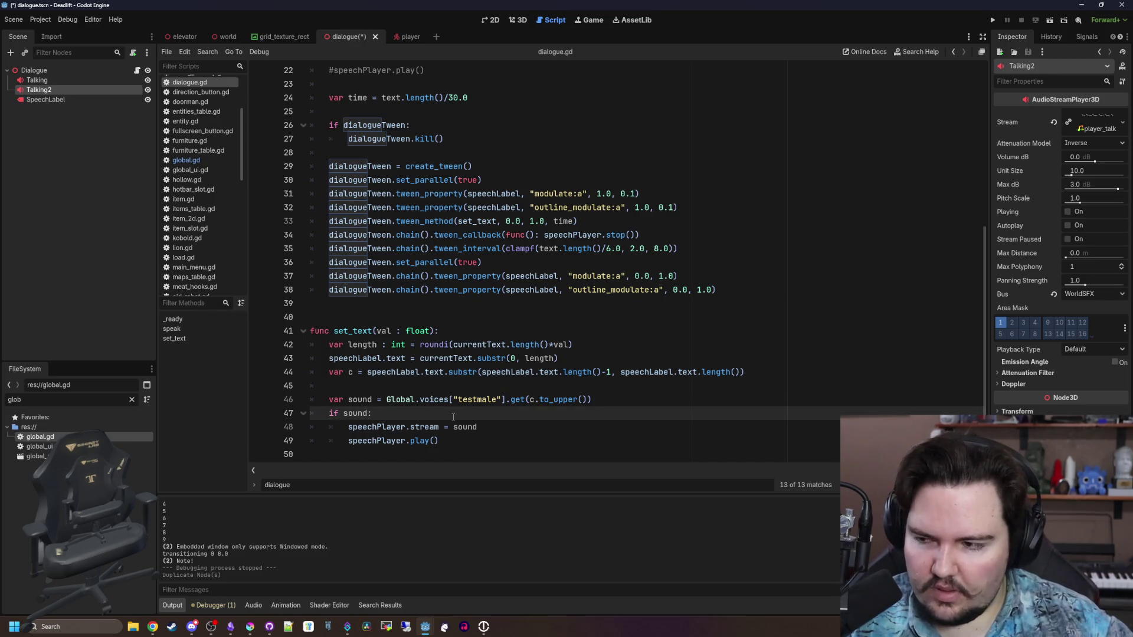
- Duplicate each new copy in turn to create Talking3, Talking4, Talking5 and Talking6
{"action": "right_click", "coordinate": [56, 90]}
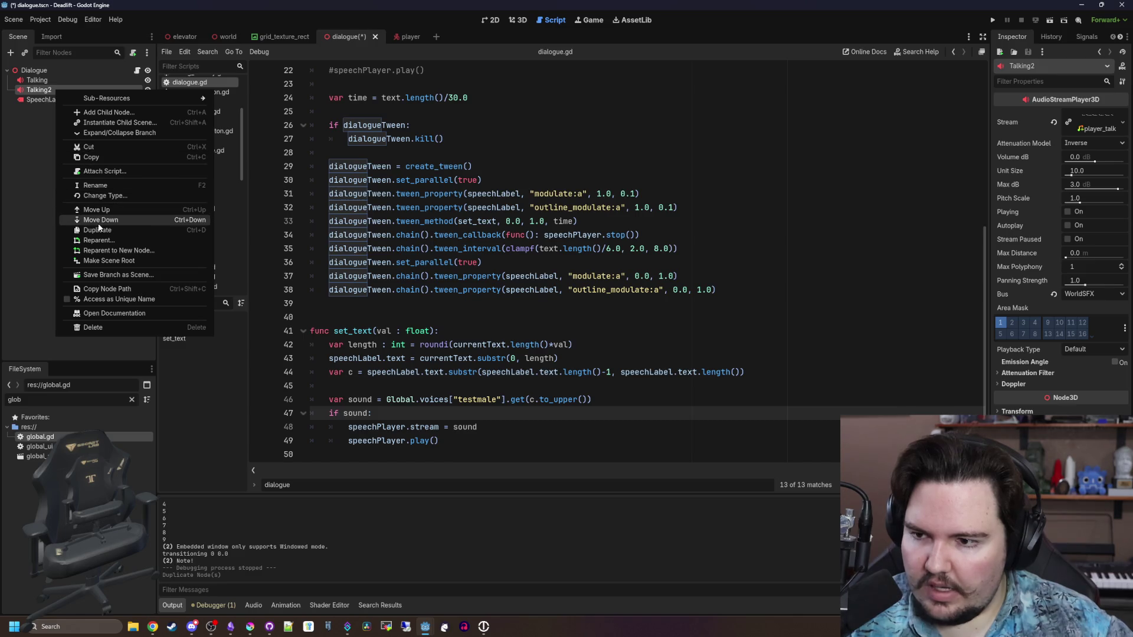
{"action": "left_click", "coordinate": [99, 230]}
{"action": "right_click", "coordinate": [52, 99]}
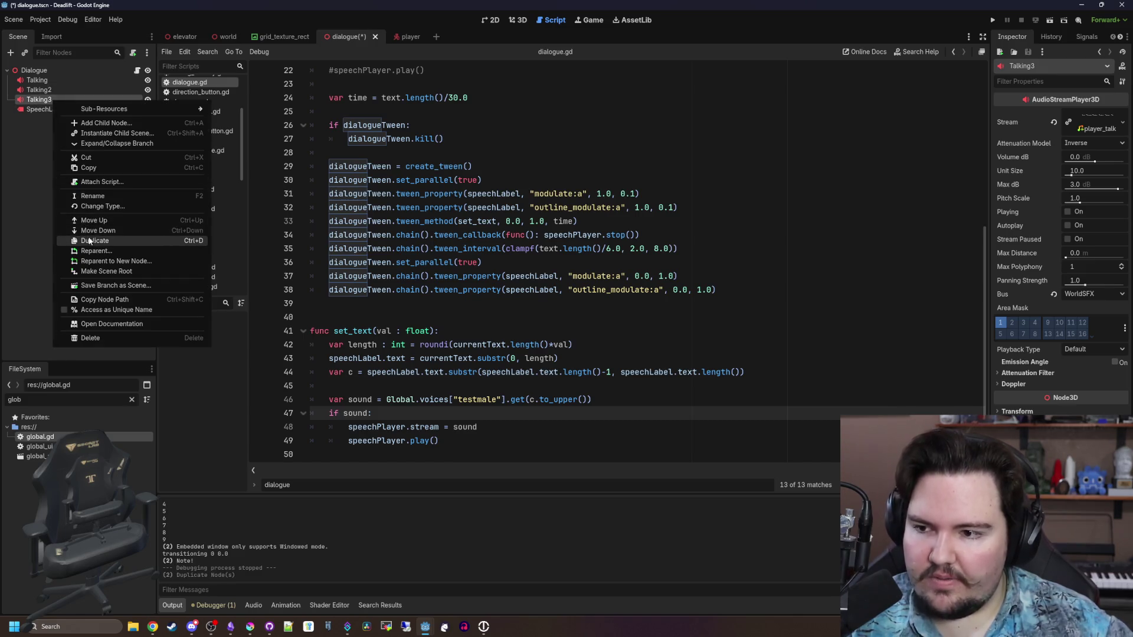
{"action": "left_click", "coordinate": [97, 239]}
{"action": "right_click", "coordinate": [56, 109]}
{"action": "left_click", "coordinate": [97, 250]}
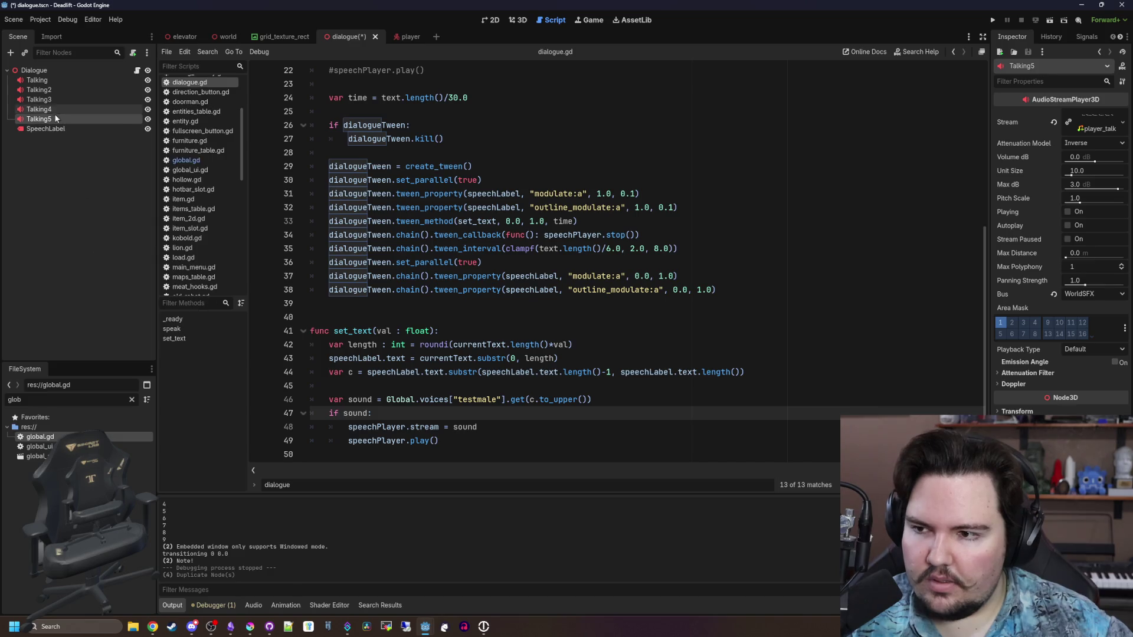
{"action": "right_click", "coordinate": [54, 119]}
{"action": "left_click", "coordinate": [97, 260]}
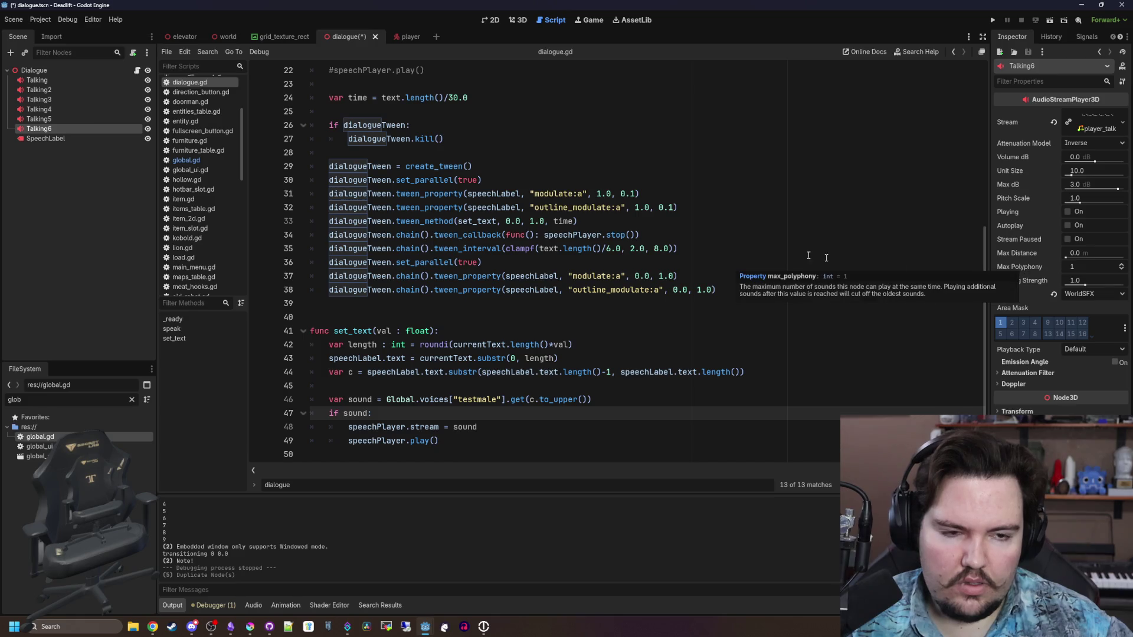
{"action": "left_click", "coordinate": [426, 152]}
{"action": "scroll", "coordinate": [426, 186], "scroll_direction": "up", "scroll_amount": 7}
{"action": "left_click", "coordinate": [377, 179]}
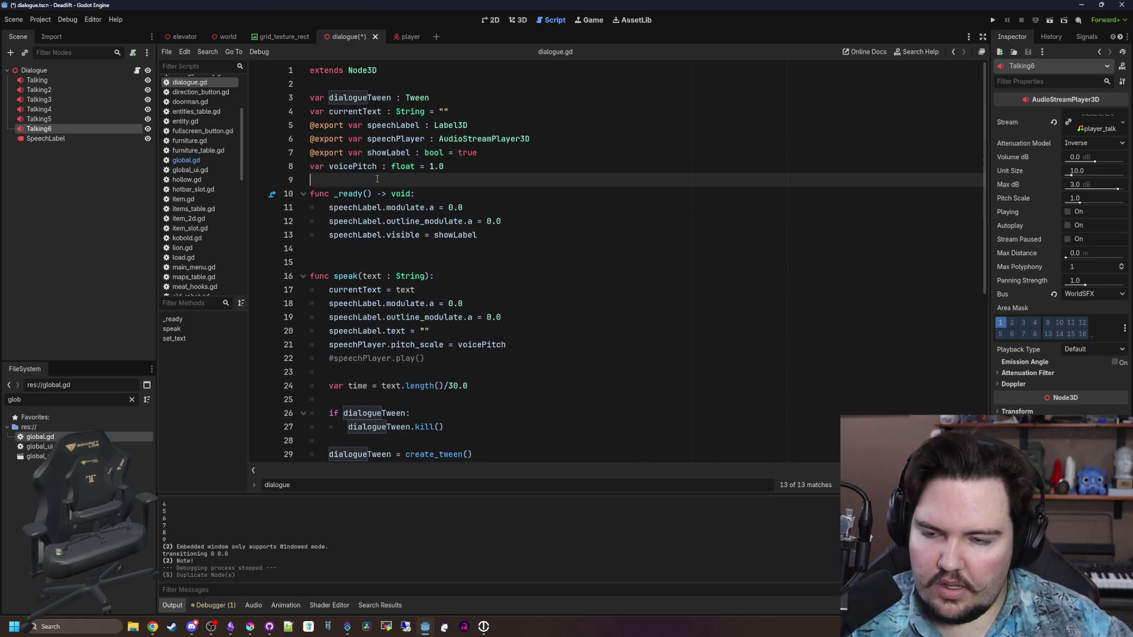
{"action": "key", "text": "Return"}
{"action": "key", "text": "Return"}
{"action": "key", "text": "Up"}
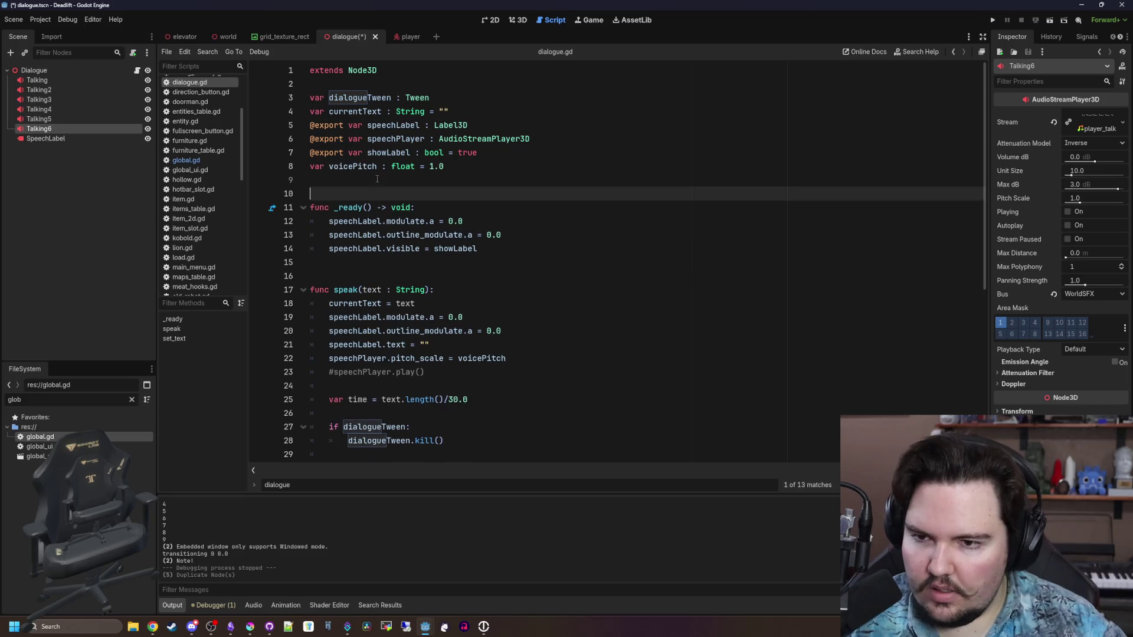
{"action": "type", "text": "@export var "}
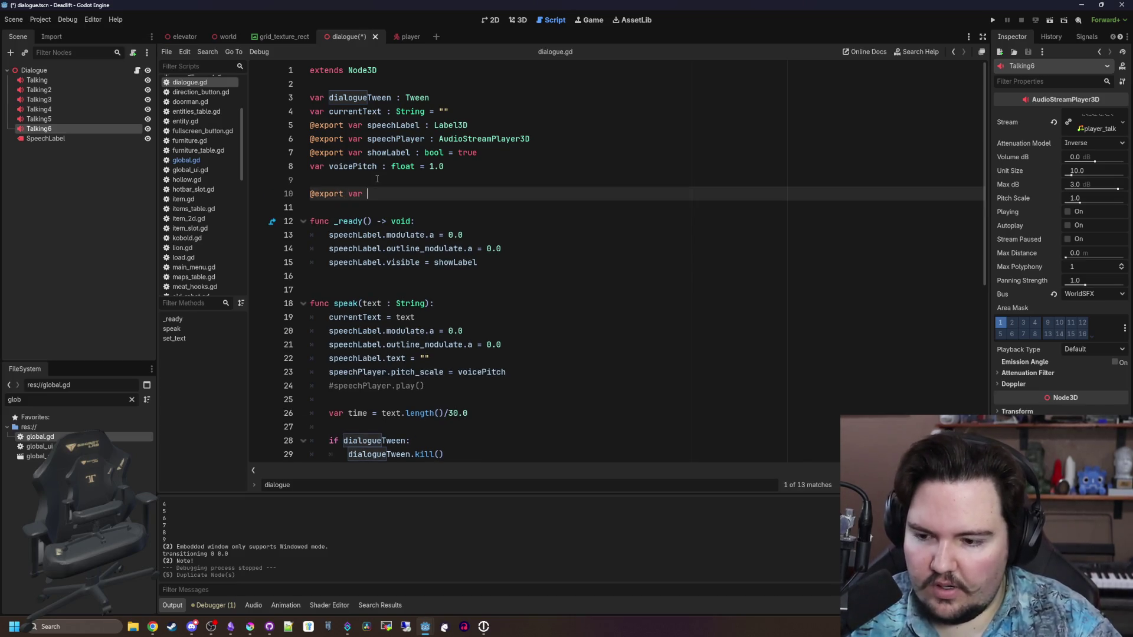
{"action": "type", "text": "soundPlayers = []"}
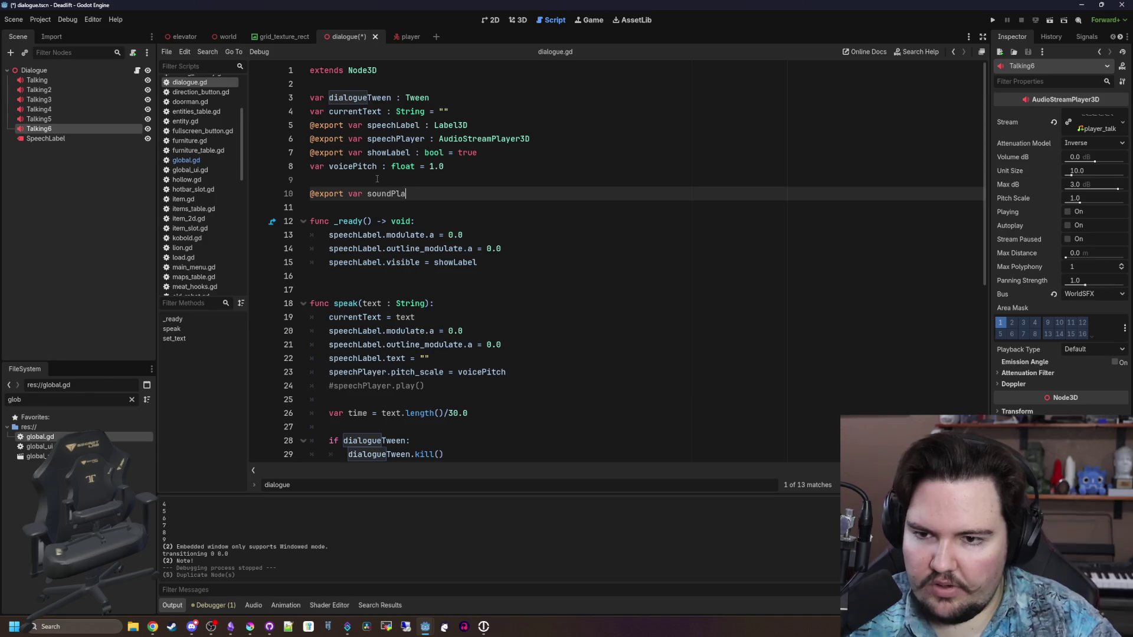
{"action": "left_click", "coordinate": [377, 179]}
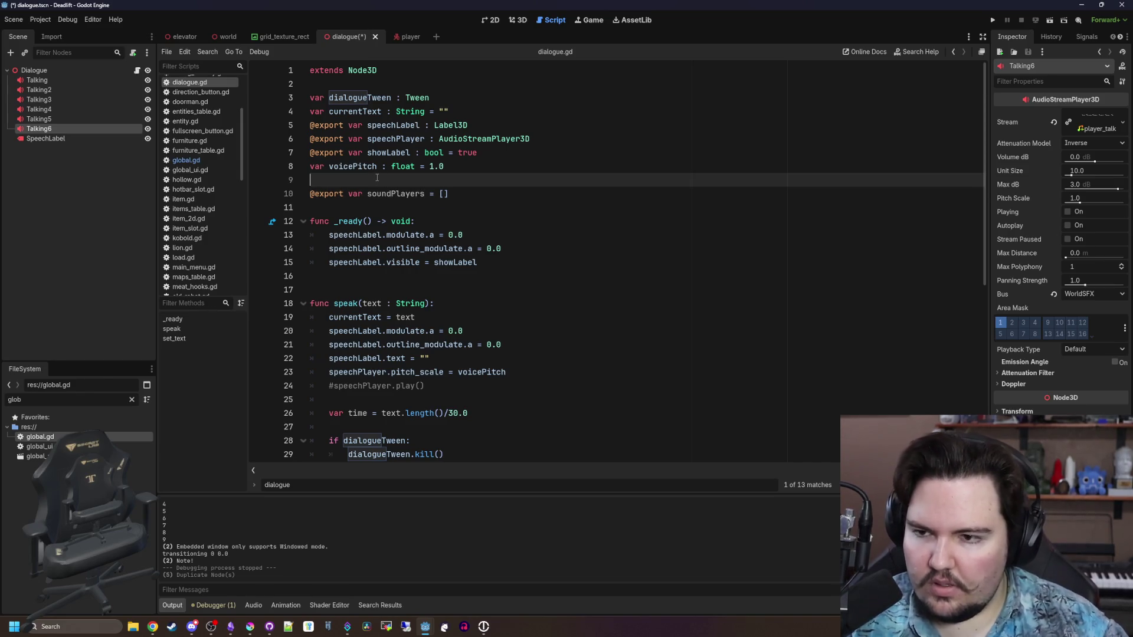
{"action": "triple_click", "coordinate": [393, 189]}
{"action": "left_click", "coordinate": [413, 178]}
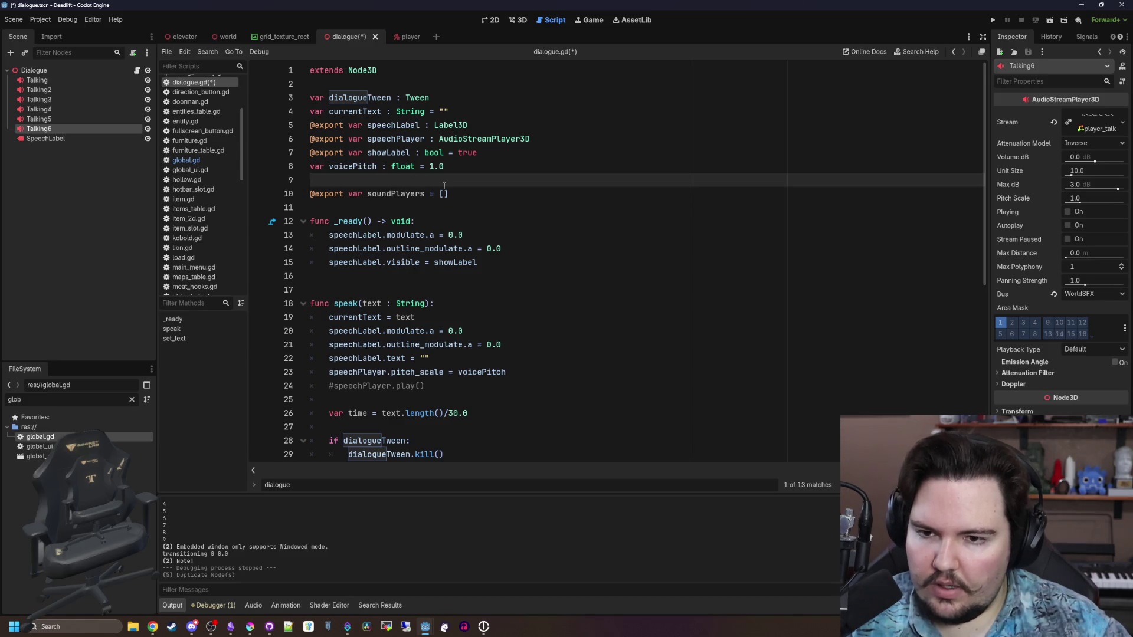
- Type soundPlayers as Array[AudioStreamPlayer3D], accepting the autocomplete suggestion
{"action": "left_click", "coordinate": [429, 193]}
{"action": "type", "text": ": Array["}
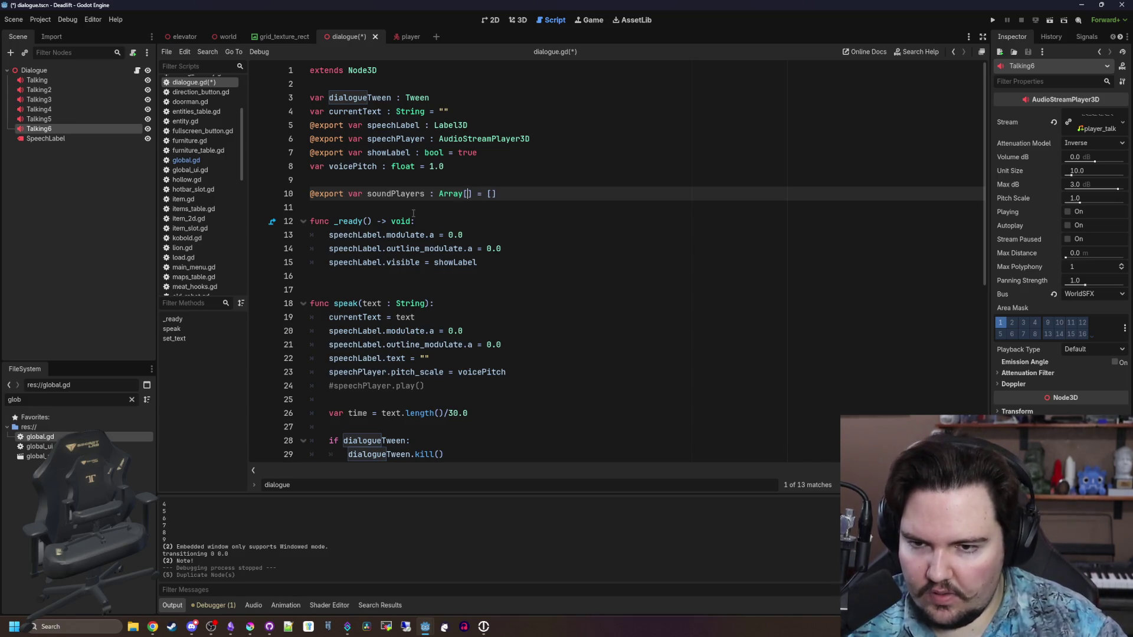
{"action": "type", "text": "oStreamPl"}
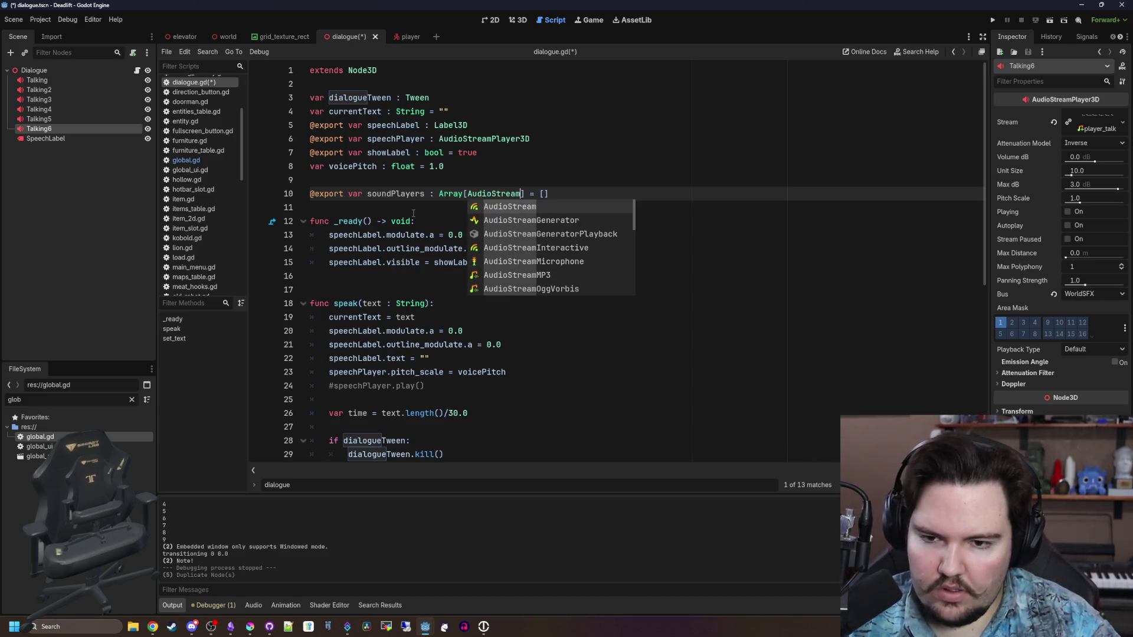
{"action": "type", "text": "ayer"}
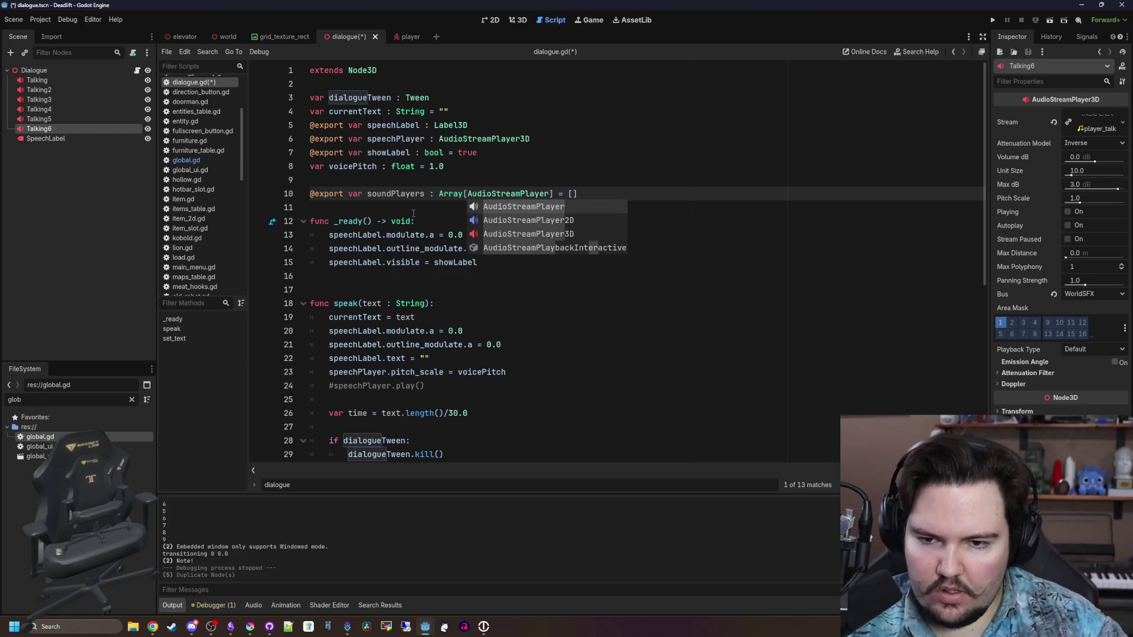
{"action": "key", "text": "Down"}
{"action": "key", "text": "Down"}
{"action": "key", "text": "Return"}
{"action": "left_click", "coordinate": [427, 180]}
{"action": "double_click", "coordinate": [394, 194]}
- Inside if sound, loop over soundPlayers and add an if !i.is_playing() check
{"action": "key", "text": "ctrl+s"}
{"action": "scroll", "coordinate": [460, 302], "scroll_direction": "down", "scroll_amount": 8}
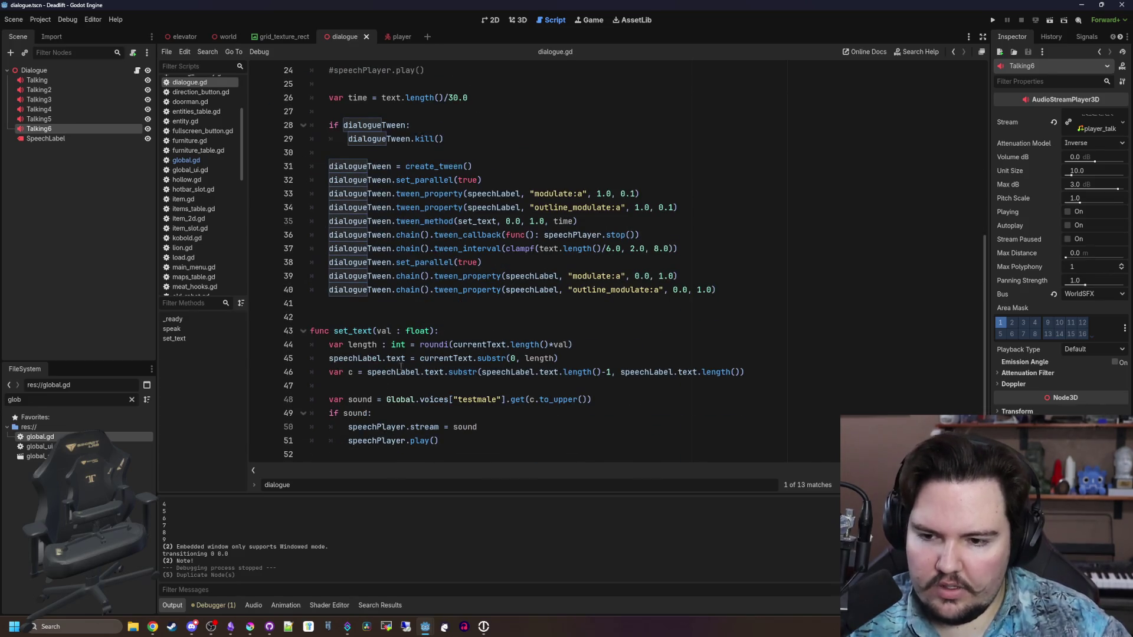
{"action": "left_click", "coordinate": [389, 413]}
{"action": "key", "text": "Return"}
{"action": "key", "text": "Return"}
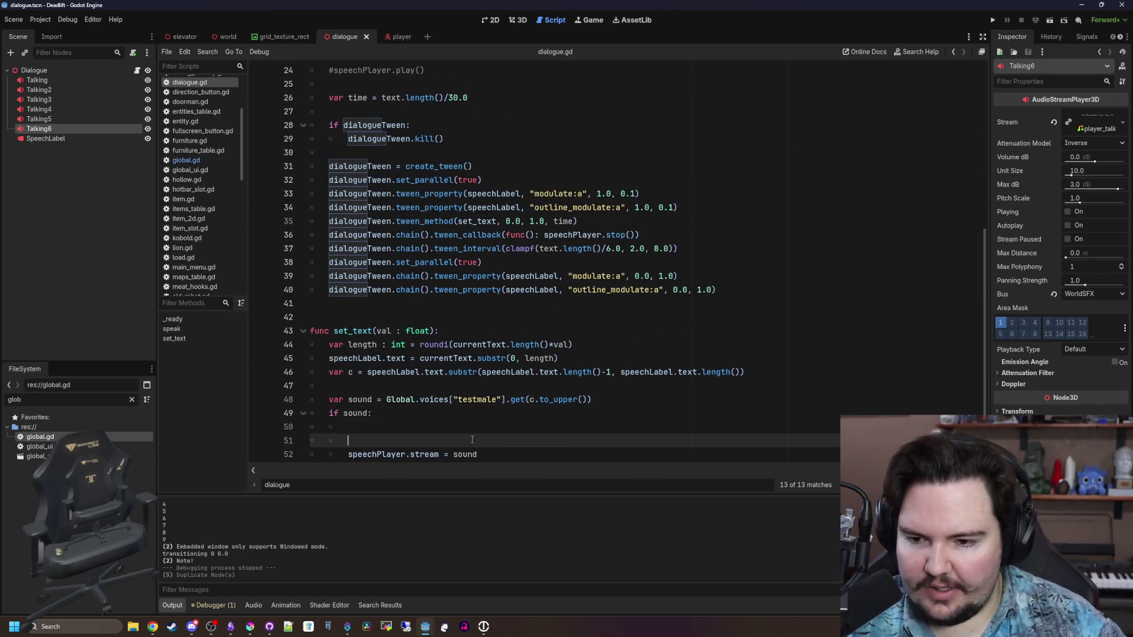
{"action": "key", "text": "Up"}
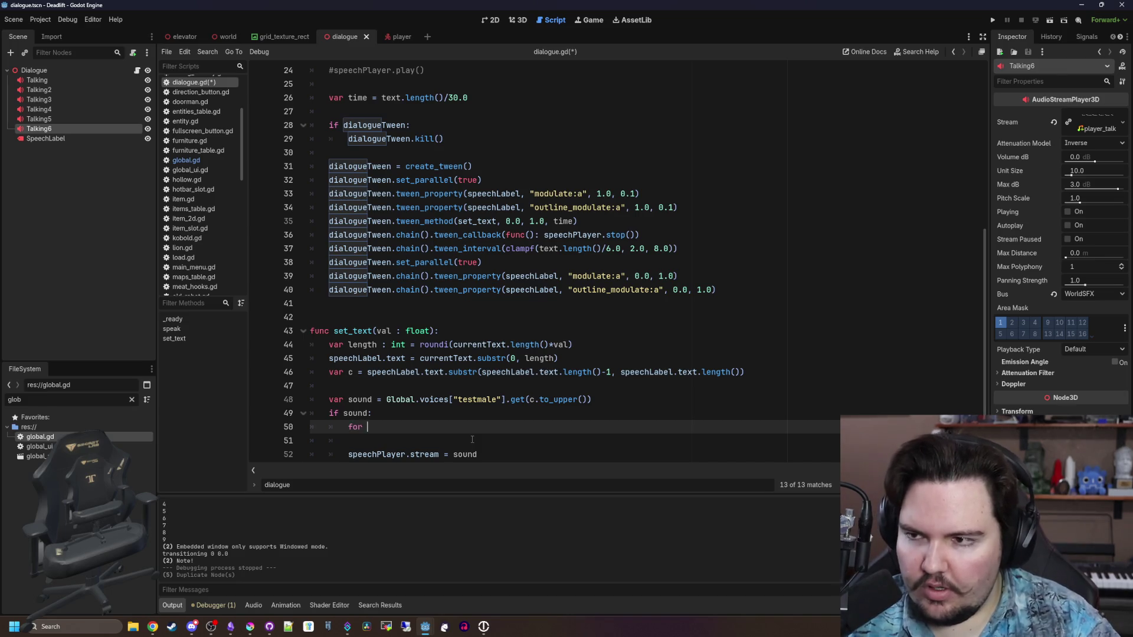
{"action": "type", "text": "Players:"}
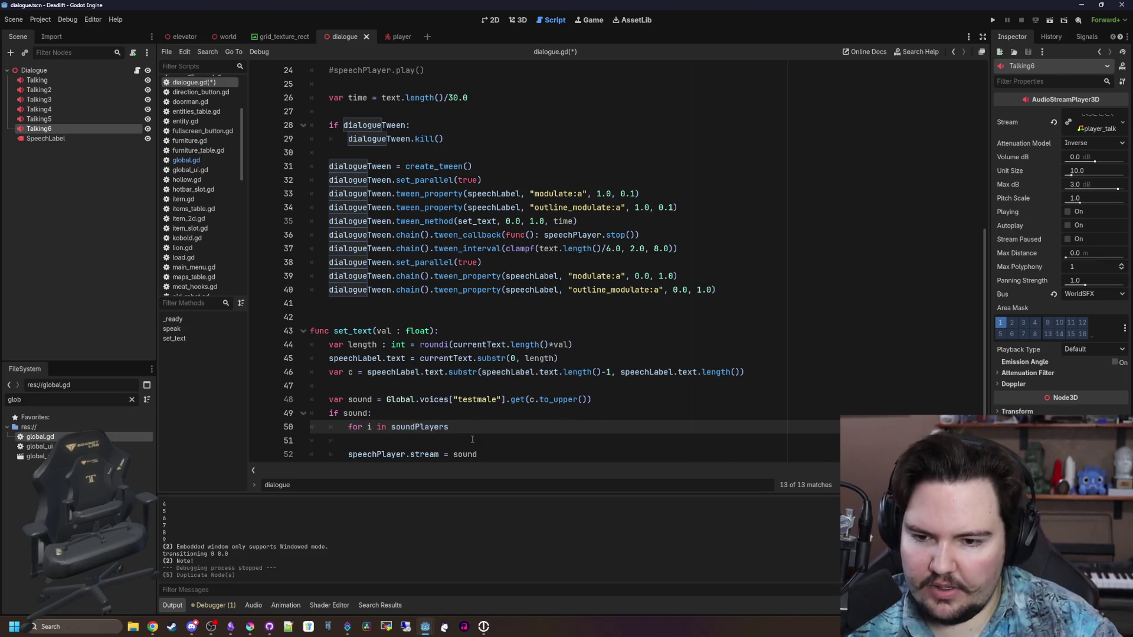
{"action": "key", "text": "Return"}
{"action": "type", "text": "i.is_playing"}
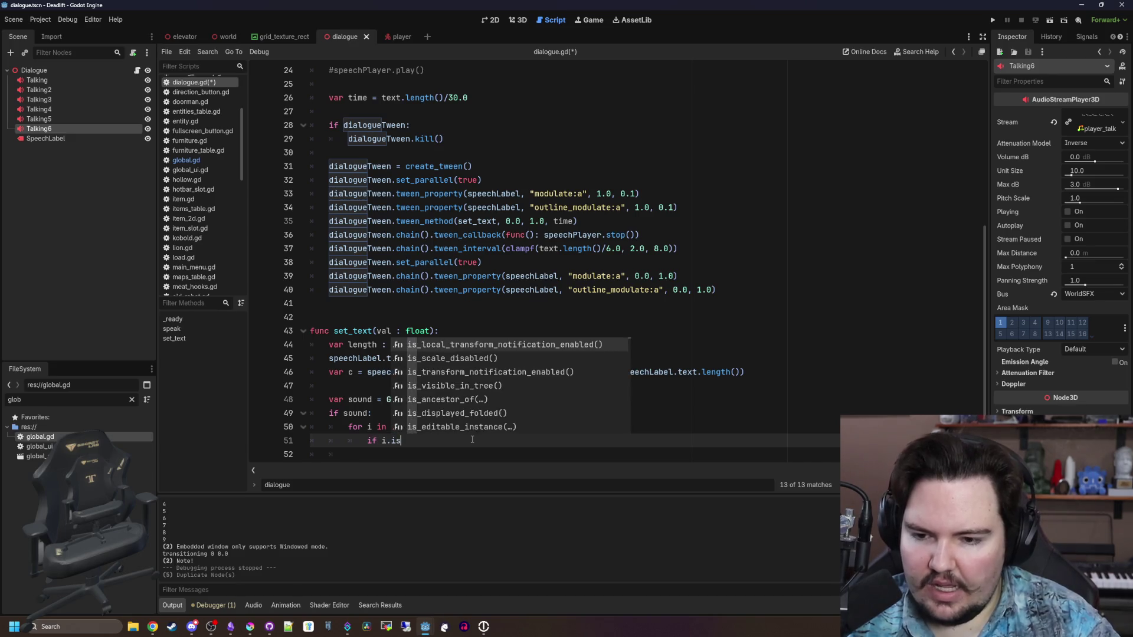
{"action": "type", "text": "()"}
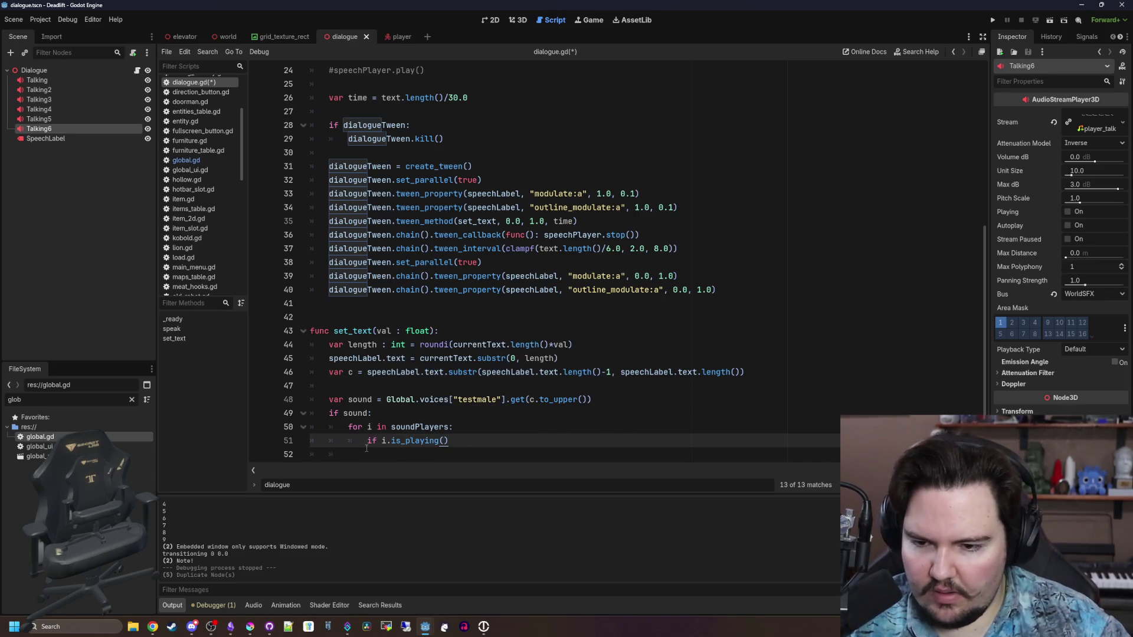
{"action": "left_click", "coordinate": [381, 440]}
{"action": "type", "text": "!"}
{"action": "scroll", "coordinate": [448, 400], "scroll_direction": "down", "scroll_amount": 1}
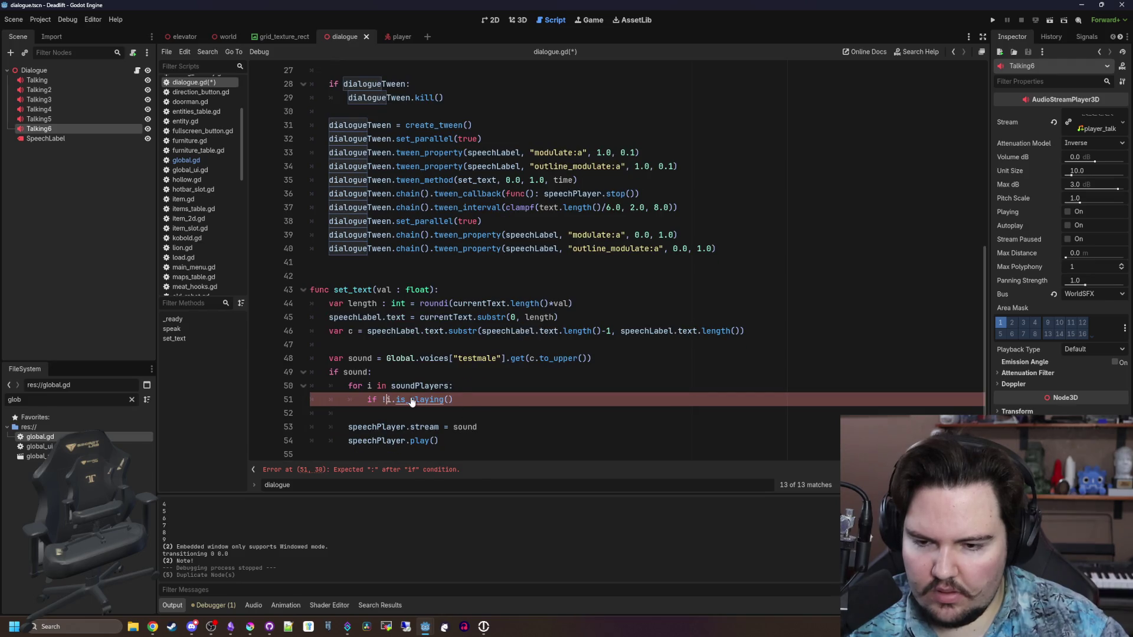
- Look up the is_playing and playing documentation for AudioStreamPlayer3D
{"action": "left_click", "coordinate": [411, 400], "text": "ctrl"}
{"action": "key", "text": "alt+Left"}
{"action": "left_click", "coordinate": [429, 413], "text": "ctrl"}
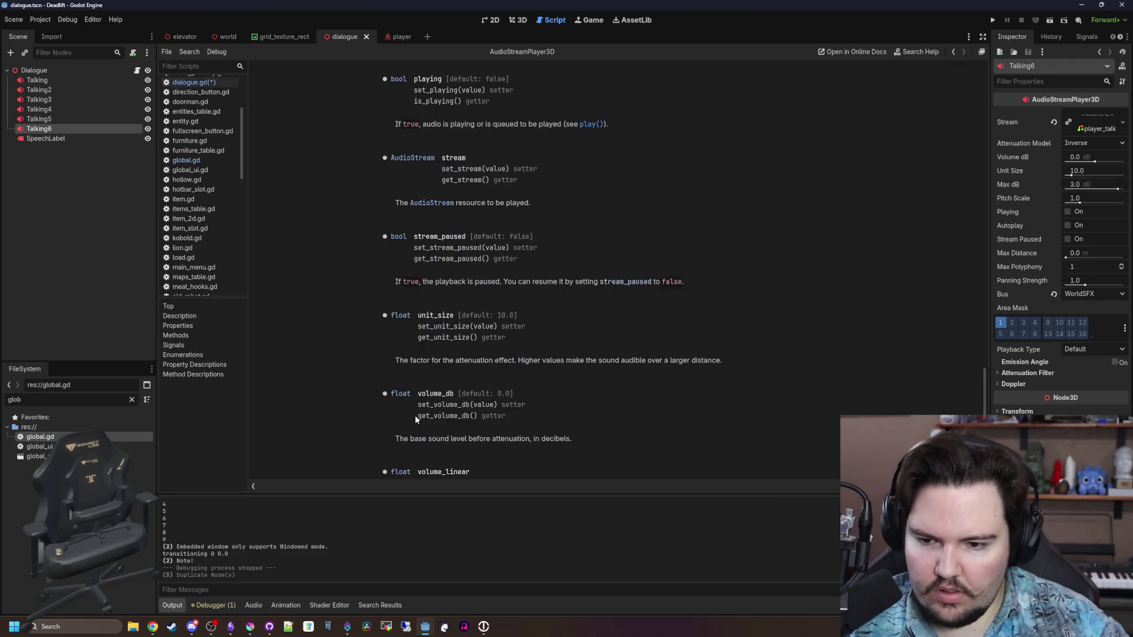
{"action": "key", "text": "alt+Left"}
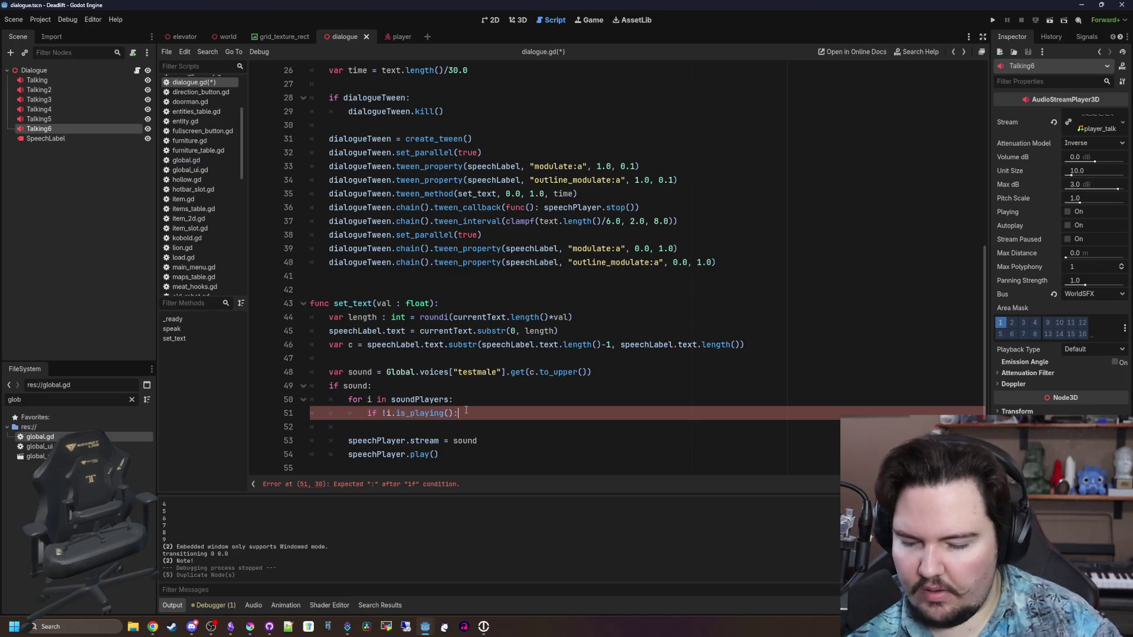
- Set i.stream = sound and call i.play() in the check, deleting the old speechPlayer lines
{"action": "key", "text": "Return"}
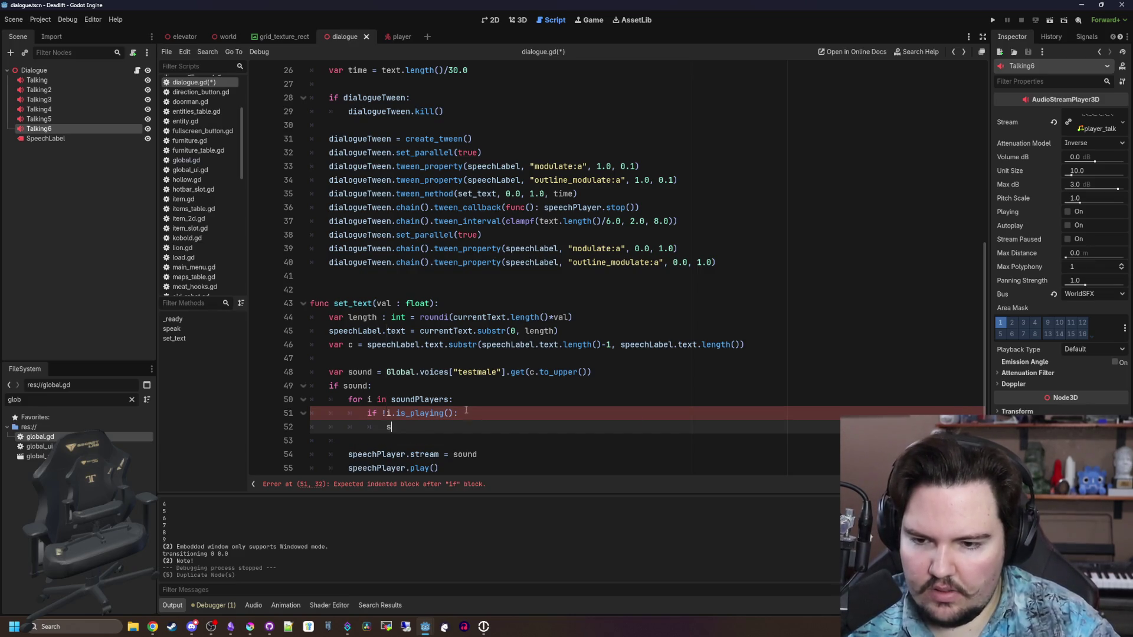
{"action": "type", "text": "i.stream = sou"}
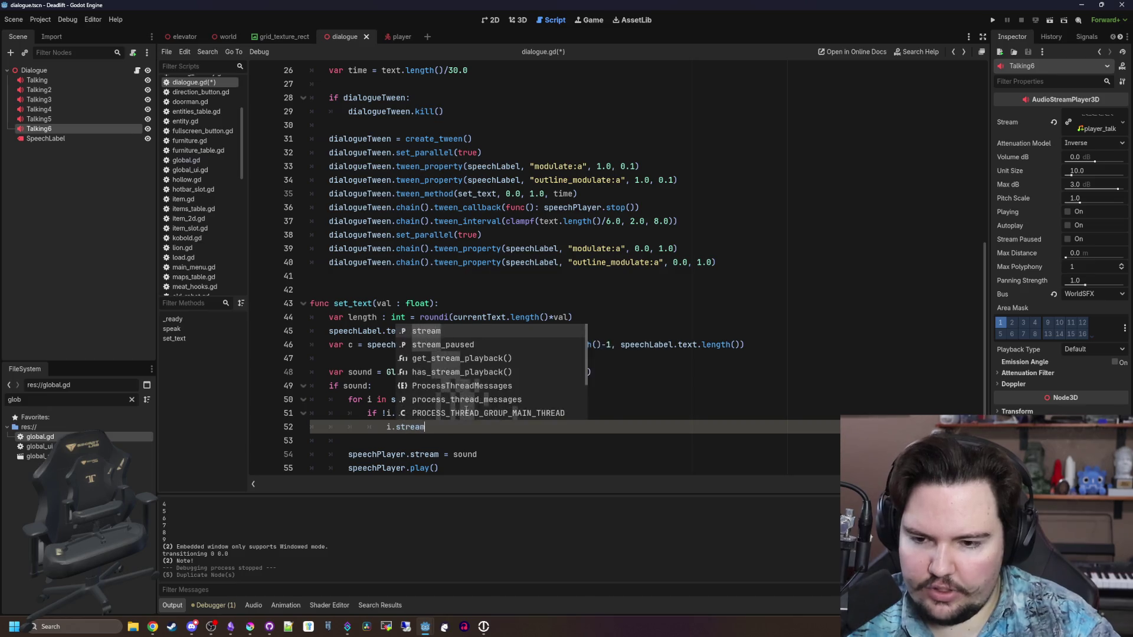
{"action": "key", "text": "Return"}
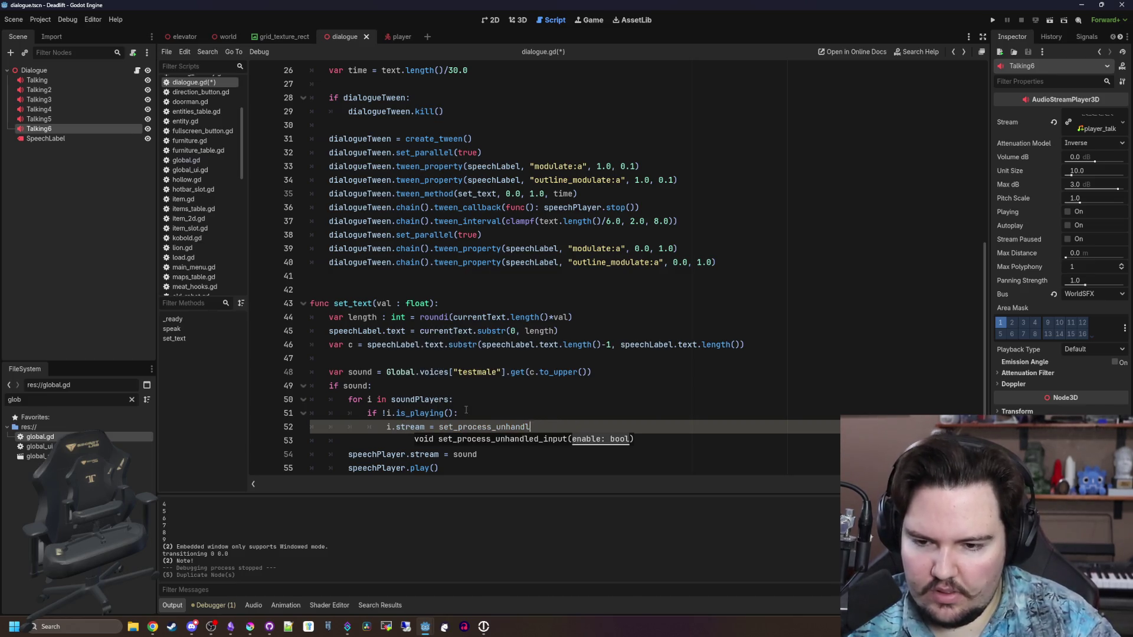
{"action": "key", "text": "Return"}
{"action": "type", "text": "i.pl"}
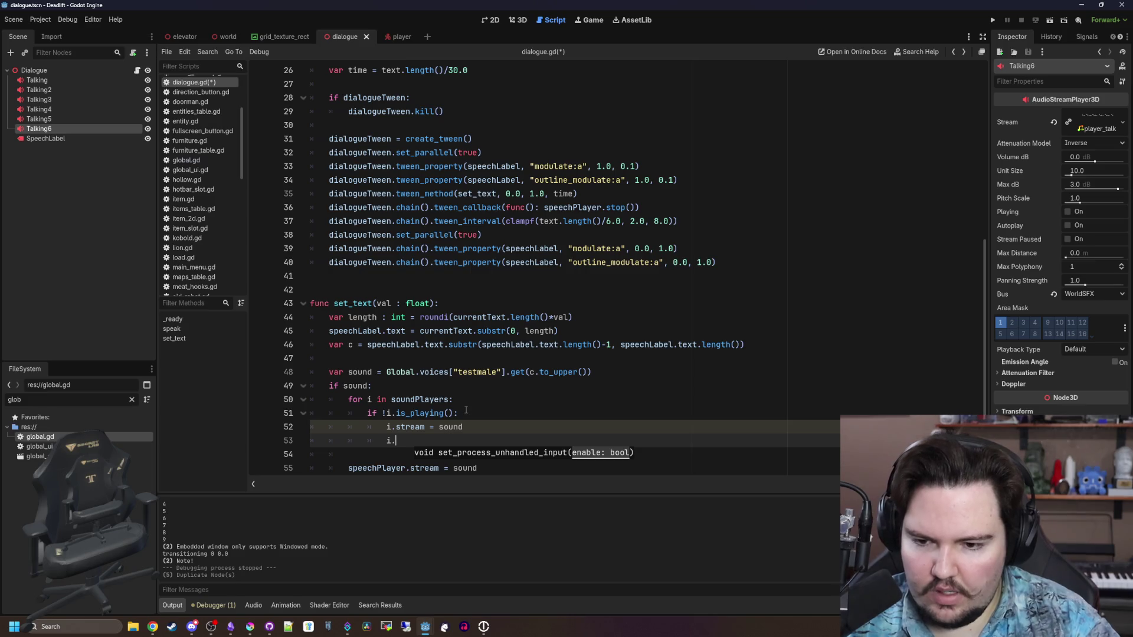
{"action": "type", "text": "a"}
{"action": "key", "text": "Return"}
{"action": "scroll", "coordinate": [475, 436], "scroll_direction": "down", "scroll_amount": 1}
{"action": "left_click", "coordinate": [479, 459]}
{"action": "left_click_drag", "start_coordinate": [480, 459], "coordinate": [371, 424]}
{"action": "key", "text": "BackSpace"}
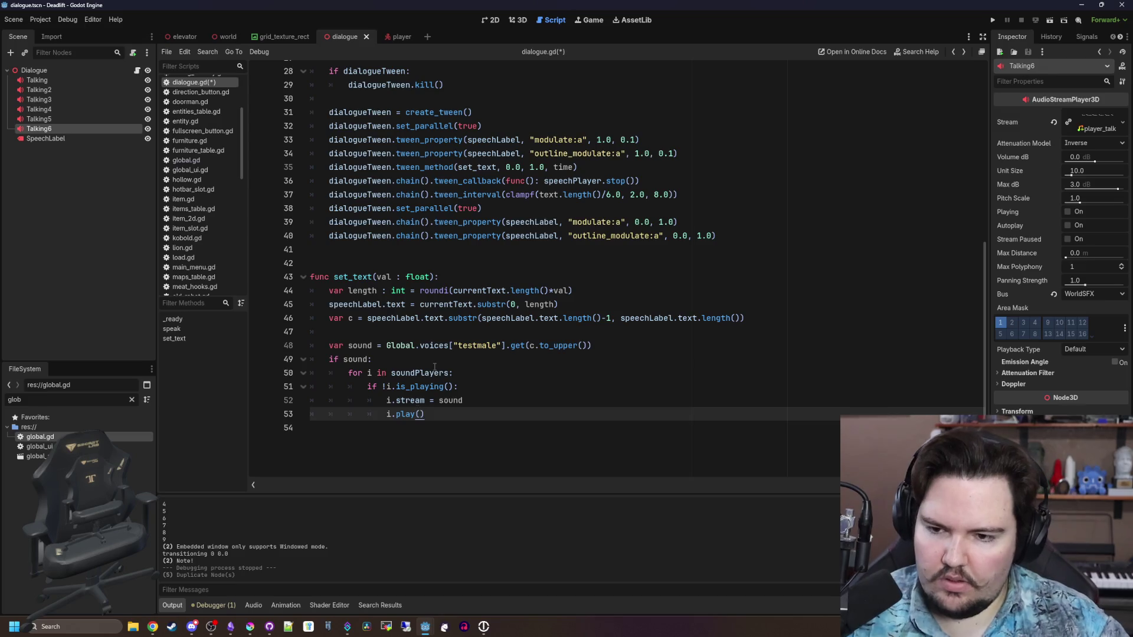
- Save the script and scene, select the Dialogue root node, and widen the Inspector
{"action": "left_click", "coordinate": [435, 363]}
{"action": "left_click", "coordinate": [497, 260]}
{"action": "key", "text": "ctrl+s"}
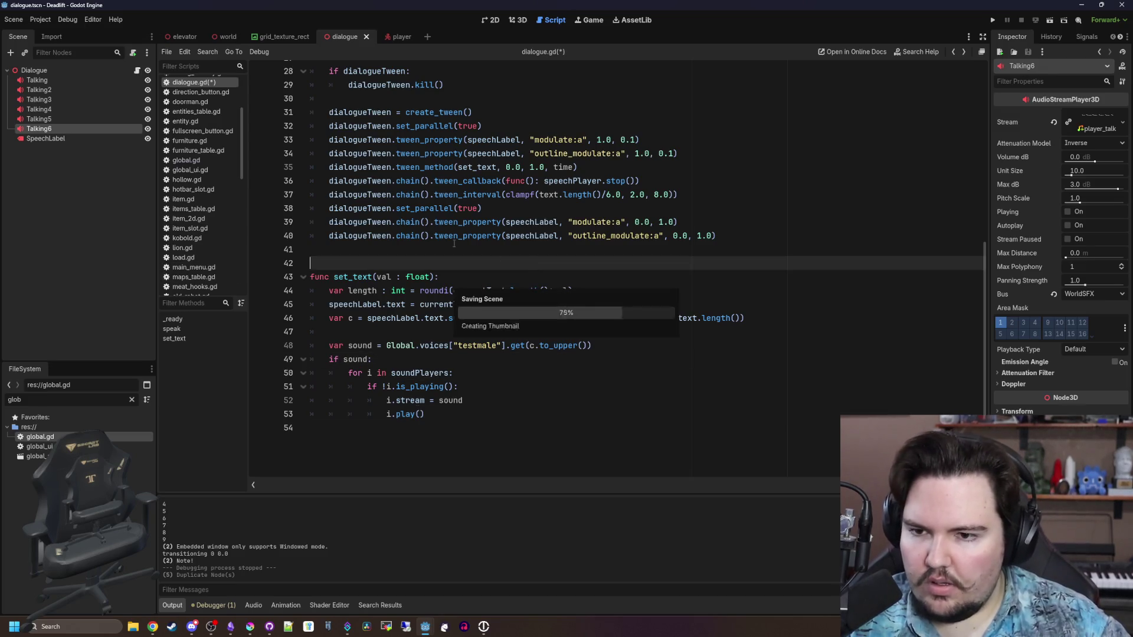
{"action": "left_click", "coordinate": [37, 70]}
{"action": "left_click_drag", "start_coordinate": [990, 161], "coordinate": [701, 157]}
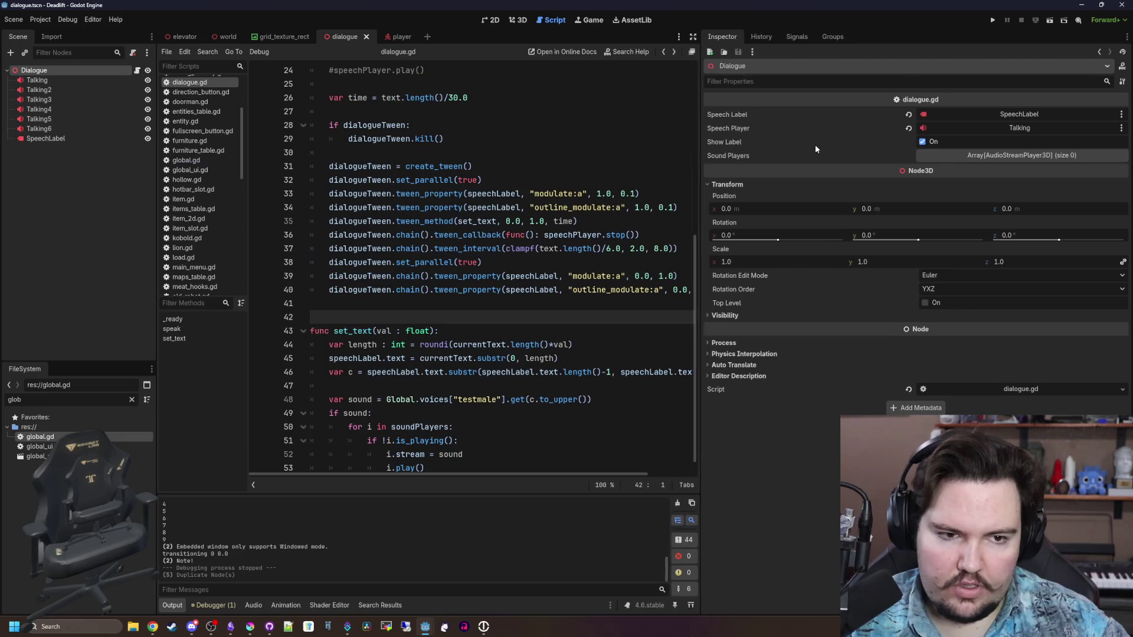
- Drag Talking through Talking6 into Sound Players and remove the duplicate Talking entry
{"action": "left_click", "coordinate": [1001, 155]}
{"action": "left_click", "coordinate": [921, 143]}
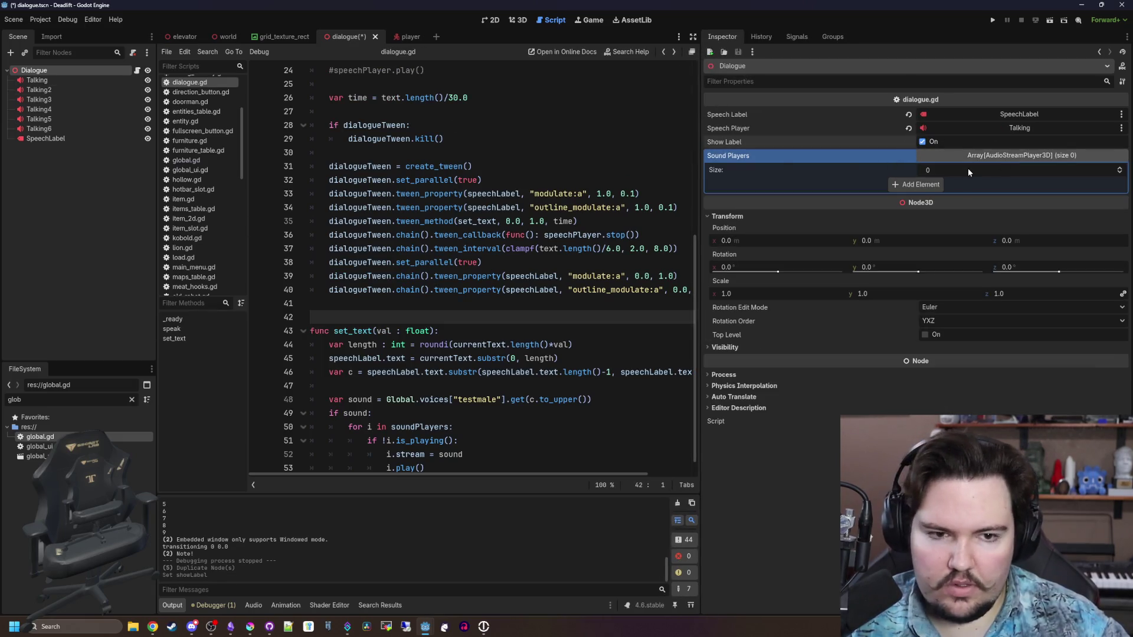
{"action": "left_click", "coordinate": [36, 80]}
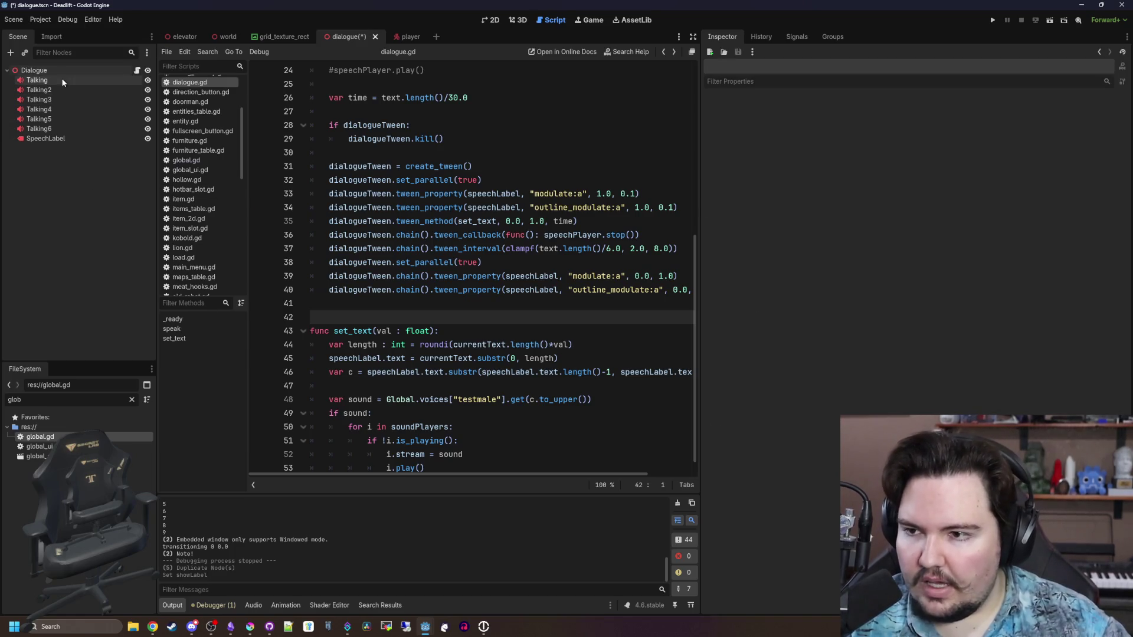
{"action": "left_click", "coordinate": [39, 128], "text": "shift"}
{"action": "left_click", "coordinate": [53, 69]}
{"action": "mouse_move", "coordinate": [53, 80]}
{"action": "left_mouse_down"}
{"action": "mouse_move", "coordinate": [531, 155]}
{"action": "mouse_move", "coordinate": [976, 173]}
{"action": "mouse_move", "coordinate": [989, 160]}
{"action": "left_mouse_up"}
{"action": "mouse_move", "coordinate": [55, 90]}
{"action": "left_mouse_down"}
{"action": "mouse_move", "coordinate": [59, 112]}
{"action": "mouse_move", "coordinate": [1016, 173]}
{"action": "mouse_move", "coordinate": [1016, 184]}
{"action": "left_mouse_up"}
{"action": "mouse_move", "coordinate": [37, 80]}
{"action": "left_mouse_down"}
{"action": "mouse_move", "coordinate": [969, 179]}
{"action": "mouse_move", "coordinate": [1019, 162]}
{"action": "mouse_move", "coordinate": [1022, 185]}
{"action": "left_mouse_up"}
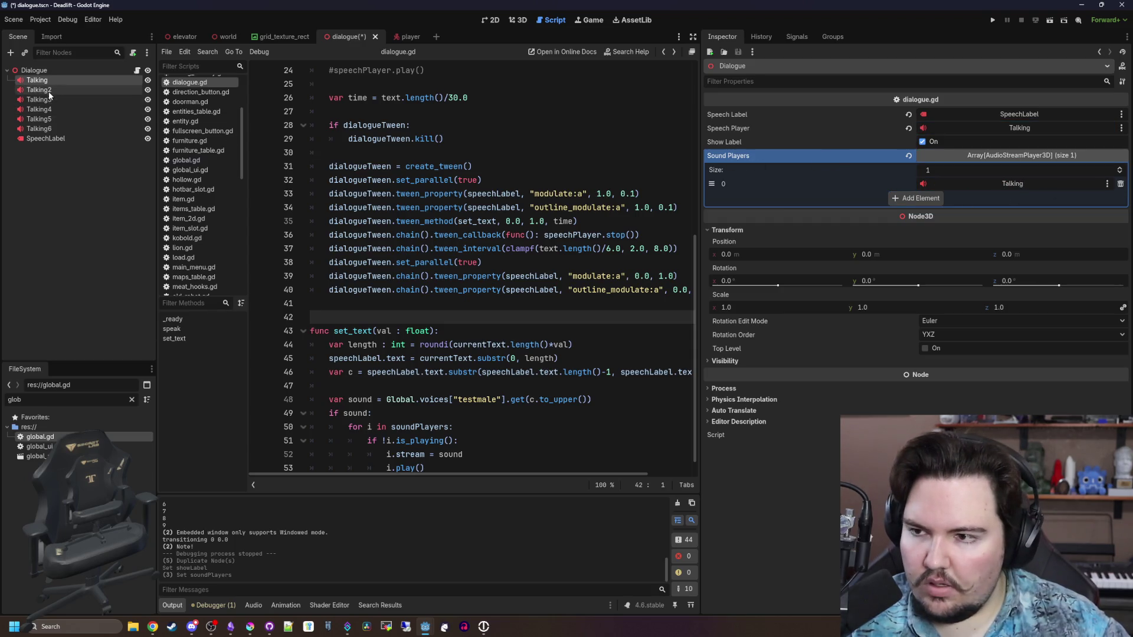
{"action": "left_click", "coordinate": [49, 129], "text": "shift"}
{"action": "mouse_move", "coordinate": [50, 83]}
{"action": "left_mouse_down"}
{"action": "mouse_move", "coordinate": [40, 72]}
{"action": "mouse_move", "coordinate": [555, 127]}
{"action": "mouse_move", "coordinate": [1065, 158]}
{"action": "left_mouse_up"}
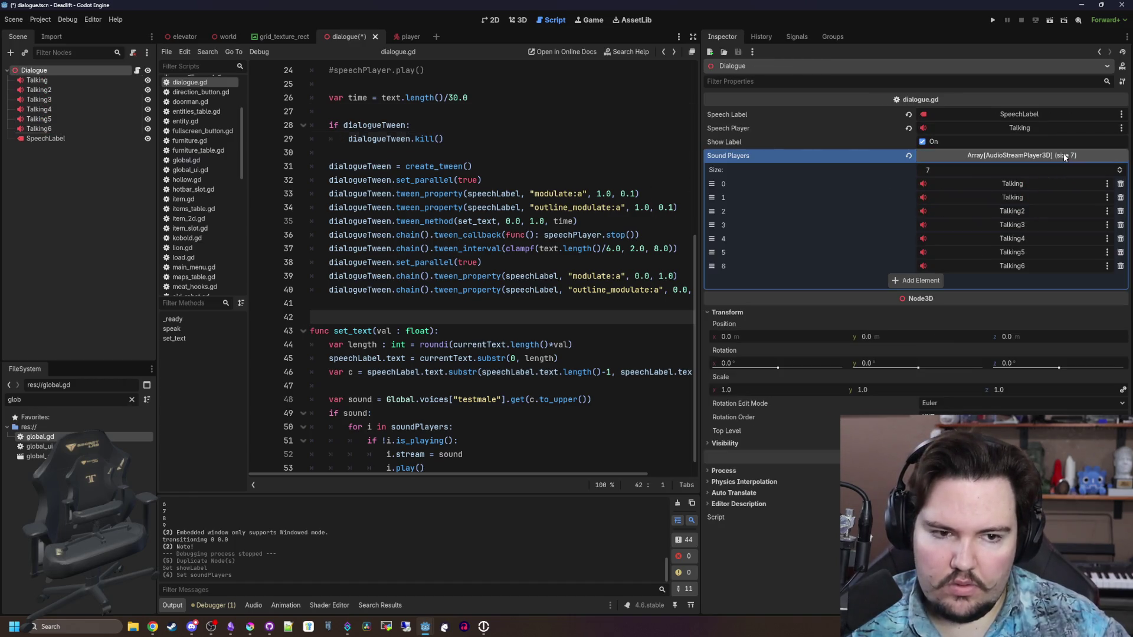
{"action": "left_click", "coordinate": [1121, 184]}
- Save the scene and script, then run the project
{"action": "left_click", "coordinate": [478, 159]}
{"action": "key", "text": "ctrl+s"}
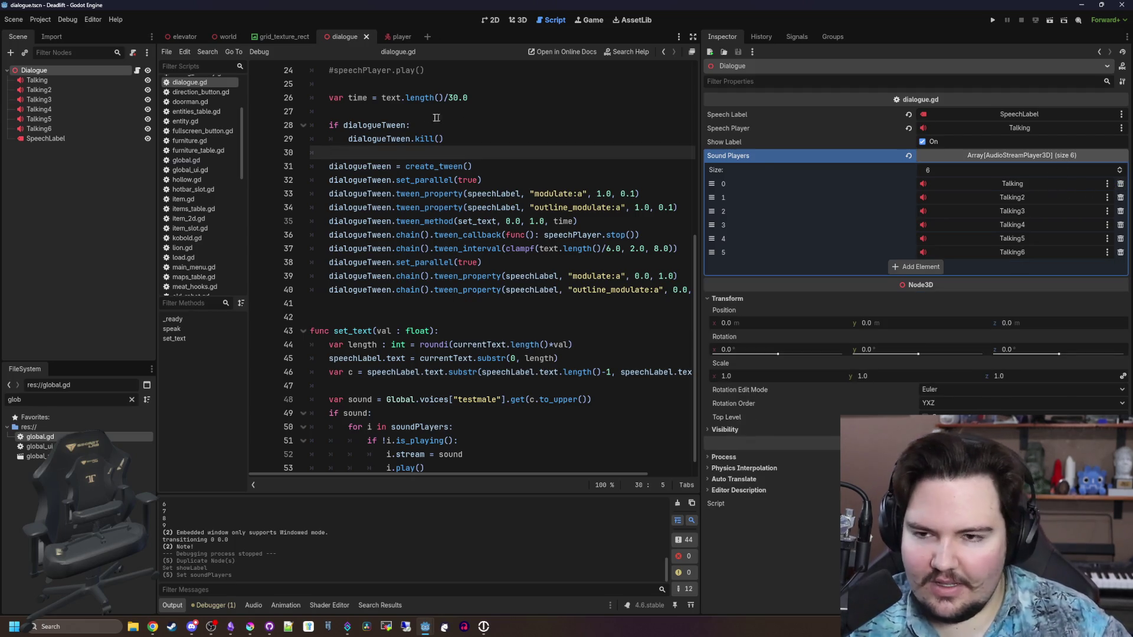
{"action": "left_click", "coordinate": [424, 125]}
{"action": "key", "text": "ctrl+s"}
{"action": "left_click", "coordinate": [993, 20]}
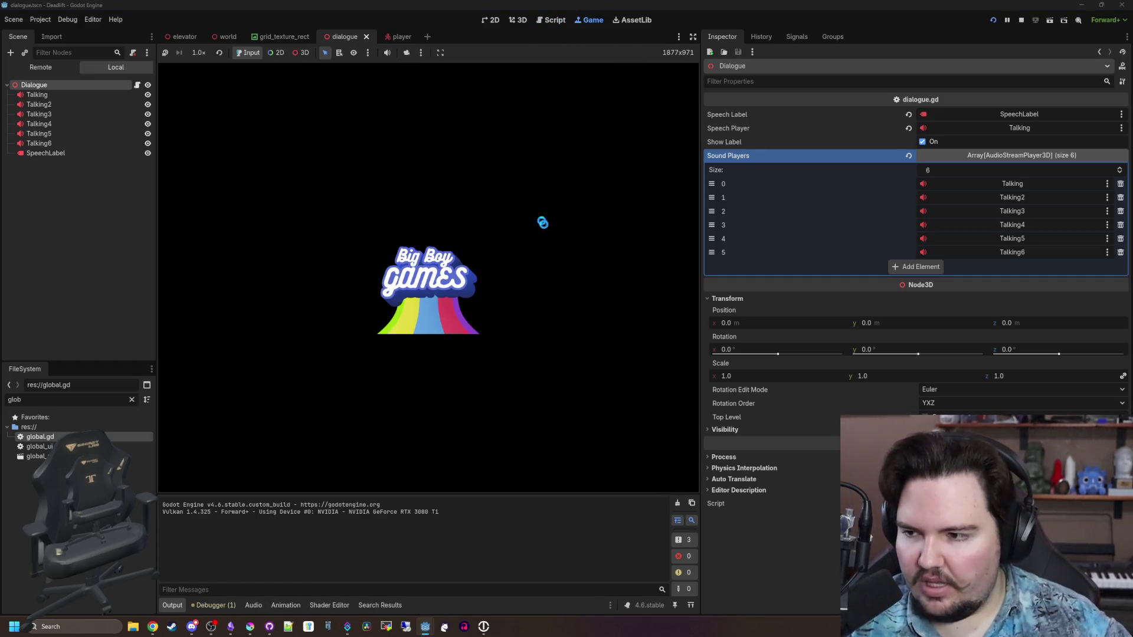
- Start a new game from the main menu and begin it with the default setup
{"action": "left_click_drag", "start_coordinate": [700, 313], "coordinate": [977, 296]}
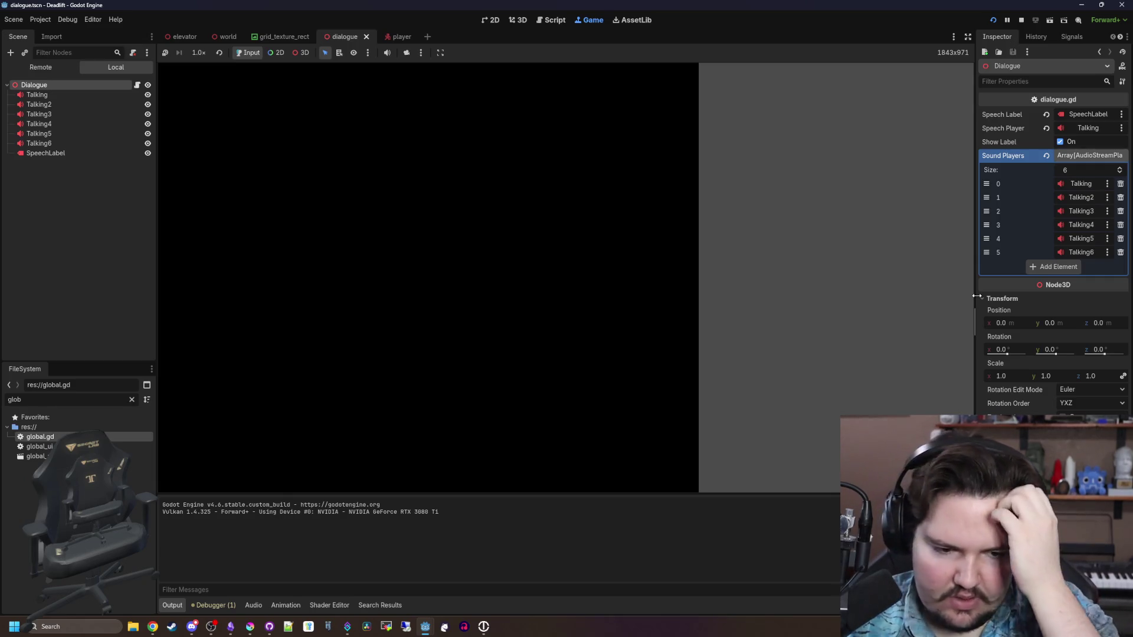
{"action": "left_click", "coordinate": [810, 397]}
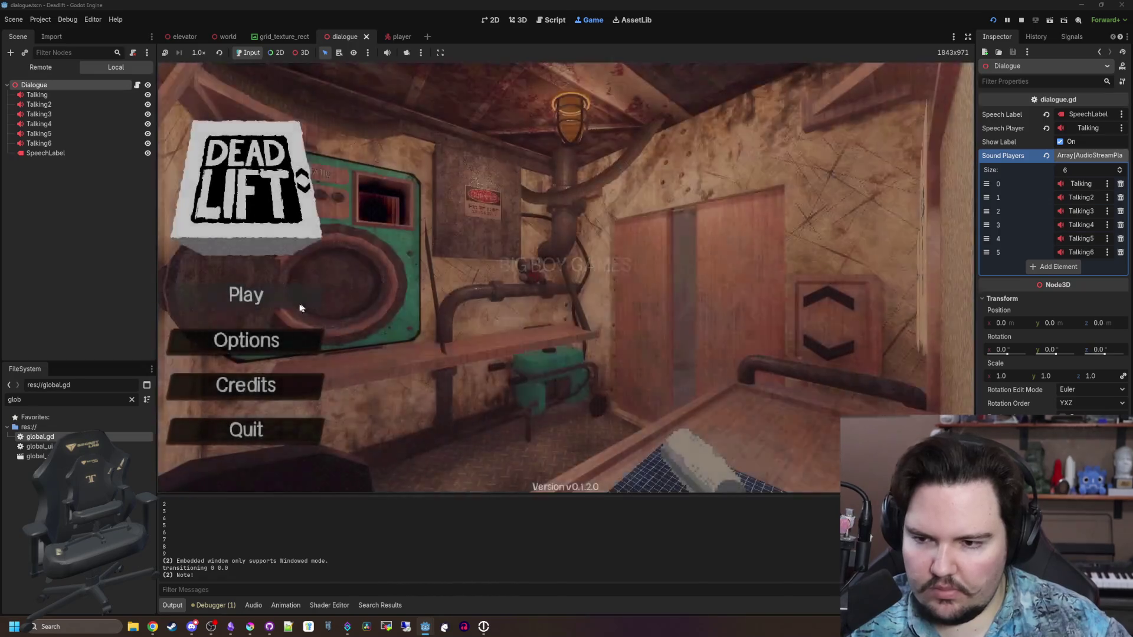
{"action": "left_click", "coordinate": [296, 303]}
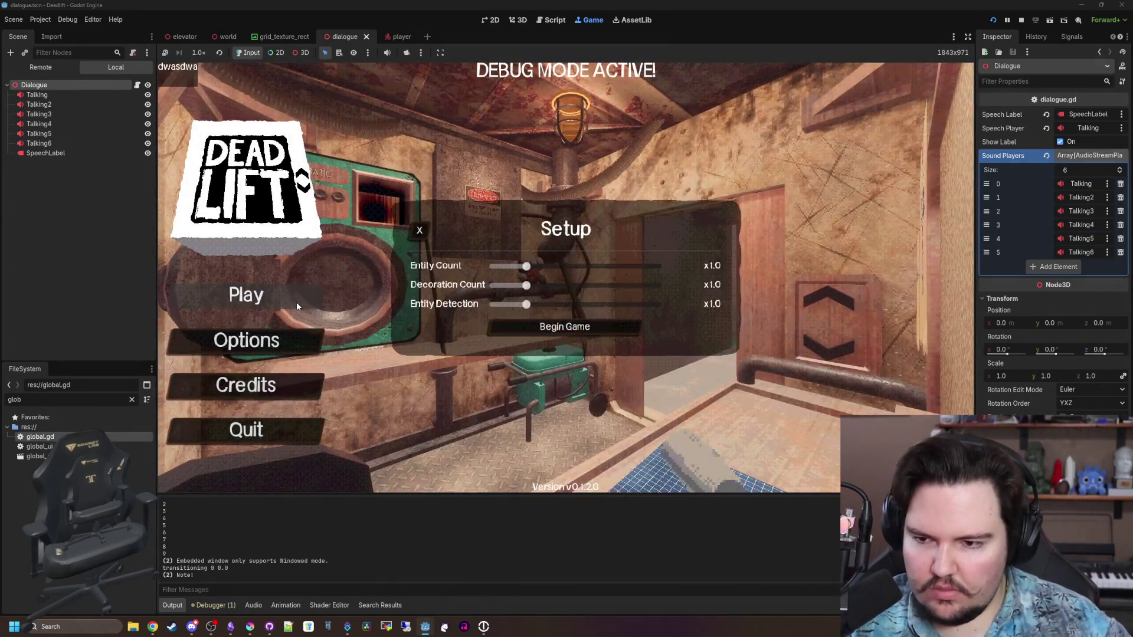
{"action": "left_click", "coordinate": [598, 332]}
- Check the Sound options from the pause menu, inspect the six Talking players, and resume
{"action": "key", "text": "Escape"}
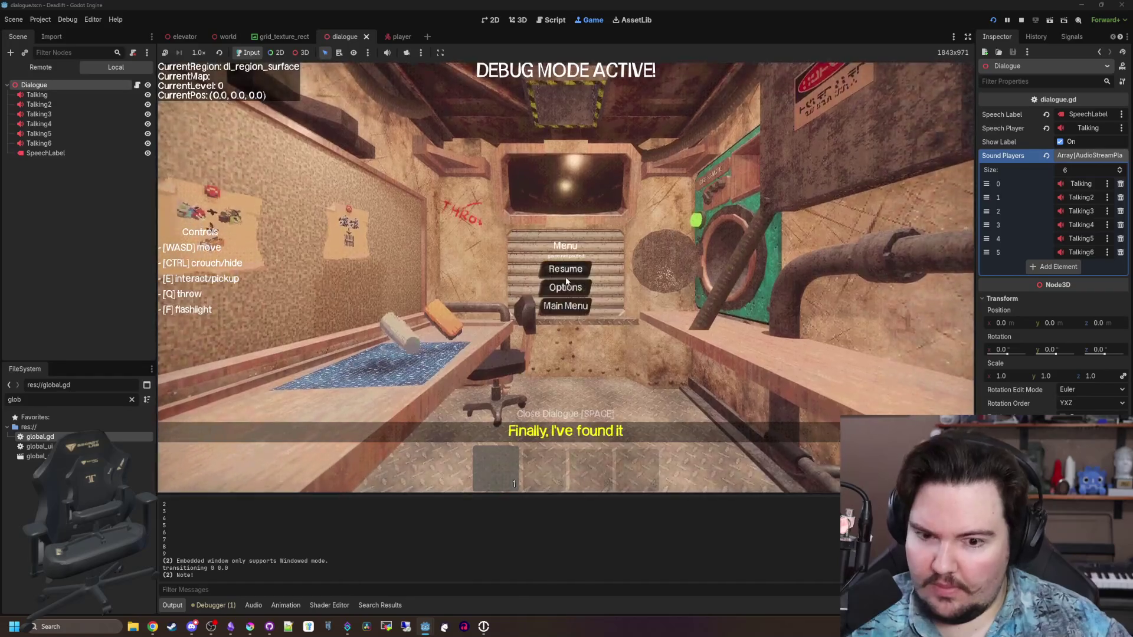
{"action": "left_click", "coordinate": [565, 287]}
{"action": "left_click", "coordinate": [557, 180]}
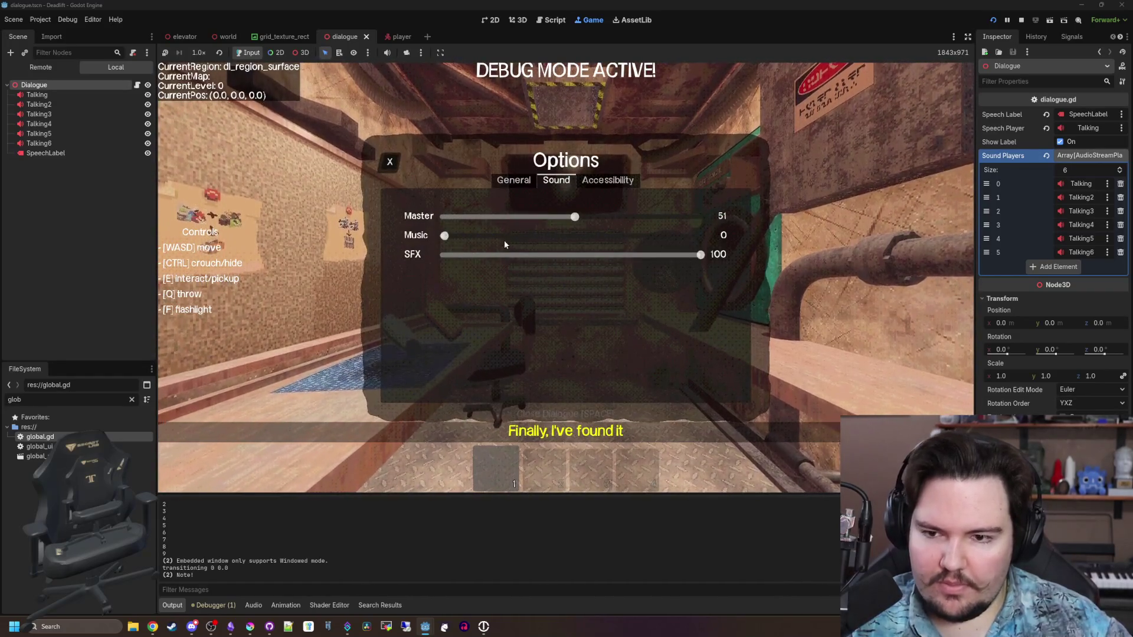
{"action": "key", "text": "Escape"}
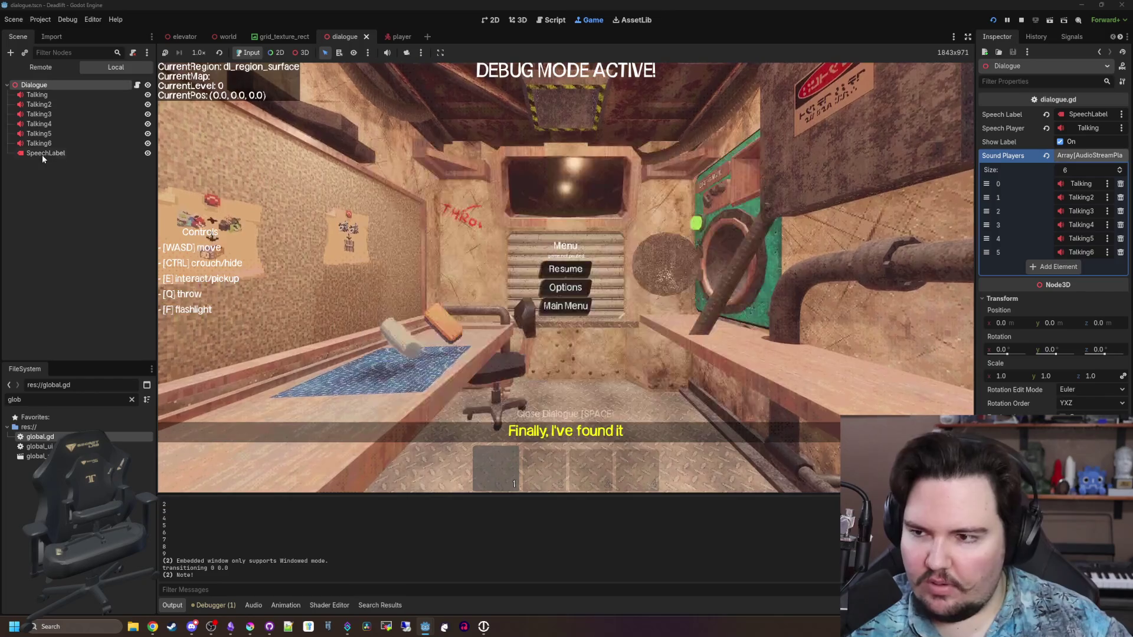
{"action": "left_click", "coordinate": [39, 143]}
{"action": "left_click", "coordinate": [65, 97], "text": "shift"}
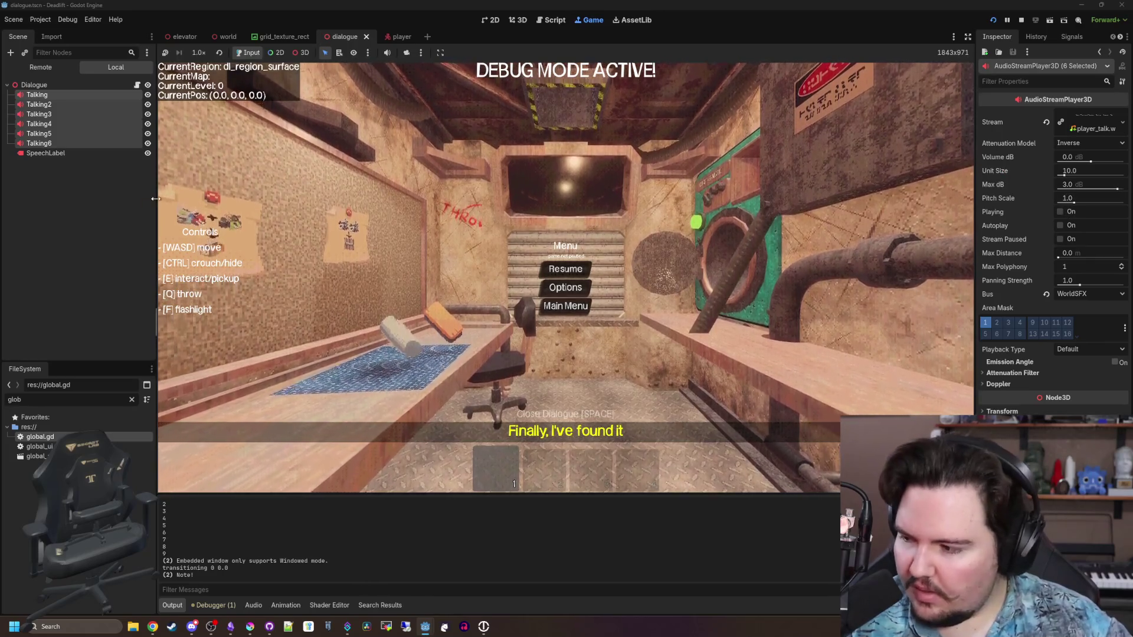
{"action": "left_click", "coordinate": [565, 269]}
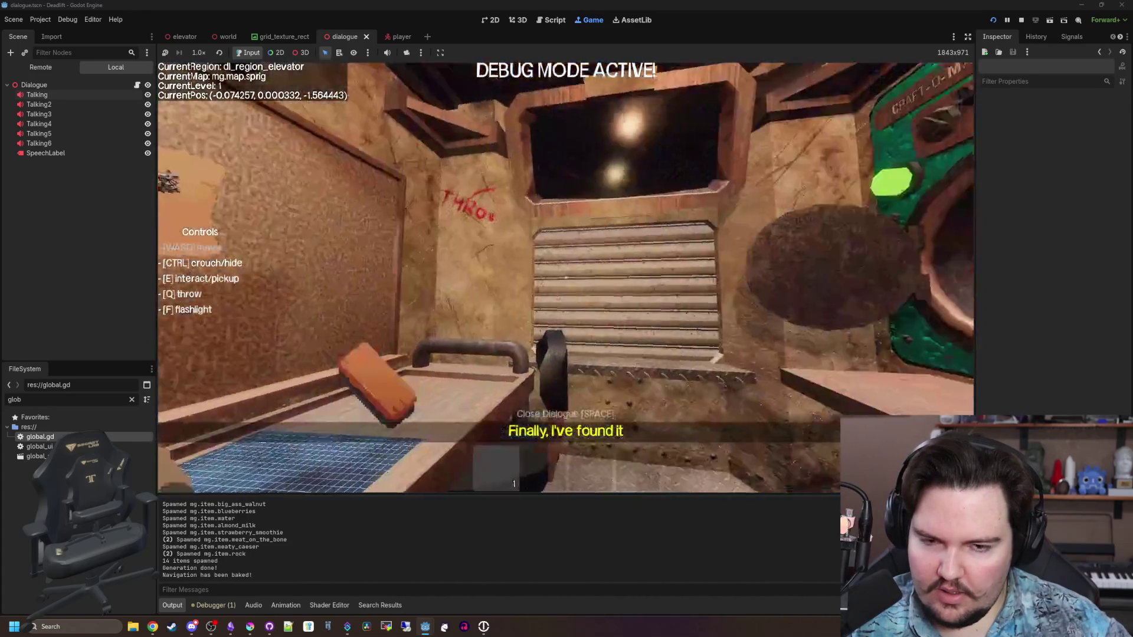
- Walk up to the shop hatch and back to hear the voices, then stop the game
{"action": "key", "text": "w"}
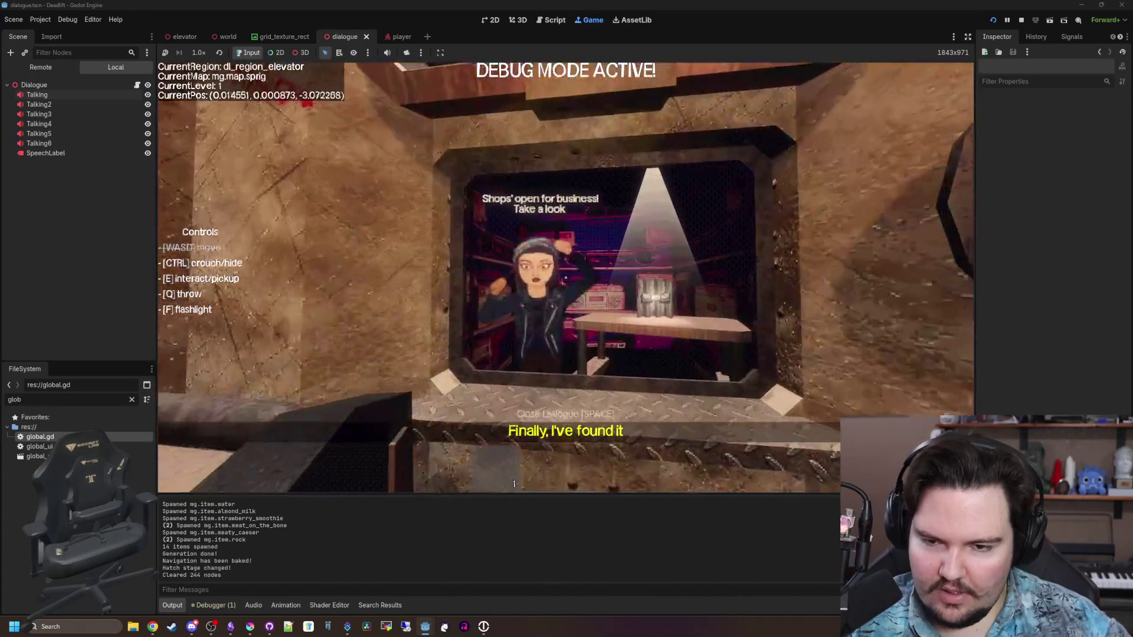
{"action": "key", "text": "s"}
{"action": "key", "text": "Escape"}
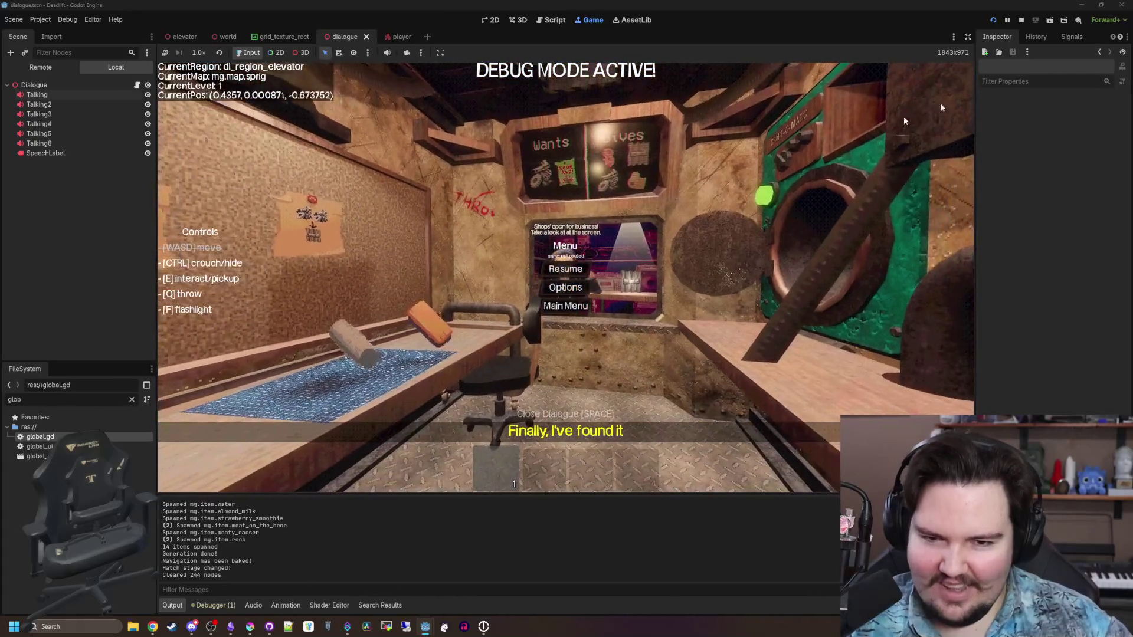
{"action": "key", "text": "F8"}
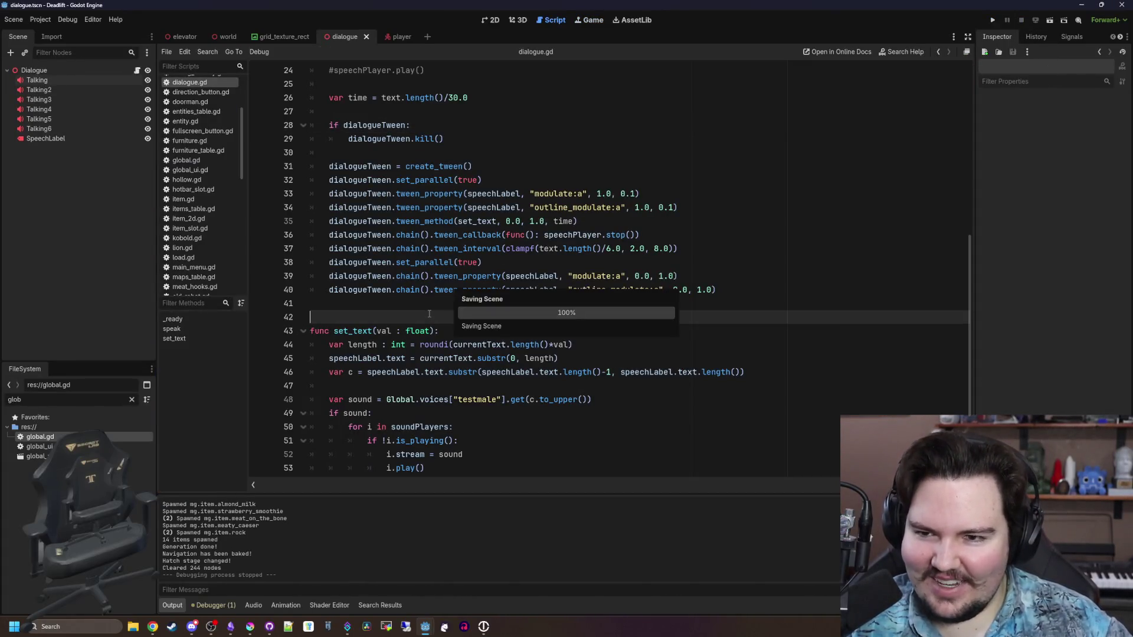
{"action": "scroll", "coordinate": [437, 312], "scroll_direction": "up", "scroll_amount": 8}
{"action": "left_click", "coordinate": [524, 263]}
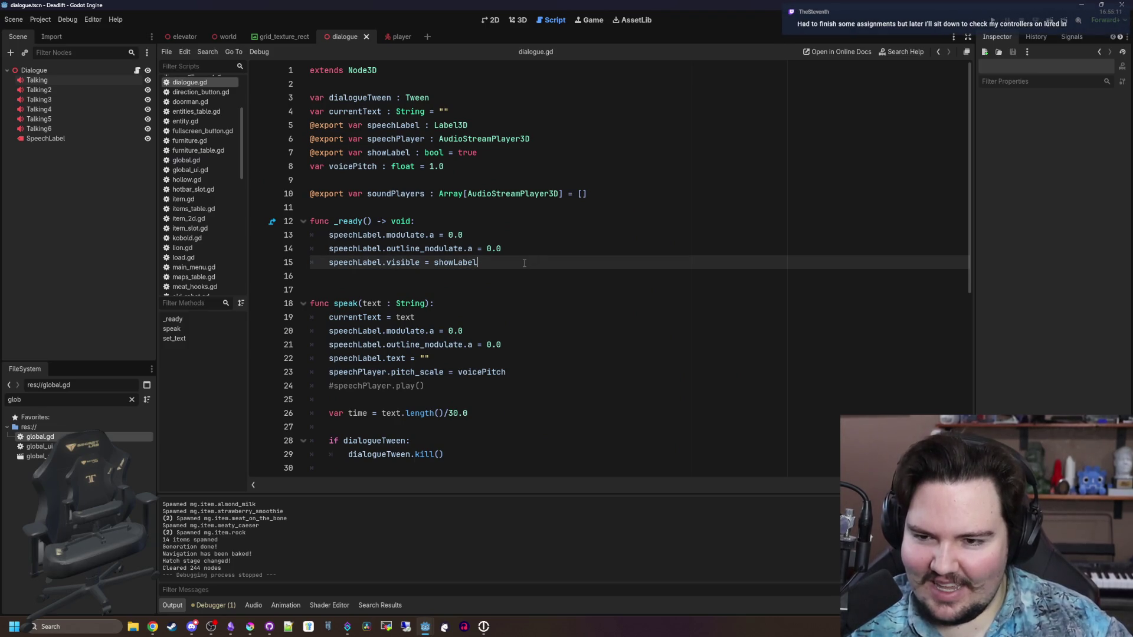
{"action": "left_click", "coordinate": [393, 218]}
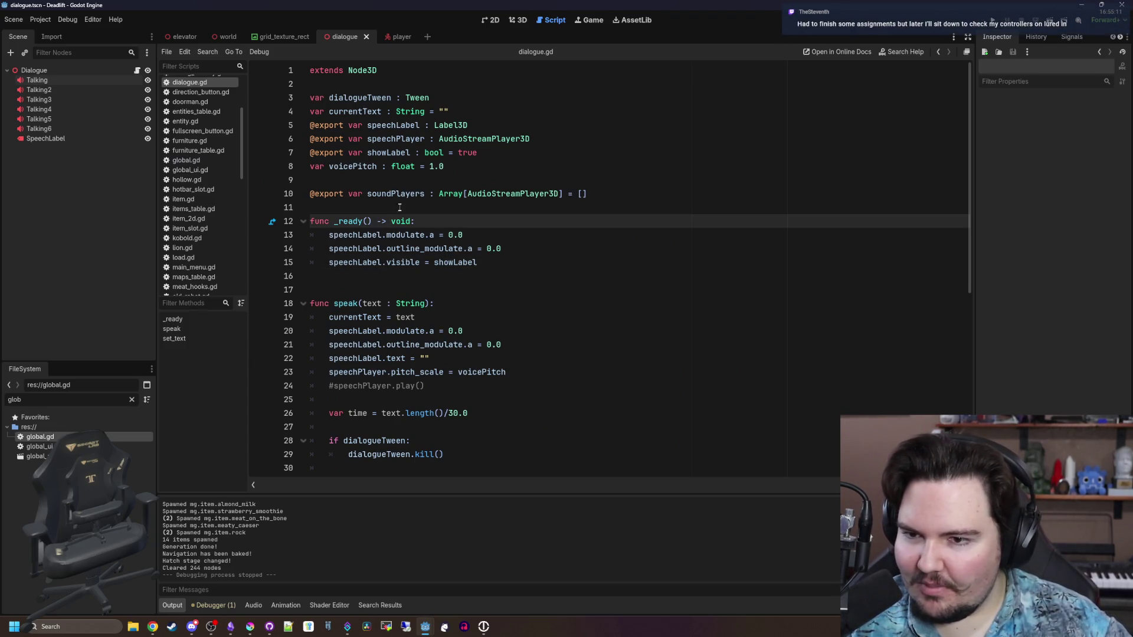
{"action": "left_click", "coordinate": [398, 208]}
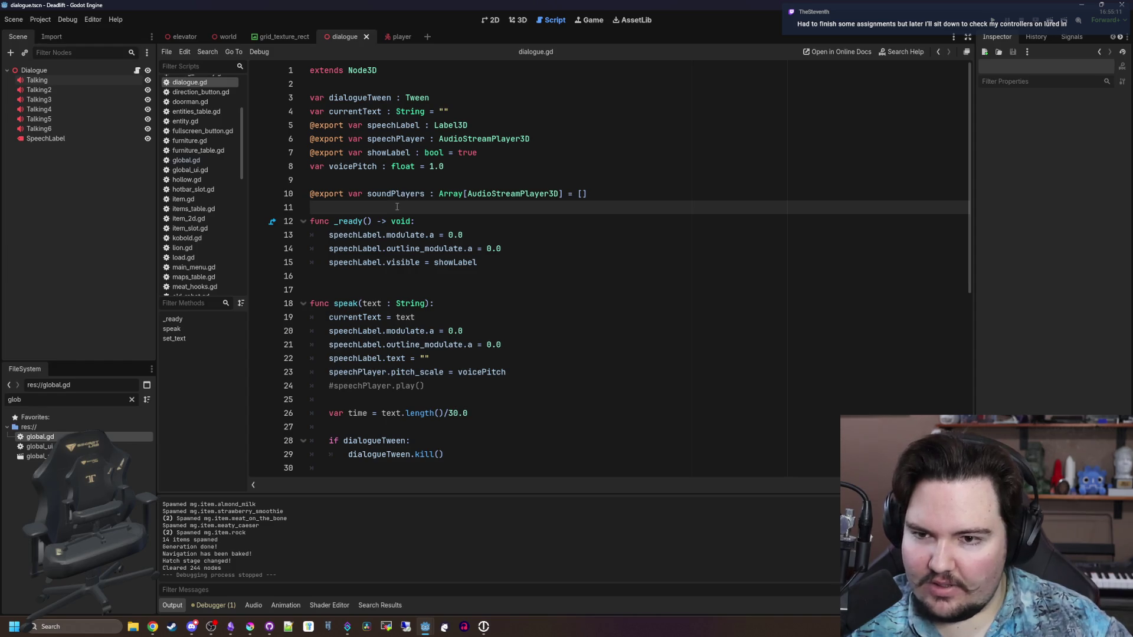
{"action": "mouse_move", "coordinate": [319, 98]}
{"action": "left_mouse_down"}
{"action": "mouse_move", "coordinate": [472, 153]}
{"action": "mouse_move", "coordinate": [443, 167]}
{"action": "left_mouse_up"}
{"action": "left_click", "coordinate": [443, 167]}
{"action": "left_click", "coordinate": [510, 268]}
{"action": "key", "text": "Return"}
{"action": "key", "text": "Return"}
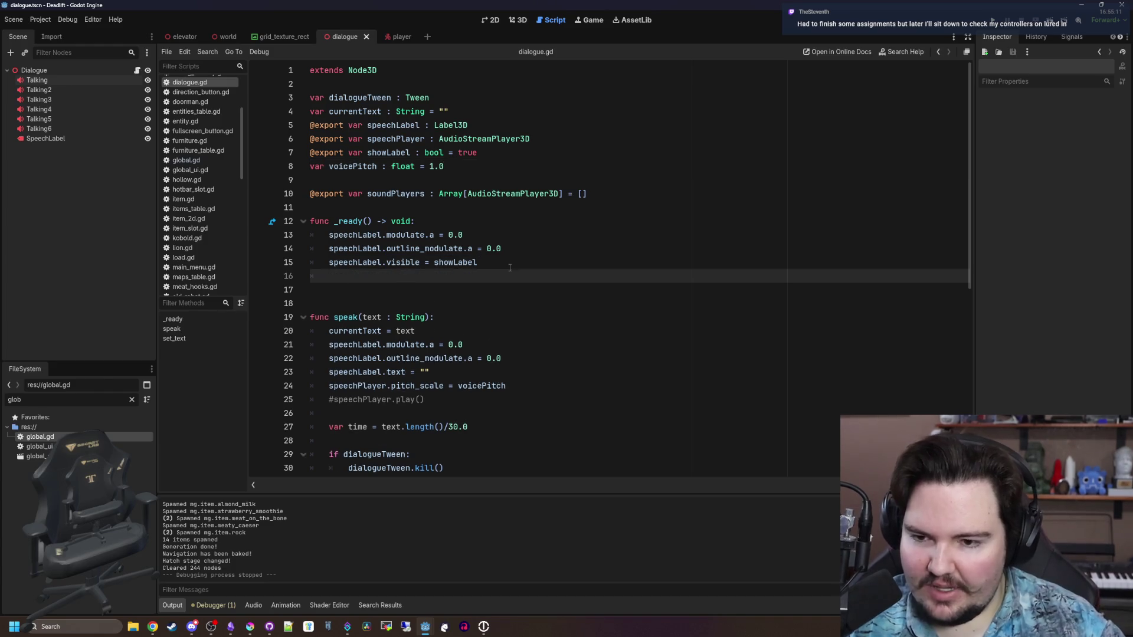
{"action": "key", "text": "BackSpace"}
{"action": "key", "text": "BackSpace"}
{"action": "key", "text": "BackSpace"}
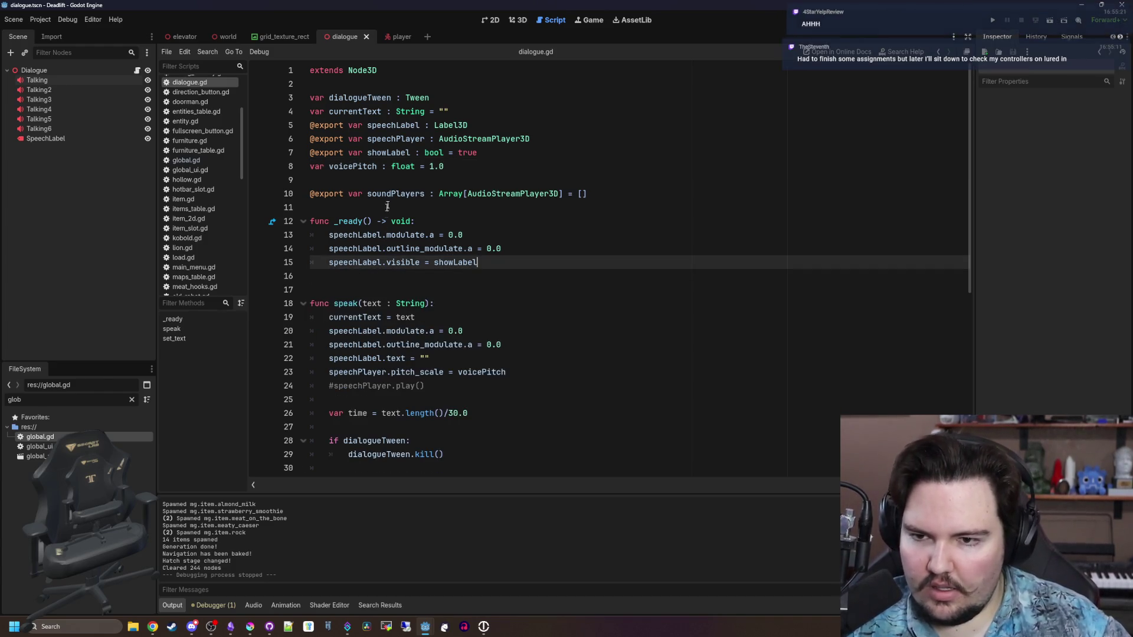